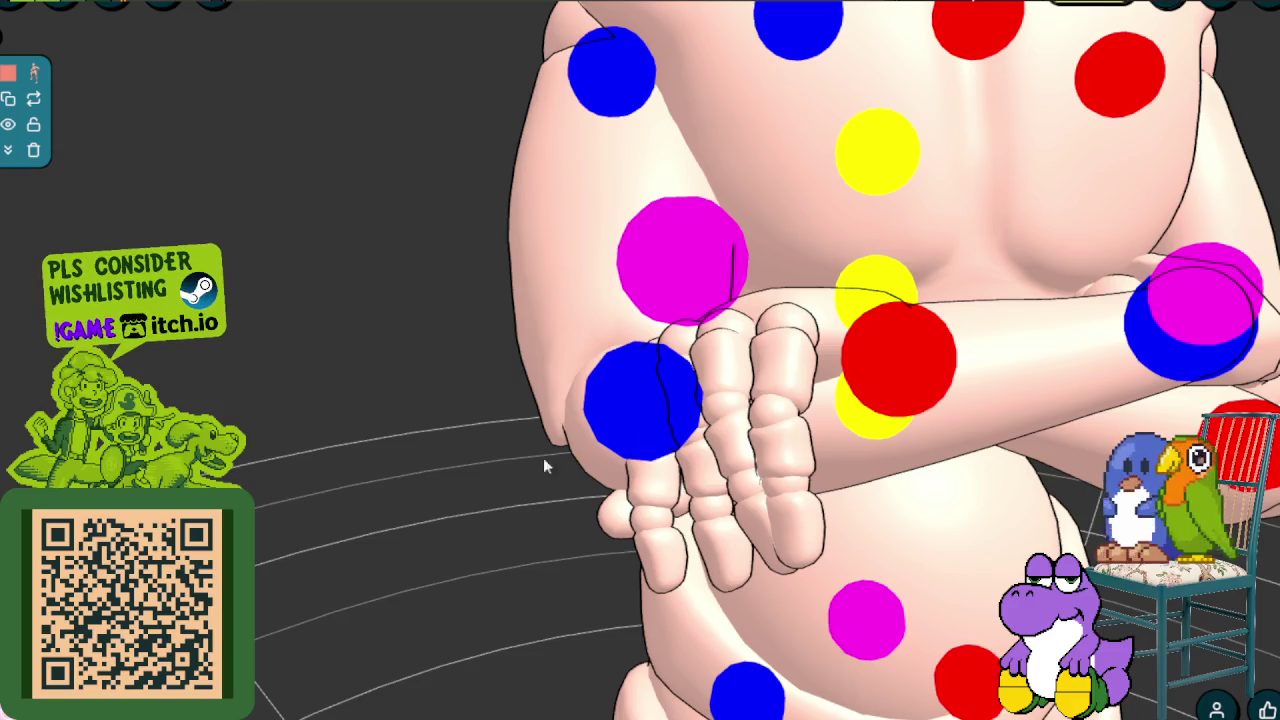
Delete the existing figure from the scene and open the Characters library
{"action": "left_click", "coordinate": [36, 151]}
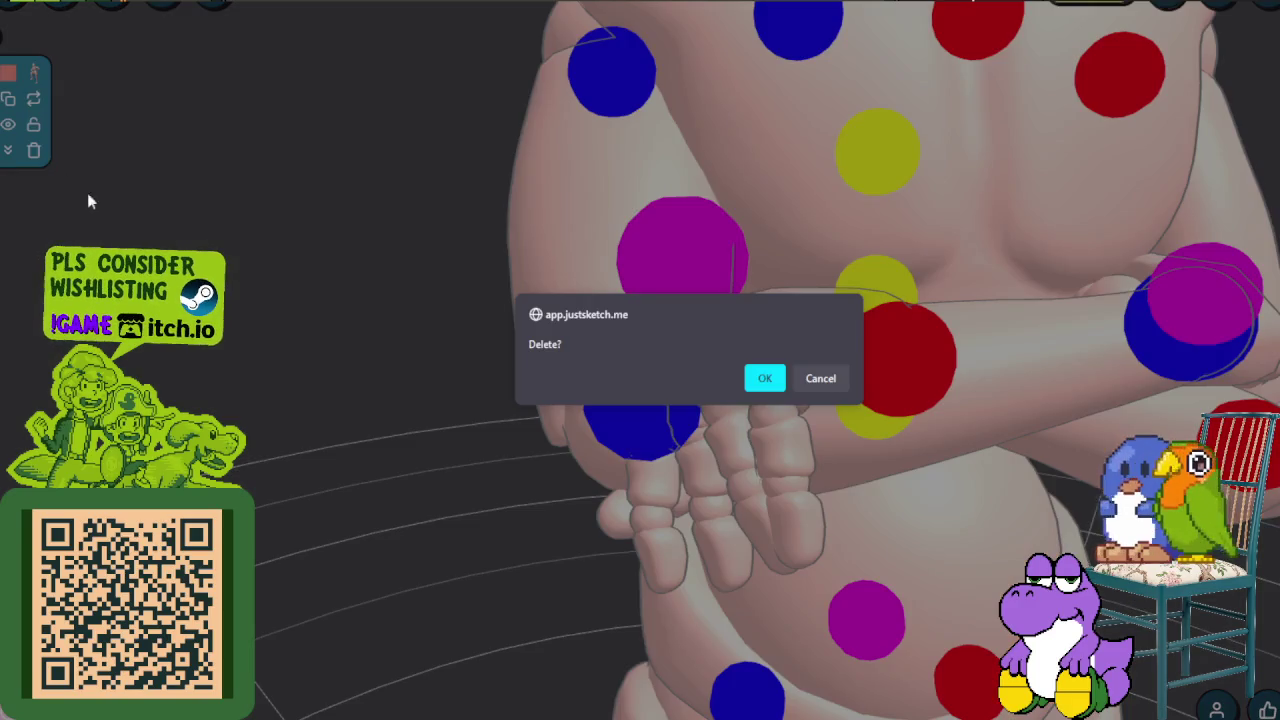
{"action": "left_click", "coordinate": [765, 377]}
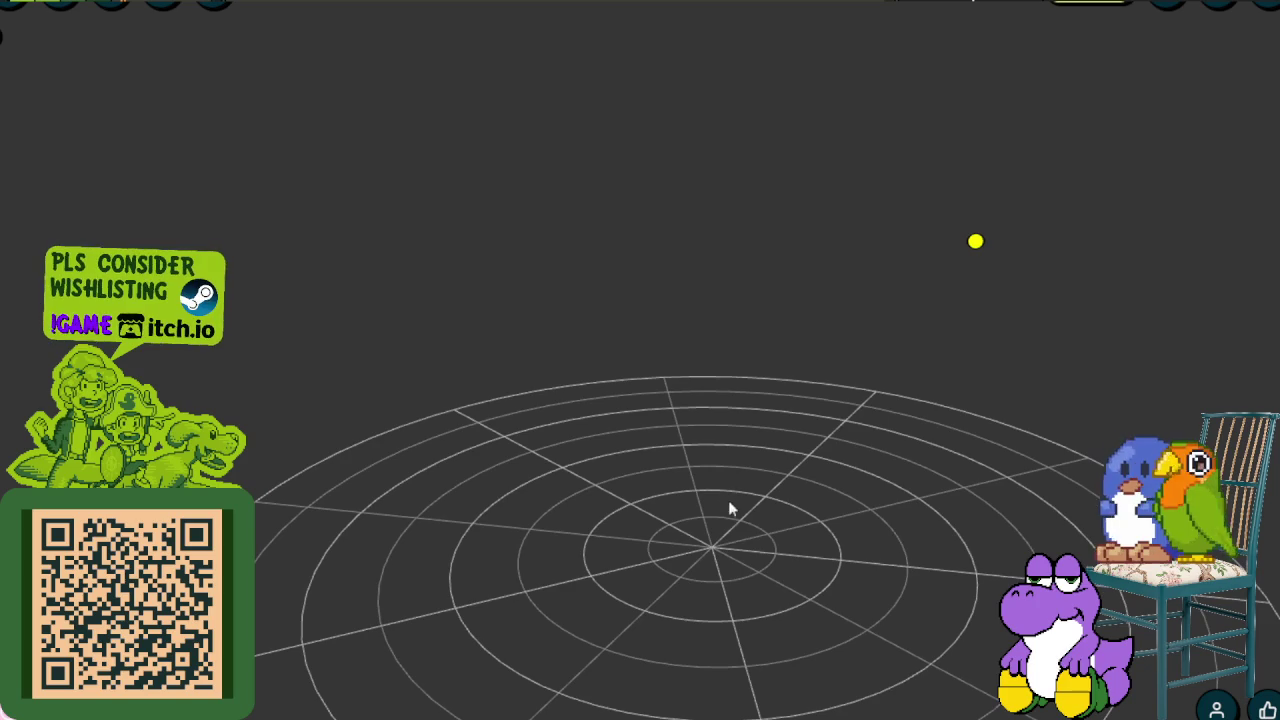
{"action": "left_click", "coordinate": [18, 4]}
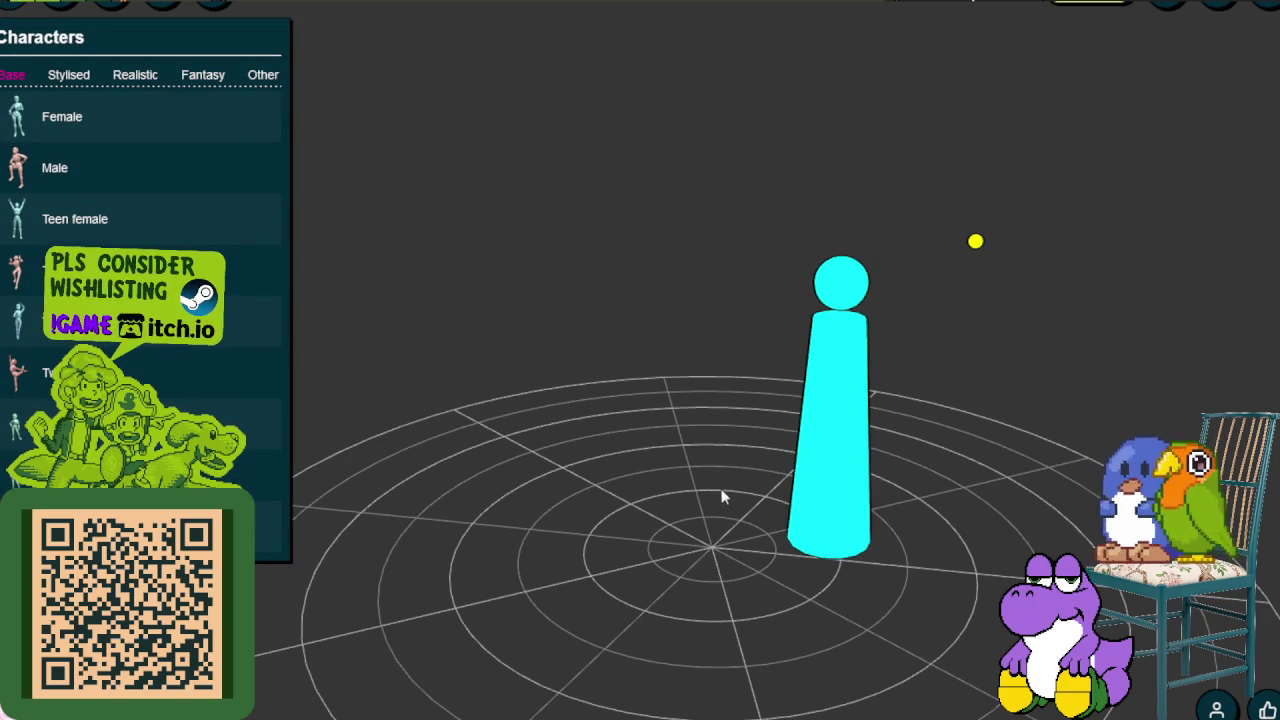
Place a big-headed mannequin at the grid centre, zoom toward it, and select its hip joint
{"action": "left_click", "coordinate": [742, 541]}
{"action": "scroll", "coordinate": [742, 541], "scroll_direction": "up", "scroll_amount": 5}
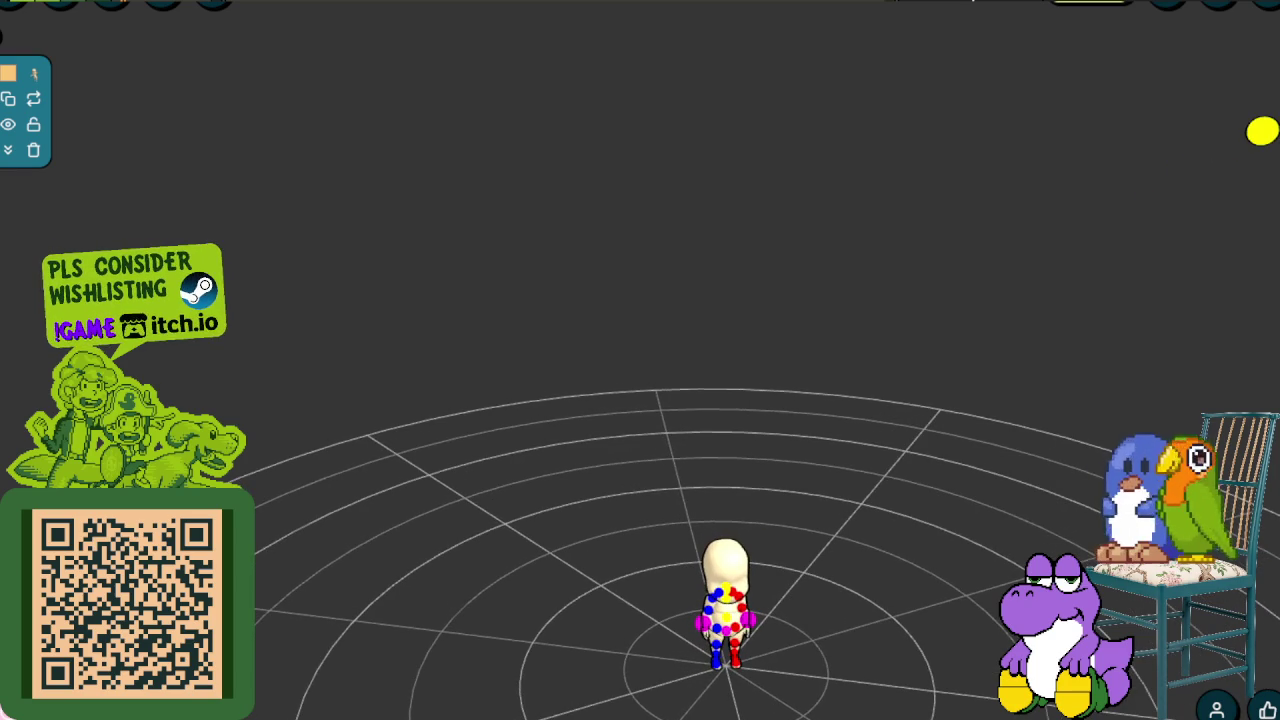
{"action": "left_click", "coordinate": [726, 630]}
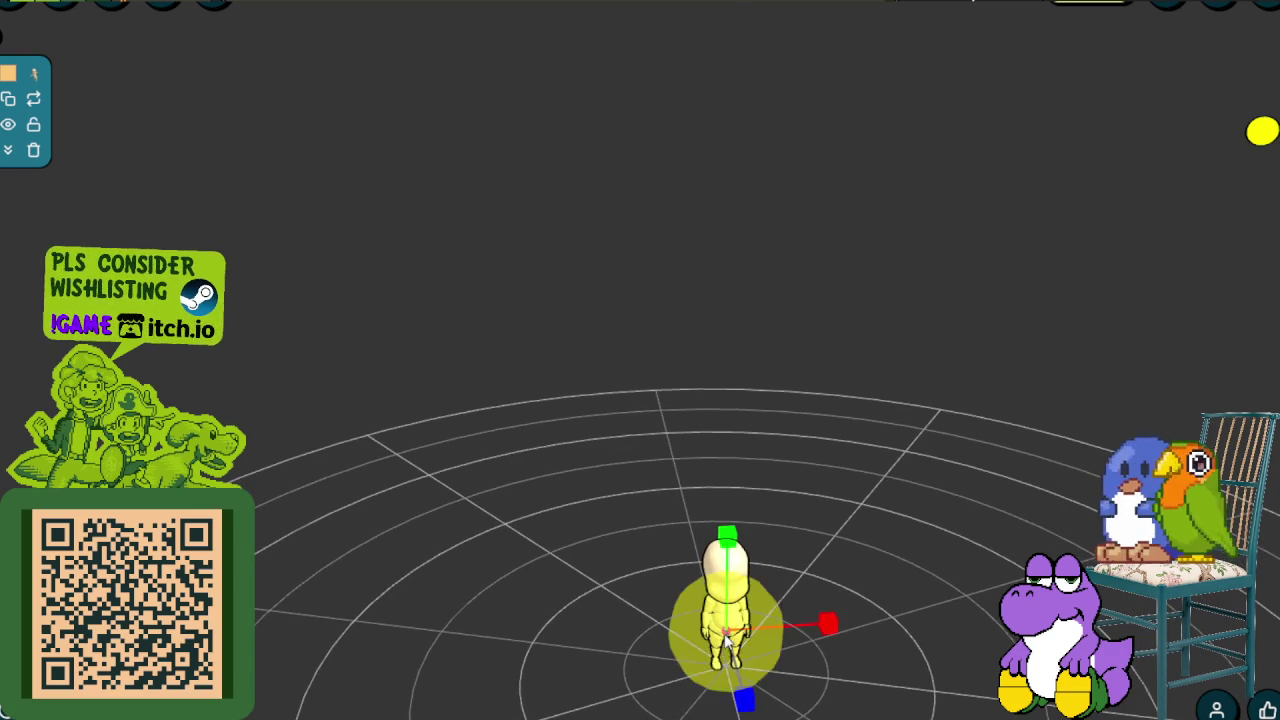
Zoom in on the figure and swing its arm at the shoulder, inward then back out
{"action": "scroll", "coordinate": [773, 626], "scroll_direction": "up", "scroll_amount": 2}
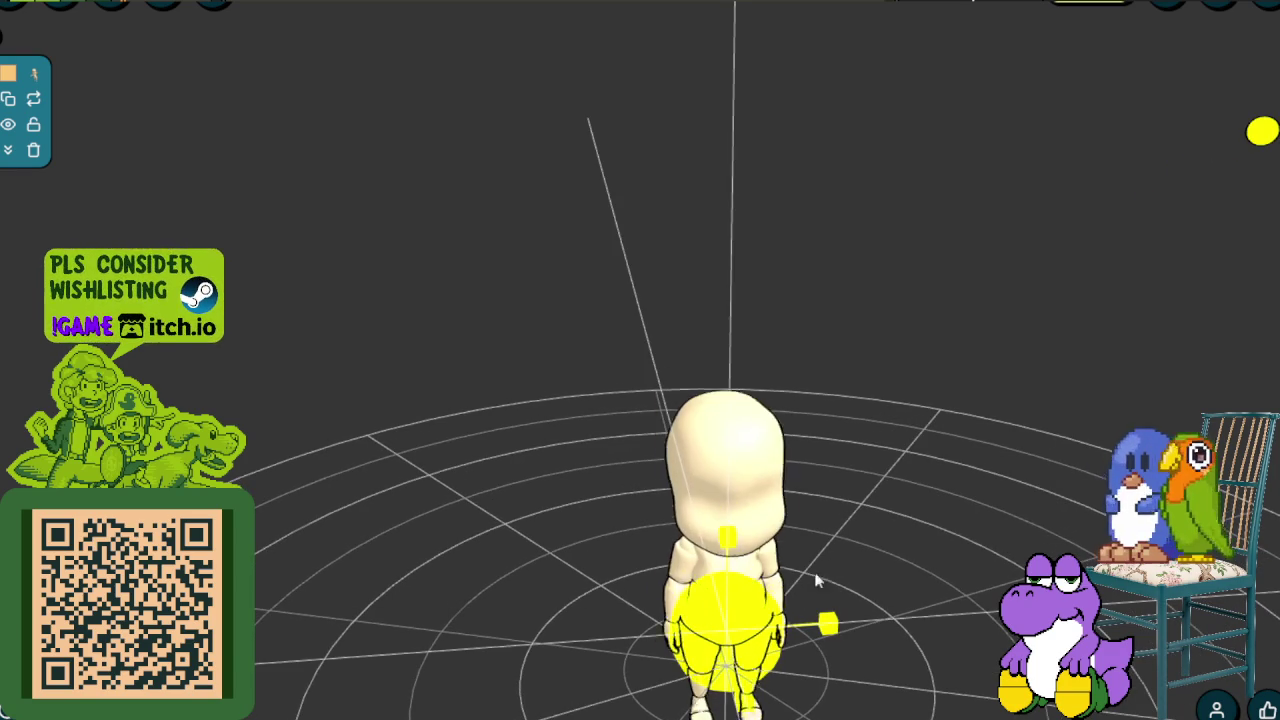
{"action": "scroll", "coordinate": [814, 586], "scroll_direction": "up", "scroll_amount": 2}
{"action": "scroll", "coordinate": [846, 549], "scroll_direction": "up", "scroll_amount": 3}
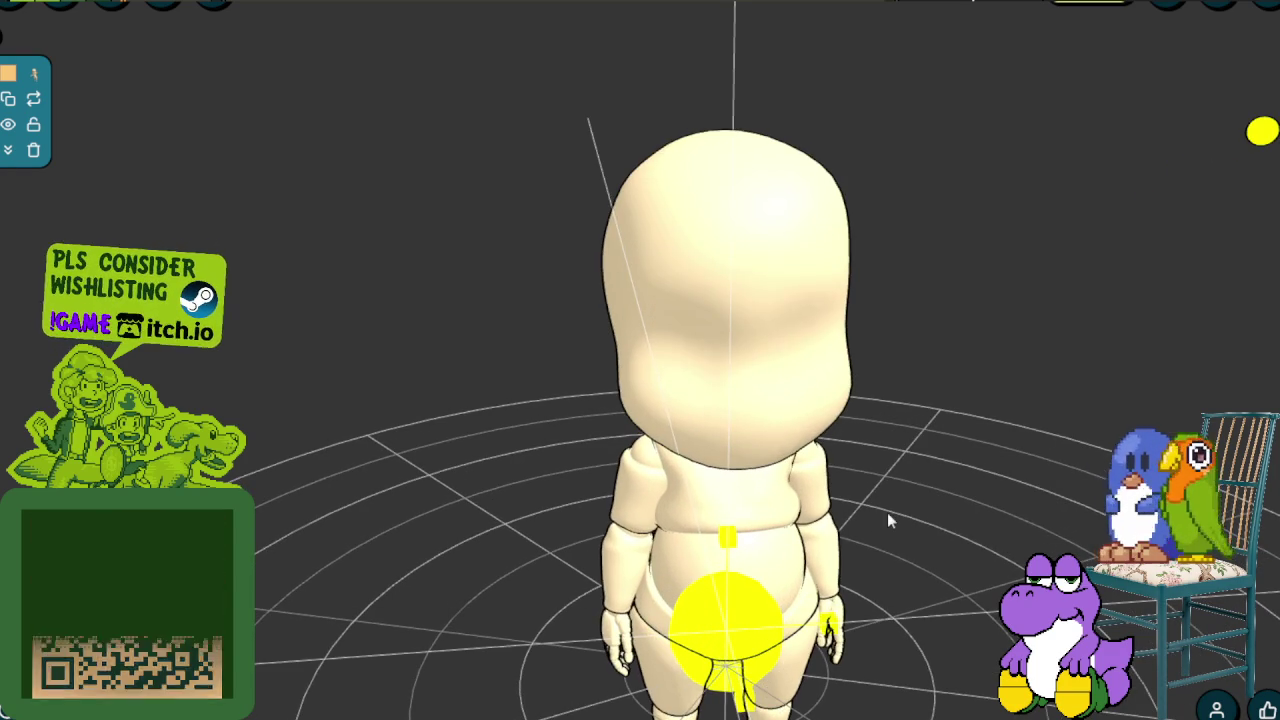
{"action": "left_click", "coordinate": [887, 512]}
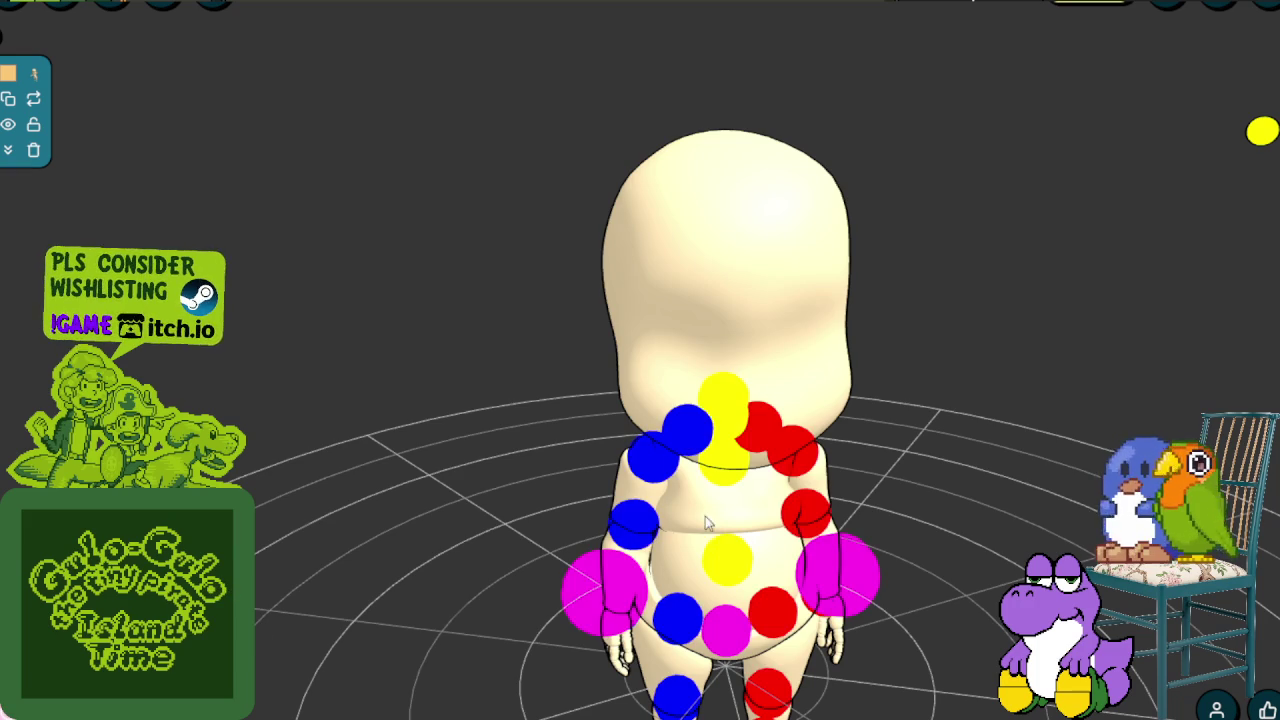
{"action": "left_click", "coordinate": [660, 470]}
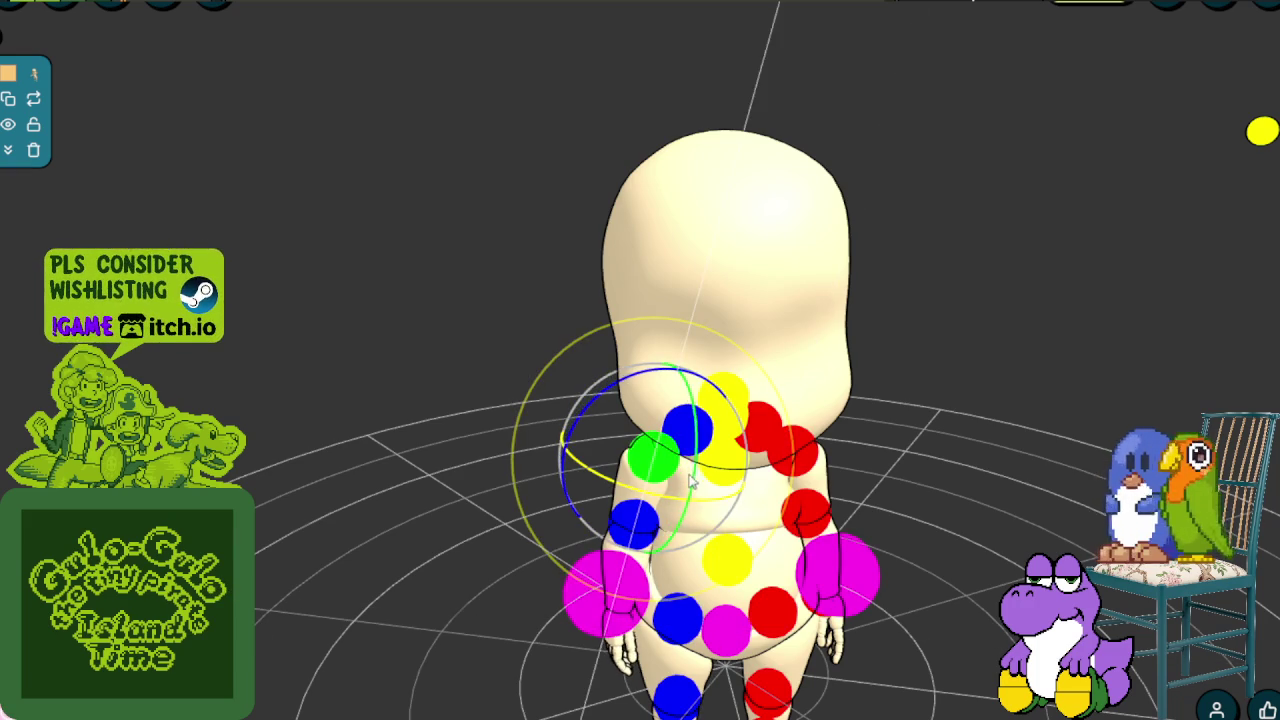
{"action": "left_click_drag", "start_coordinate": [692, 458], "coordinate": [812, 510]}
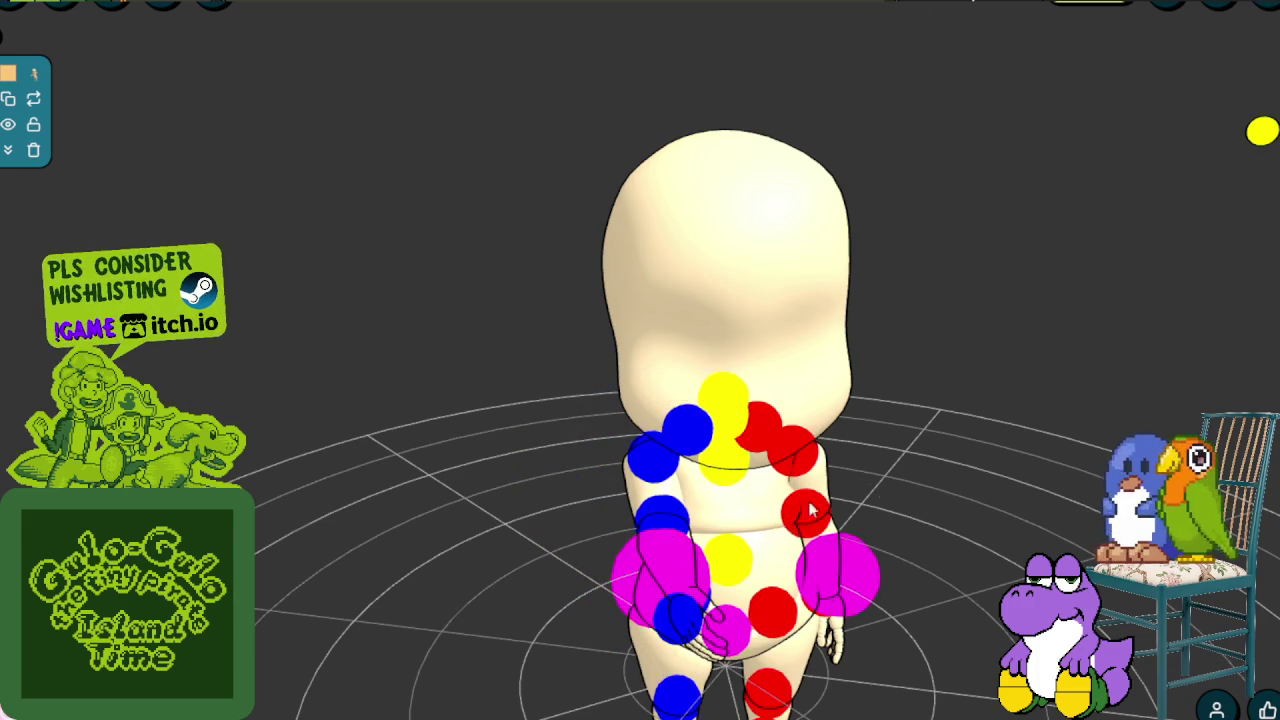
{"action": "left_click", "coordinate": [688, 450]}
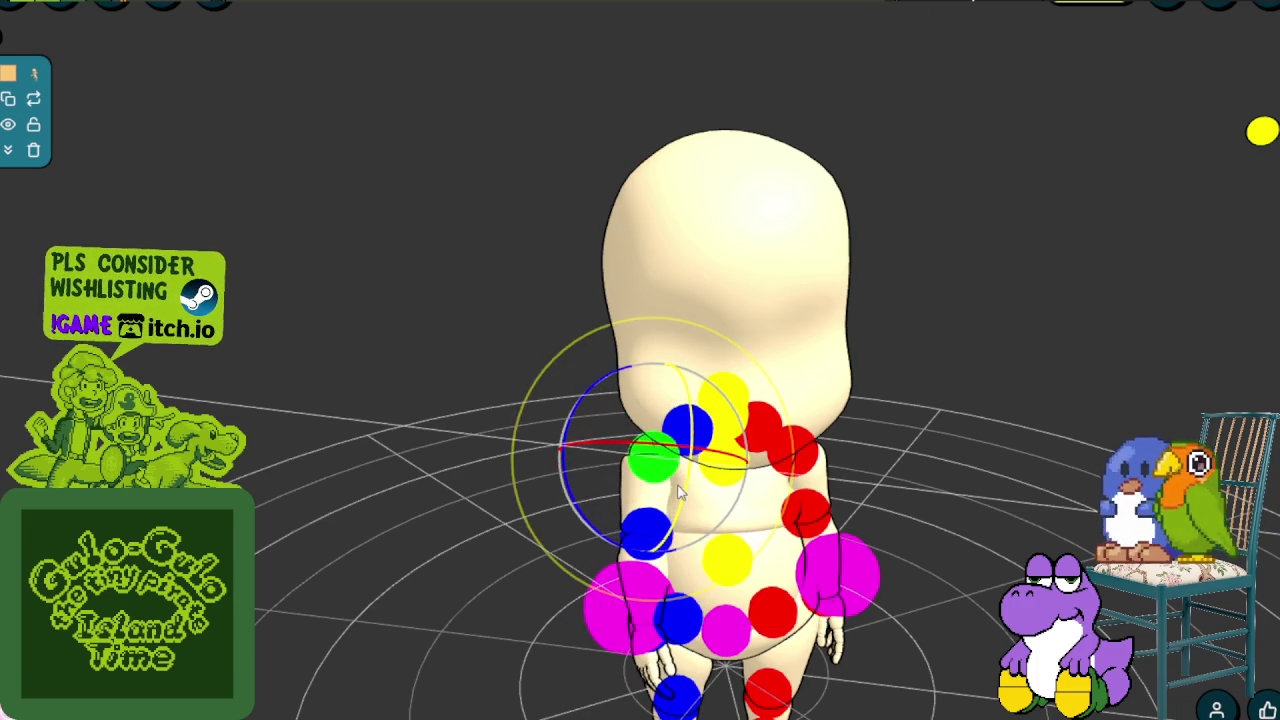
{"action": "left_click_drag", "start_coordinate": [688, 450], "coordinate": [781, 515]}
Bend the elbow and rotate the shoulder until the hand crosses in front of the body
{"action": "left_click", "coordinate": [646, 531]}
{"action": "left_click_drag", "start_coordinate": [646, 531], "coordinate": [863, 518]}
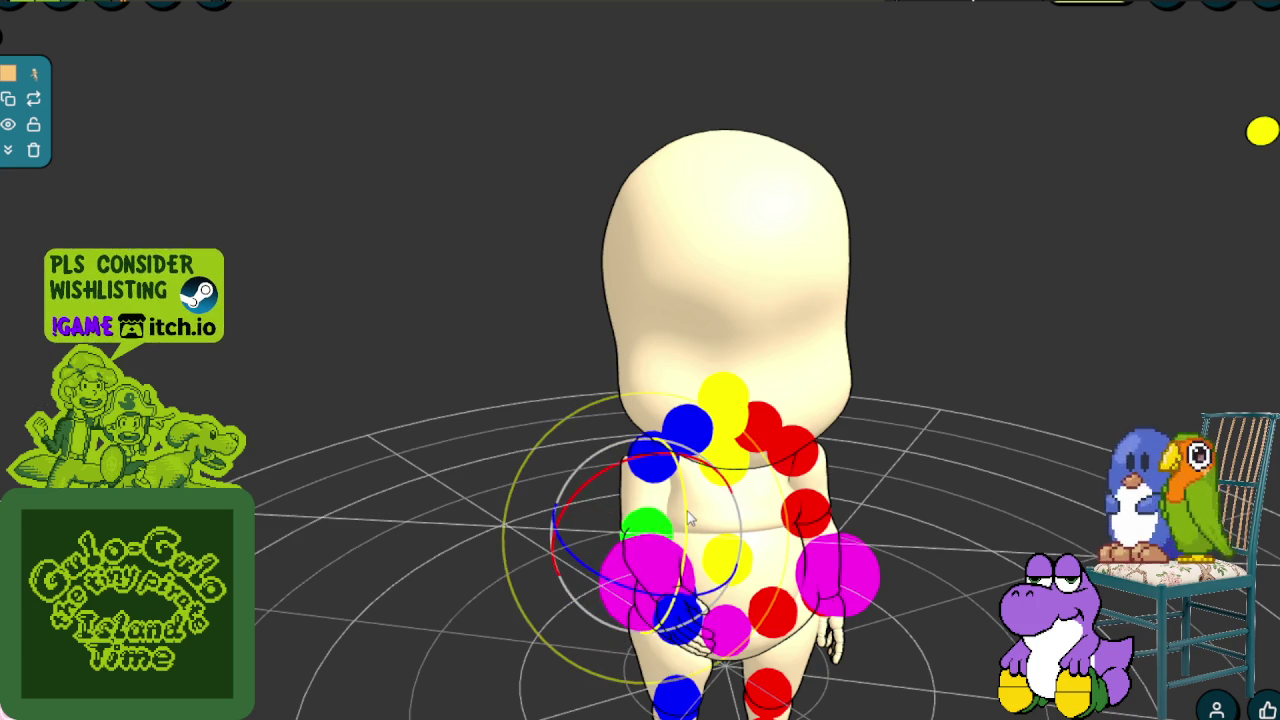
{"action": "left_click", "coordinate": [650, 458]}
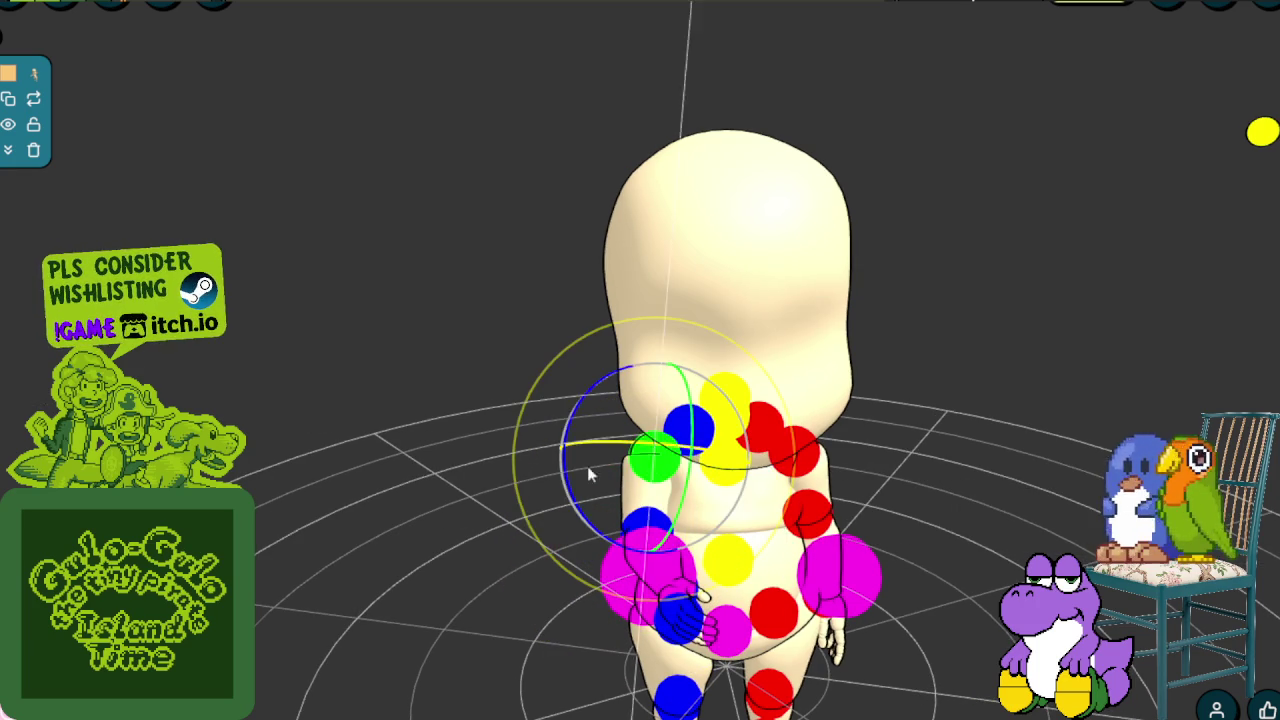
{"action": "left_click_drag", "start_coordinate": [576, 467], "coordinate": [770, 527]}
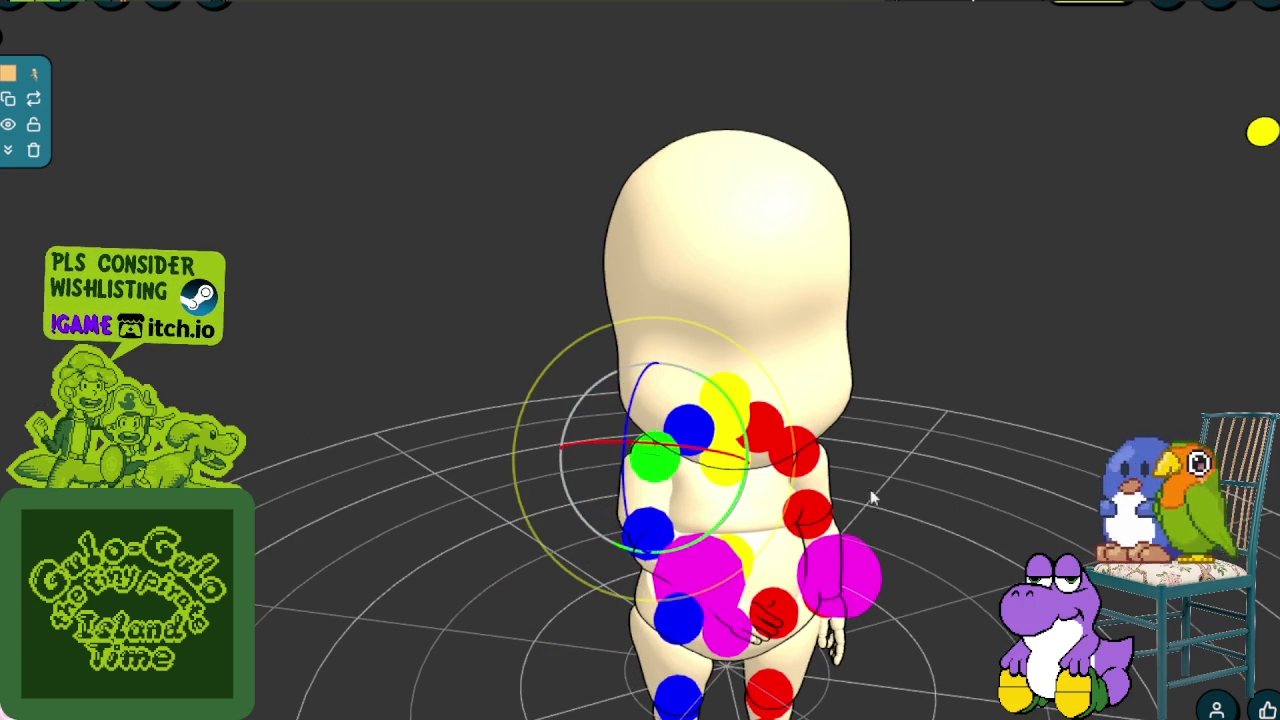
{"action": "left_click", "coordinate": [650, 545]}
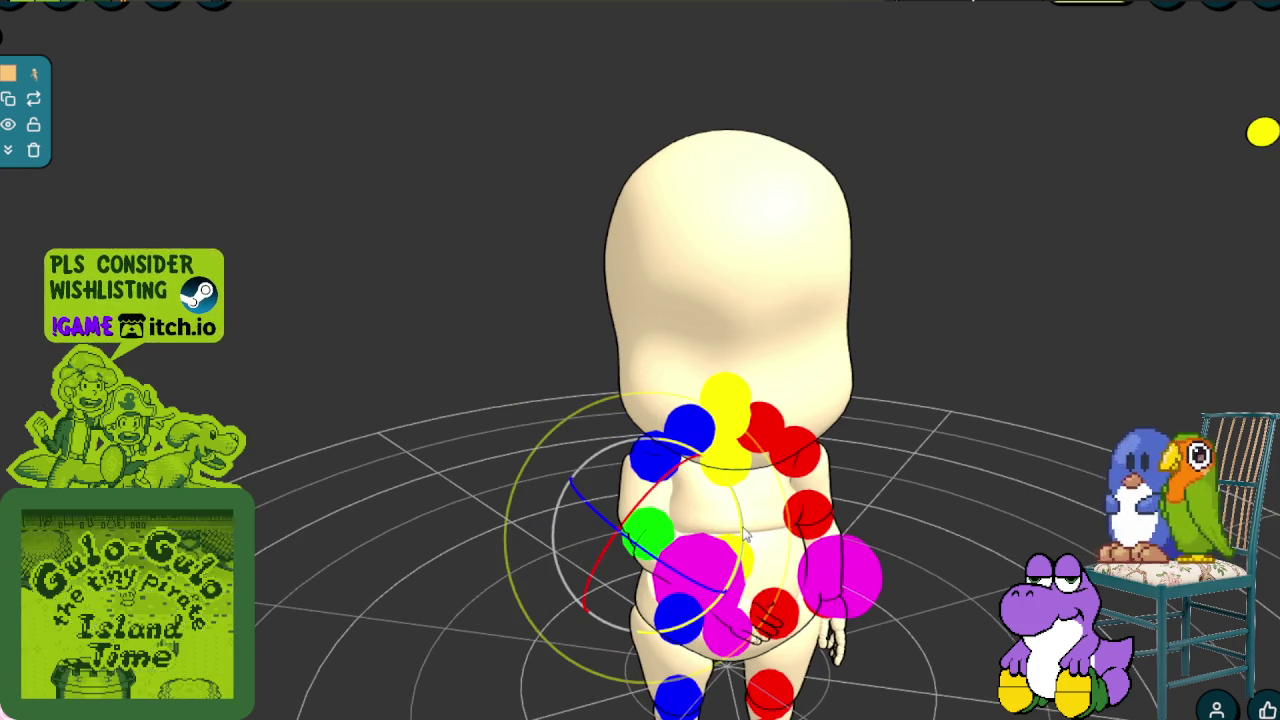
{"action": "left_click_drag", "start_coordinate": [650, 540], "coordinate": [755, 522]}
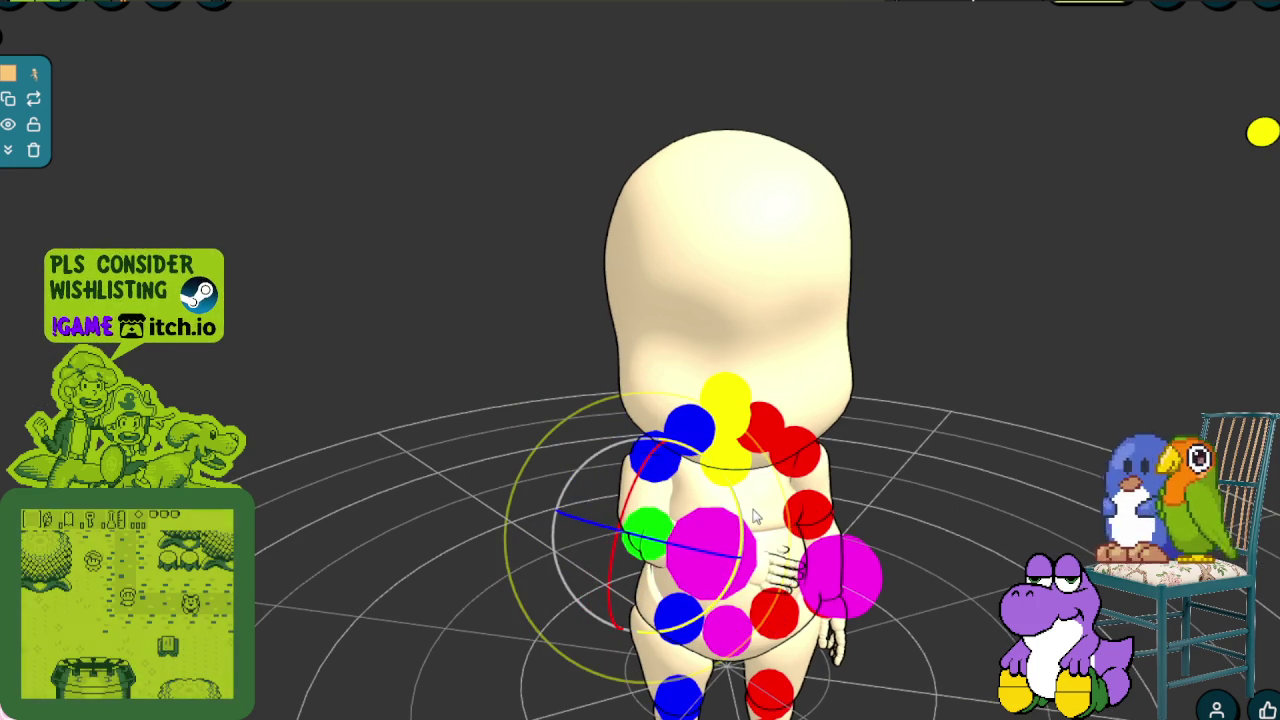
{"action": "left_click", "coordinate": [655, 458]}
{"action": "left_click_drag", "start_coordinate": [750, 450], "coordinate": [660, 510]}
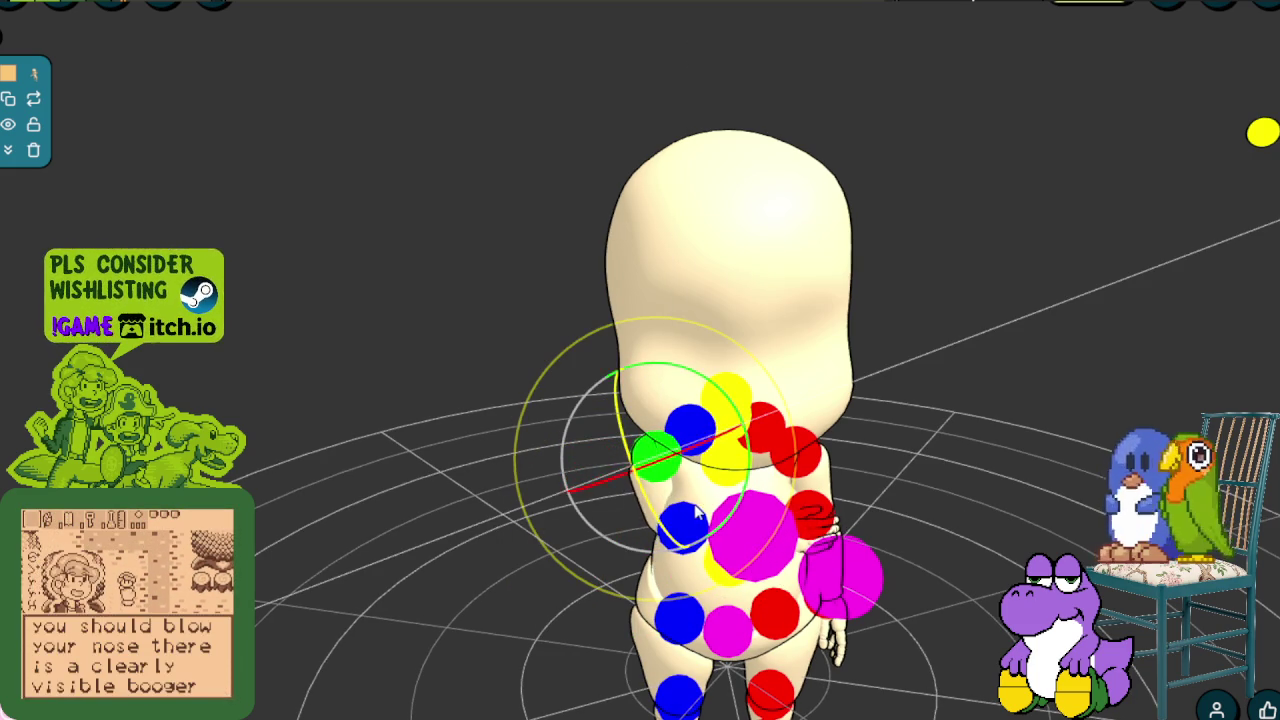
{"action": "left_click_drag", "start_coordinate": [660, 510], "coordinate": [755, 478]}
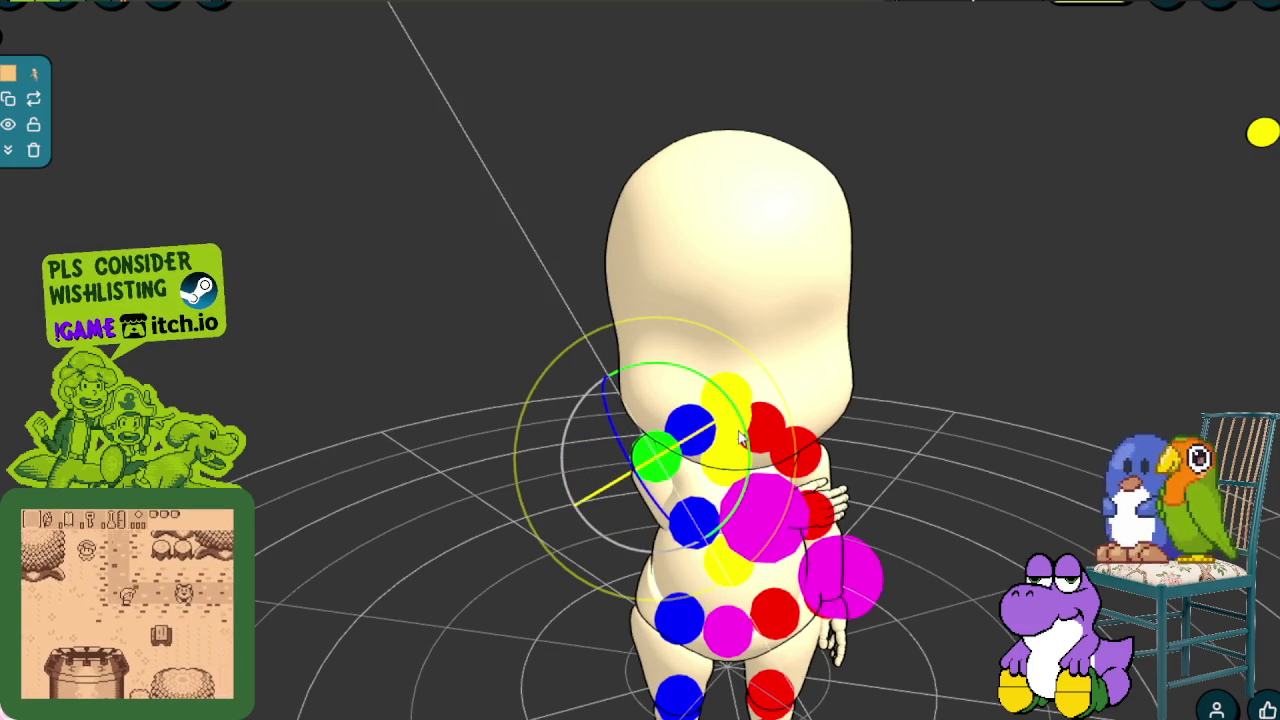
Rotate a lower torso joint to give the figure a slight twist
{"action": "left_click", "coordinate": [840, 572]}
{"action": "left_click", "coordinate": [690, 518]}
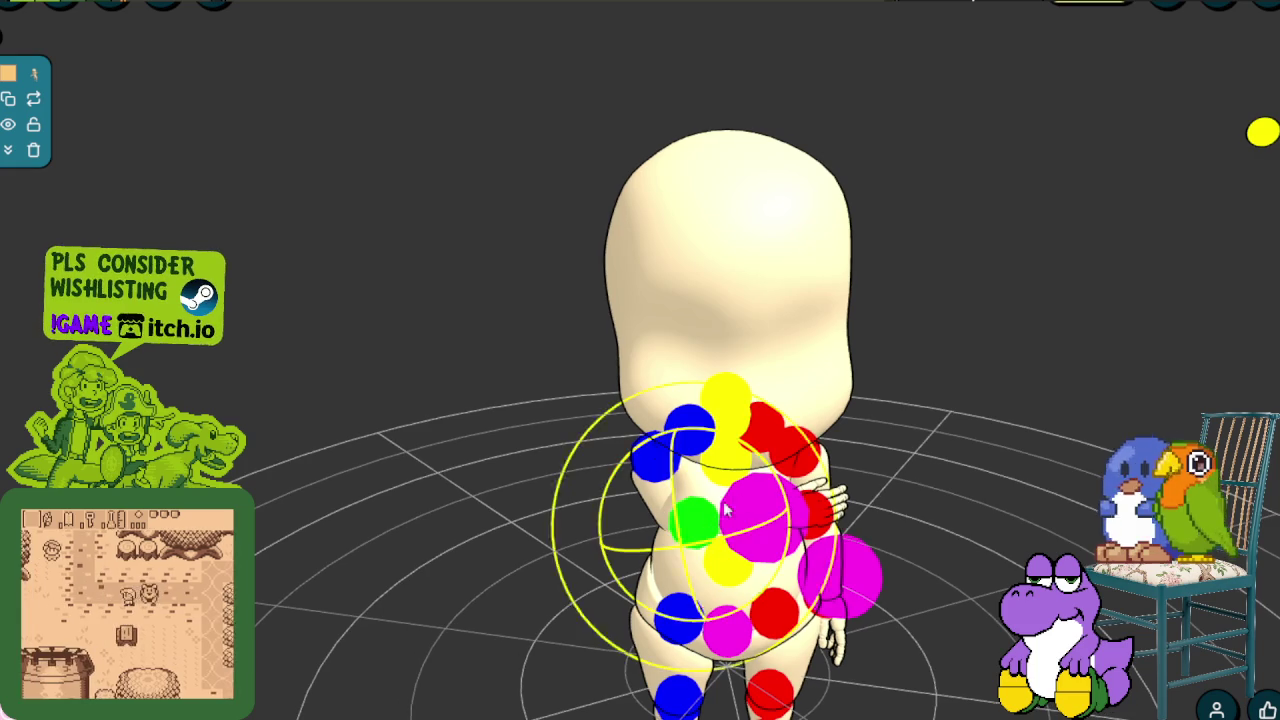
{"action": "mouse_move", "coordinate": [688, 476]}
{"action": "left_mouse_down"}
{"action": "mouse_move", "coordinate": [695, 538]}
{"action": "mouse_move", "coordinate": [722, 538]}
{"action": "left_mouse_up"}
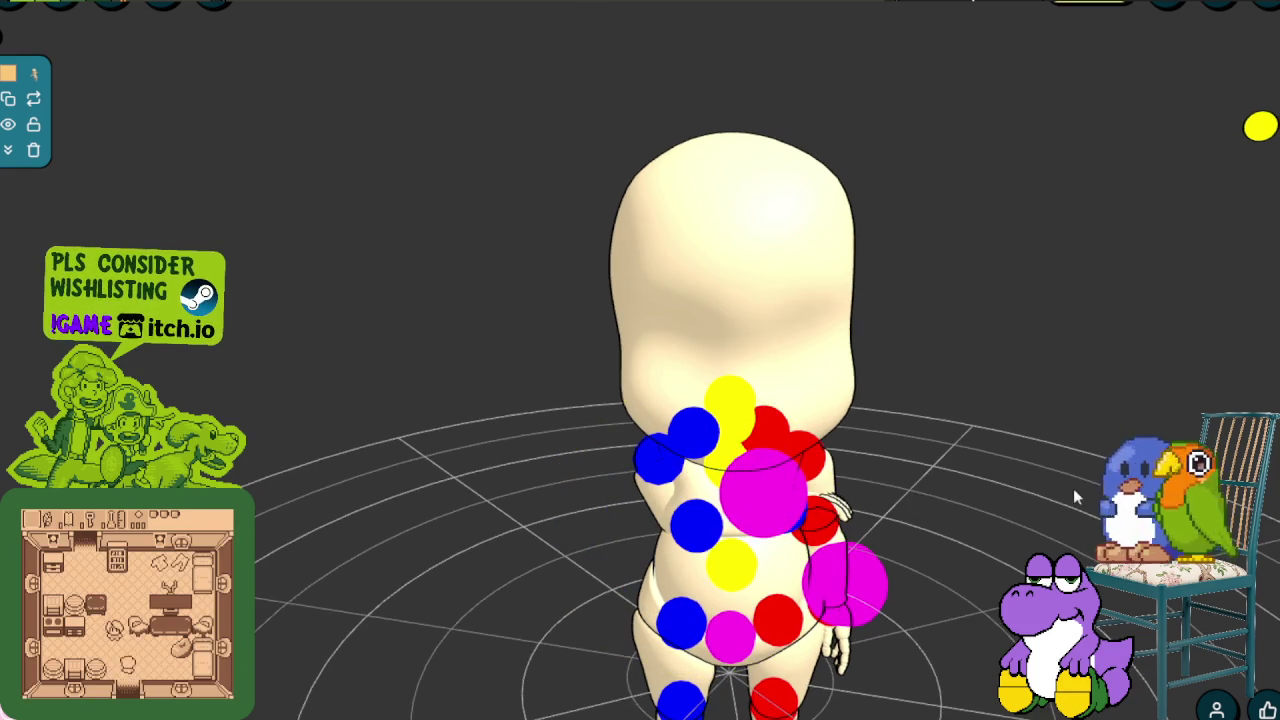
{"action": "scroll", "coordinate": [891, 515], "scroll_direction": "down", "scroll_amount": 3}
{"action": "scroll", "coordinate": [942, 507], "scroll_direction": "up", "scroll_amount": 2}
{"action": "left_click_drag", "start_coordinate": [942, 507], "coordinate": [814, 503]}
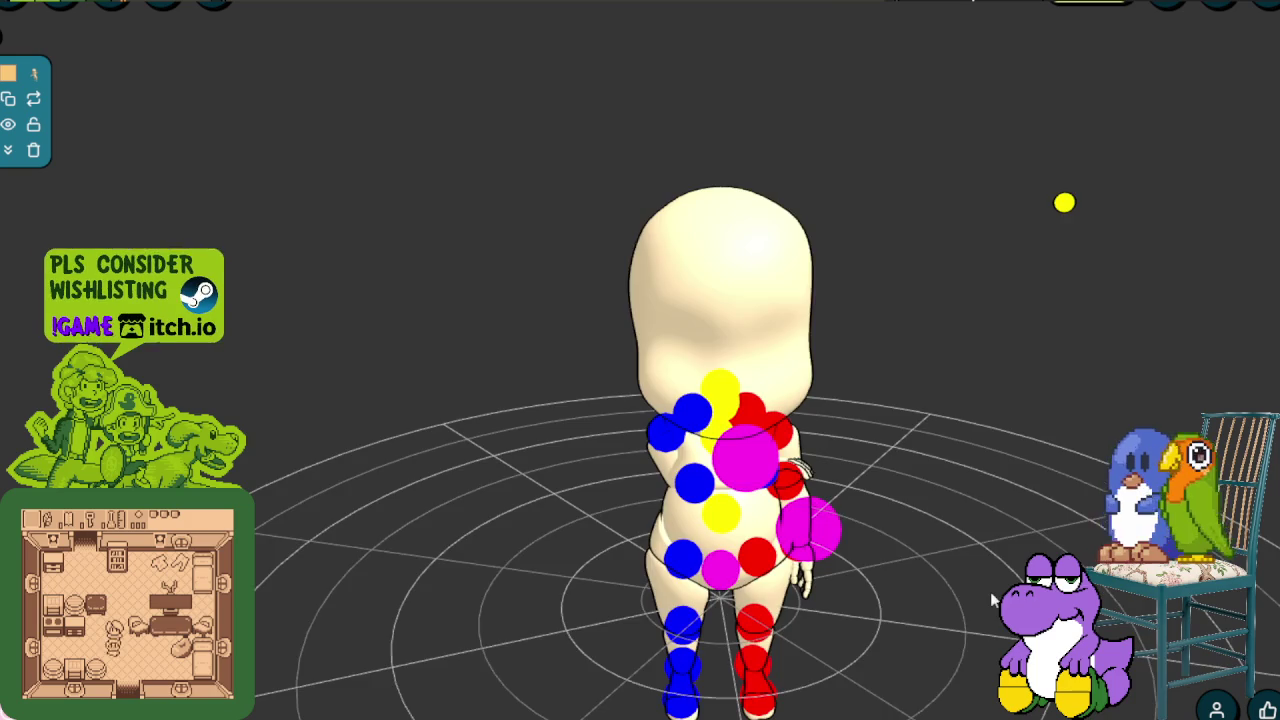
Rotate torso joints from a new camera angle, swinging the hand outward
{"action": "left_click", "coordinate": [724, 508]}
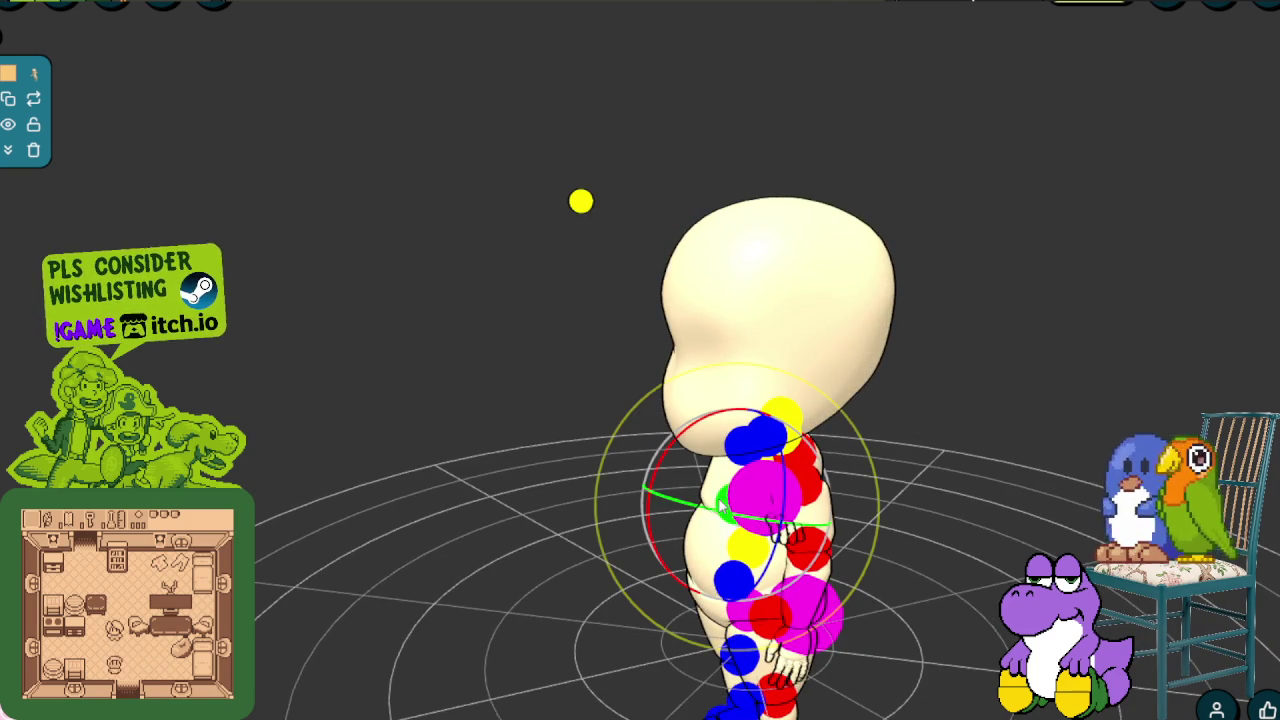
{"action": "left_click_drag", "start_coordinate": [676, 502], "coordinate": [621, 526]}
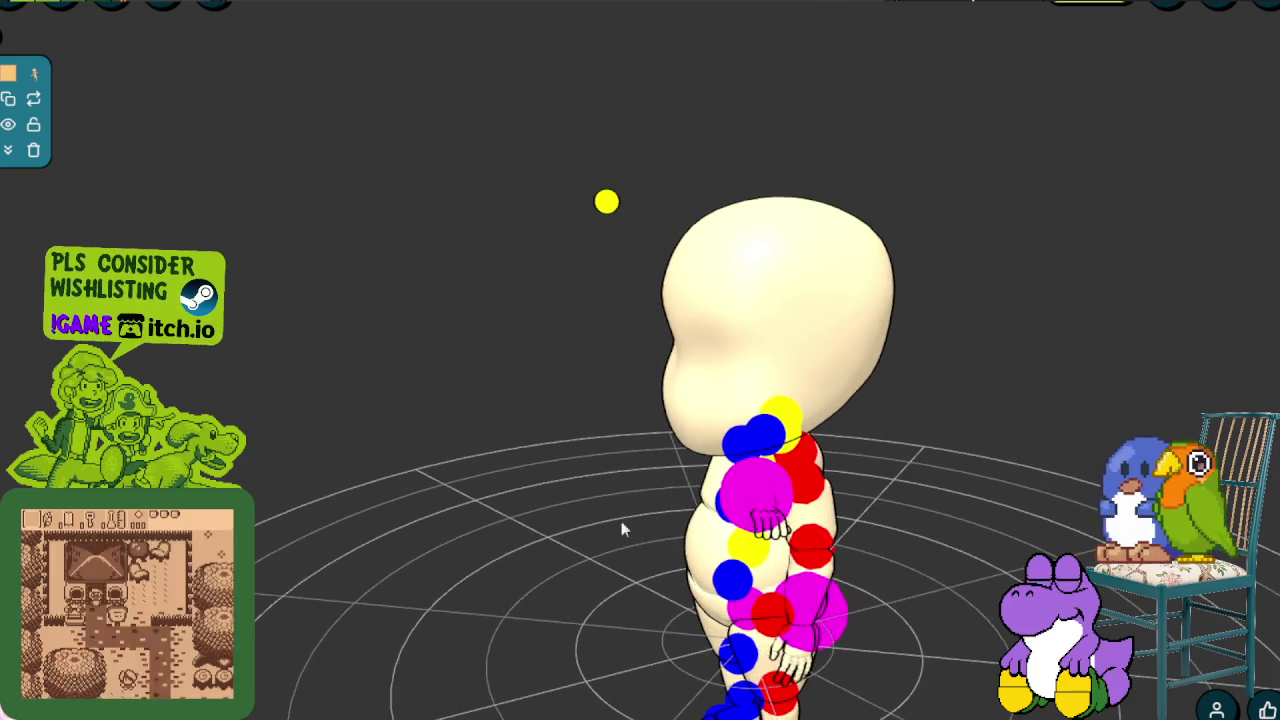
{"action": "scroll", "coordinate": [822, 558], "scroll_direction": "down", "scroll_amount": 2}
{"action": "scroll", "coordinate": [565, 564], "scroll_direction": "up", "scroll_amount": 1}
{"action": "mouse_move", "coordinate": [565, 564]}
{"action": "left_mouse_down"}
{"action": "mouse_move", "coordinate": [677, 594]}
{"action": "mouse_move", "coordinate": [814, 571]}
{"action": "left_mouse_up"}
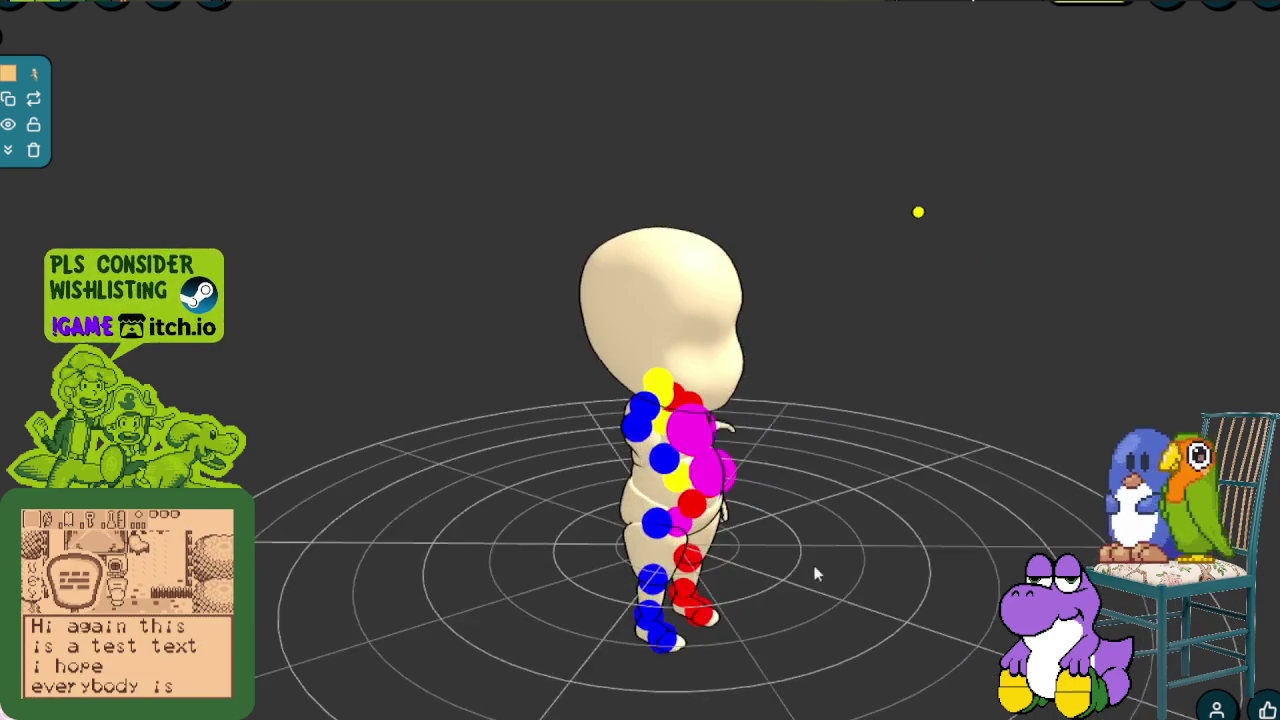
{"action": "left_click", "coordinate": [686, 440]}
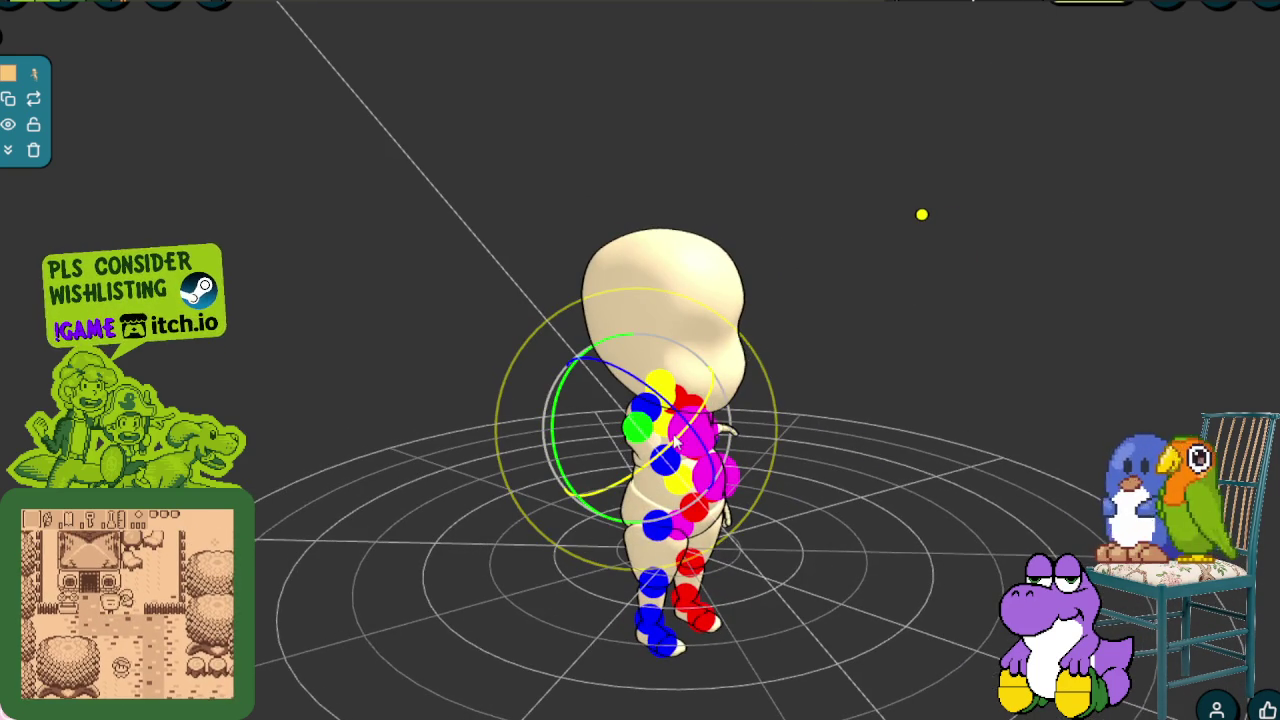
{"action": "left_click_drag", "start_coordinate": [686, 440], "coordinate": [712, 428]}
Adjust the arm joints from the side and front so the hands fold across the chest
{"action": "mouse_move", "coordinate": [886, 483]}
{"action": "left_mouse_down"}
{"action": "mouse_move", "coordinate": [649, 489]}
{"action": "mouse_move", "coordinate": [720, 470]}
{"action": "left_mouse_up"}
{"action": "left_click", "coordinate": [768, 450]}
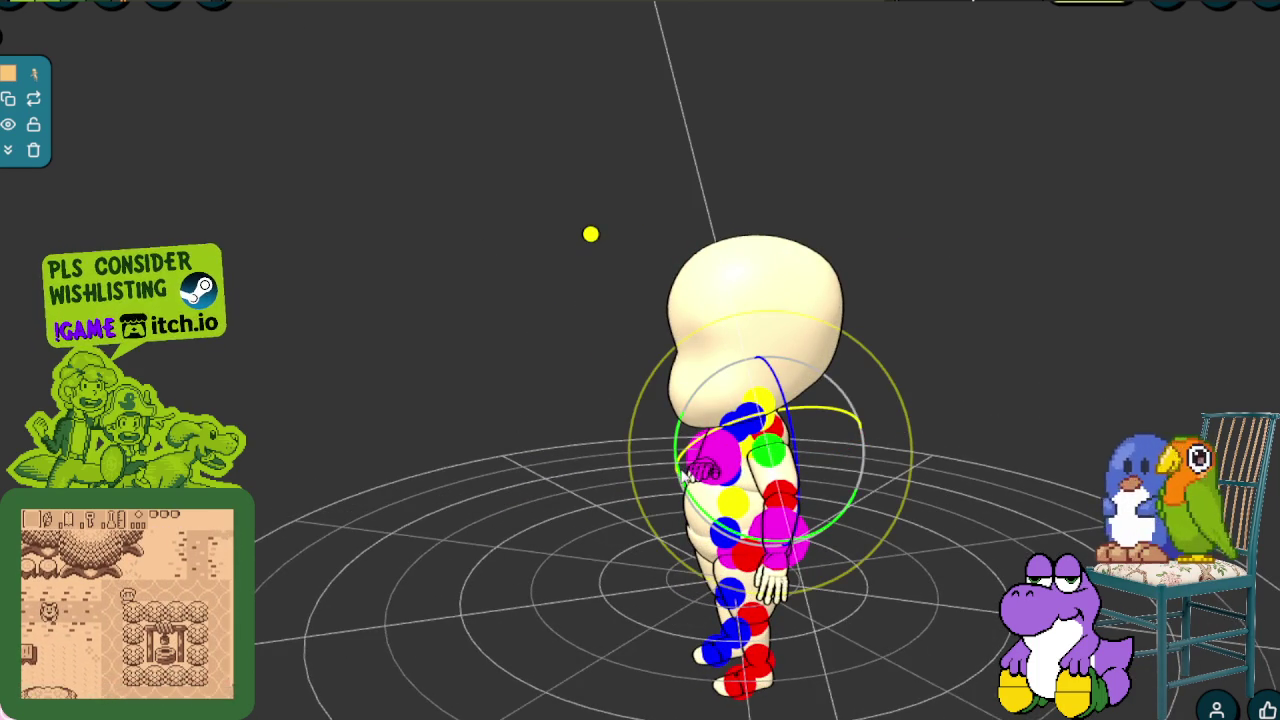
{"action": "mouse_move", "coordinate": [783, 418]}
{"action": "left_mouse_down"}
{"action": "mouse_move", "coordinate": [686, 452]}
{"action": "mouse_move", "coordinate": [692, 522]}
{"action": "mouse_move", "coordinate": [838, 465]}
{"action": "left_mouse_up"}
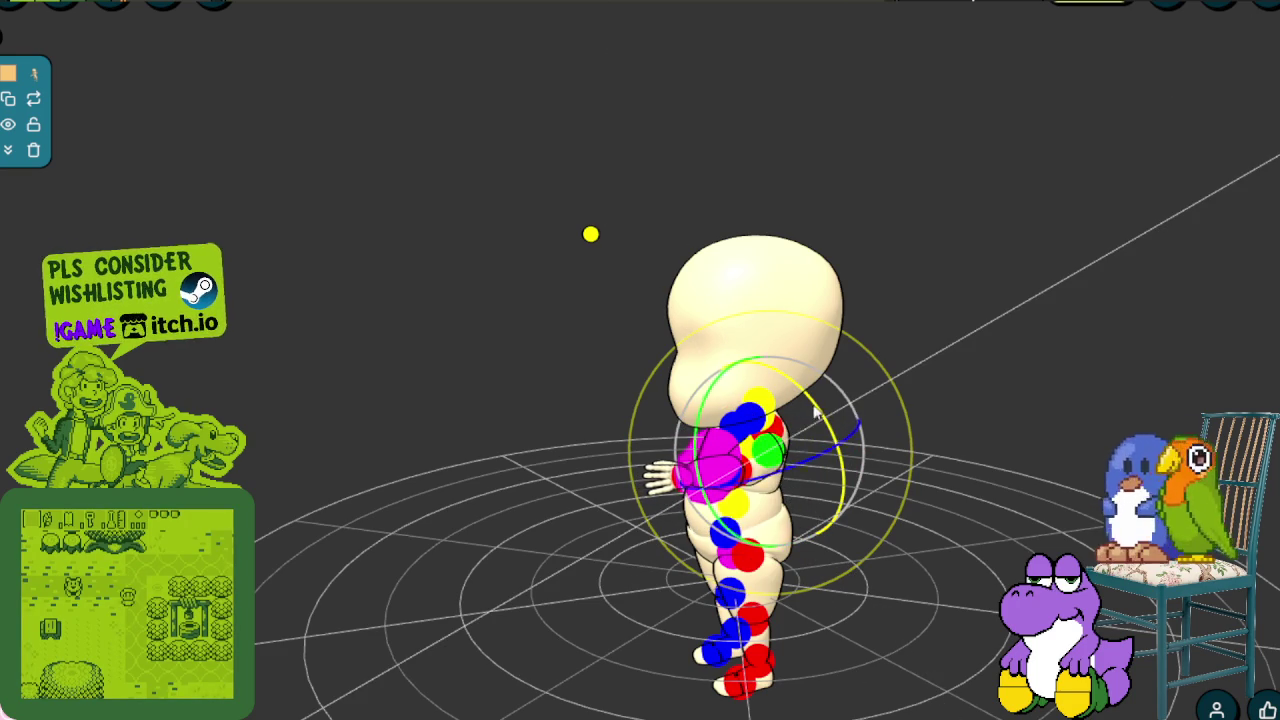
{"action": "mouse_move", "coordinate": [838, 465]}
{"action": "left_mouse_down"}
{"action": "mouse_move", "coordinate": [702, 410]}
{"action": "mouse_move", "coordinate": [760, 472]}
{"action": "left_mouse_up"}
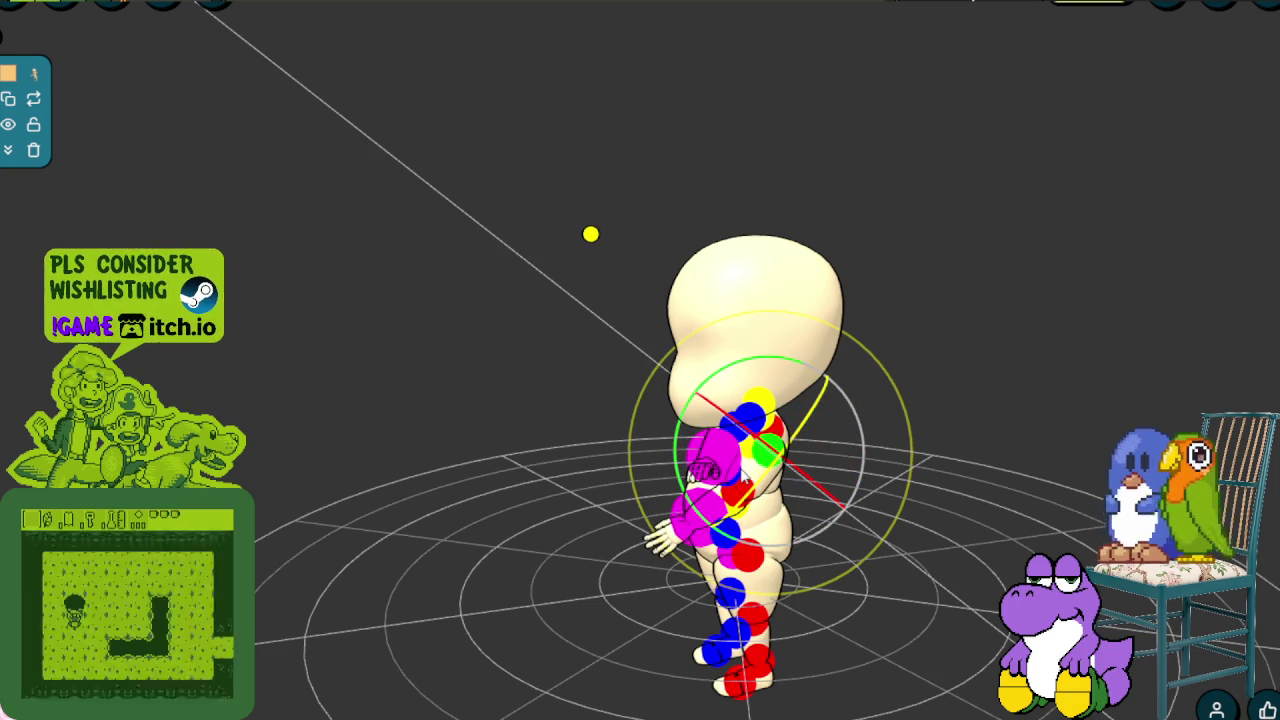
{"action": "left_click", "coordinate": [901, 615]}
{"action": "left_click_drag", "start_coordinate": [806, 676], "coordinate": [754, 675]}
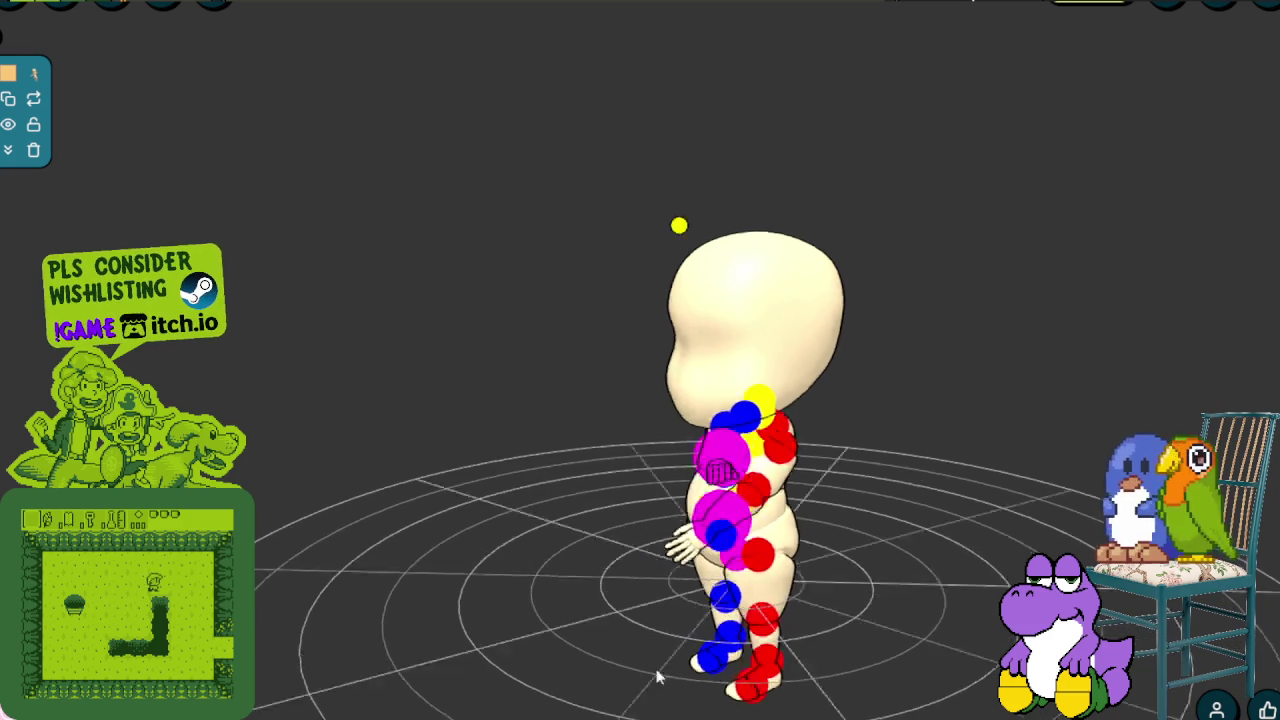
{"action": "left_click", "coordinate": [749, 474]}
{"action": "mouse_move", "coordinate": [750, 478]}
{"action": "left_mouse_down"}
{"action": "mouse_move", "coordinate": [800, 476]}
{"action": "mouse_move", "coordinate": [683, 412]}
{"action": "mouse_move", "coordinate": [765, 480]}
{"action": "left_mouse_up"}
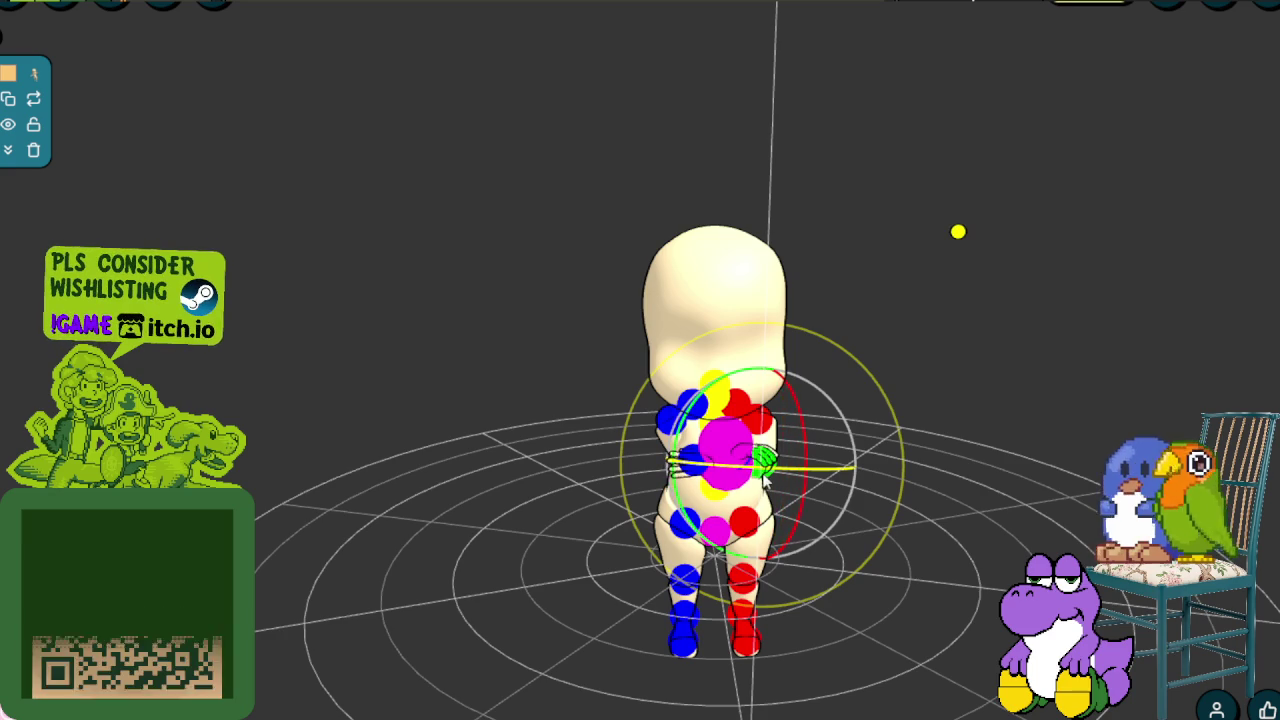
{"action": "left_click", "coordinate": [936, 513]}
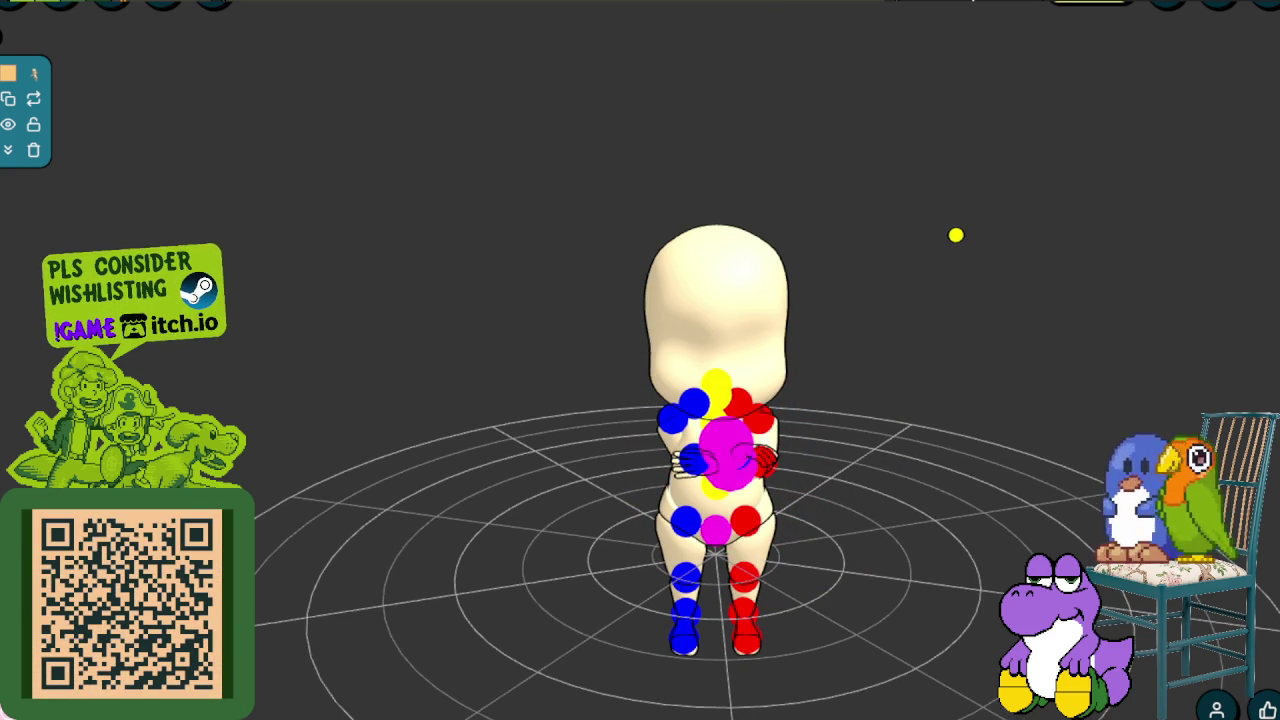
Orbit the camera behind and above the mannequin, looking down onto the grid
{"action": "left_click", "coordinate": [9, 155]}
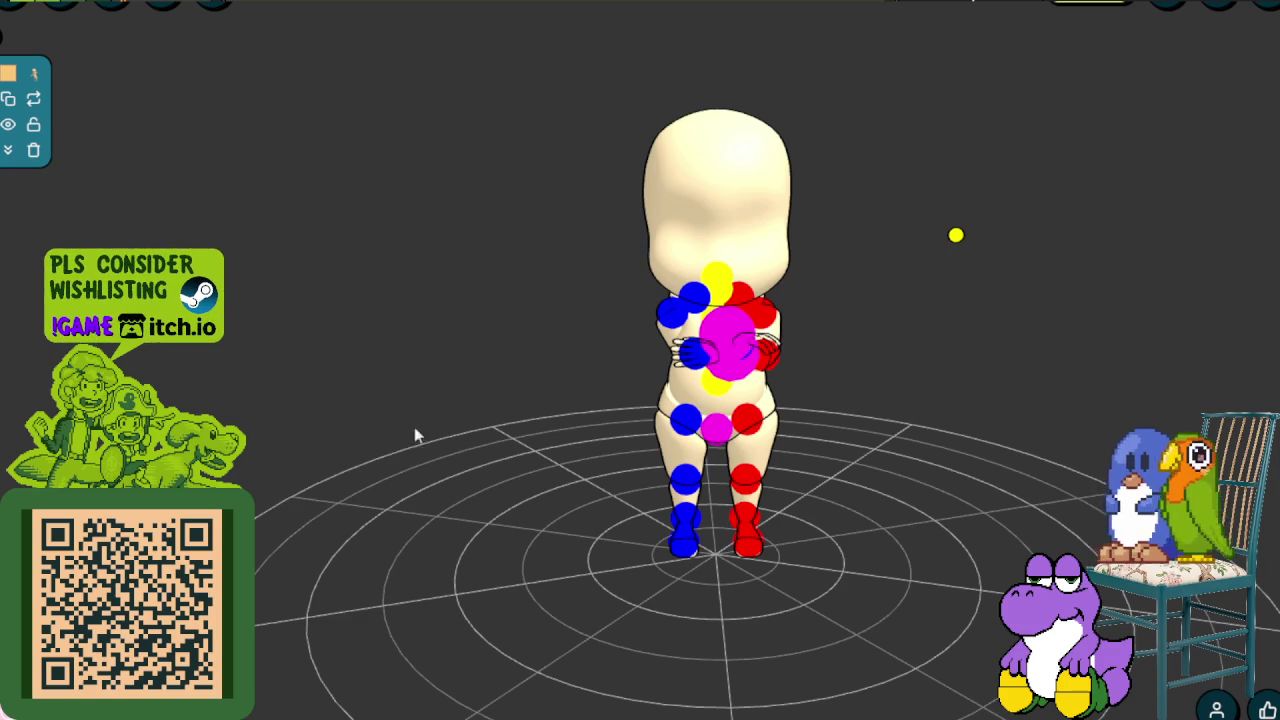
{"action": "mouse_move", "coordinate": [400, 520]}
{"action": "left_mouse_down"}
{"action": "mouse_move", "coordinate": [597, 597]}
{"action": "mouse_move", "coordinate": [508, 521]}
{"action": "left_mouse_up"}
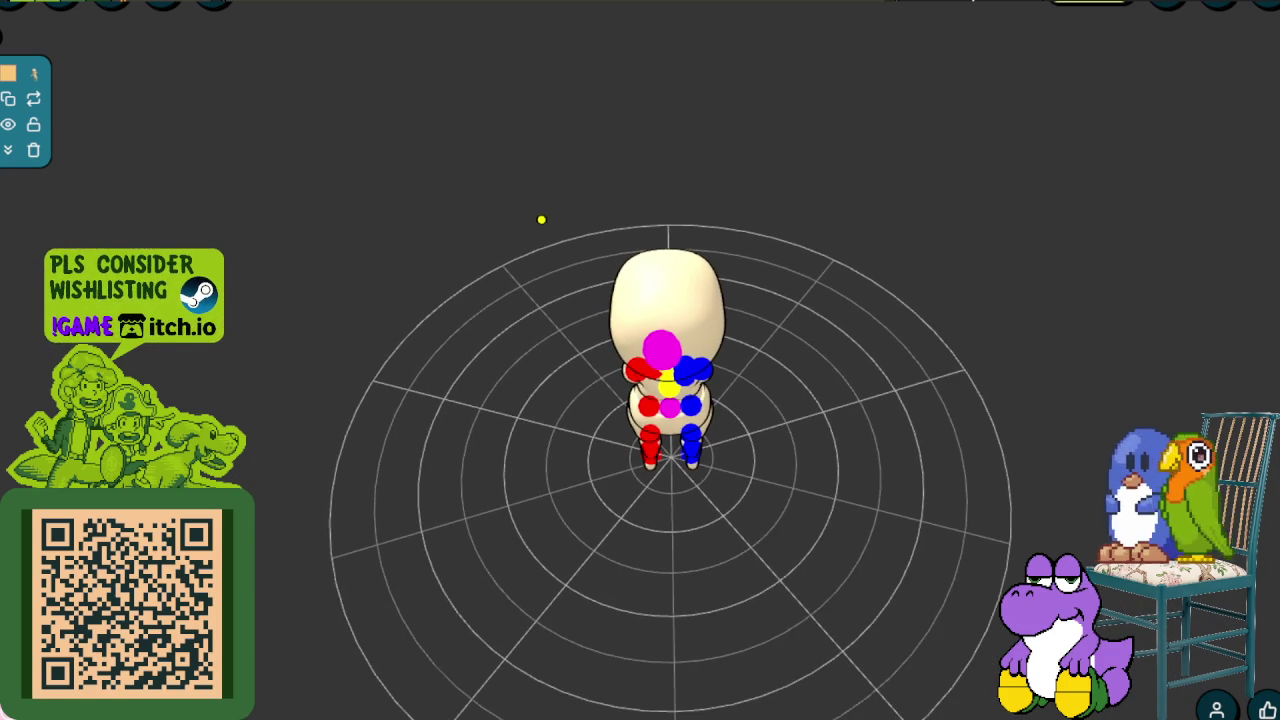
{"action": "left_click_drag", "start_coordinate": [507, 479], "coordinate": [512, 474]}
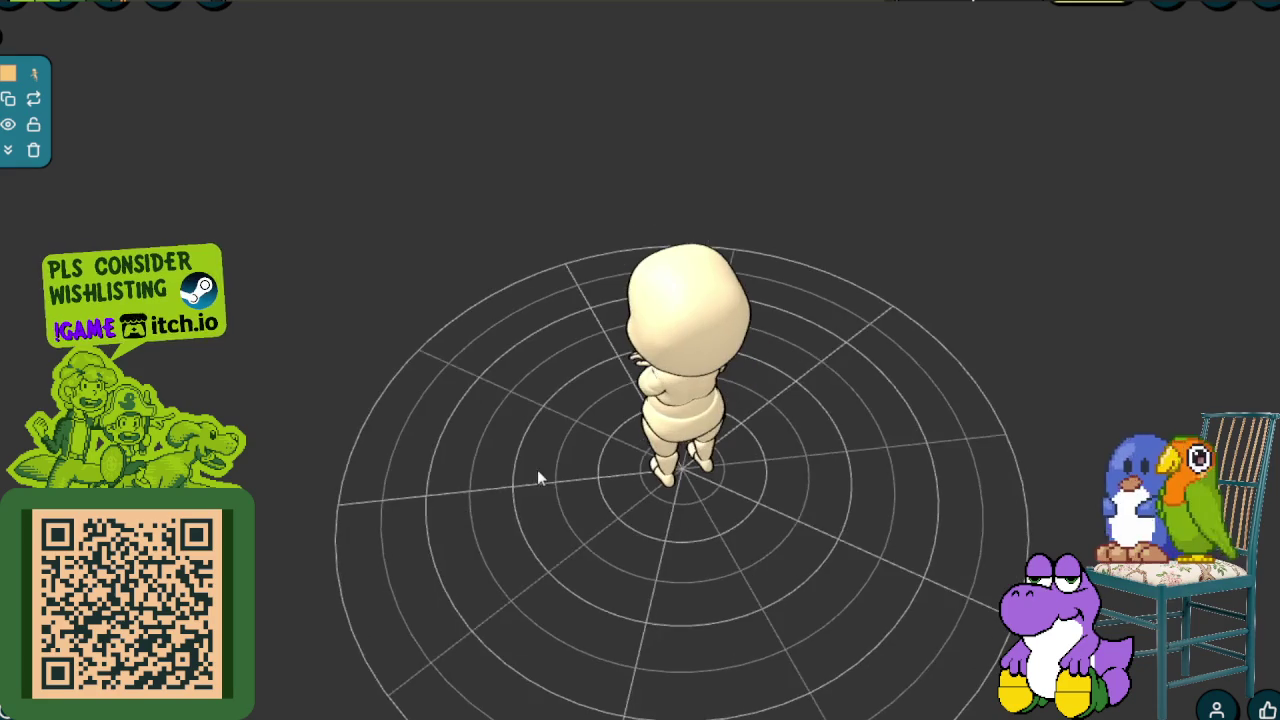
{"action": "scroll", "coordinate": [557, 380], "scroll_direction": "down", "scroll_amount": 3}
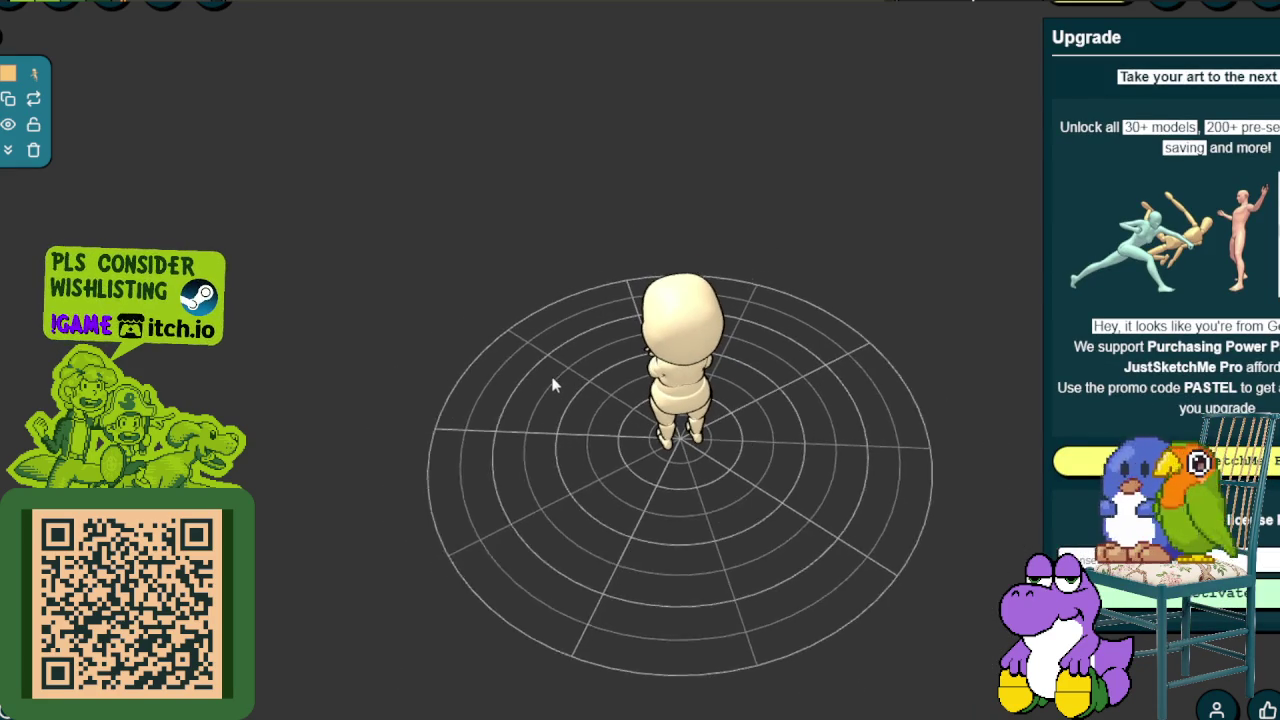
{"action": "left_click_drag", "start_coordinate": [588, 374], "coordinate": [583, 392]}
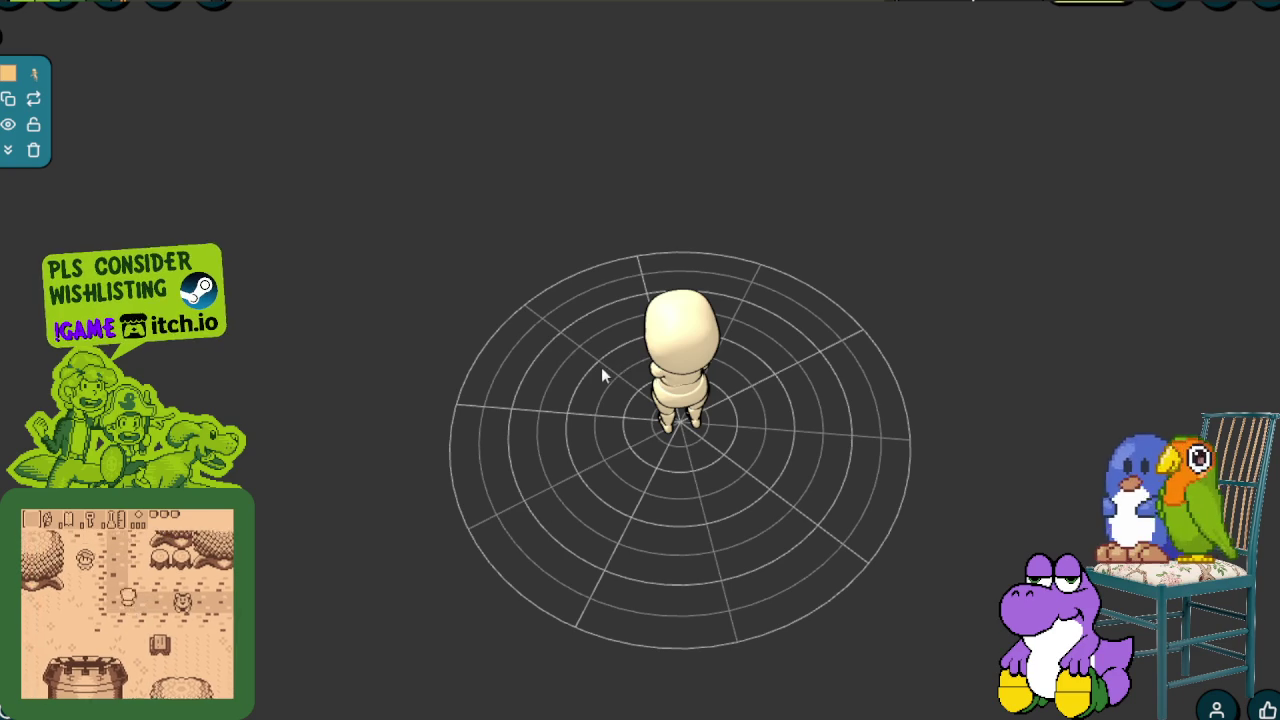
Pan the scene right and down to frame the mannequin from overhead
{"action": "left_click_drag", "start_coordinate": [810, 381], "coordinate": [893, 403]}
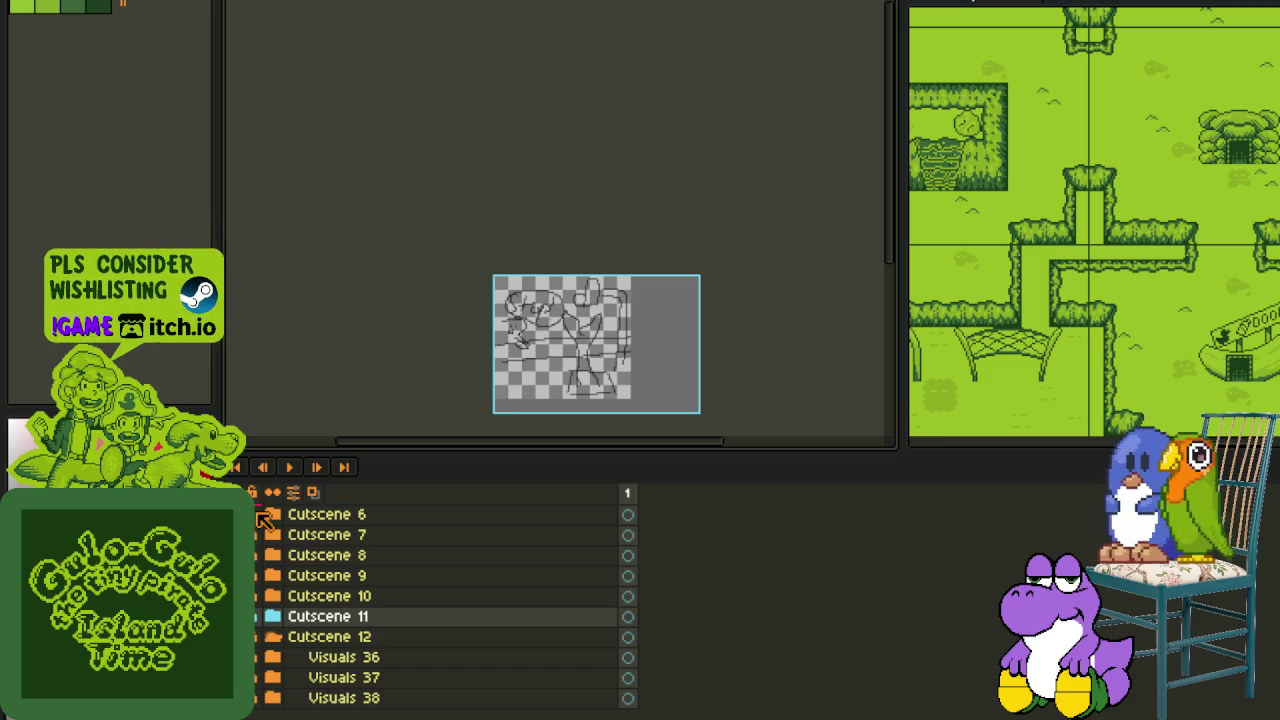
Create a 426×459 sprite from the clipboard mannequin capture and dock it beside the sketch document
{"action": "left_click", "coordinate": [20, 1]}
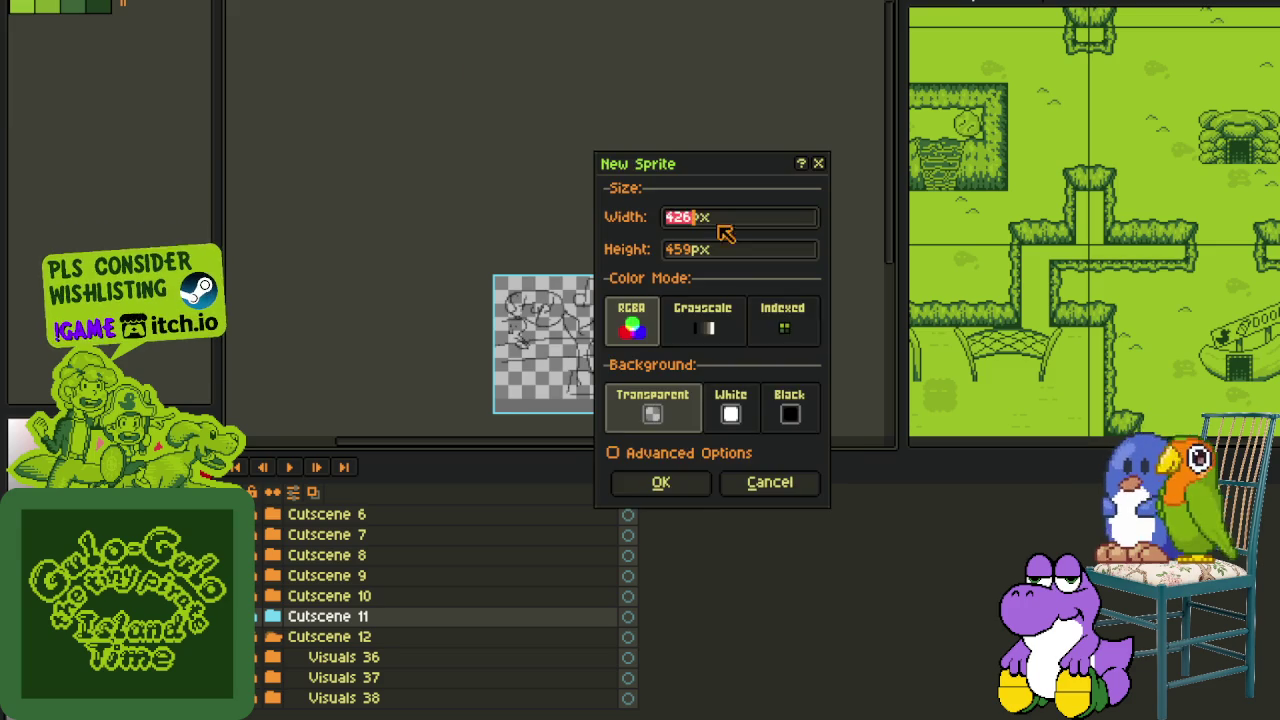
{"action": "left_click", "coordinate": [660, 483]}
{"action": "scroll", "coordinate": [752, 285], "scroll_direction": "down", "scroll_amount": 3}
{"action": "left_click", "coordinate": [346, 154]}
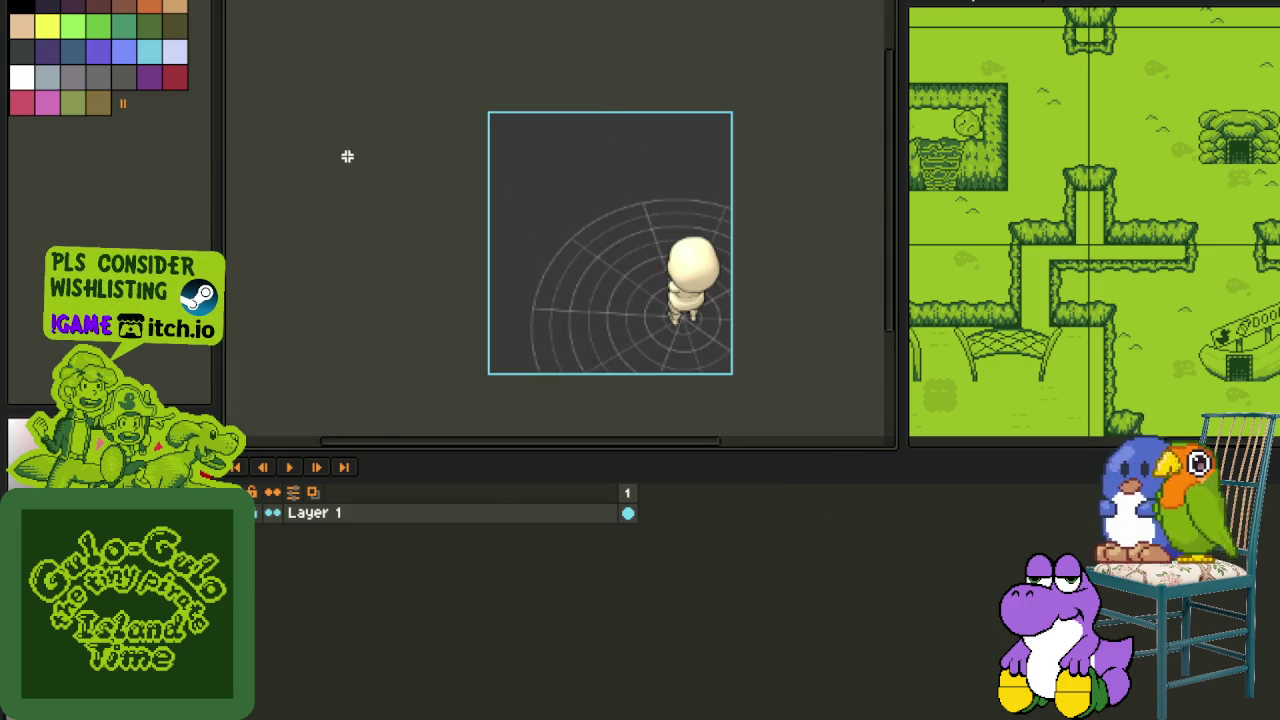
{"action": "left_click_drag", "start_coordinate": [880, 322], "coordinate": [1274, 390]}
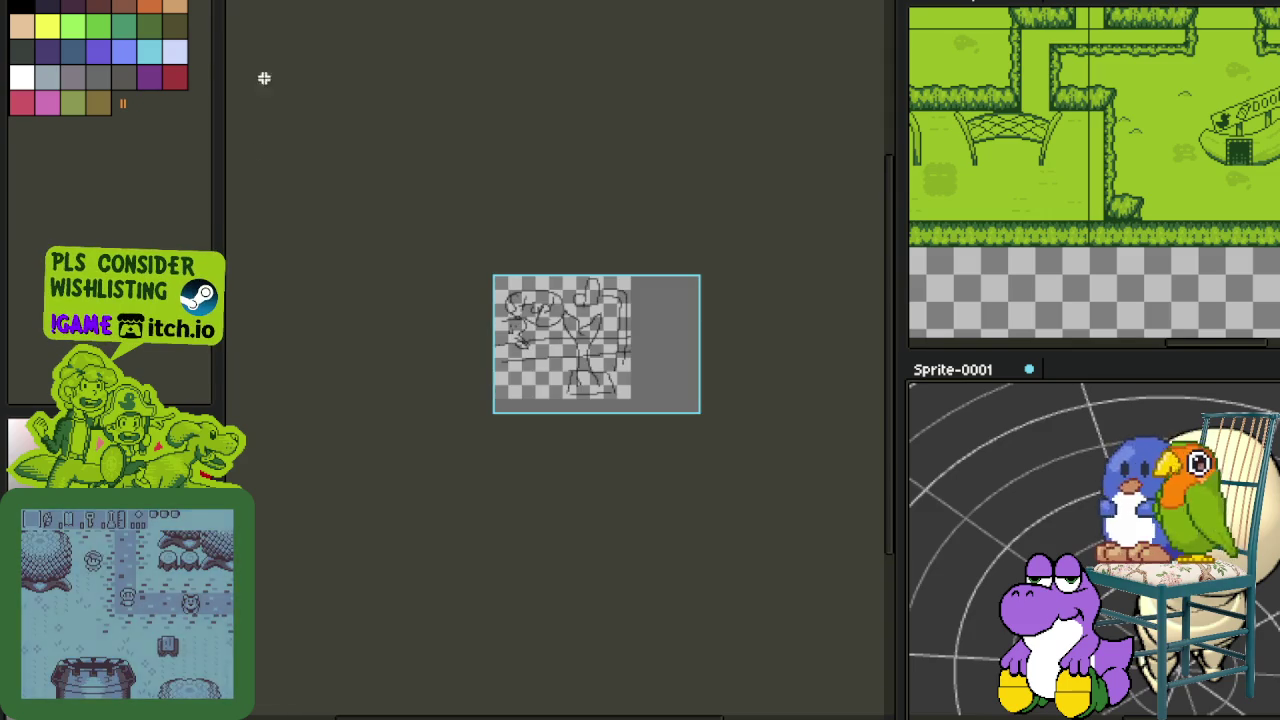
{"action": "key", "text": "ctrl+Tab"}
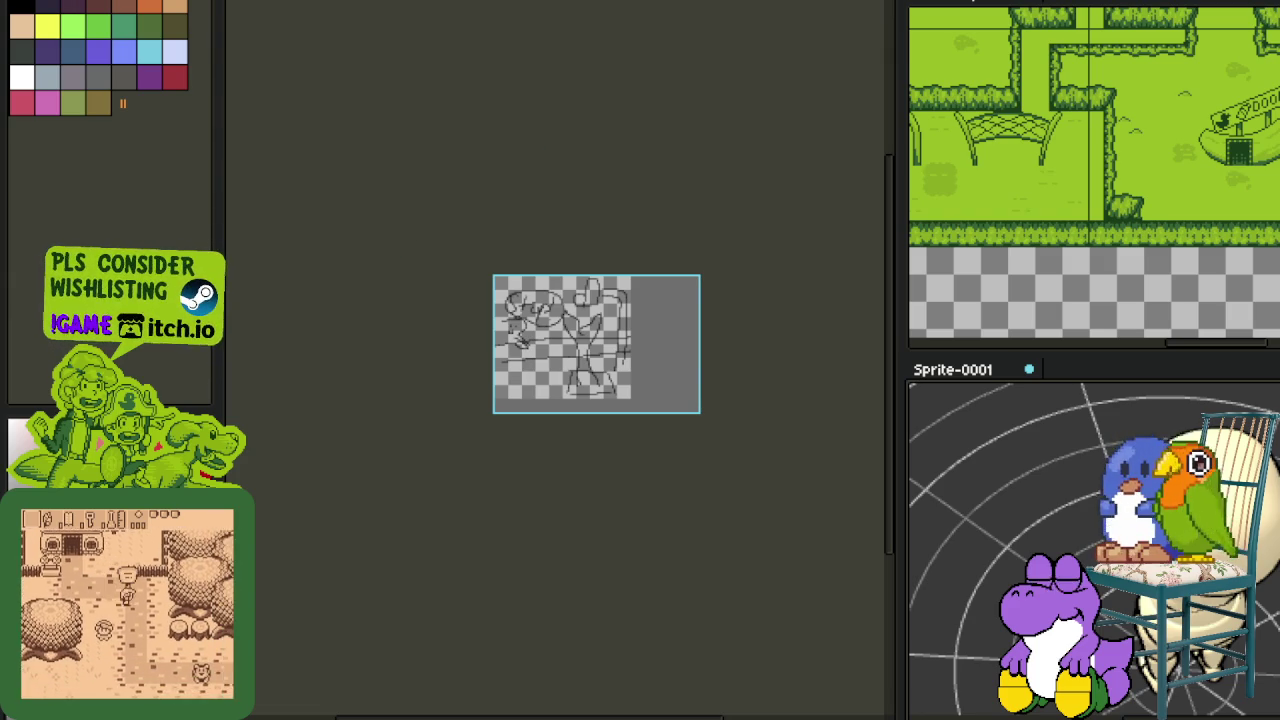
Show the layers timeline, hide the Cutscene 11 sketch group, and expand the Visuals 36 folder
{"action": "scroll", "coordinate": [674, 374], "scroll_direction": "up", "scroll_amount": 3}
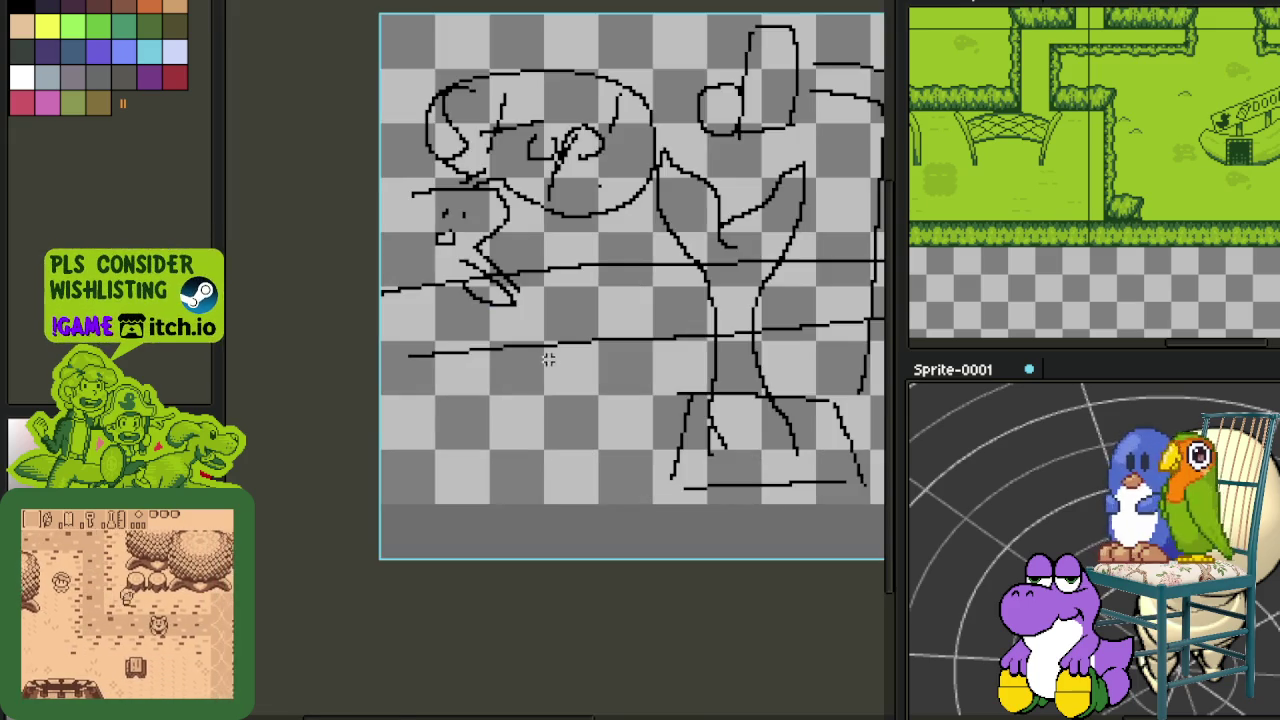
{"action": "key", "text": "Tab"}
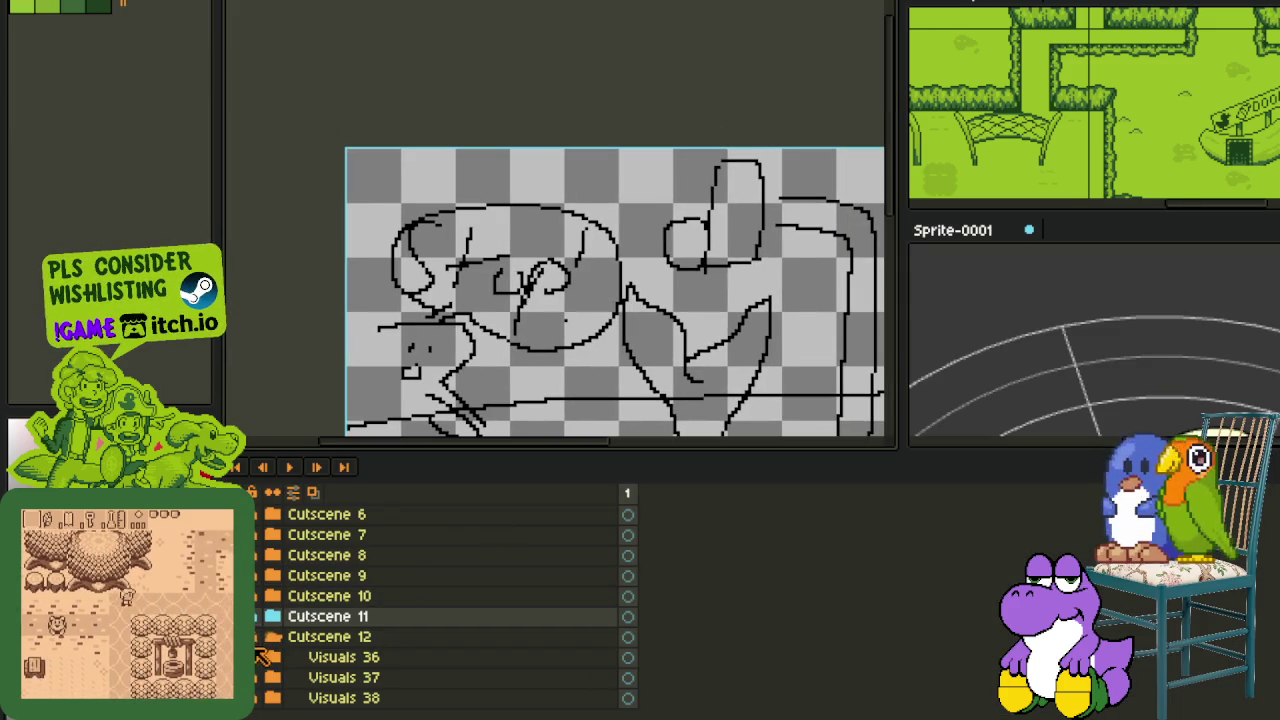
{"action": "left_click", "coordinate": [257, 676]}
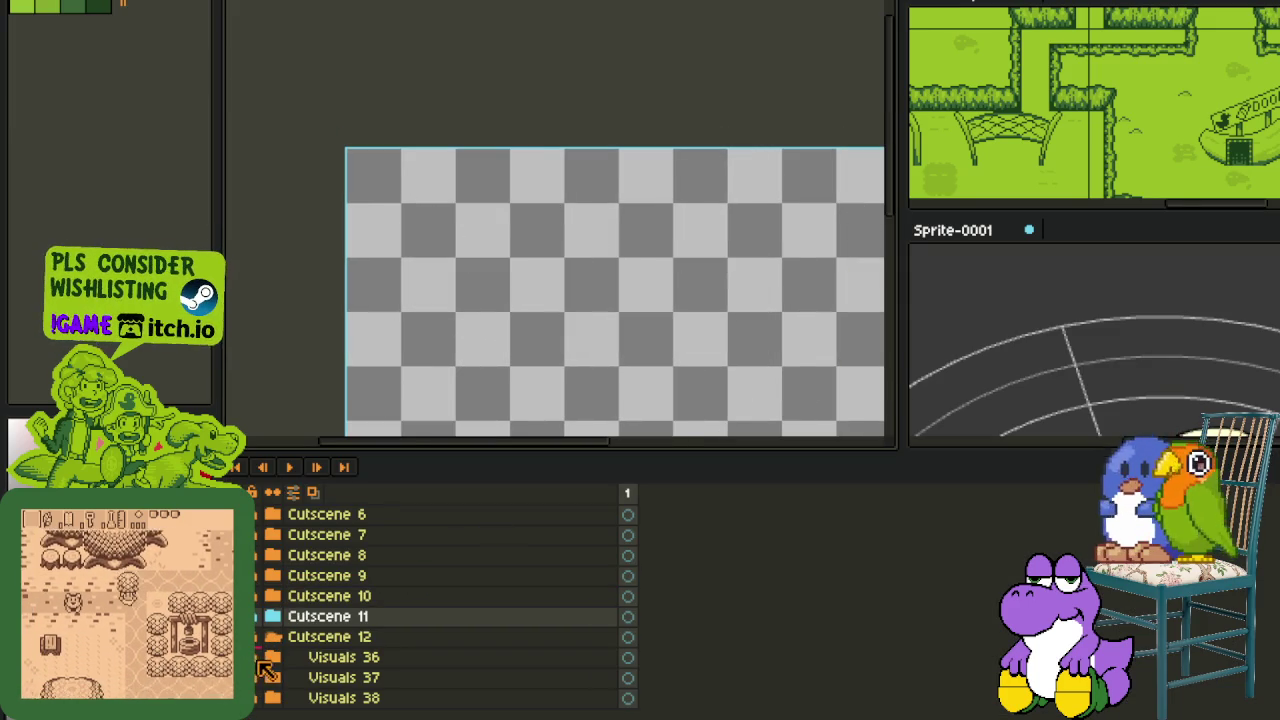
{"action": "left_click", "coordinate": [257, 657]}
{"action": "right_click", "coordinate": [360, 680]}
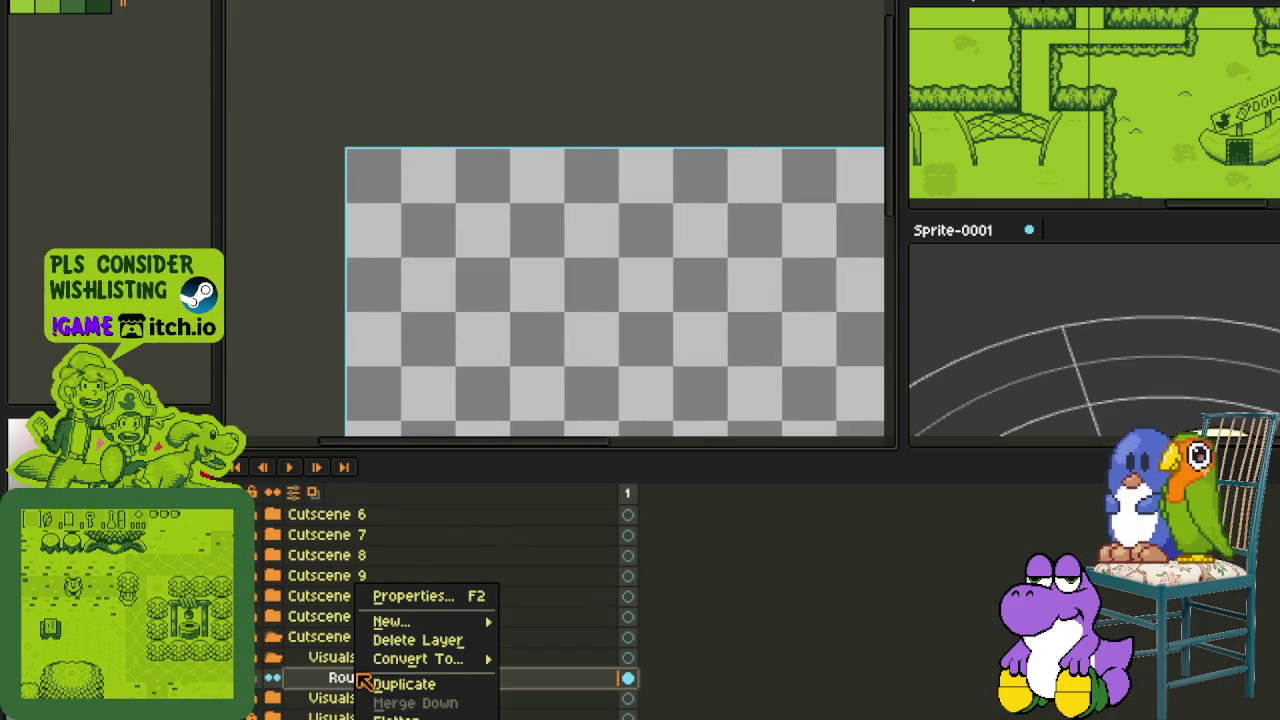
Add a new layer named 'Char 1' above Rough_Sketch_1
{"action": "left_click", "coordinate": [540, 614]}
{"action": "double_click", "coordinate": [416, 680]}
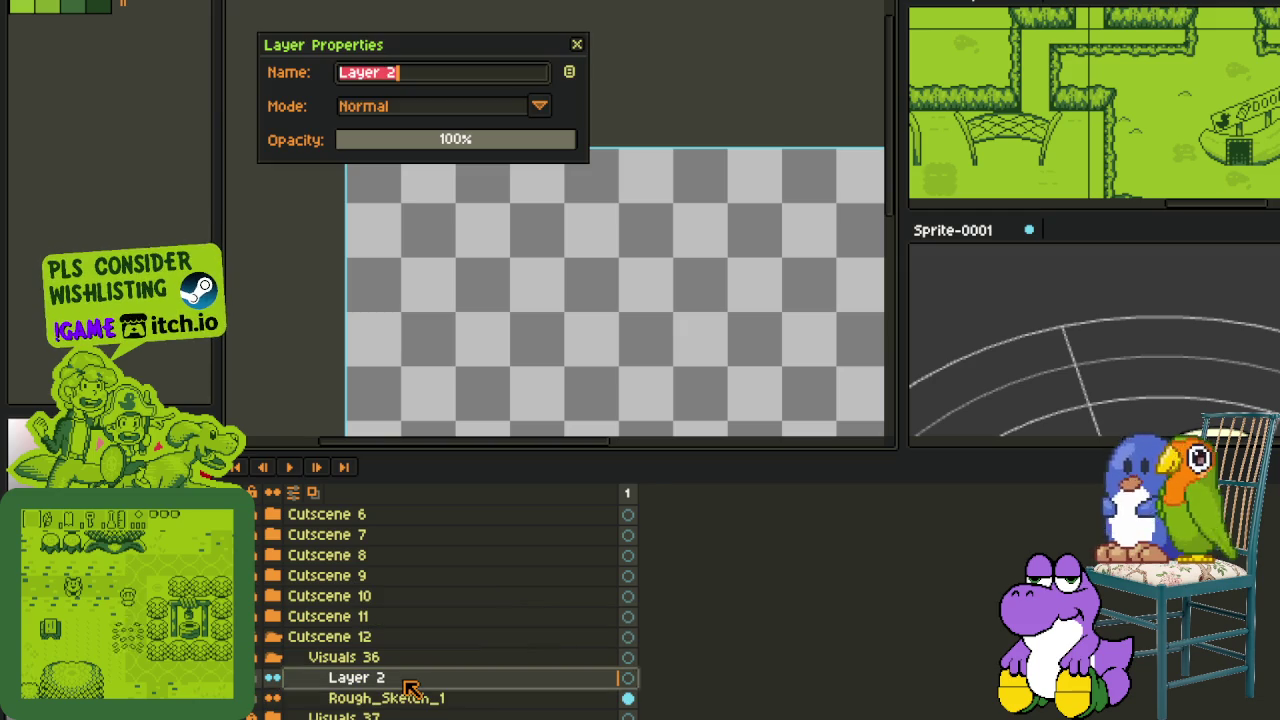
{"action": "type", "text": "Char"}
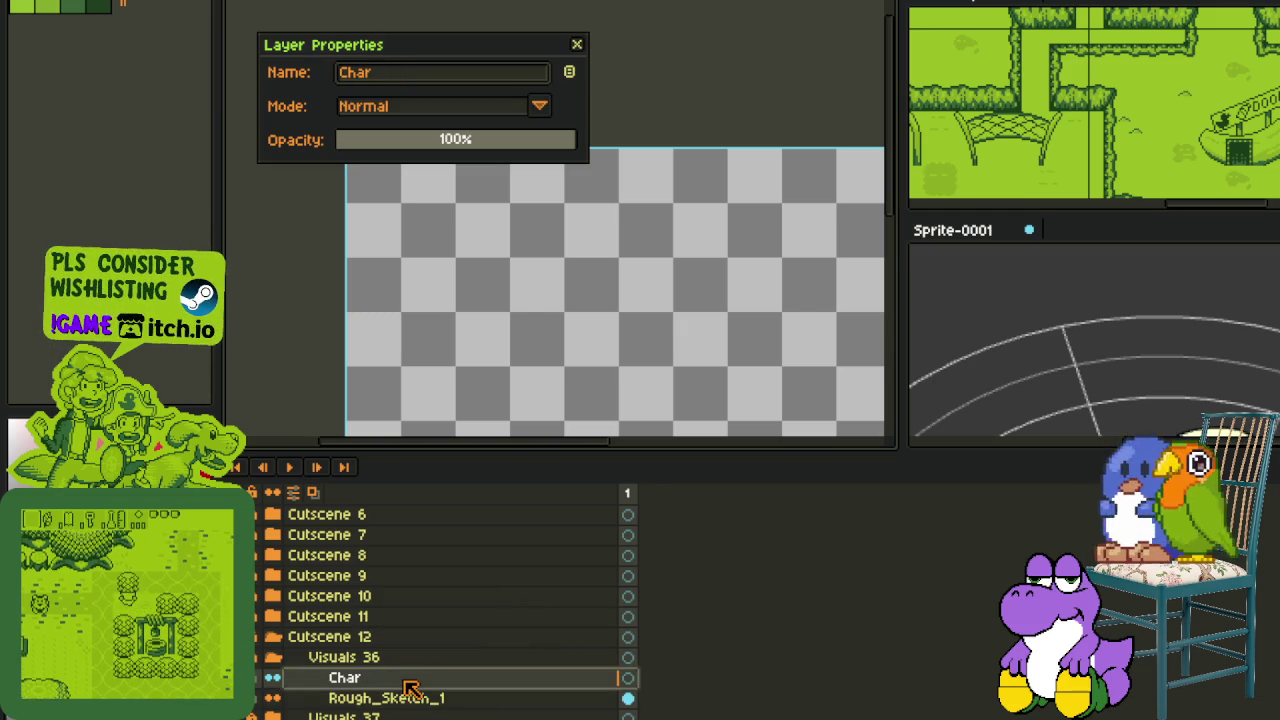
{"action": "type", "text": " 1"}
{"action": "key", "text": "Return"}
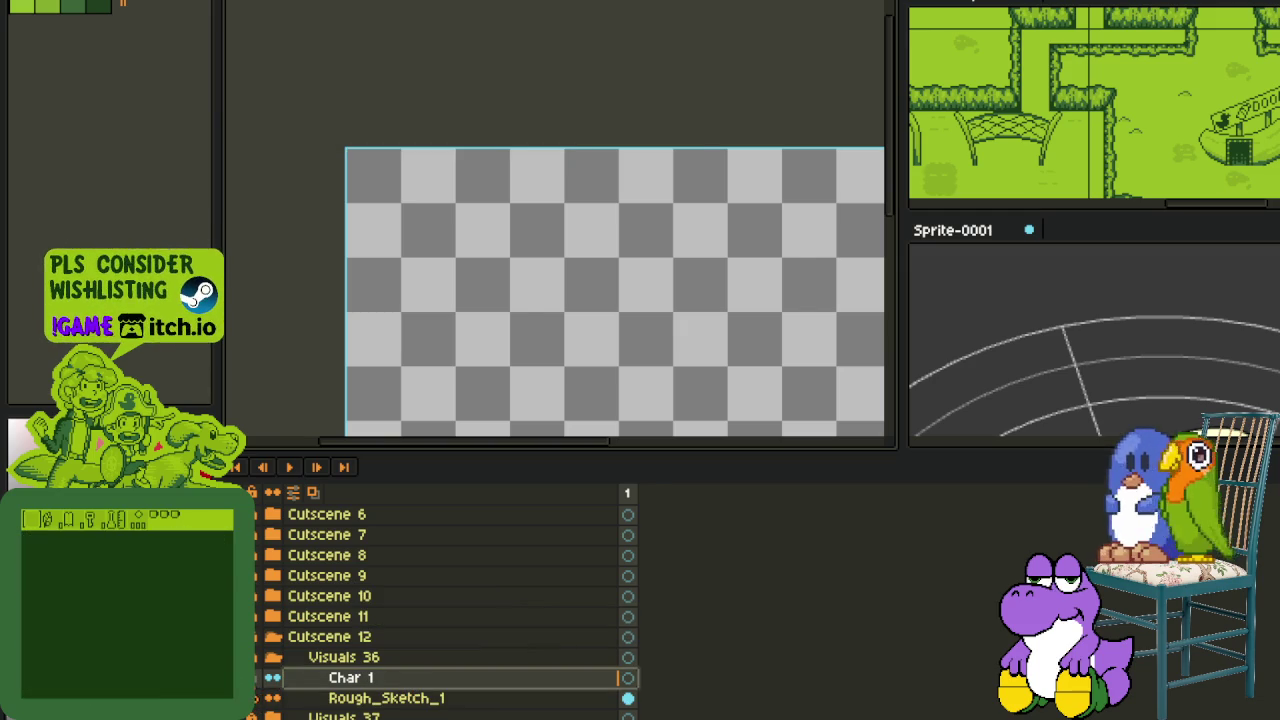
Hide the remaining sketch layers, reframe the blank canvas, and save the file
{"action": "scroll", "coordinate": [620, 424], "scroll_direction": "down", "scroll_amount": 1}
{"action": "scroll", "coordinate": [620, 424], "scroll_direction": "down", "scroll_amount": 1}
{"action": "left_click_drag", "start_coordinate": [620, 424], "coordinate": [604, 358]}
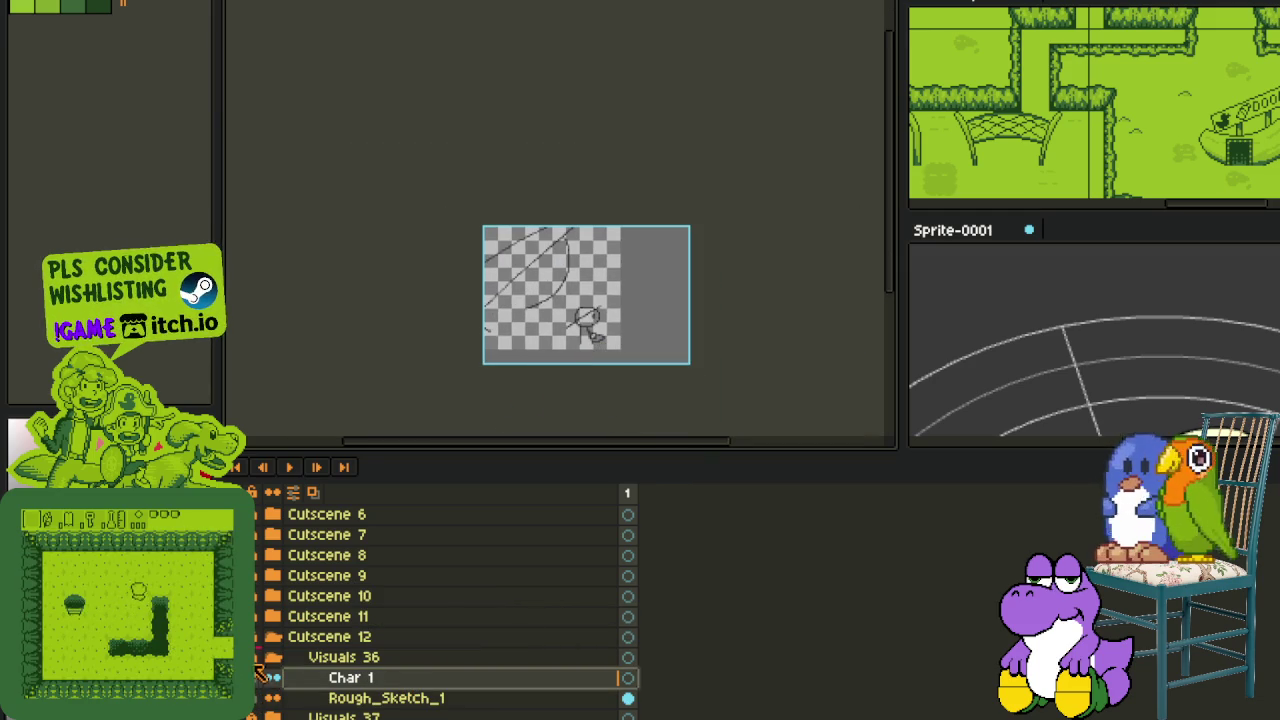
{"action": "left_click_drag", "start_coordinate": [386, 698], "coordinate": [566, 586]}
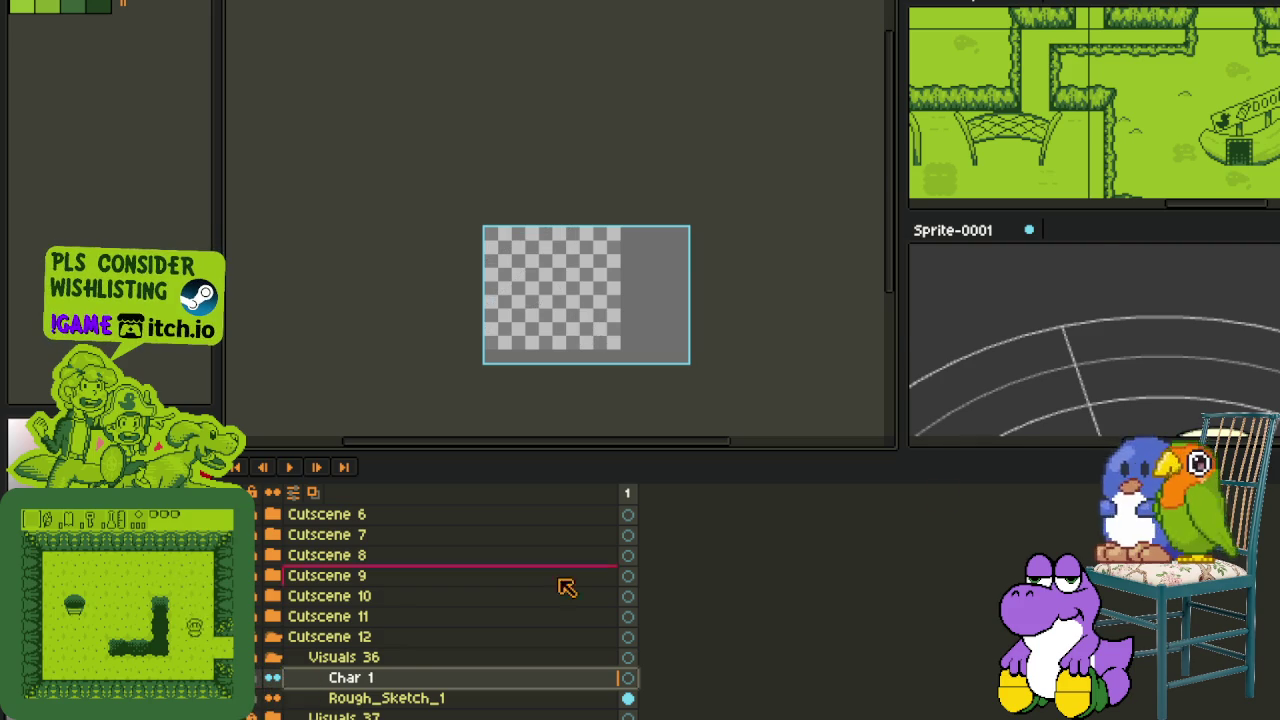
{"action": "key", "text": "Tab"}
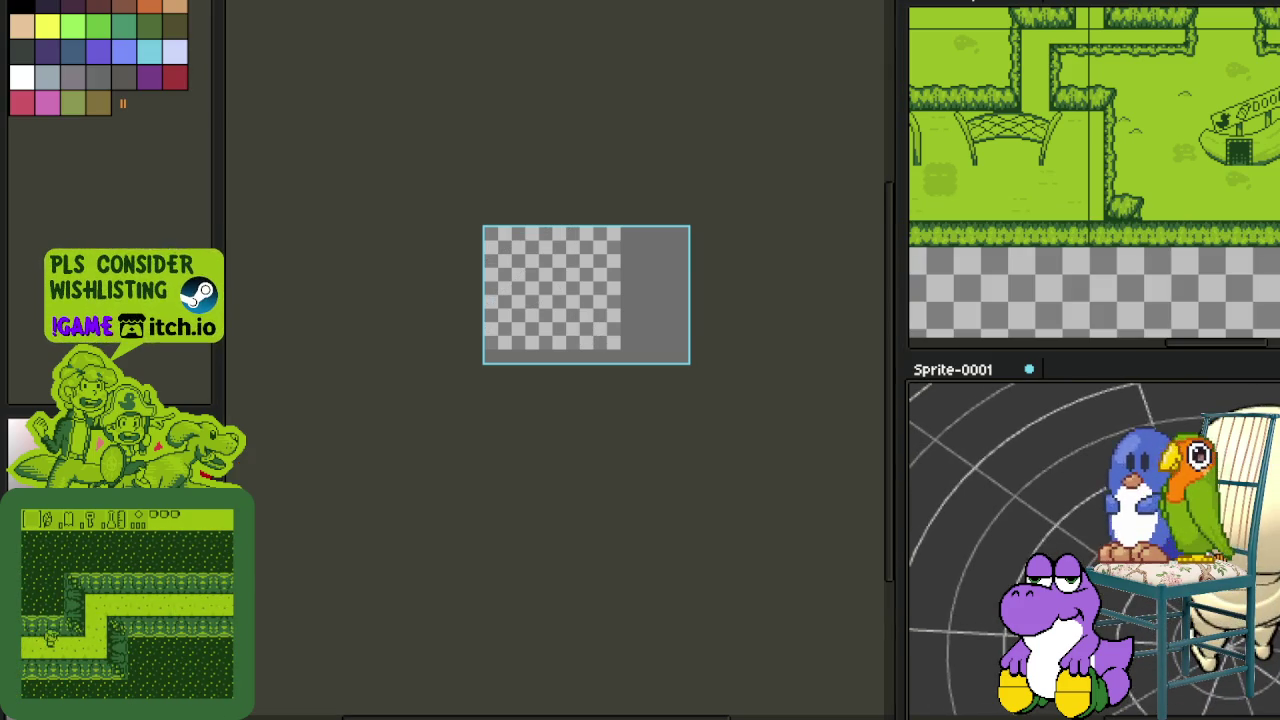
{"action": "scroll", "coordinate": [711, 366], "scroll_direction": "up", "scroll_amount": 3}
{"action": "scroll", "coordinate": [506, 349], "scroll_direction": "up", "scroll_amount": 1}
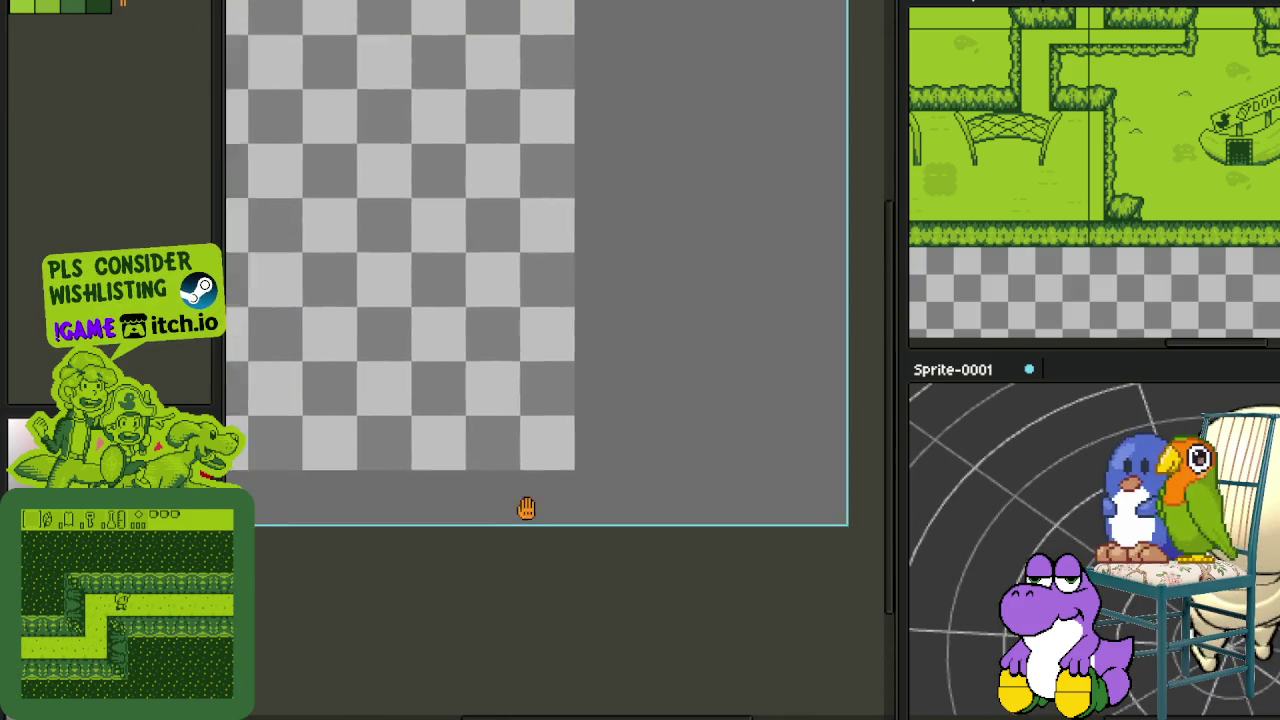
{"action": "left_click_drag", "start_coordinate": [463, 457], "coordinate": [527, 517]}
{"action": "scroll", "coordinate": [543, 463], "scroll_direction": "up", "scroll_amount": 1}
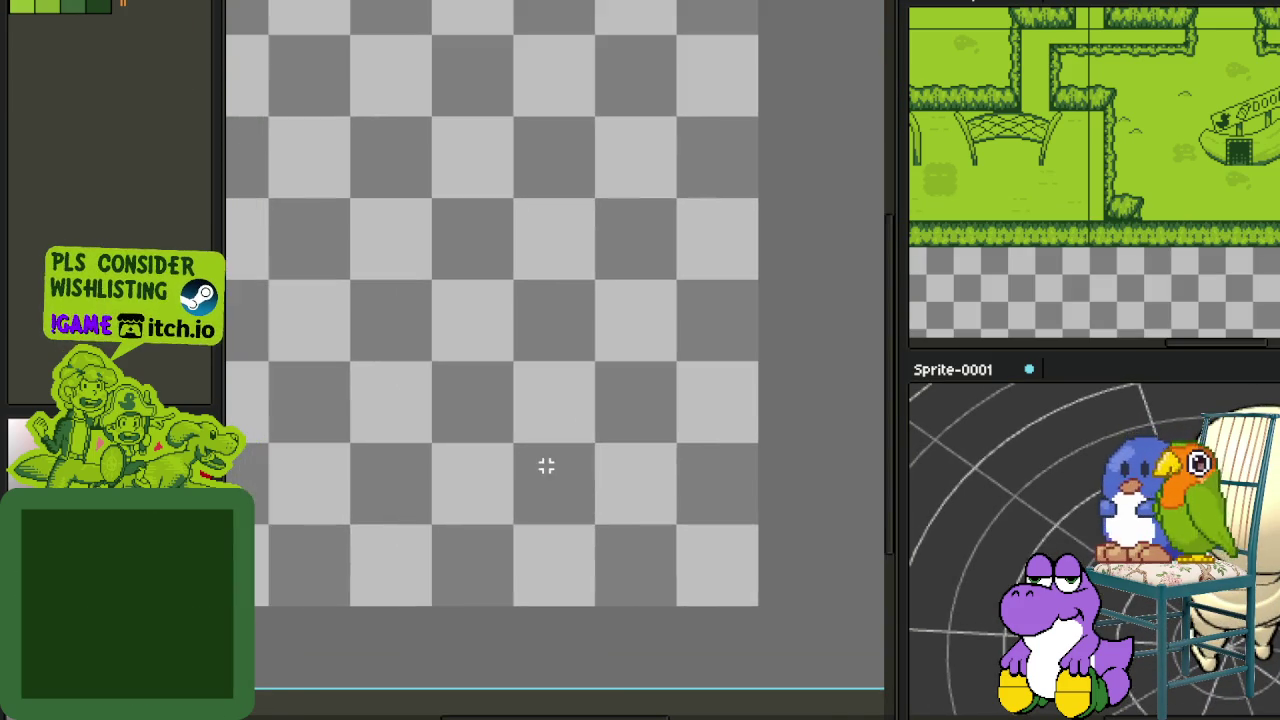
{"action": "key", "text": "Tab"}
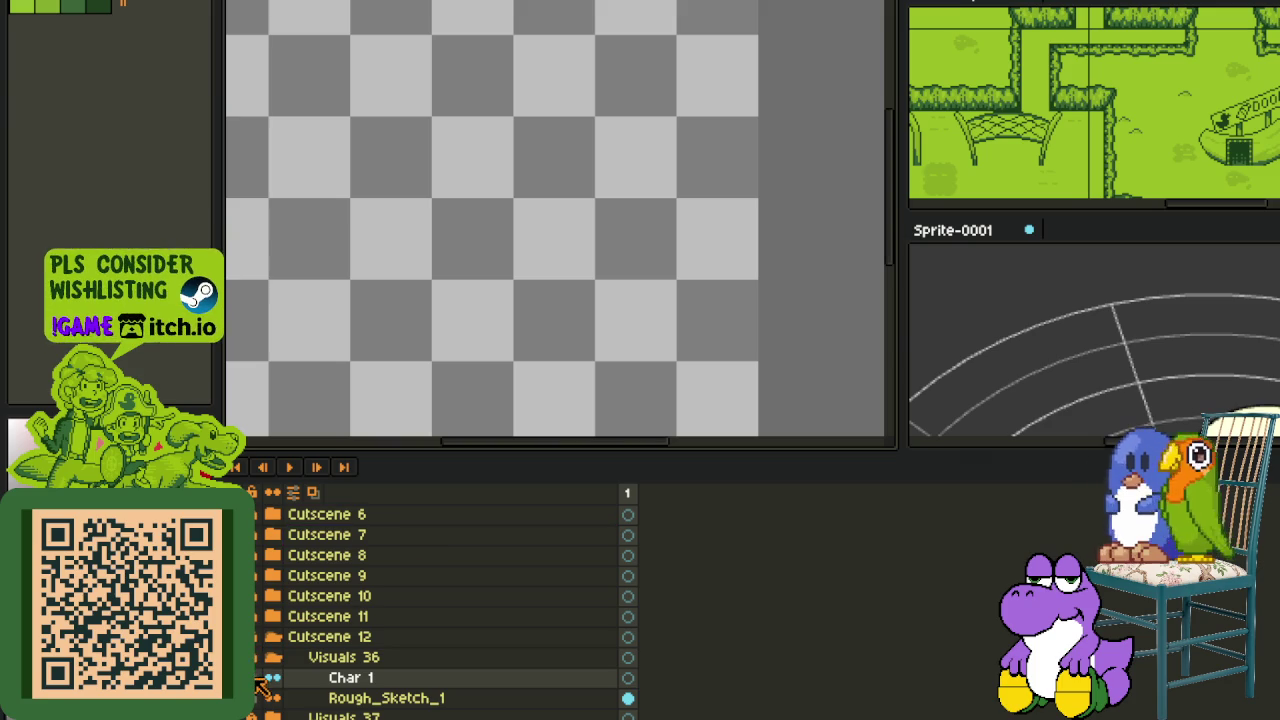
{"action": "key", "text": "Tab"}
{"action": "scroll", "coordinate": [529, 374], "scroll_direction": "down", "scroll_amount": 1}
{"action": "key", "text": "ctrl+s"}
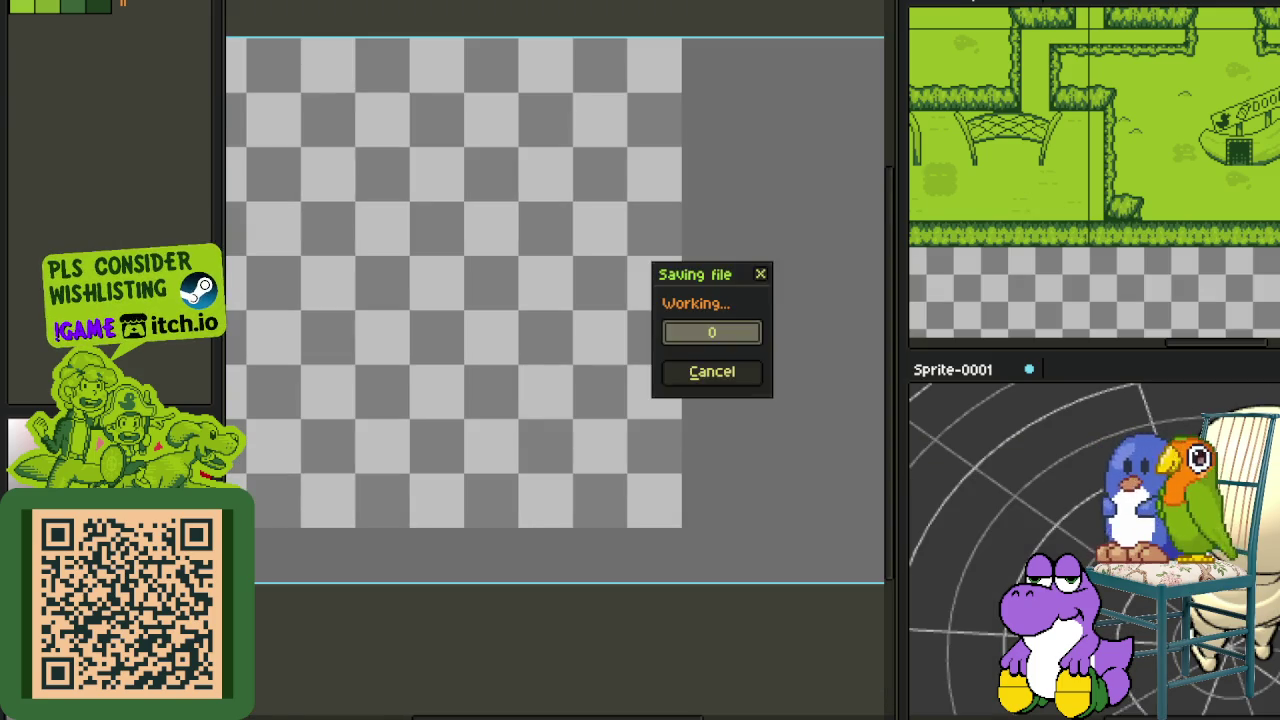
{"action": "scroll", "coordinate": [560, 430], "scroll_direction": "up", "scroll_amount": 1}
{"action": "scroll", "coordinate": [583, 431], "scroll_direction": "up", "scroll_amount": 1}
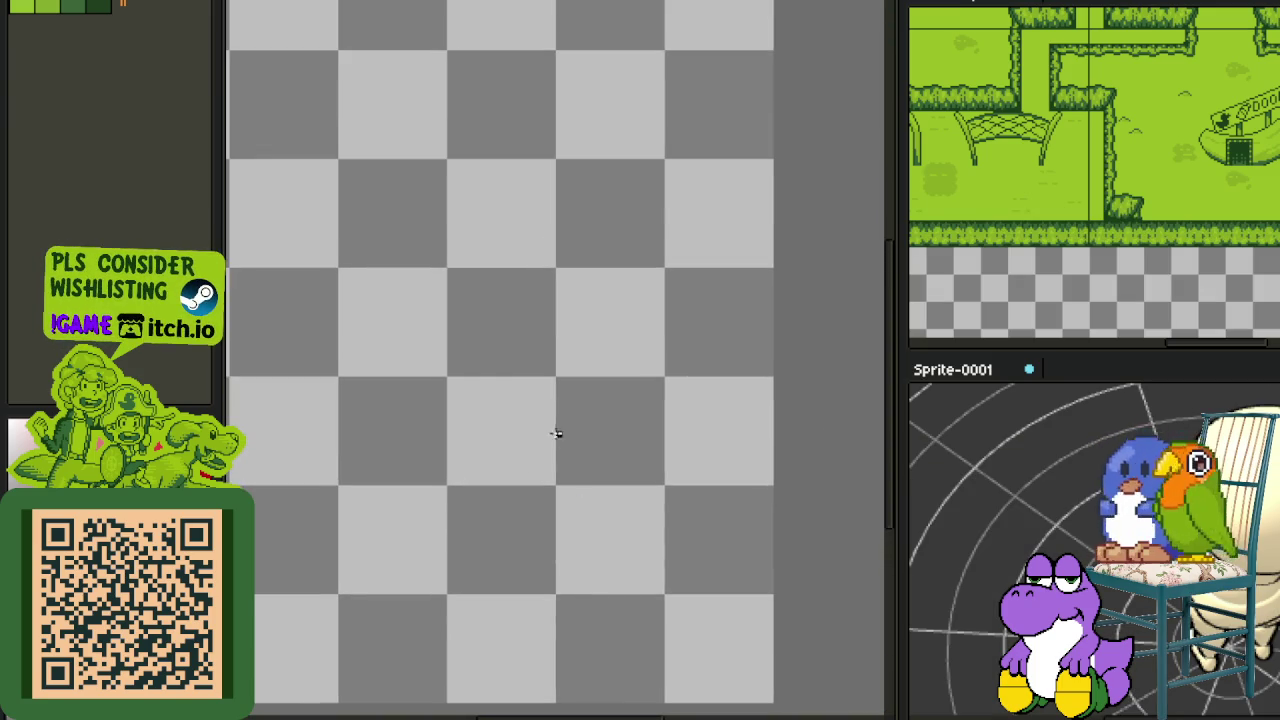
Draw a larger circle outline near the canvas centre, replacing a first attempt, and save
{"action": "left_click_drag", "start_coordinate": [537, 399], "coordinate": [691, 560]}
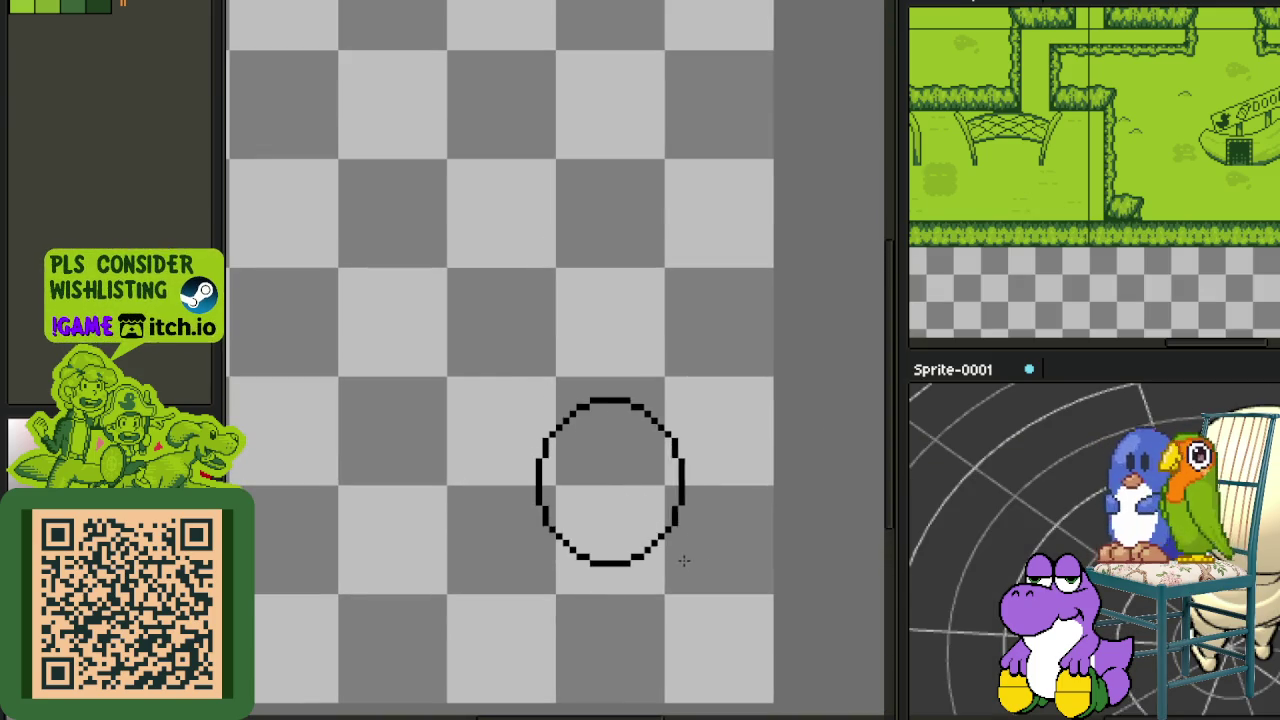
{"action": "key", "text": "Escape"}
{"action": "left_click_drag", "start_coordinate": [502, 323], "coordinate": [709, 511]}
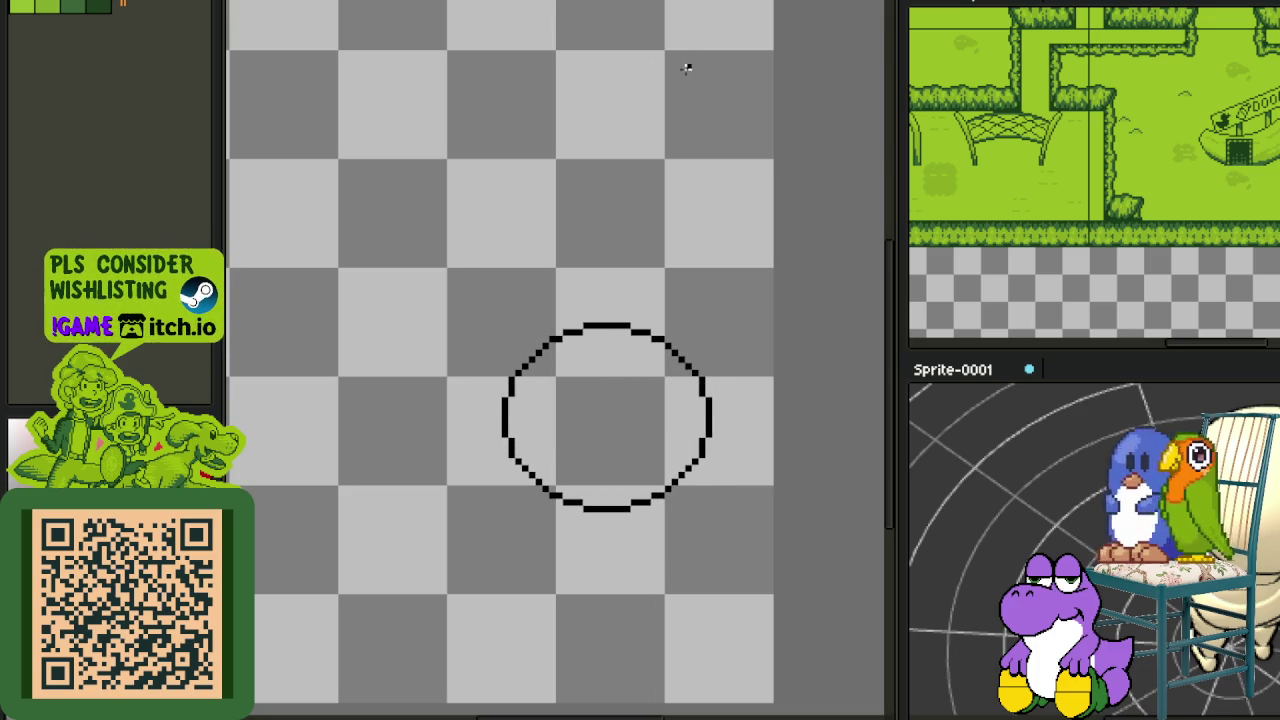
{"action": "key", "text": "ctrl+s"}
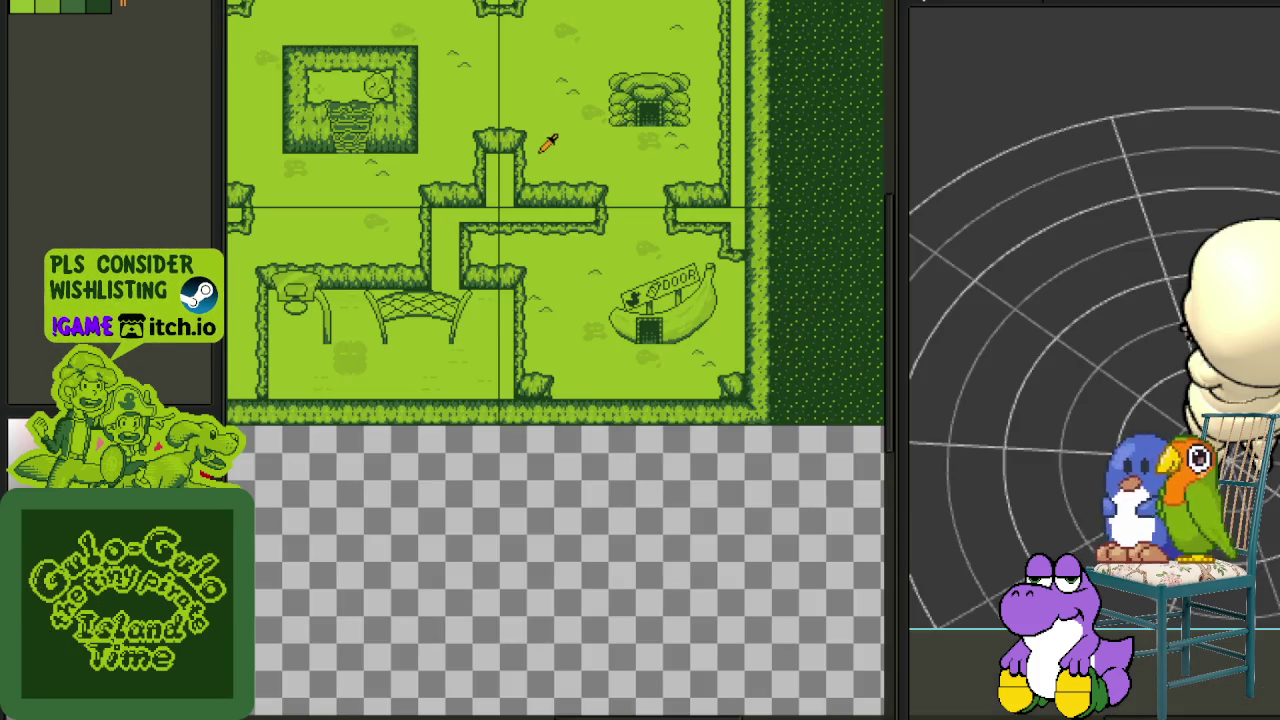
{"action": "scroll", "coordinate": [408, 305], "scroll_direction": "down", "scroll_amount": 2}
Pan and zoom the green tilemap in on the village houses
{"action": "scroll", "coordinate": [408, 310], "scroll_direction": "down", "scroll_amount": 1}
{"action": "scroll", "coordinate": [413, 318], "scroll_direction": "up", "scroll_amount": 1}
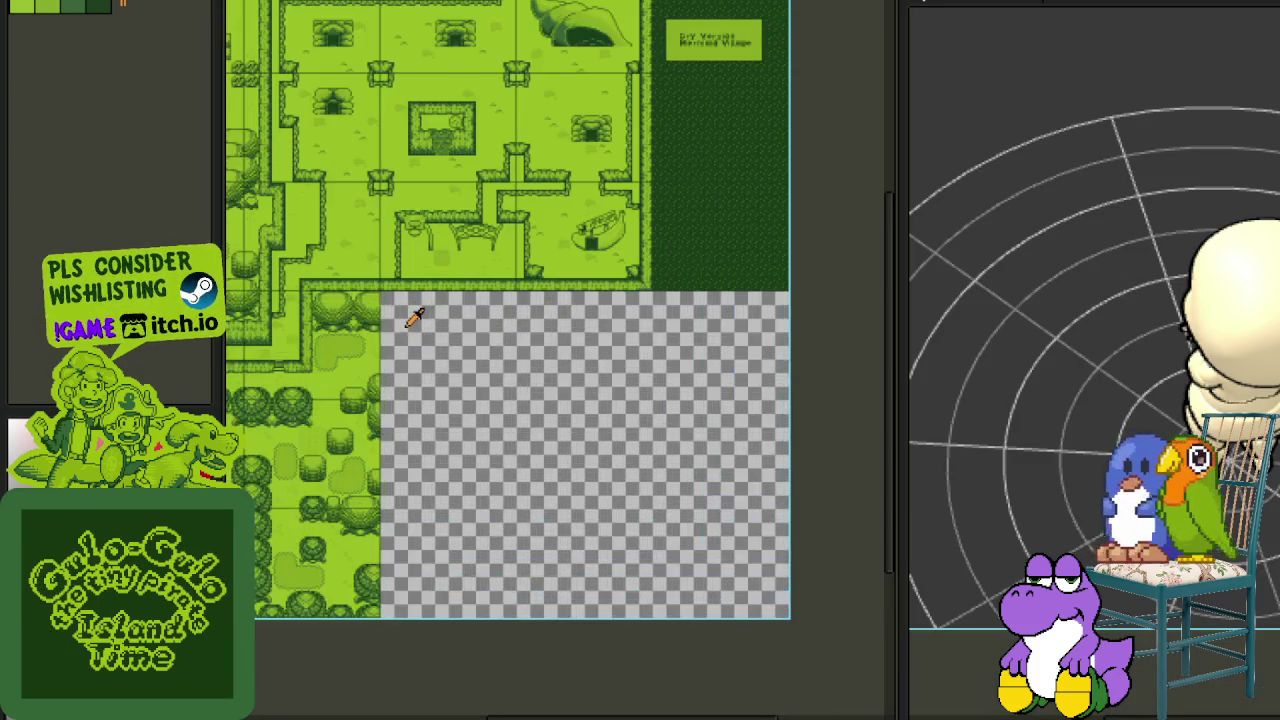
{"action": "mouse_move", "coordinate": [408, 318]}
{"action": "left_mouse_down"}
{"action": "mouse_move", "coordinate": [629, 477]}
{"action": "mouse_move", "coordinate": [656, 482]}
{"action": "left_mouse_up"}
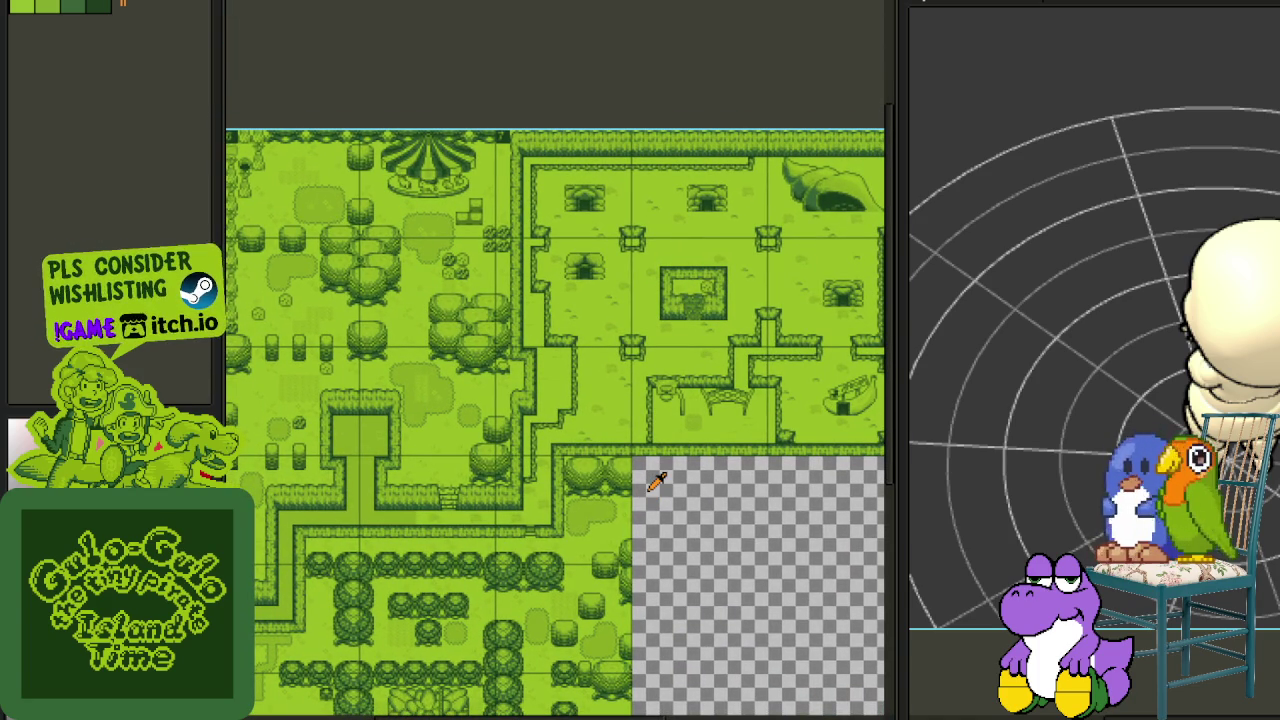
{"action": "mouse_move", "coordinate": [662, 482]}
{"action": "left_mouse_down"}
{"action": "mouse_move", "coordinate": [623, 534]}
{"action": "mouse_move", "coordinate": [617, 580]}
{"action": "left_mouse_up"}
{"action": "scroll", "coordinate": [617, 580], "scroll_direction": "up", "scroll_amount": 2}
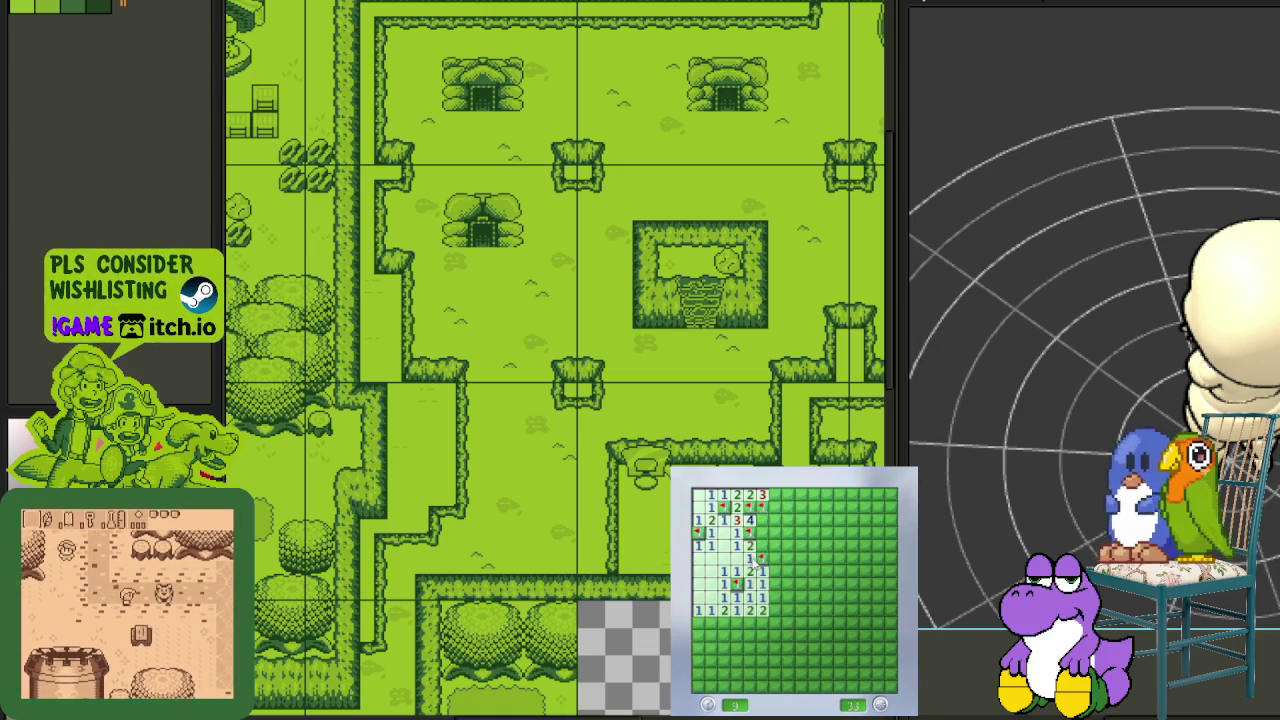
Reveal Minesweeper cells around the numbers, opening the upper area and top rows
{"action": "left_click", "coordinate": [770, 572]}
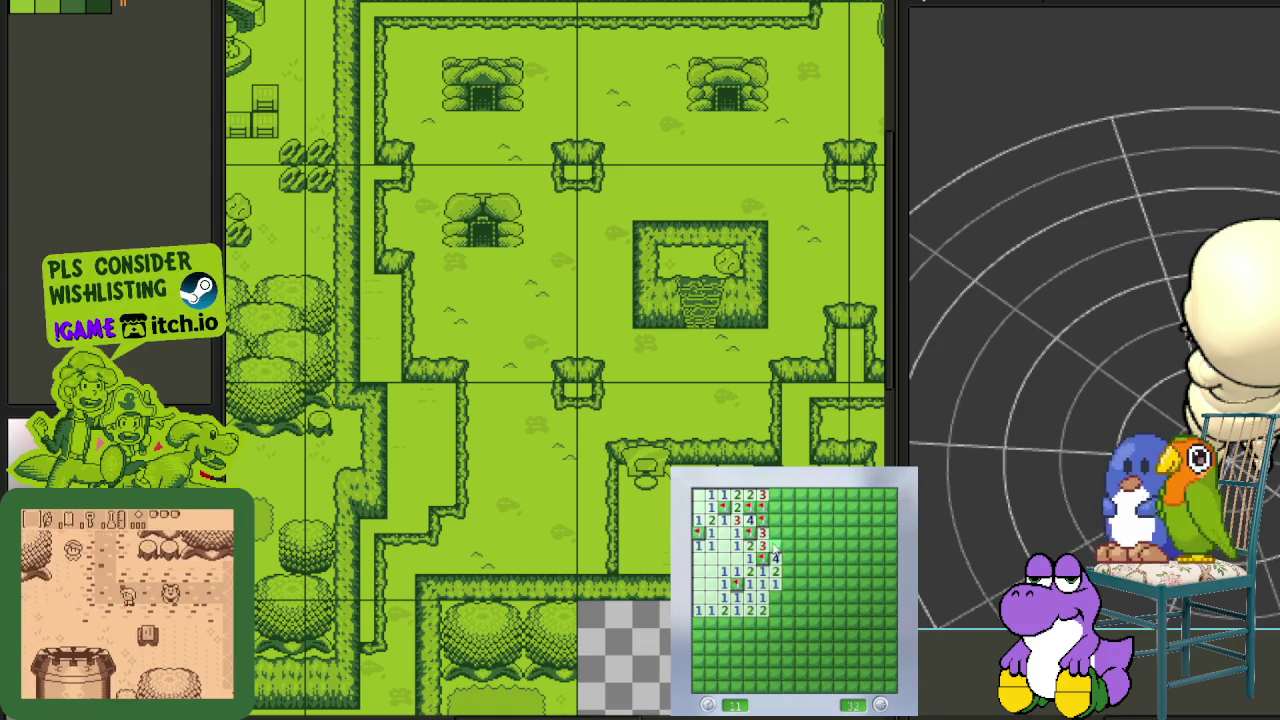
{"action": "left_click", "coordinate": [788, 597]}
{"action": "left_click", "coordinate": [801, 584]}
{"action": "left_click", "coordinate": [789, 557]}
{"action": "left_click", "coordinate": [787, 535]}
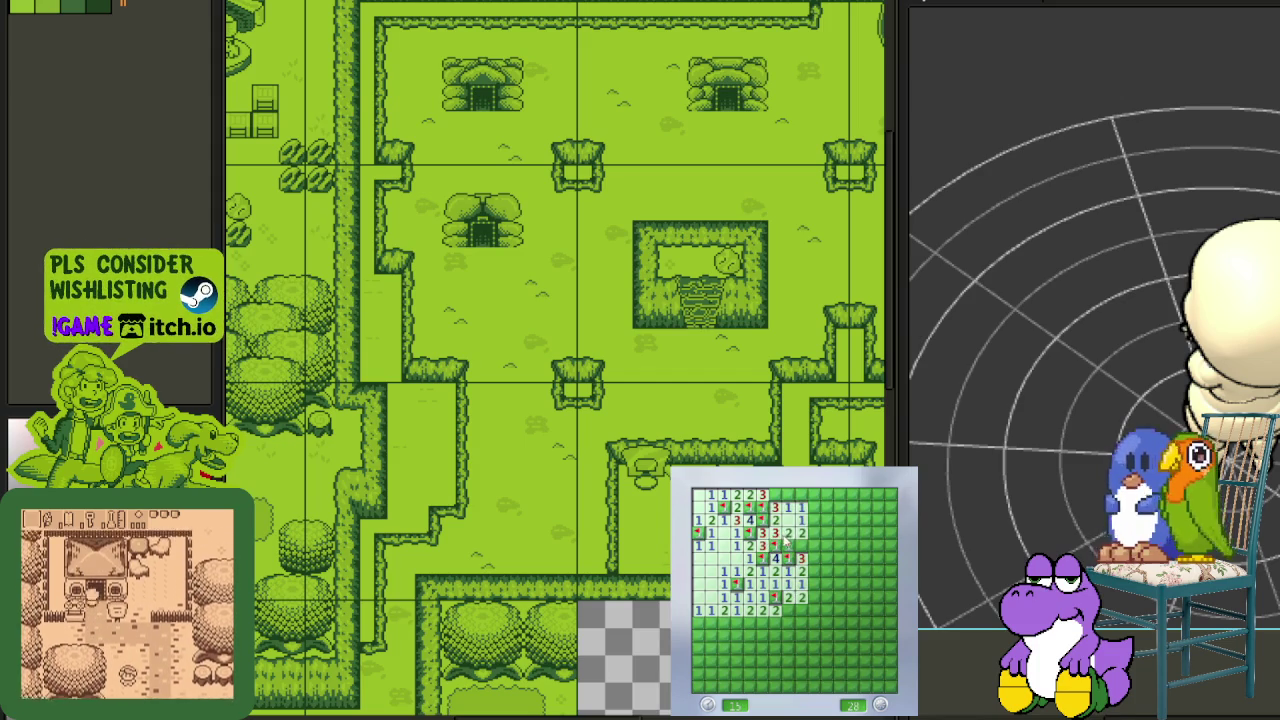
{"action": "left_click", "coordinate": [815, 545]}
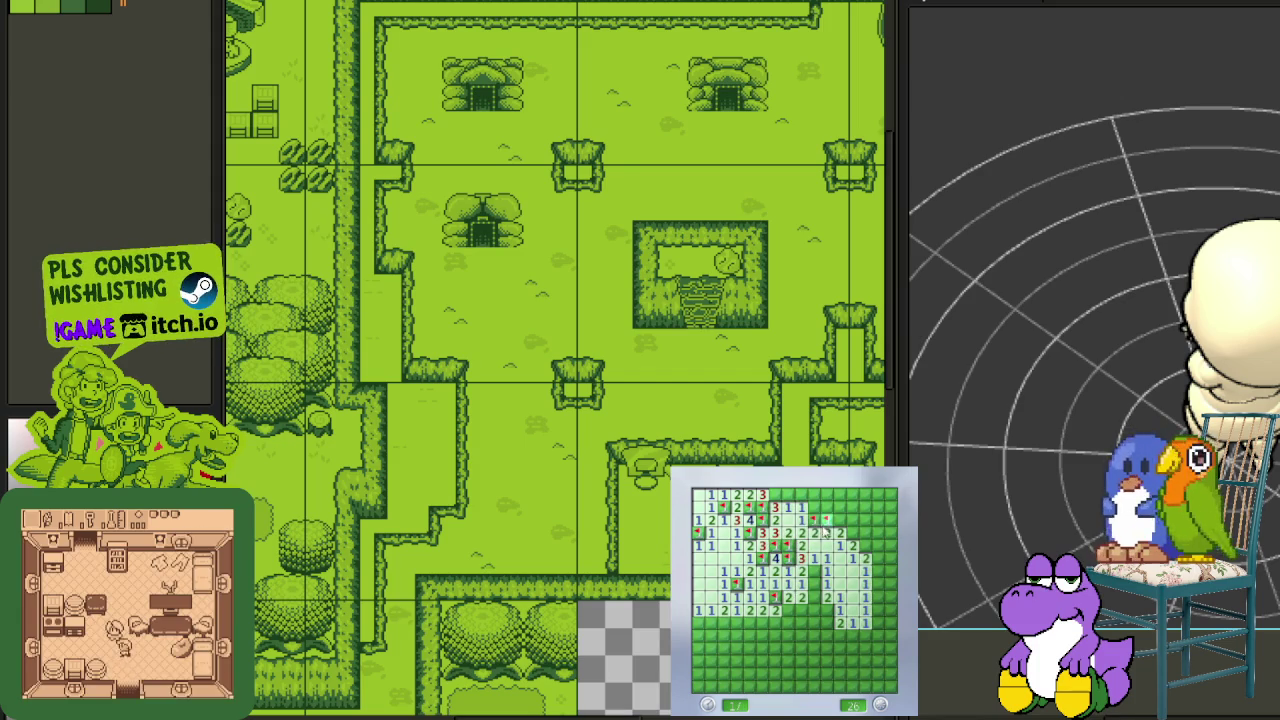
{"action": "left_click", "coordinate": [802, 518]}
Flag mines in the top-right and along the right edge, opening nearby safe cells
{"action": "right_click", "coordinate": [856, 533]}
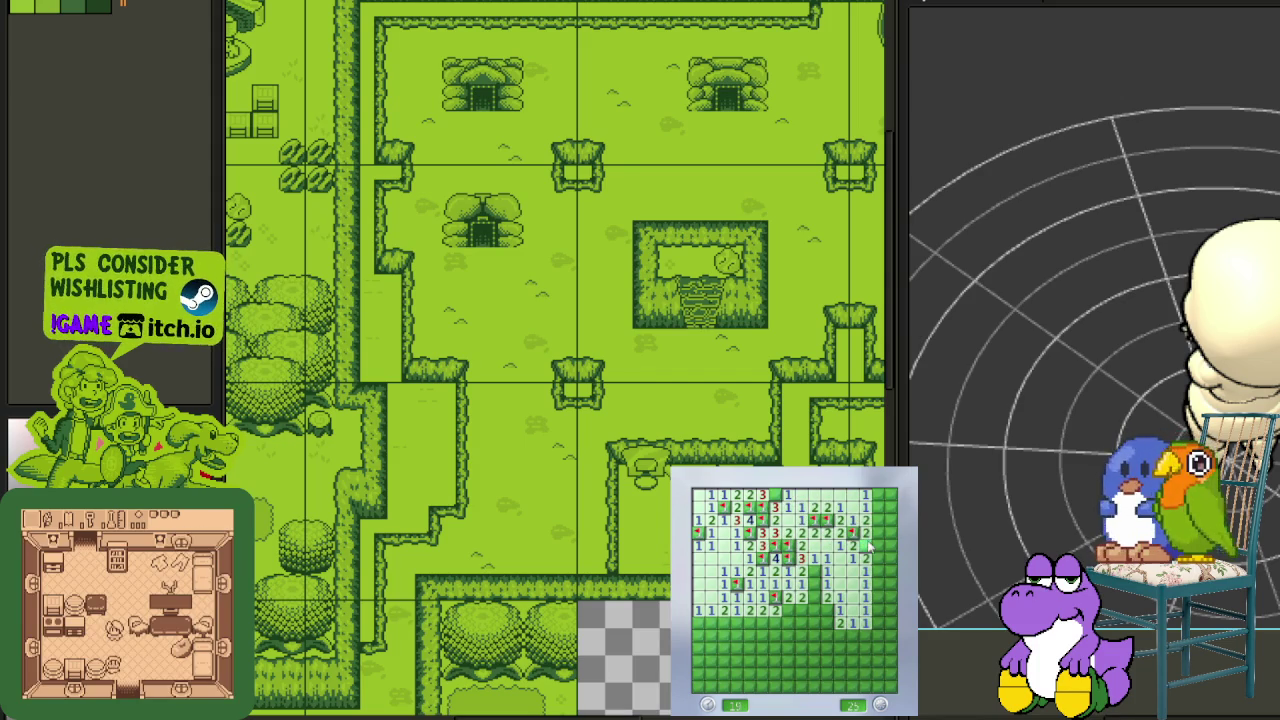
{"action": "right_click", "coordinate": [882, 545]}
{"action": "right_click", "coordinate": [885, 507]}
{"action": "left_click", "coordinate": [884, 496]}
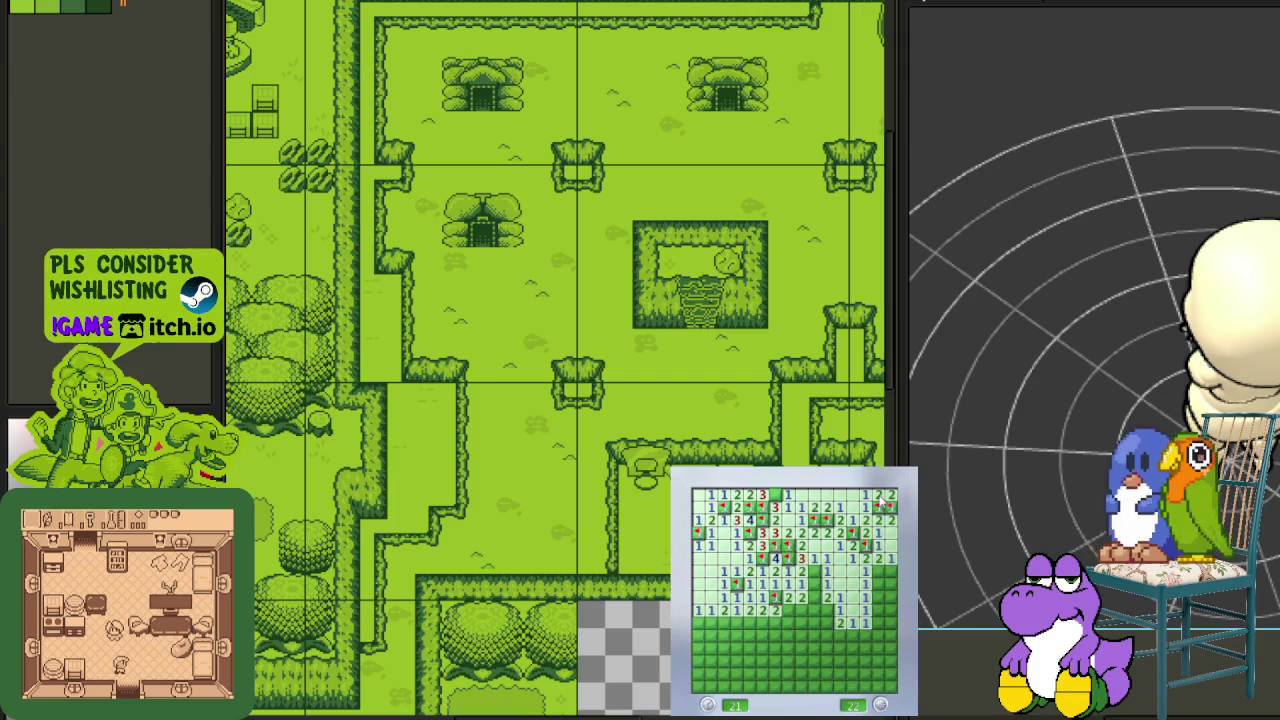
{"action": "right_click", "coordinate": [889, 572]}
{"action": "right_click", "coordinate": [878, 609]}
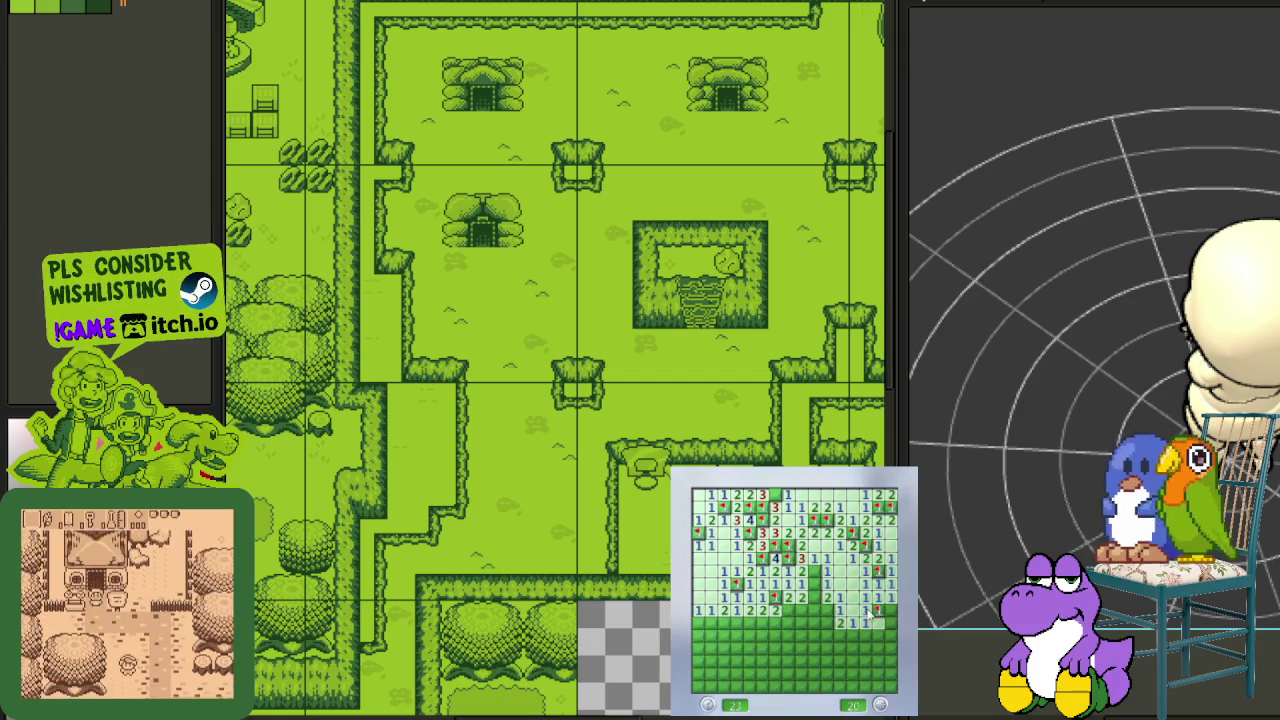
{"action": "left_click", "coordinate": [878, 623]}
{"action": "left_click", "coordinate": [845, 657]}
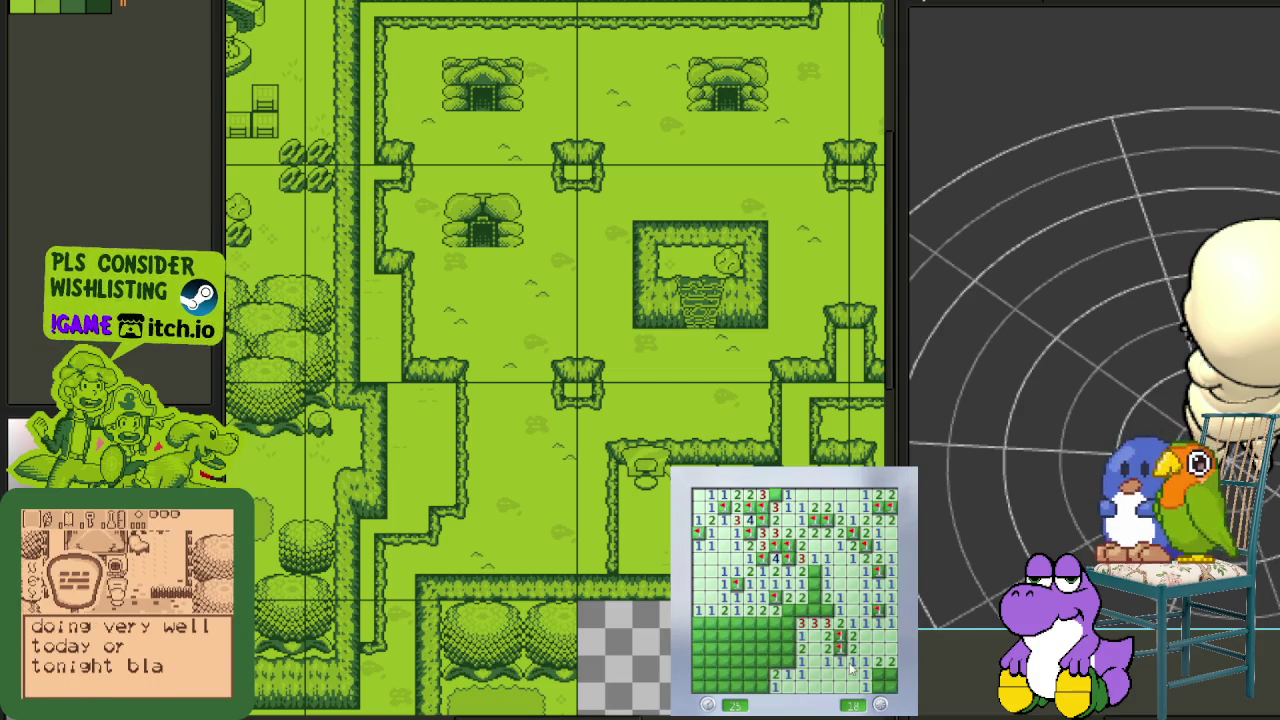
Flag the middle and lower-left mines while revealing the cells beside them
{"action": "right_click", "coordinate": [826, 609]}
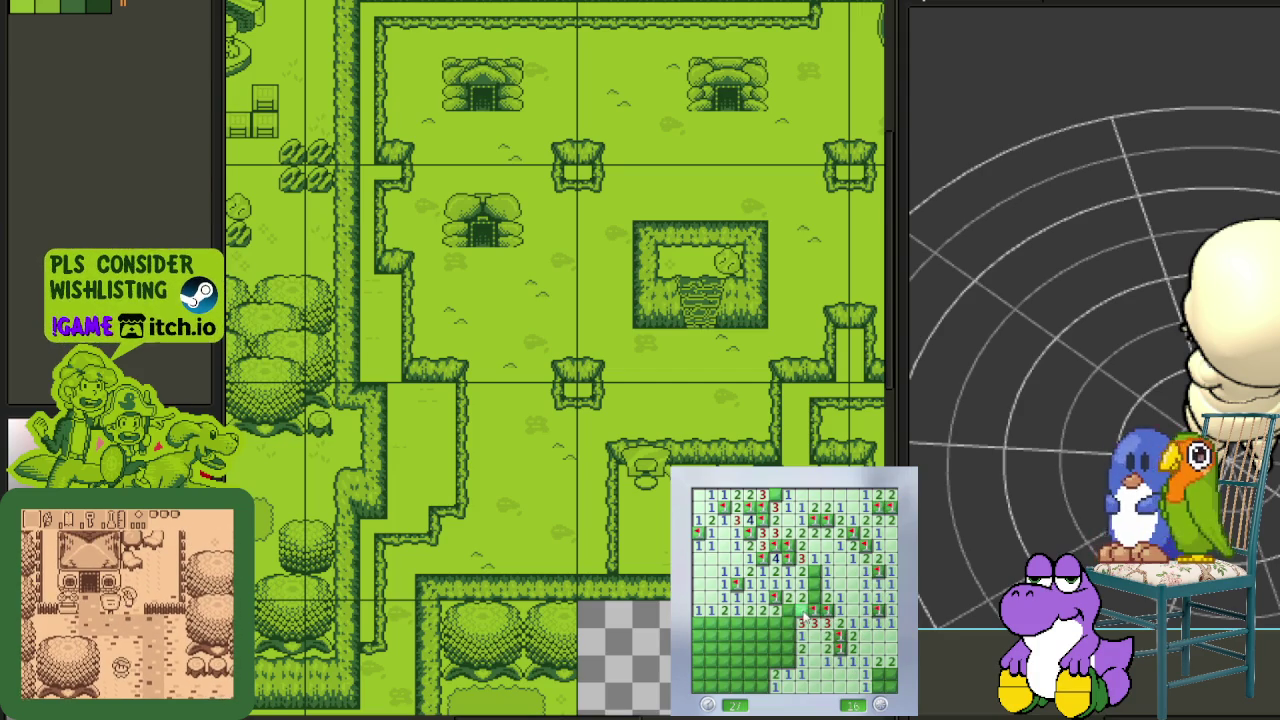
{"action": "right_click", "coordinate": [814, 609]}
{"action": "left_click", "coordinate": [818, 585]}
{"action": "left_click", "coordinate": [786, 623]}
{"action": "right_click", "coordinate": [788, 636]}
{"action": "left_click", "coordinate": [775, 648]}
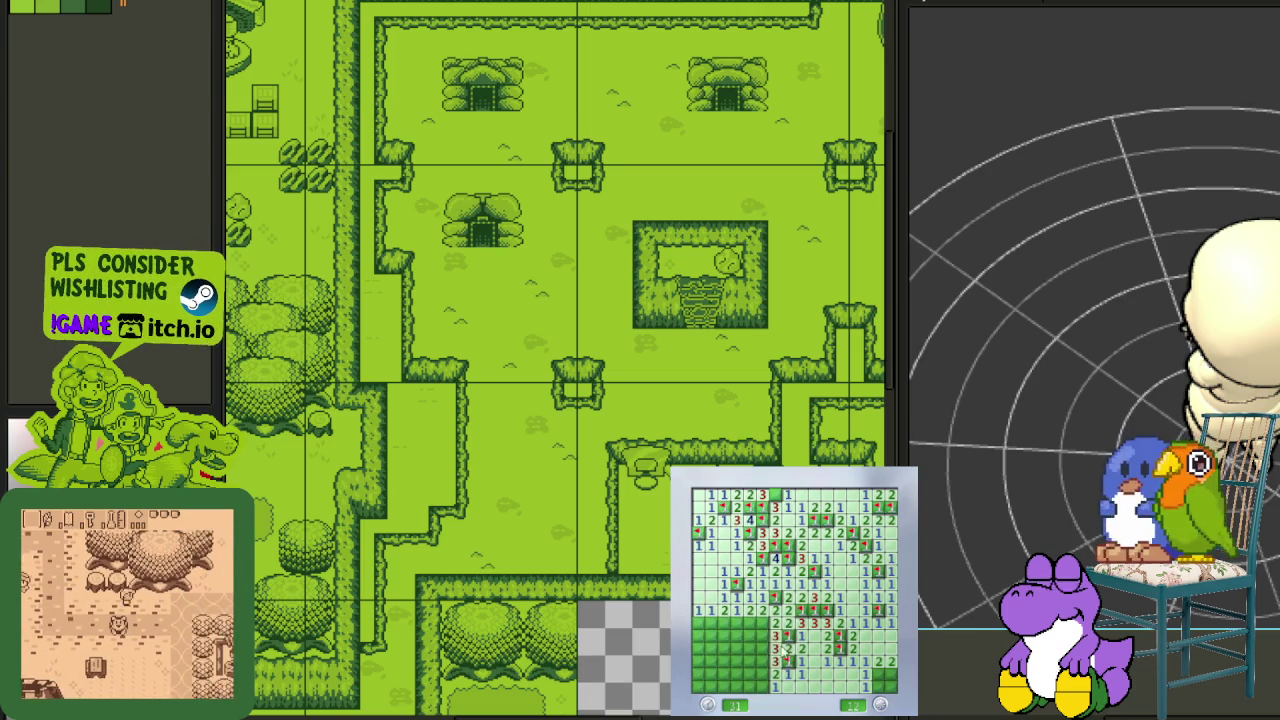
{"action": "right_click", "coordinate": [775, 661]}
{"action": "right_click", "coordinate": [762, 623]}
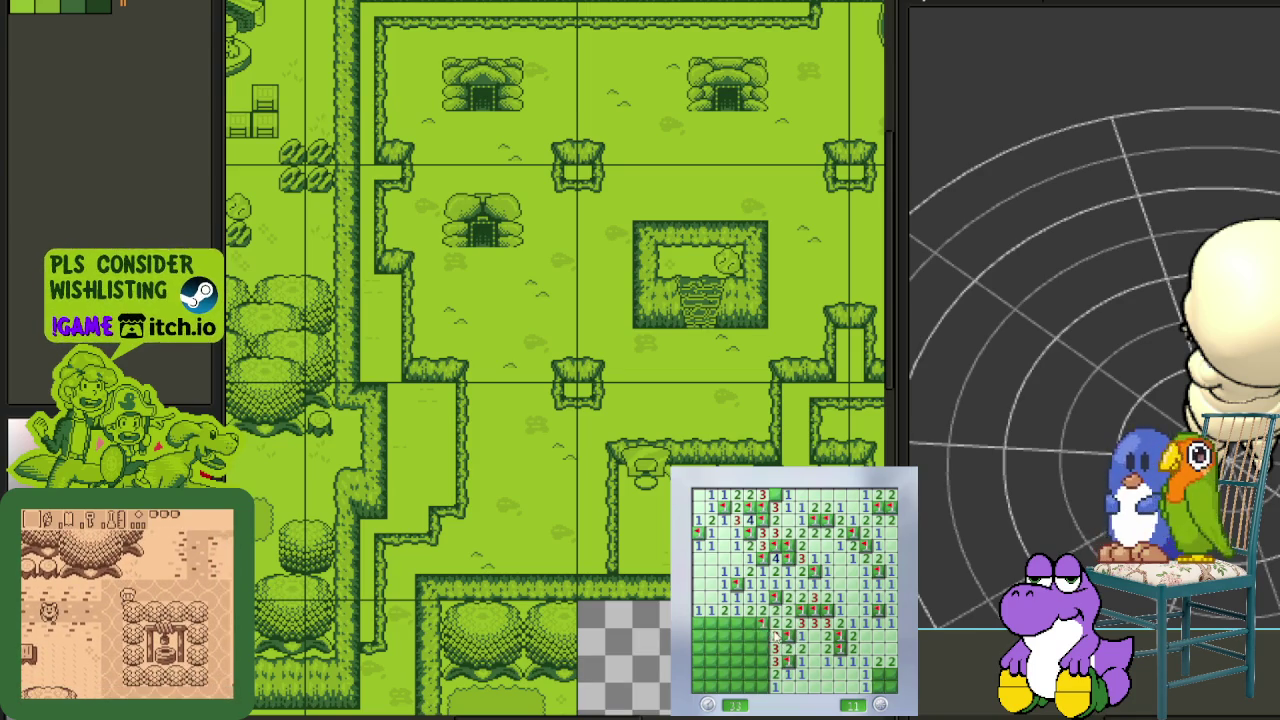
Flag the remaining bottom-left mines and the last mine, bringing the counter to 0
{"action": "left_click", "coordinate": [768, 650]}
{"action": "right_click", "coordinate": [768, 678]}
{"action": "right_click", "coordinate": [766, 690]}
{"action": "left_click", "coordinate": [750, 682]}
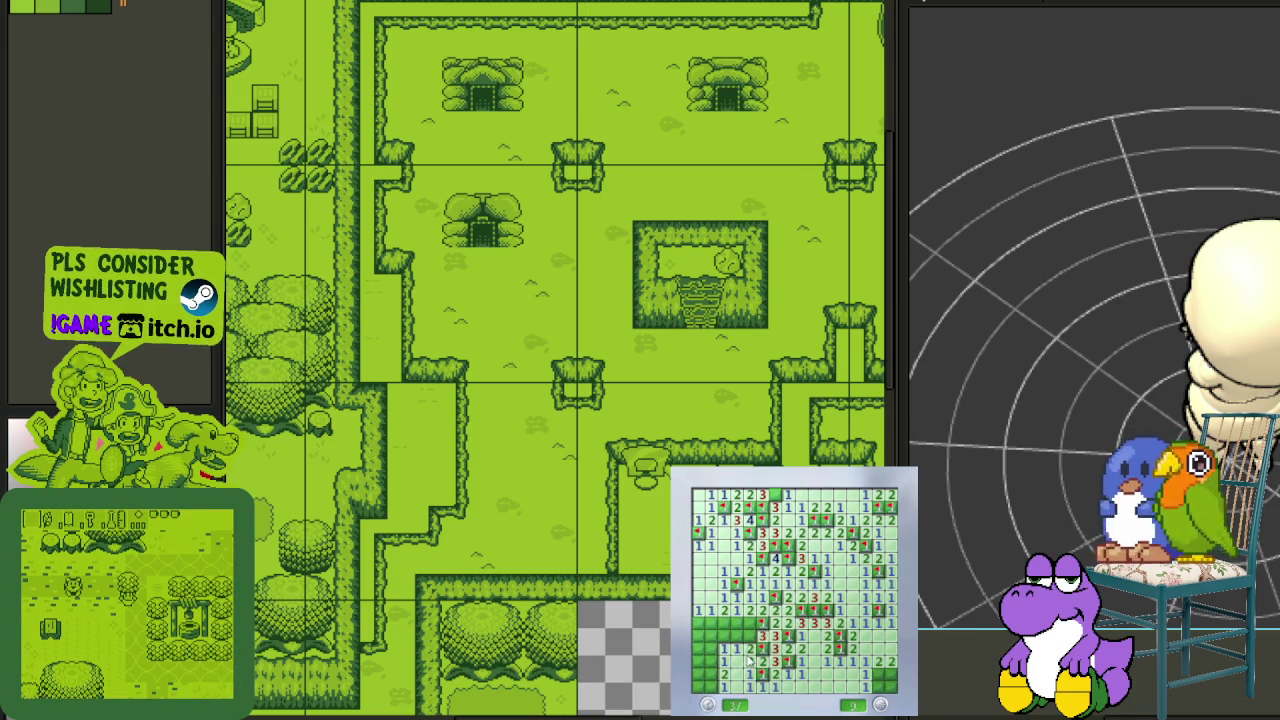
{"action": "right_click", "coordinate": [750, 623]}
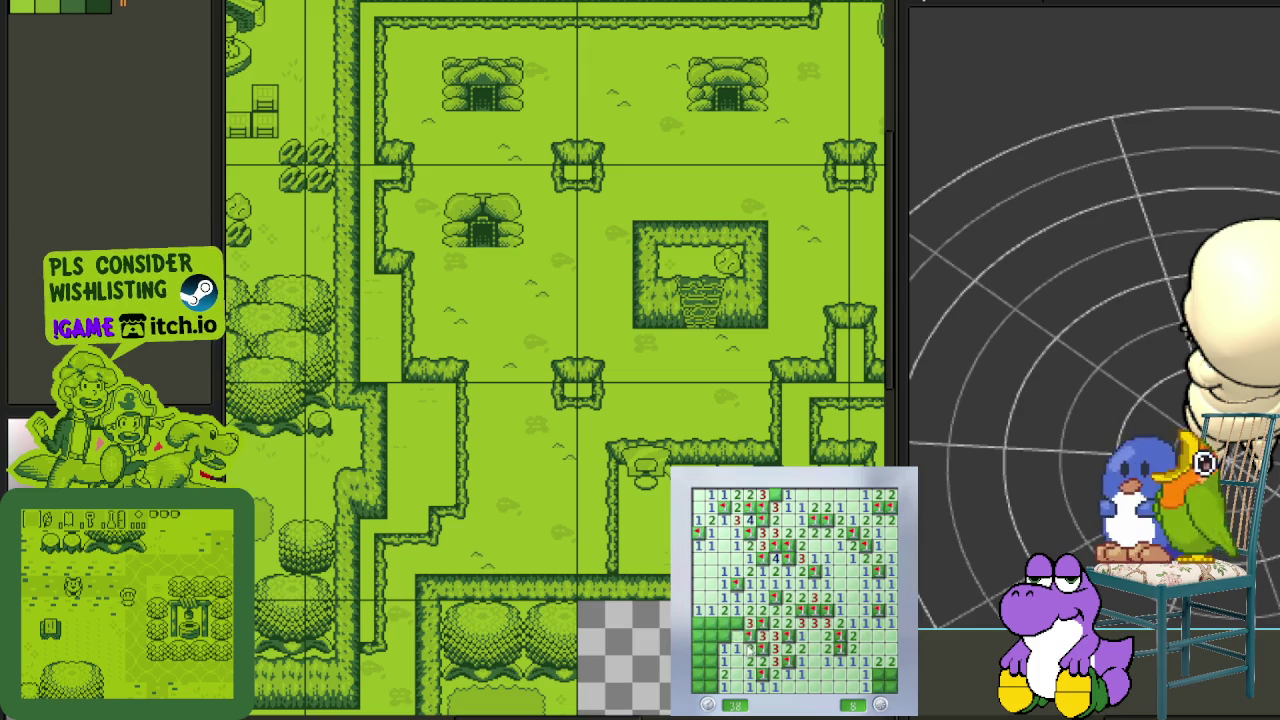
{"action": "right_click", "coordinate": [738, 635]}
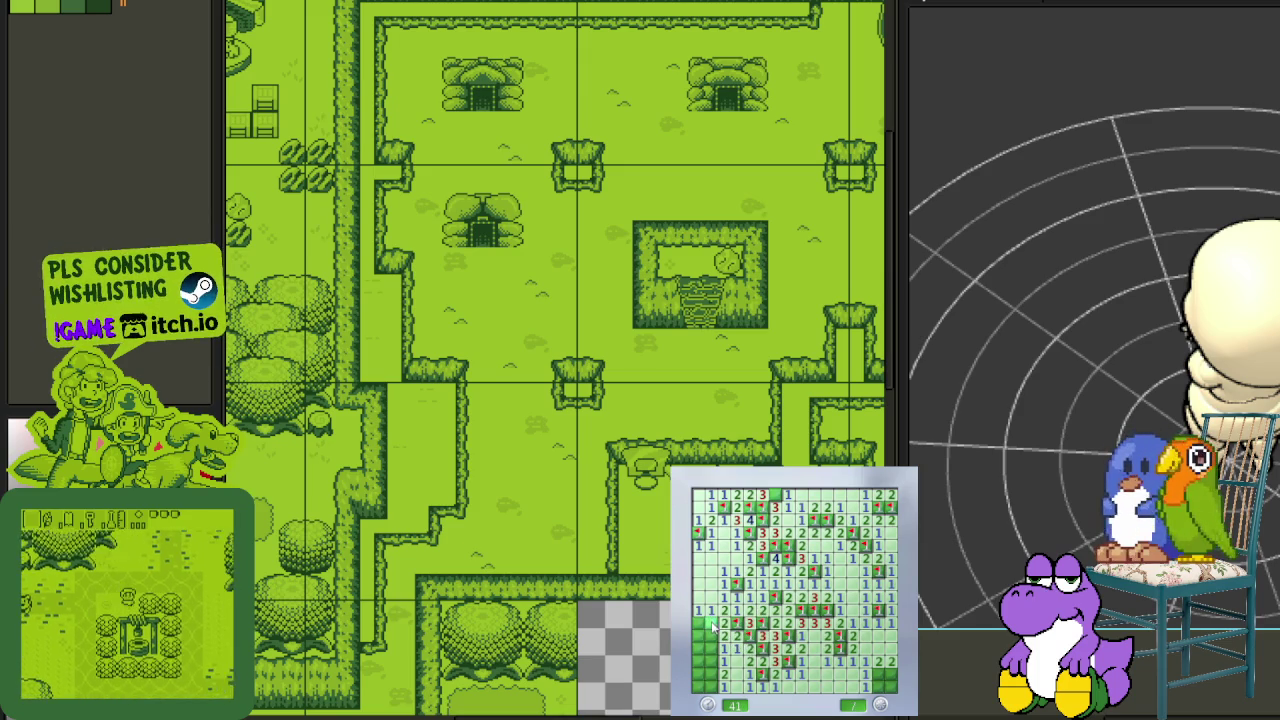
{"action": "right_click", "coordinate": [714, 640]}
{"action": "right_click", "coordinate": [702, 648]}
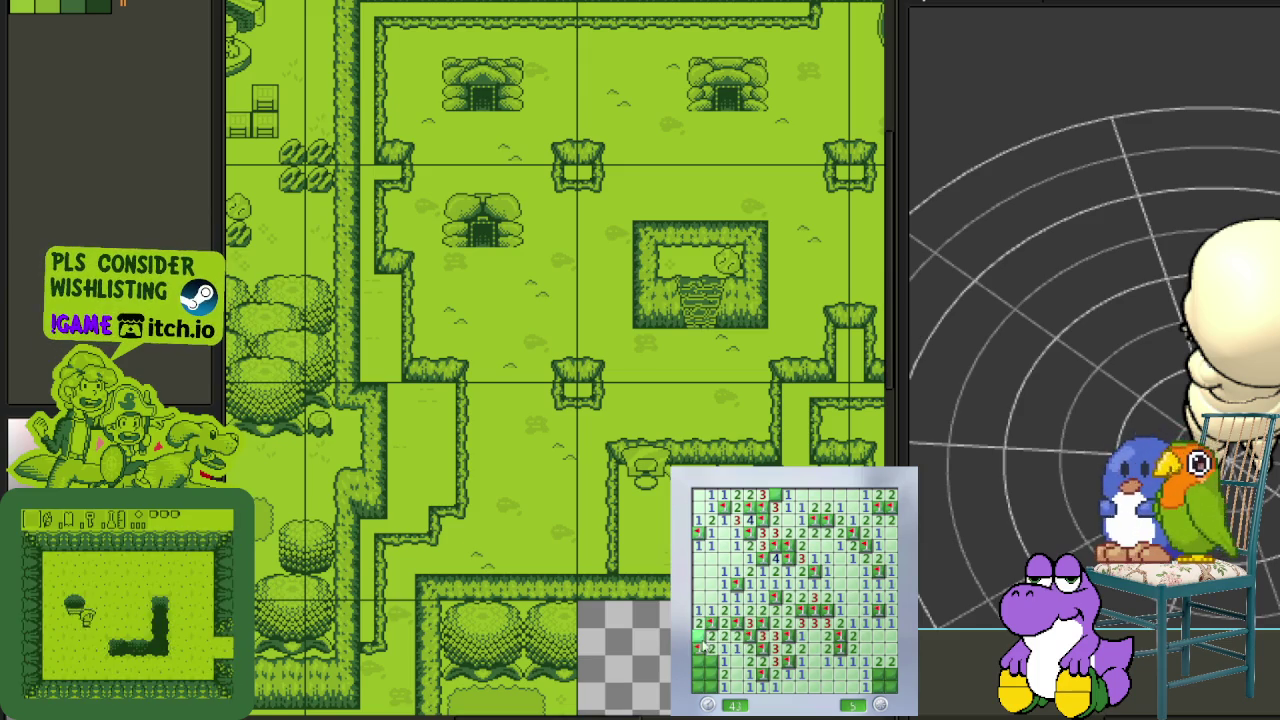
{"action": "right_click", "coordinate": [712, 660]}
{"action": "right_click", "coordinate": [712, 684]}
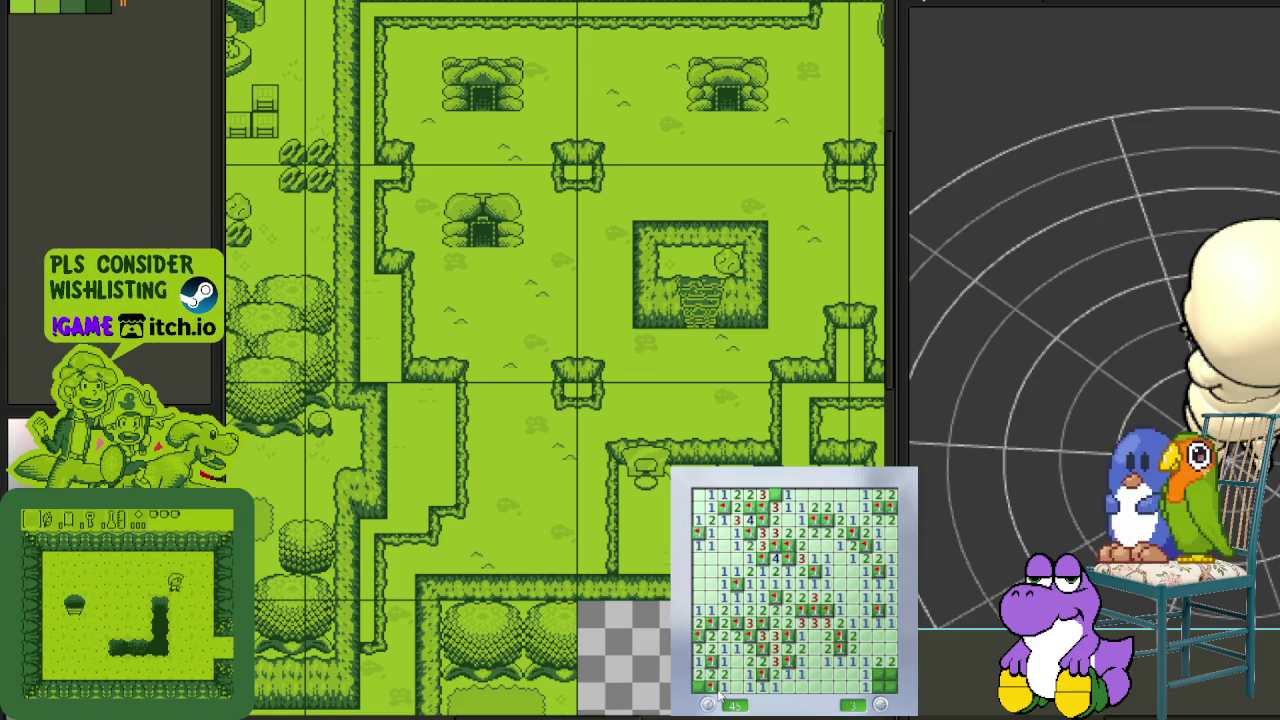
{"action": "right_click", "coordinate": [882, 678]}
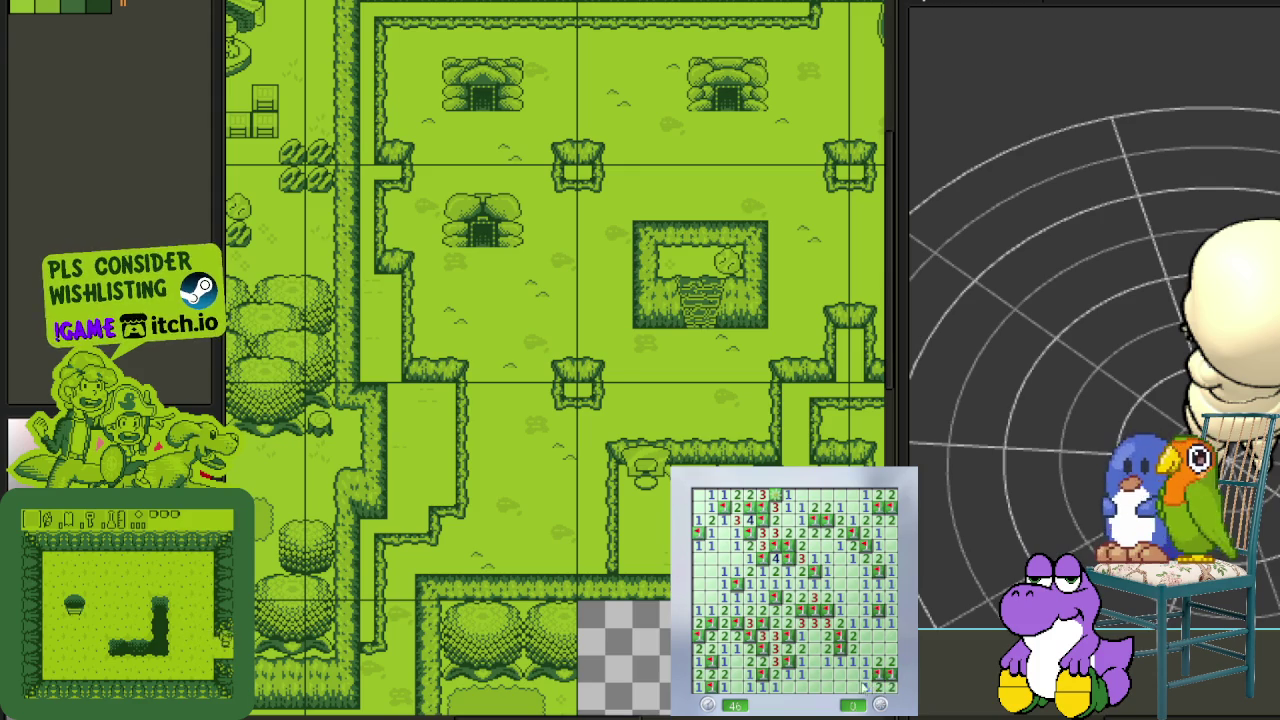
Switch to the document holding the circle sketch
{"action": "scroll", "coordinate": [500, 260], "scroll_direction": "down", "scroll_amount": 1}
{"action": "scroll", "coordinate": [500, 260], "scroll_direction": "down", "scroll_amount": 1}
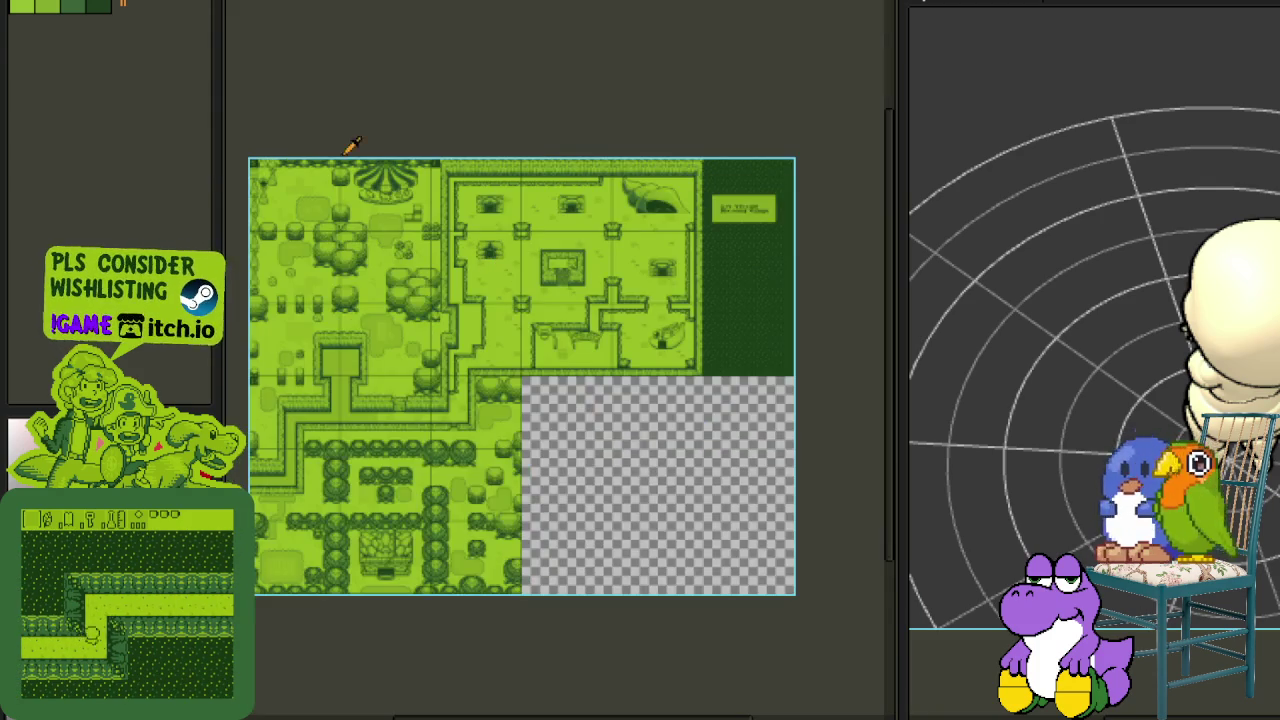
{"action": "scroll", "coordinate": [384, 75], "scroll_direction": "up", "scroll_amount": 1}
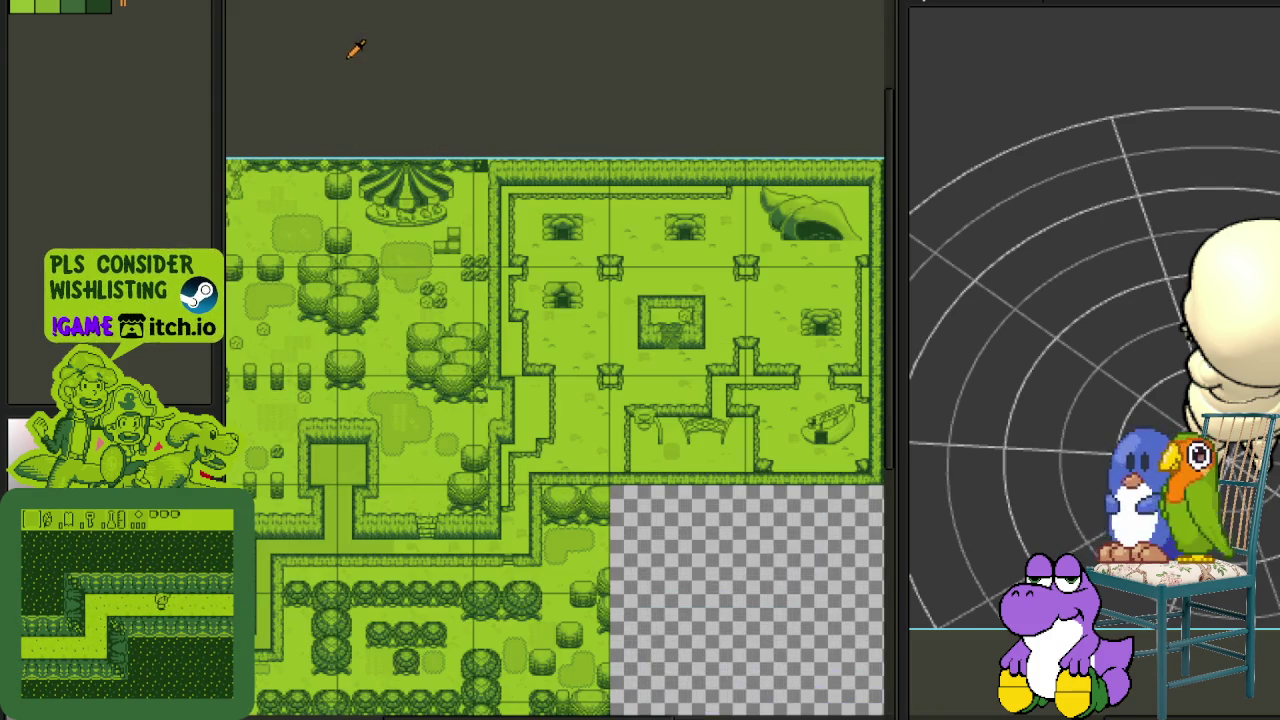
{"action": "key", "text": "ctrl+Tab"}
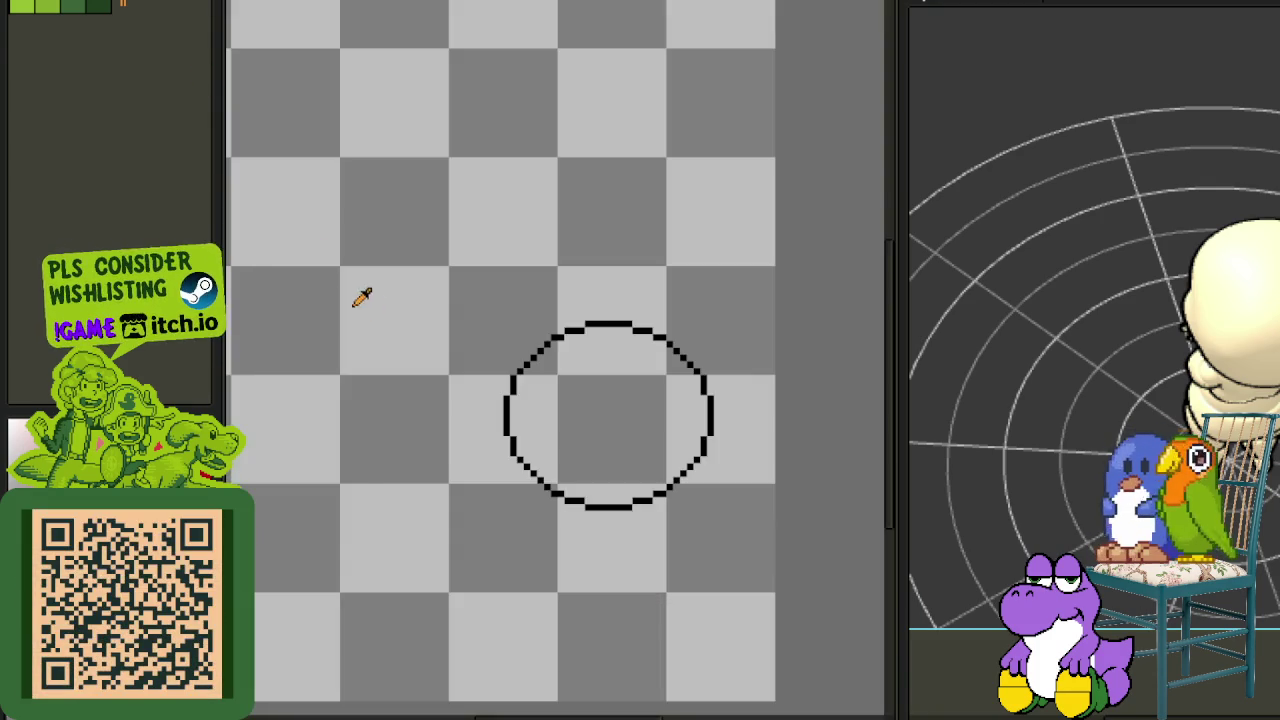
Select the old circle and delete it from the canvas
{"action": "scroll", "coordinate": [380, 297], "scroll_direction": "down", "scroll_amount": 1}
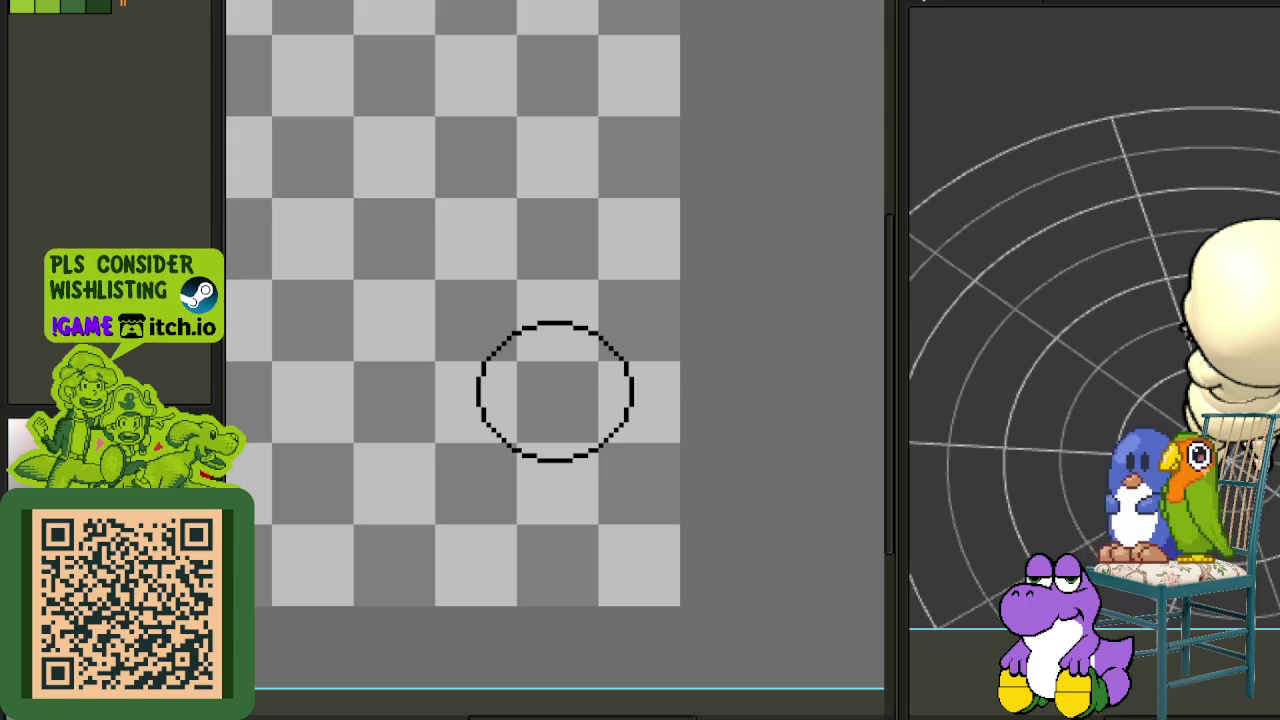
{"action": "scroll", "coordinate": [666, 337], "scroll_direction": "down", "scroll_amount": 1}
{"action": "scroll", "coordinate": [629, 377], "scroll_direction": "up", "scroll_amount": 1}
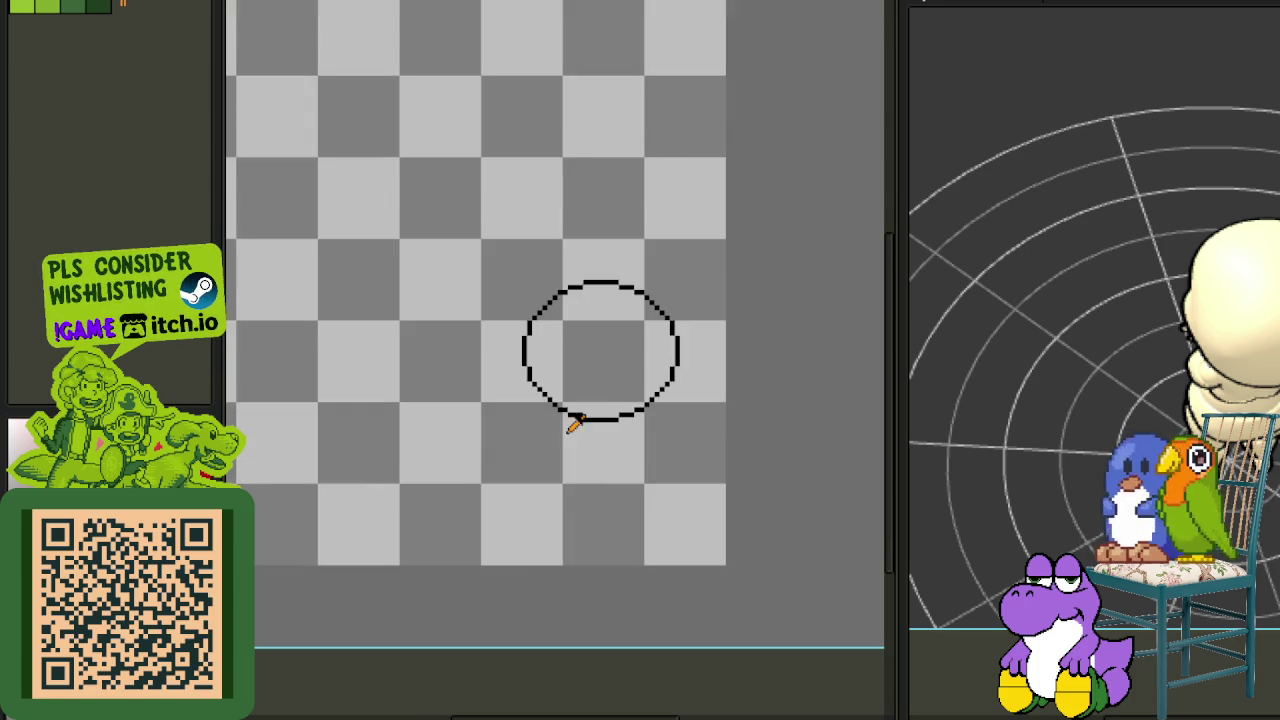
{"action": "left_click_drag", "start_coordinate": [598, 330], "coordinate": [575, 387]}
{"action": "left_click_drag", "start_coordinate": [480, 312], "coordinate": [724, 507]}
{"action": "key", "text": "Delete"}
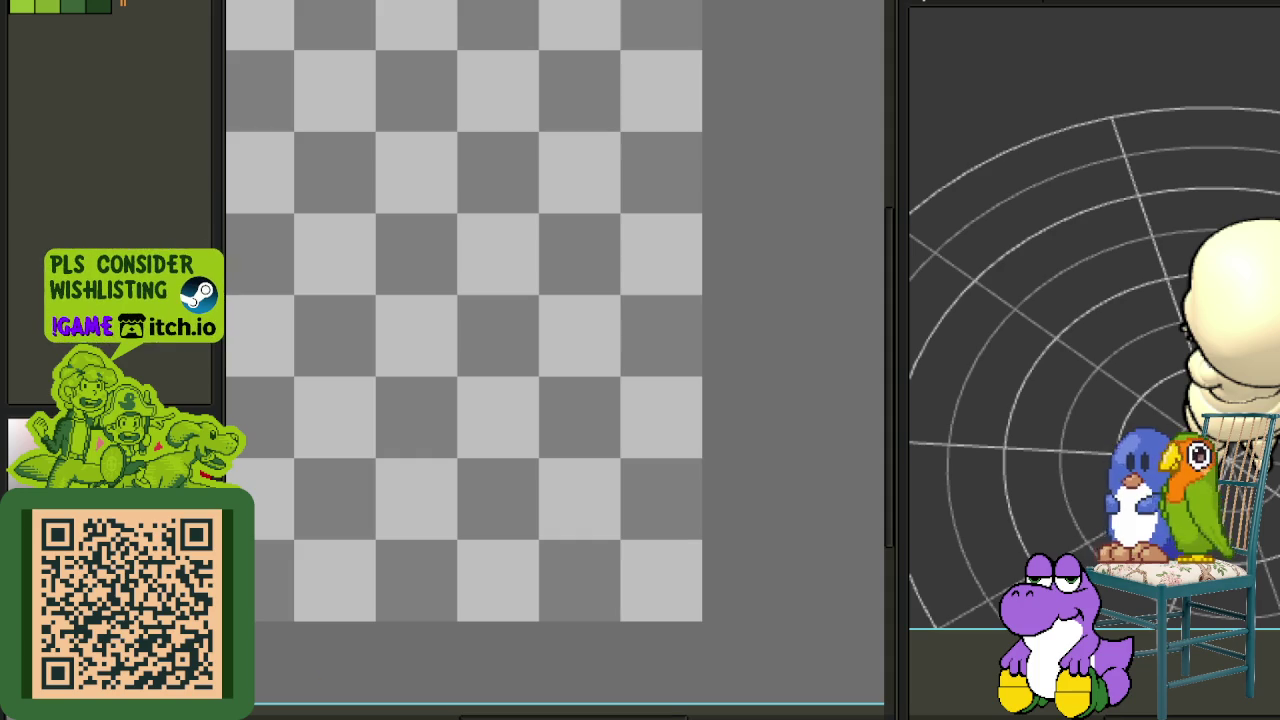
Draw a new circle outline on the empty canvas with the Ellipse tool
{"action": "scroll", "coordinate": [622, 372], "scroll_direction": "up", "scroll_amount": 1}
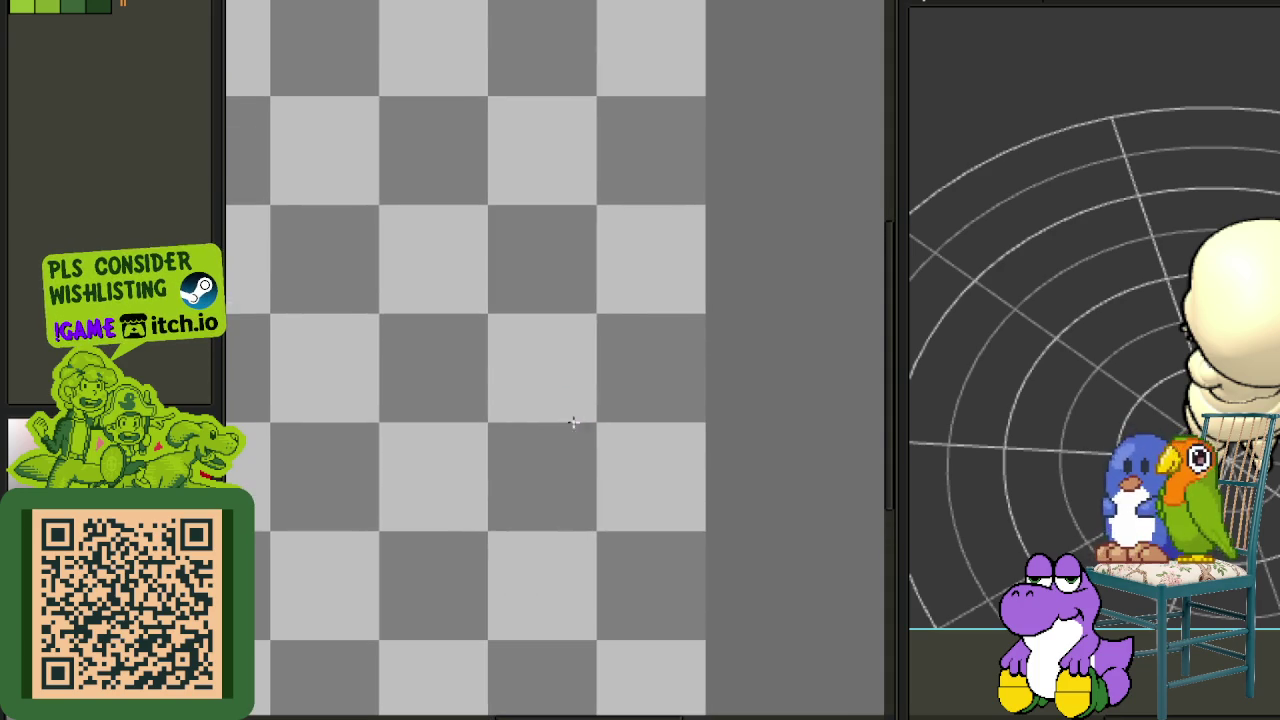
{"action": "mouse_move", "coordinate": [434, 342]}
{"action": "left_mouse_down"}
{"action": "mouse_move", "coordinate": [526, 506]}
{"action": "mouse_move", "coordinate": [631, 517]}
{"action": "mouse_move", "coordinate": [621, 526]}
{"action": "left_mouse_up"}
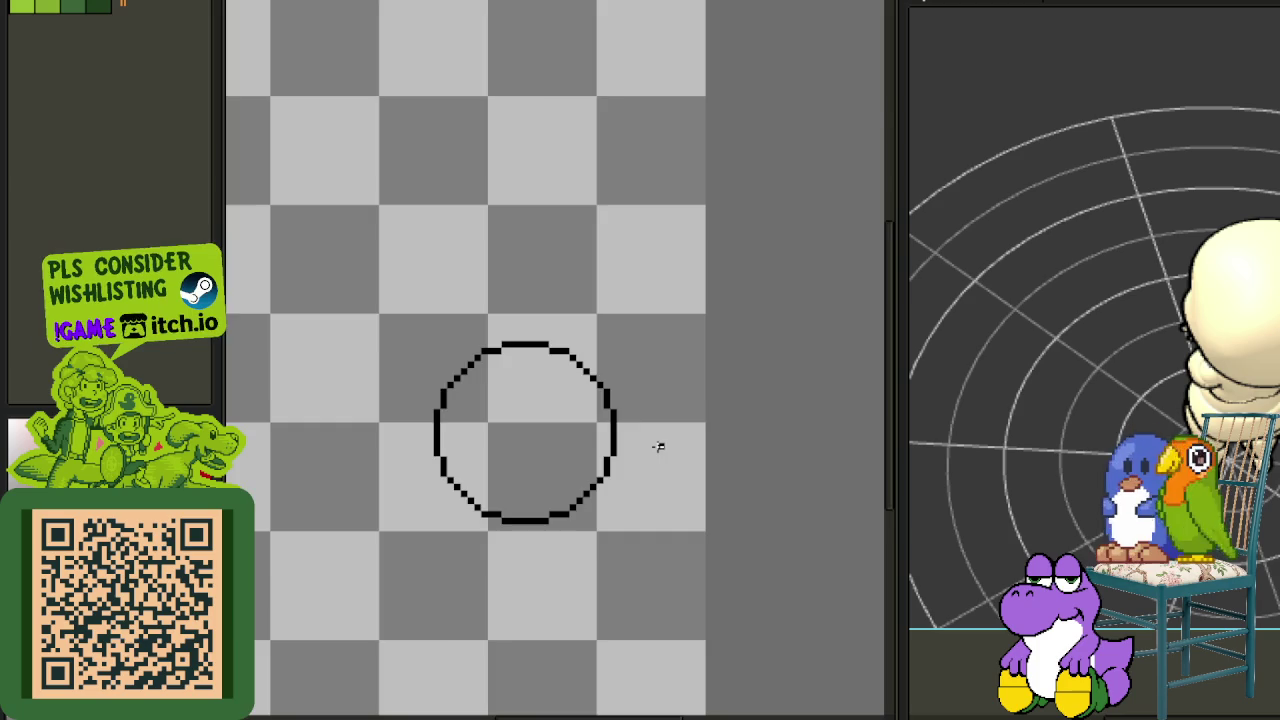
{"action": "scroll", "coordinate": [620, 456], "scroll_direction": "down", "scroll_amount": 2}
{"action": "scroll", "coordinate": [549, 517], "scroll_direction": "up", "scroll_amount": 1}
{"action": "scroll", "coordinate": [560, 510], "scroll_direction": "up", "scroll_amount": 1}
Save the circle sprite file
{"action": "key", "text": "ctrl+s"}
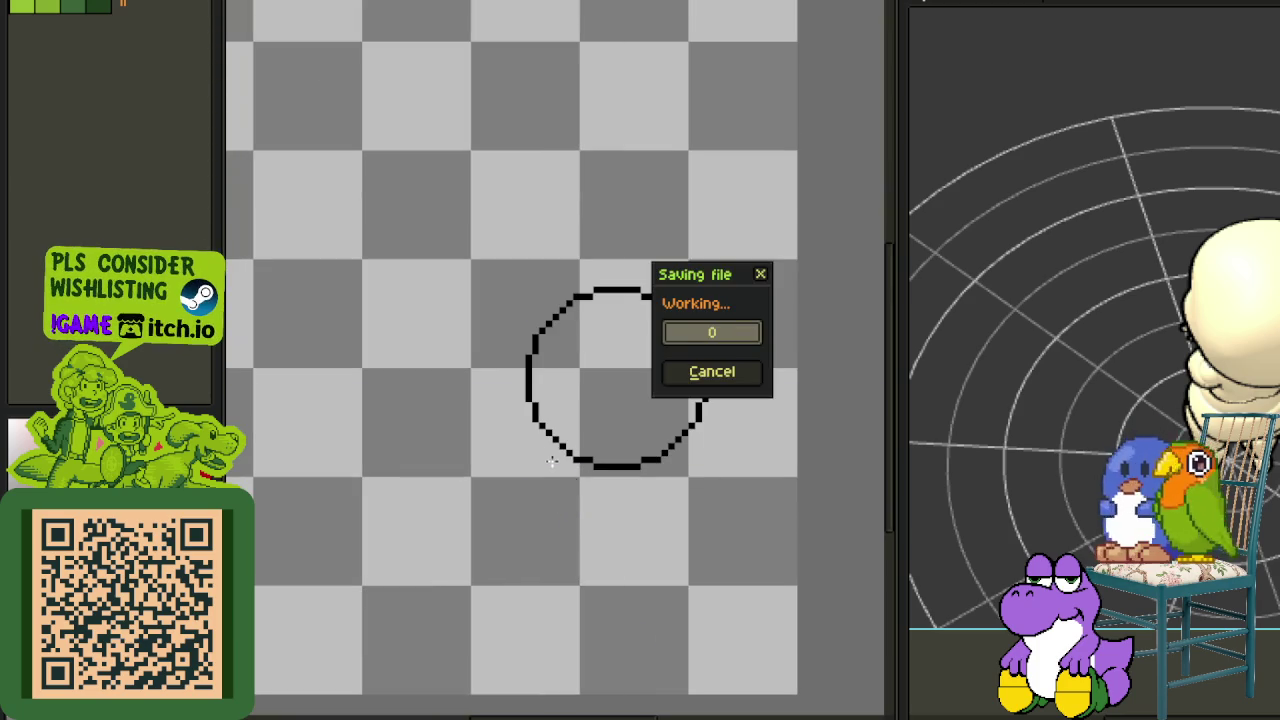
{"action": "scroll", "coordinate": [545, 456], "scroll_direction": "up", "scroll_amount": 1}
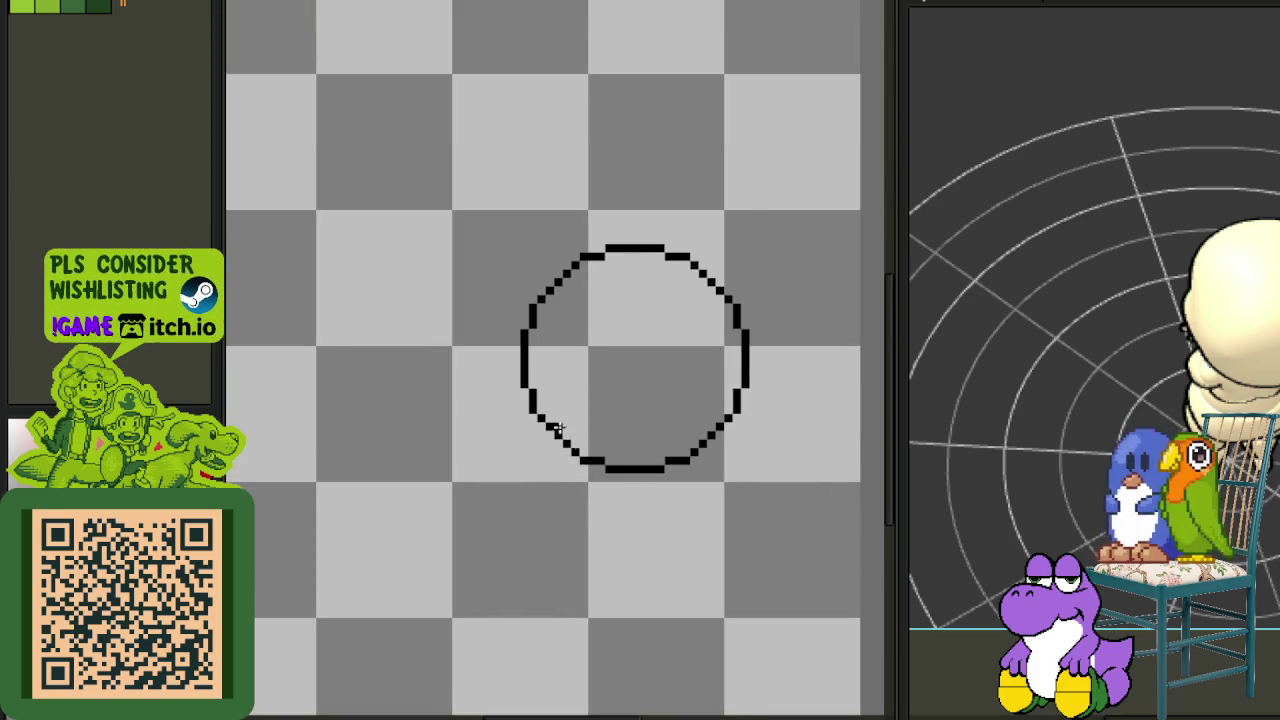
{"action": "scroll", "coordinate": [500, 356], "scroll_direction": "up", "scroll_amount": 1}
{"action": "scroll", "coordinate": [640, 460], "scroll_direction": "down", "scroll_amount": 1}
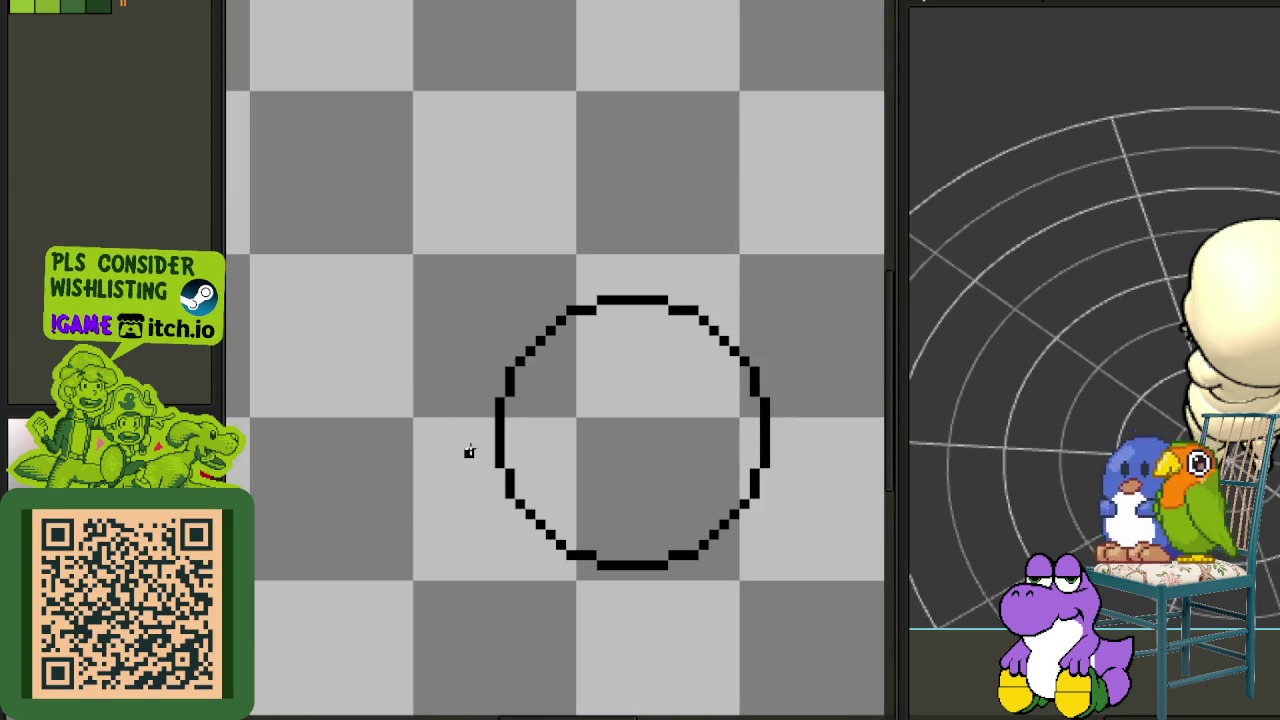
Clean up stray pixels and stair-steps along the circle's lower-left inner arc
{"action": "mouse_move", "coordinate": [494, 378]}
{"action": "left_mouse_down"}
{"action": "mouse_move", "coordinate": [438, 422]}
{"action": "mouse_move", "coordinate": [457, 400]}
{"action": "left_mouse_up"}
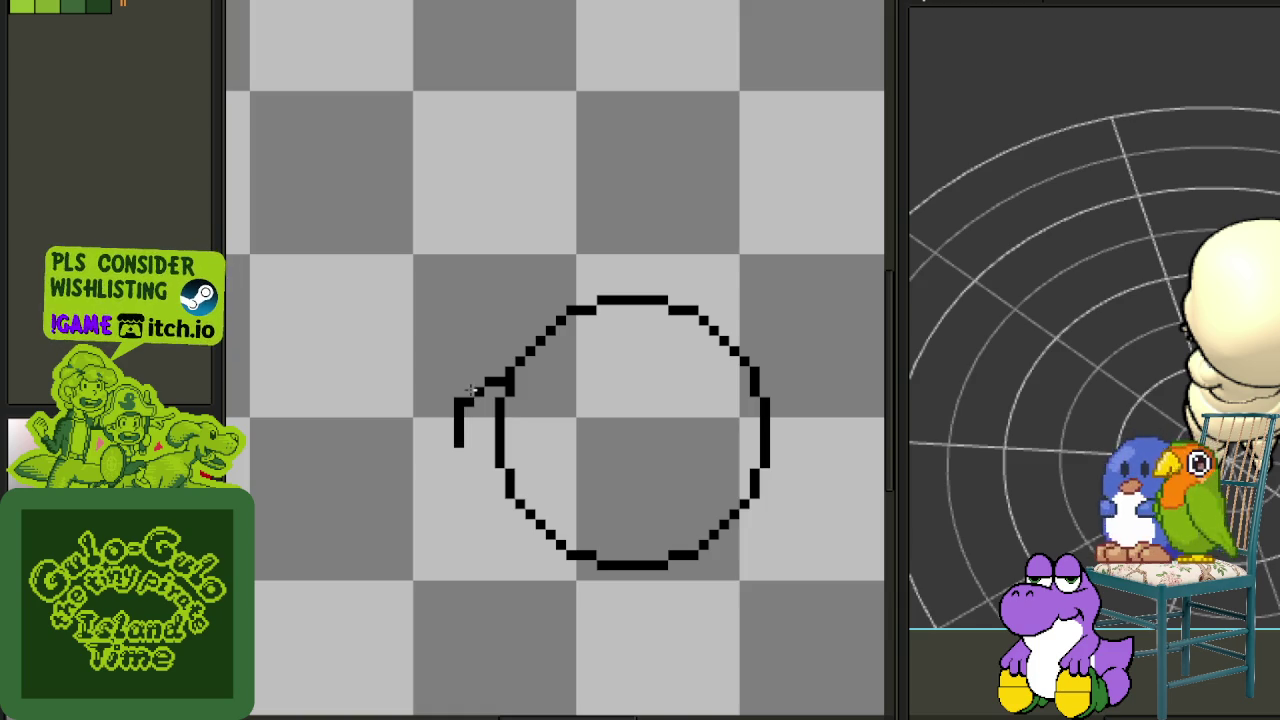
{"action": "scroll", "coordinate": [467, 452], "scroll_direction": "up", "scroll_amount": 2}
{"action": "mouse_move", "coordinate": [634, 643]}
{"action": "left_mouse_down"}
{"action": "mouse_move", "coordinate": [464, 507]}
{"action": "mouse_move", "coordinate": [451, 432]}
{"action": "left_mouse_up"}
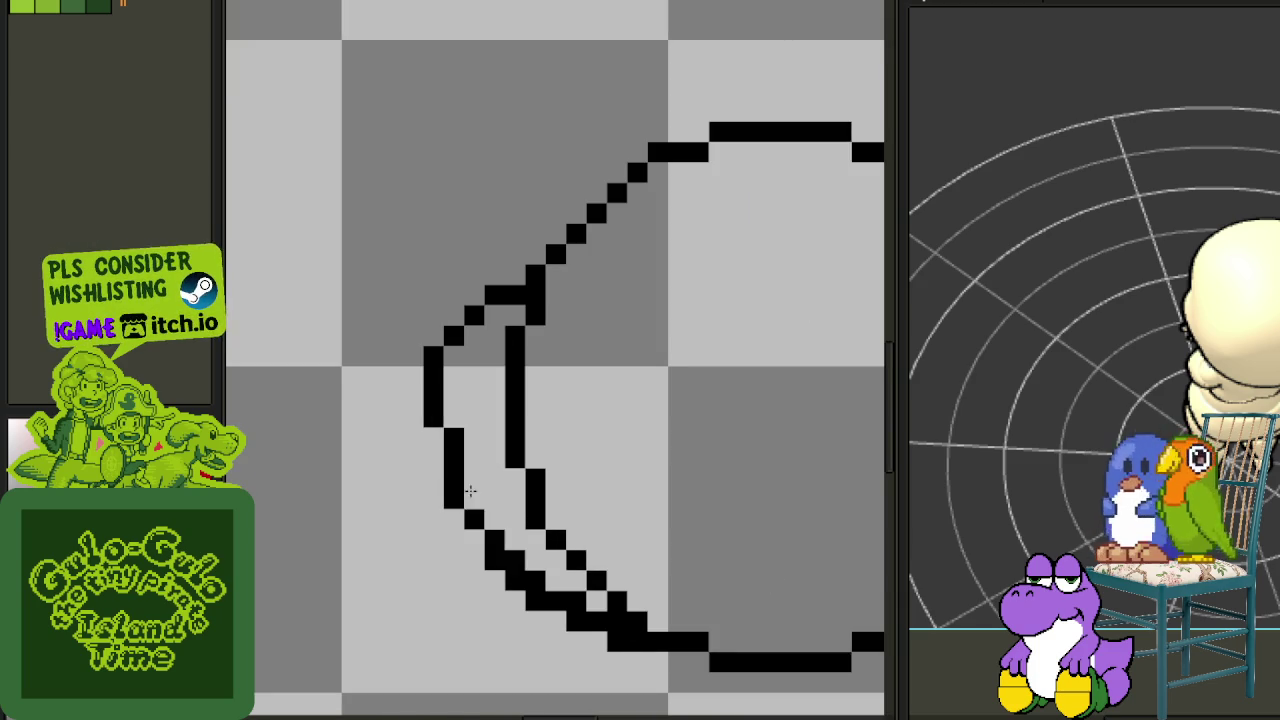
{"action": "left_click_drag", "start_coordinate": [552, 582], "coordinate": [541, 571]}
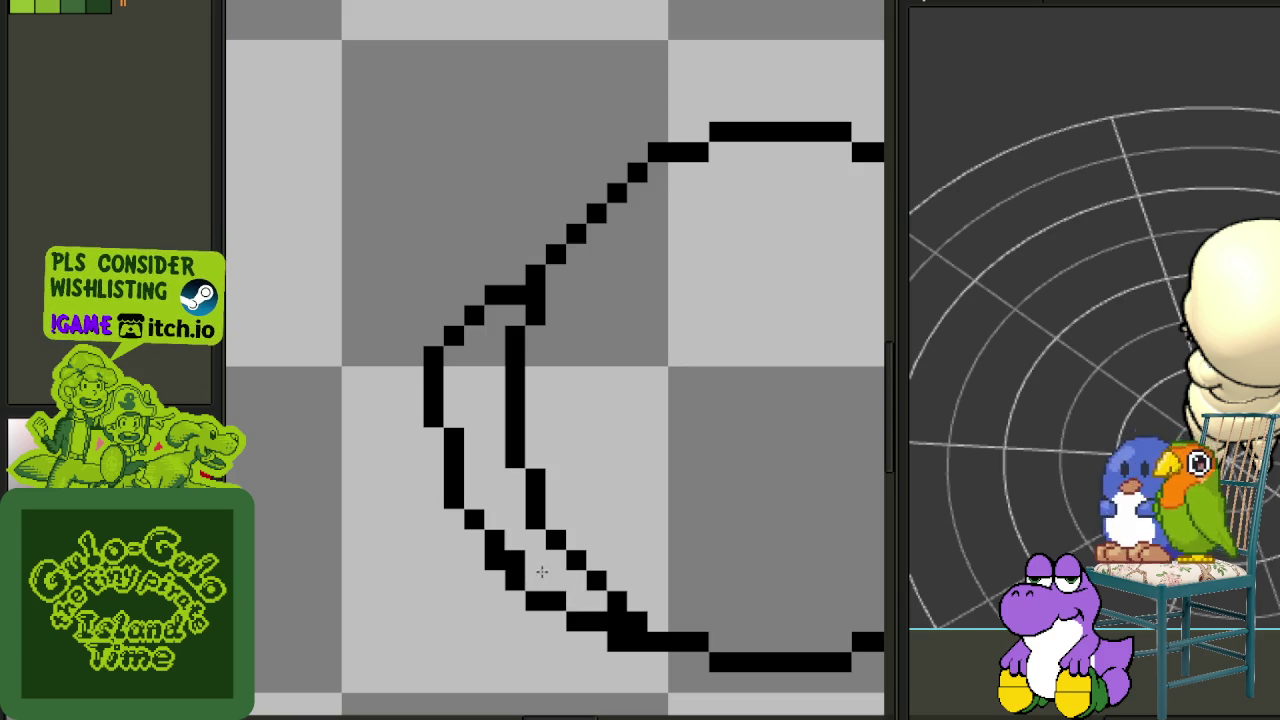
{"action": "left_click_drag", "start_coordinate": [607, 637], "coordinate": [501, 561]}
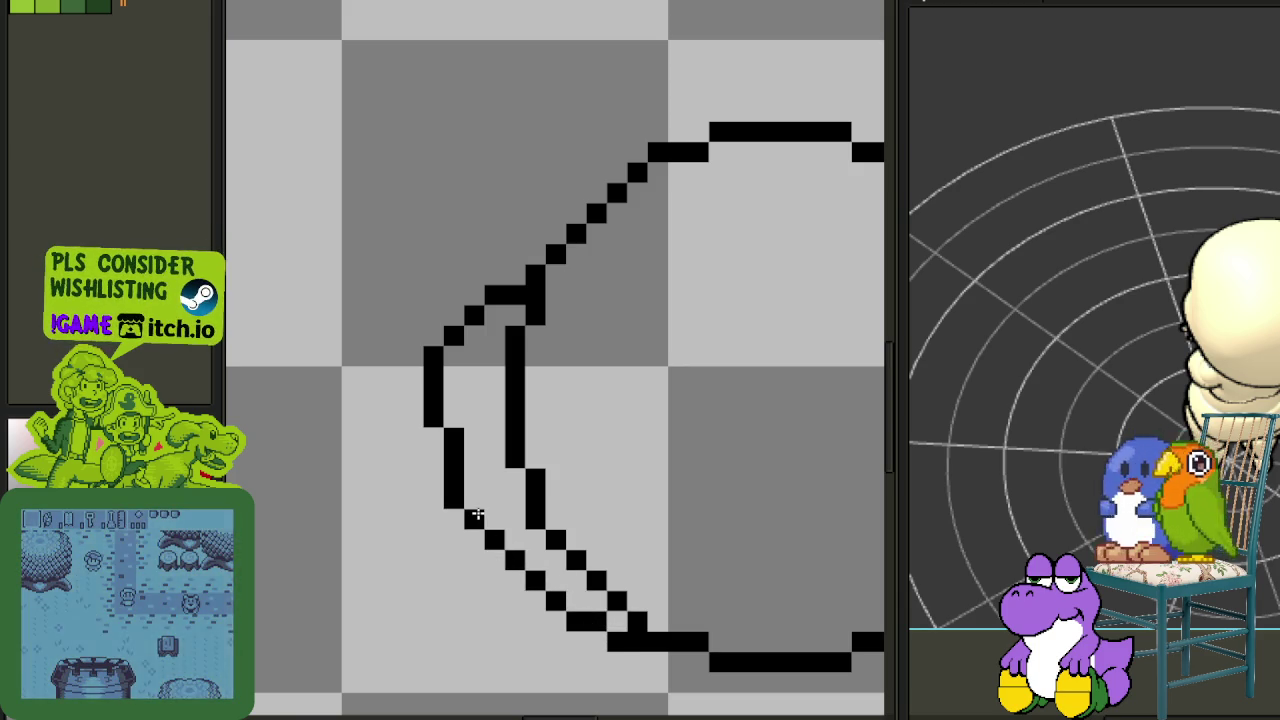
Erase the duplicate inner arc on the head's left side
{"action": "scroll", "coordinate": [512, 468], "scroll_direction": "up", "scroll_amount": 3}
{"action": "scroll", "coordinate": [460, 500], "scroll_direction": "up", "scroll_amount": 1}
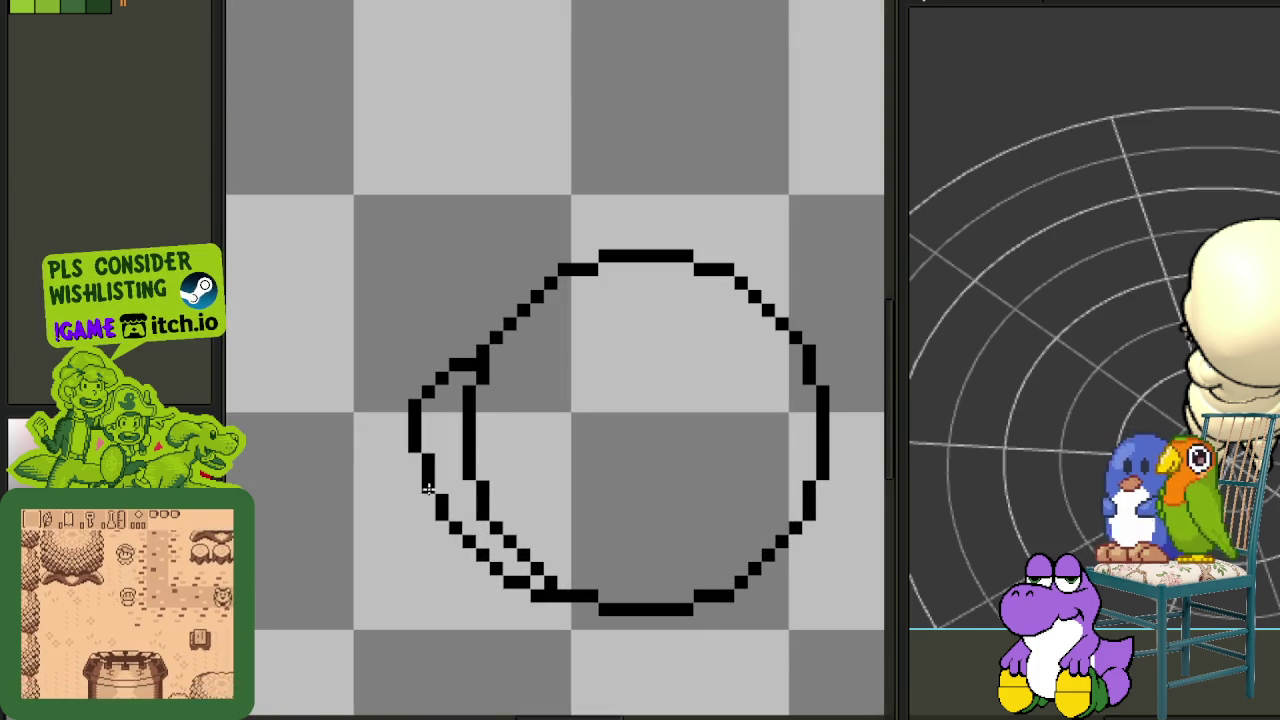
{"action": "scroll", "coordinate": [563, 583], "scroll_direction": "up", "scroll_amount": 2}
{"action": "mouse_move", "coordinate": [563, 583]}
{"action": "left_mouse_down"}
{"action": "mouse_move", "coordinate": [537, 589]}
{"action": "mouse_move", "coordinate": [429, 443]}
{"action": "mouse_move", "coordinate": [394, 423]}
{"action": "mouse_move", "coordinate": [350, 232]}
{"action": "mouse_move", "coordinate": [405, 188]}
{"action": "left_mouse_up"}
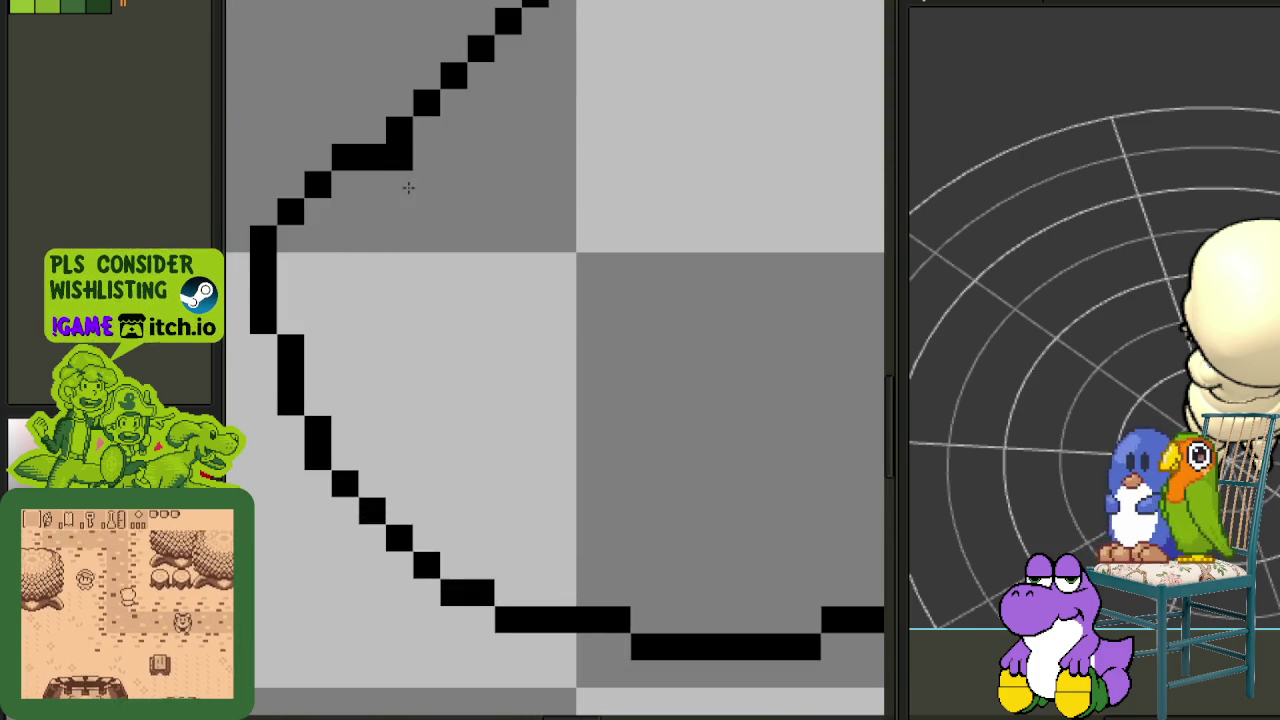
Select the loose left arc of the head
{"action": "scroll", "coordinate": [449, 246], "scroll_direction": "down", "scroll_amount": 3}
{"action": "scroll", "coordinate": [489, 254], "scroll_direction": "down", "scroll_amount": 2}
{"action": "scroll", "coordinate": [475, 234], "scroll_direction": "up", "scroll_amount": 1}
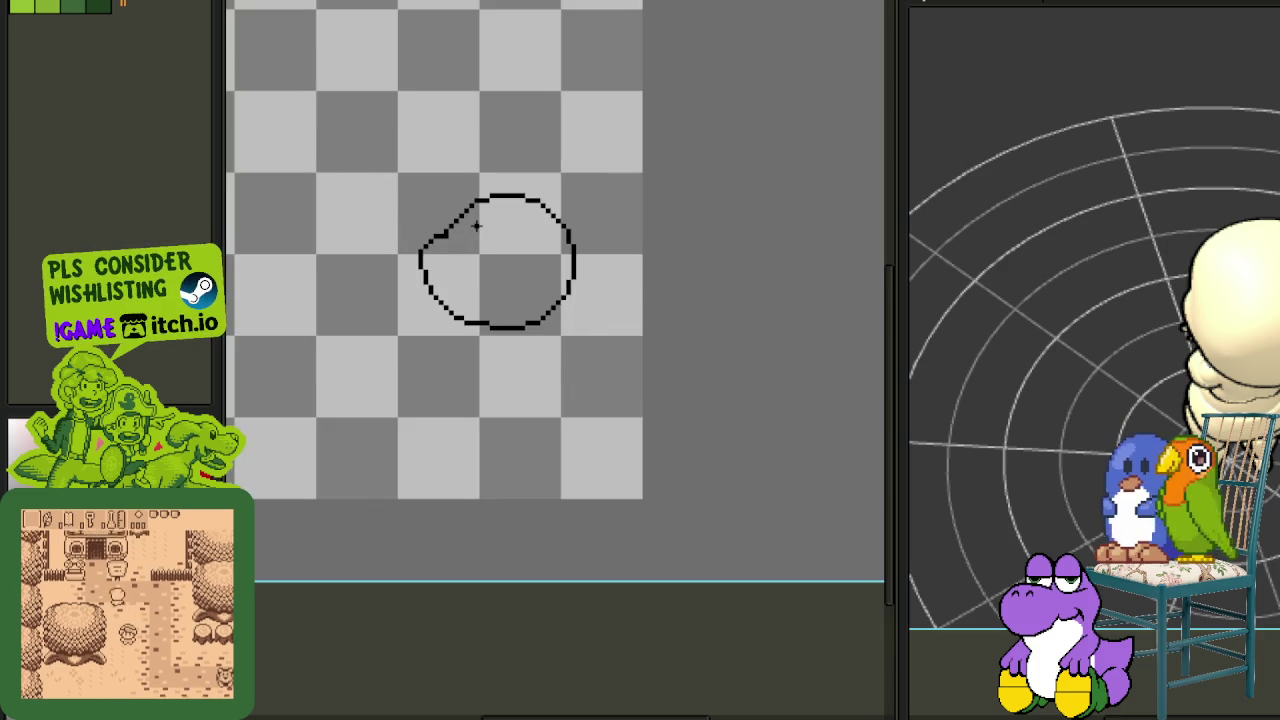
{"action": "scroll", "coordinate": [443, 294], "scroll_direction": "up", "scroll_amount": 2}
{"action": "mouse_move", "coordinate": [440, 305]}
{"action": "left_mouse_down"}
{"action": "mouse_move", "coordinate": [354, 343]}
{"action": "mouse_move", "coordinate": [491, 529]}
{"action": "mouse_move", "coordinate": [509, 471]}
{"action": "mouse_move", "coordinate": [491, 365]}
{"action": "left_mouse_up"}
Settle the left arc into the circle, removing a stray pixel and filling a gap
{"action": "key", "text": "ctrl+d"}
{"action": "scroll", "coordinate": [500, 329], "scroll_direction": "down", "scroll_amount": 1}
{"action": "scroll", "coordinate": [458, 300], "scroll_direction": "up", "scroll_amount": 1}
{"action": "scroll", "coordinate": [458, 300], "scroll_direction": "up", "scroll_amount": 2}
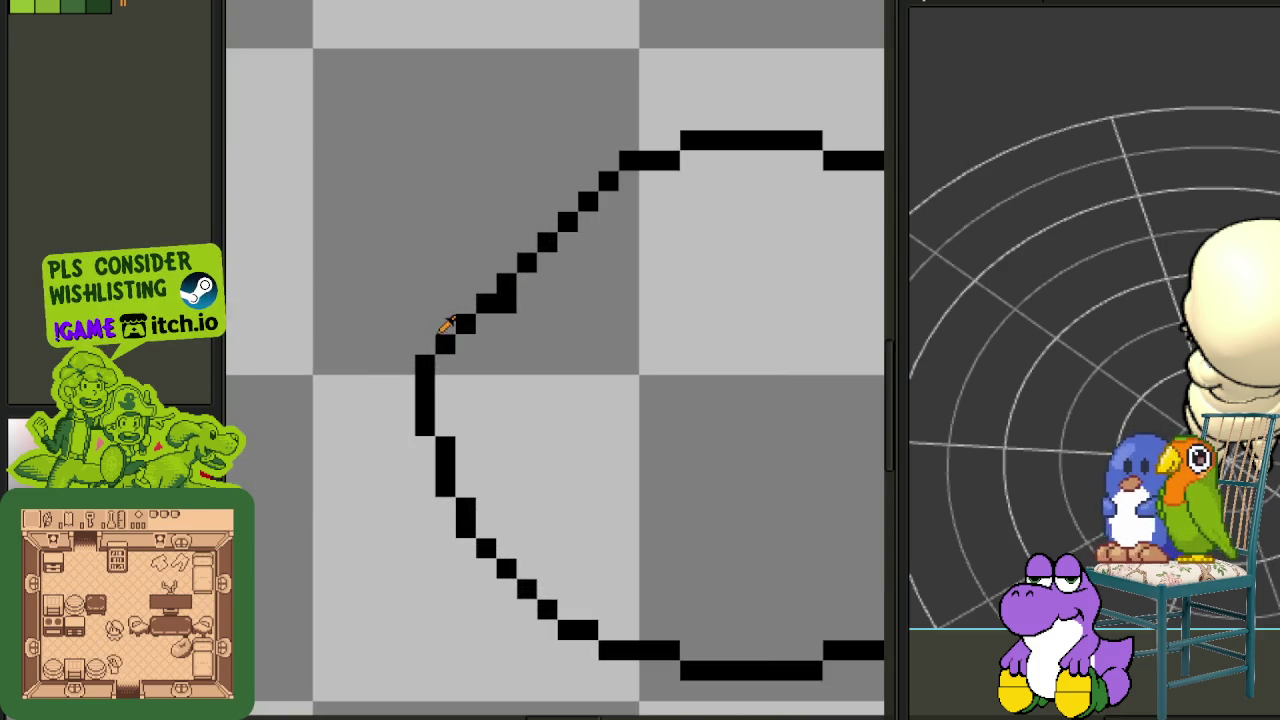
{"action": "right_click", "coordinate": [422, 364]}
{"action": "left_click", "coordinate": [440, 362]}
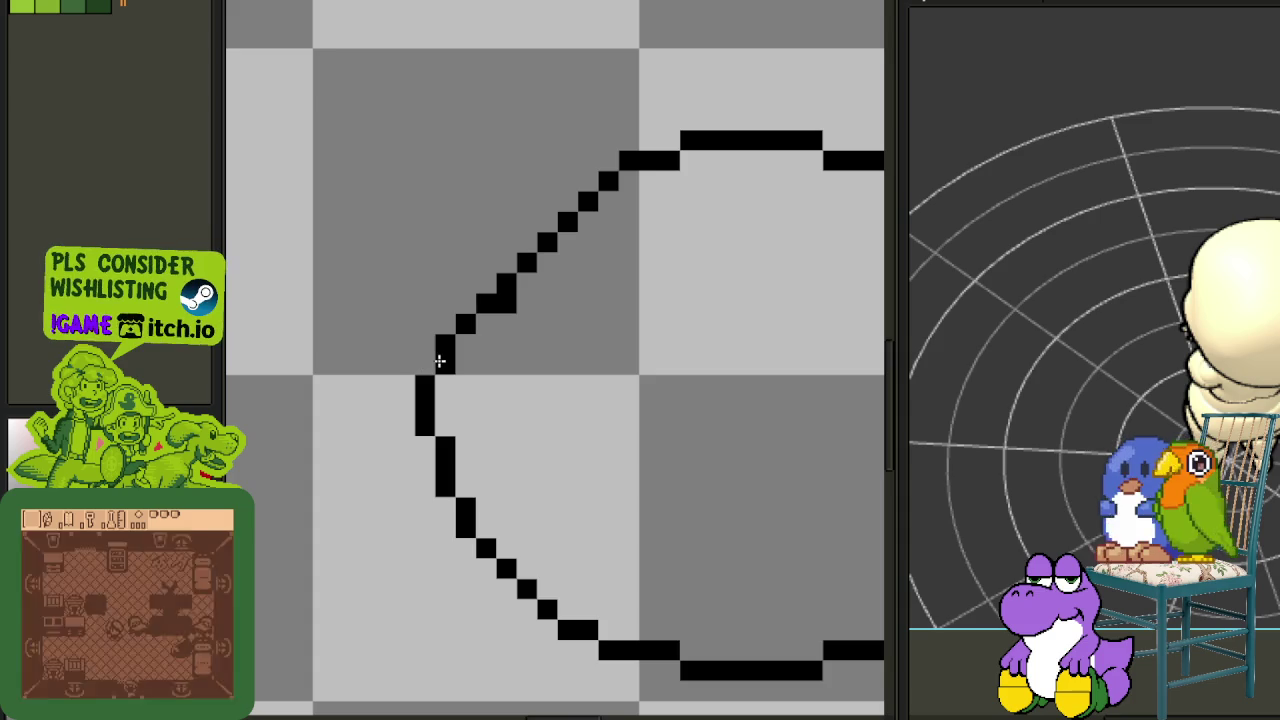
{"action": "scroll", "coordinate": [440, 360], "scroll_direction": "down", "scroll_amount": 2}
{"action": "scroll", "coordinate": [550, 345], "scroll_direction": "down", "scroll_amount": 1}
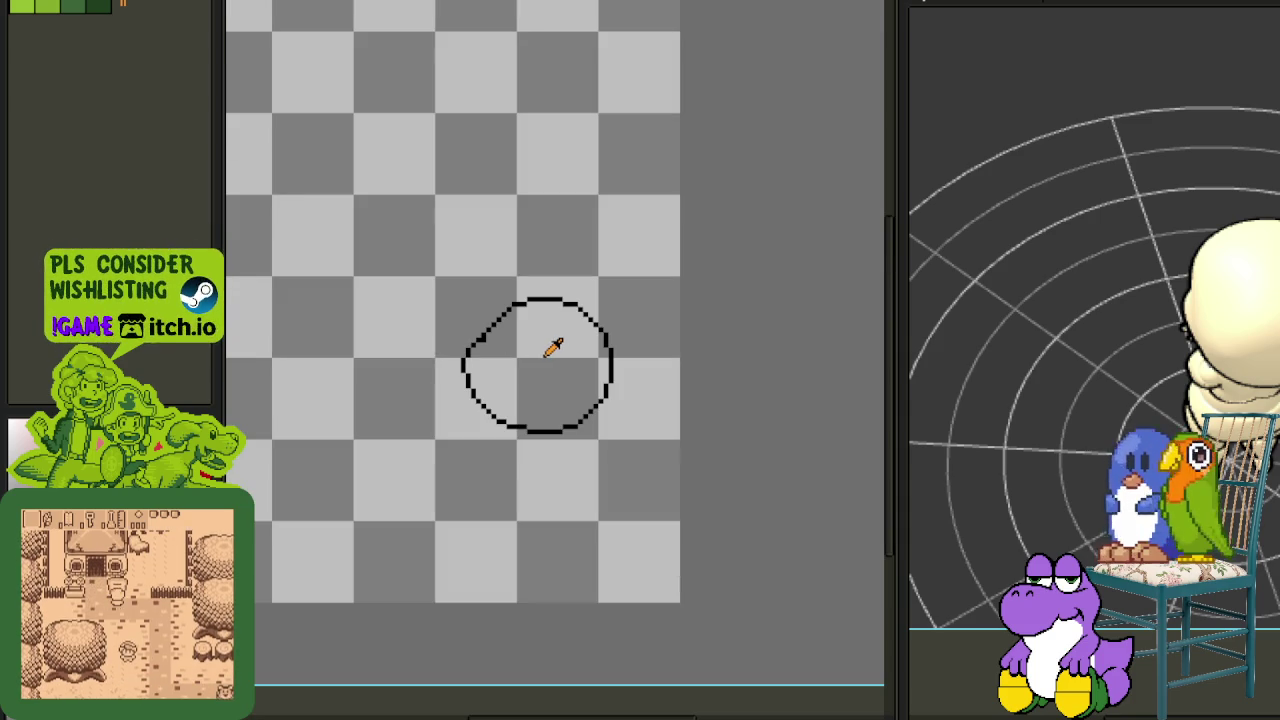
Save the drawing
{"action": "key", "text": "ctrl+s"}
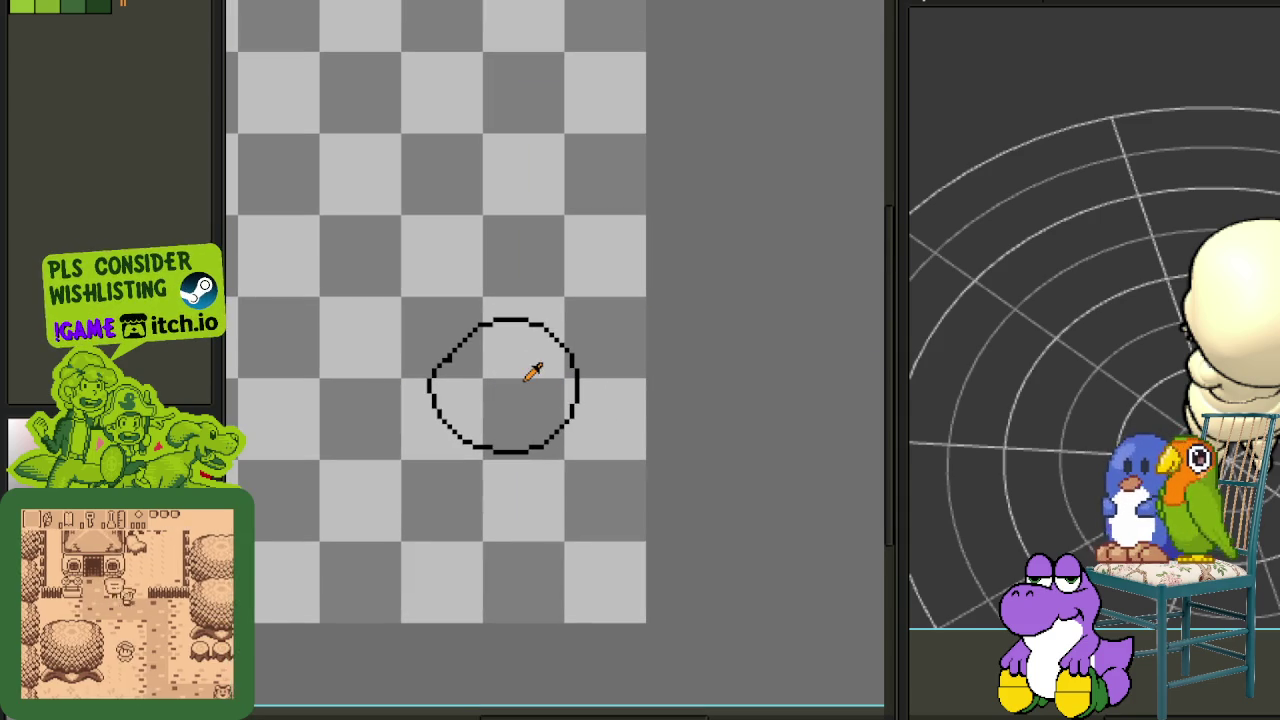
{"action": "key", "text": "ctrl+s"}
{"action": "scroll", "coordinate": [462, 402], "scroll_direction": "up", "scroll_amount": 1}
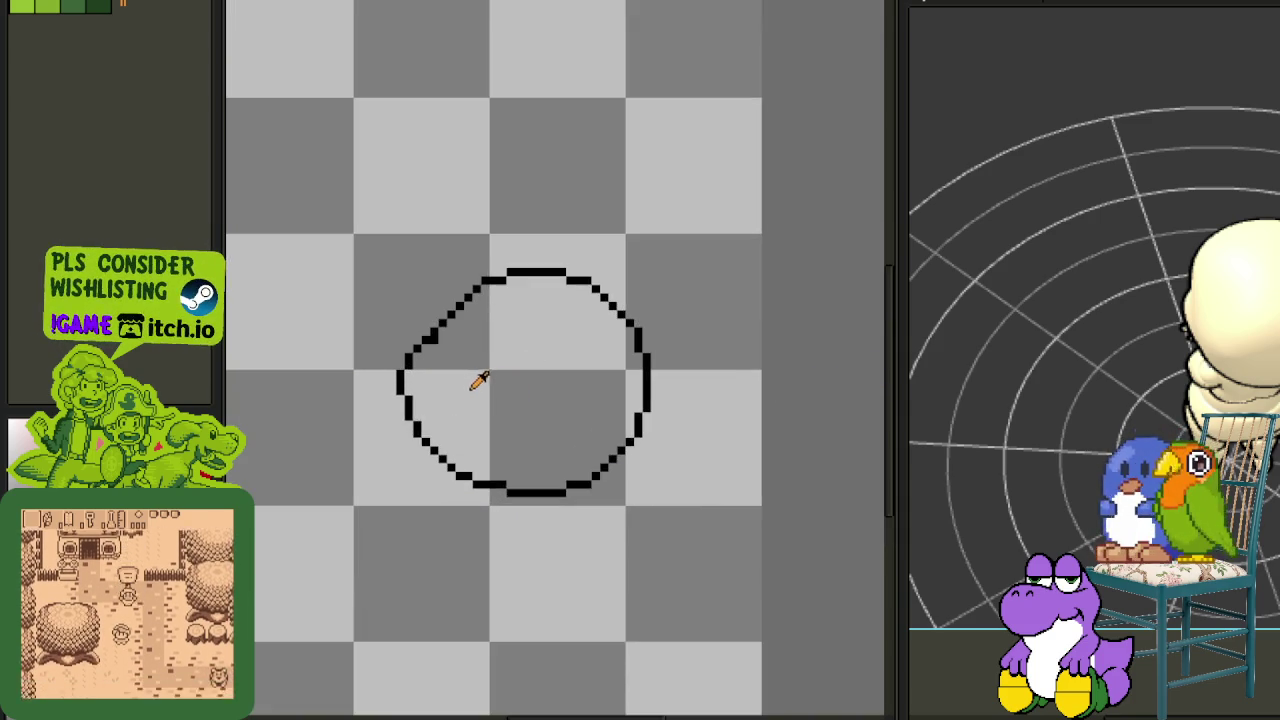
{"action": "scroll", "coordinate": [424, 424], "scroll_direction": "up", "scroll_amount": 1}
Draw a small curled ear hook inside the head's lower left and save
{"action": "left_click", "coordinate": [482, 395]}
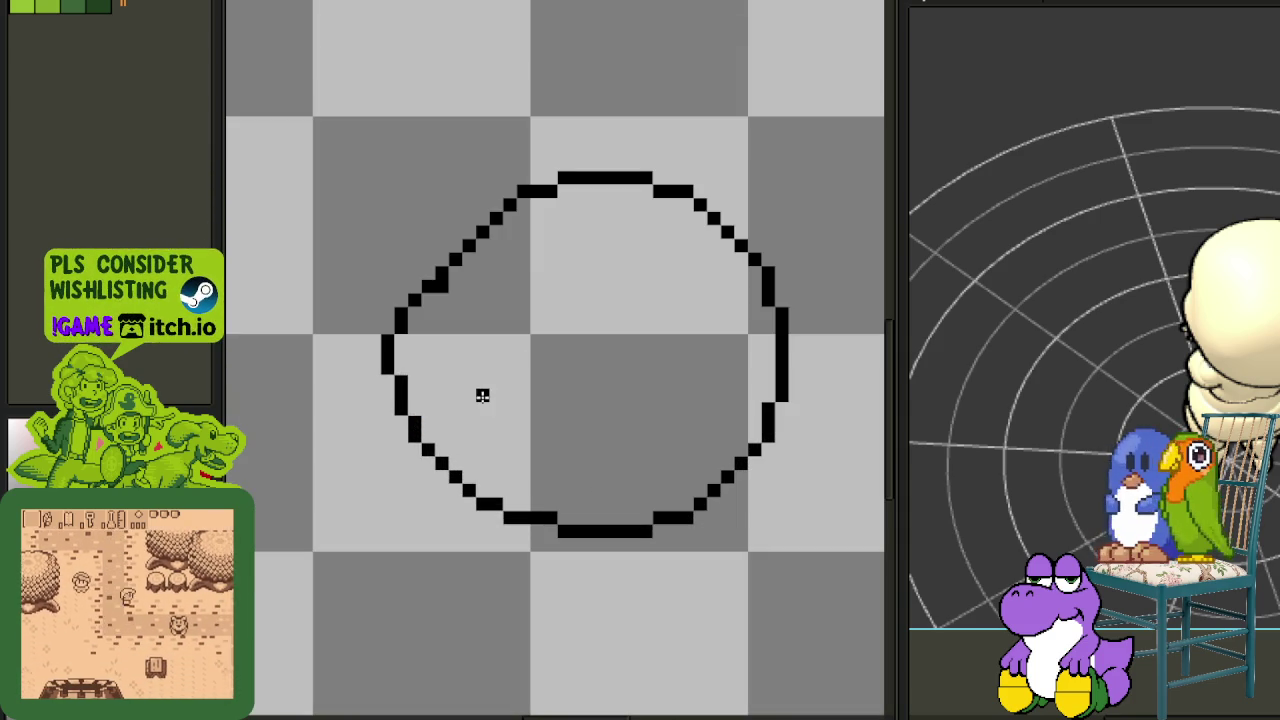
{"action": "left_click_drag", "start_coordinate": [482, 395], "coordinate": [501, 447]}
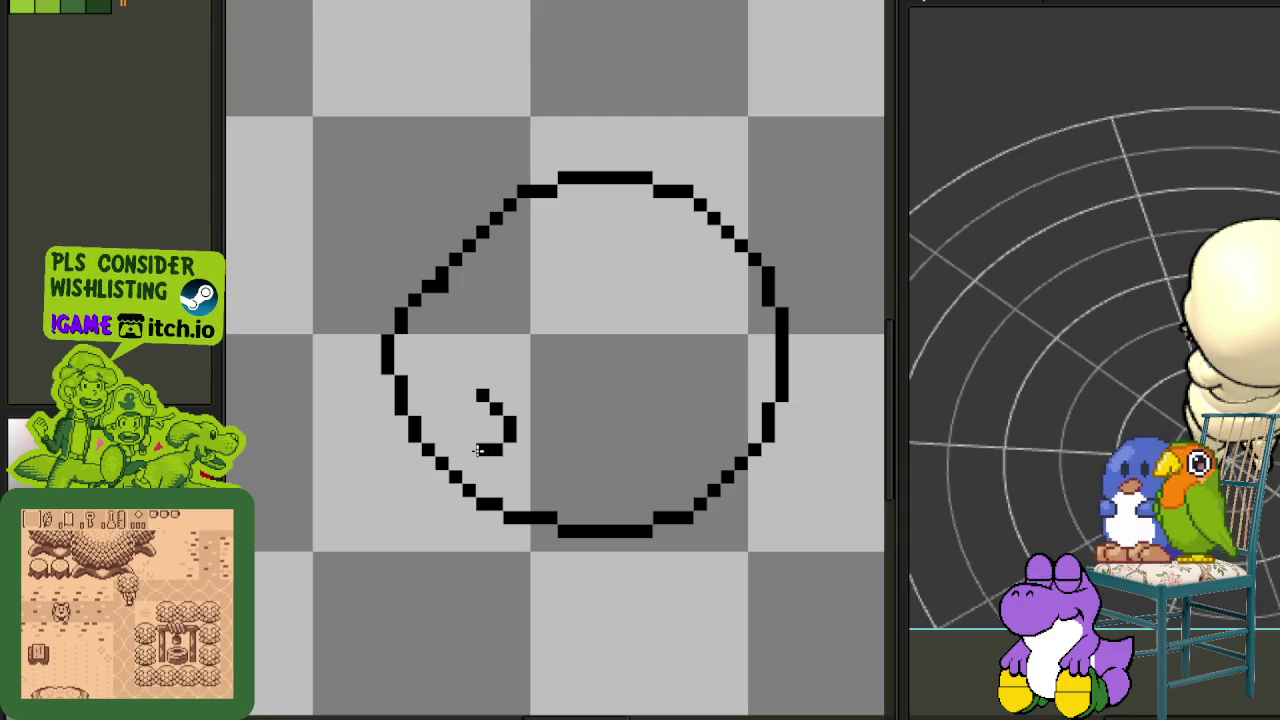
{"action": "left_click", "coordinate": [454, 424]}
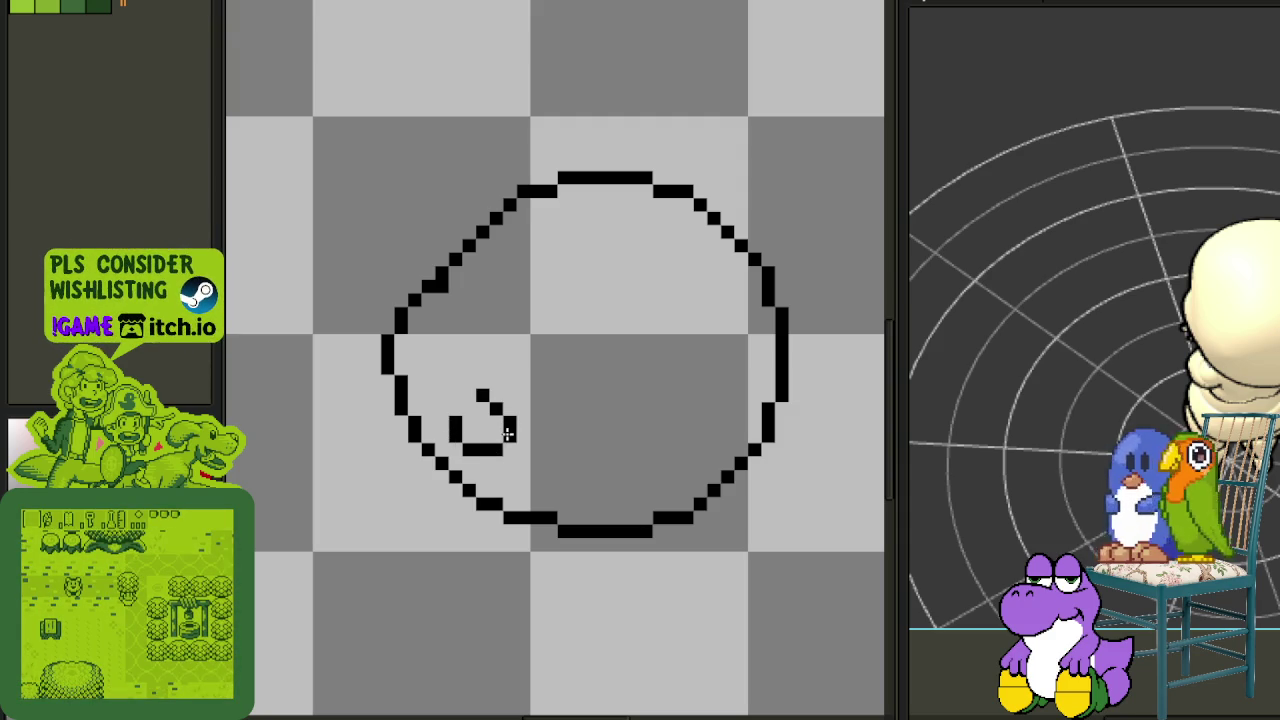
{"action": "scroll", "coordinate": [496, 444], "scroll_direction": "down", "scroll_amount": 2}
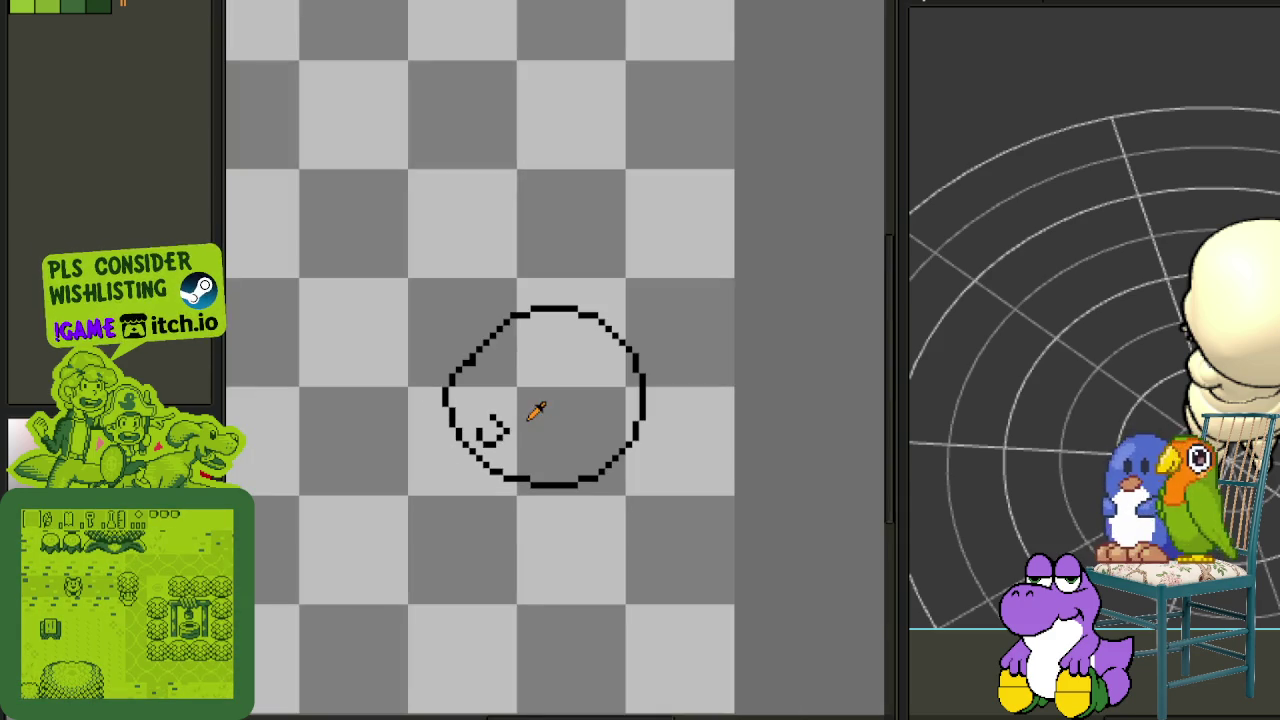
{"action": "scroll", "coordinate": [530, 414], "scroll_direction": "up", "scroll_amount": 1}
{"action": "scroll", "coordinate": [490, 440], "scroll_direction": "up", "scroll_amount": 2}
{"action": "scroll", "coordinate": [475, 417], "scroll_direction": "up", "scroll_amount": 1}
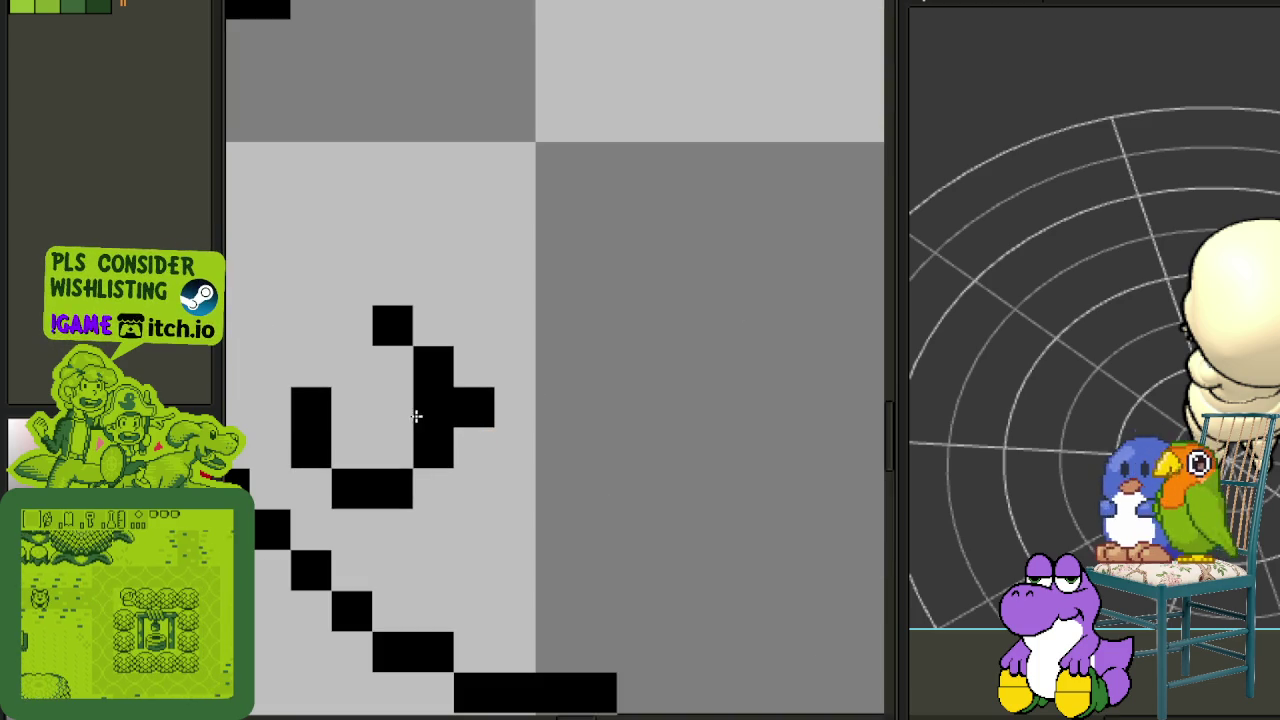
{"action": "scroll", "coordinate": [490, 405], "scroll_direction": "down", "scroll_amount": 3}
{"action": "scroll", "coordinate": [526, 397], "scroll_direction": "down", "scroll_amount": 1}
{"action": "key", "text": "ctrl+s"}
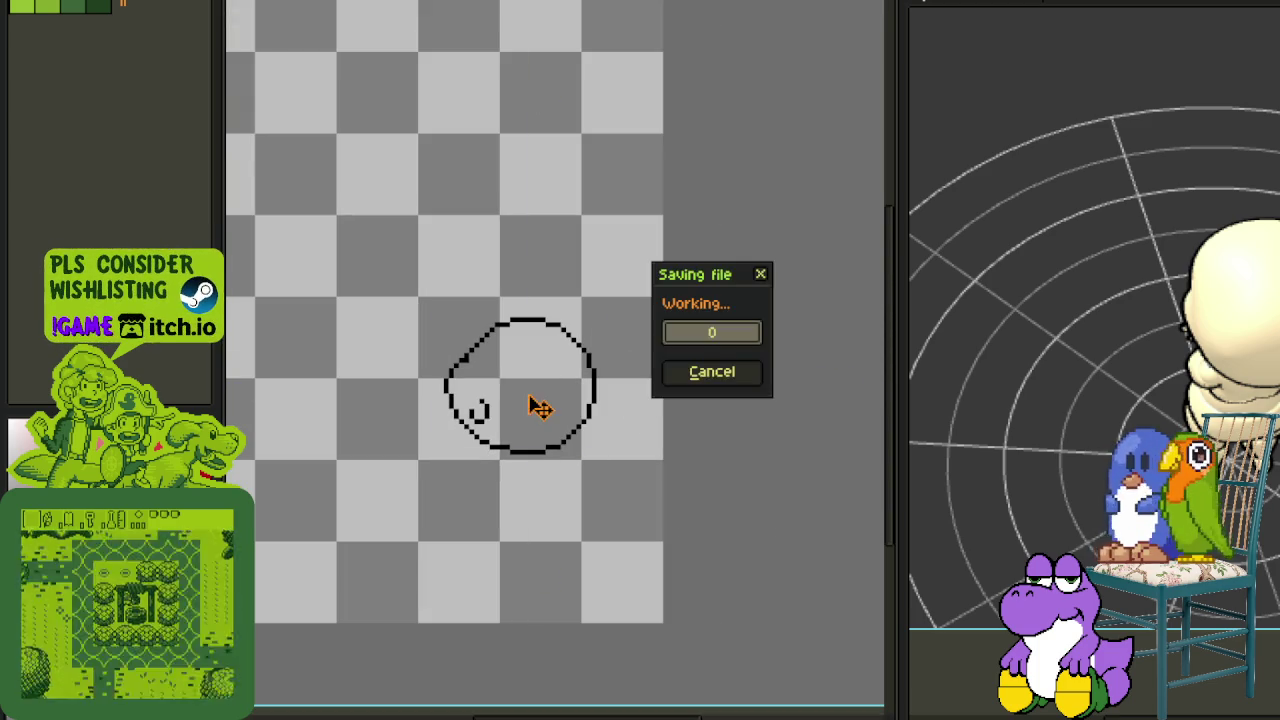
Save the file before editing the lower-right outline
{"action": "scroll", "coordinate": [566, 470], "scroll_direction": "down", "scroll_amount": 1}
{"action": "key", "text": "ctrl+s"}
{"action": "scroll", "coordinate": [526, 400], "scroll_direction": "up", "scroll_amount": 1}
{"action": "scroll", "coordinate": [532, 408], "scroll_direction": "up", "scroll_amount": 1}
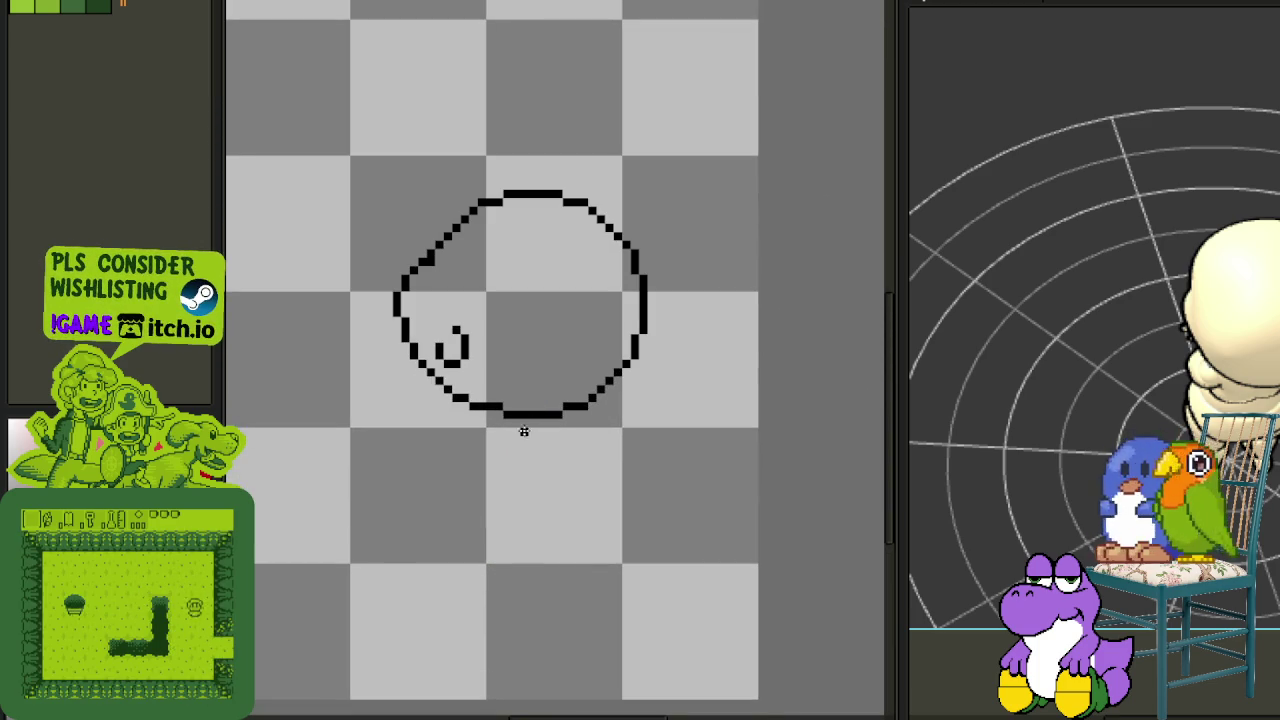
{"action": "scroll", "coordinate": [590, 495], "scroll_direction": "down", "scroll_amount": 2}
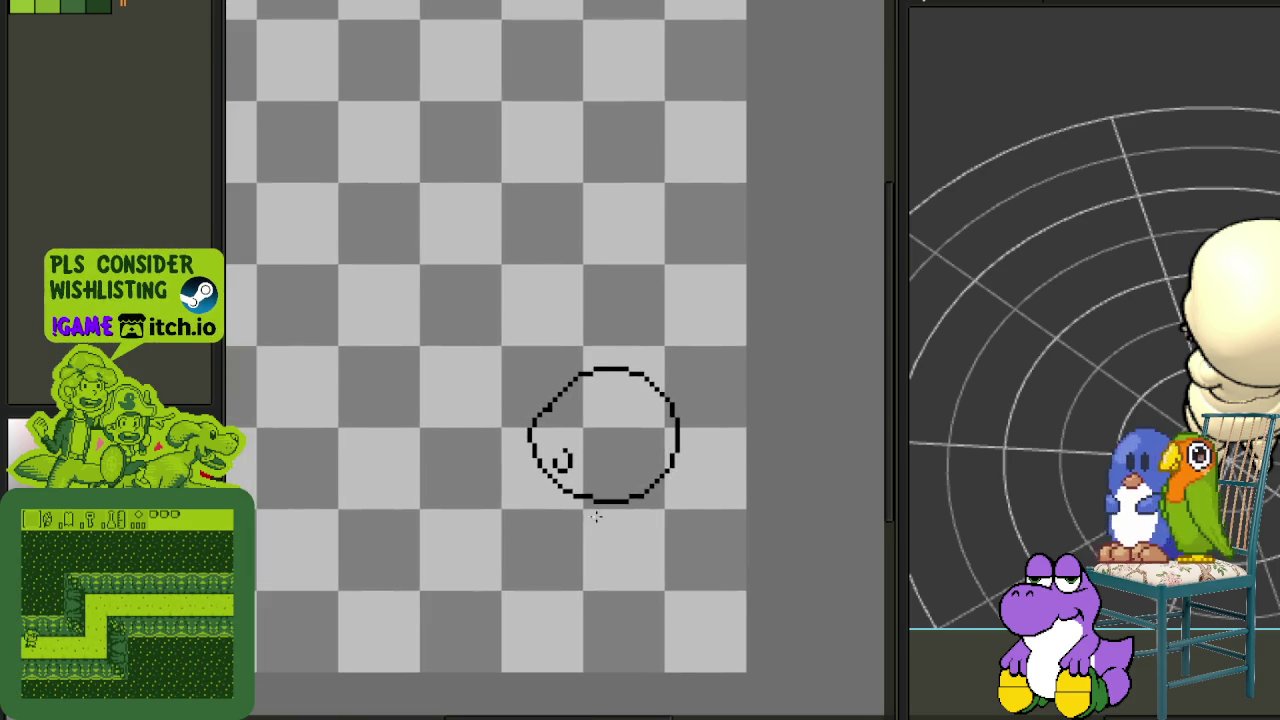
{"action": "scroll", "coordinate": [608, 504], "scroll_direction": "up", "scroll_amount": 1}
{"action": "scroll", "coordinate": [678, 447], "scroll_direction": "up", "scroll_amount": 1}
Lasso the lower-right head outline, lift it a few pixels, and deselect
{"action": "left_click_drag", "start_coordinate": [710, 416], "coordinate": [700, 460]}
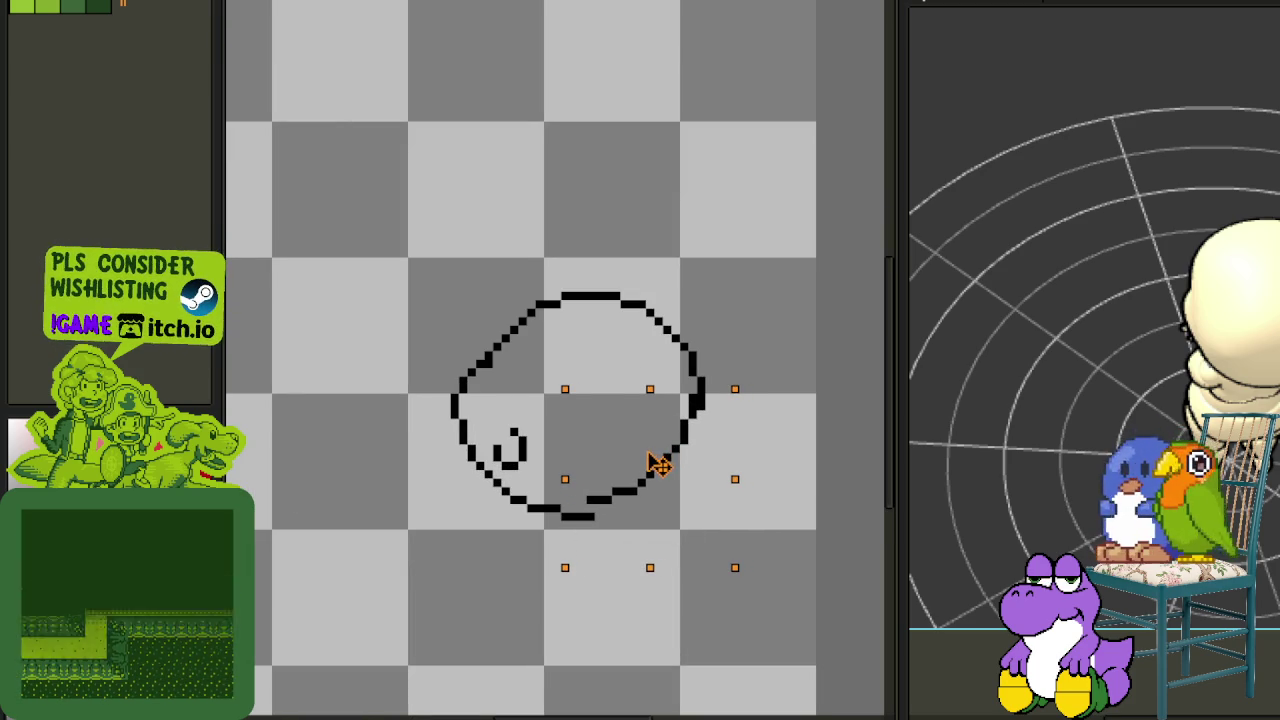
{"action": "left_click_drag", "start_coordinate": [663, 462], "coordinate": [668, 453]}
{"action": "key", "text": "ctrl+d"}
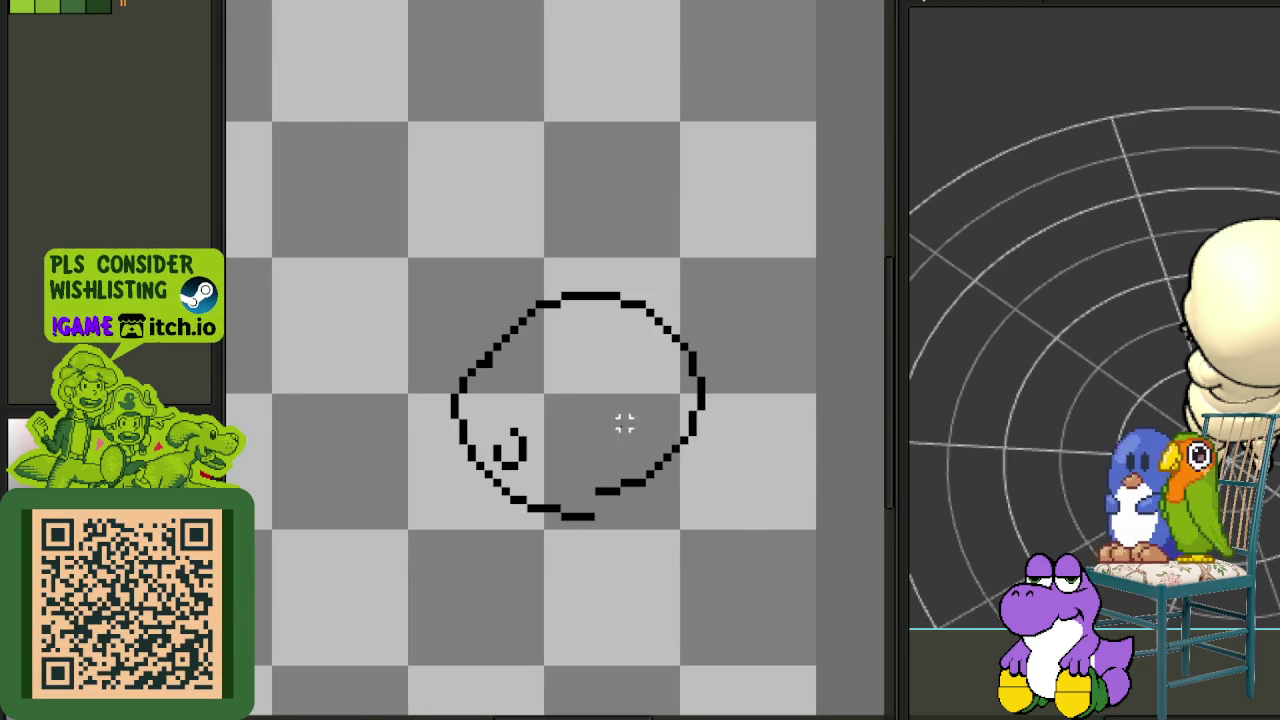
{"action": "scroll", "coordinate": [563, 515], "scroll_direction": "down", "scroll_amount": 1}
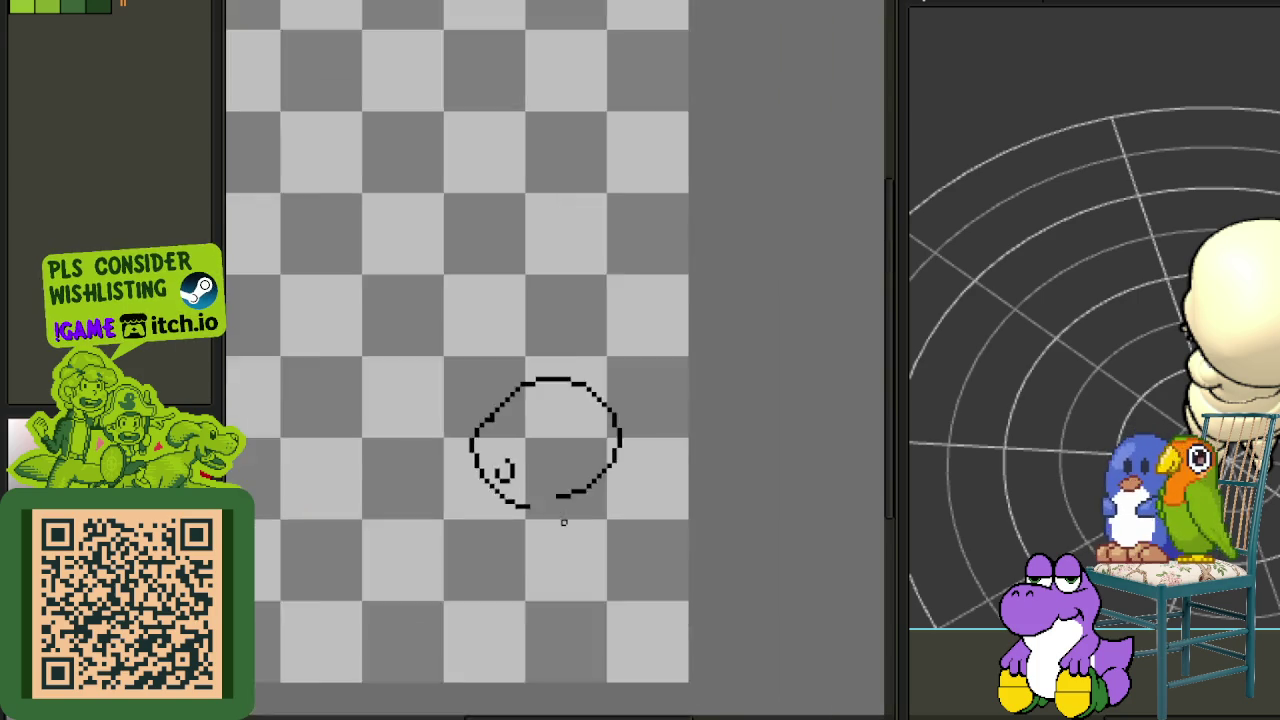
{"action": "scroll", "coordinate": [560, 525], "scroll_direction": "down", "scroll_amount": 2}
Open the live Preview window of the sprite
{"action": "scroll", "coordinate": [552, 528], "scroll_direction": "up", "scroll_amount": 2}
{"action": "scroll", "coordinate": [551, 523], "scroll_direction": "up", "scroll_amount": 2}
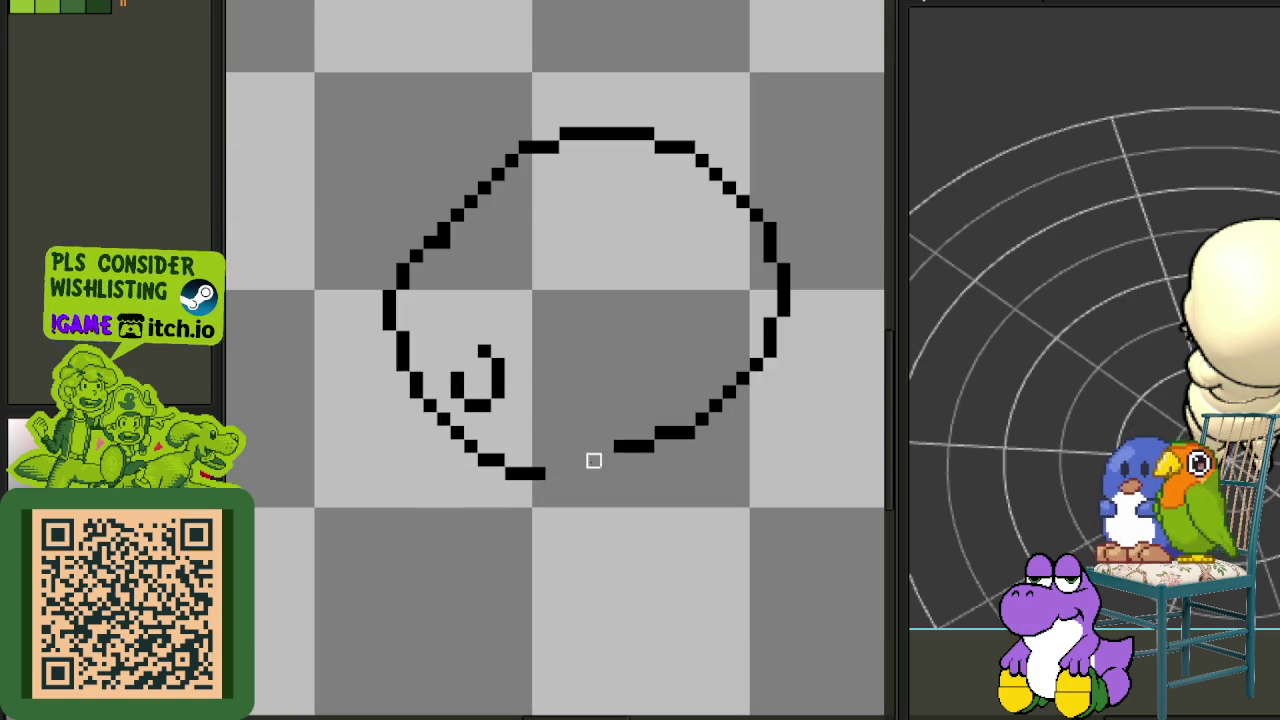
{"action": "scroll", "coordinate": [630, 485], "scroll_direction": "down", "scroll_amount": 2}
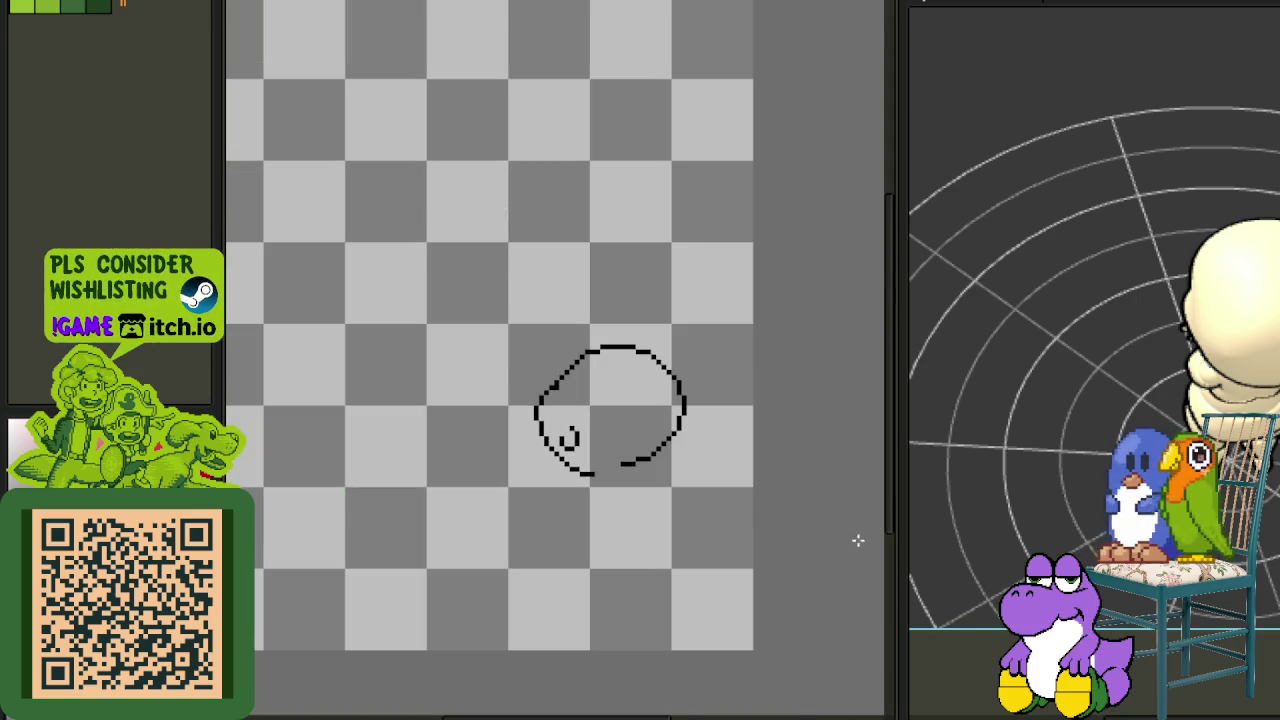
{"action": "key", "text": "F7"}
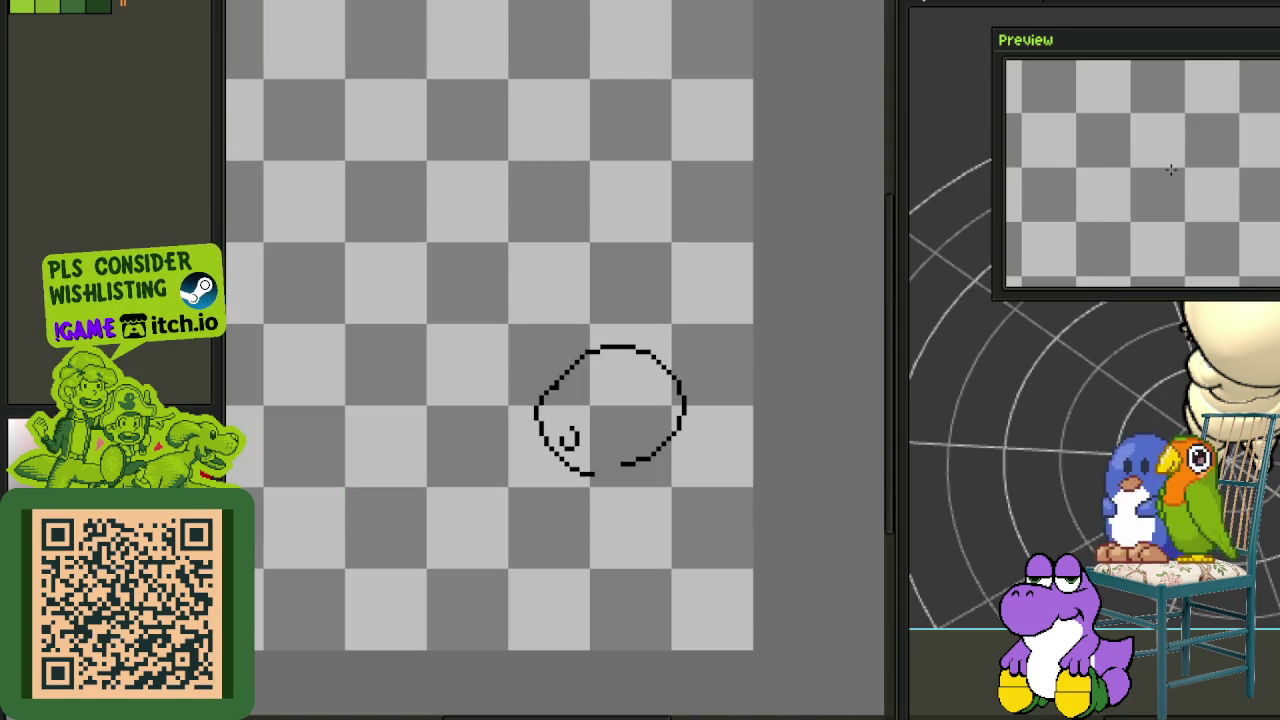
Move the Preview window to the top-left and shrink it to a narrow panel
{"action": "scroll", "coordinate": [1171, 170], "scroll_direction": "down", "scroll_amount": 2}
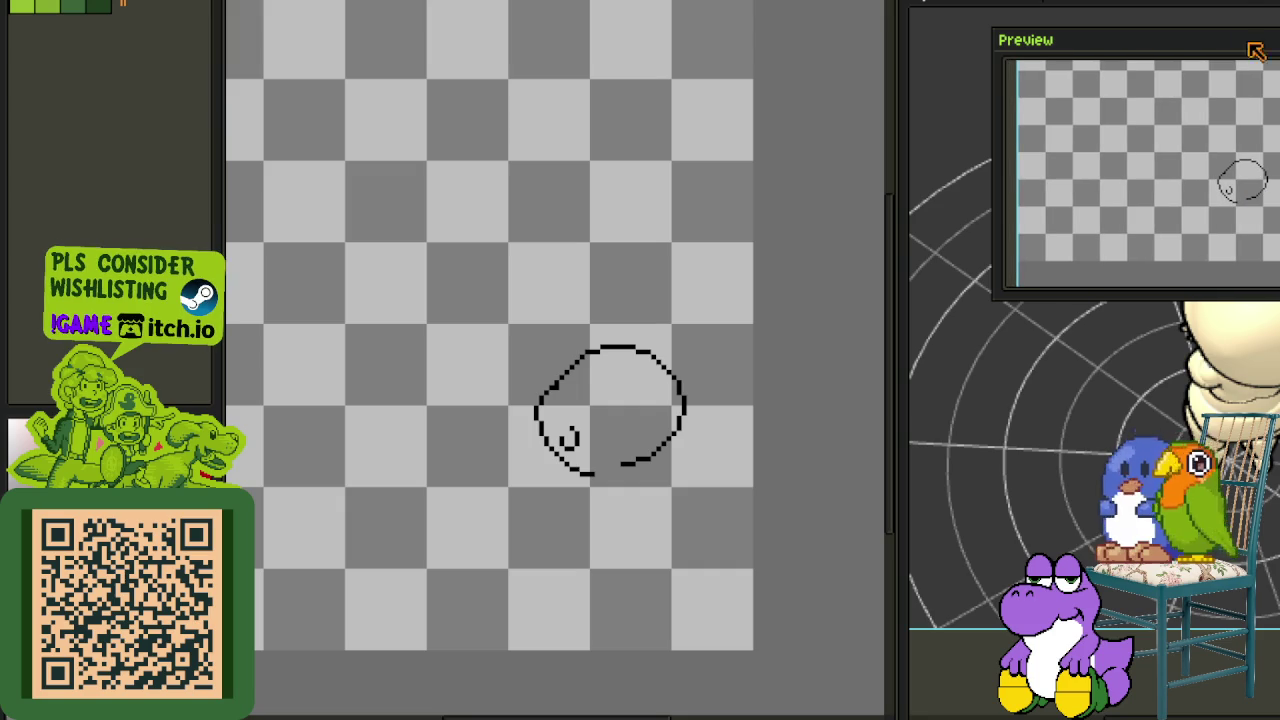
{"action": "mouse_move", "coordinate": [1258, 52]}
{"action": "left_mouse_down"}
{"action": "mouse_move", "coordinate": [243, 49]}
{"action": "mouse_move", "coordinate": [251, 20]}
{"action": "left_mouse_up"}
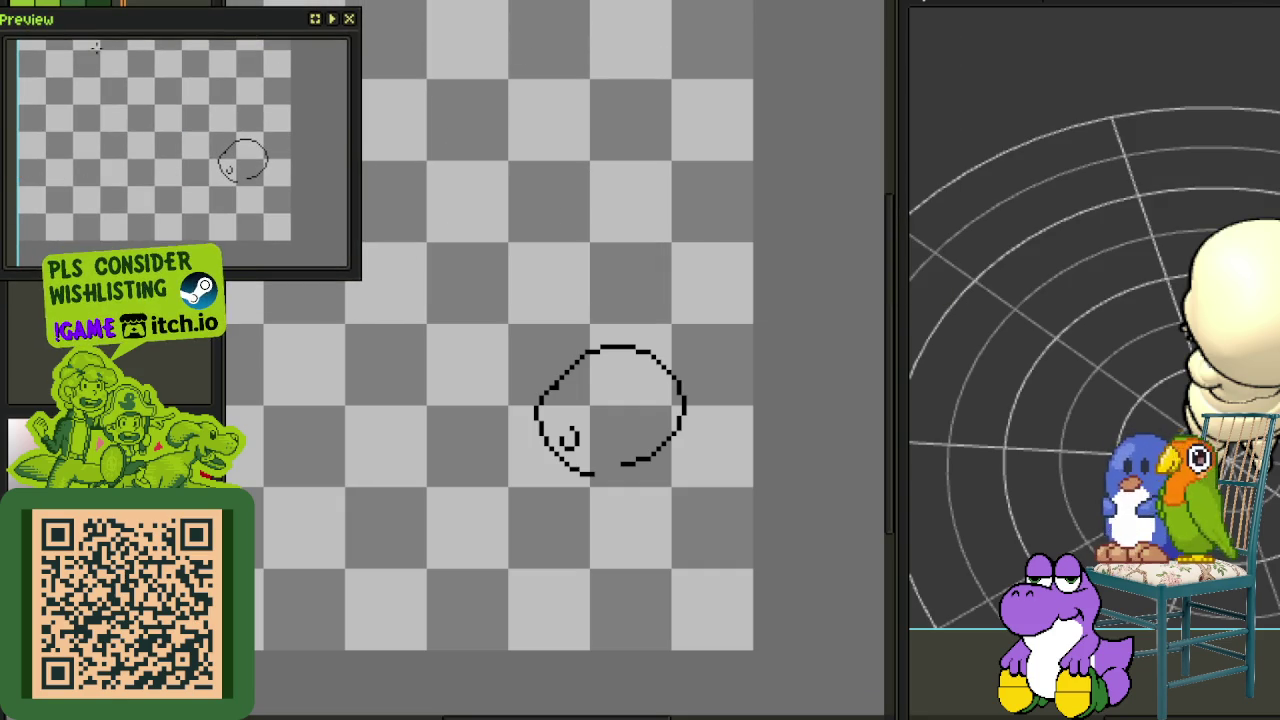
{"action": "left_click_drag", "start_coordinate": [127, 36], "coordinate": [180, 43]}
{"action": "left_click_drag", "start_coordinate": [49, 132], "coordinate": [232, 132]}
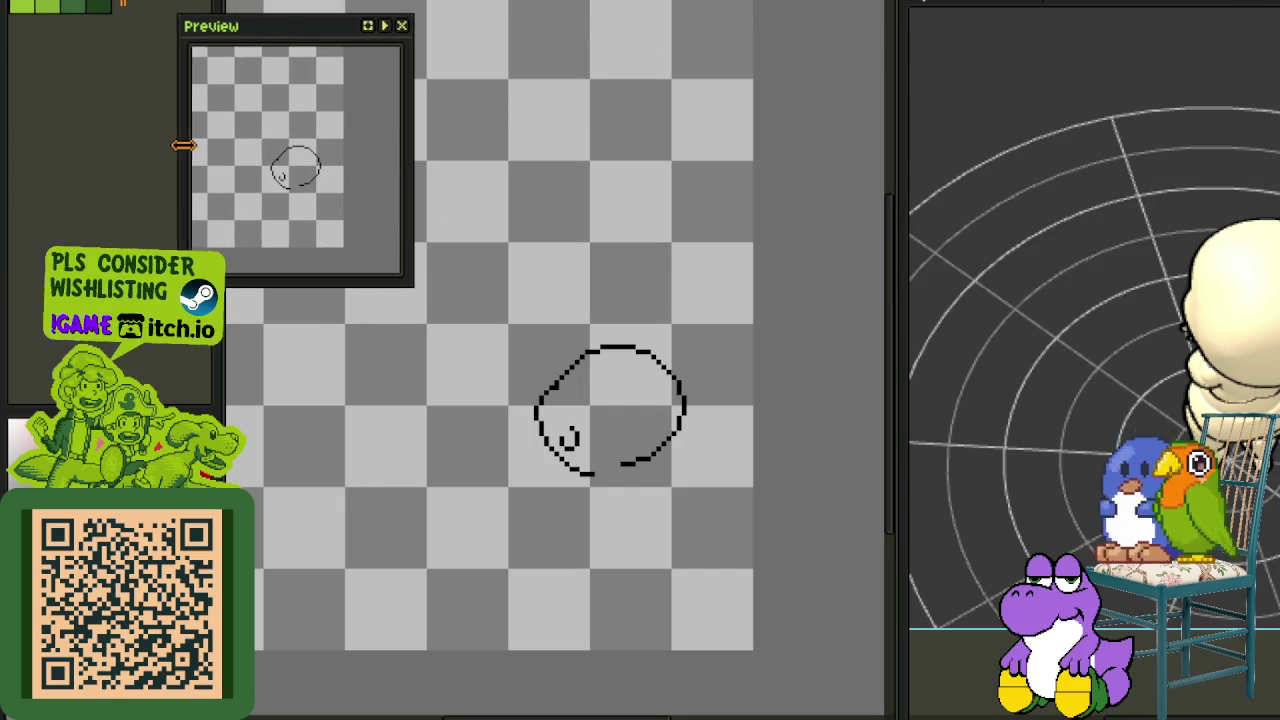
{"action": "left_click_drag", "start_coordinate": [322, 41], "coordinate": [108, 56]}
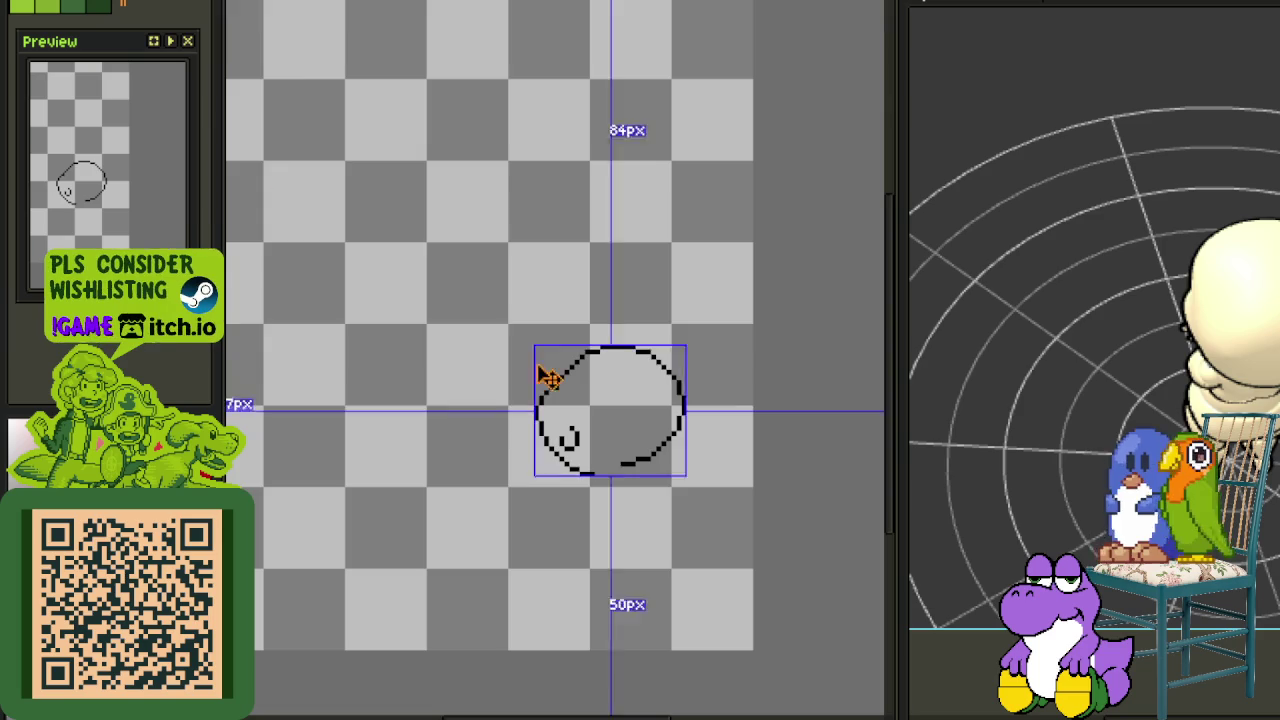
{"action": "scroll", "coordinate": [580, 457], "scroll_direction": "up", "scroll_amount": 1}
{"action": "scroll", "coordinate": [590, 462], "scroll_direction": "up", "scroll_amount": 1}
{"action": "scroll", "coordinate": [650, 517], "scroll_direction": "down", "scroll_amount": 1}
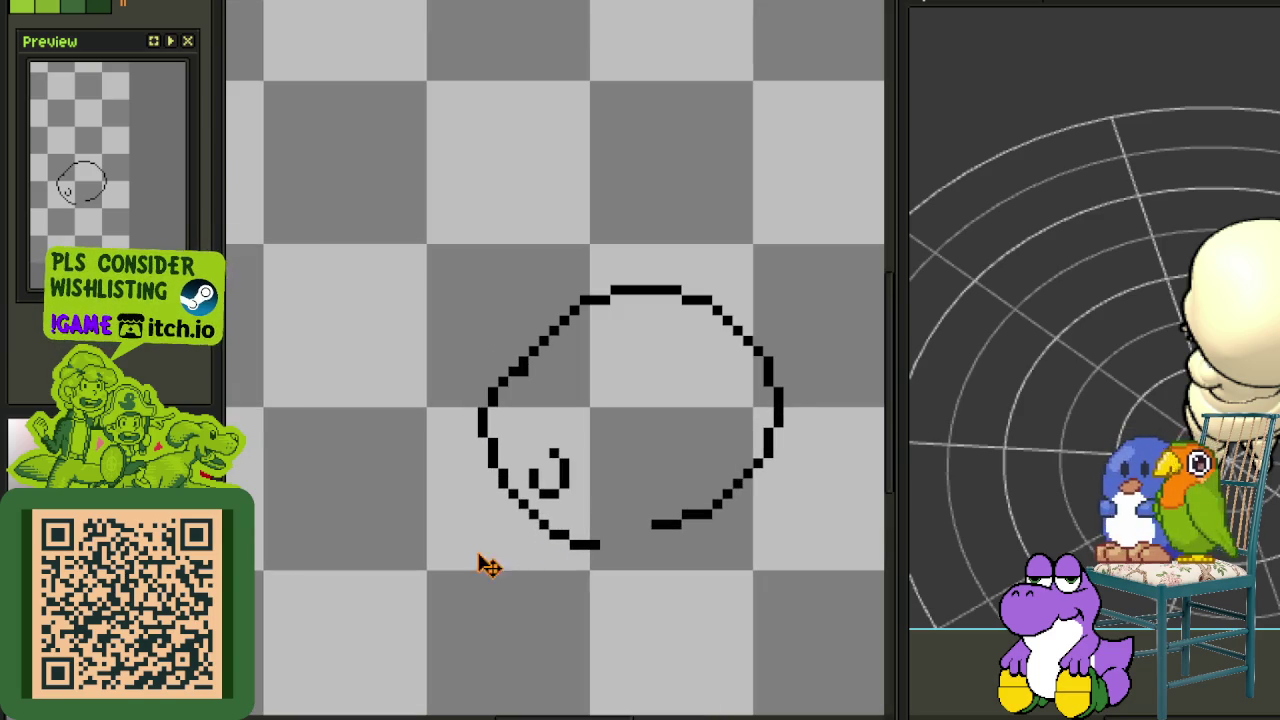
Draw two small loops below the curly outline, each with a short line hanging down
{"action": "left_click_drag", "start_coordinate": [518, 493], "coordinate": [460, 308]}
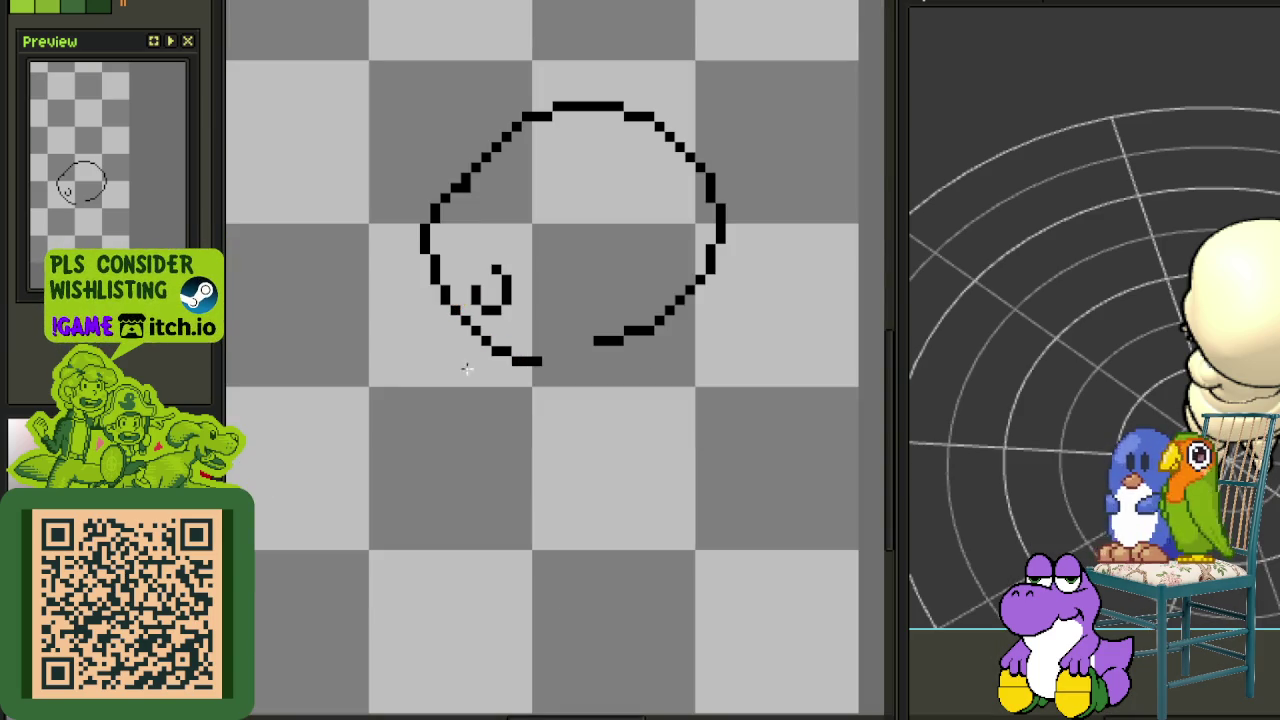
{"action": "left_click_drag", "start_coordinate": [413, 360], "coordinate": [510, 442]}
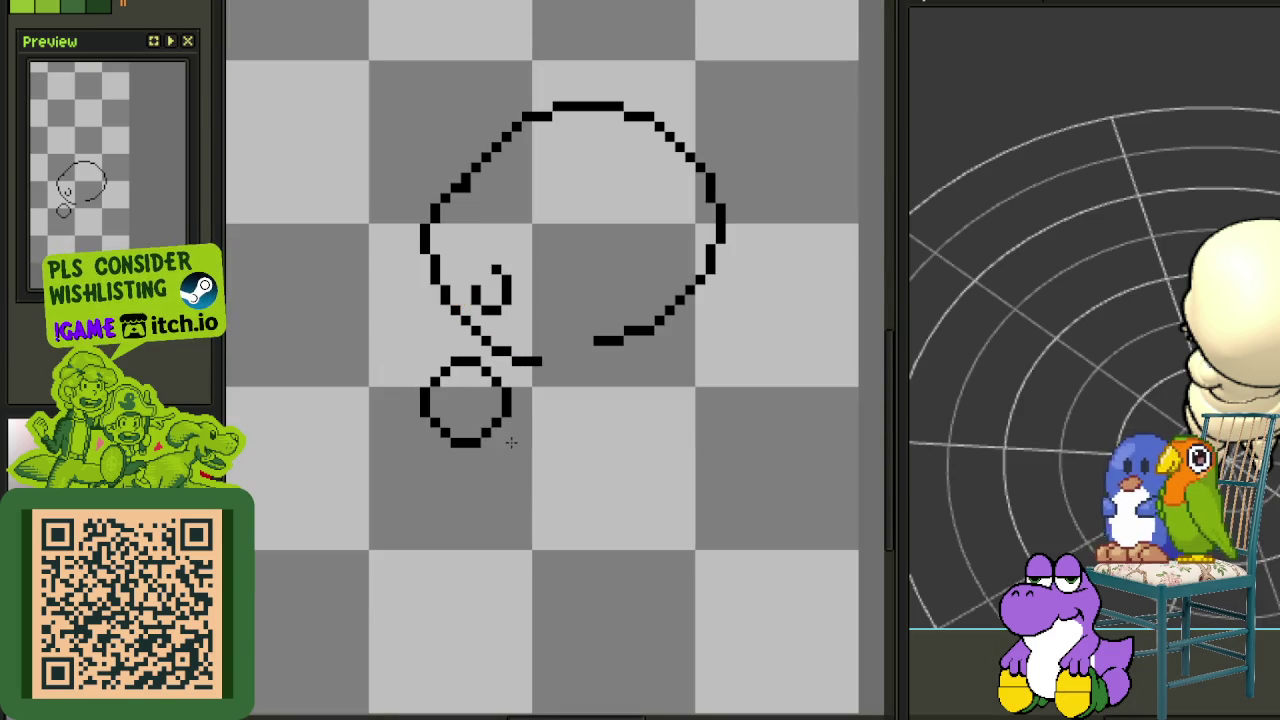
{"action": "left_click_drag", "start_coordinate": [598, 350], "coordinate": [654, 416]}
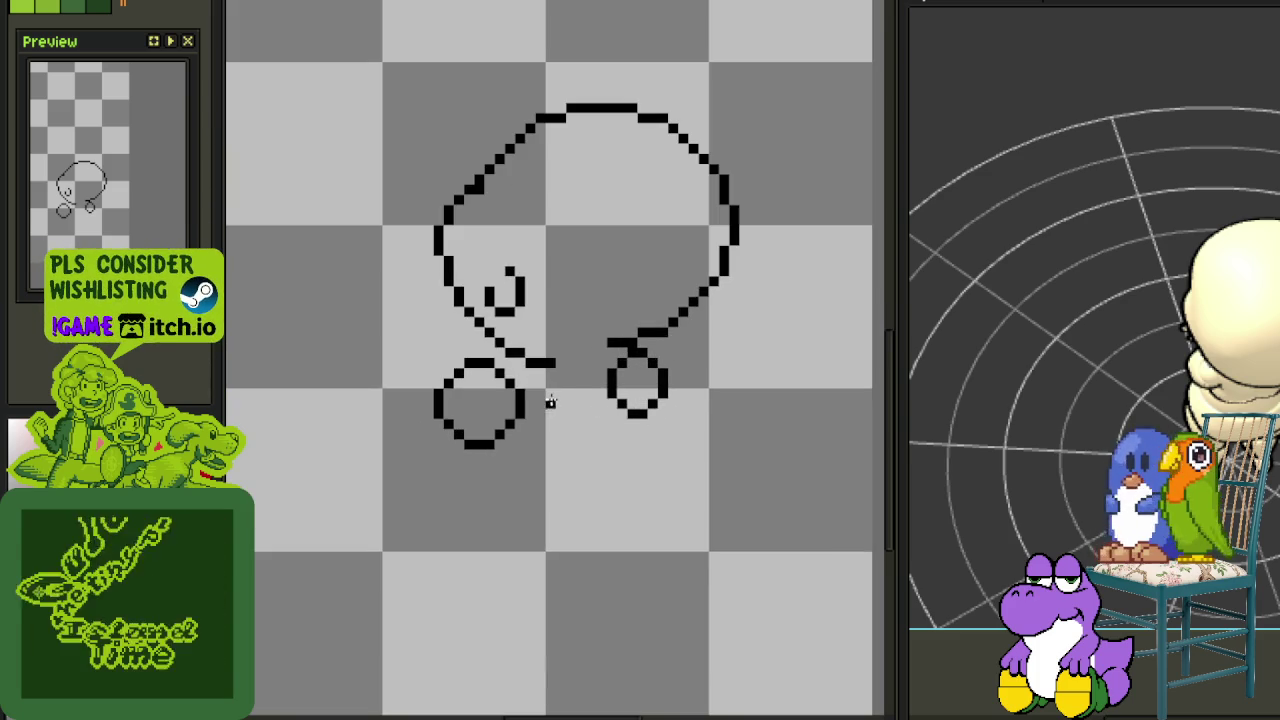
{"action": "left_click_drag", "start_coordinate": [466, 451], "coordinate": [557, 486]}
{"action": "scroll", "coordinate": [575, 430], "scroll_direction": "down", "scroll_amount": 1}
{"action": "scroll", "coordinate": [607, 362], "scroll_direction": "up", "scroll_amount": 2}
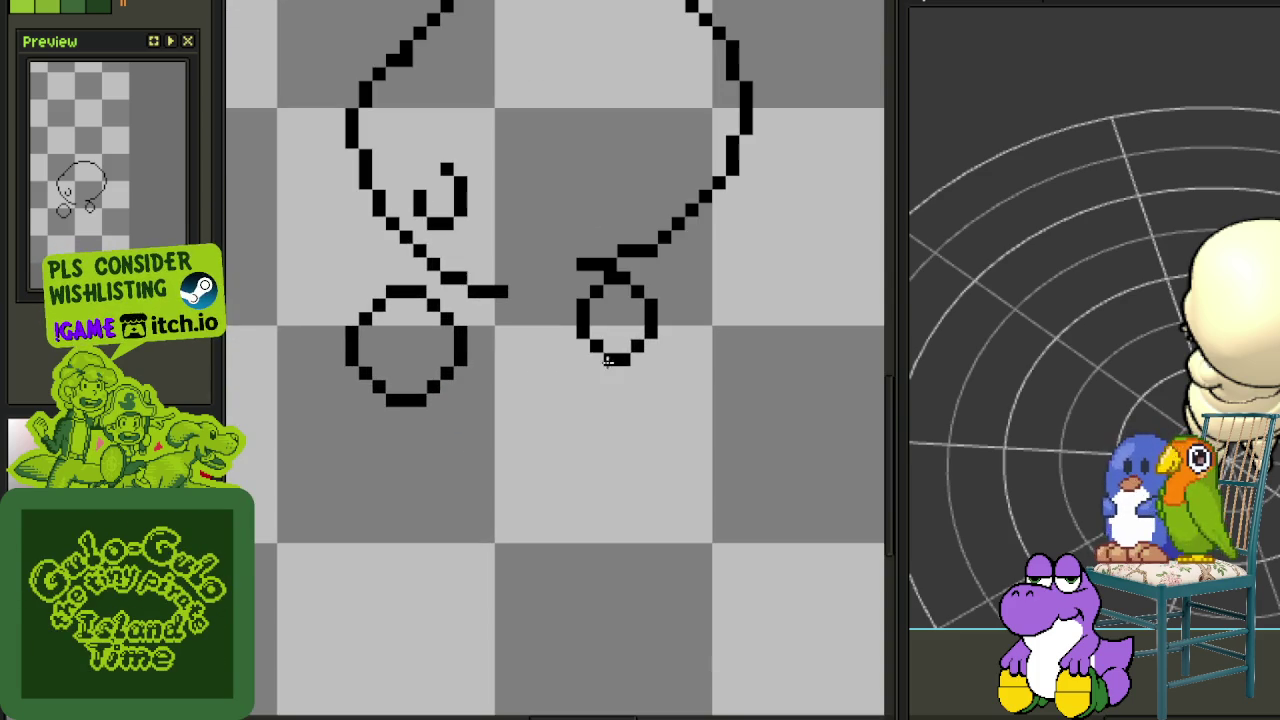
{"action": "left_click_drag", "start_coordinate": [607, 358], "coordinate": [582, 468]}
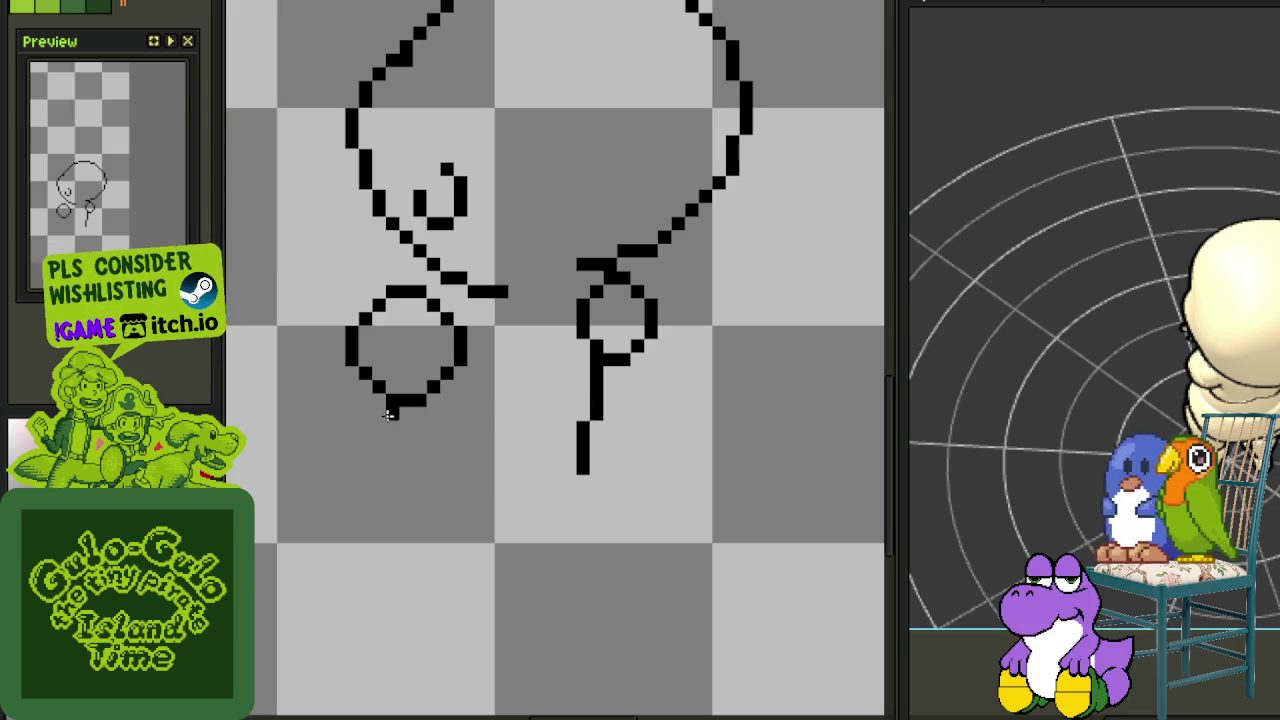
{"action": "left_click_drag", "start_coordinate": [391, 437], "coordinate": [391, 428]}
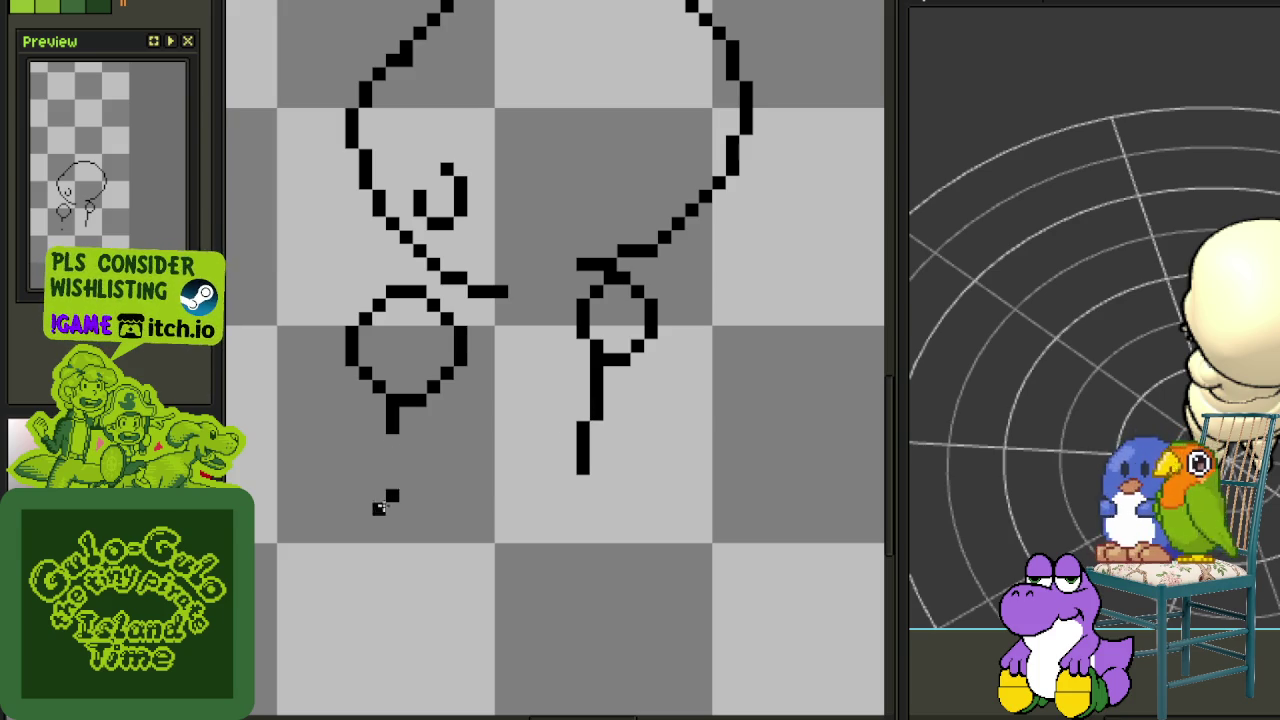
Erase the leg lines under both loops and undo a stray stepped line
{"action": "scroll", "coordinate": [576, 474], "scroll_direction": "down", "scroll_amount": 1}
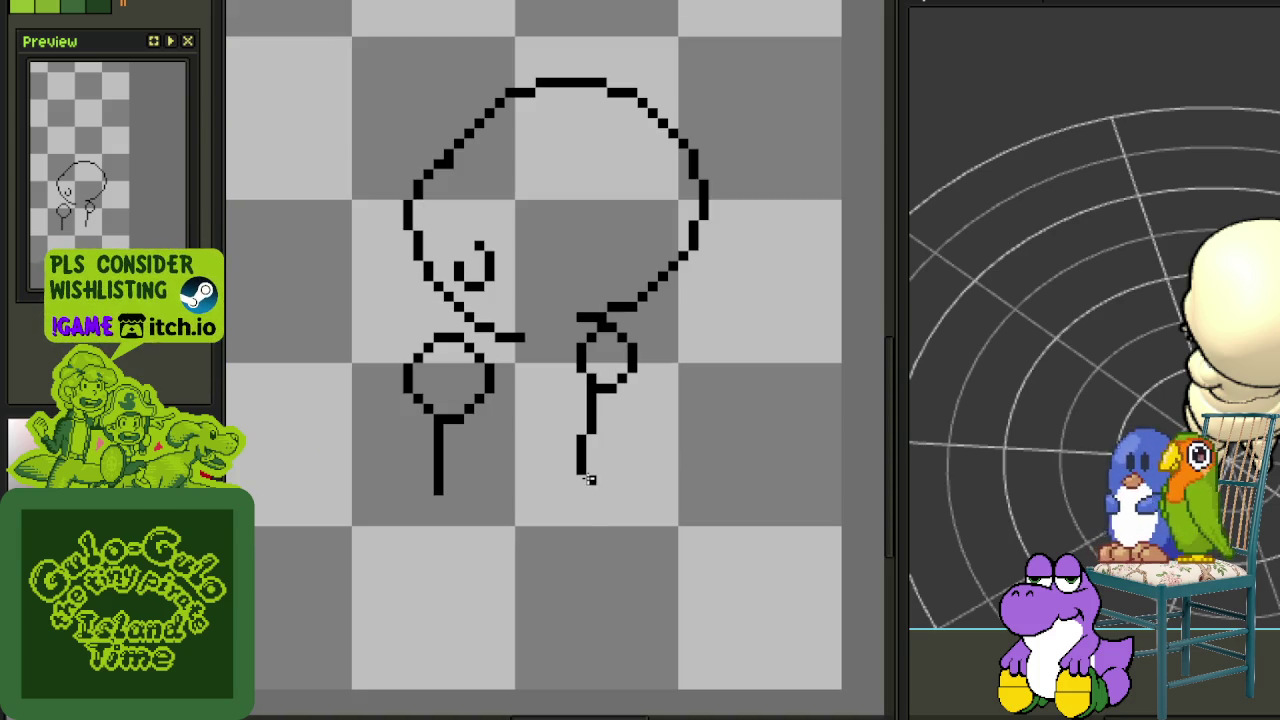
{"action": "scroll", "coordinate": [590, 485], "scroll_direction": "down", "scroll_amount": 1}
{"action": "scroll", "coordinate": [590, 485], "scroll_direction": "down", "scroll_amount": 2}
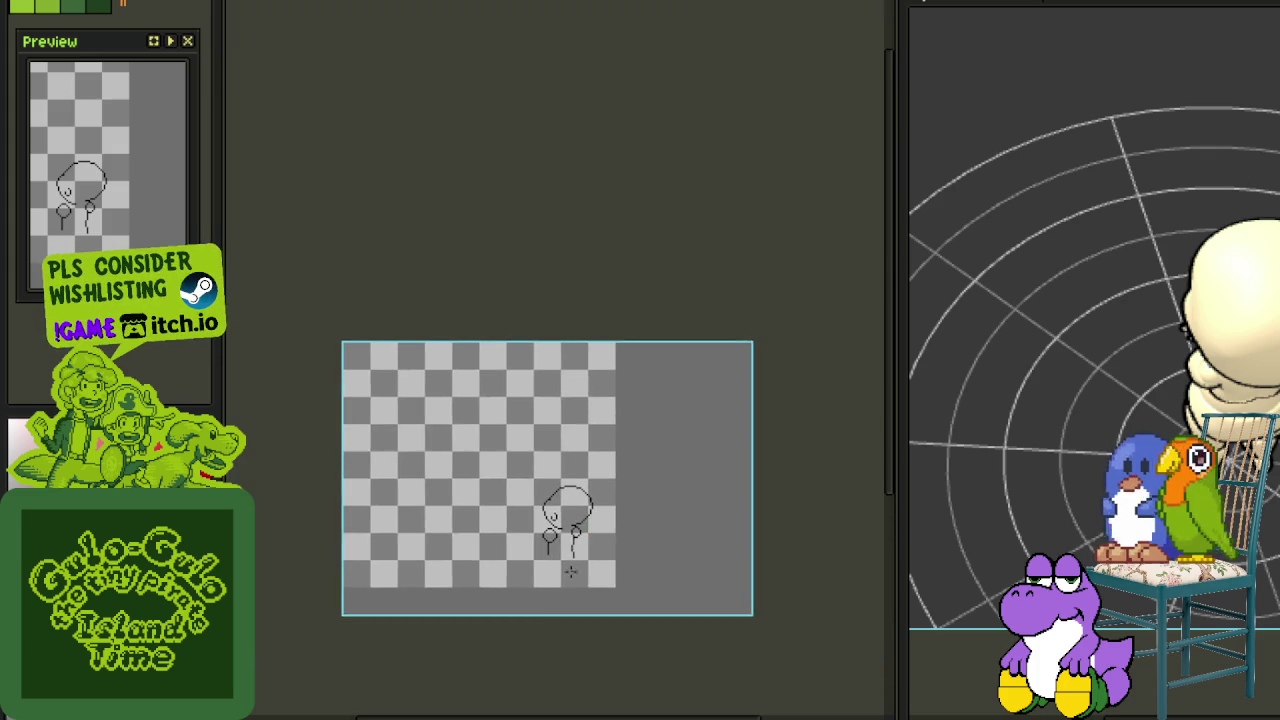
{"action": "scroll", "coordinate": [572, 541], "scroll_direction": "up", "scroll_amount": 1}
{"action": "scroll", "coordinate": [549, 606], "scroll_direction": "up", "scroll_amount": 1}
{"action": "scroll", "coordinate": [520, 600], "scroll_direction": "down", "scroll_amount": 1}
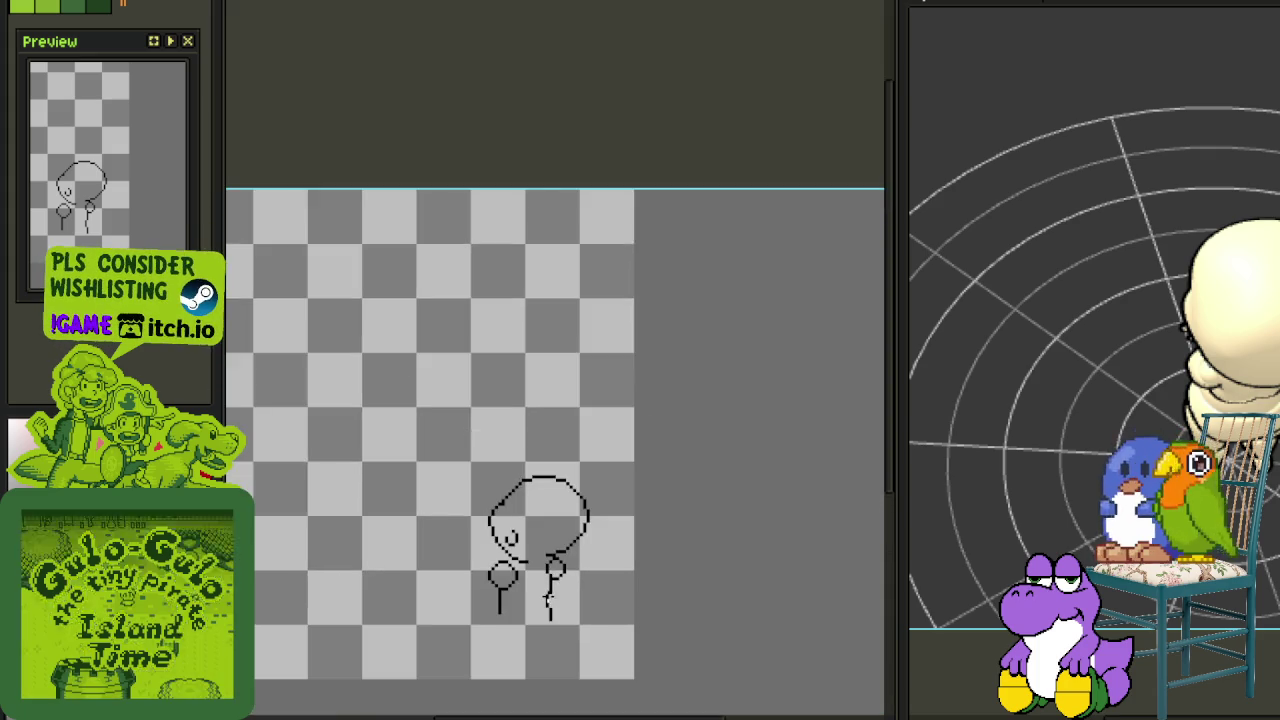
{"action": "scroll", "coordinate": [484, 602], "scroll_direction": "up", "scroll_amount": 2}
{"action": "left_click_drag", "start_coordinate": [458, 612], "coordinate": [458, 585]}
{"action": "mouse_move", "coordinate": [571, 614]}
{"action": "left_mouse_down"}
{"action": "mouse_move", "coordinate": [586, 565]}
{"action": "mouse_move", "coordinate": [580, 670]}
{"action": "left_mouse_up"}
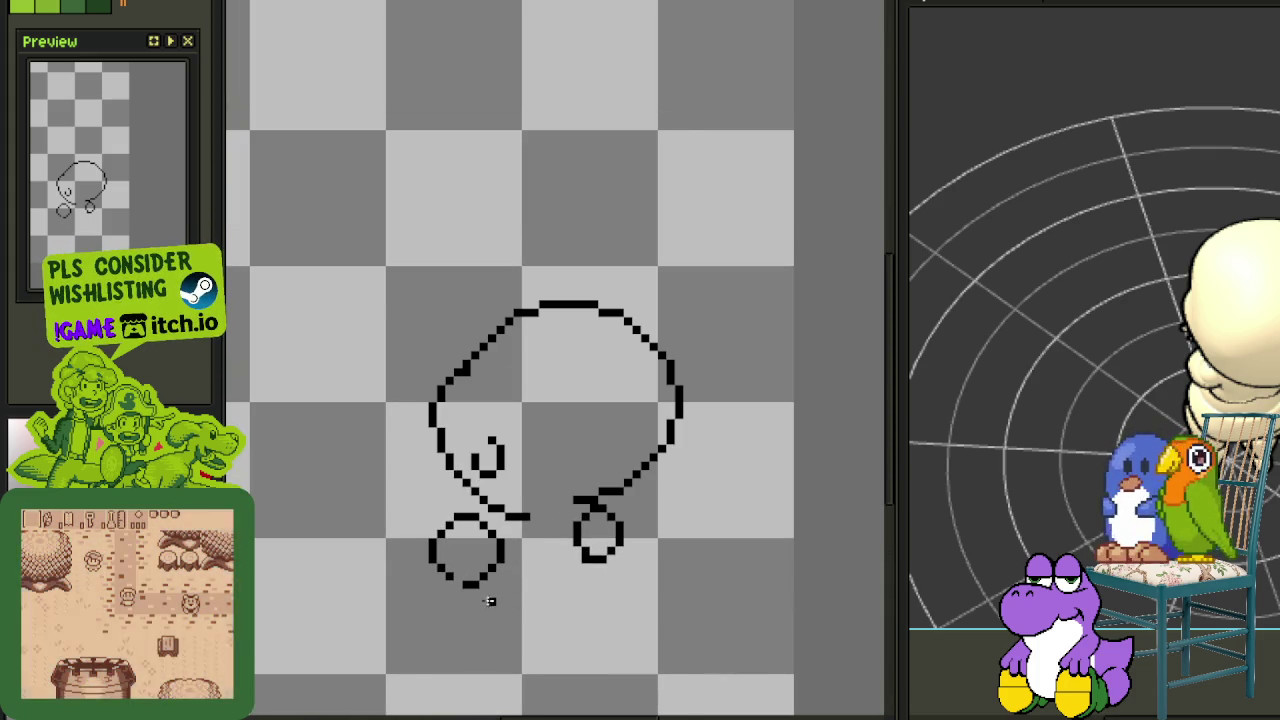
{"action": "scroll", "coordinate": [491, 600], "scroll_direction": "down", "scroll_amount": 1}
{"action": "scroll", "coordinate": [486, 614], "scroll_direction": "up", "scroll_amount": 1}
{"action": "left_click", "coordinate": [467, 544], "text": "shift"}
{"action": "key", "text": "ctrl+z"}
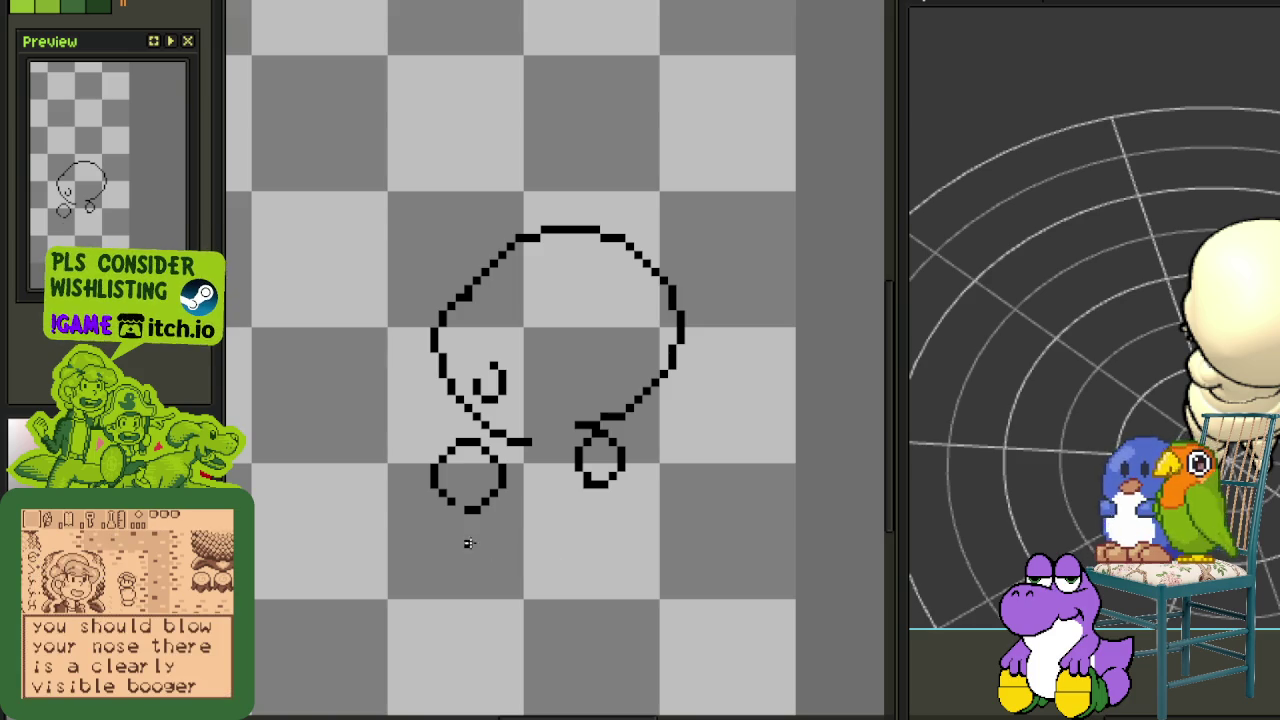
Sketch a slanted ellipse below the loops with a small circle and stroke beneath it
{"action": "scroll", "coordinate": [475, 535], "scroll_direction": "down", "scroll_amount": 1}
{"action": "mouse_move", "coordinate": [453, 535]}
{"action": "left_mouse_down"}
{"action": "mouse_move", "coordinate": [567, 565]}
{"action": "mouse_move", "coordinate": [578, 522]}
{"action": "left_mouse_up"}
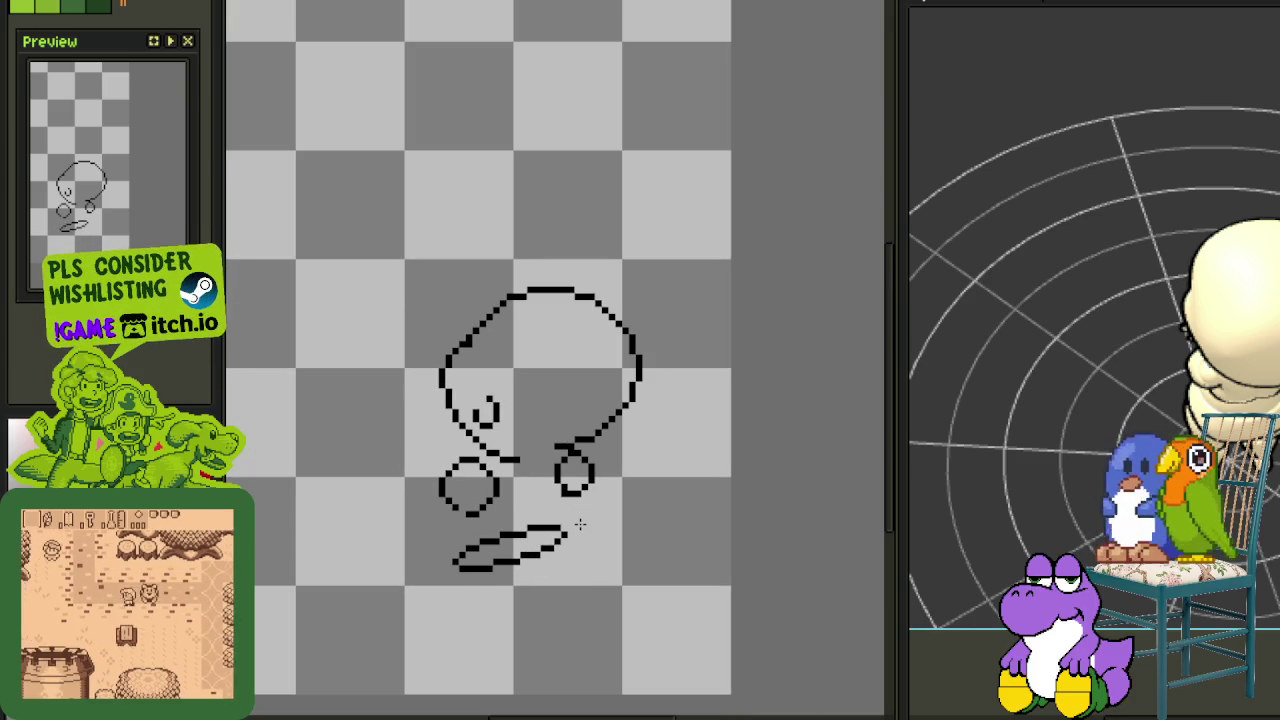
{"action": "scroll", "coordinate": [575, 503], "scroll_direction": "up", "scroll_amount": 1}
{"action": "scroll", "coordinate": [457, 606], "scroll_direction": "down", "scroll_amount": 1}
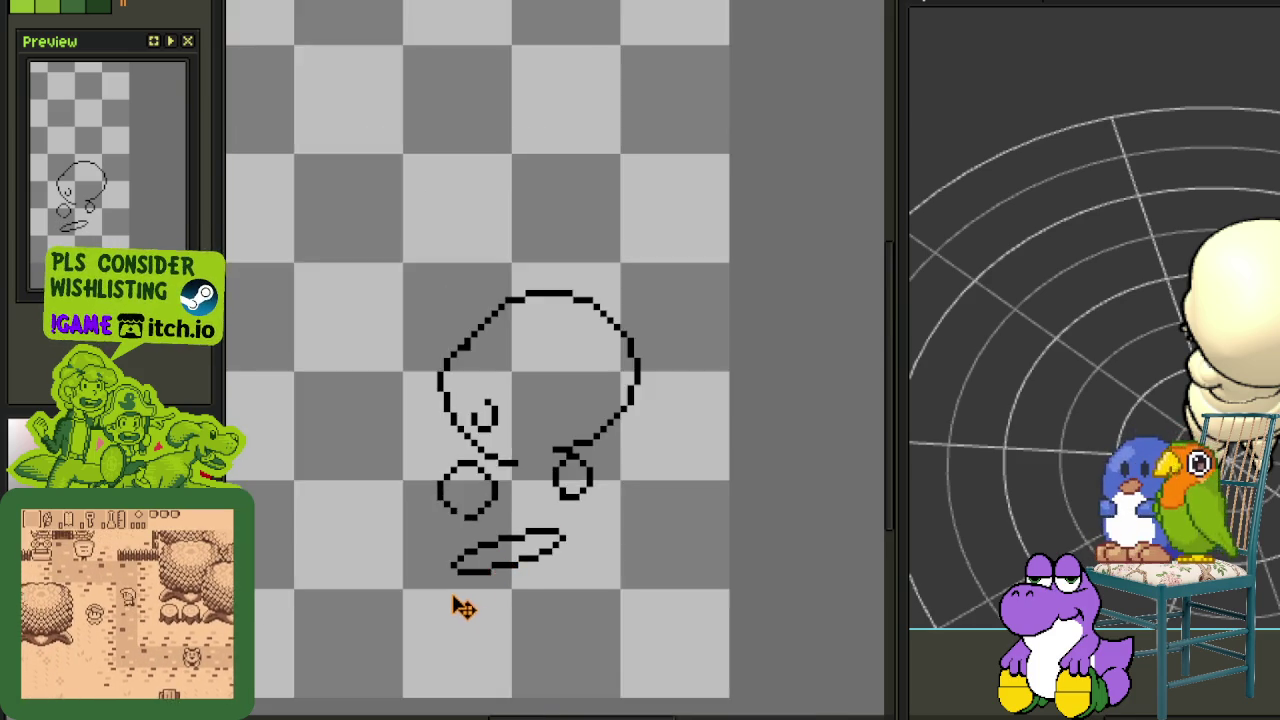
{"action": "scroll", "coordinate": [467, 624], "scroll_direction": "up", "scroll_amount": 1}
{"action": "scroll", "coordinate": [460, 620], "scroll_direction": "up", "scroll_amount": 1}
{"action": "left_click_drag", "start_coordinate": [438, 590], "coordinate": [496, 646]}
{"action": "left_click_drag", "start_coordinate": [575, 563], "coordinate": [600, 605]}
{"action": "scroll", "coordinate": [590, 605], "scroll_direction": "down", "scroll_amount": 2}
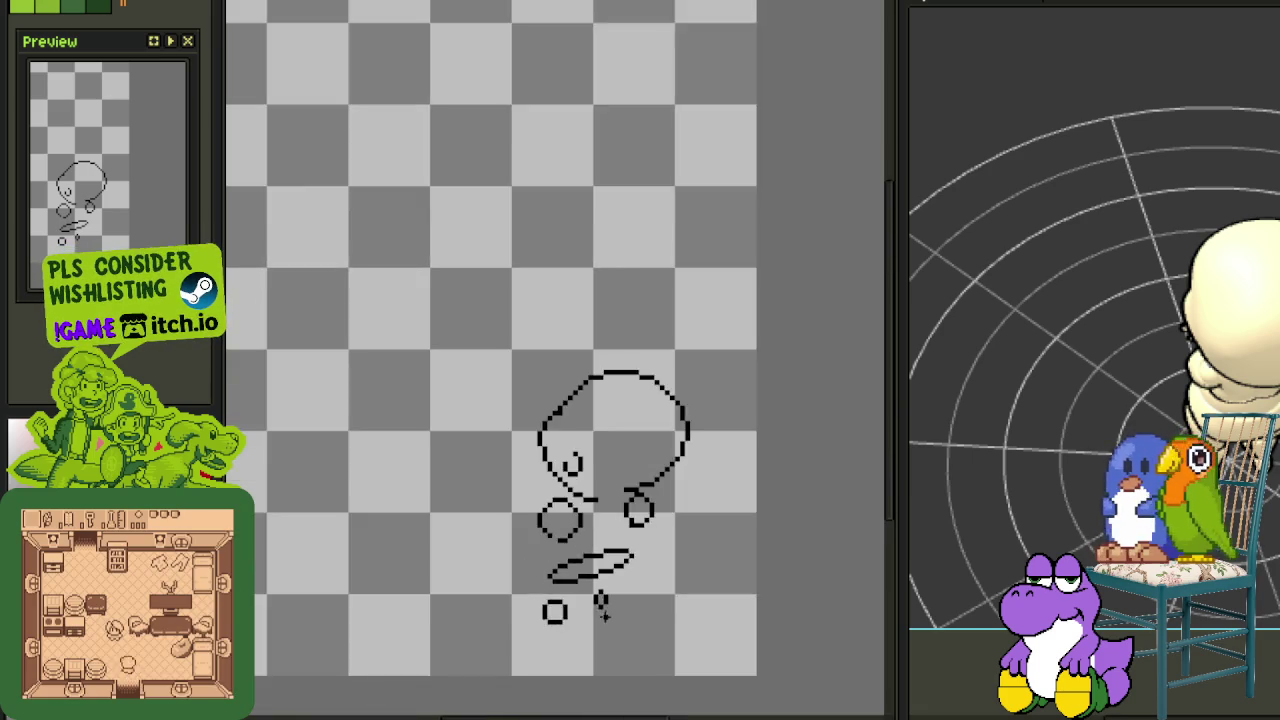
{"action": "scroll", "coordinate": [605, 620], "scroll_direction": "down", "scroll_amount": 1}
{"action": "scroll", "coordinate": [583, 662], "scroll_direction": "up", "scroll_amount": 1}
{"action": "scroll", "coordinate": [545, 640], "scroll_direction": "up", "scroll_amount": 1}
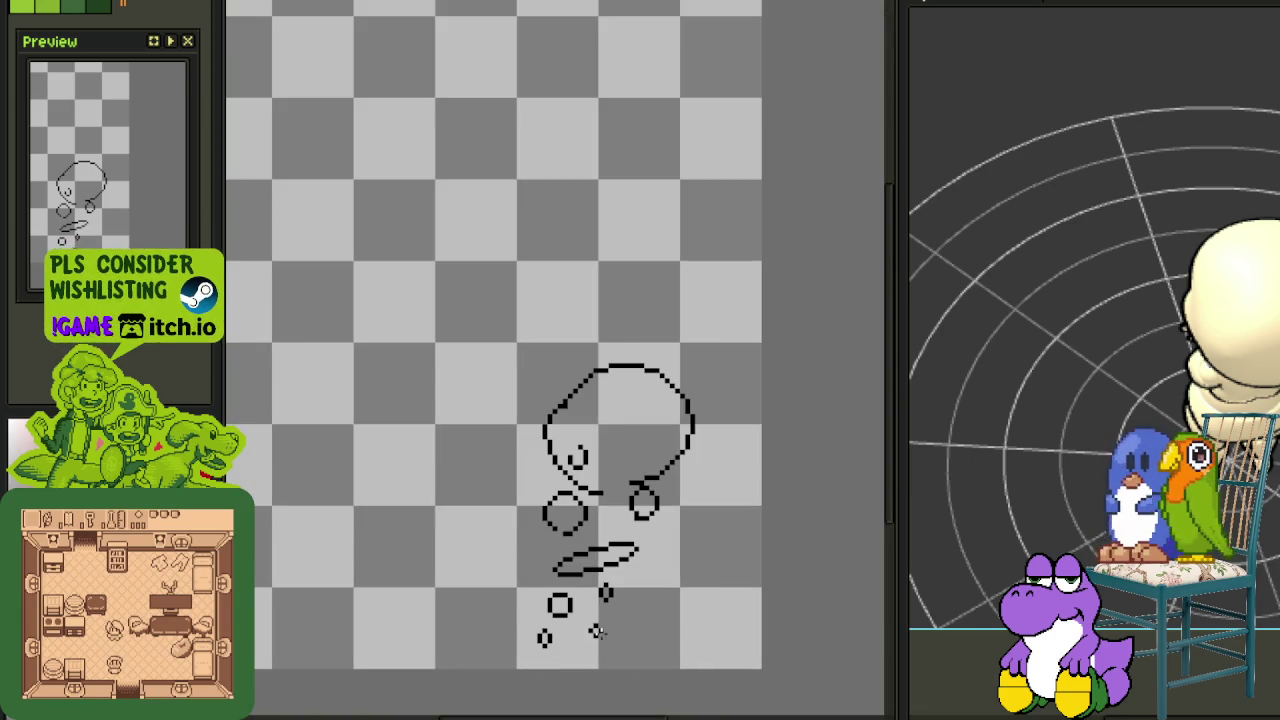
Add angular diagonal strokes joining the square's corners to the lower shape
{"action": "mouse_move", "coordinate": [597, 630]}
{"action": "left_mouse_down"}
{"action": "mouse_move", "coordinate": [604, 612]}
{"action": "mouse_move", "coordinate": [522, 460]}
{"action": "left_mouse_up"}
{"action": "scroll", "coordinate": [571, 556], "scroll_direction": "up", "scroll_amount": 1}
{"action": "scroll", "coordinate": [620, 371], "scroll_direction": "up", "scroll_amount": 1}
{"action": "mouse_move", "coordinate": [620, 366]}
{"action": "left_mouse_down"}
{"action": "mouse_move", "coordinate": [628, 411]}
{"action": "mouse_move", "coordinate": [635, 374]}
{"action": "left_mouse_up"}
{"action": "key", "text": "ctrl+z"}
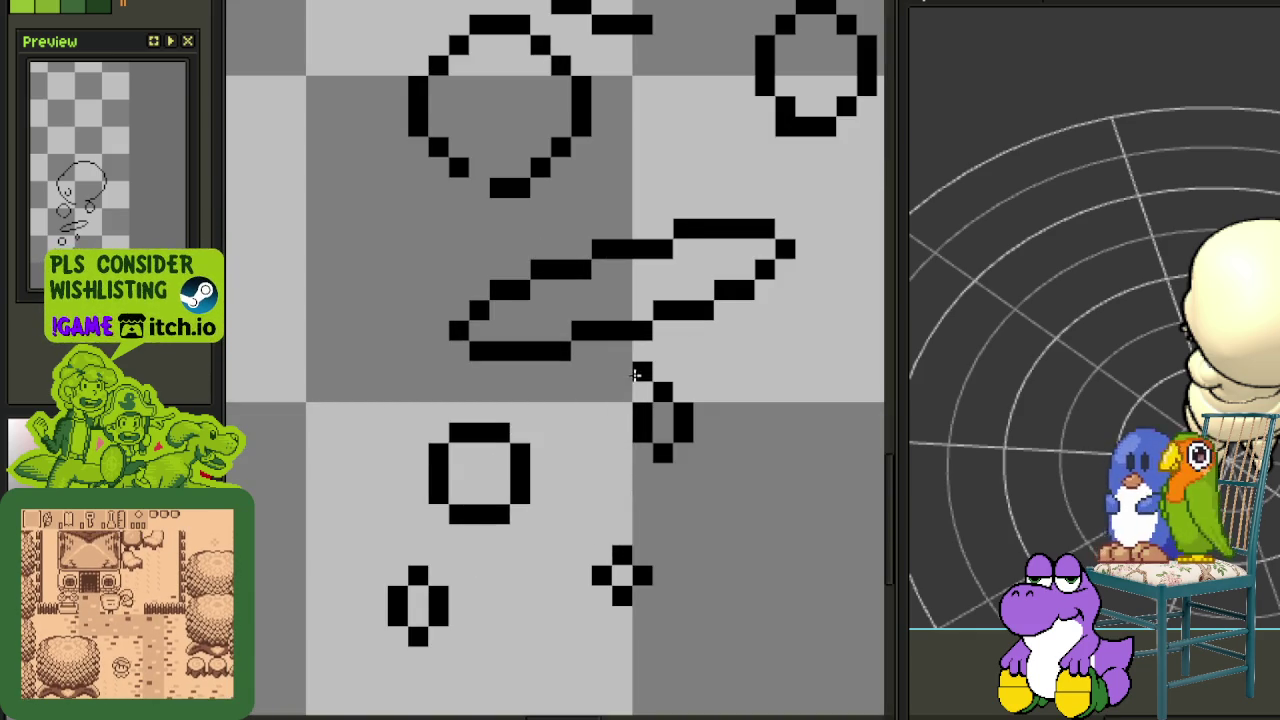
{"action": "mouse_move", "coordinate": [612, 455]}
{"action": "left_mouse_down"}
{"action": "mouse_move", "coordinate": [569, 468]}
{"action": "mouse_move", "coordinate": [540, 514]}
{"action": "left_mouse_up"}
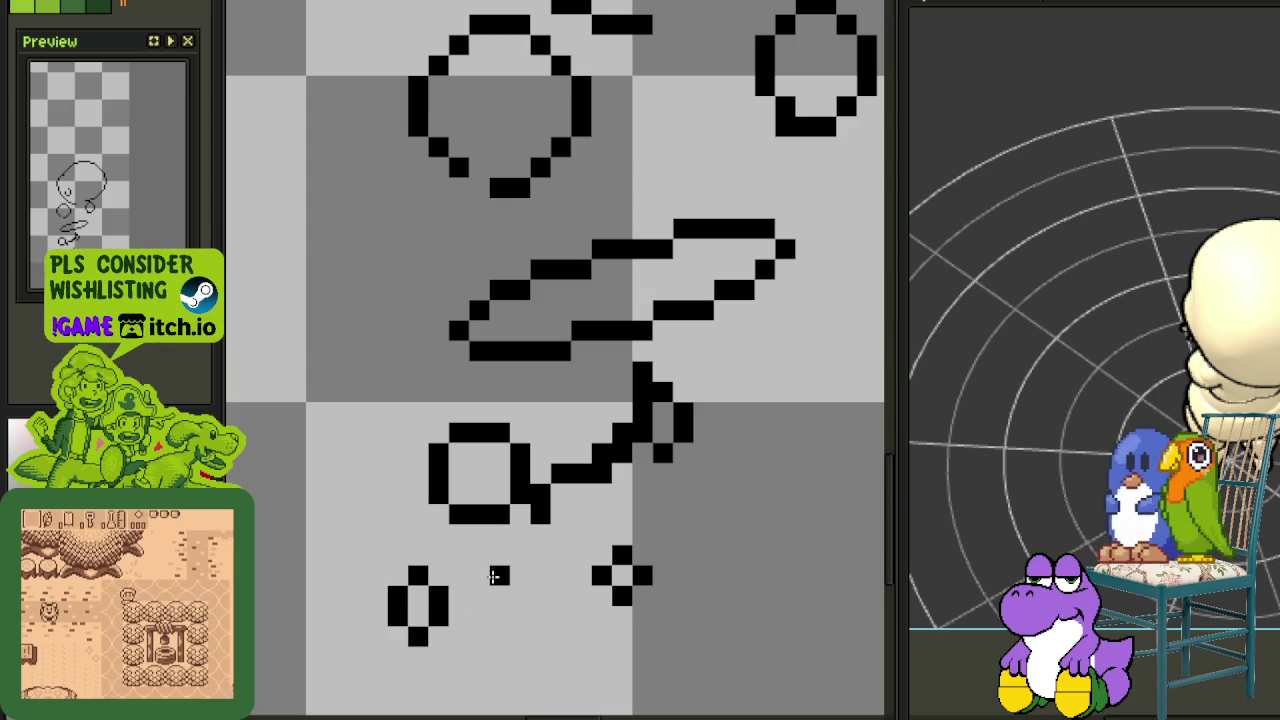
{"action": "left_click_drag", "start_coordinate": [497, 576], "coordinate": [540, 518]}
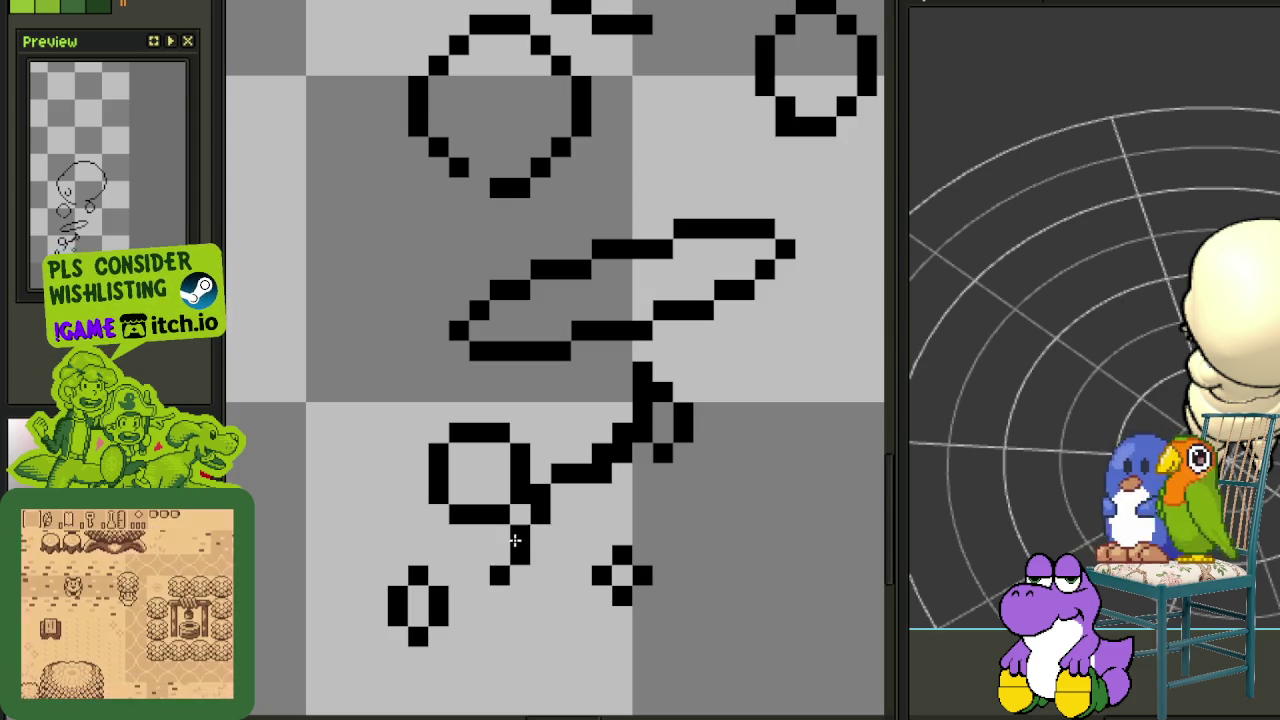
{"action": "scroll", "coordinate": [514, 540], "scroll_direction": "down", "scroll_amount": 3}
{"action": "scroll", "coordinate": [514, 540], "scroll_direction": "left", "scroll_amount": 2}
{"action": "left_click_drag", "start_coordinate": [482, 410], "coordinate": [455, 472]}
{"action": "key", "text": "ctrl+z"}
Draw a vertical line down from the square and a stroke toward the lower shape
{"action": "left_click_drag", "start_coordinate": [540, 516], "coordinate": [520, 605]}
{"action": "left_click", "coordinate": [498, 620]}
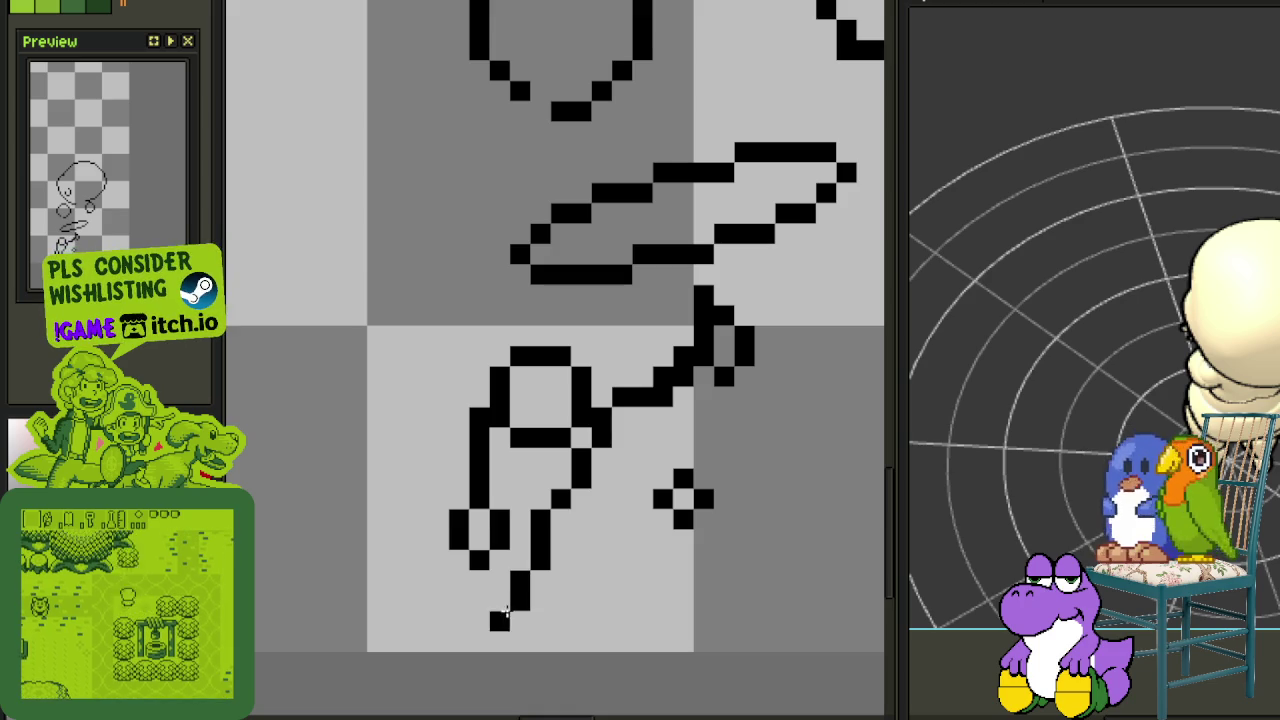
{"action": "key", "text": "ctrl+z"}
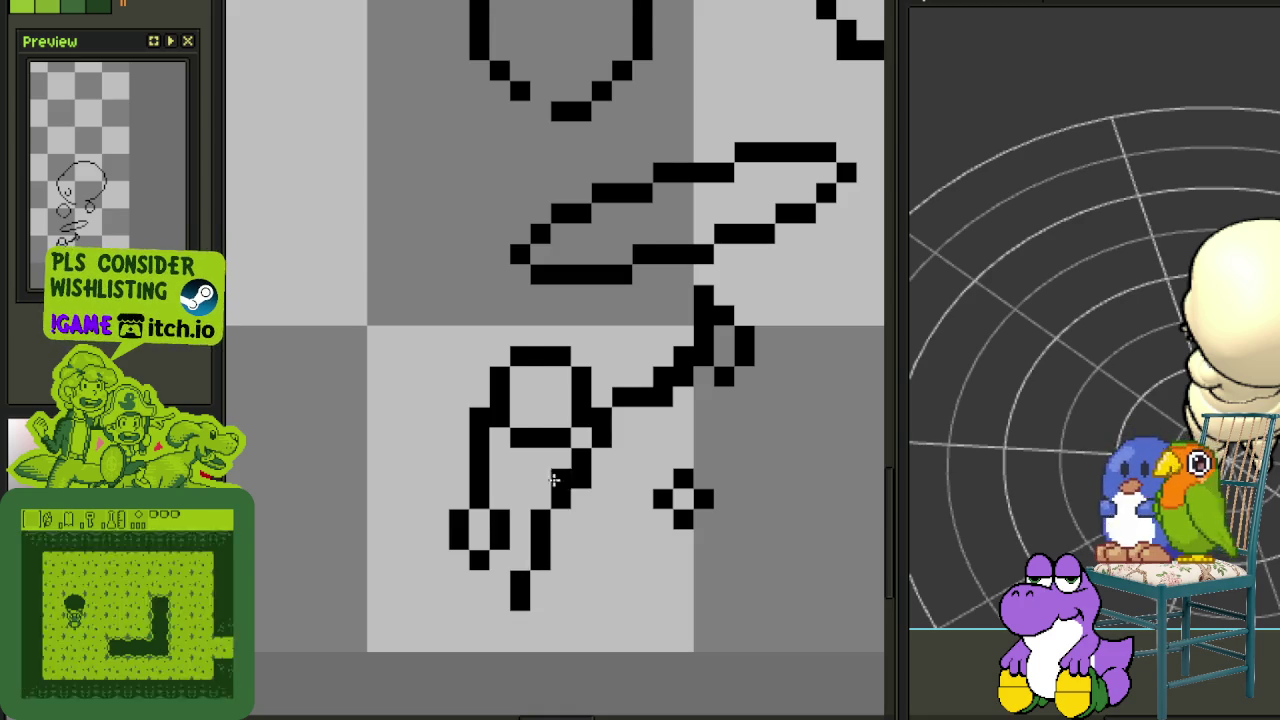
{"action": "scroll", "coordinate": [510, 450], "scroll_direction": "up", "scroll_amount": 3}
{"action": "left_click", "coordinate": [485, 380]}
{"action": "left_click_drag", "start_coordinate": [476, 377], "coordinate": [466, 457]}
{"action": "scroll", "coordinate": [466, 457], "scroll_direction": "down", "scroll_amount": 1}
{"action": "scroll", "coordinate": [740, 380], "scroll_direction": "down", "scroll_amount": 1}
{"action": "scroll", "coordinate": [740, 380], "scroll_direction": "up", "scroll_amount": 1}
{"action": "scroll", "coordinate": [718, 364], "scroll_direction": "down", "scroll_amount": 1}
{"action": "scroll", "coordinate": [692, 336], "scroll_direction": "up", "scroll_amount": 1}
Extend a stroke from the slanted shape's tip, clear stray pixels, and thicken the vertical line's lower end
{"action": "mouse_move", "coordinate": [680, 298]}
{"action": "left_mouse_down"}
{"action": "mouse_move", "coordinate": [585, 350]}
{"action": "mouse_move", "coordinate": [857, 349]}
{"action": "left_mouse_up"}
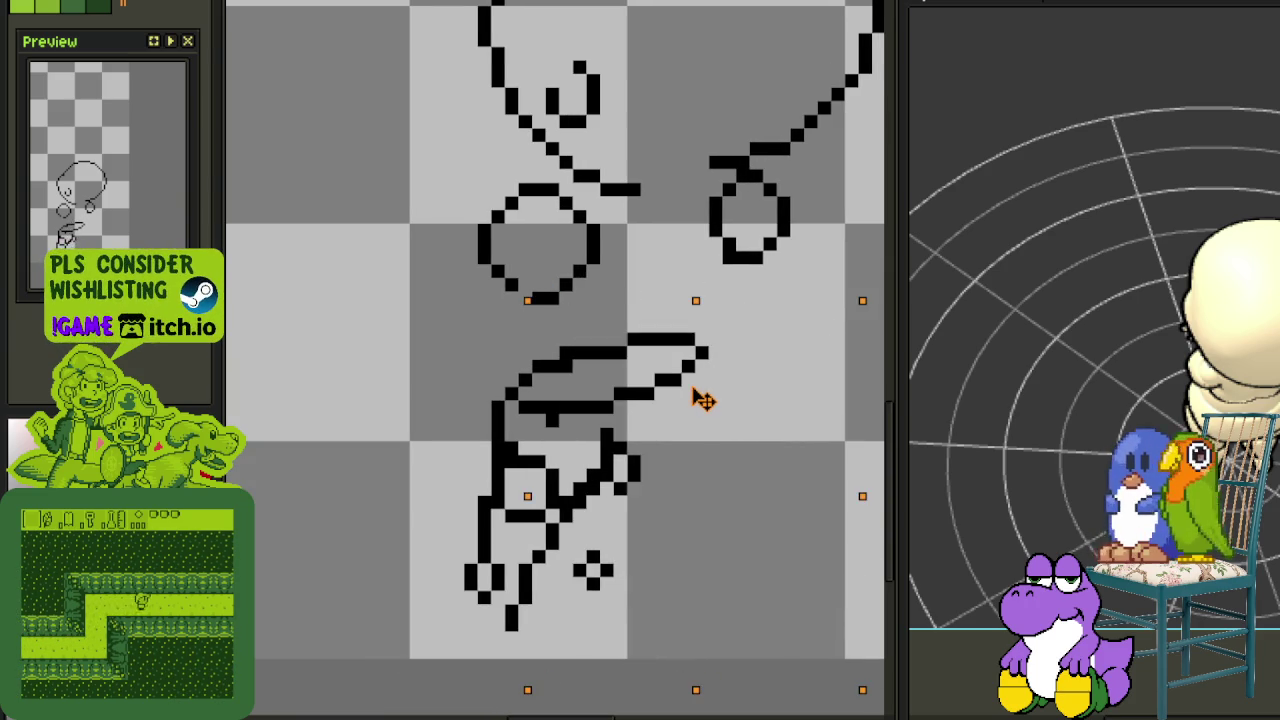
{"action": "key", "text": "ctrl+d"}
{"action": "scroll", "coordinate": [705, 393], "scroll_direction": "down", "scroll_amount": 1}
{"action": "scroll", "coordinate": [720, 393], "scroll_direction": "up", "scroll_amount": 2}
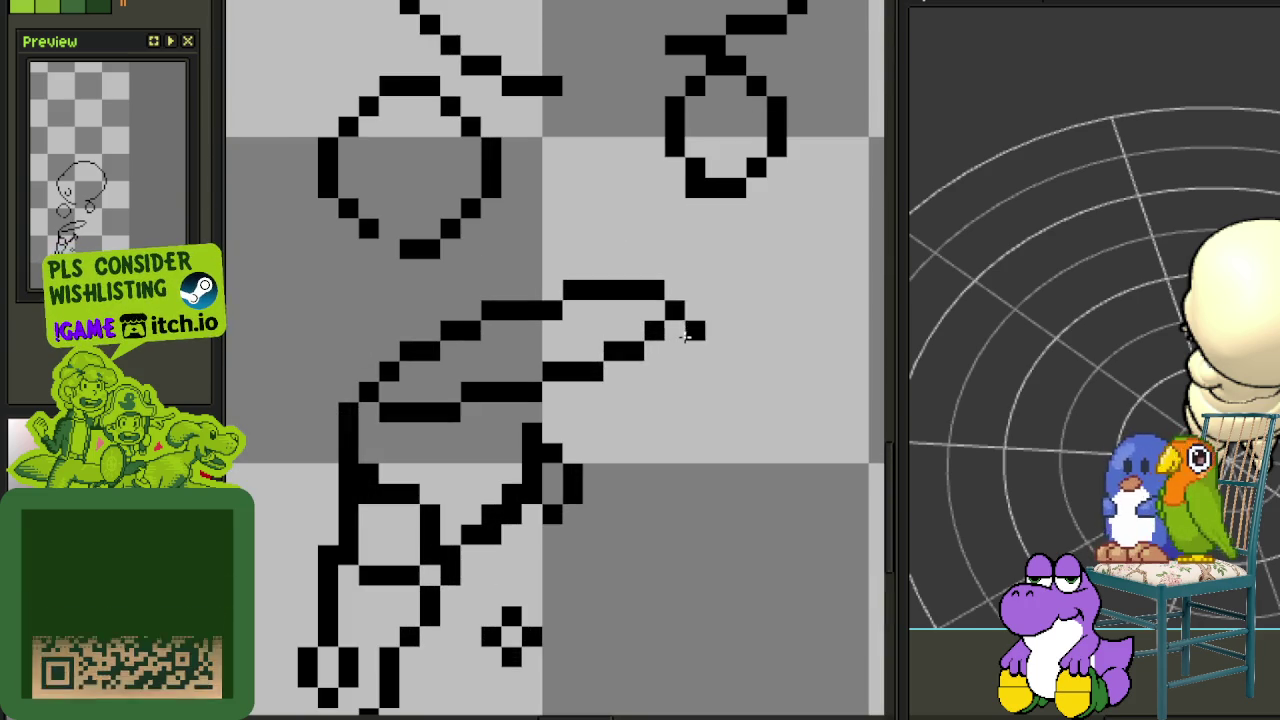
{"action": "mouse_move", "coordinate": [649, 355]}
{"action": "left_mouse_down"}
{"action": "mouse_move", "coordinate": [680, 312]}
{"action": "mouse_move", "coordinate": [651, 406]}
{"action": "left_mouse_up"}
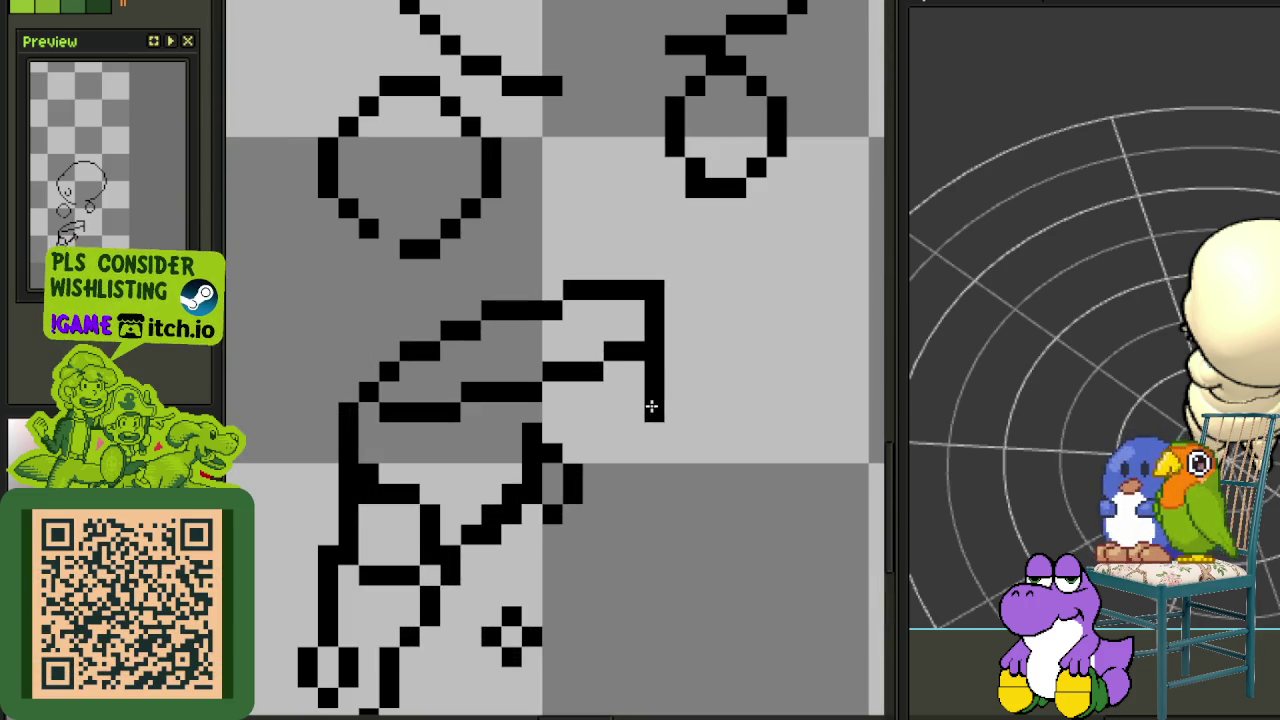
{"action": "mouse_move", "coordinate": [656, 362]}
{"action": "left_mouse_down"}
{"action": "mouse_move", "coordinate": [672, 436]}
{"action": "mouse_move", "coordinate": [614, 538]}
{"action": "left_mouse_up"}
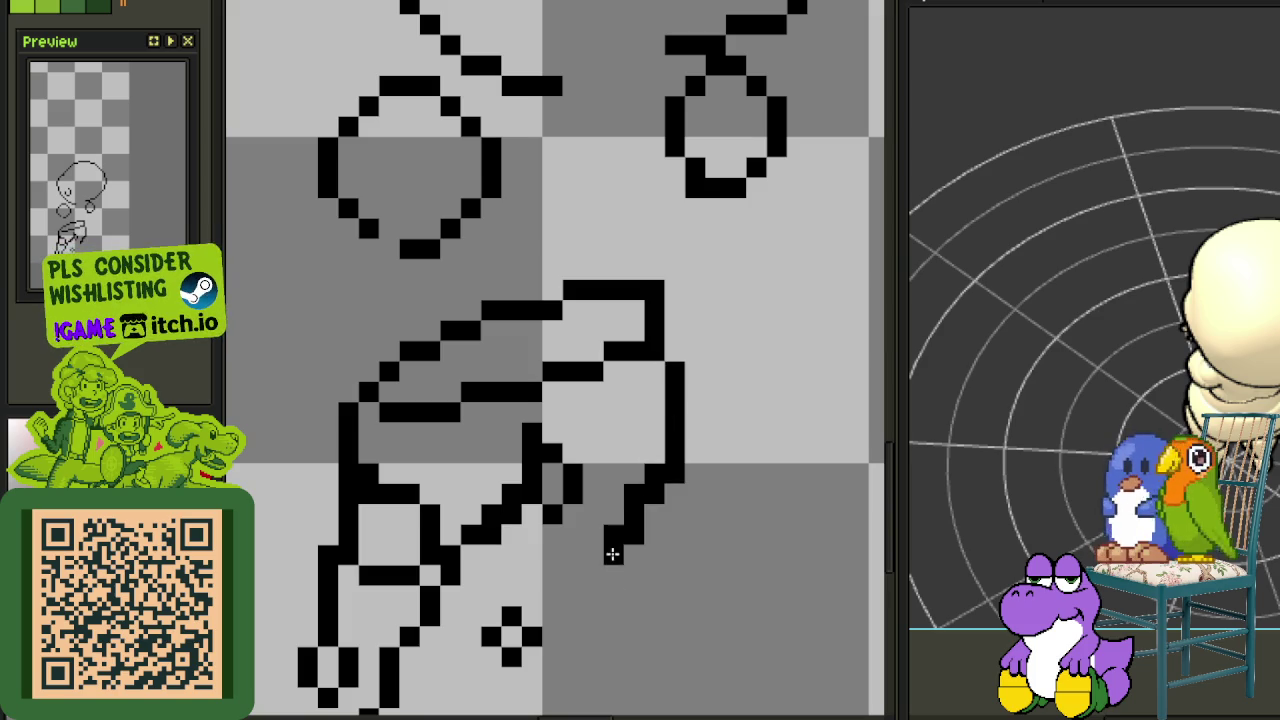
{"action": "scroll", "coordinate": [610, 510], "scroll_direction": "down", "scroll_amount": 3}
{"action": "scroll", "coordinate": [600, 531], "scroll_direction": "up", "scroll_amount": 3}
{"action": "scroll", "coordinate": [620, 534], "scroll_direction": "down", "scroll_amount": 3}
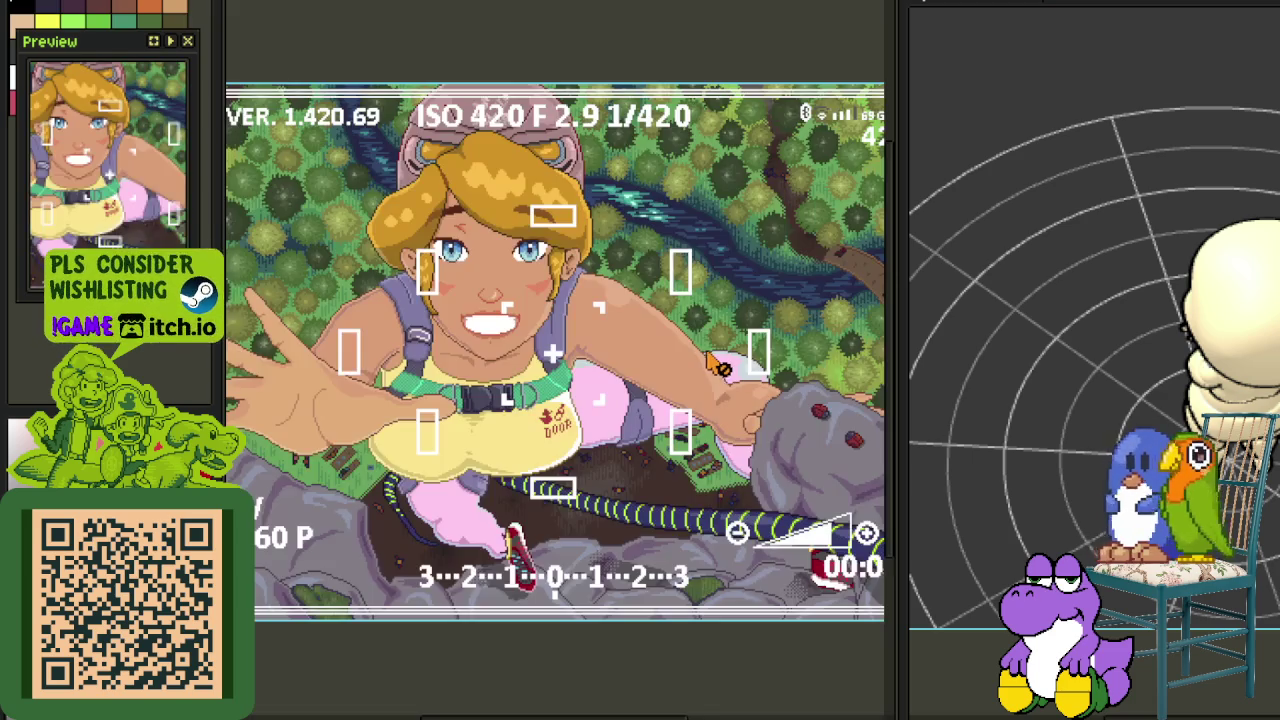
Show the layers panel and add an empty Layer 1 above Watermark Copy
{"action": "scroll", "coordinate": [612, 345], "scroll_direction": "down", "scroll_amount": 2}
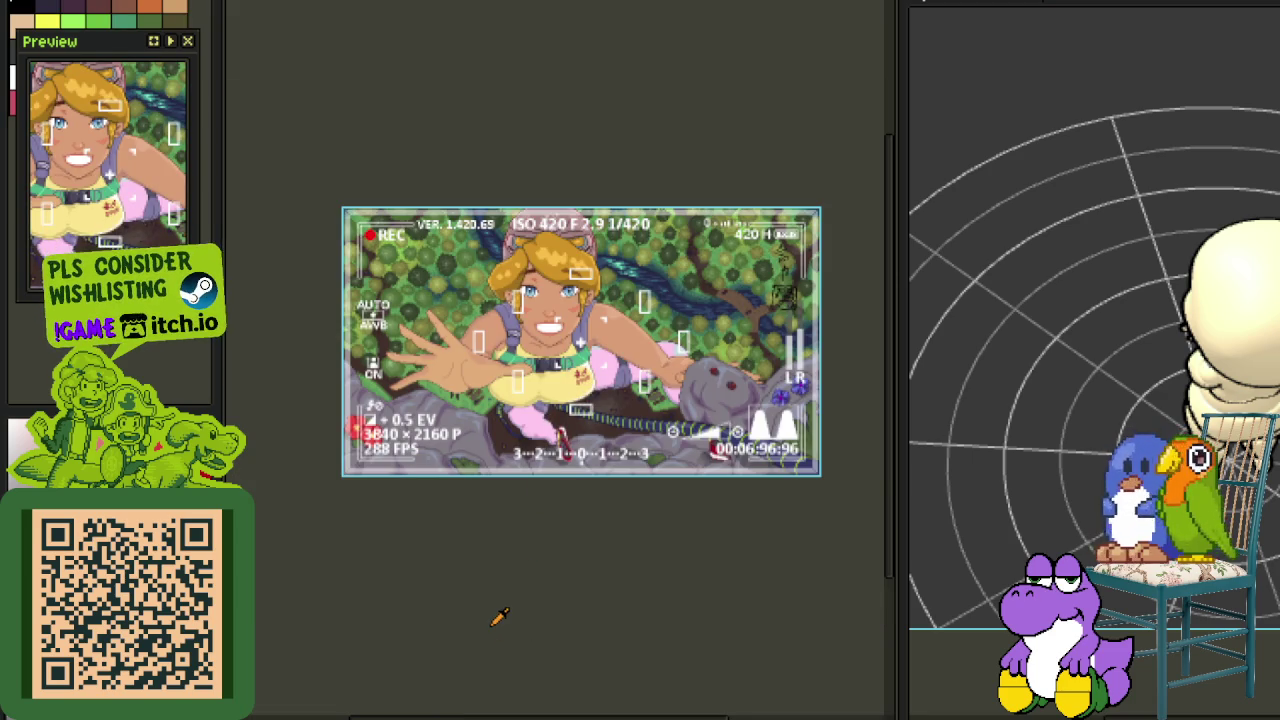
{"action": "scroll", "coordinate": [480, 551], "scroll_direction": "up", "scroll_amount": 4}
{"action": "key", "text": "Tab"}
{"action": "scroll", "coordinate": [354, 531], "scroll_direction": "up", "scroll_amount": 3}
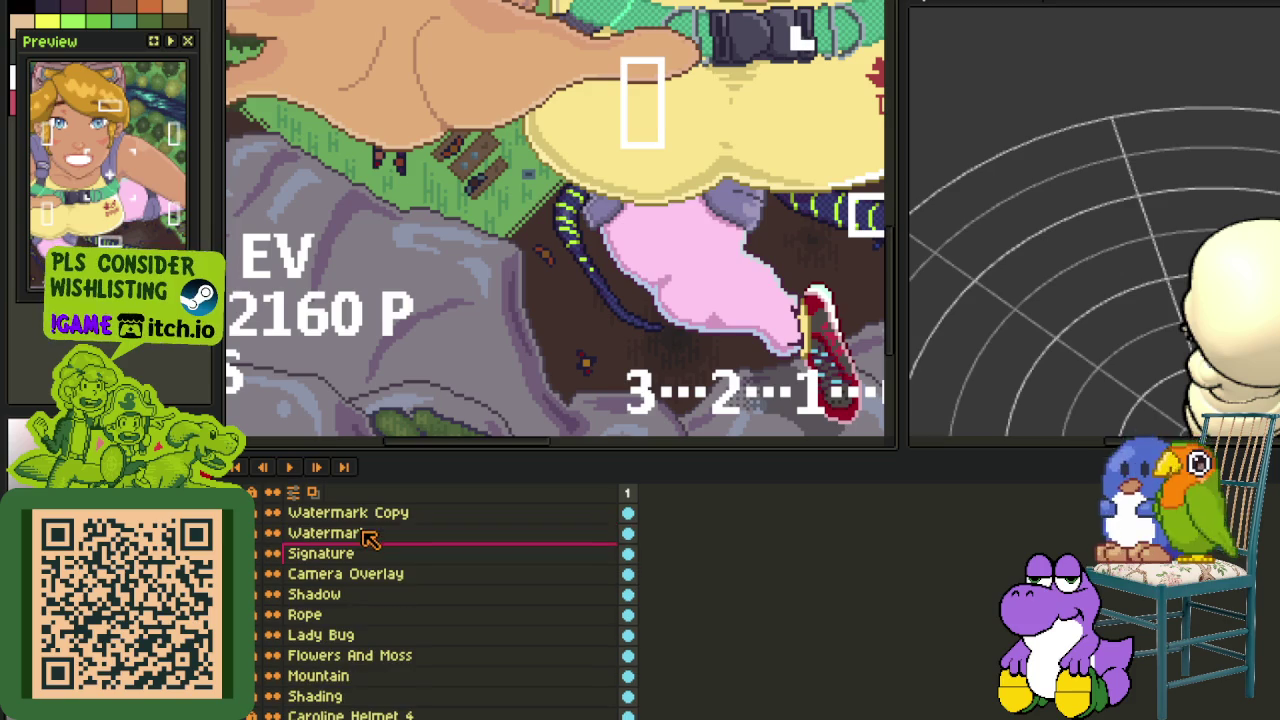
{"action": "right_click", "coordinate": [372, 532]}
{"action": "left_click", "coordinate": [540, 553]}
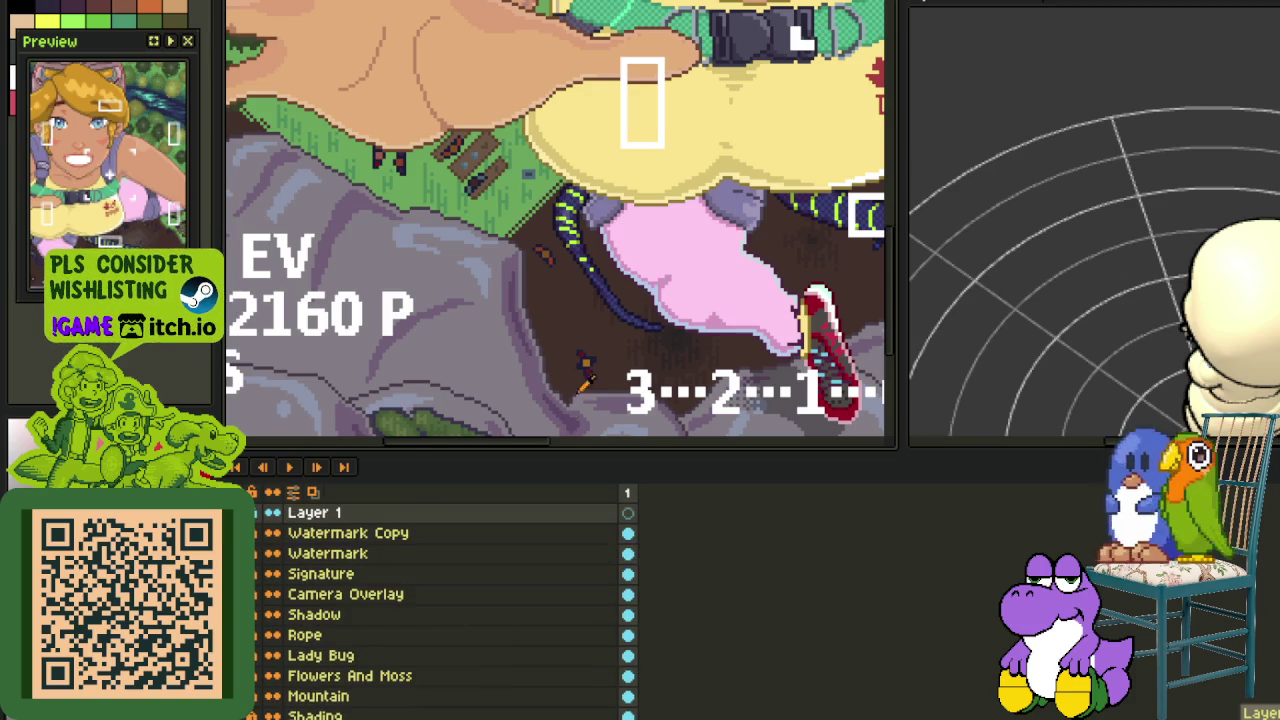
{"action": "scroll", "coordinate": [585, 375], "scroll_direction": "down", "scroll_amount": 5}
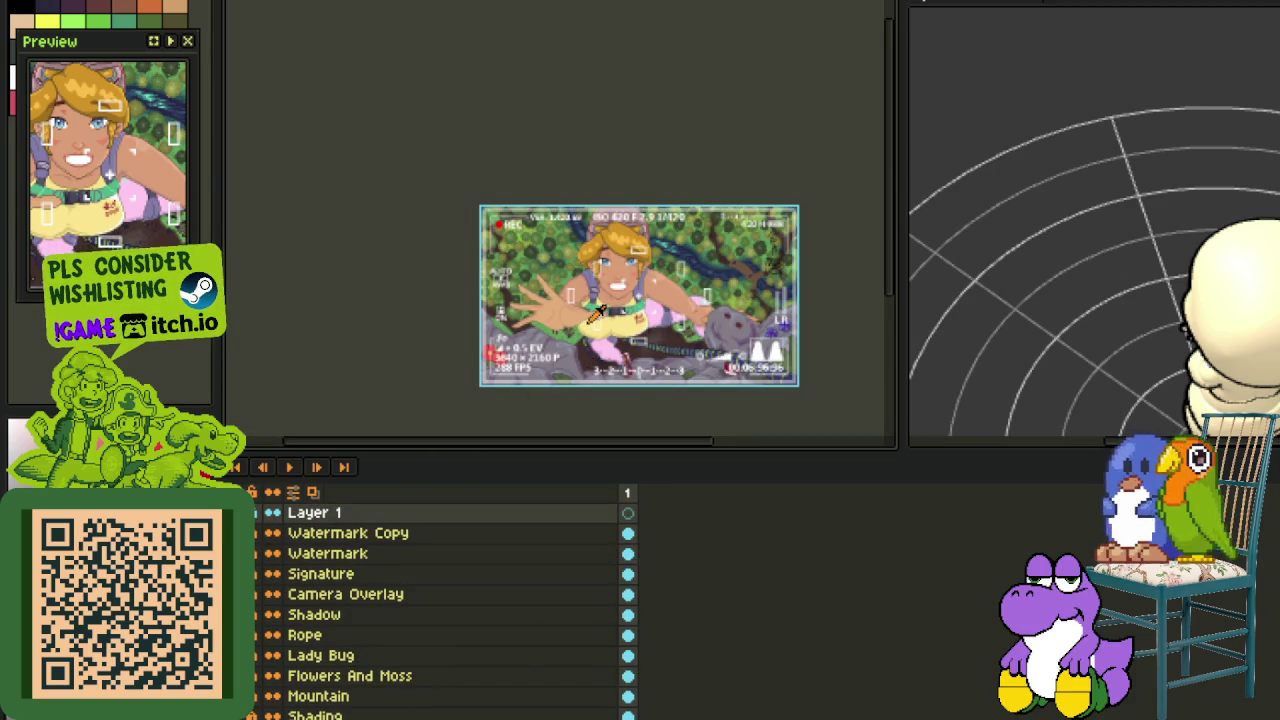
{"action": "scroll", "coordinate": [596, 313], "scroll_direction": "up", "scroll_amount": 5}
{"action": "scroll", "coordinate": [687, 352], "scroll_direction": "down", "scroll_amount": 2}
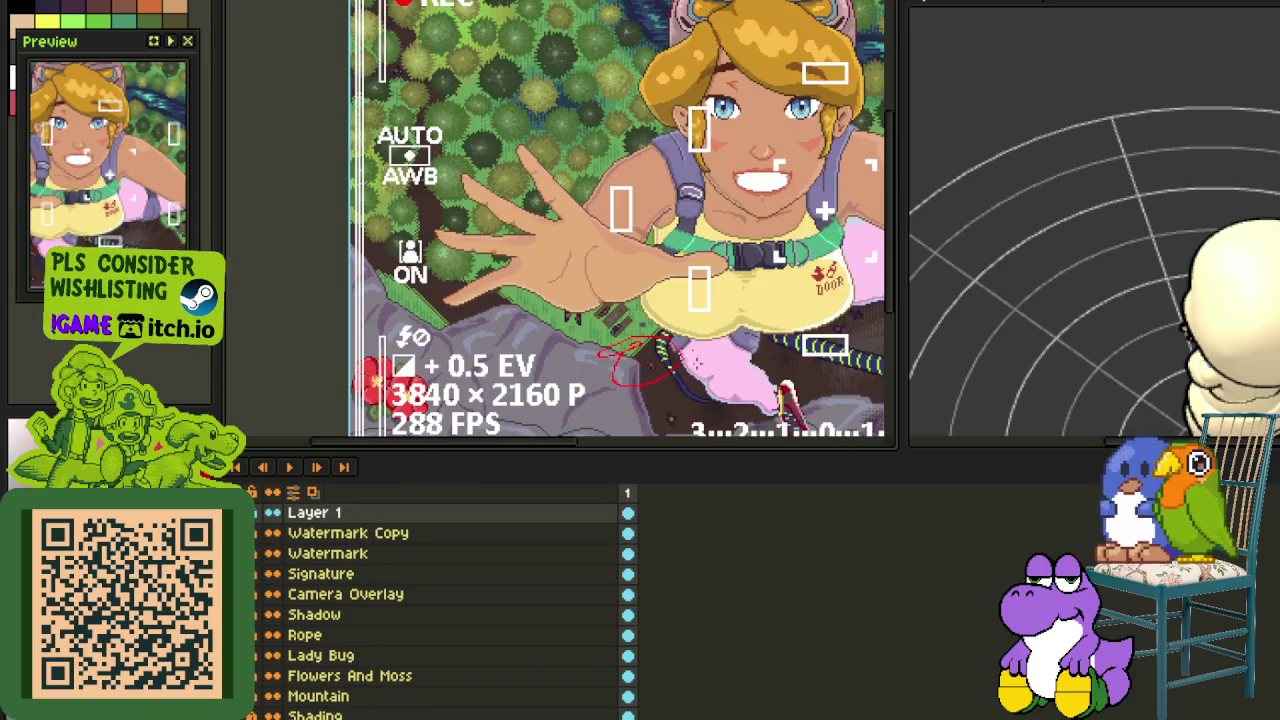
{"action": "scroll", "coordinate": [692, 352], "scroll_direction": "down", "scroll_amount": 2}
{"action": "key", "text": "ctrl+z"}
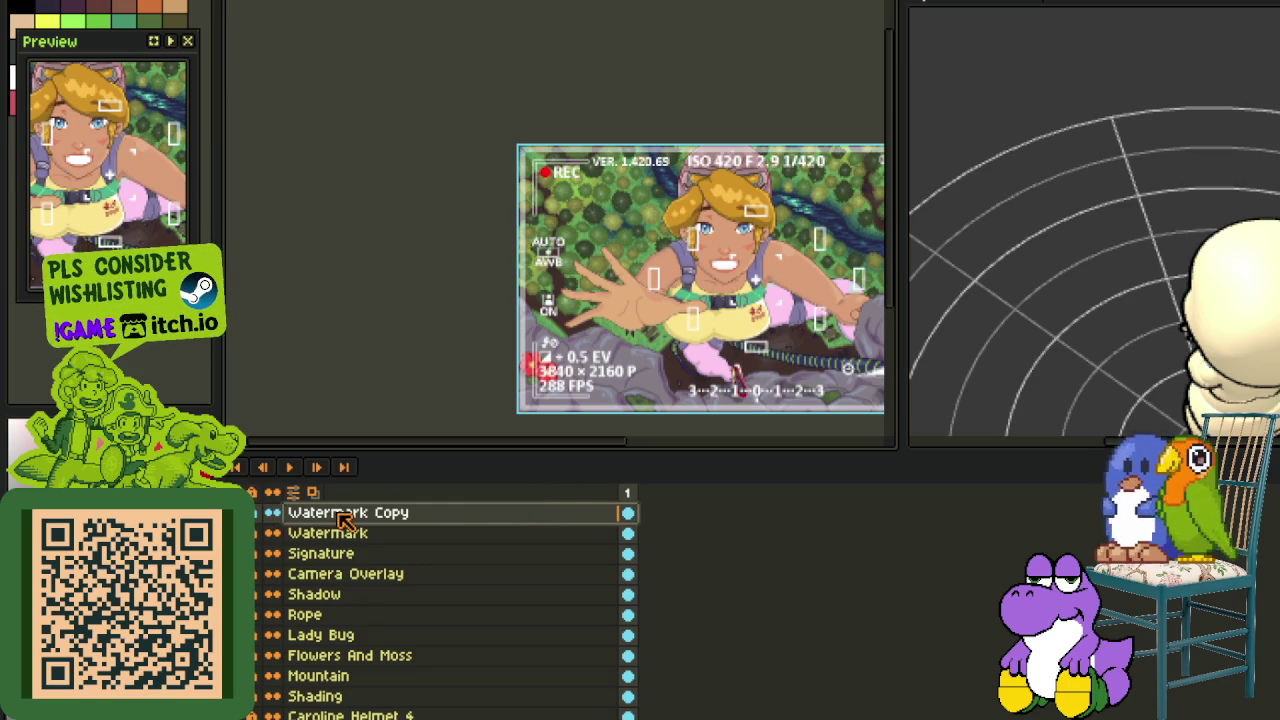
{"action": "key", "text": "ctrl+y"}
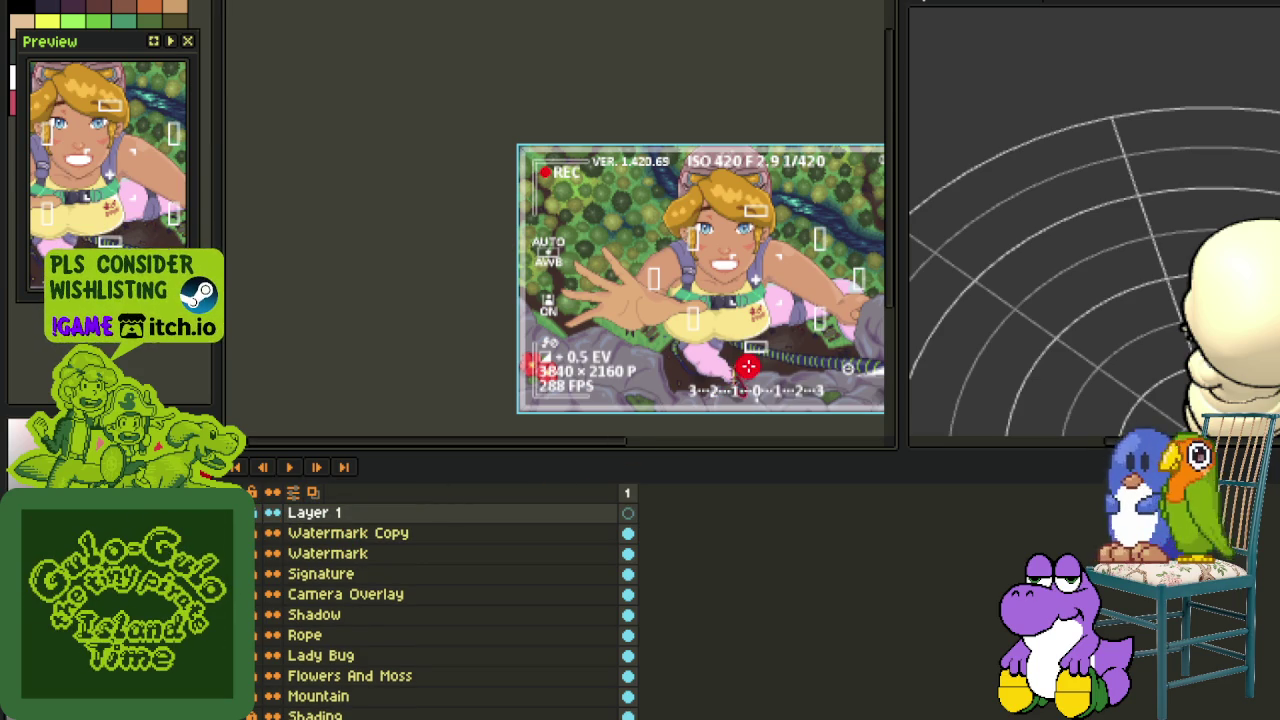
Hide the timeline, then paint and undo trial red loops over the climber's hand and face
{"action": "key", "text": "Tab"}
{"action": "scroll", "coordinate": [748, 367], "scroll_direction": "up", "scroll_amount": 3}
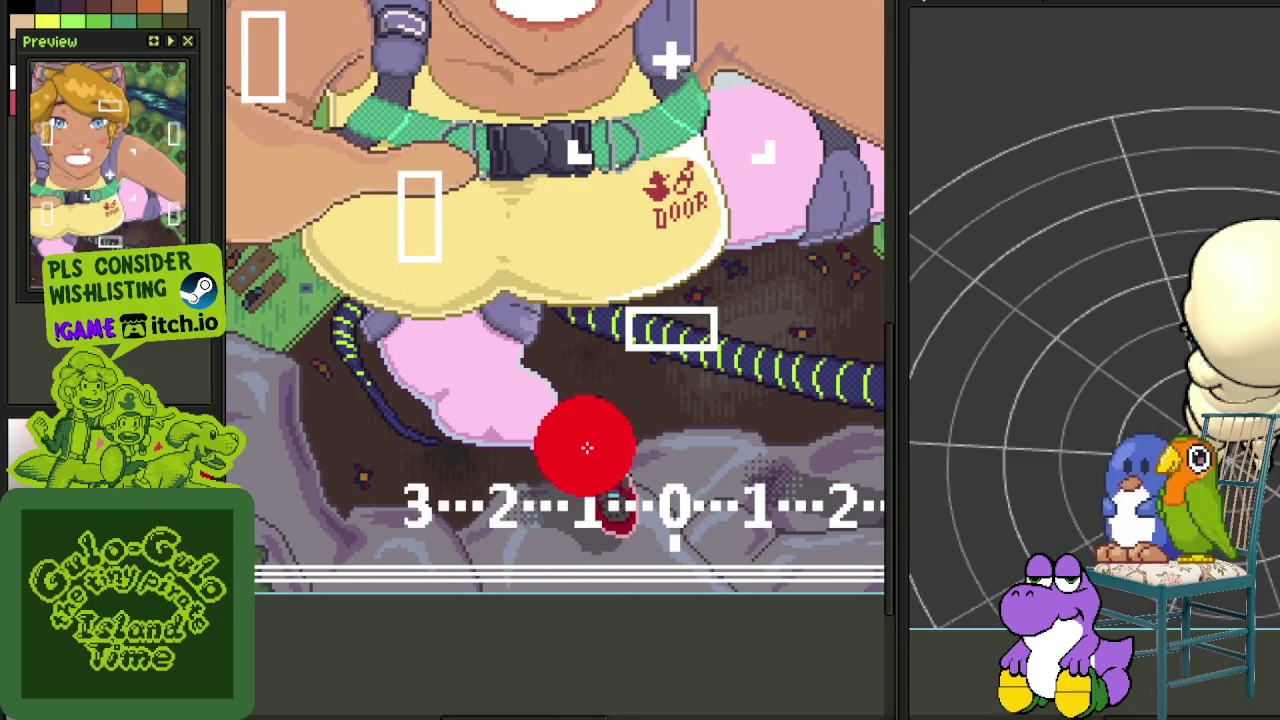
{"action": "mouse_move", "coordinate": [587, 447]}
{"action": "left_mouse_down"}
{"action": "mouse_move", "coordinate": [525, 411]}
{"action": "mouse_move", "coordinate": [518, 329]}
{"action": "left_mouse_up"}
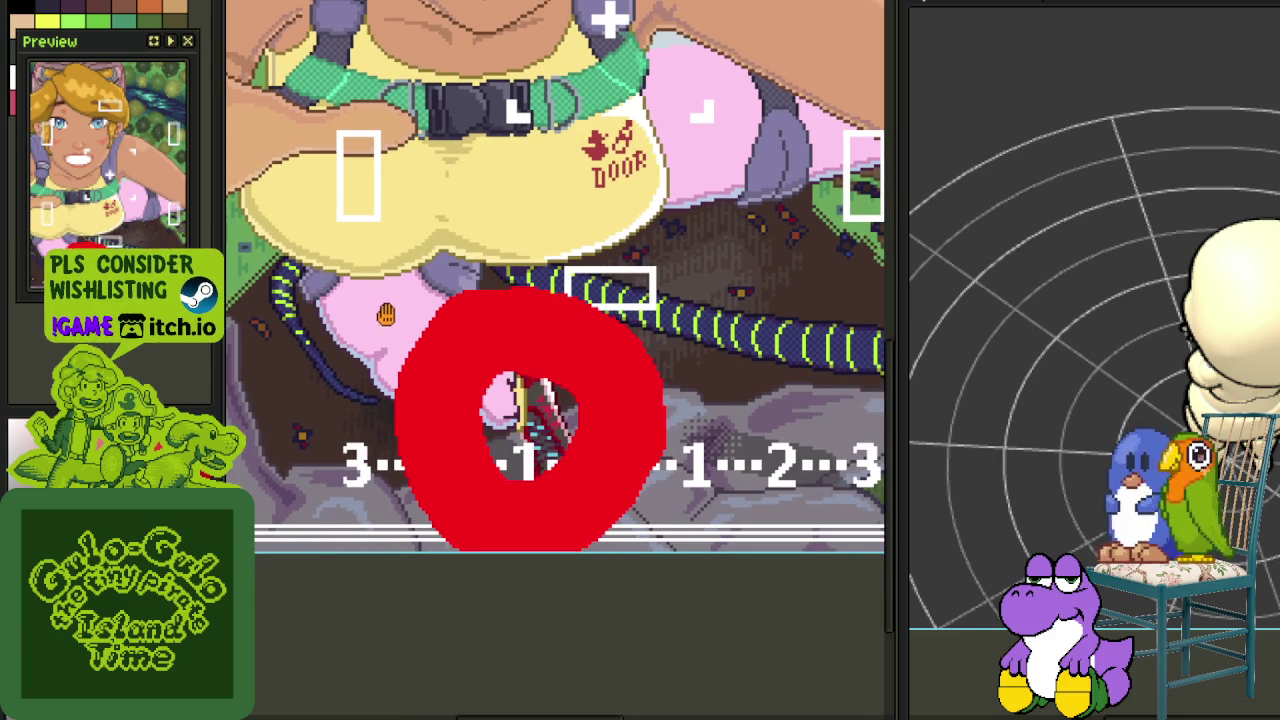
{"action": "left_click_drag", "start_coordinate": [493, 373], "coordinate": [796, 630]}
{"action": "left_click_drag", "start_coordinate": [595, 203], "coordinate": [443, 243]}
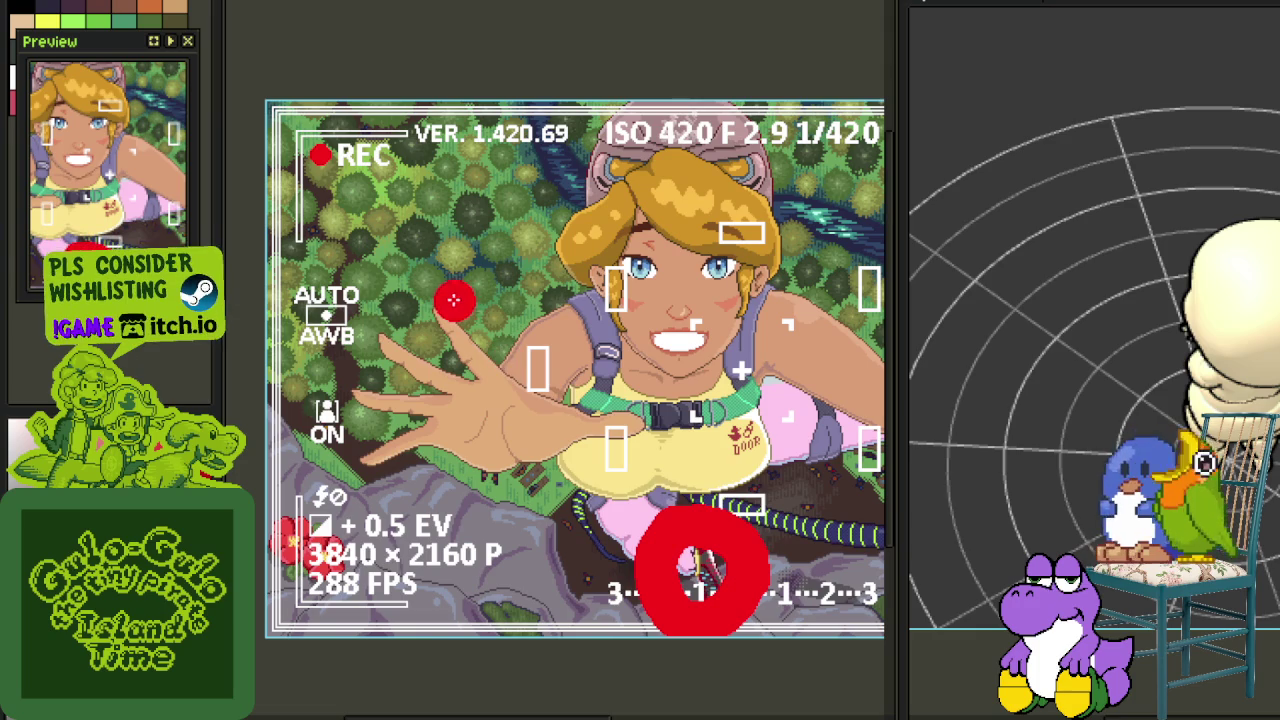
{"action": "mouse_move", "coordinate": [453, 300]}
{"action": "left_mouse_down"}
{"action": "mouse_move", "coordinate": [686, 600]}
{"action": "mouse_move", "coordinate": [586, 214]}
{"action": "mouse_move", "coordinate": [760, 330]}
{"action": "mouse_move", "coordinate": [655, 320]}
{"action": "left_mouse_up"}
{"action": "key", "text": "ctrl+z"}
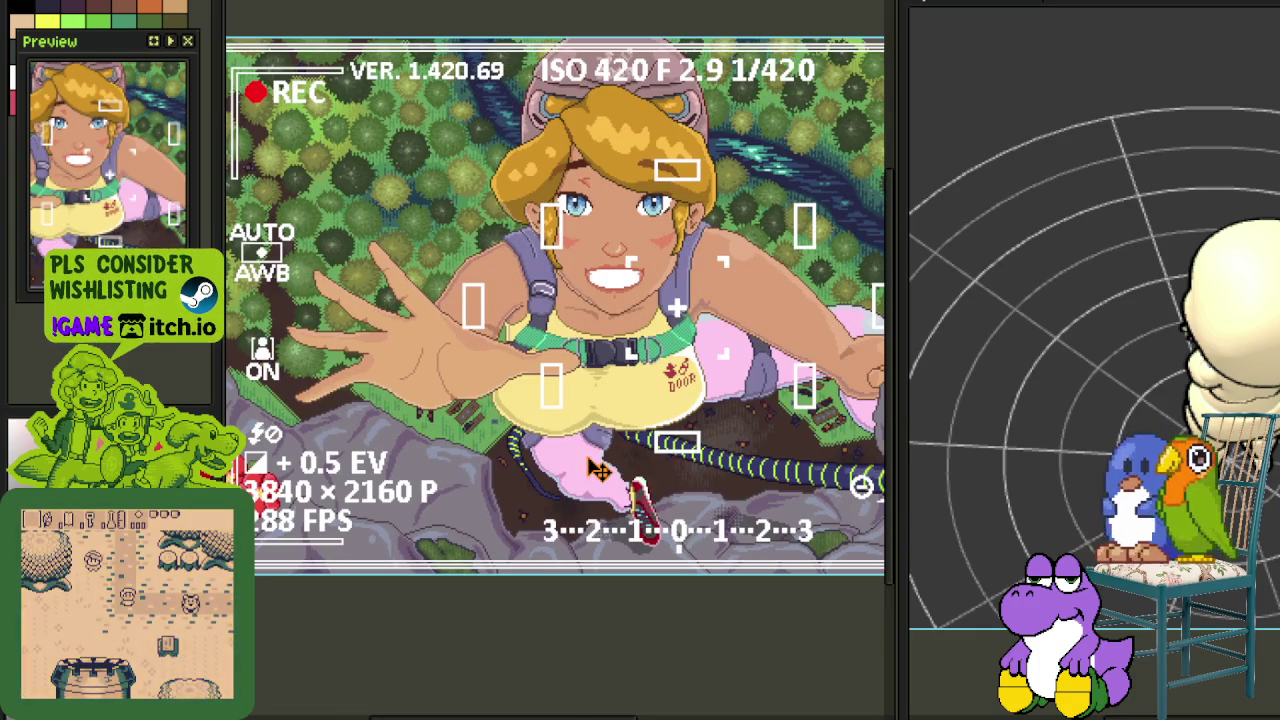
{"action": "left_click", "coordinate": [466, 306]}
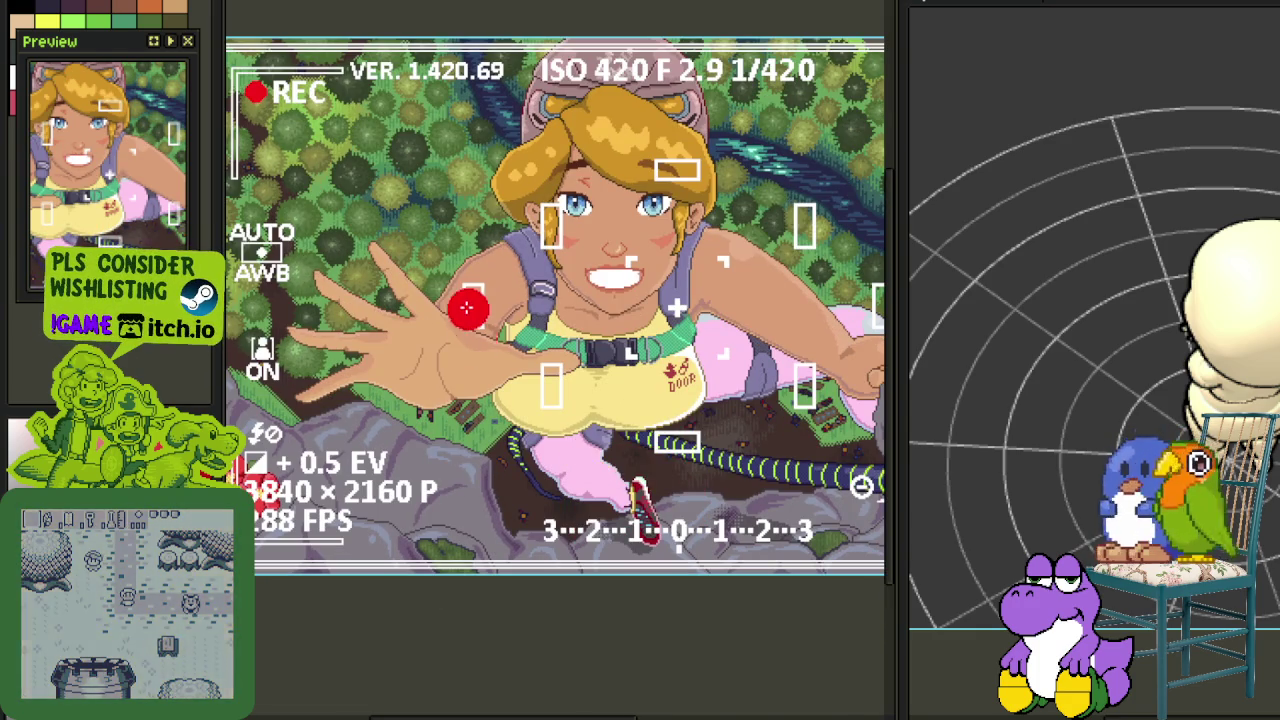
{"action": "scroll", "coordinate": [443, 331], "scroll_direction": "up", "scroll_amount": 2}
{"action": "scroll", "coordinate": [411, 320], "scroll_direction": "up", "scroll_amount": 2}
{"action": "mouse_move", "coordinate": [383, 428]}
{"action": "left_mouse_down"}
{"action": "mouse_move", "coordinate": [466, 434]}
{"action": "mouse_move", "coordinate": [395, 597]}
{"action": "left_mouse_up"}
{"action": "mouse_move", "coordinate": [566, 243]}
{"action": "left_mouse_down"}
{"action": "mouse_move", "coordinate": [466, 390]}
{"action": "mouse_move", "coordinate": [574, 160]}
{"action": "left_mouse_up"}
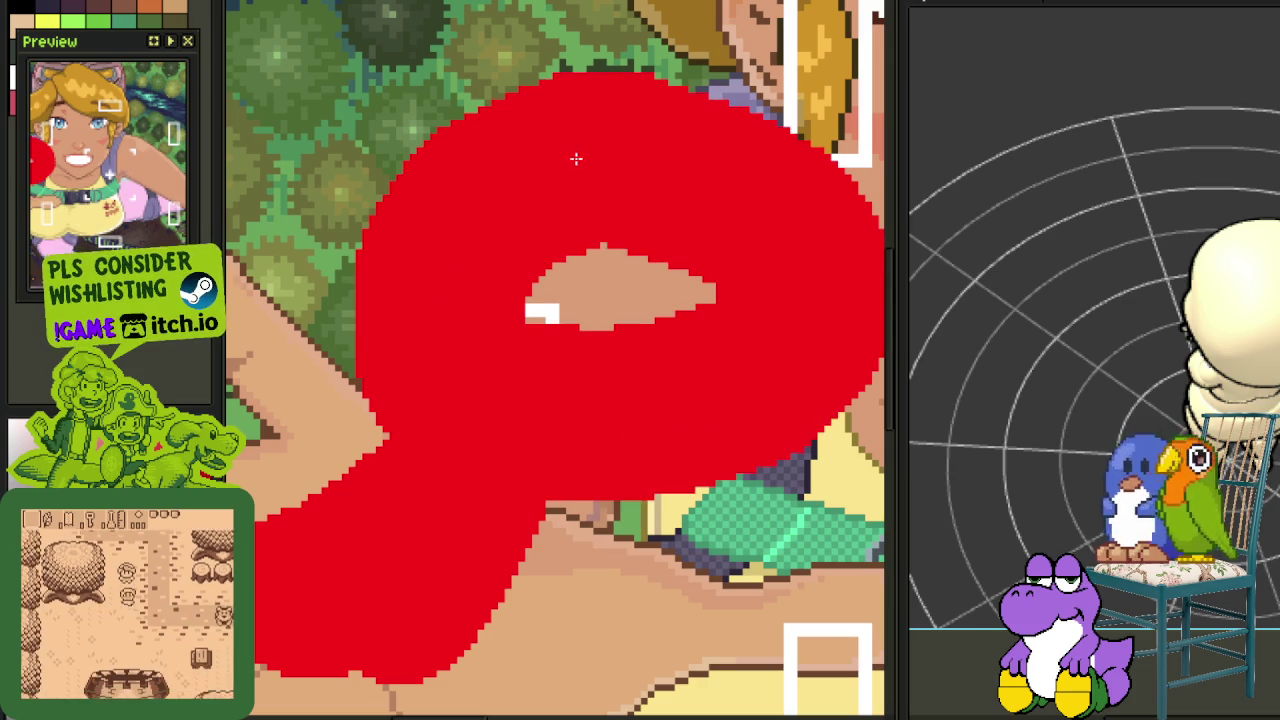
{"action": "key", "text": "ctrl+z"}
{"action": "key", "text": "ctrl+z"}
Paint trial red strokes near the skateboard and on the climber's leg
{"action": "scroll", "coordinate": [580, 527], "scroll_direction": "down", "scroll_amount": 2}
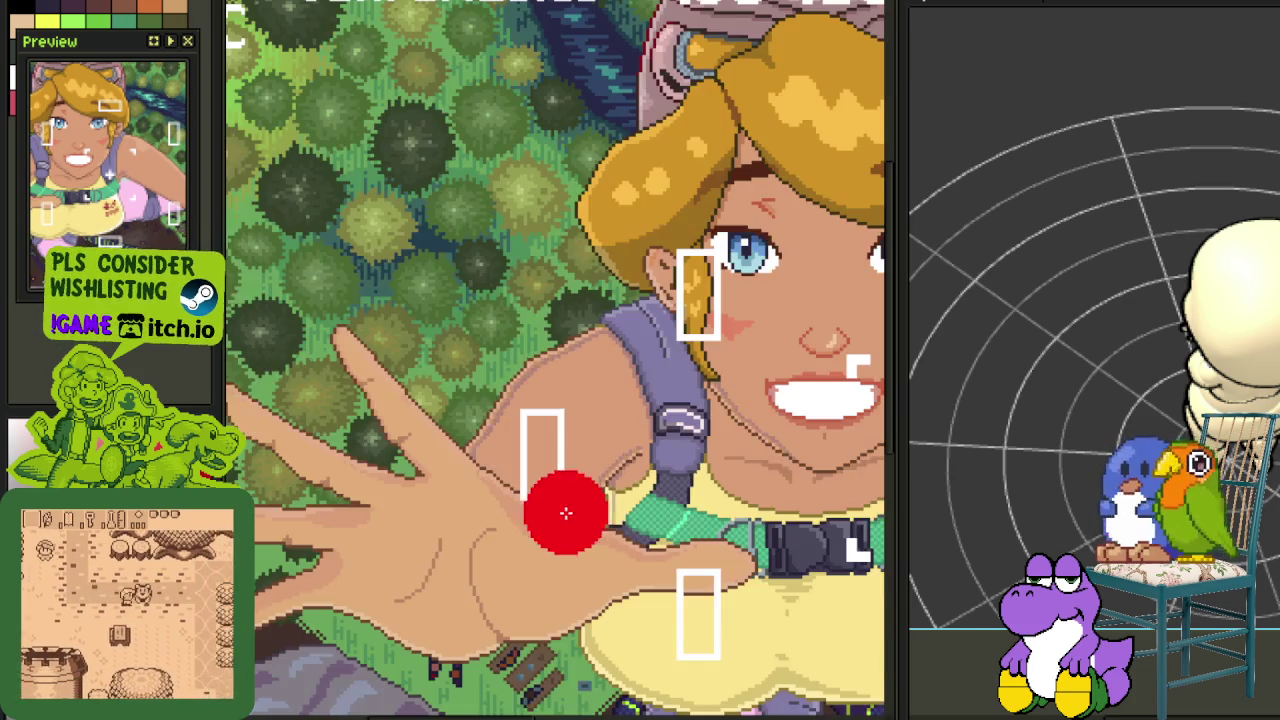
{"action": "left_click_drag", "start_coordinate": [566, 509], "coordinate": [483, 432]}
{"action": "scroll", "coordinate": [483, 432], "scroll_direction": "up", "scroll_amount": 2}
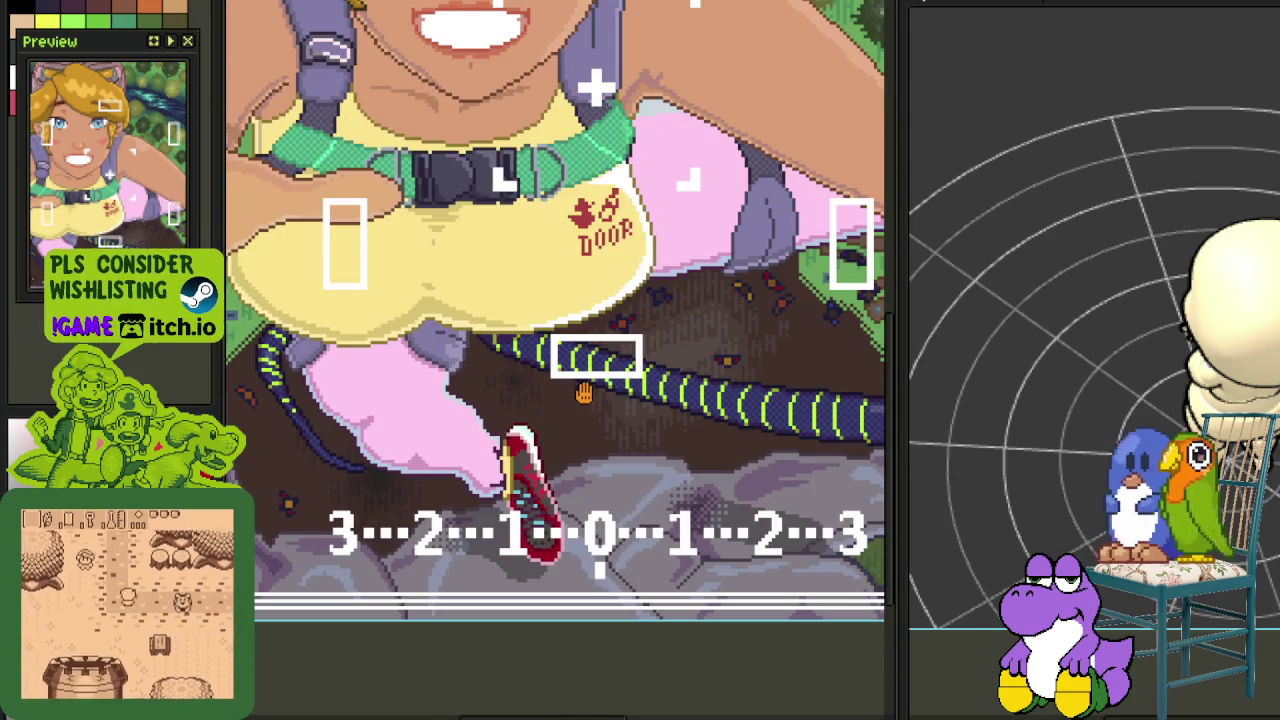
{"action": "scroll", "coordinate": [450, 440], "scroll_direction": "up", "scroll_amount": 1}
{"action": "mouse_move", "coordinate": [437, 380]}
{"action": "left_mouse_down"}
{"action": "mouse_move", "coordinate": [527, 495]}
{"action": "mouse_move", "coordinate": [433, 429]}
{"action": "mouse_move", "coordinate": [559, 519]}
{"action": "left_mouse_up"}
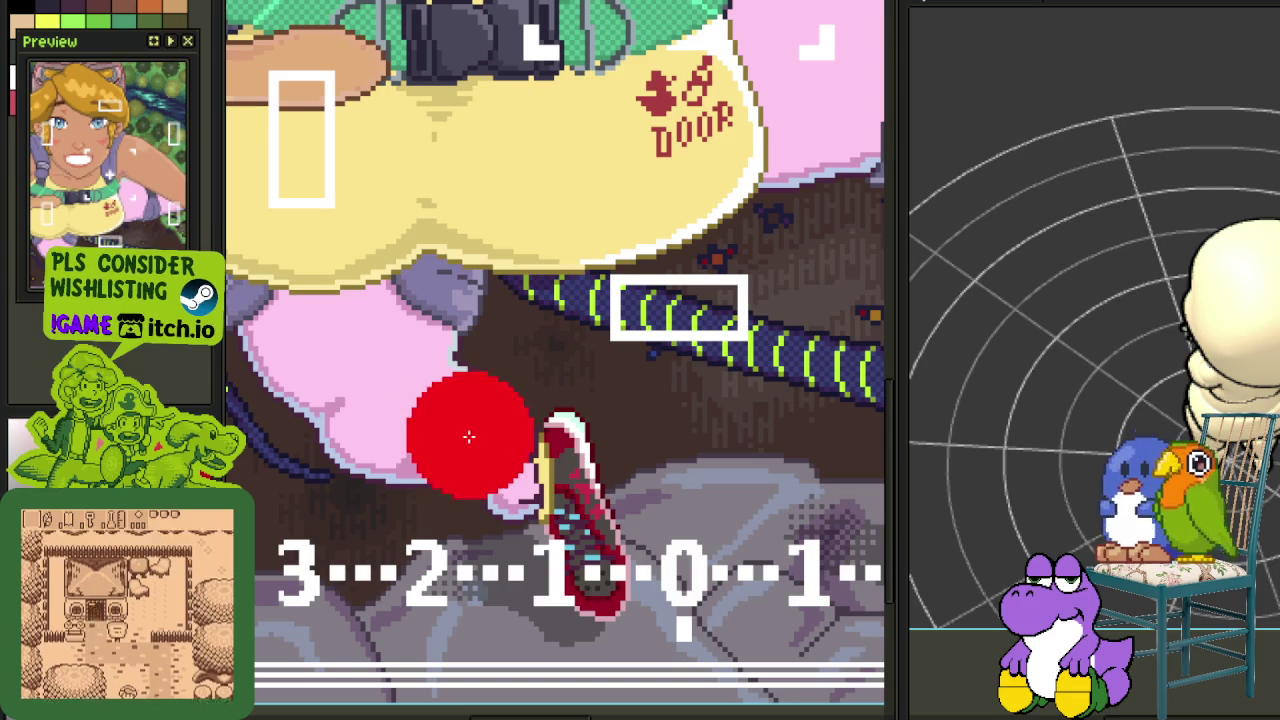
{"action": "scroll", "coordinate": [559, 519], "scroll_direction": "down", "scroll_amount": 1}
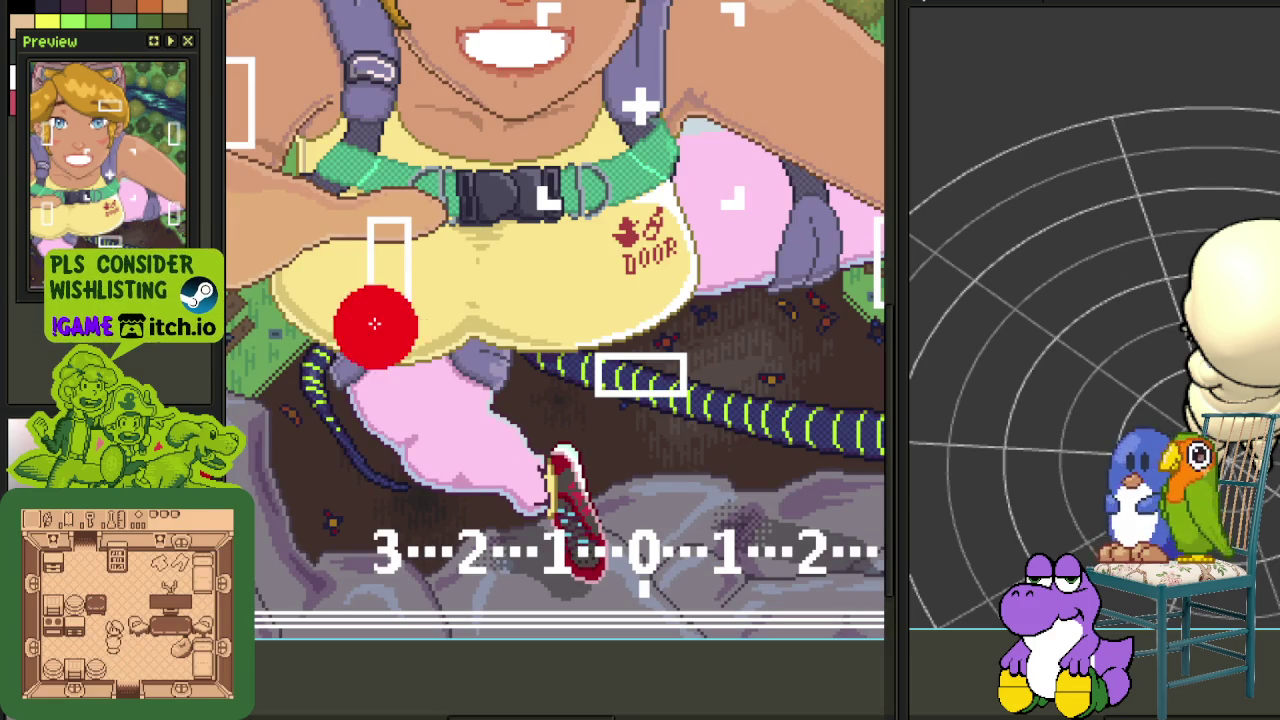
{"action": "mouse_move", "coordinate": [360, 337]}
{"action": "left_mouse_down"}
{"action": "mouse_move", "coordinate": [459, 375]}
{"action": "mouse_move", "coordinate": [571, 394]}
{"action": "mouse_move", "coordinate": [497, 398]}
{"action": "mouse_move", "coordinate": [571, 489]}
{"action": "left_mouse_up"}
{"action": "scroll", "coordinate": [459, 375], "scroll_direction": "down", "scroll_amount": 1}
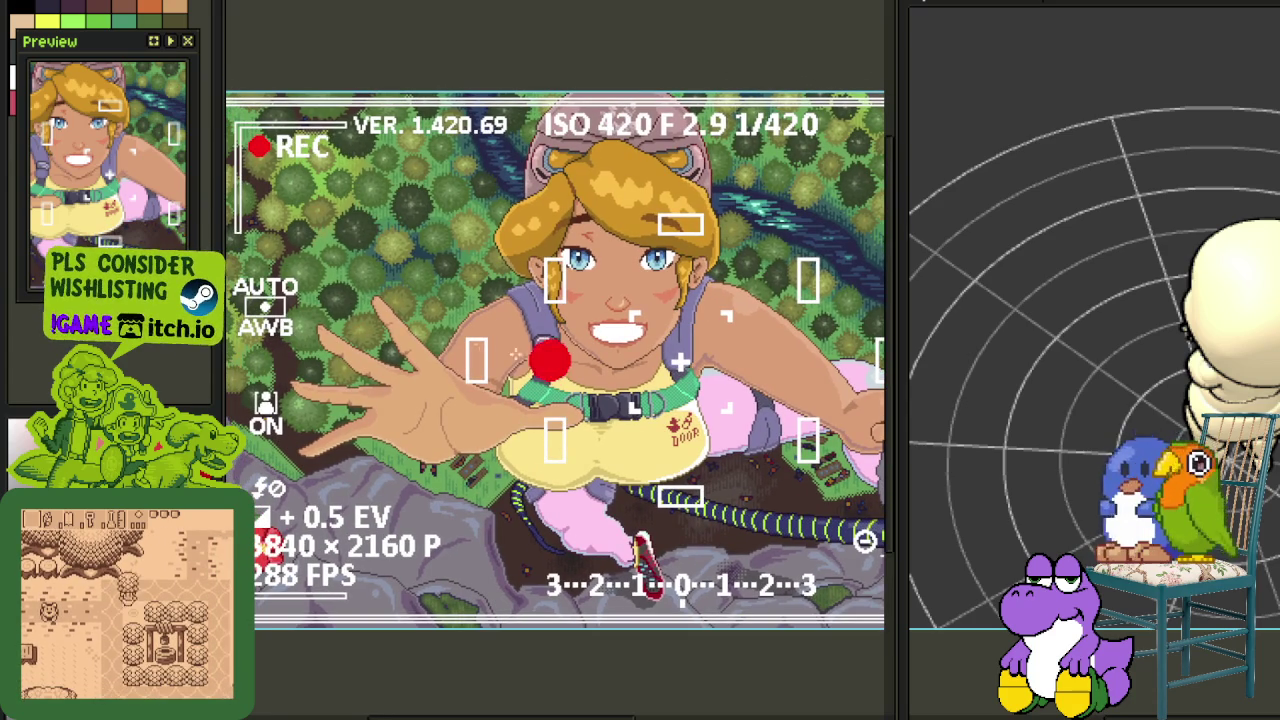
{"action": "scroll", "coordinate": [434, 371], "scroll_direction": "up", "scroll_amount": 2}
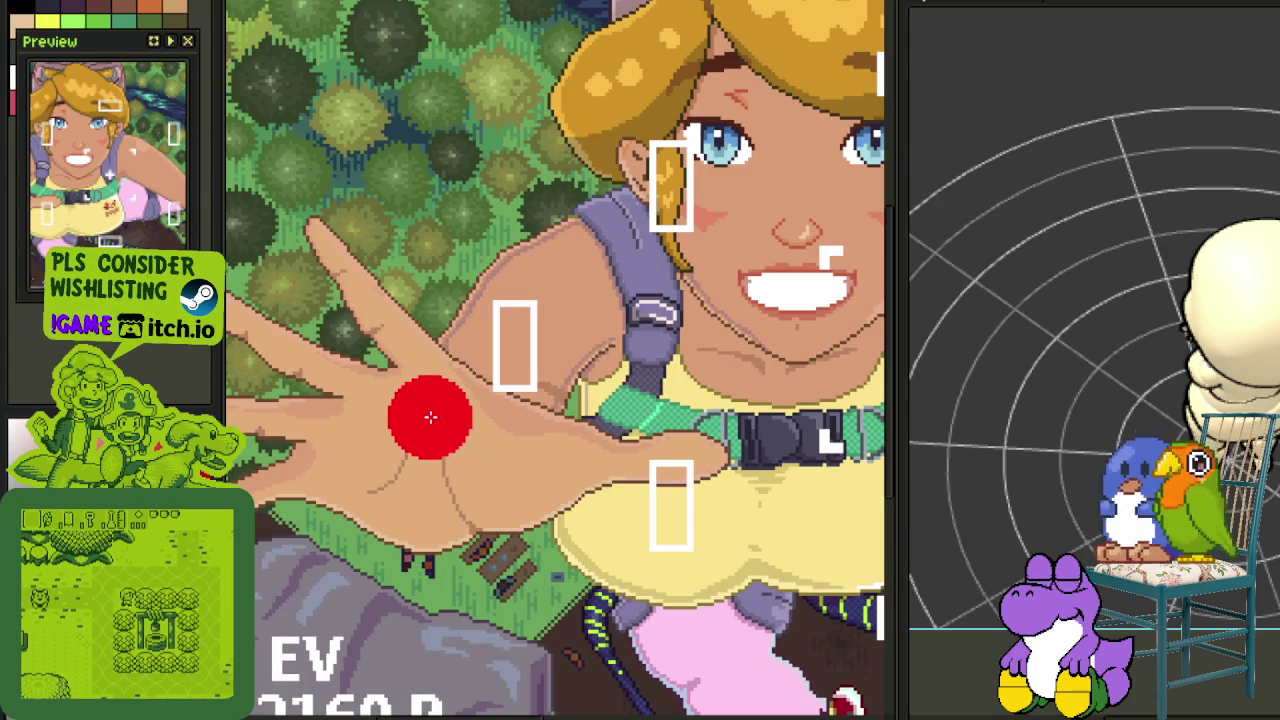
{"action": "scroll", "coordinate": [434, 428], "scroll_direction": "down", "scroll_amount": 2}
{"action": "left_click_drag", "start_coordinate": [668, 534], "coordinate": [678, 510]}
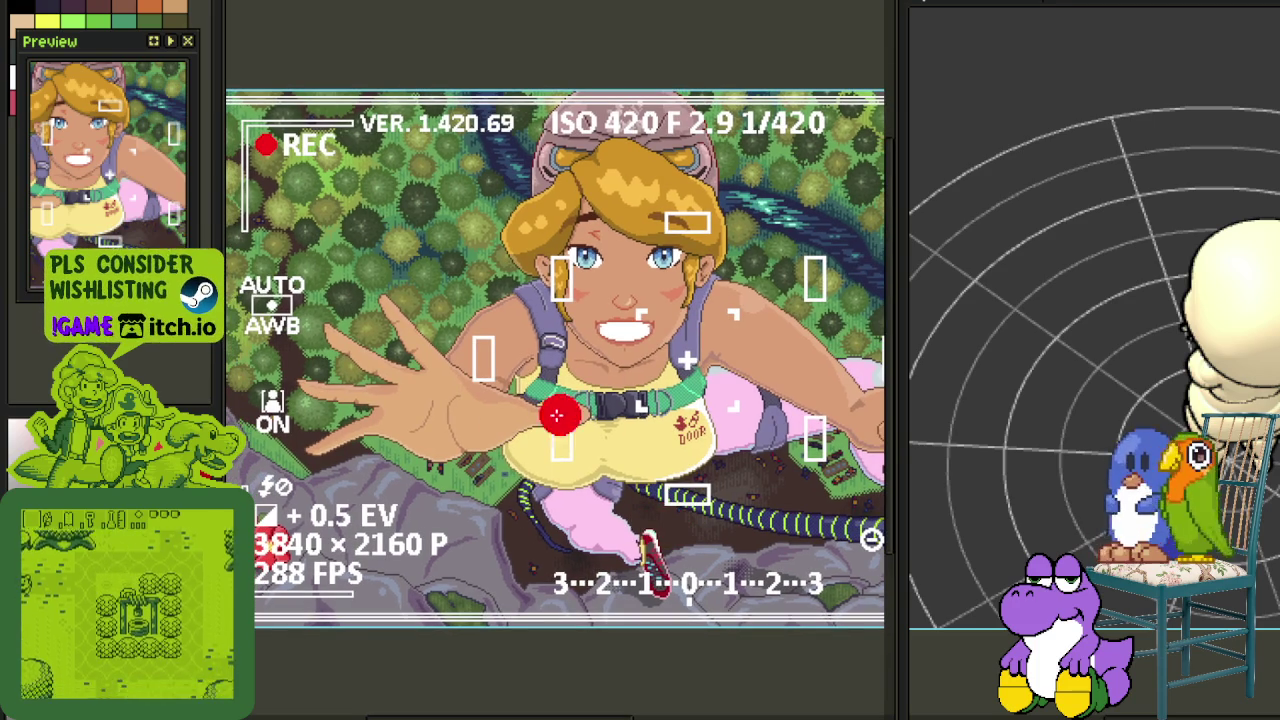
{"action": "scroll", "coordinate": [1206, 380], "scroll_direction": "up", "scroll_amount": 1}
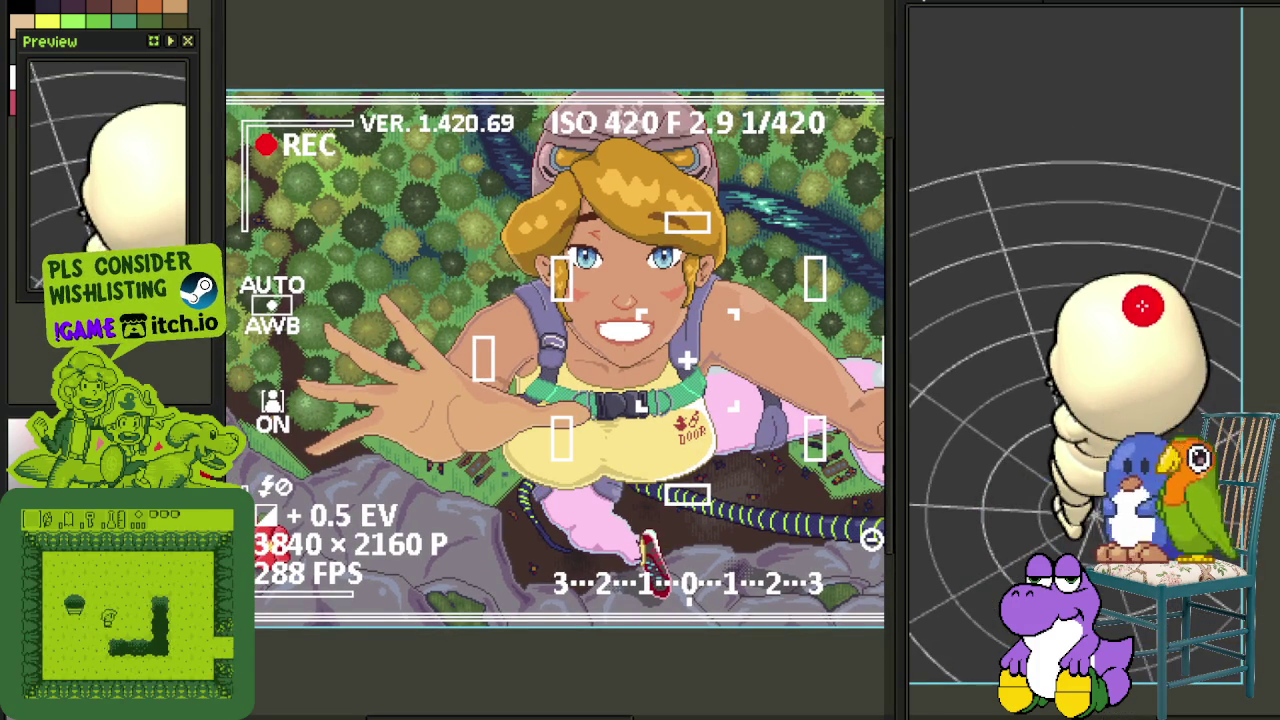
Test a red ring, blob and ellipse on the egg figure, undoing each
{"action": "scroll", "coordinate": [1119, 291], "scroll_direction": "up", "scroll_amount": 2}
{"action": "mouse_move", "coordinate": [1119, 291]}
{"action": "left_mouse_down"}
{"action": "mouse_move", "coordinate": [1020, 314]}
{"action": "mouse_move", "coordinate": [1120, 217]}
{"action": "left_mouse_up"}
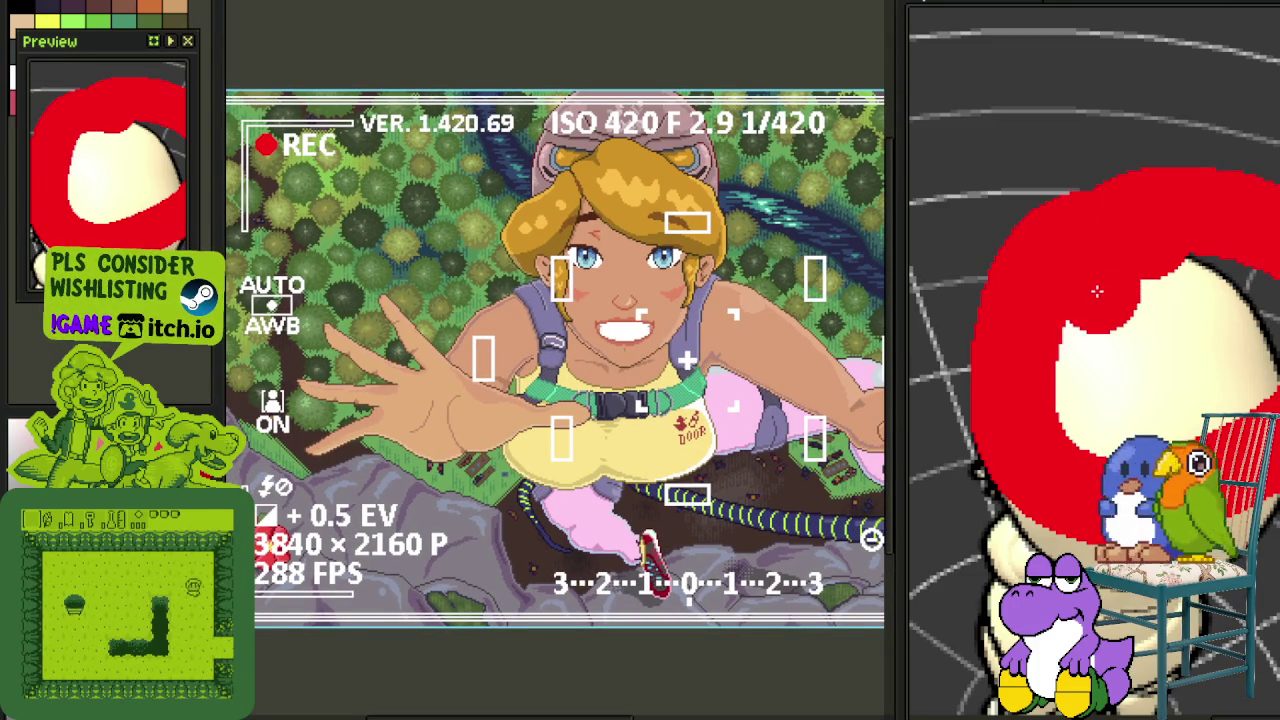
{"action": "scroll", "coordinate": [1103, 385], "scroll_direction": "down", "scroll_amount": 2}
{"action": "key", "text": "ctrl+z"}
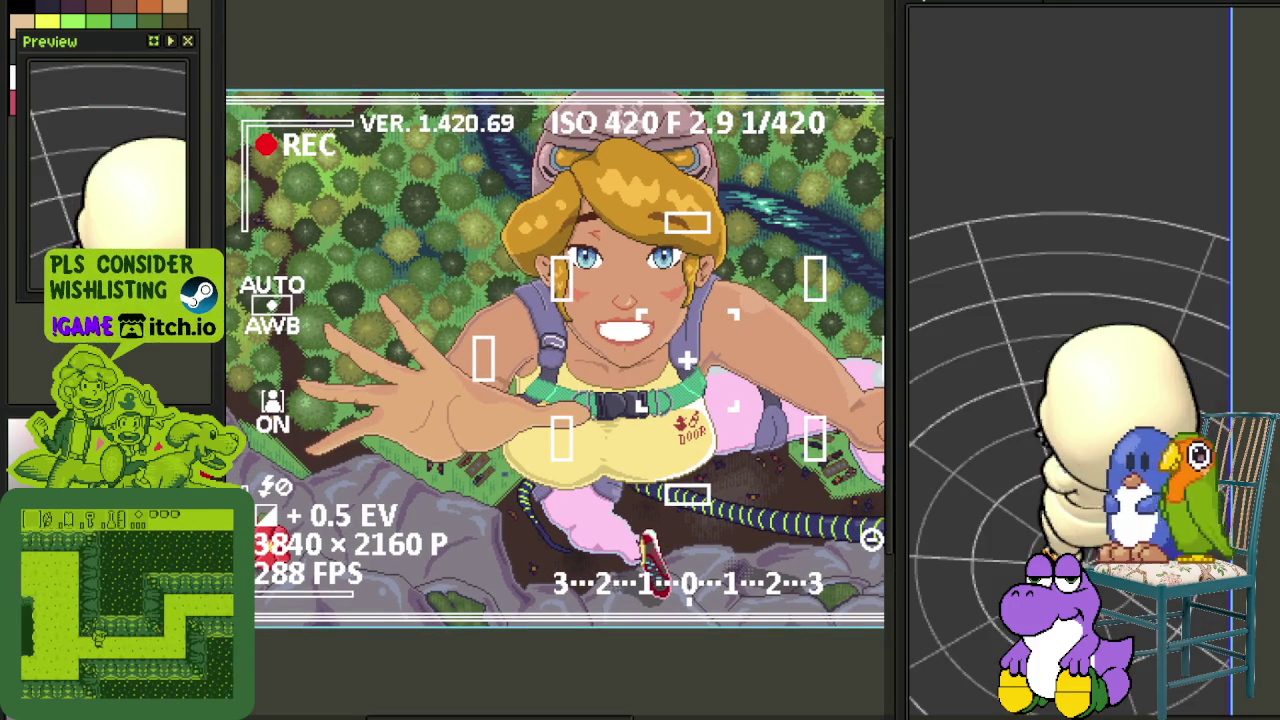
{"action": "scroll", "coordinate": [1040, 548], "scroll_direction": "up", "scroll_amount": 2}
{"action": "scroll", "coordinate": [1040, 548], "scroll_direction": "up", "scroll_amount": 1}
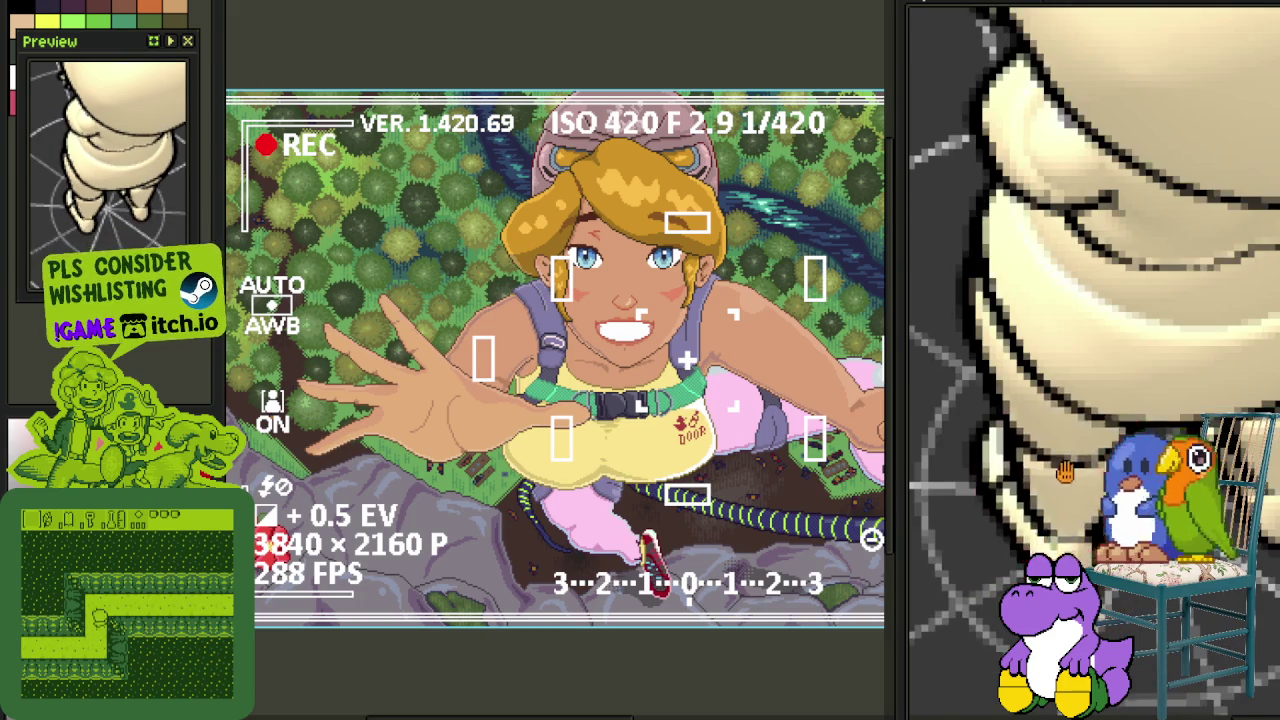
{"action": "scroll", "coordinate": [1040, 548], "scroll_direction": "up", "scroll_amount": 1}
{"action": "scroll", "coordinate": [1040, 548], "scroll_direction": "down", "scroll_amount": 2}
{"action": "left_click_drag", "start_coordinate": [1214, 366], "coordinate": [1194, 385]}
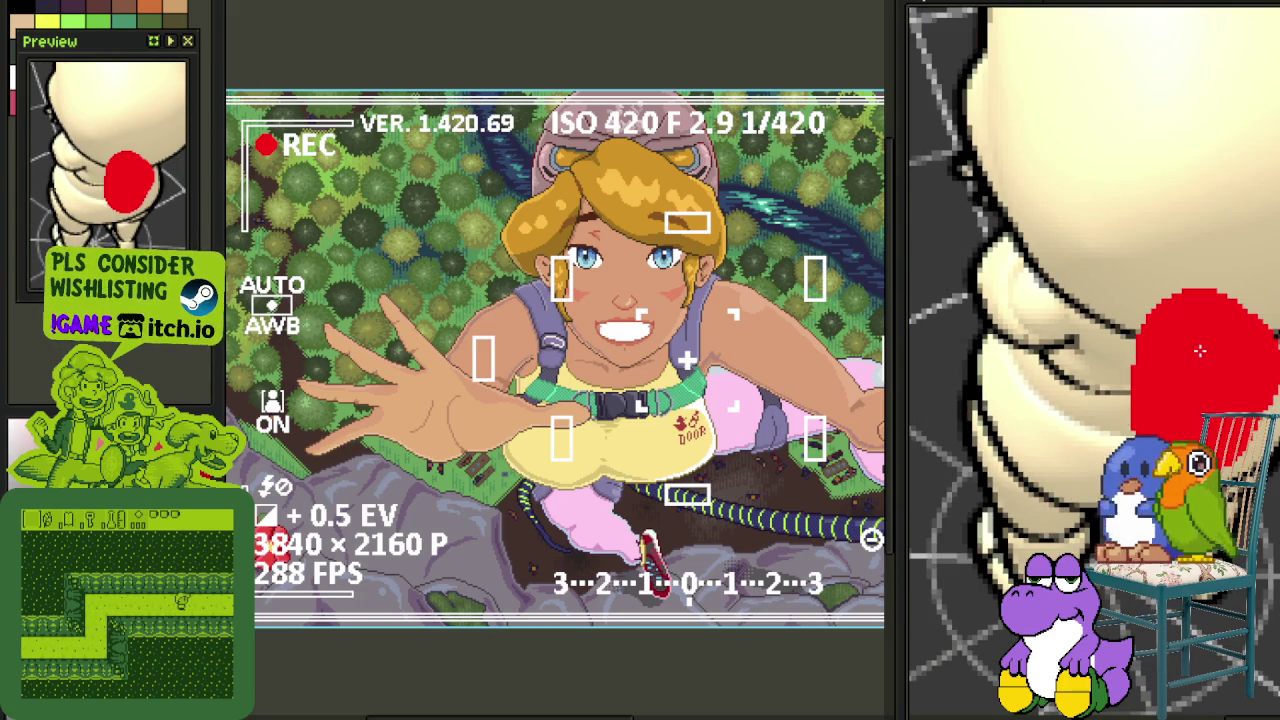
{"action": "key", "text": "ctrl+z"}
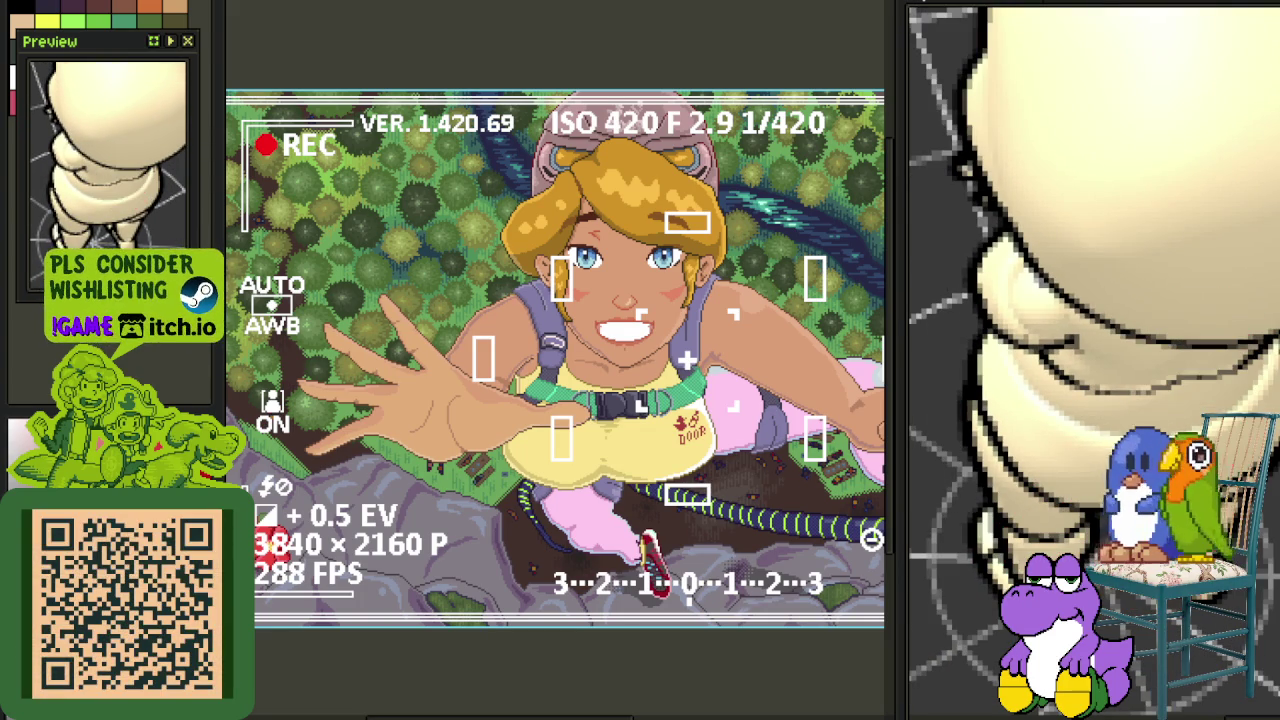
{"action": "key", "text": "ctrl+y"}
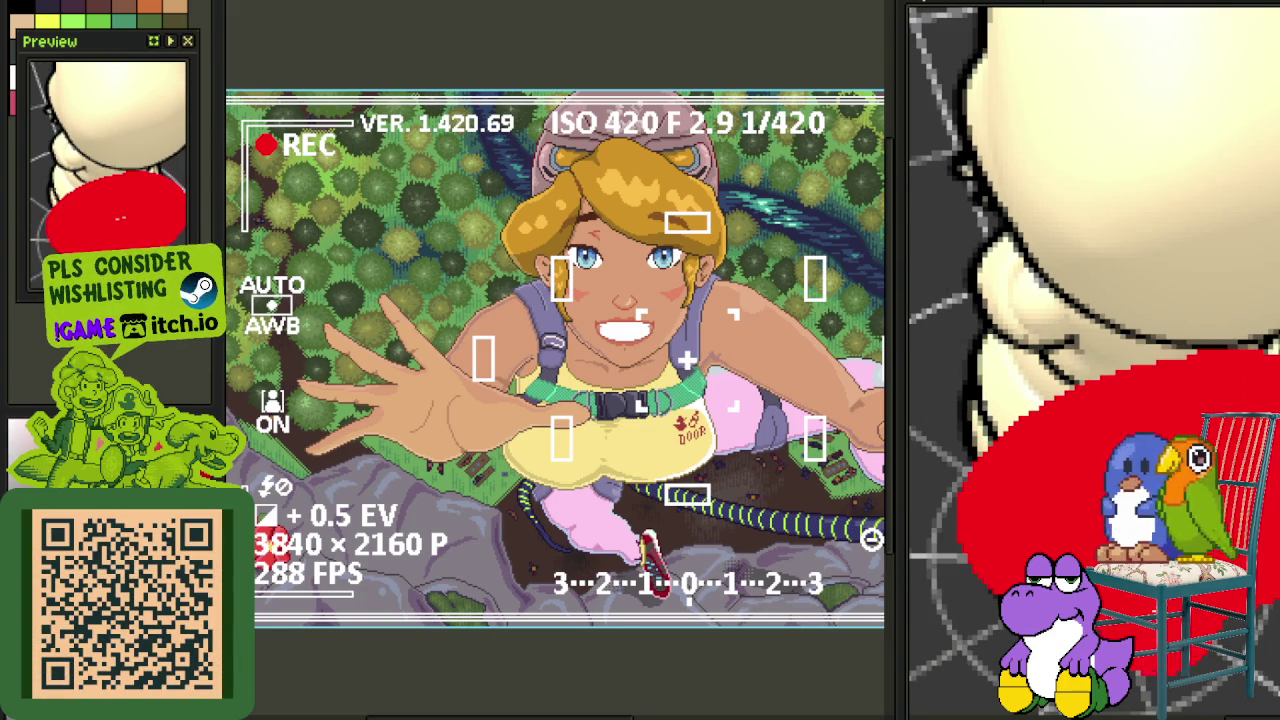
{"action": "key", "text": "ctrl+z"}
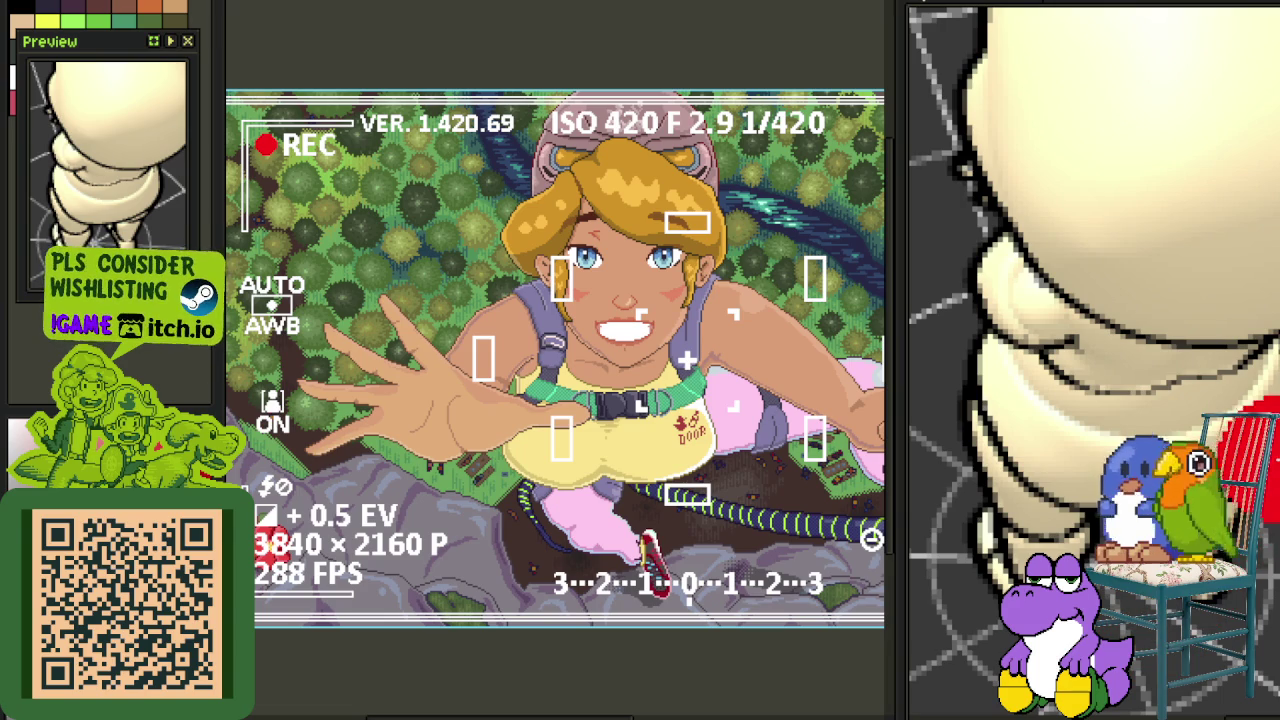
Try and undo a red circle at the canvas edge, then close the climber illustration with Don't Save
{"action": "left_click_drag", "start_coordinate": [1270, 470], "coordinate": [1212, 356]}
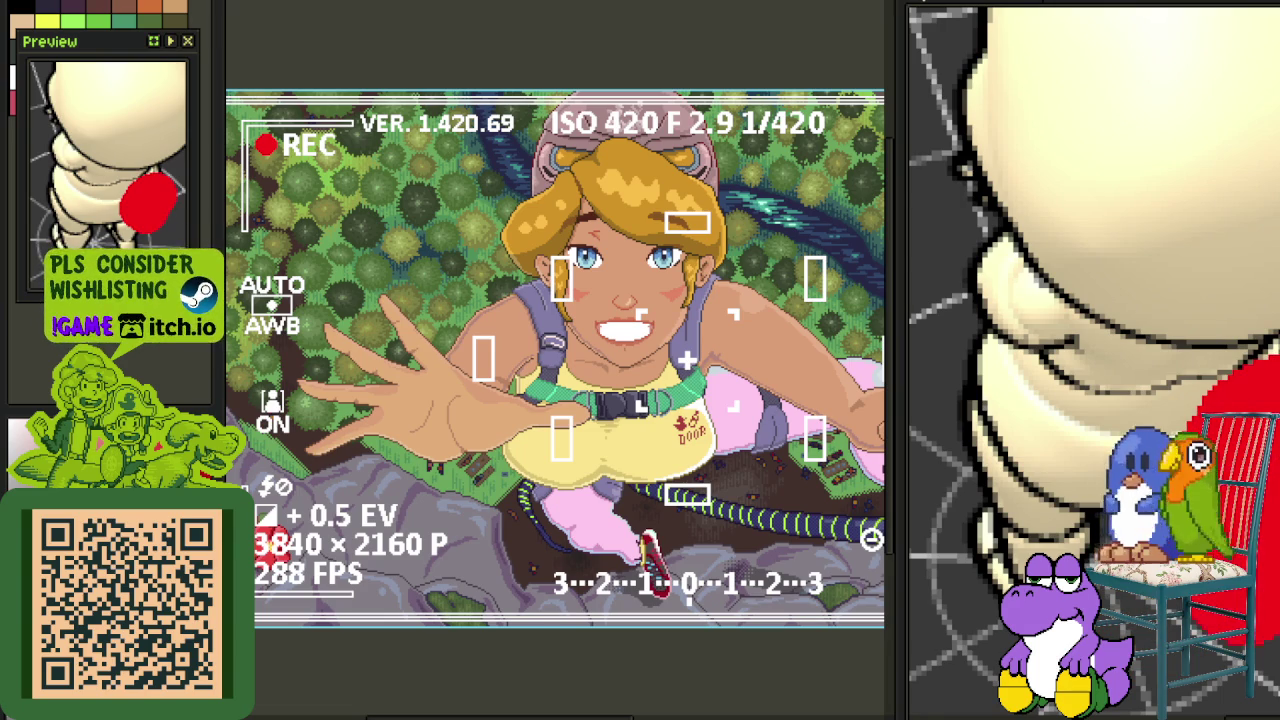
{"action": "key", "text": "ctrl+z"}
{"action": "left_click", "coordinate": [1202, 622]}
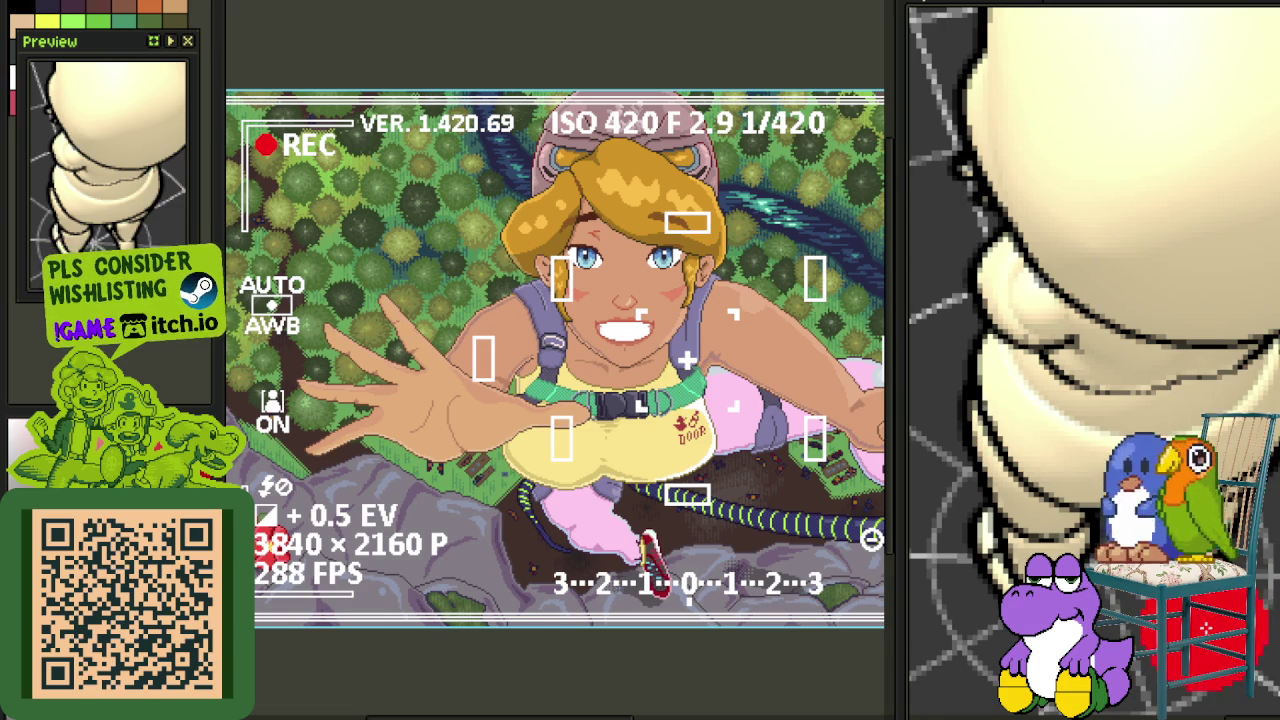
{"action": "scroll", "coordinate": [1255, 650], "scroll_direction": "down", "scroll_amount": 2}
{"action": "scroll", "coordinate": [1250, 672], "scroll_direction": "down", "scroll_amount": 2}
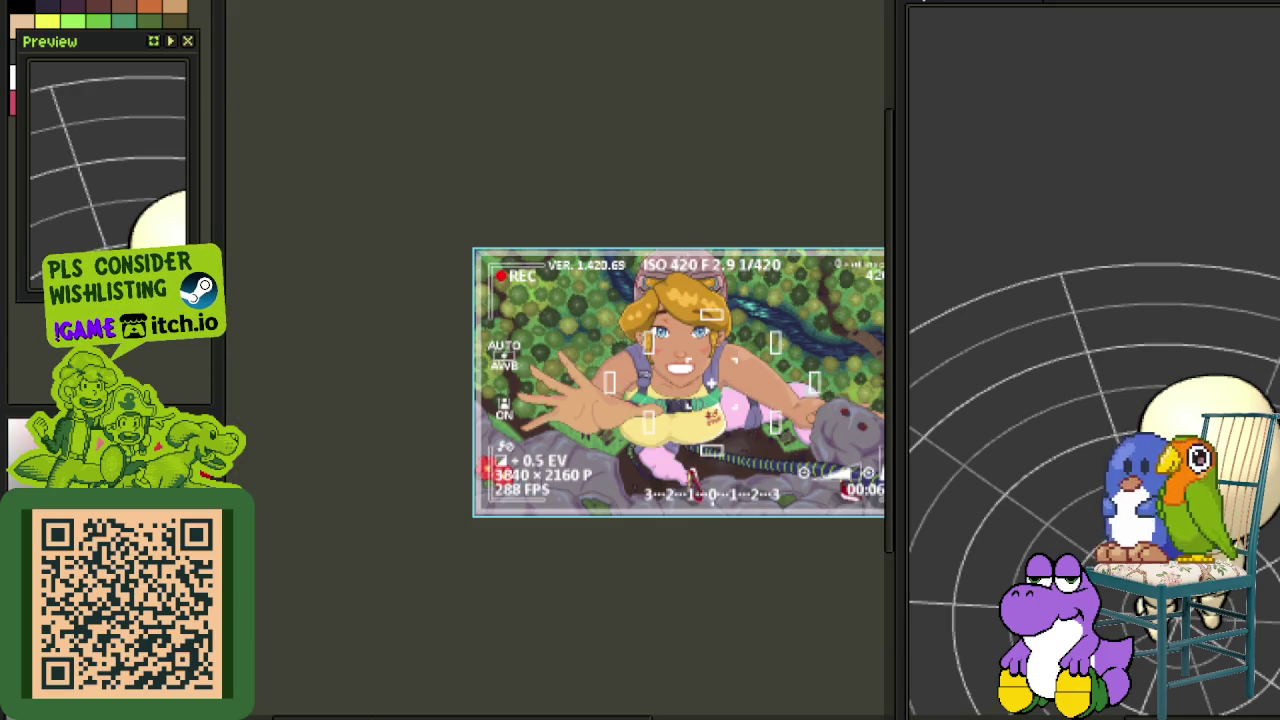
{"action": "key", "text": "ctrl+w"}
{"action": "left_click", "coordinate": [711, 367]}
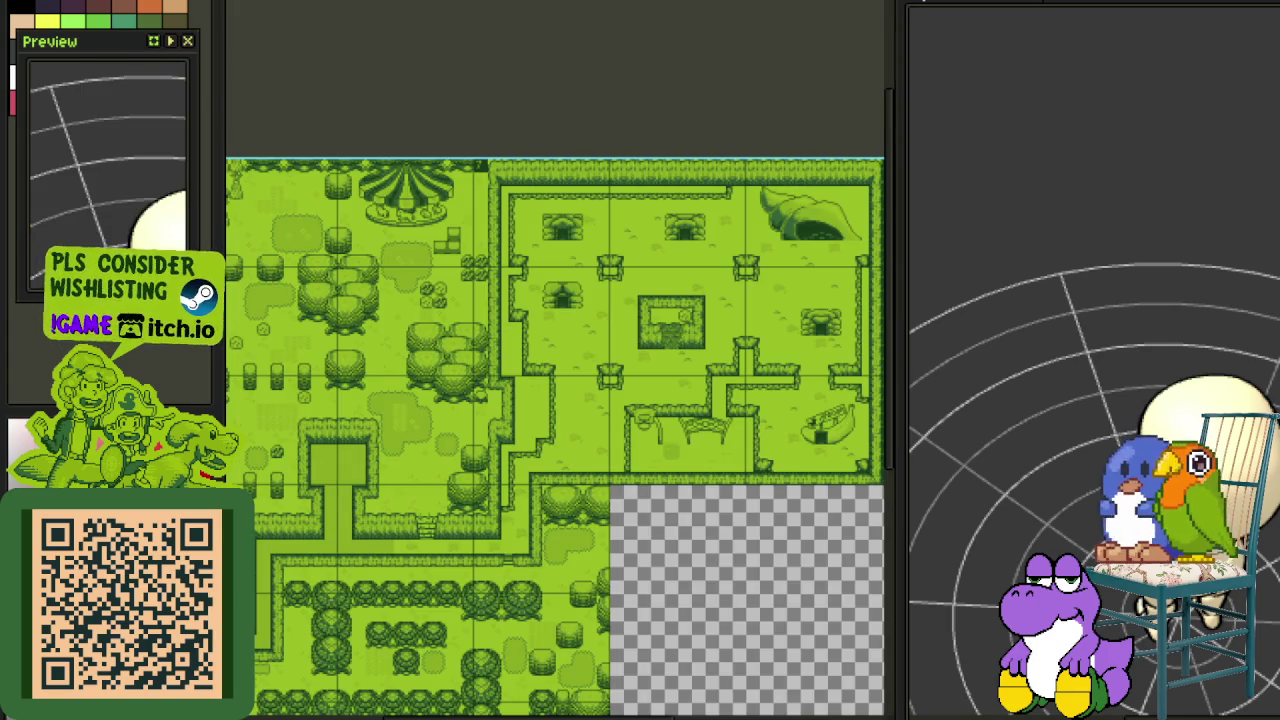
Return to the line sketch document, centre it, and save it
{"action": "key", "text": "ctrl+w"}
{"action": "left_click_drag", "start_coordinate": [360, 257], "coordinate": [514, 409]}
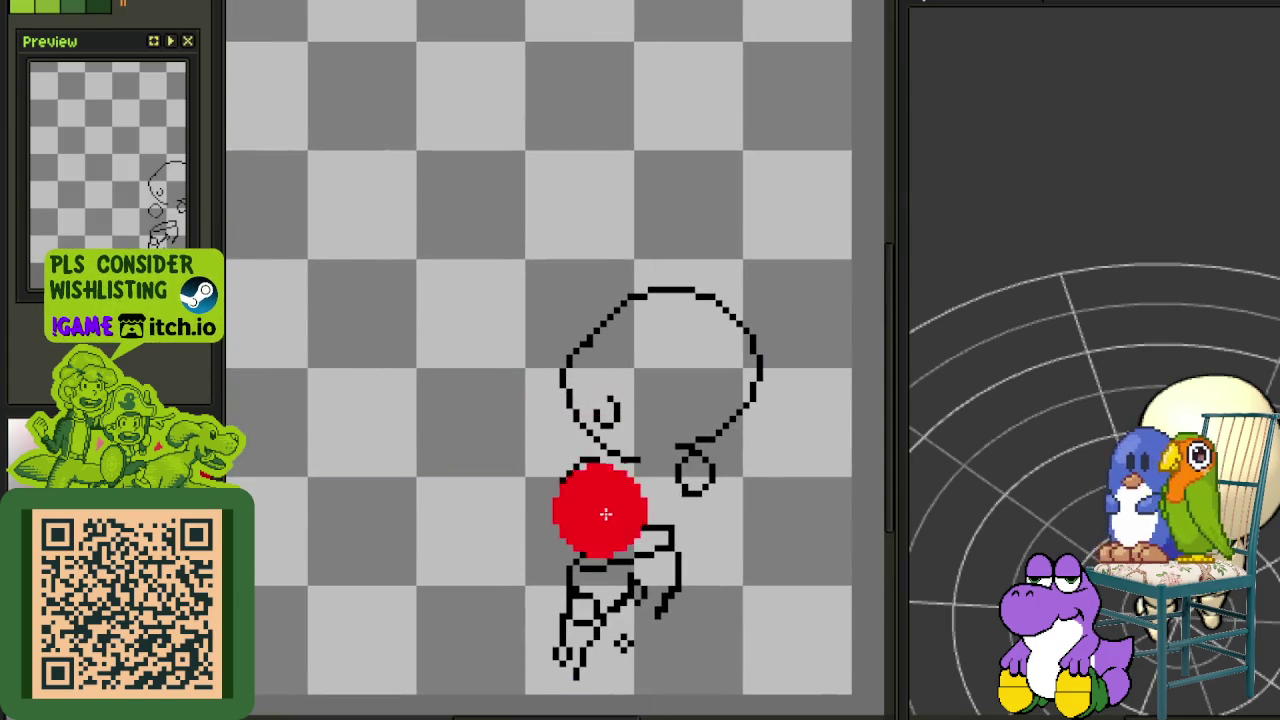
{"action": "scroll", "coordinate": [622, 530], "scroll_direction": "up", "scroll_amount": 1}
{"action": "scroll", "coordinate": [640, 538], "scroll_direction": "up", "scroll_amount": 2}
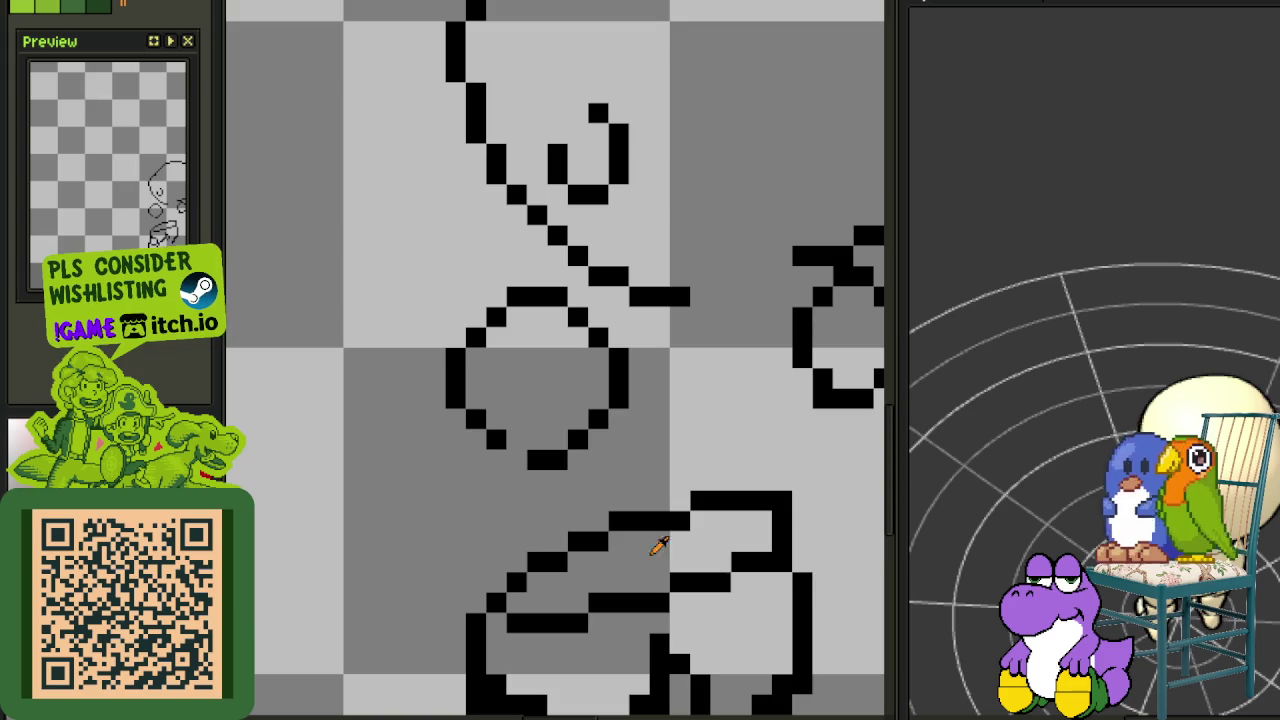
{"action": "key", "text": "ctrl+s"}
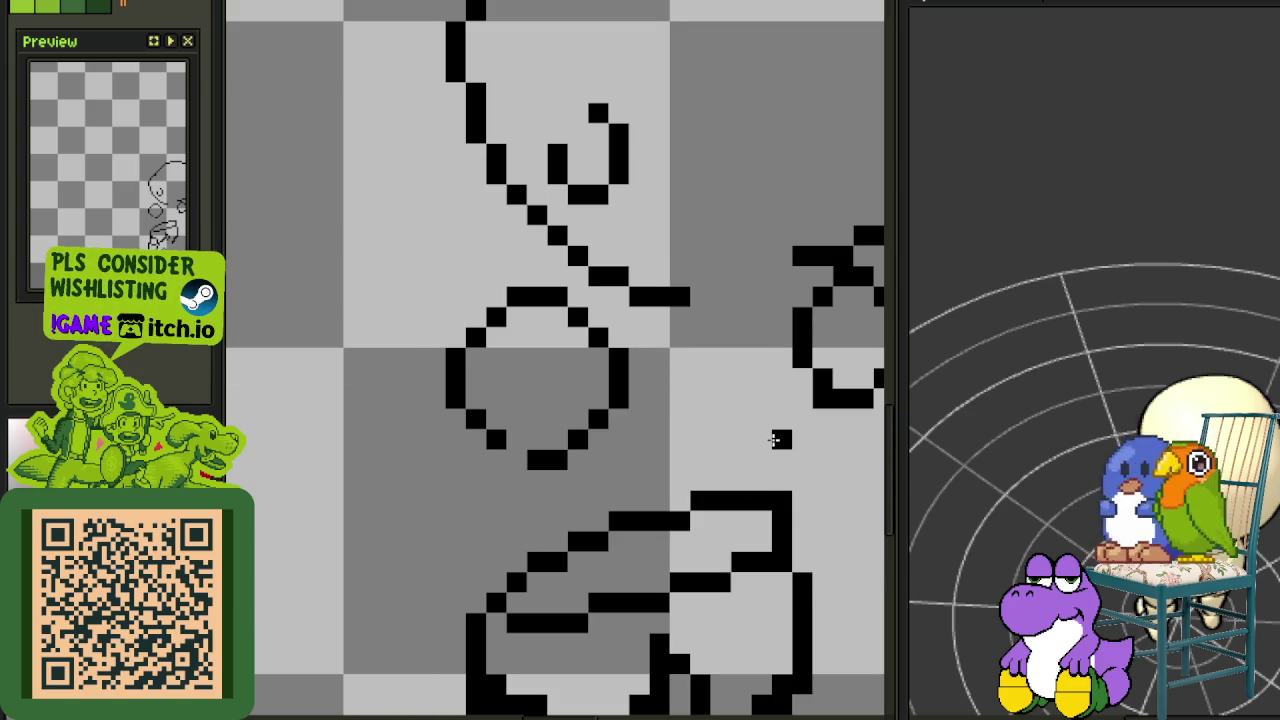
Draw the stick figure's round head in the blank canvas area
{"action": "scroll", "coordinate": [700, 450], "scroll_direction": "down", "scroll_amount": 2}
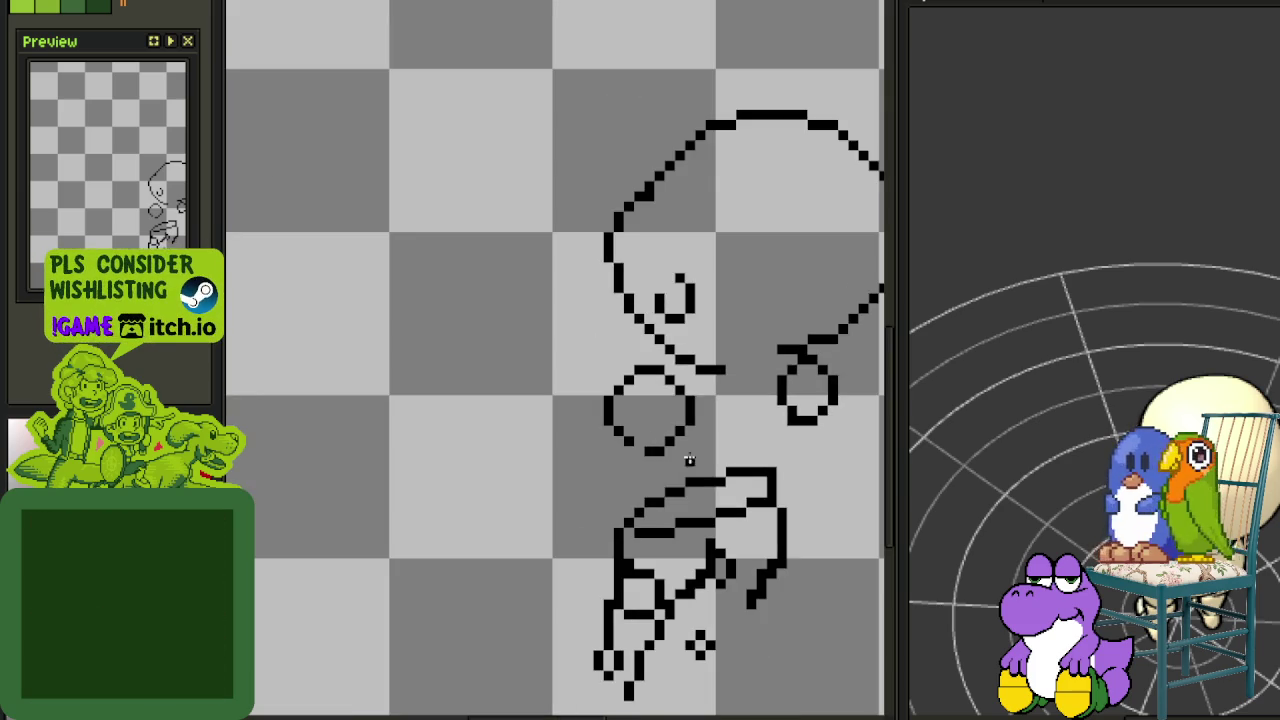
{"action": "scroll", "coordinate": [440, 320], "scroll_direction": "down", "scroll_amount": 1}
{"action": "scroll", "coordinate": [400, 230], "scroll_direction": "up", "scroll_amount": 3}
{"action": "scroll", "coordinate": [410, 240], "scroll_direction": "down", "scroll_amount": 1}
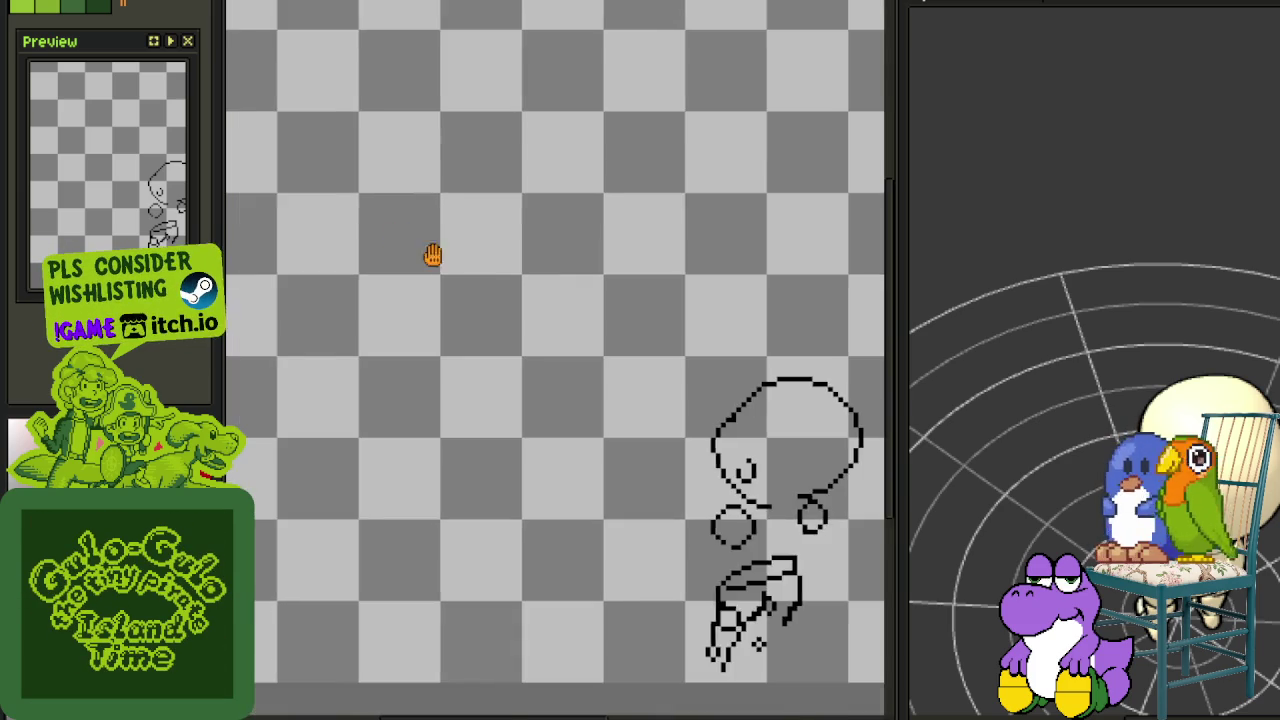
{"action": "scroll", "coordinate": [489, 243], "scroll_direction": "up", "scroll_amount": 1}
{"action": "left_click_drag", "start_coordinate": [489, 243], "coordinate": [455, 242]}
{"action": "scroll", "coordinate": [421, 288], "scroll_direction": "down", "scroll_amount": 1}
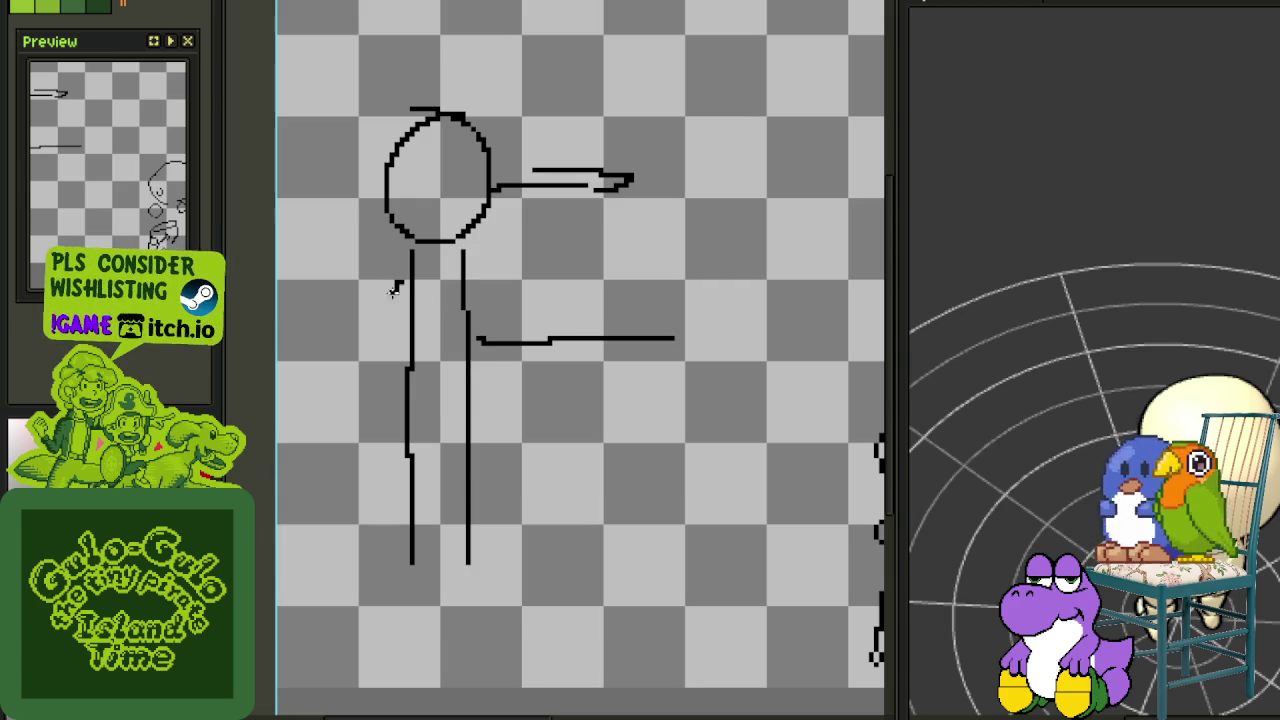
Add a final arm line to the practice stick figure, then select and delete the whole doodle
{"action": "left_click_drag", "start_coordinate": [395, 288], "coordinate": [655, 397]}
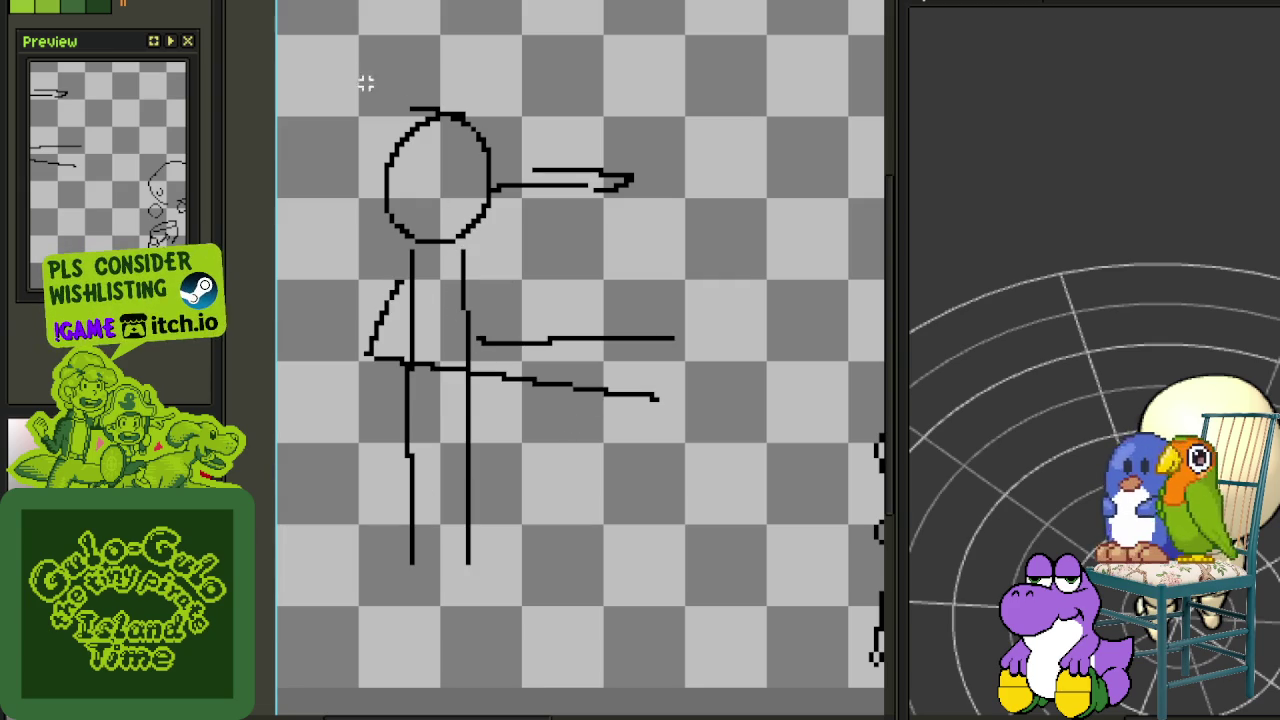
{"action": "left_click_drag", "start_coordinate": [366, 84], "coordinate": [723, 612]}
{"action": "key", "text": "Delete"}
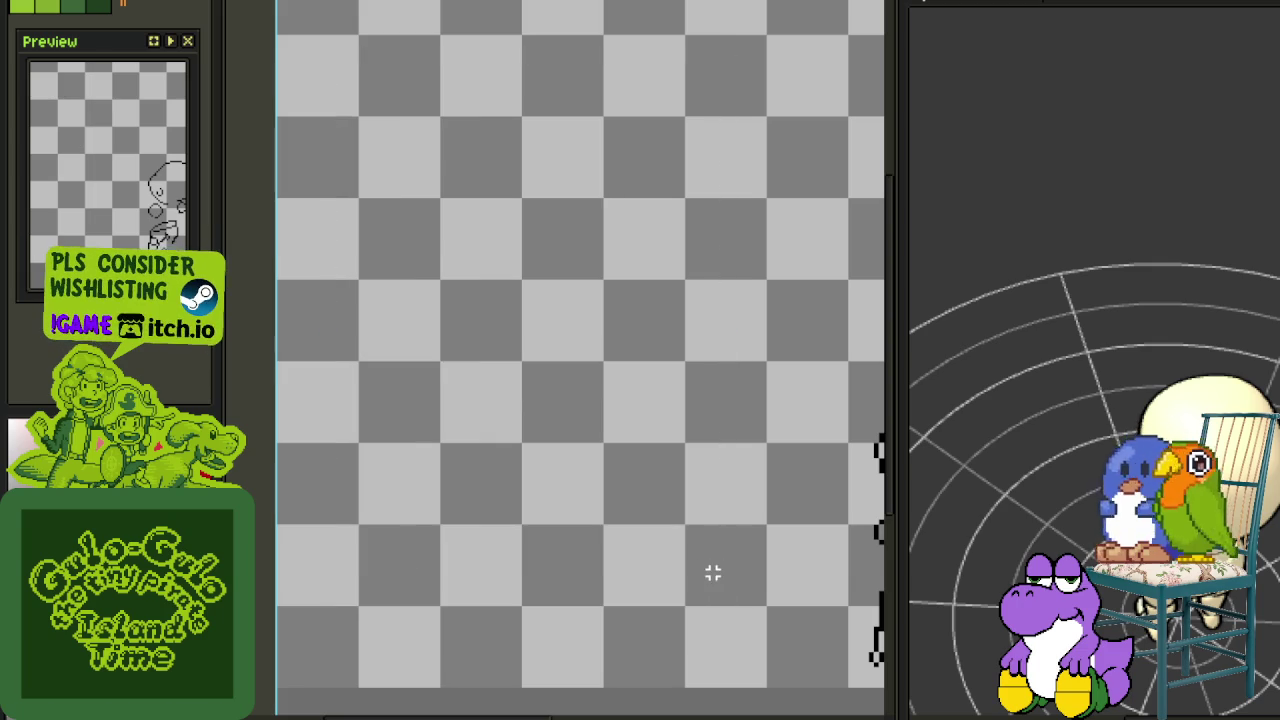
{"action": "scroll", "coordinate": [712, 572], "scroll_direction": "down", "scroll_amount": 2}
{"action": "scroll", "coordinate": [543, 432], "scroll_direction": "up", "scroll_amount": 1}
{"action": "scroll", "coordinate": [543, 432], "scroll_direction": "up", "scroll_amount": 2}
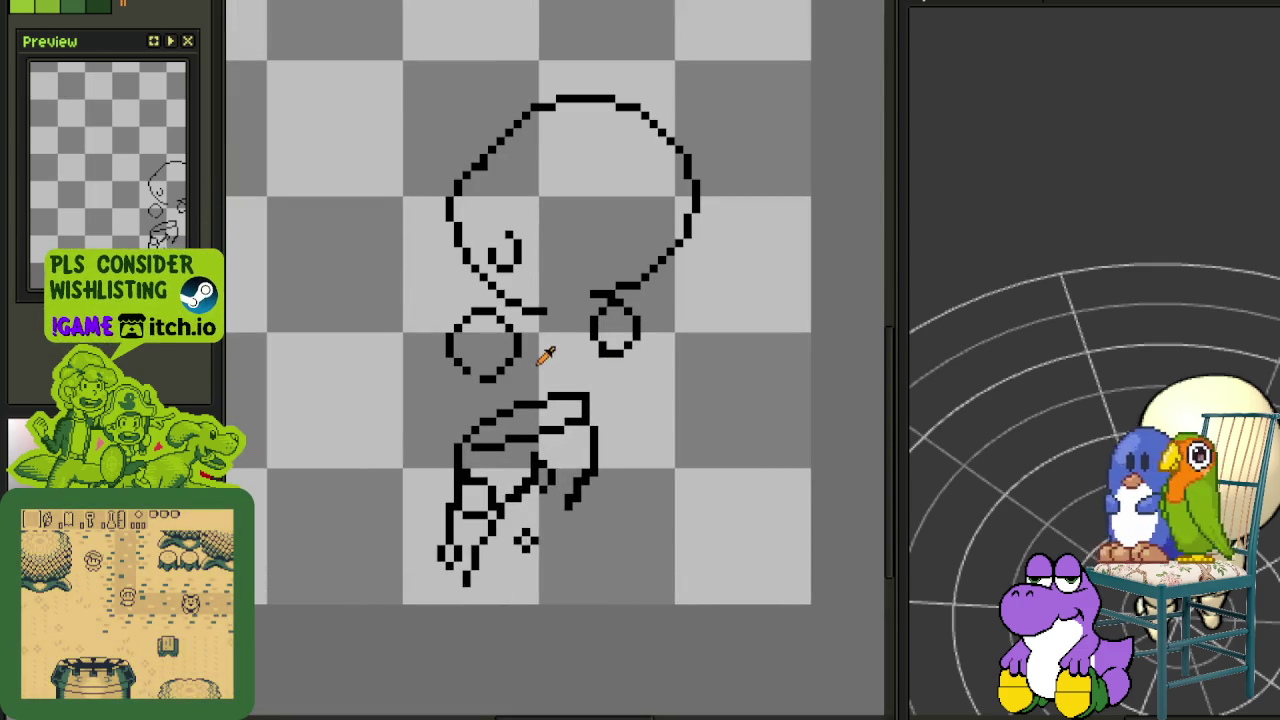
Add a short stroke to the character sketch and shift its lower body slightly right
{"action": "left_click_drag", "start_coordinate": [545, 355], "coordinate": [620, 486]}
{"action": "scroll", "coordinate": [663, 505], "scroll_direction": "up", "scroll_amount": 2}
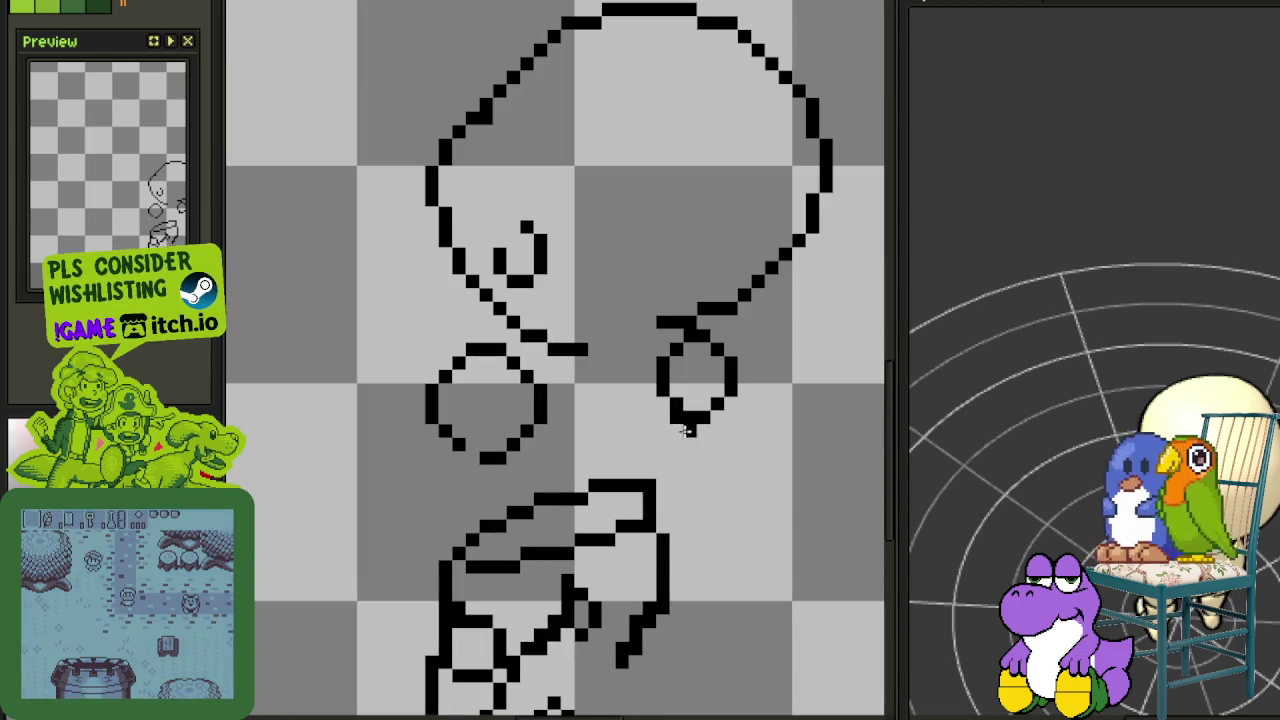
{"action": "scroll", "coordinate": [690, 420], "scroll_direction": "down", "scroll_amount": 2}
{"action": "scroll", "coordinate": [700, 368], "scroll_direction": "up", "scroll_amount": 2}
{"action": "scroll", "coordinate": [710, 375], "scroll_direction": "down", "scroll_amount": 2}
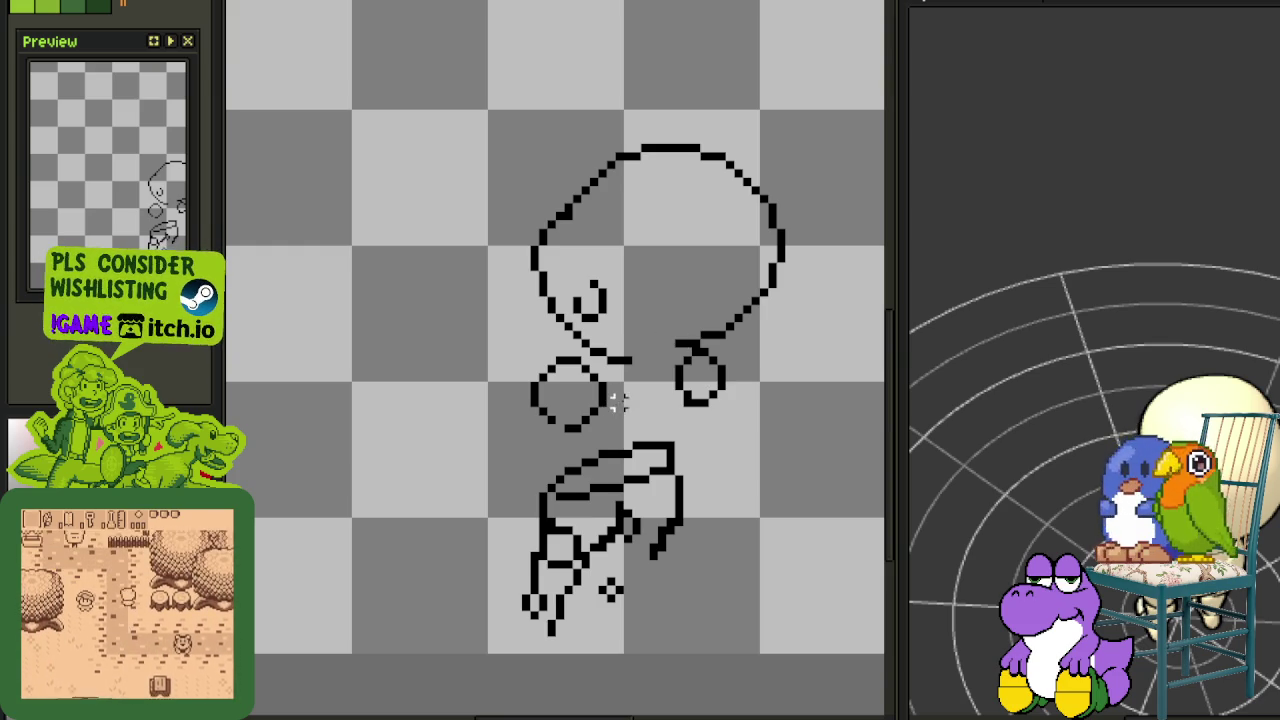
{"action": "left_click_drag", "start_coordinate": [618, 402], "coordinate": [602, 368]}
{"action": "left_click_drag", "start_coordinate": [508, 393], "coordinate": [520, 380]}
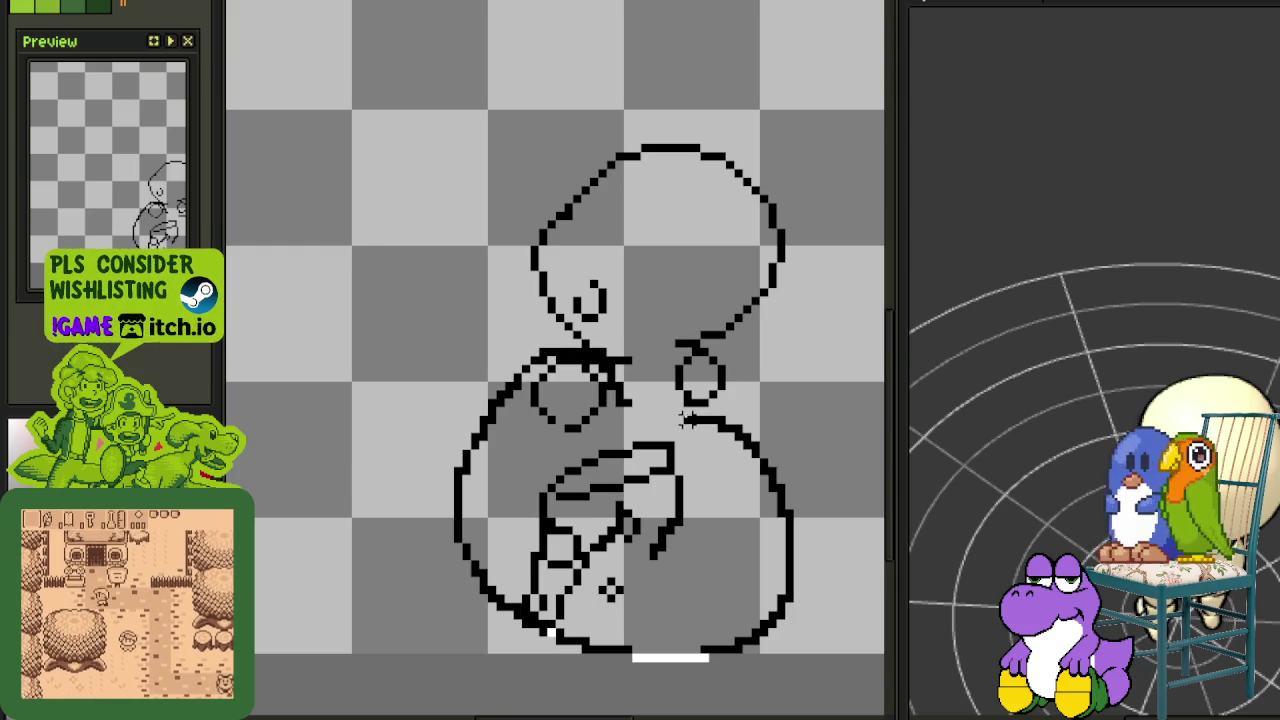
{"action": "left_click_drag", "start_coordinate": [640, 463], "coordinate": [665, 465]}
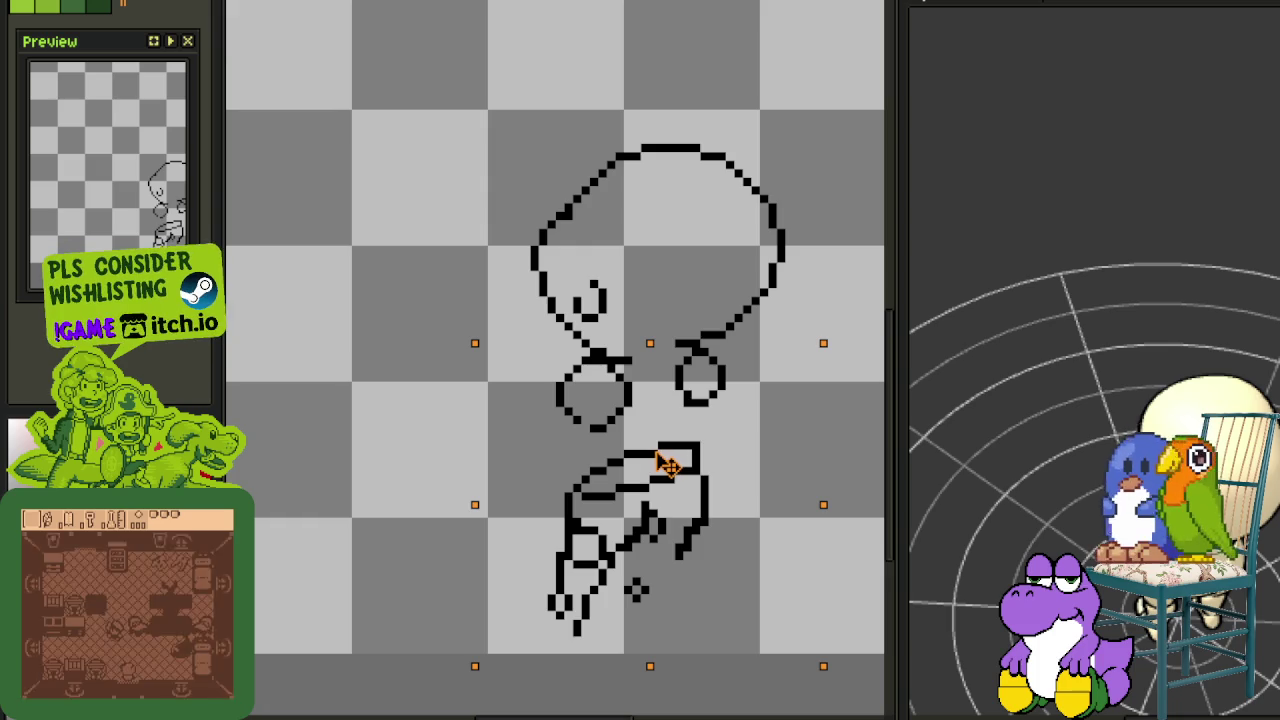
Reselect the character's lower body and reposition it up and left, beneath the hands
{"action": "key", "text": "Return"}
{"action": "scroll", "coordinate": [703, 443], "scroll_direction": "down", "scroll_amount": 2}
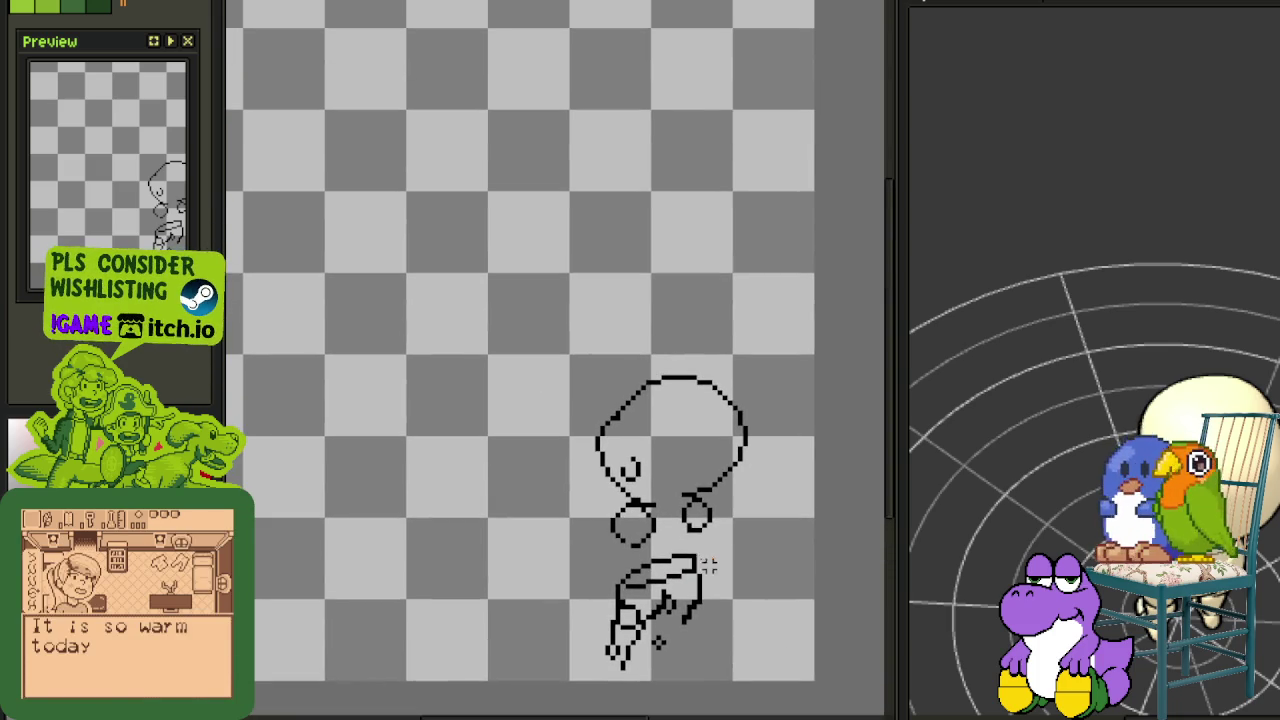
{"action": "left_click_drag", "start_coordinate": [643, 561], "coordinate": [640, 566]}
{"action": "scroll", "coordinate": [731, 663], "scroll_direction": "down", "scroll_amount": 1}
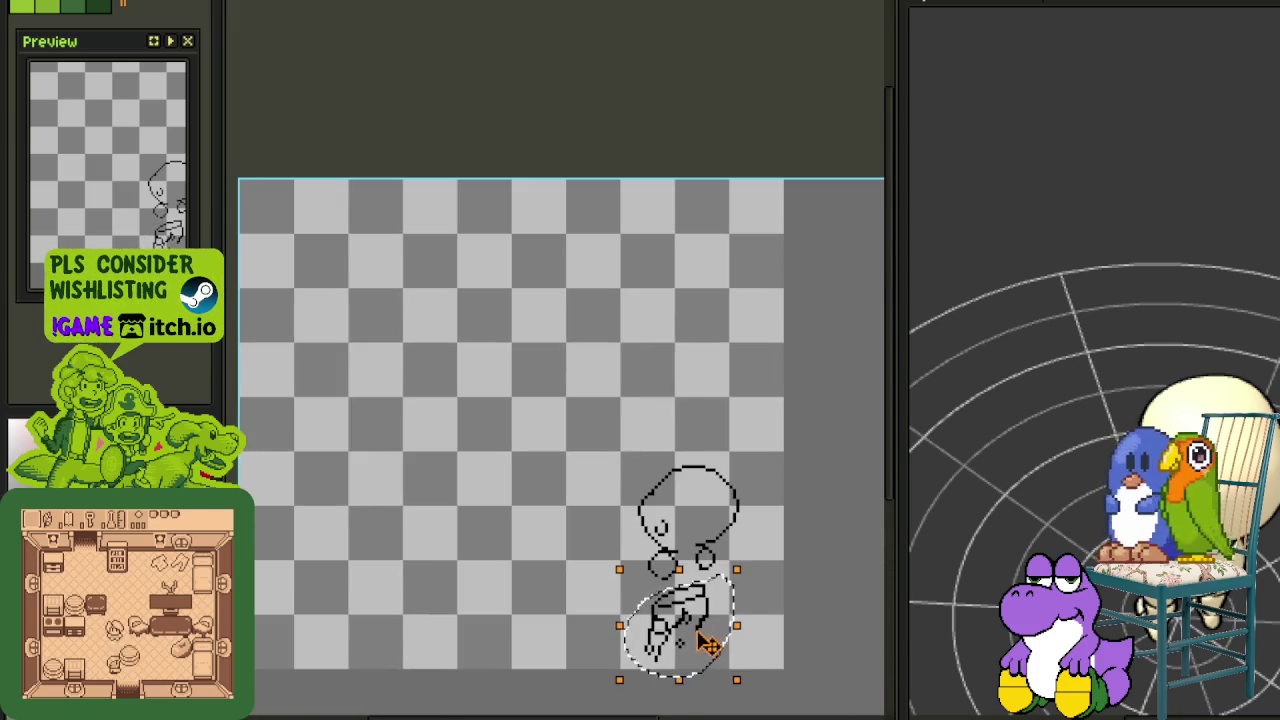
{"action": "left_click_drag", "start_coordinate": [703, 645], "coordinate": [751, 703]}
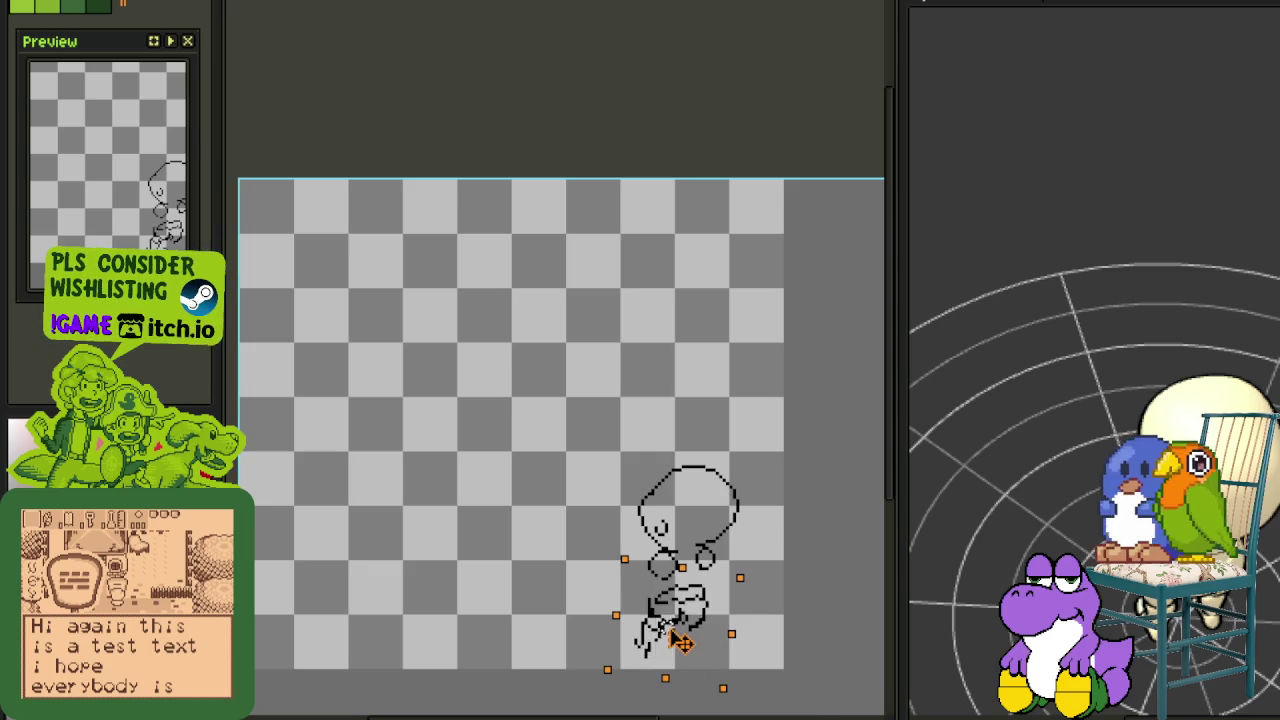
{"action": "left_click_drag", "start_coordinate": [672, 645], "coordinate": [679, 625]}
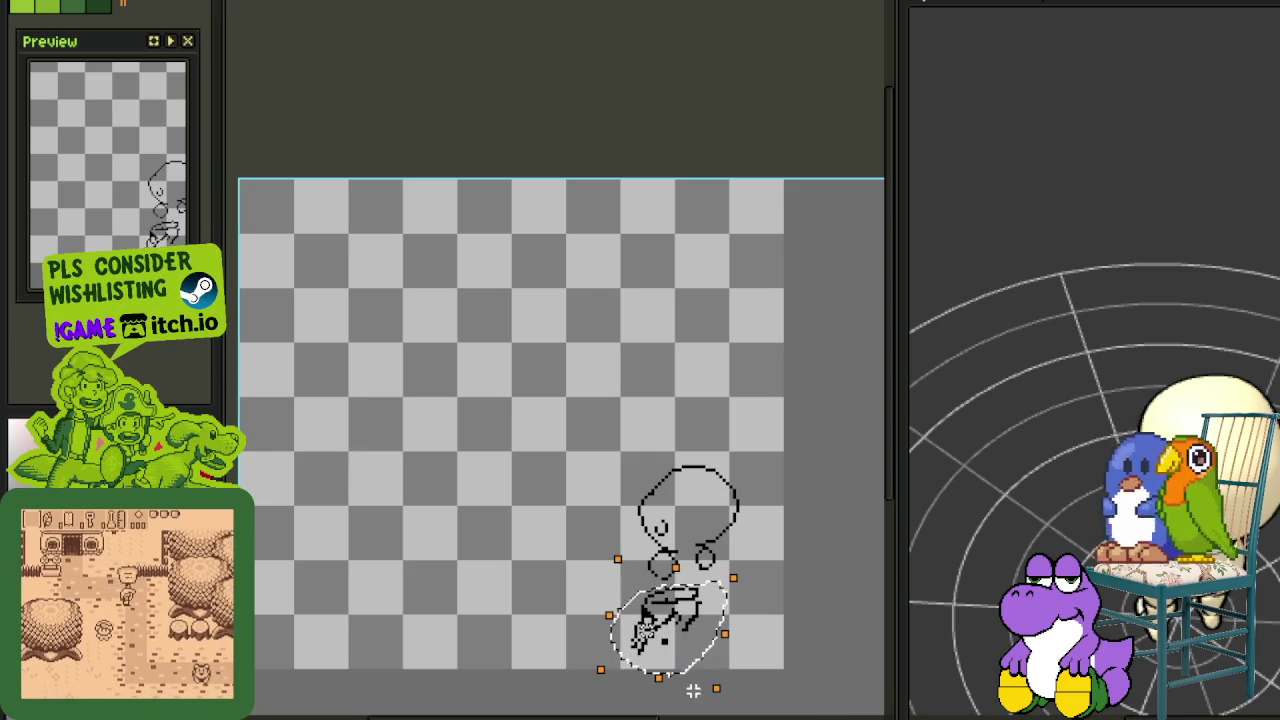
{"action": "scroll", "coordinate": [723, 688], "scroll_direction": "down", "scroll_amount": 2}
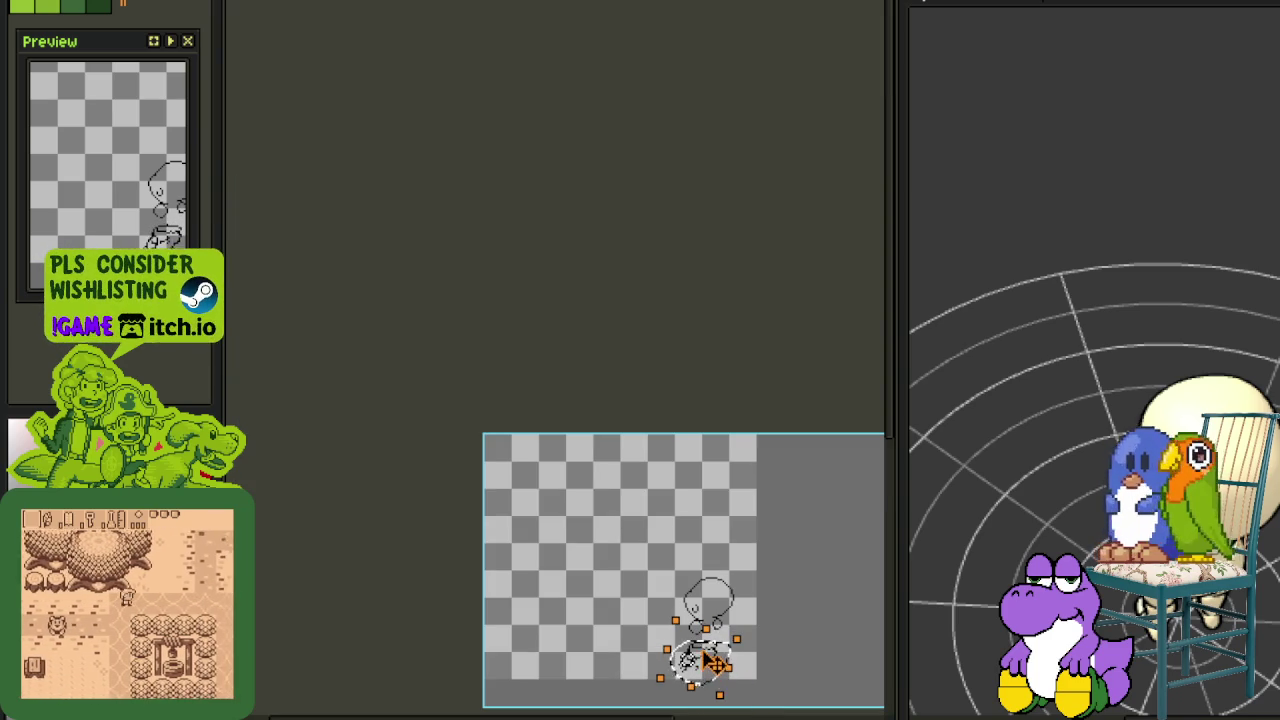
{"action": "left_click_drag", "start_coordinate": [714, 664], "coordinate": [705, 660]}
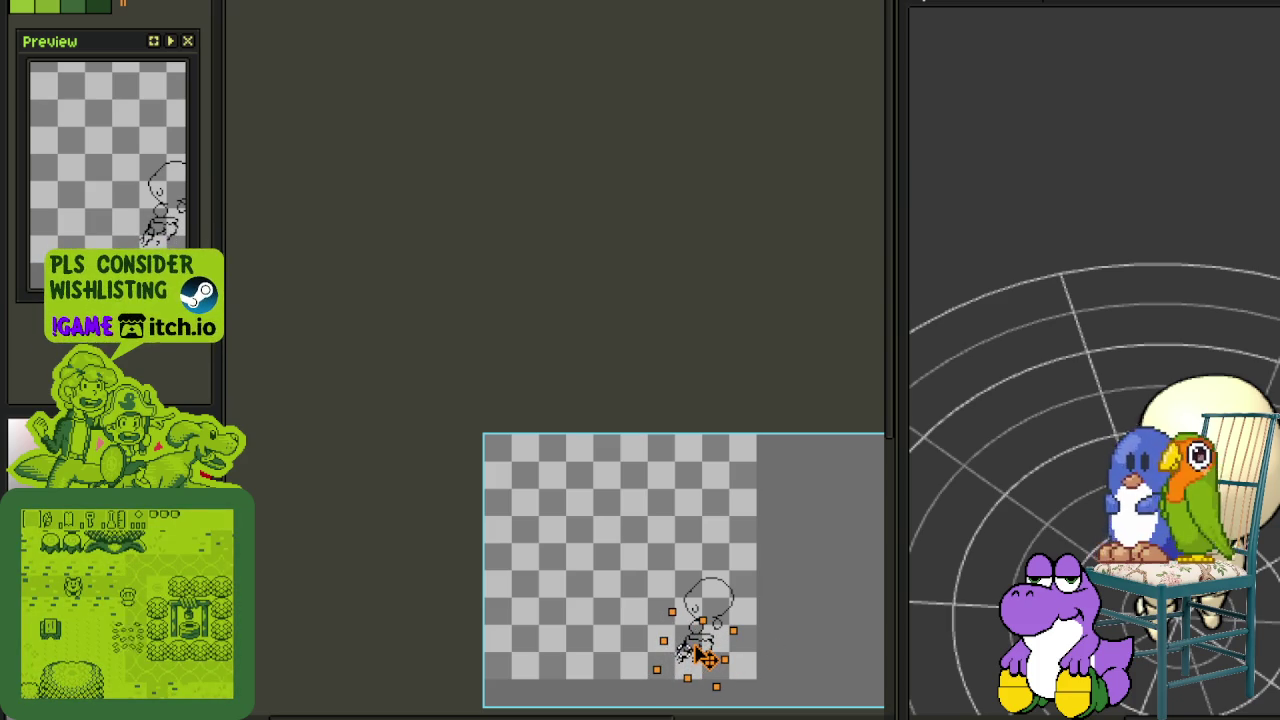
{"action": "left_click_drag", "start_coordinate": [700, 653], "coordinate": [702, 654]}
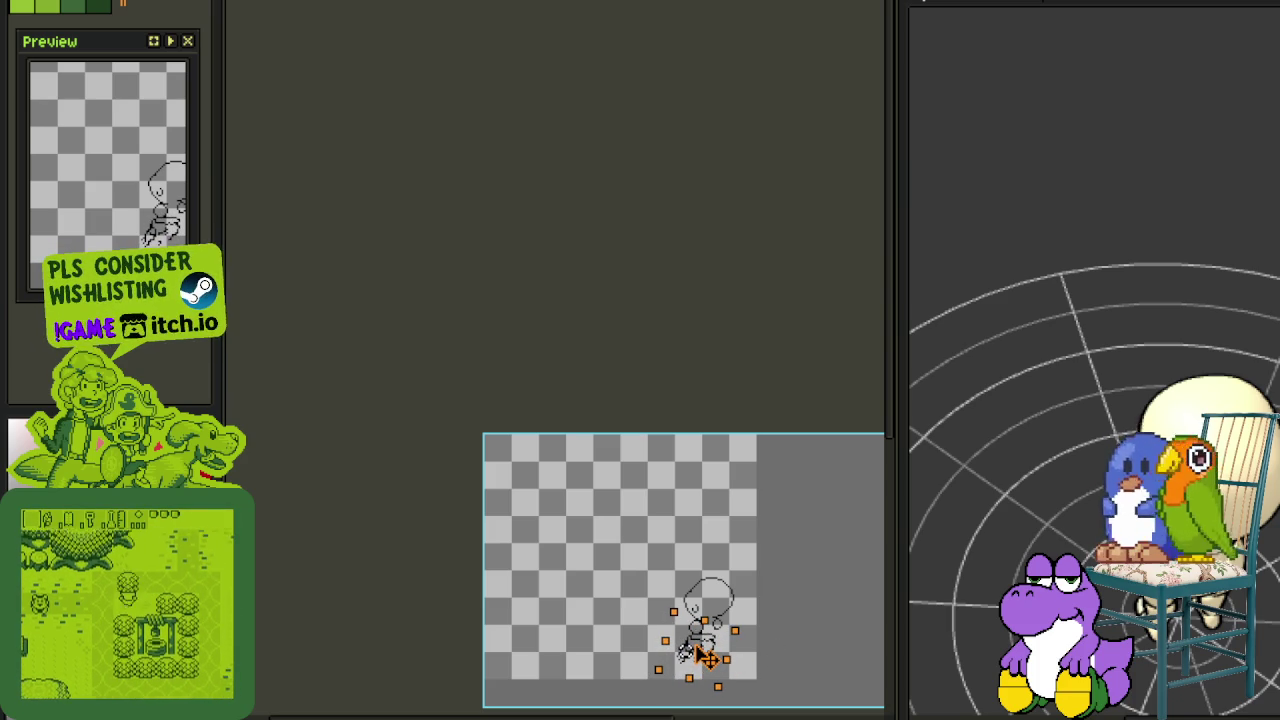
Draw an arm line linking the right hand down to the torso
{"action": "scroll", "coordinate": [751, 650], "scroll_direction": "up", "scroll_amount": 2}
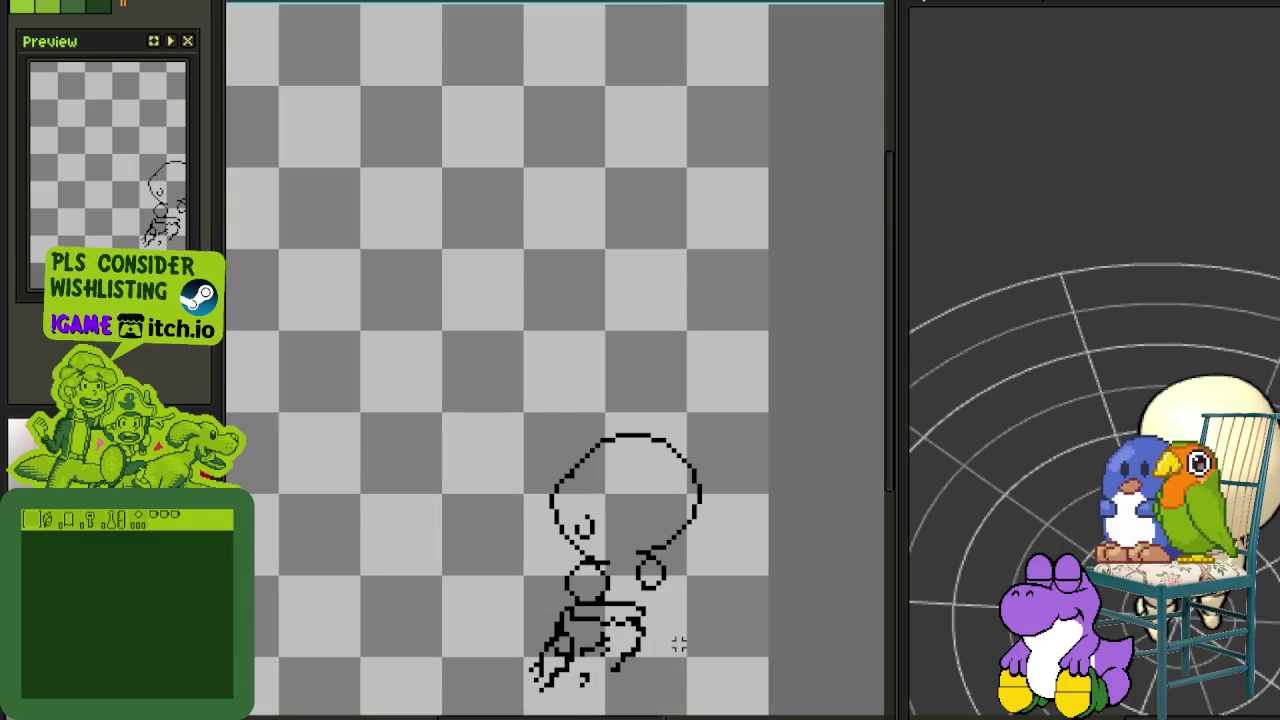
{"action": "scroll", "coordinate": [678, 645], "scroll_direction": "up", "scroll_amount": 1}
{"action": "scroll", "coordinate": [600, 600], "scroll_direction": "up", "scroll_amount": 1}
{"action": "scroll", "coordinate": [683, 402], "scroll_direction": "up", "scroll_amount": 1}
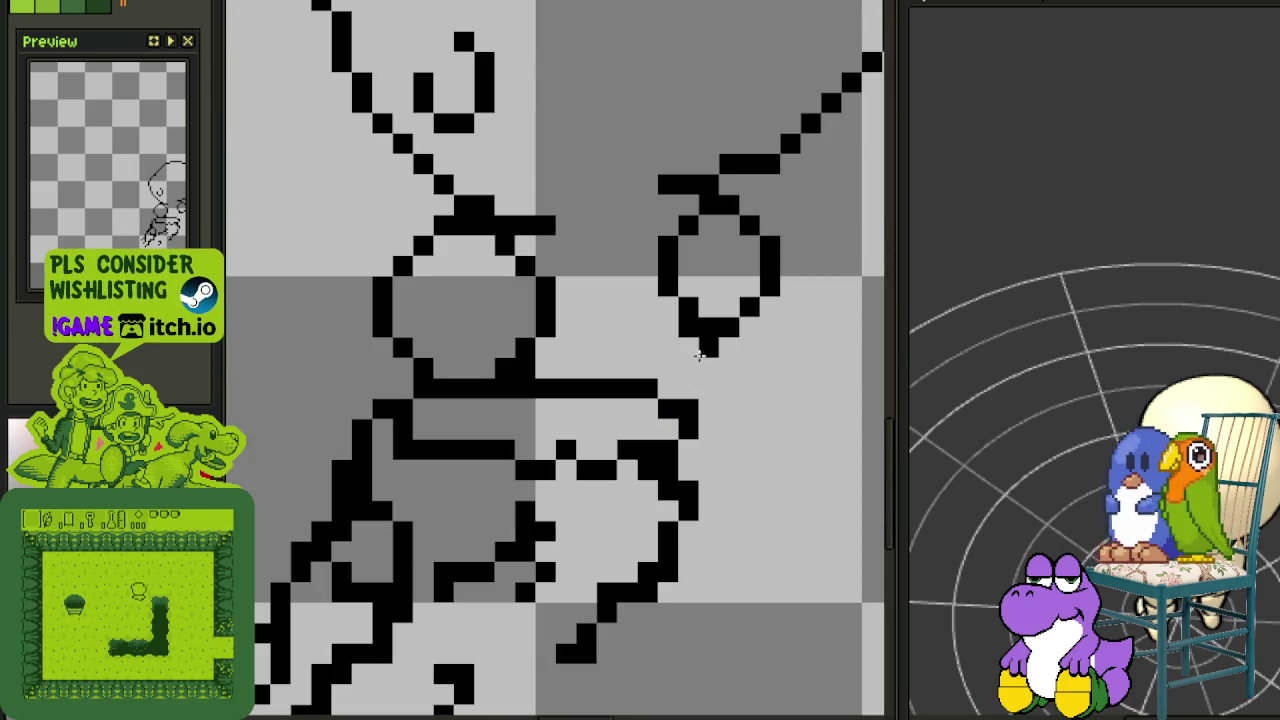
{"action": "left_click_drag", "start_coordinate": [700, 355], "coordinate": [688, 393]}
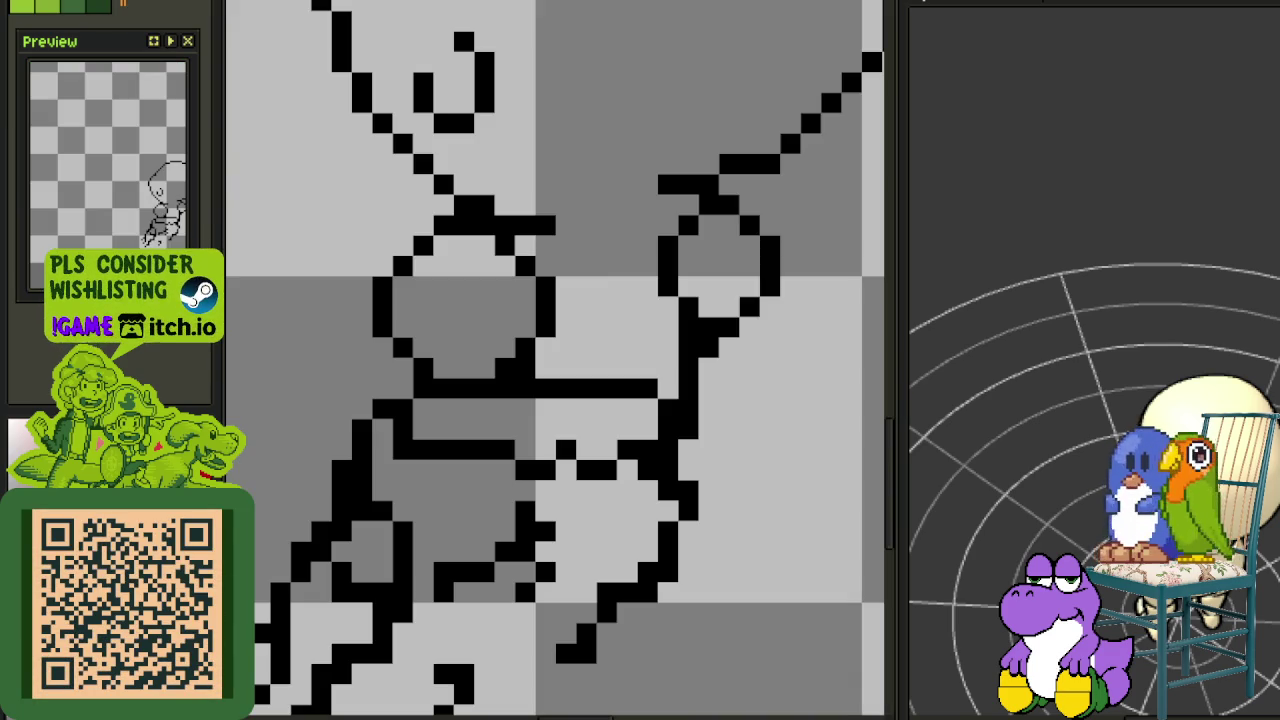
{"action": "scroll", "coordinate": [614, 500], "scroll_direction": "down", "scroll_amount": 2}
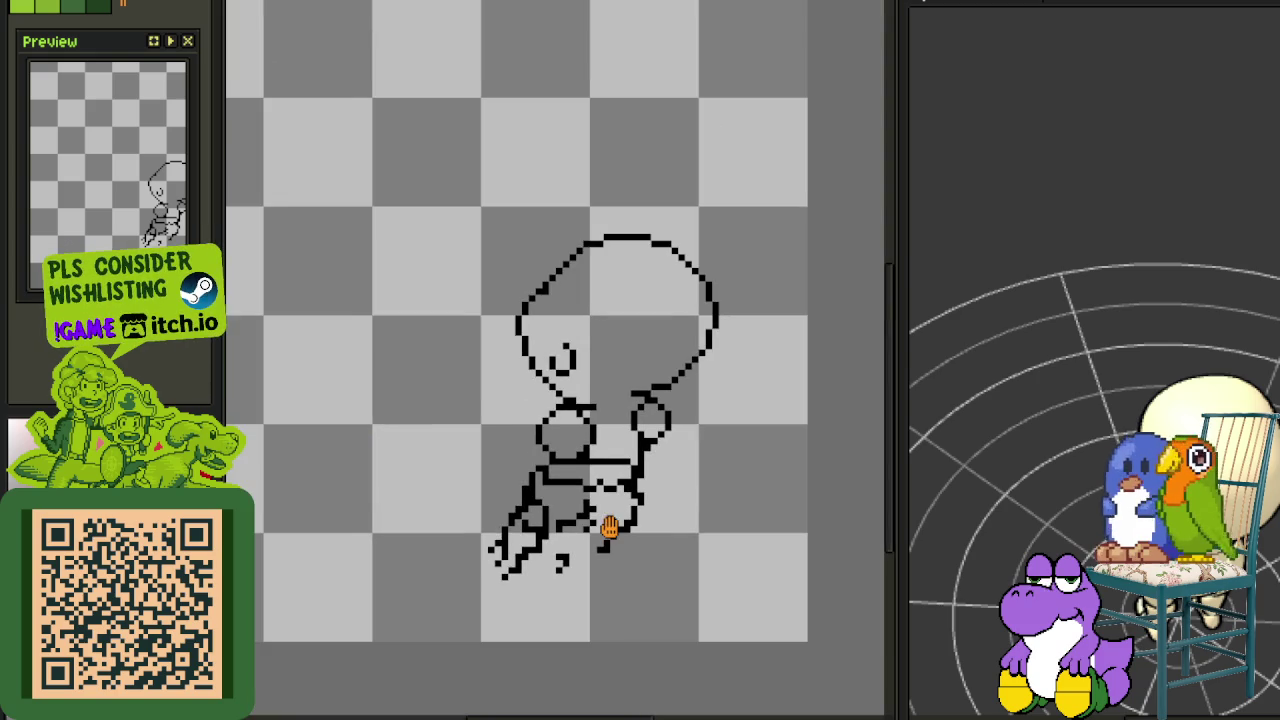
{"action": "scroll", "coordinate": [609, 529], "scroll_direction": "up", "scroll_amount": 1}
{"action": "scroll", "coordinate": [609, 529], "scroll_direction": "up", "scroll_amount": 1}
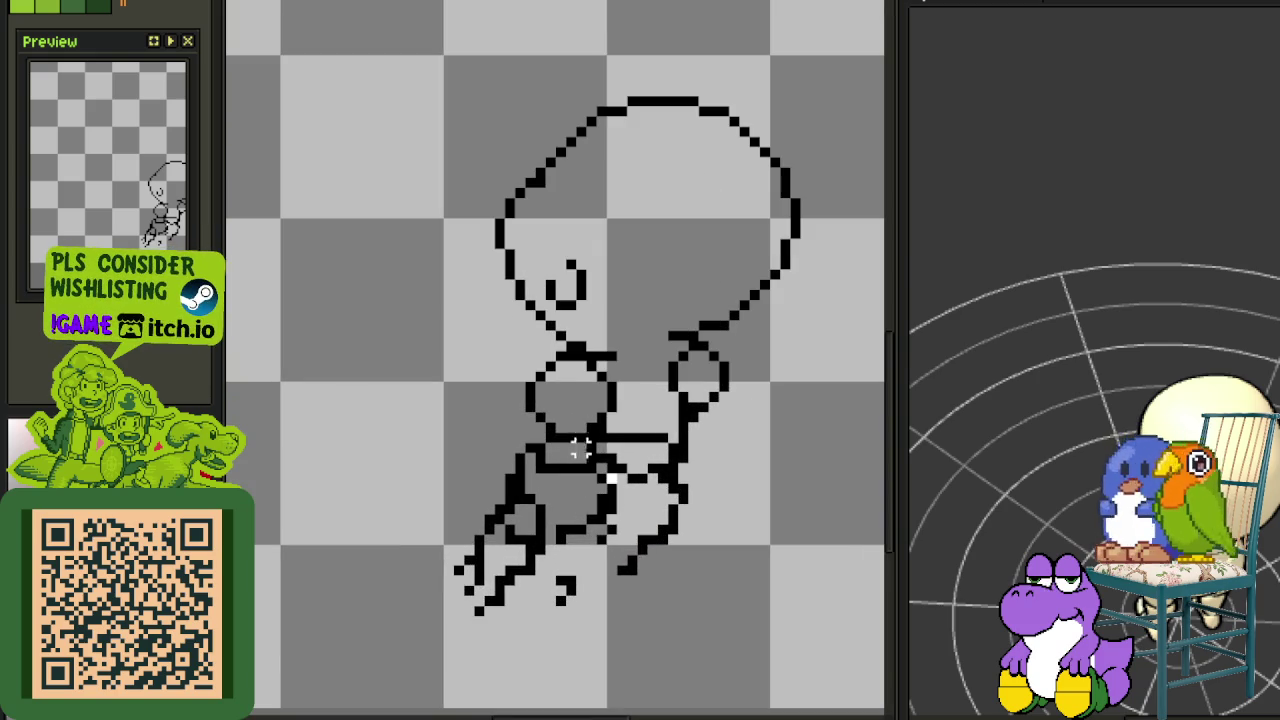
{"action": "left_click_drag", "start_coordinate": [580, 450], "coordinate": [458, 530]}
{"action": "key", "text": "ctrl+v"}
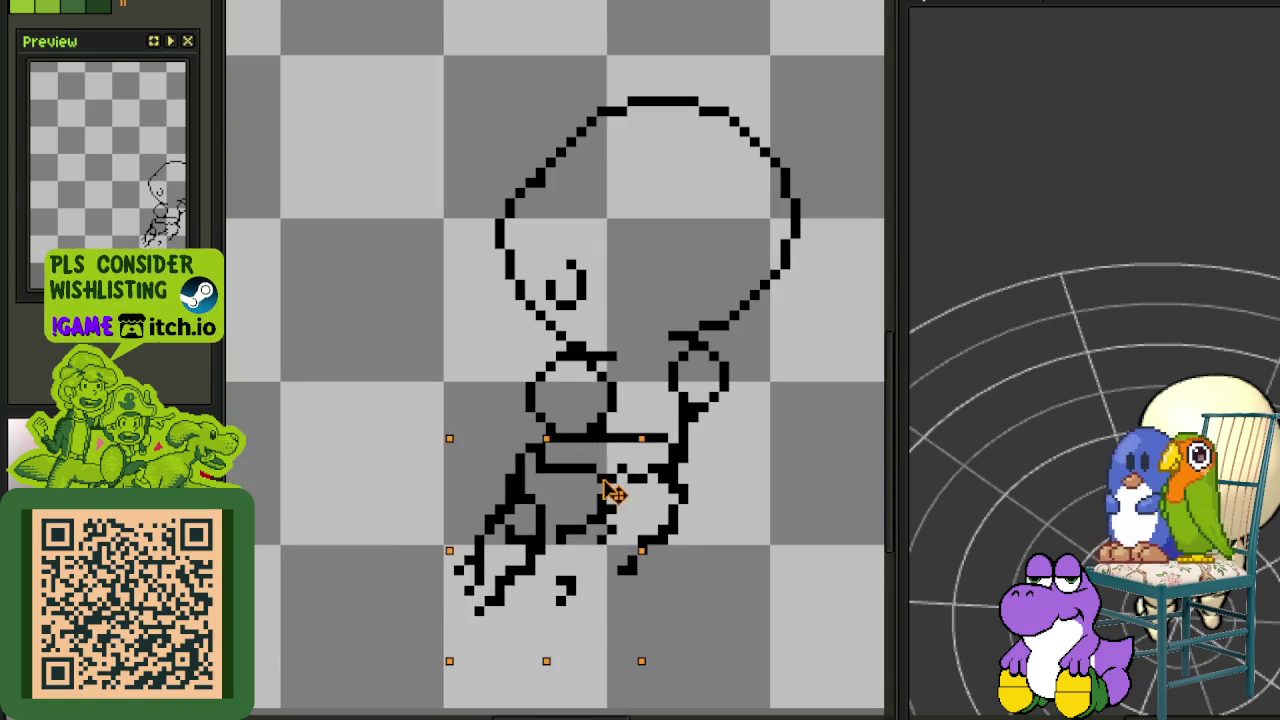
Shift the legs right and close the gap where the arm meets the lower stroke
{"action": "left_click_drag", "start_coordinate": [609, 491], "coordinate": [650, 490]}
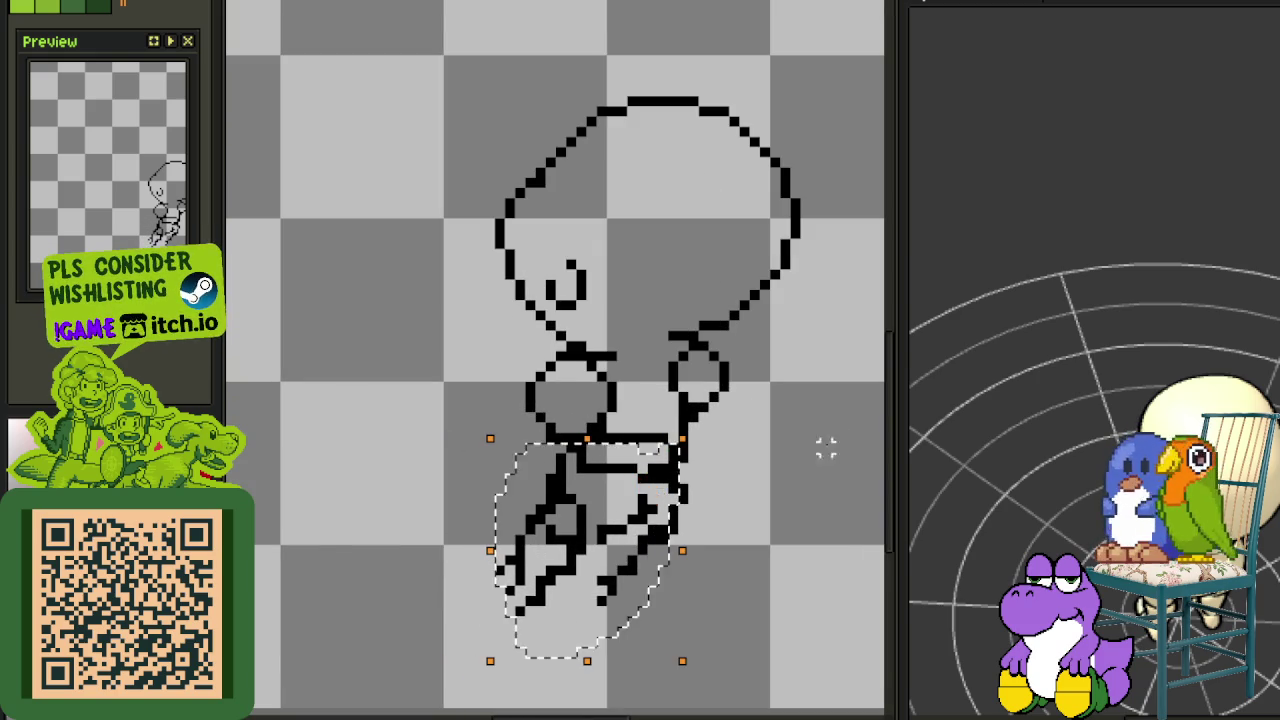
{"action": "scroll", "coordinate": [789, 445], "scroll_direction": "down", "scroll_amount": 2}
{"action": "scroll", "coordinate": [709, 524], "scroll_direction": "down", "scroll_amount": 1}
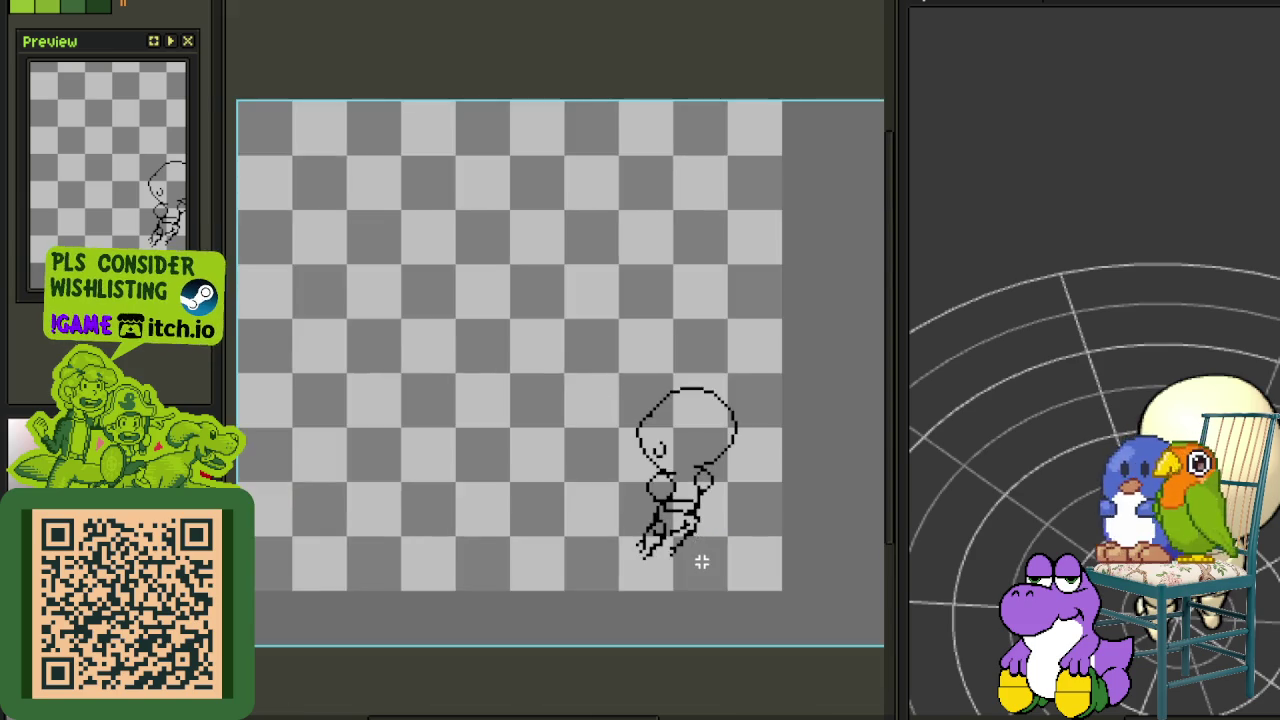
{"action": "scroll", "coordinate": [700, 560], "scroll_direction": "up", "scroll_amount": 2}
{"action": "scroll", "coordinate": [694, 551], "scroll_direction": "up", "scroll_amount": 2}
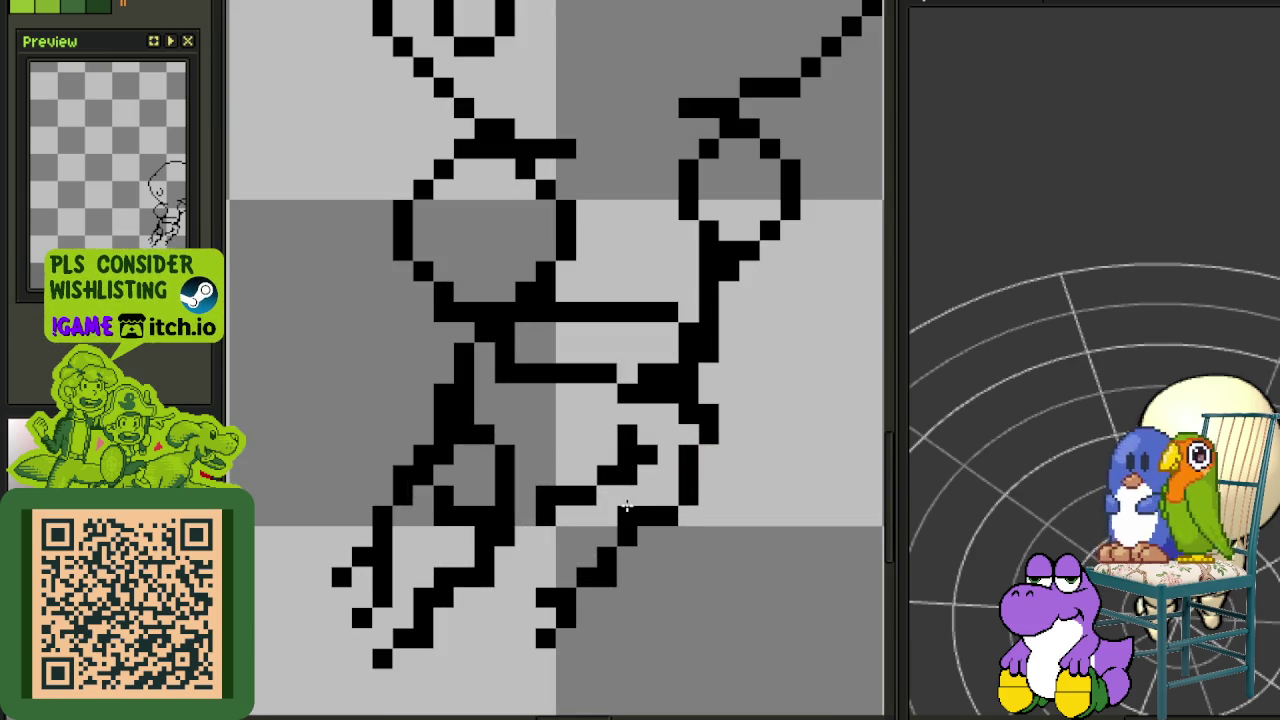
{"action": "left_click_drag", "start_coordinate": [633, 516], "coordinate": [655, 500]}
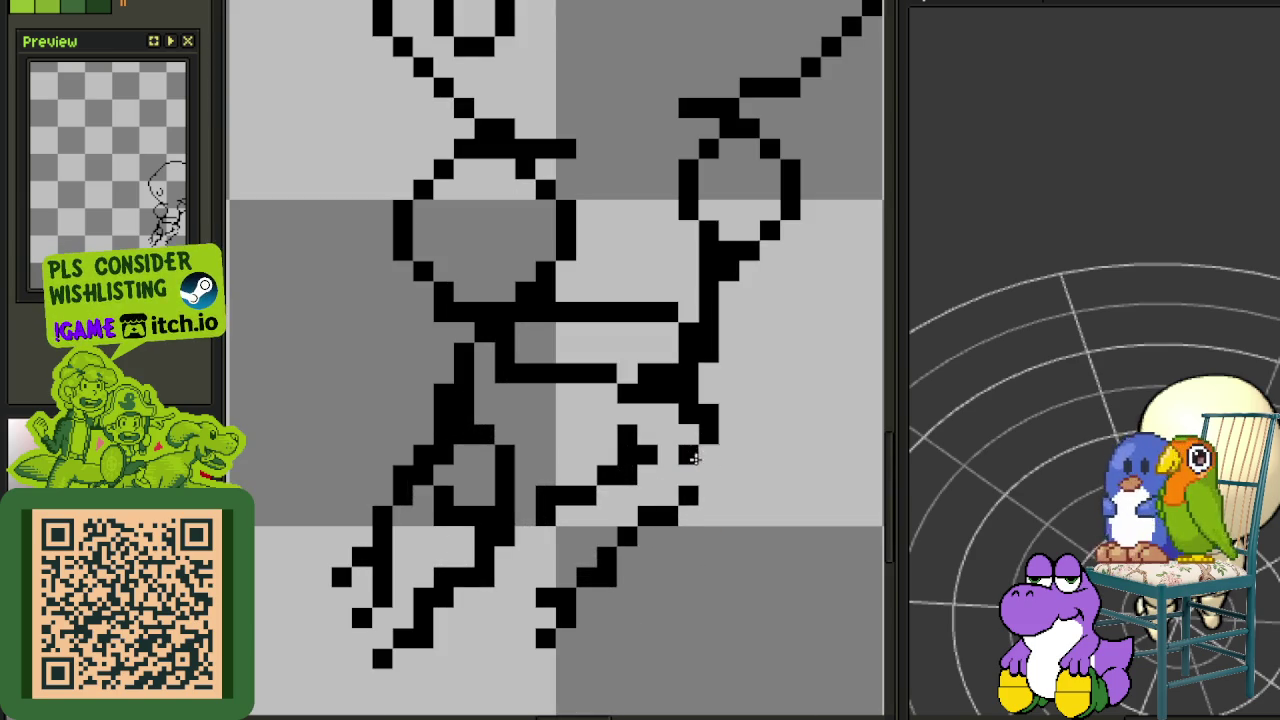
{"action": "left_click", "coordinate": [689, 470]}
{"action": "scroll", "coordinate": [671, 503], "scroll_direction": "down", "scroll_amount": 2}
{"action": "scroll", "coordinate": [650, 540], "scroll_direction": "down", "scroll_amount": 1}
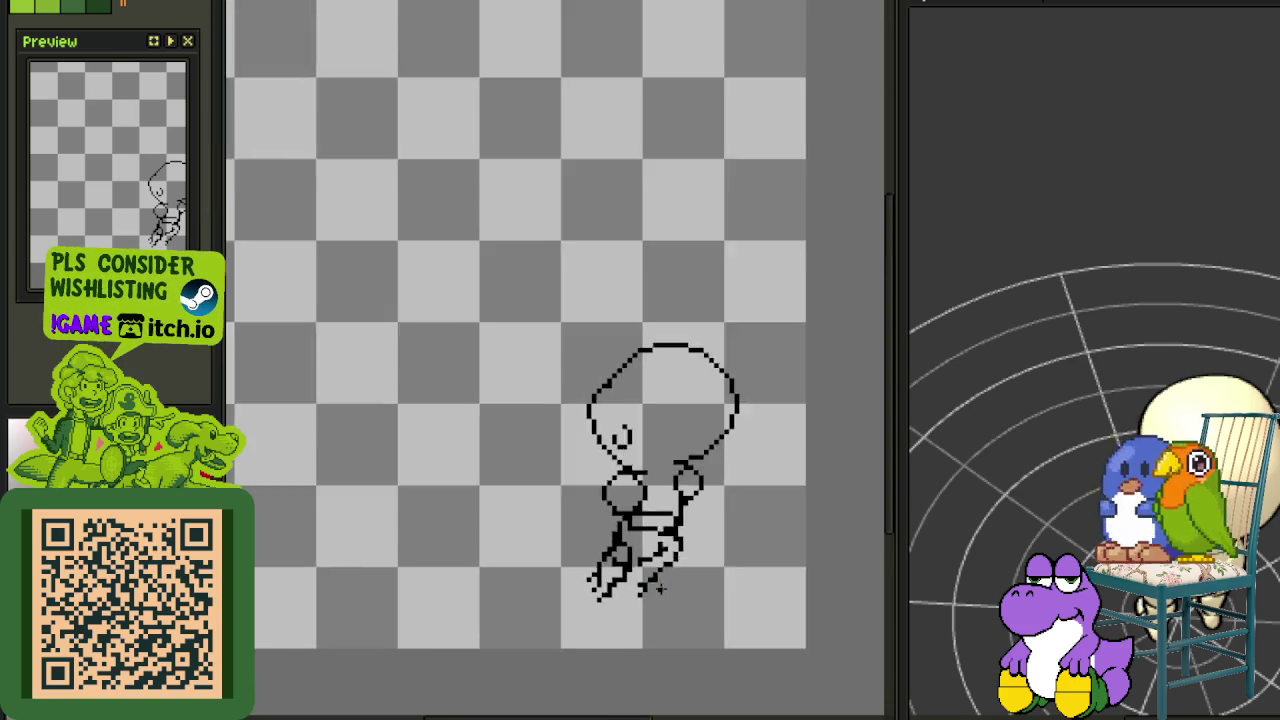
{"action": "scroll", "coordinate": [650, 540], "scroll_direction": "down", "scroll_amount": 1}
{"action": "scroll", "coordinate": [662, 538], "scroll_direction": "up", "scroll_amount": 1}
{"action": "scroll", "coordinate": [662, 537], "scroll_direction": "up", "scroll_amount": 3}
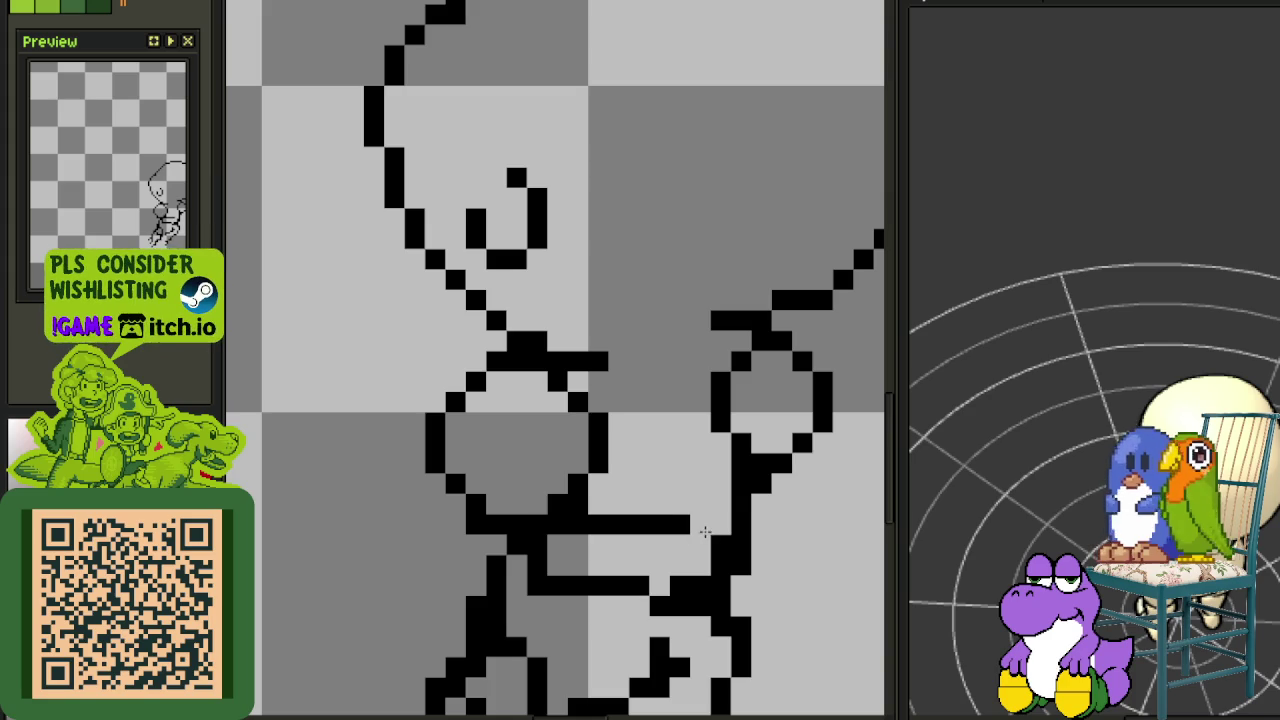
Erase stray lines across the torso and thicken the vertical leg line
{"action": "mouse_move", "coordinate": [630, 527]}
{"action": "left_mouse_down"}
{"action": "mouse_move", "coordinate": [565, 530]}
{"action": "mouse_move", "coordinate": [700, 525]}
{"action": "mouse_move", "coordinate": [670, 605]}
{"action": "mouse_move", "coordinate": [555, 578]}
{"action": "mouse_move", "coordinate": [612, 590]}
{"action": "mouse_move", "coordinate": [648, 437]}
{"action": "left_mouse_up"}
{"action": "scroll", "coordinate": [544, 551], "scroll_direction": "down", "scroll_amount": 3}
{"action": "scroll", "coordinate": [648, 437], "scroll_direction": "down", "scroll_amount": 2}
{"action": "scroll", "coordinate": [652, 465], "scroll_direction": "up", "scroll_amount": 3}
{"action": "scroll", "coordinate": [652, 465], "scroll_direction": "up", "scroll_amount": 1}
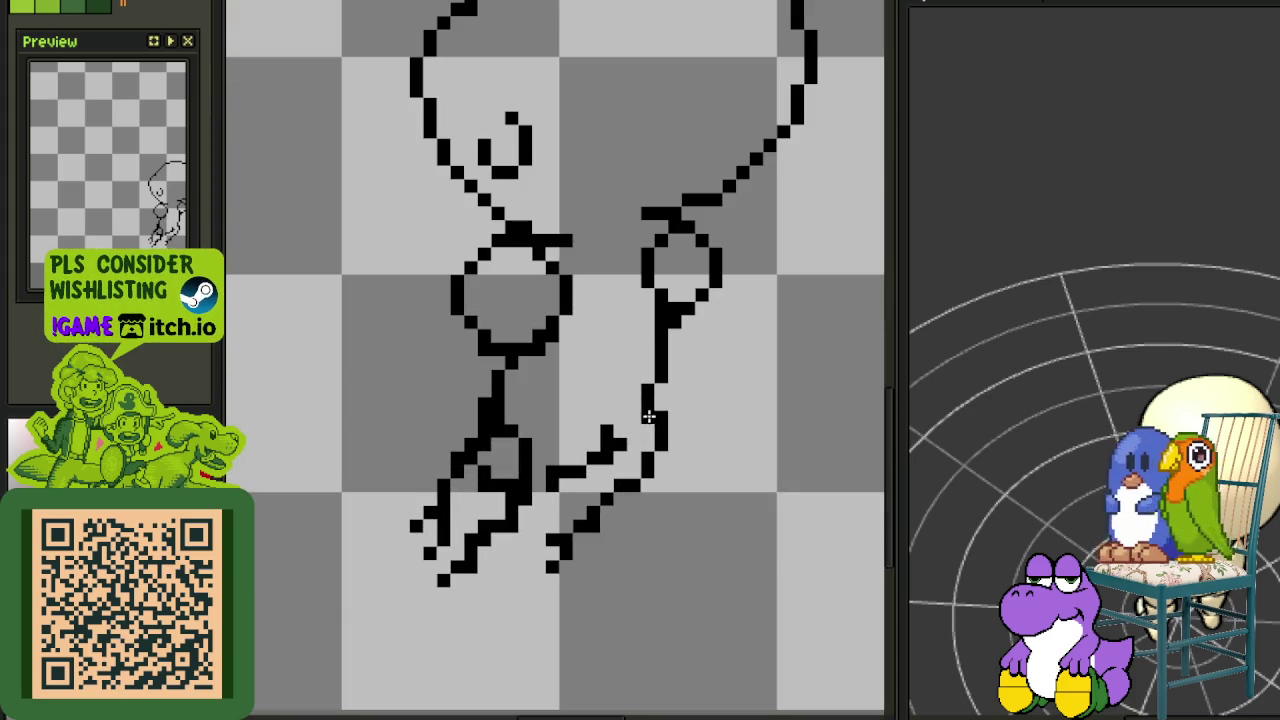
{"action": "scroll", "coordinate": [660, 416], "scroll_direction": "down", "scroll_amount": 3}
{"action": "scroll", "coordinate": [665, 450], "scroll_direction": "up", "scroll_amount": 2}
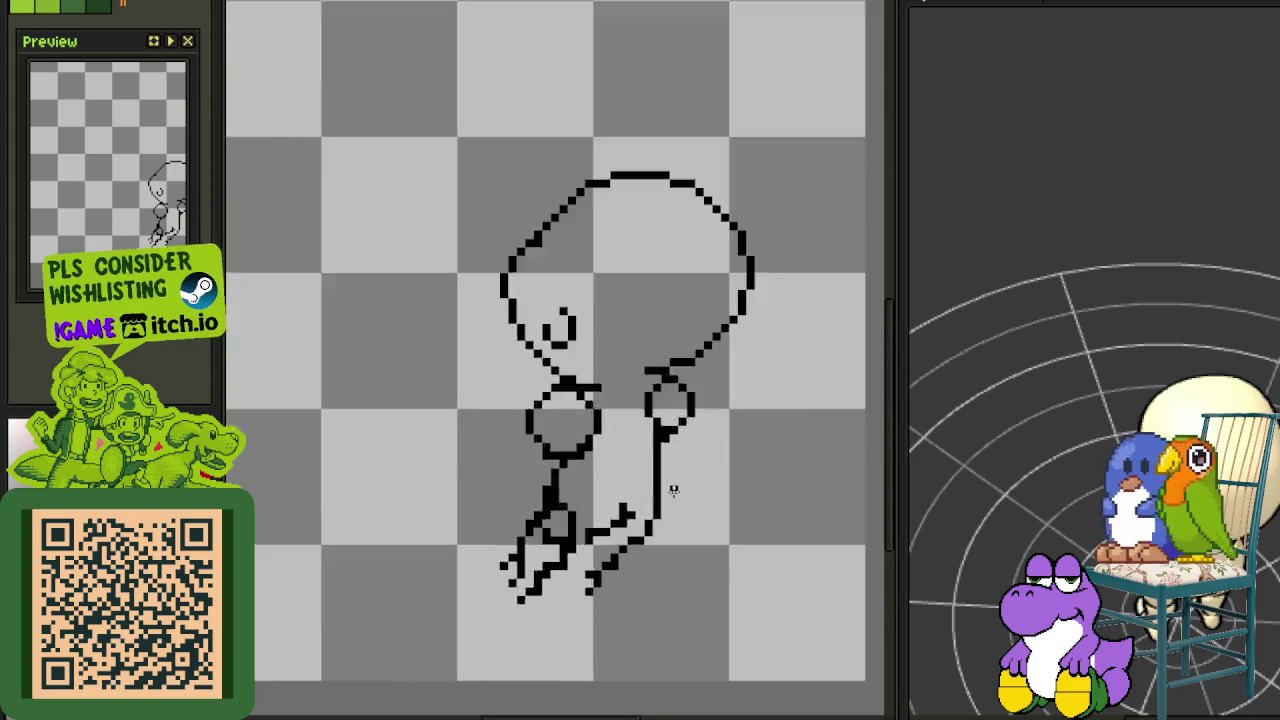
{"action": "scroll", "coordinate": [671, 490], "scroll_direction": "up", "scroll_amount": 1}
{"action": "left_click_drag", "start_coordinate": [662, 488], "coordinate": [645, 548]}
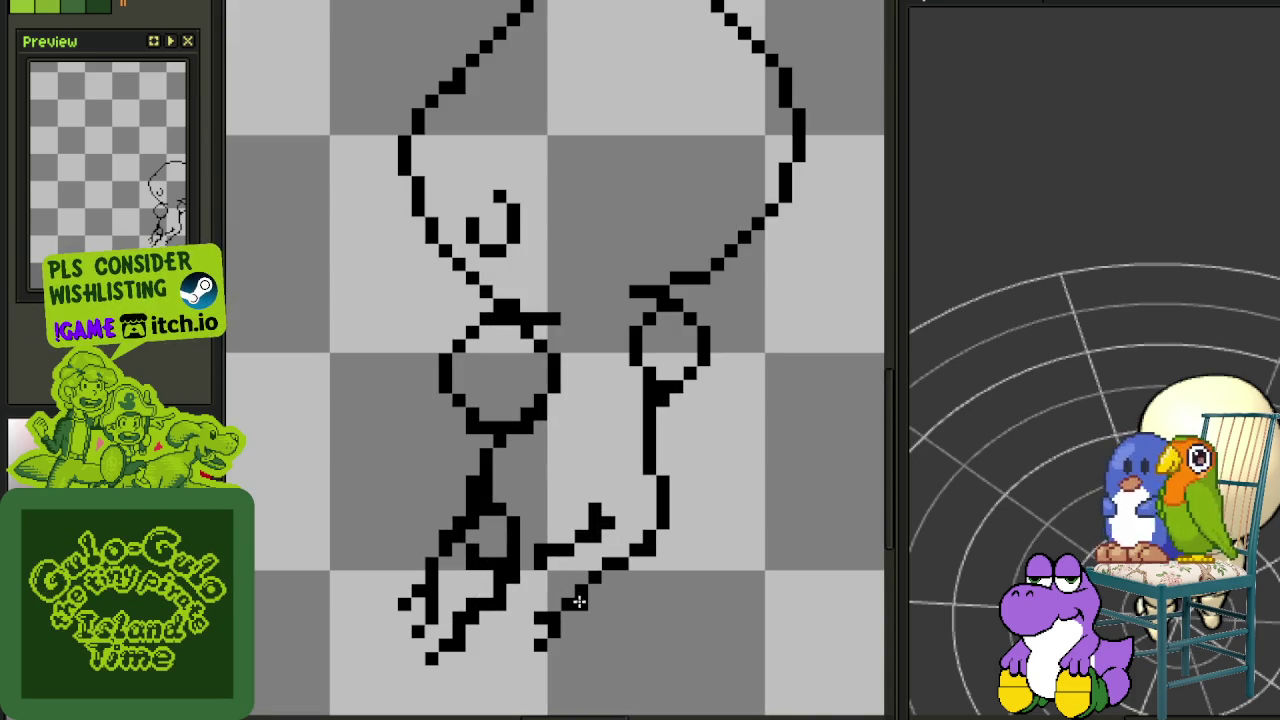
{"action": "scroll", "coordinate": [567, 616], "scroll_direction": "down", "scroll_amount": 3}
{"action": "scroll", "coordinate": [610, 605], "scroll_direction": "down", "scroll_amount": 1}
{"action": "scroll", "coordinate": [624, 625], "scroll_direction": "up", "scroll_amount": 1}
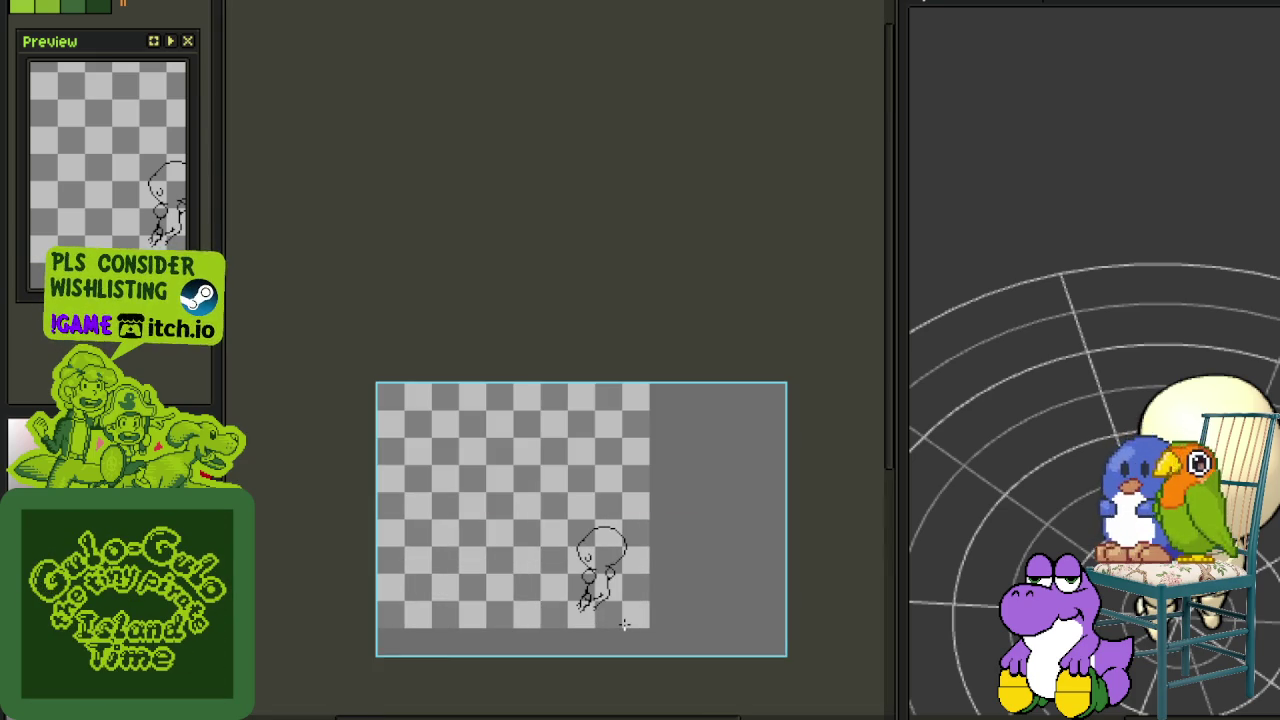
{"action": "scroll", "coordinate": [597, 605], "scroll_direction": "up", "scroll_amount": 5}
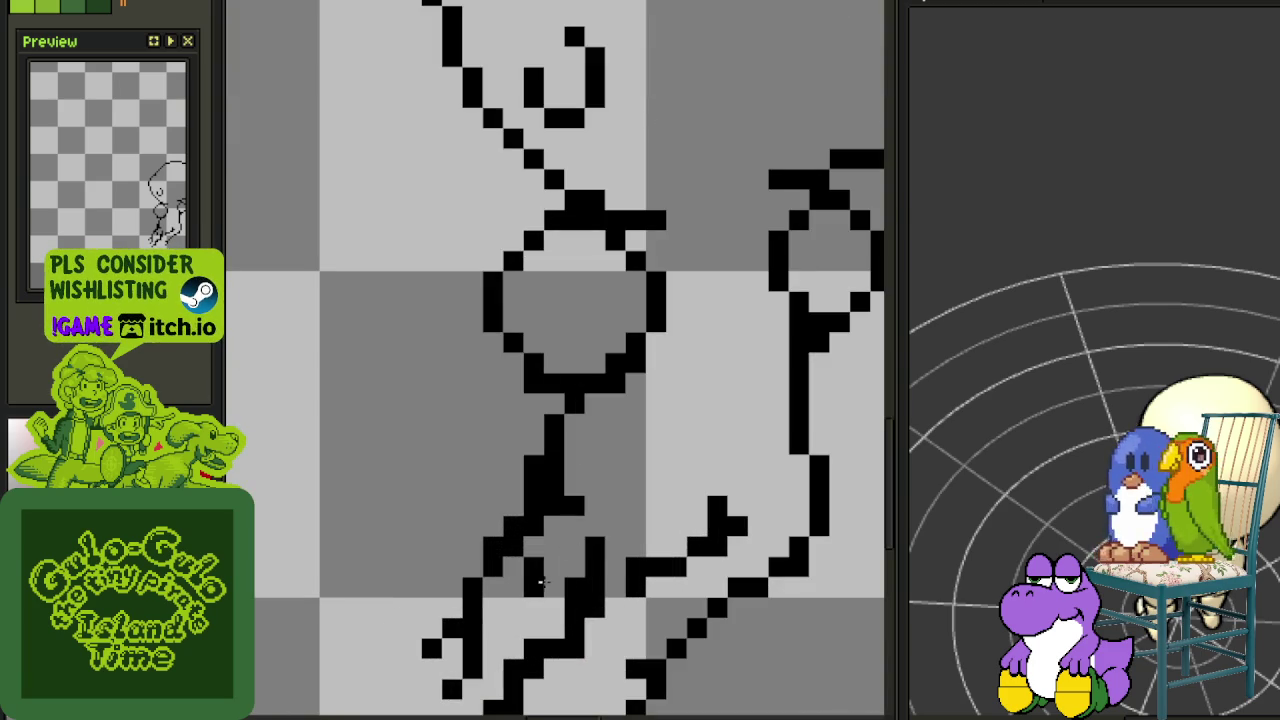
Extend the leg line downward and tidy its short horizontal and vertical strokes
{"action": "left_click", "coordinate": [546, 483]}
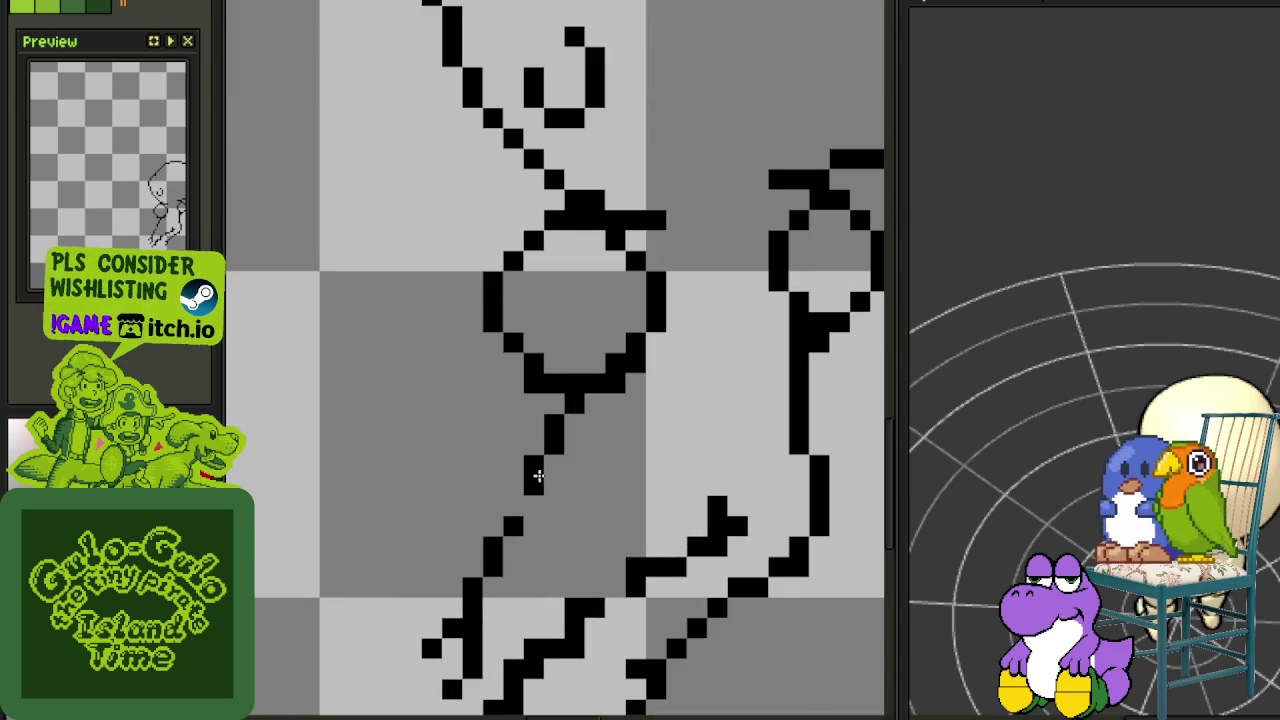
{"action": "left_click_drag", "start_coordinate": [540, 466], "coordinate": [528, 508]}
{"action": "scroll", "coordinate": [516, 525], "scroll_direction": "down", "scroll_amount": 3}
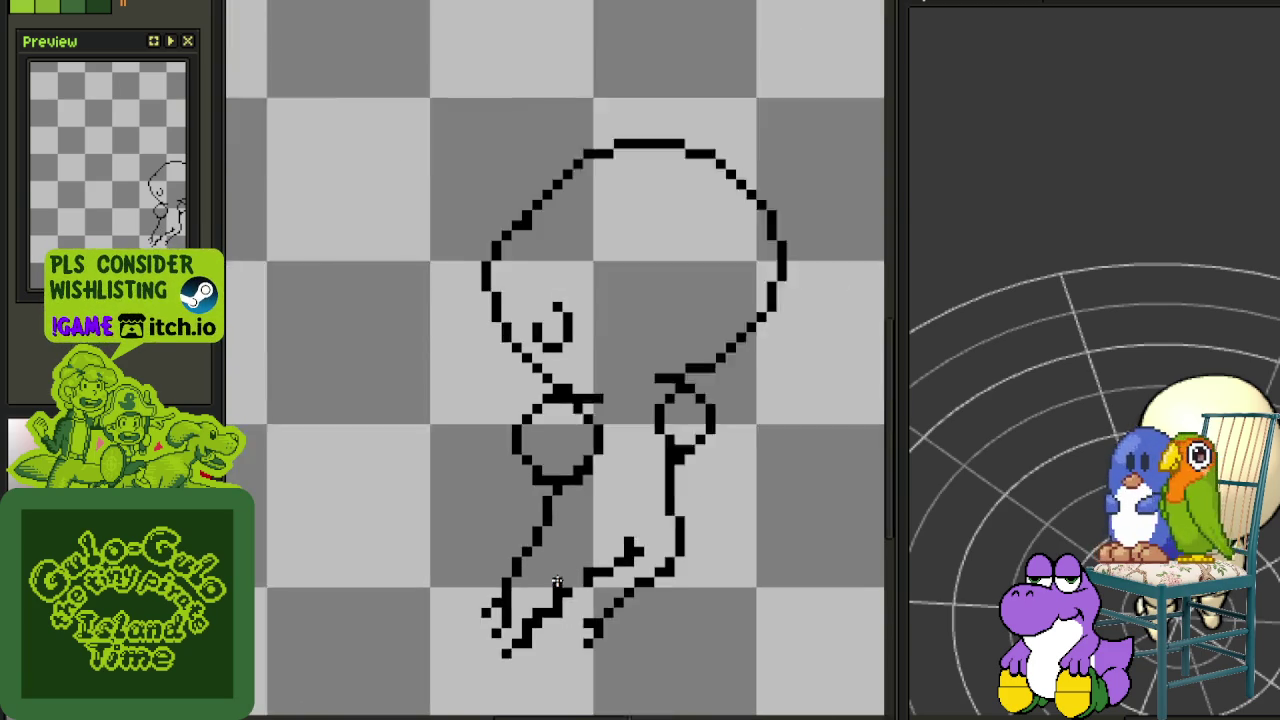
{"action": "scroll", "coordinate": [556, 481], "scroll_direction": "up", "scroll_amount": 2}
{"action": "left_click_drag", "start_coordinate": [555, 481], "coordinate": [598, 452]}
{"action": "key", "text": "ctrl+z"}
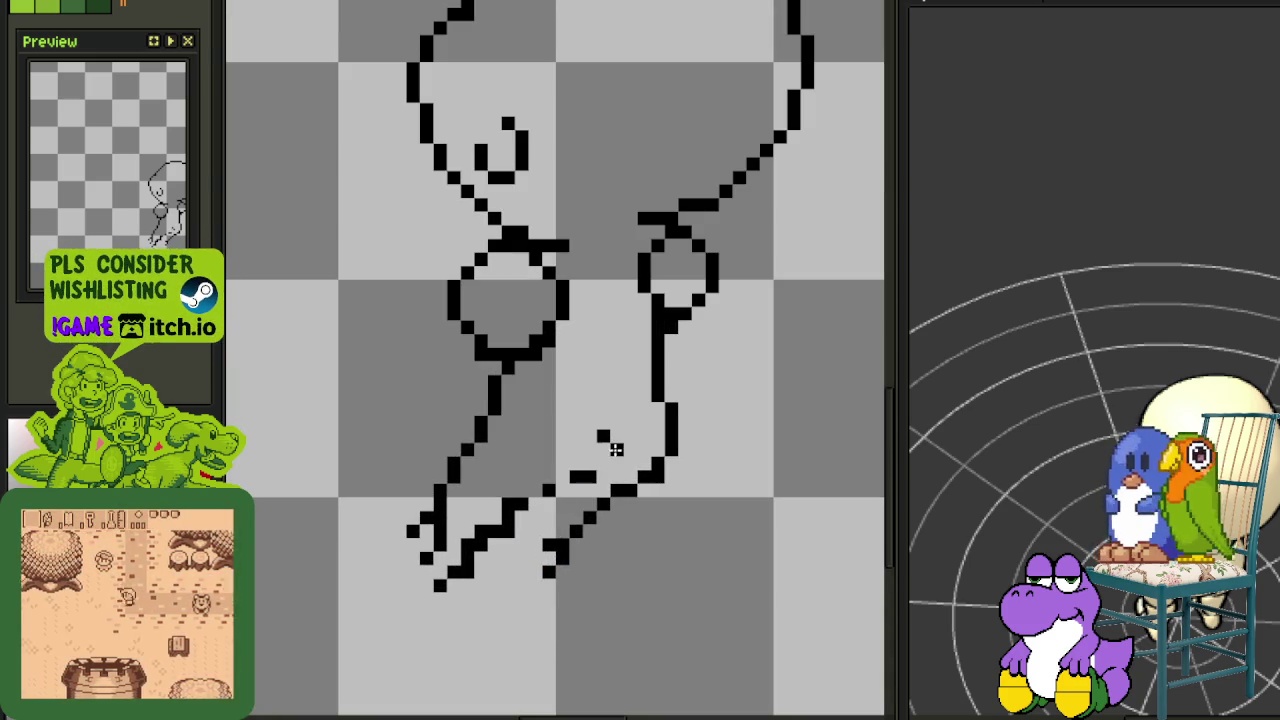
{"action": "left_click_drag", "start_coordinate": [617, 452], "coordinate": [617, 432]}
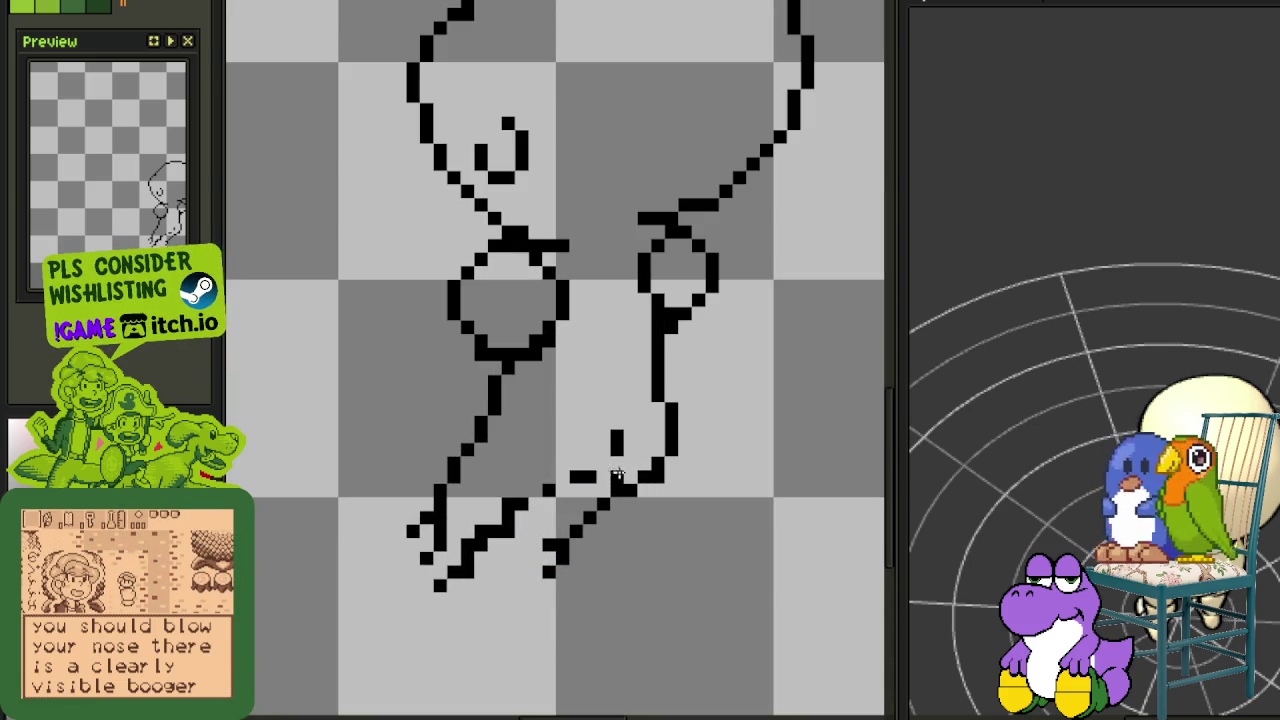
{"action": "scroll", "coordinate": [618, 478], "scroll_direction": "down", "scroll_amount": 5}
{"action": "scroll", "coordinate": [615, 480], "scroll_direction": "up", "scroll_amount": 1}
{"action": "scroll", "coordinate": [612, 482], "scroll_direction": "up", "scroll_amount": 2}
{"action": "scroll", "coordinate": [609, 485], "scroll_direction": "up", "scroll_amount": 3}
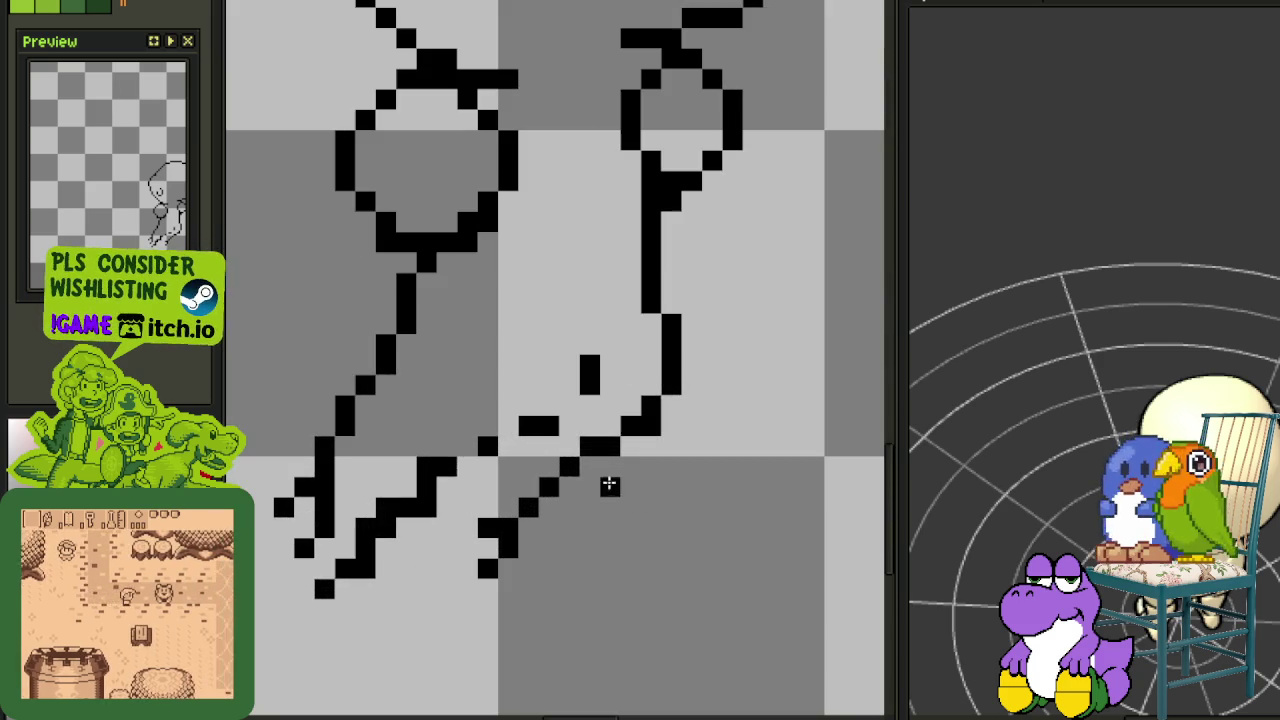
Replace the latest diagonal with a short stroke near the leg
{"action": "key", "text": "ctrl+z"}
{"action": "key", "text": "ctrl+z"}
{"action": "key", "text": "ctrl+z"}
{"action": "mouse_move", "coordinate": [506, 503]}
{"action": "left_mouse_down"}
{"action": "mouse_move", "coordinate": [478, 556]}
{"action": "mouse_move", "coordinate": [537, 587]}
{"action": "left_mouse_up"}
{"action": "scroll", "coordinate": [500, 510], "scroll_direction": "down", "scroll_amount": 4}
{"action": "scroll", "coordinate": [520, 530], "scroll_direction": "down", "scroll_amount": 1}
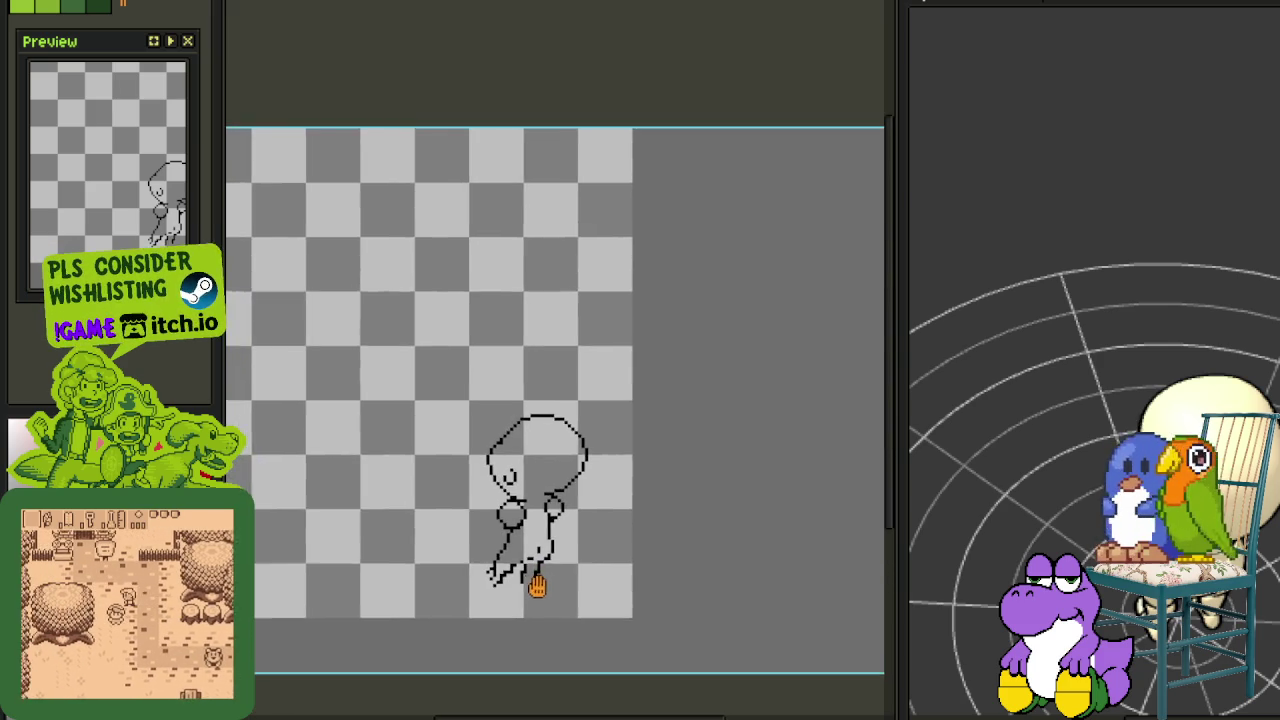
{"action": "scroll", "coordinate": [537, 587], "scroll_direction": "up", "scroll_amount": 3}
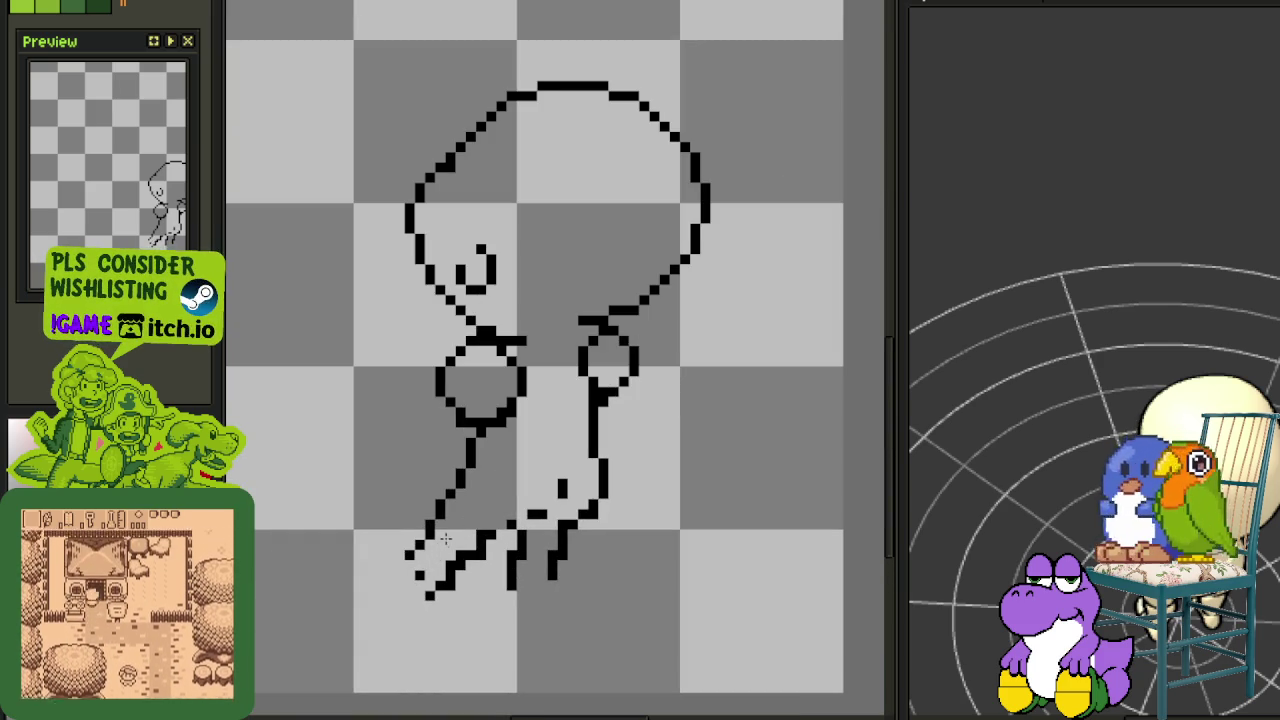
{"action": "scroll", "coordinate": [445, 560], "scroll_direction": "down", "scroll_amount": 2}
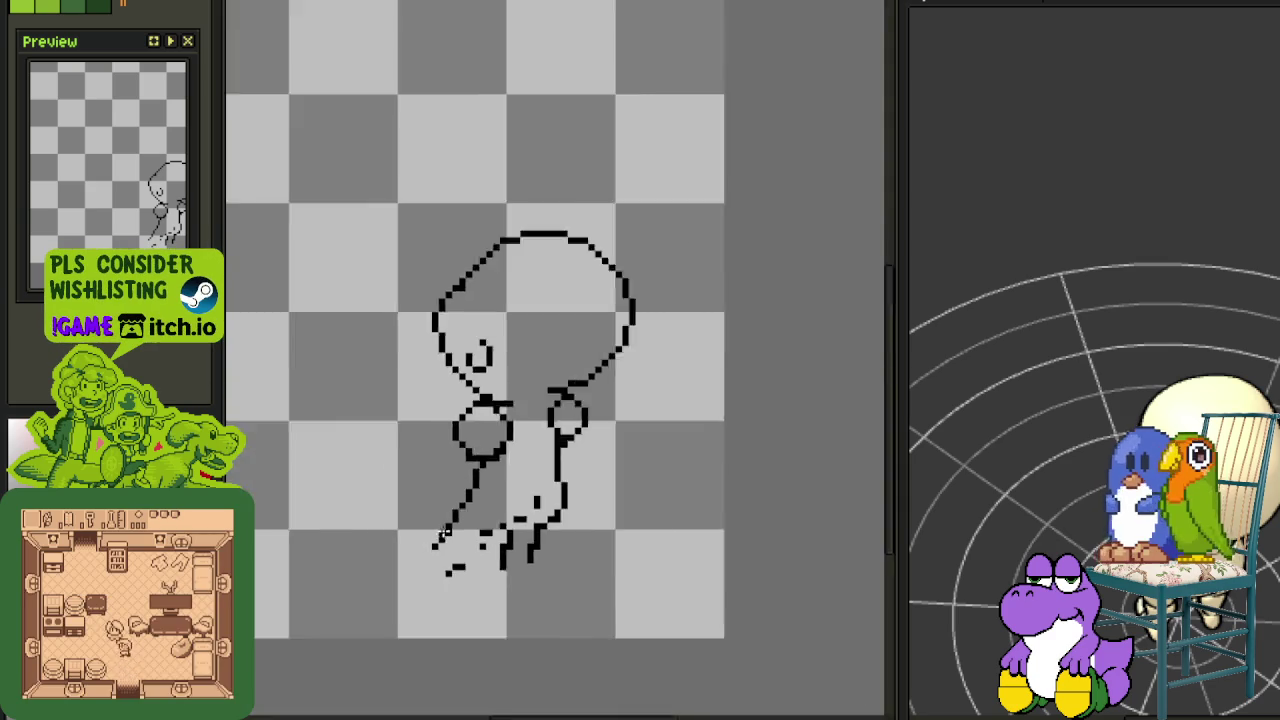
{"action": "scroll", "coordinate": [455, 549], "scroll_direction": "up", "scroll_amount": 3}
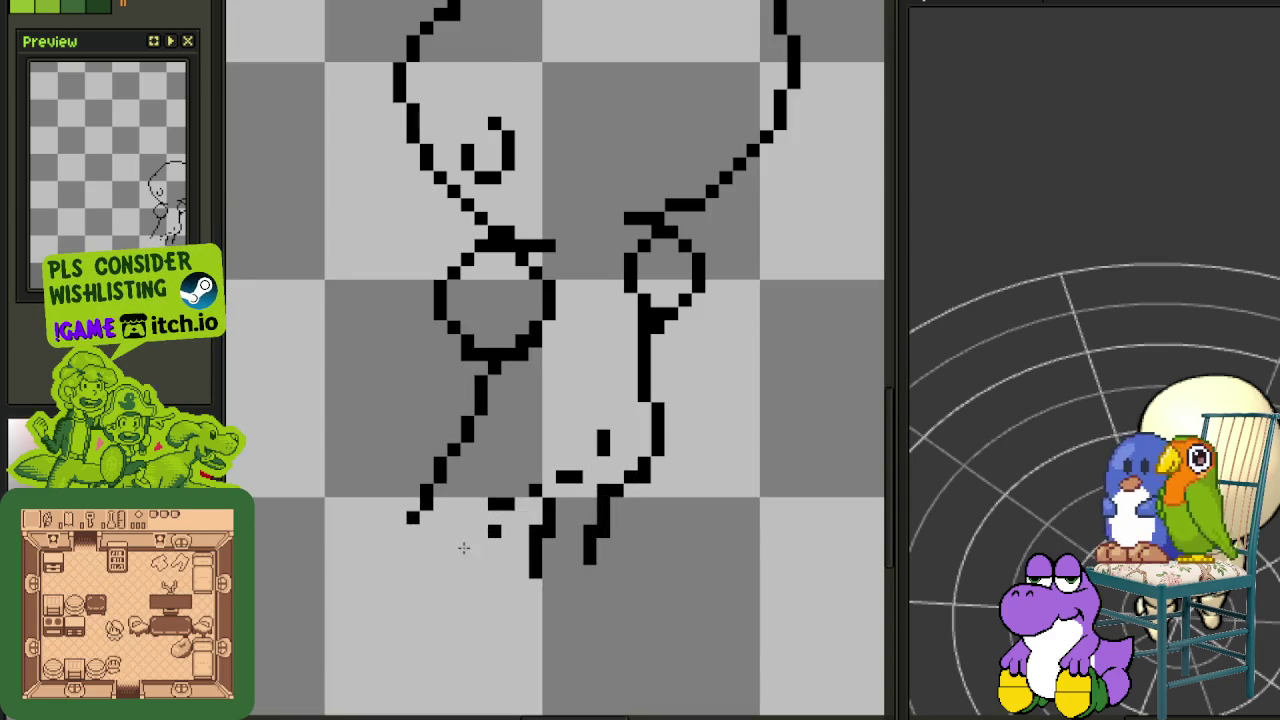
Redraw the left leg down-left into a left-pointing foot with a curved base
{"action": "key", "text": "ctrl+z"}
{"action": "left_click_drag", "start_coordinate": [453, 475], "coordinate": [425, 542]}
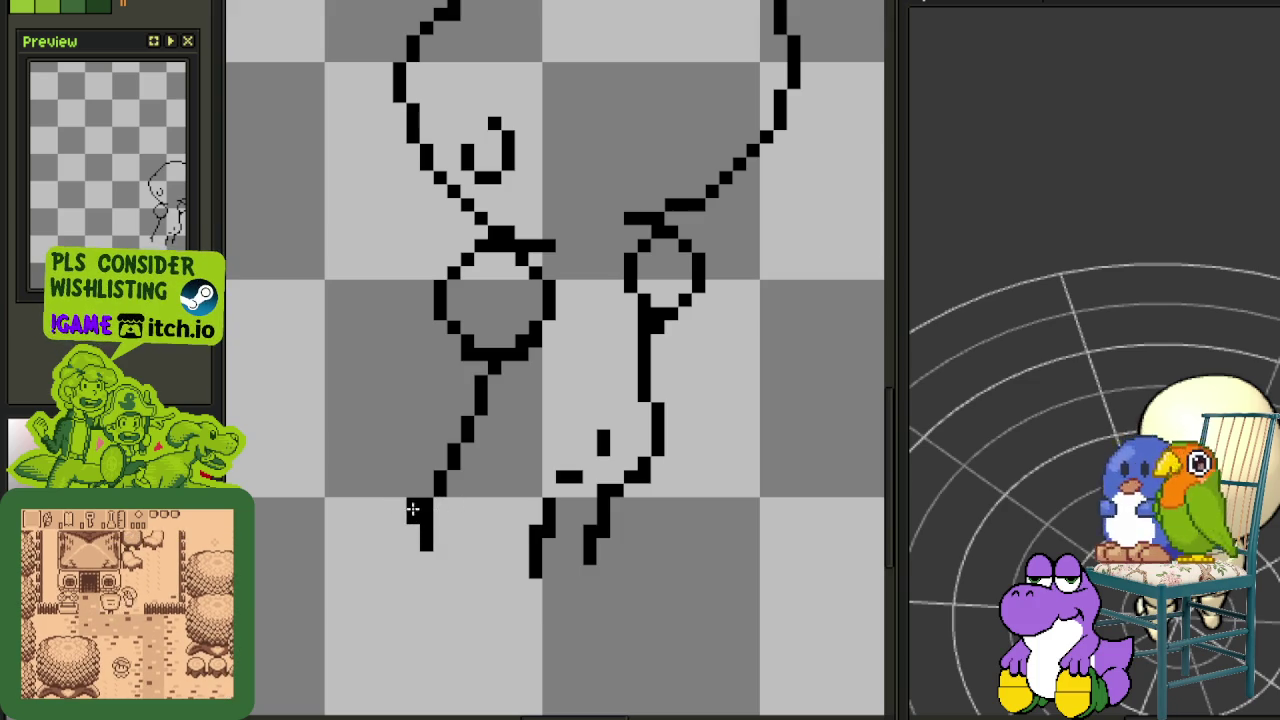
{"action": "mouse_move", "coordinate": [399, 489]}
{"action": "left_mouse_down"}
{"action": "mouse_move", "coordinate": [357, 503]}
{"action": "mouse_move", "coordinate": [360, 555]}
{"action": "mouse_move", "coordinate": [420, 560]}
{"action": "mouse_move", "coordinate": [388, 600]}
{"action": "left_mouse_up"}
{"action": "key", "text": "ctrl+z"}
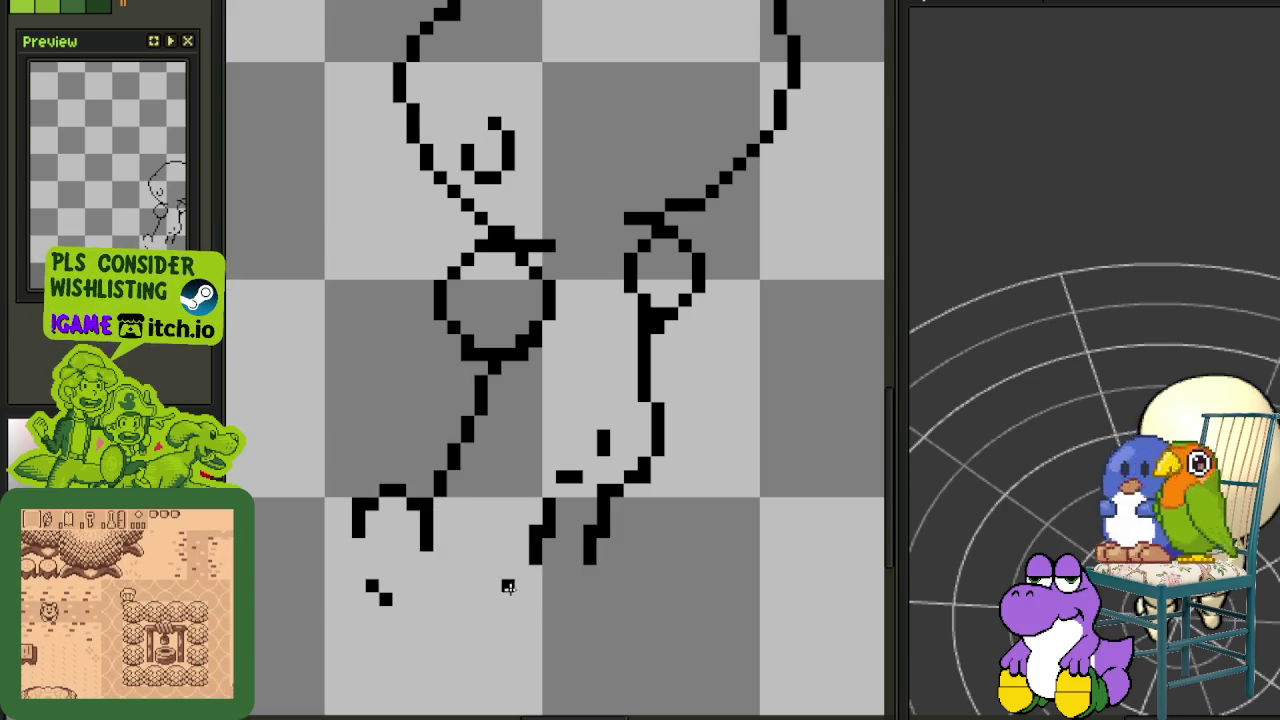
{"action": "left_click_drag", "start_coordinate": [522, 580], "coordinate": [425, 598]}
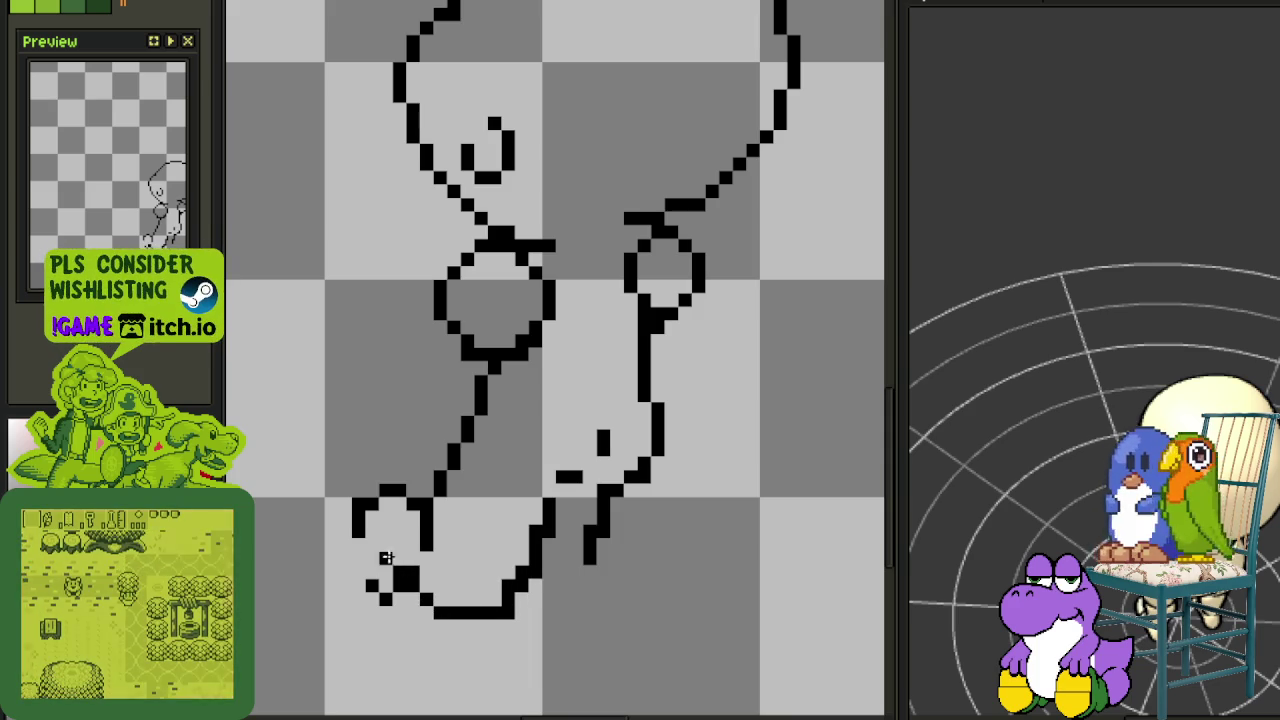
{"action": "left_click_drag", "start_coordinate": [362, 520], "coordinate": [418, 588]}
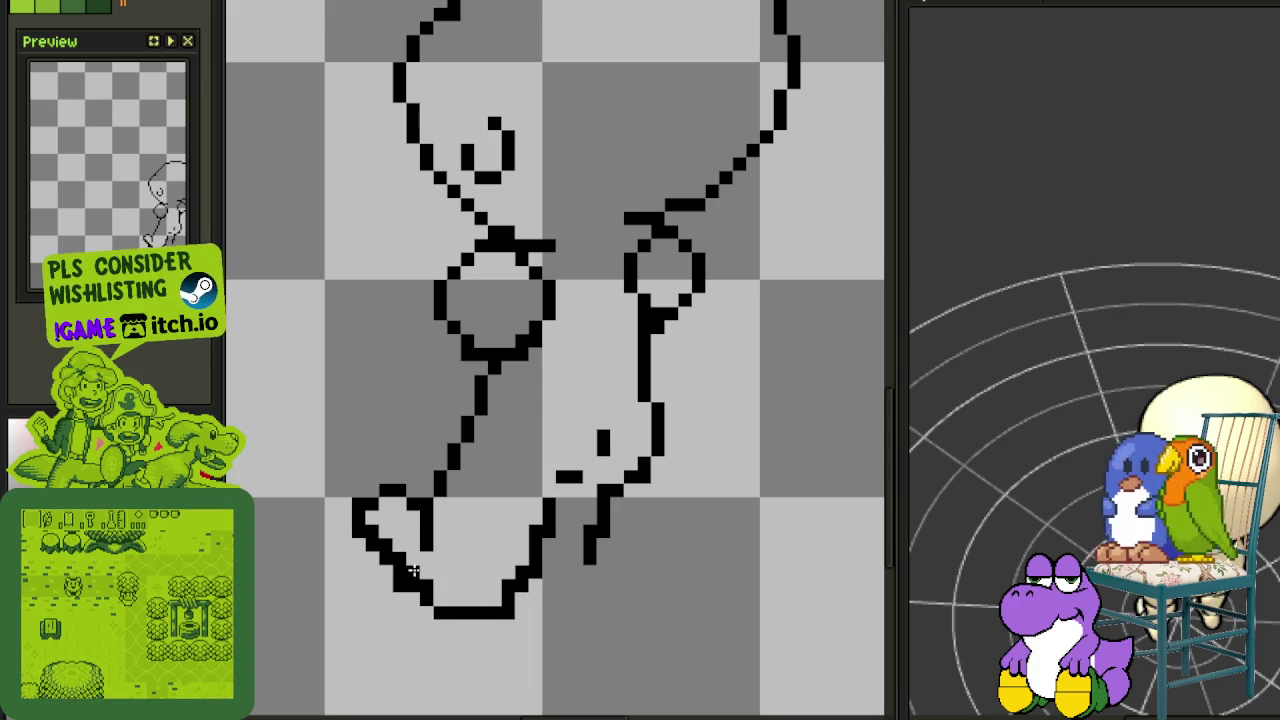
{"action": "key", "text": "ctrl+z"}
{"action": "key", "text": "ctrl+z"}
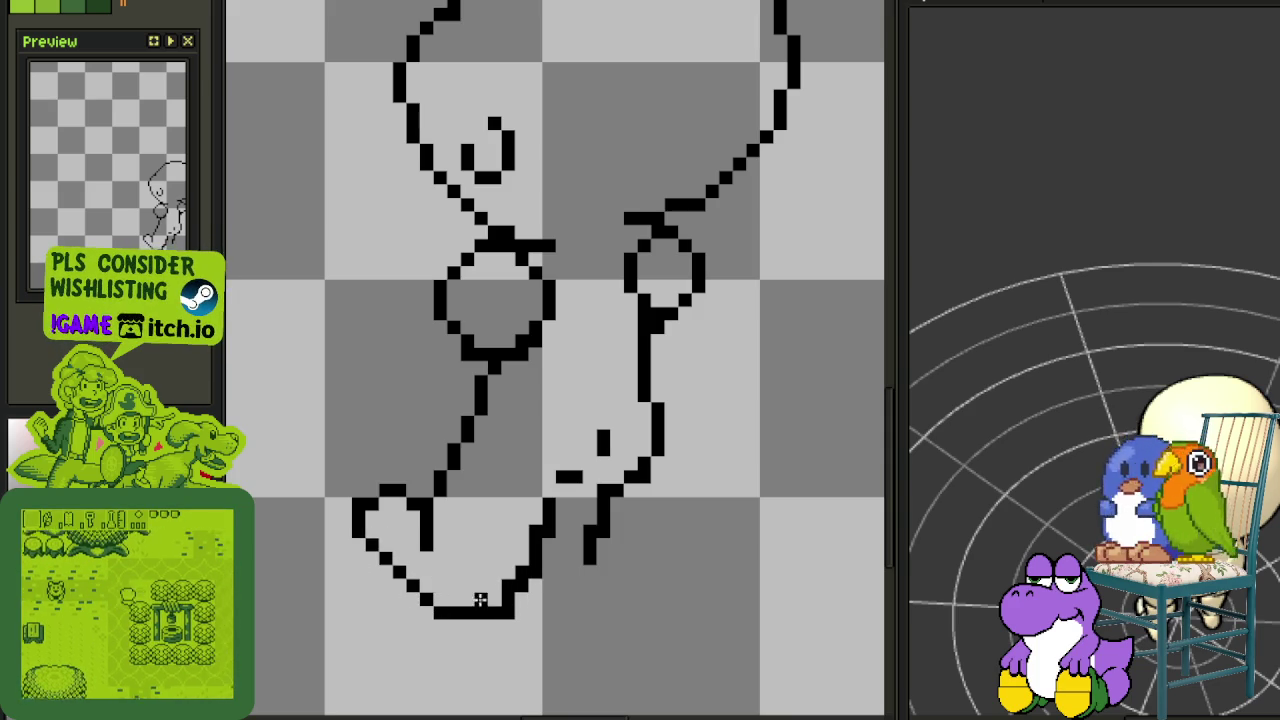
Trim the bottom foot line and old right-leg diagonal, then draw a new right-leg diagonal
{"action": "scroll", "coordinate": [460, 595], "scroll_direction": "down", "scroll_amount": 3}
{"action": "scroll", "coordinate": [492, 604], "scroll_direction": "up", "scroll_amount": 2}
{"action": "scroll", "coordinate": [492, 604], "scroll_direction": "up", "scroll_amount": 1}
{"action": "mouse_move", "coordinate": [470, 612]}
{"action": "left_mouse_down"}
{"action": "mouse_move", "coordinate": [495, 612]}
{"action": "mouse_move", "coordinate": [530, 545]}
{"action": "left_mouse_up"}
{"action": "left_click_drag", "start_coordinate": [500, 590], "coordinate": [537, 512]}
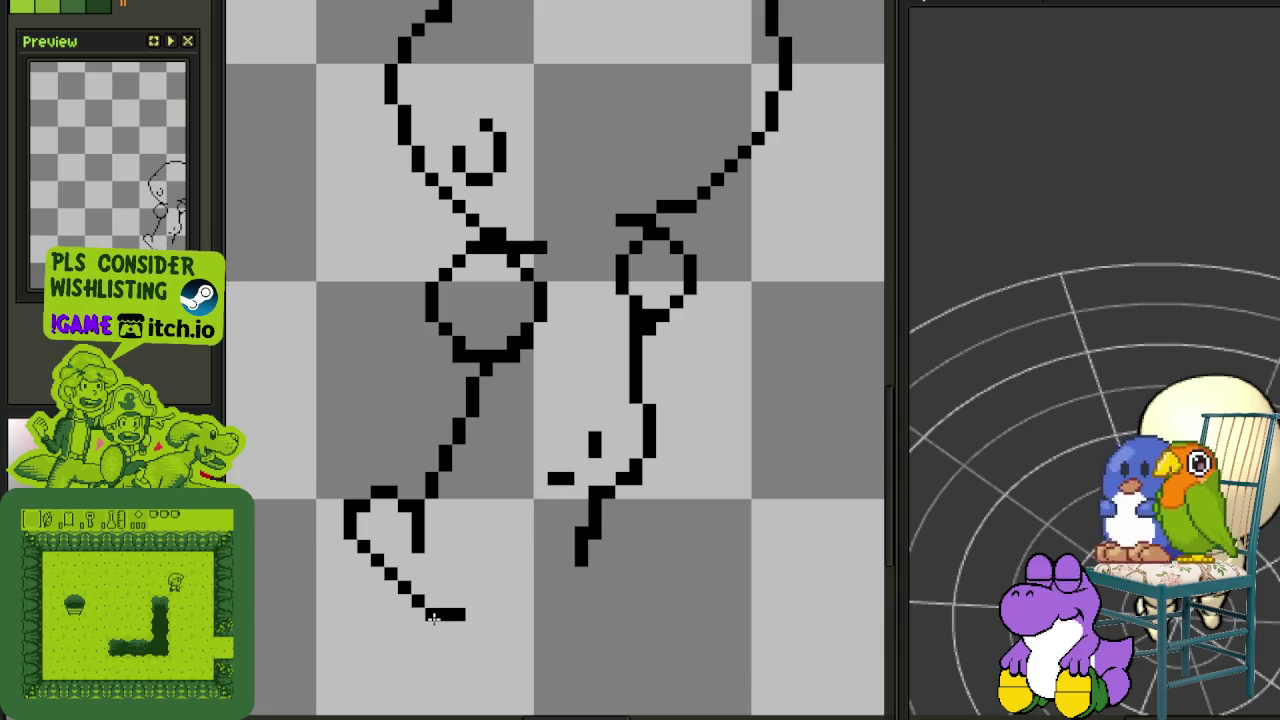
{"action": "mouse_move", "coordinate": [452, 614]}
{"action": "left_mouse_down"}
{"action": "mouse_move", "coordinate": [494, 623]}
{"action": "mouse_move", "coordinate": [500, 578]}
{"action": "left_mouse_up"}
{"action": "left_click_drag", "start_coordinate": [545, 488], "coordinate": [502, 570]}
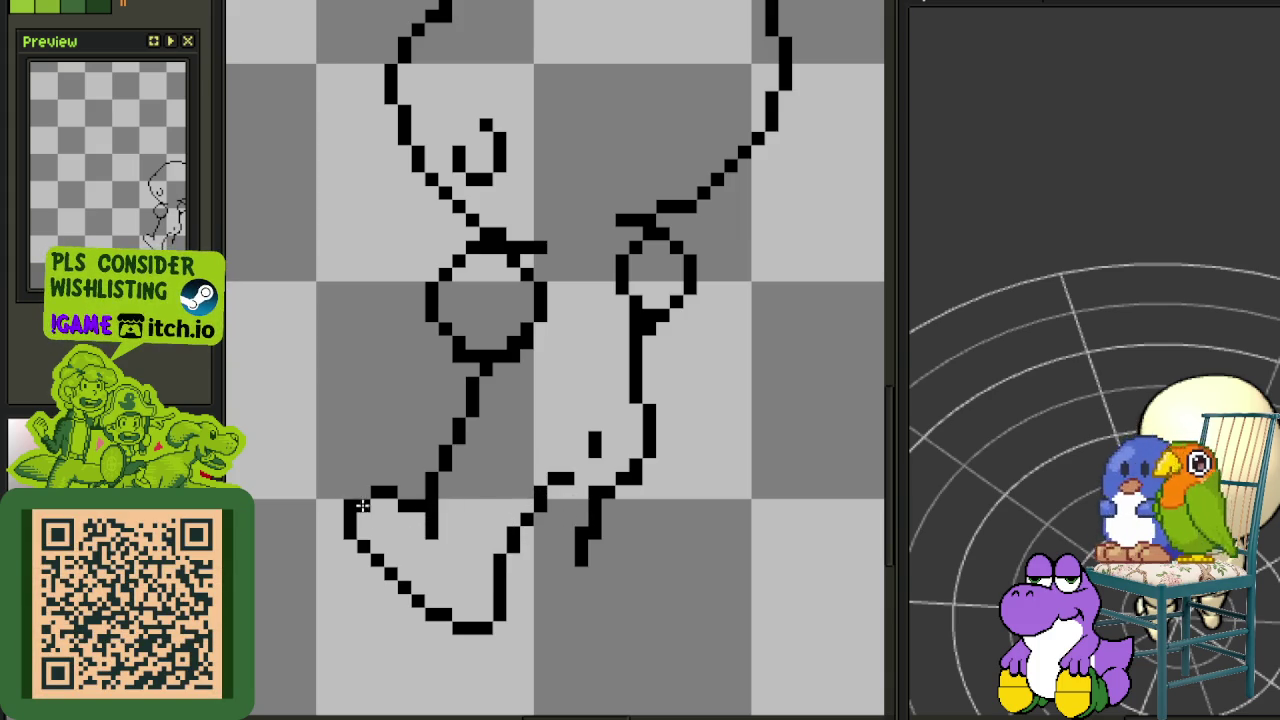
Extend the leg line further down toward the feet
{"action": "scroll", "coordinate": [365, 495], "scroll_direction": "down", "scroll_amount": 3}
{"action": "scroll", "coordinate": [493, 541], "scroll_direction": "down", "scroll_amount": 1}
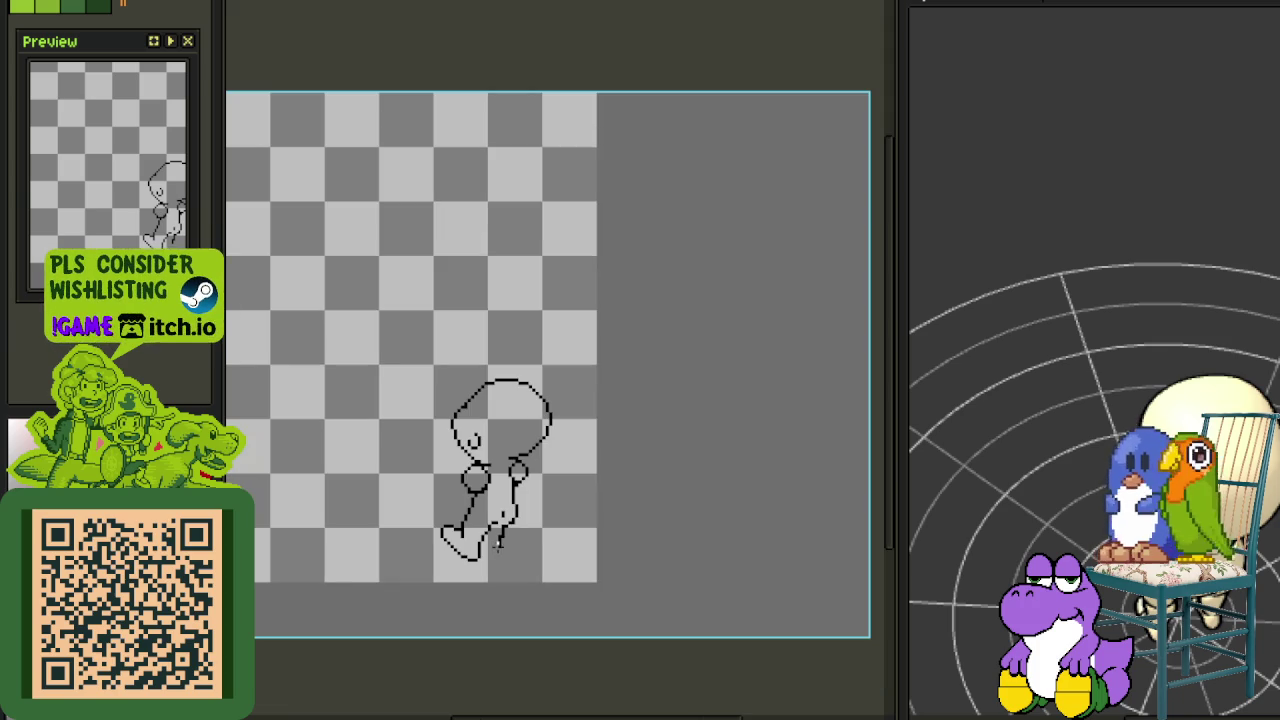
{"action": "scroll", "coordinate": [500, 545], "scroll_direction": "up", "scroll_amount": 4}
{"action": "mouse_move", "coordinate": [526, 543]}
{"action": "left_mouse_down"}
{"action": "mouse_move", "coordinate": [514, 586]}
{"action": "mouse_move", "coordinate": [543, 588]}
{"action": "mouse_move", "coordinate": [534, 620]}
{"action": "left_mouse_up"}
{"action": "scroll", "coordinate": [534, 620], "scroll_direction": "down", "scroll_amount": 3}
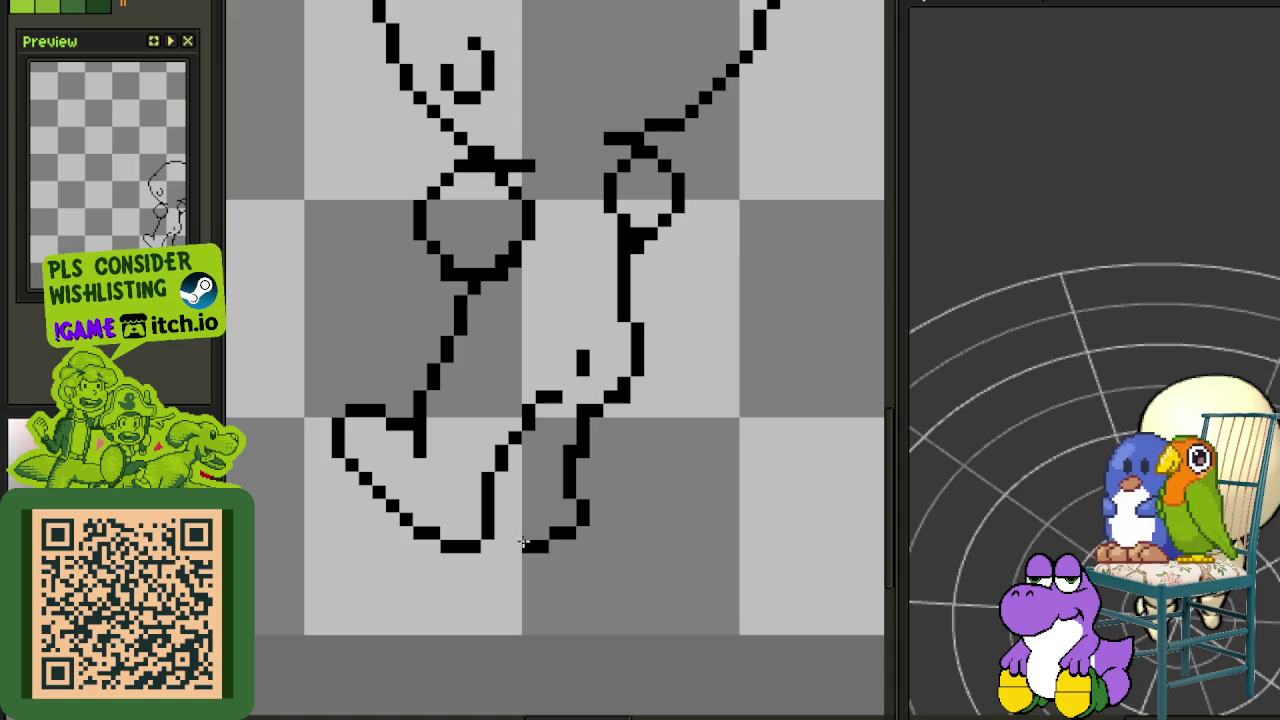
{"action": "scroll", "coordinate": [585, 507], "scroll_direction": "down", "scroll_amount": 2}
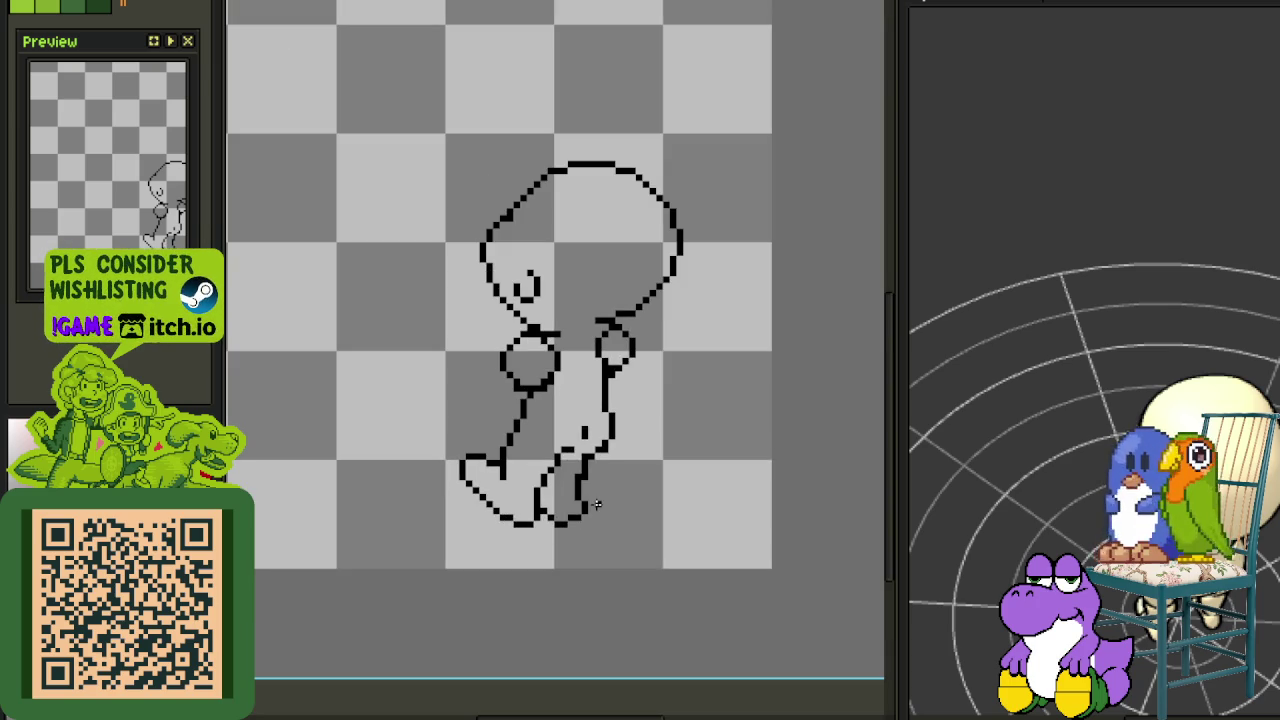
{"action": "scroll", "coordinate": [597, 506], "scroll_direction": "up", "scroll_amount": 1}
{"action": "scroll", "coordinate": [597, 506], "scroll_direction": "up", "scroll_amount": 3}
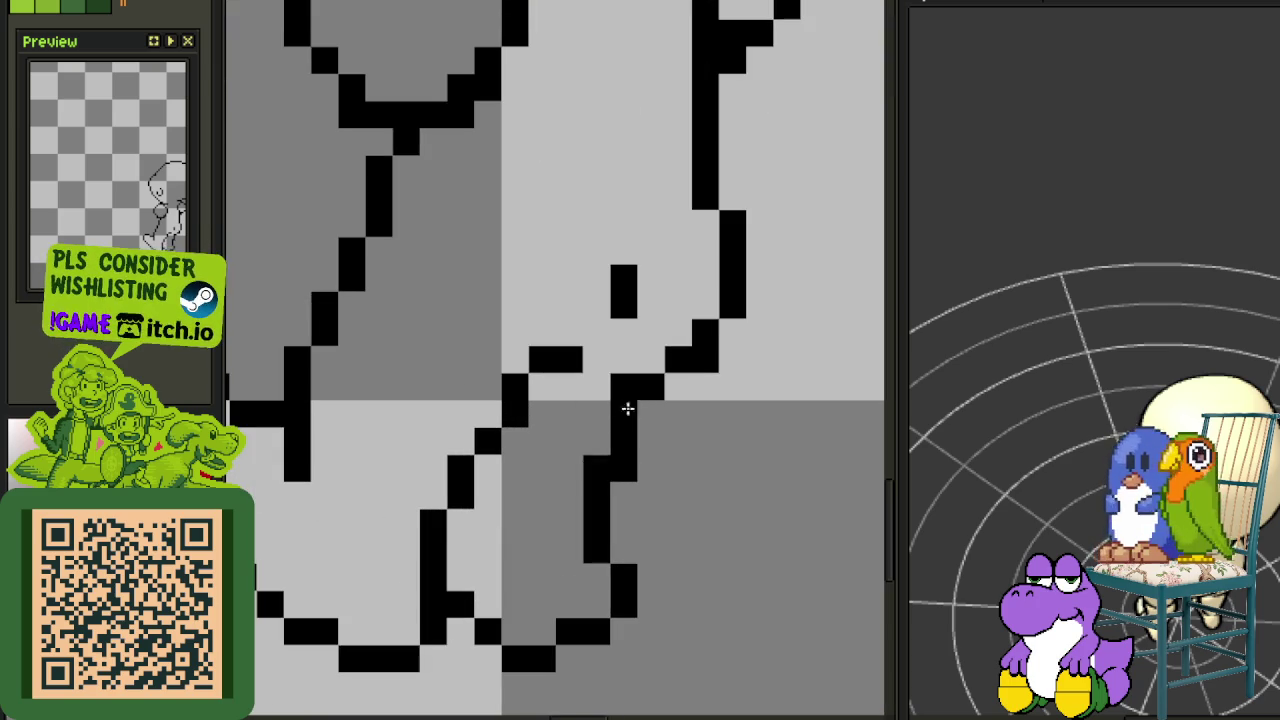
Redraw the right leg's diagonal reaching lower and shift it one pixel right
{"action": "mouse_move", "coordinate": [660, 383]}
{"action": "left_mouse_down"}
{"action": "mouse_move", "coordinate": [680, 380]}
{"action": "mouse_move", "coordinate": [677, 400]}
{"action": "mouse_move", "coordinate": [644, 445]}
{"action": "mouse_move", "coordinate": [600, 457]}
{"action": "mouse_move", "coordinate": [594, 500]}
{"action": "left_mouse_up"}
{"action": "left_click", "coordinate": [694, 357]}
{"action": "mouse_move", "coordinate": [597, 545]}
{"action": "left_mouse_down"}
{"action": "mouse_move", "coordinate": [617, 491]}
{"action": "mouse_move", "coordinate": [624, 499]}
{"action": "left_mouse_up"}
{"action": "scroll", "coordinate": [686, 549], "scroll_direction": "down", "scroll_amount": 3}
{"action": "scroll", "coordinate": [697, 547], "scroll_direction": "down", "scroll_amount": 2}
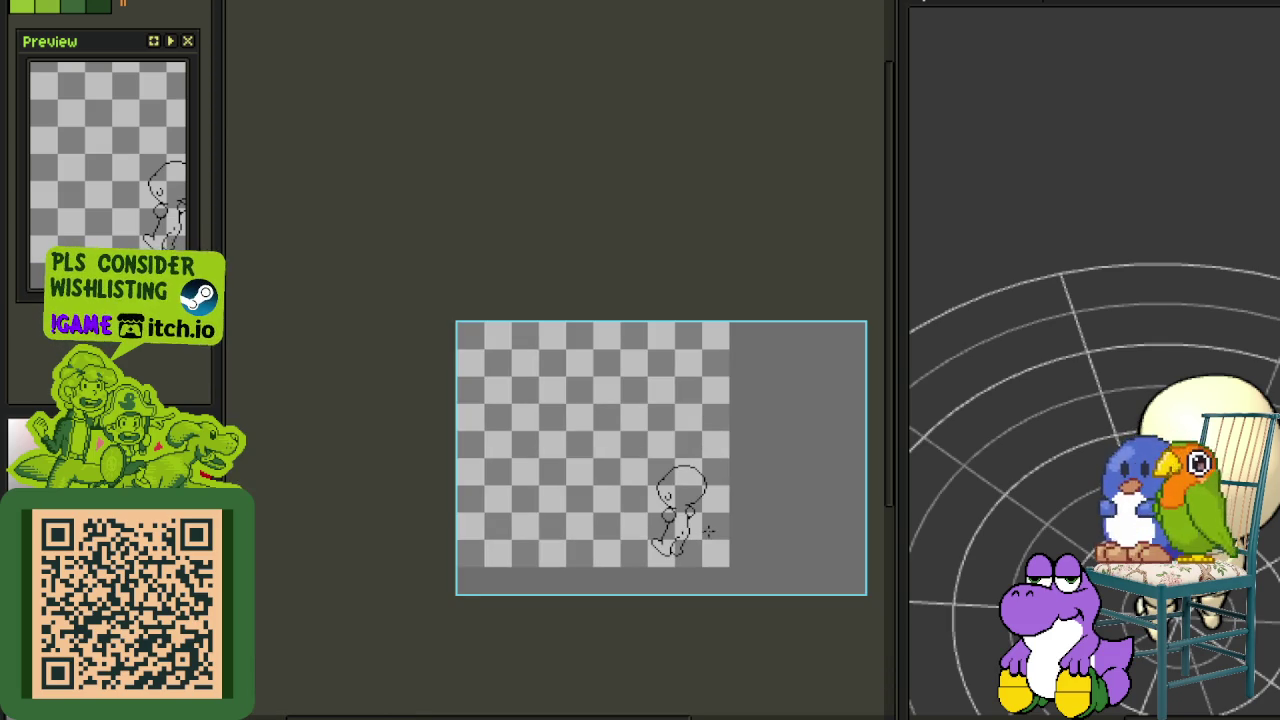
{"action": "scroll", "coordinate": [715, 541], "scroll_direction": "up", "scroll_amount": 3}
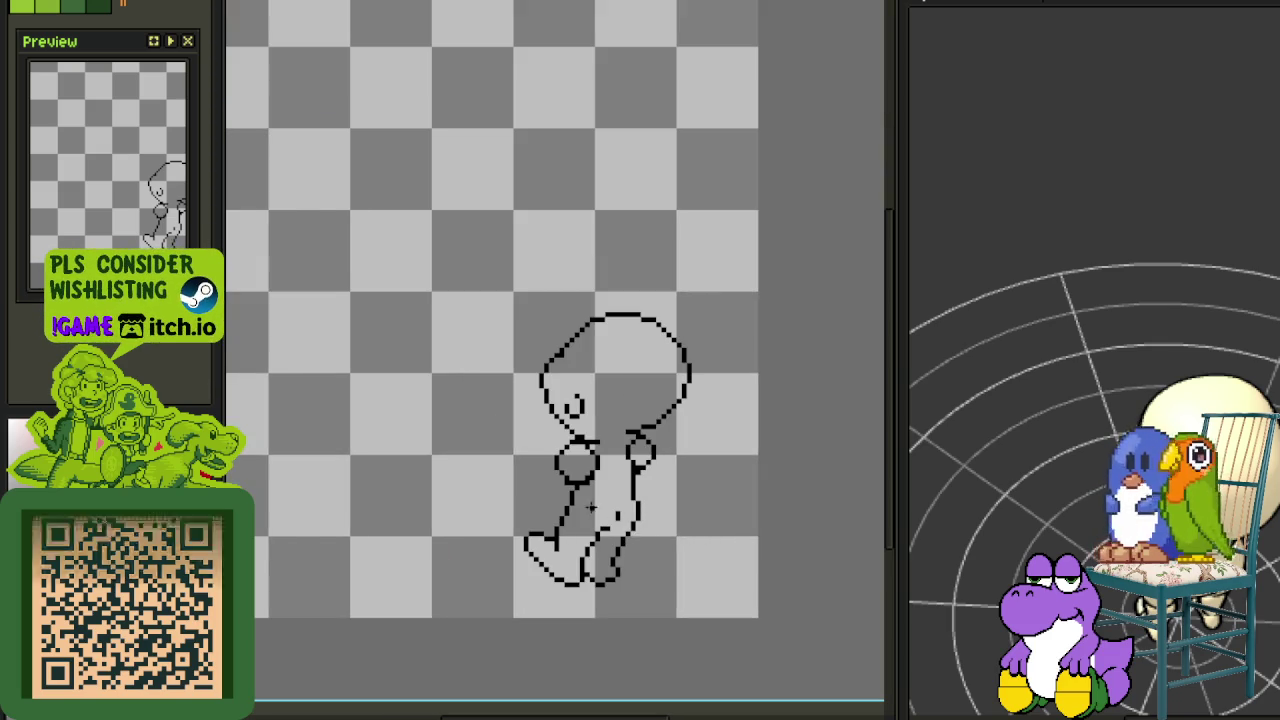
{"action": "scroll", "coordinate": [566, 475], "scroll_direction": "up", "scroll_amount": 2}
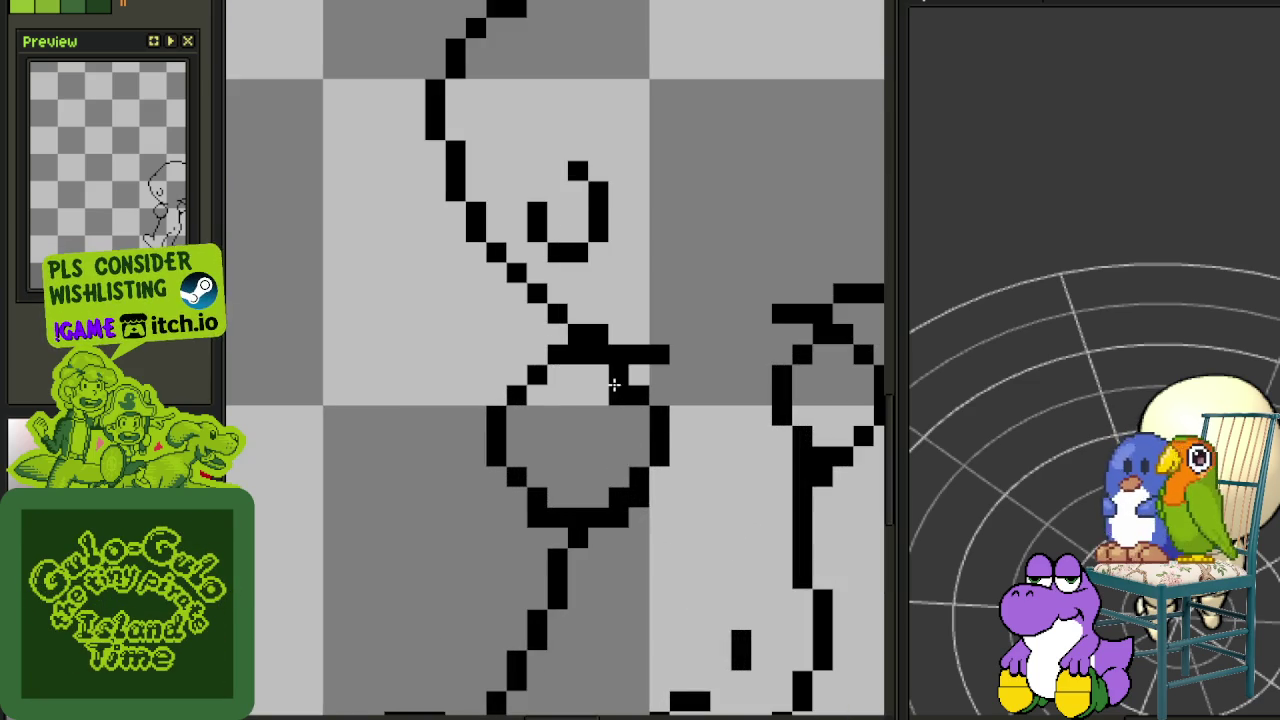
Erase part of the figure's right outline and the neck loop, and undo the old arm strokes
{"action": "left_click_drag", "start_coordinate": [614, 385], "coordinate": [647, 474]}
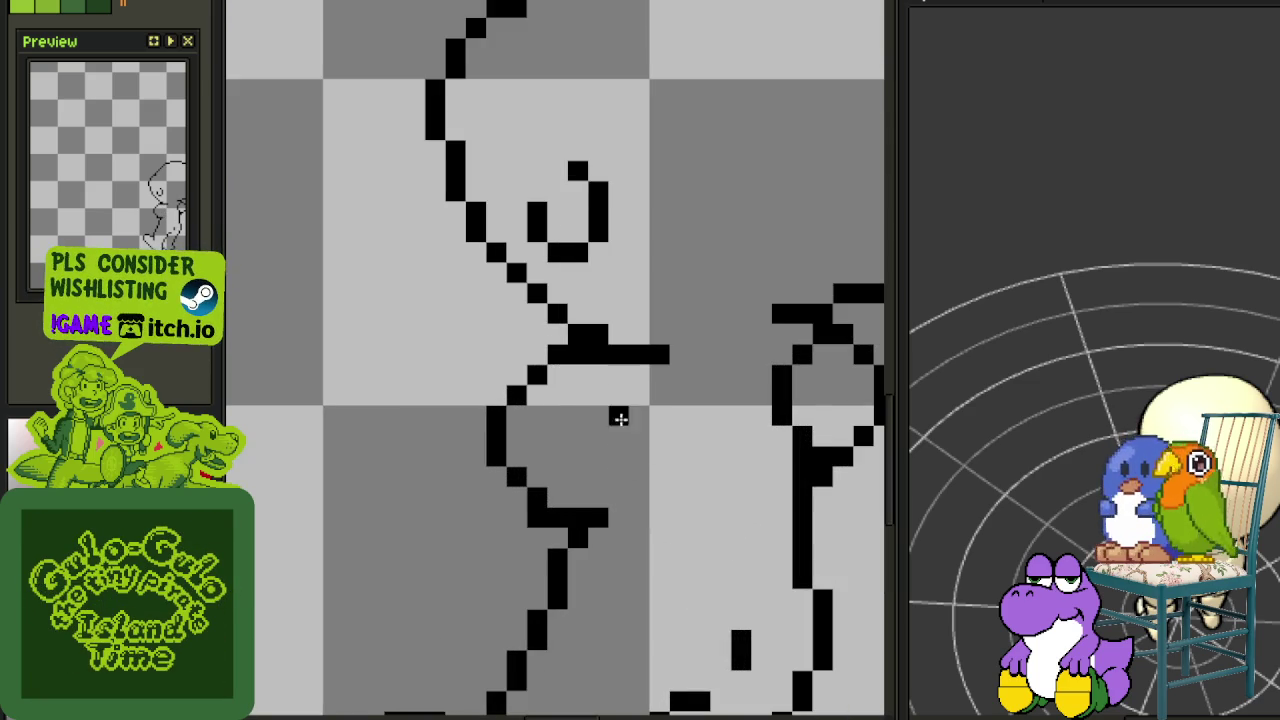
{"action": "scroll", "coordinate": [600, 436], "scroll_direction": "down", "scroll_amount": 2}
{"action": "scroll", "coordinate": [603, 457], "scroll_direction": "up", "scroll_amount": 3}
{"action": "mouse_move", "coordinate": [581, 461]}
{"action": "left_mouse_down"}
{"action": "mouse_move", "coordinate": [571, 371]}
{"action": "mouse_move", "coordinate": [557, 471]}
{"action": "mouse_move", "coordinate": [578, 518]}
{"action": "mouse_move", "coordinate": [592, 510]}
{"action": "left_mouse_up"}
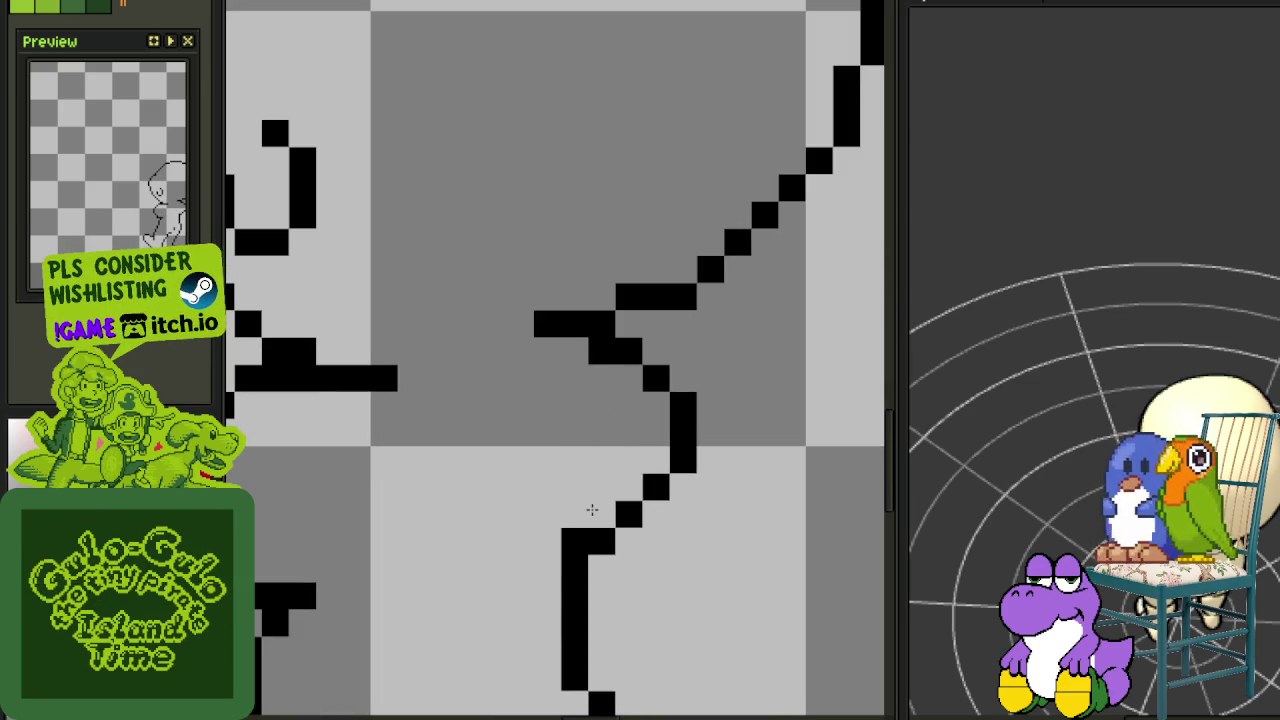
{"action": "scroll", "coordinate": [573, 543], "scroll_direction": "down", "scroll_amount": 2}
{"action": "scroll", "coordinate": [573, 543], "scroll_direction": "down", "scroll_amount": 1}
{"action": "scroll", "coordinate": [563, 551], "scroll_direction": "down", "scroll_amount": 1}
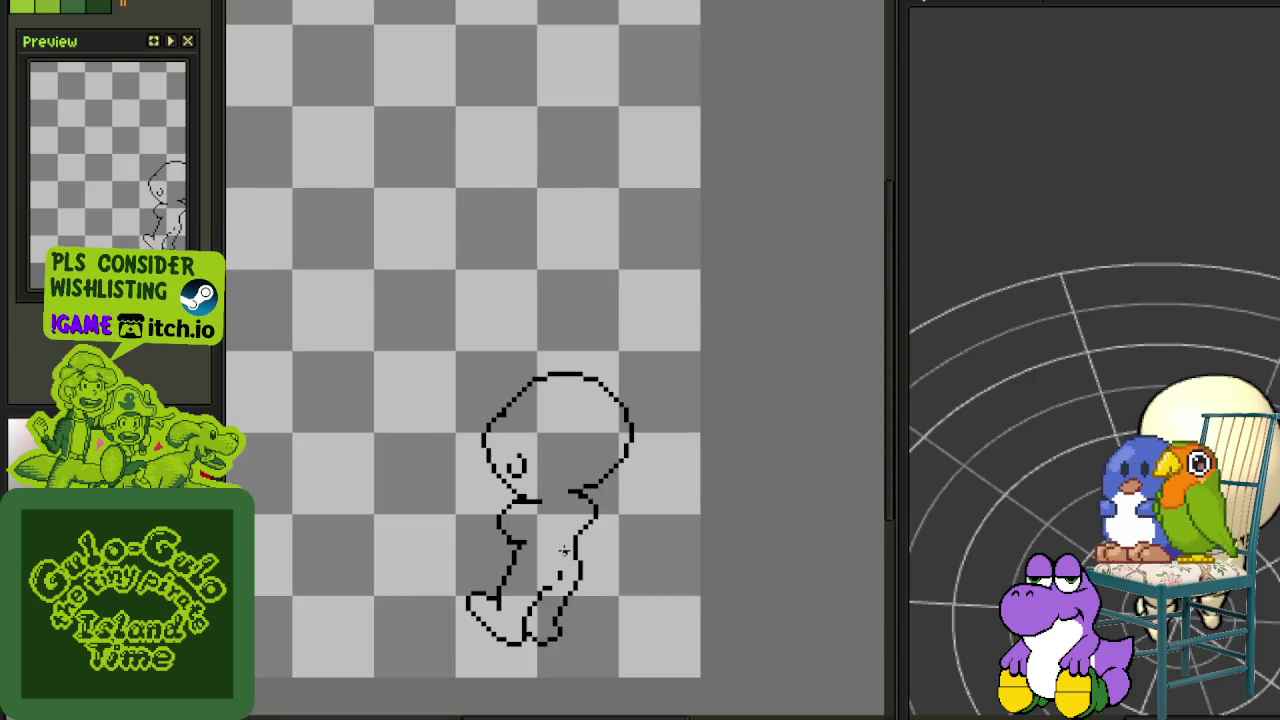
{"action": "scroll", "coordinate": [562, 560], "scroll_direction": "down", "scroll_amount": 2}
{"action": "scroll", "coordinate": [525, 554], "scroll_direction": "up", "scroll_amount": 5}
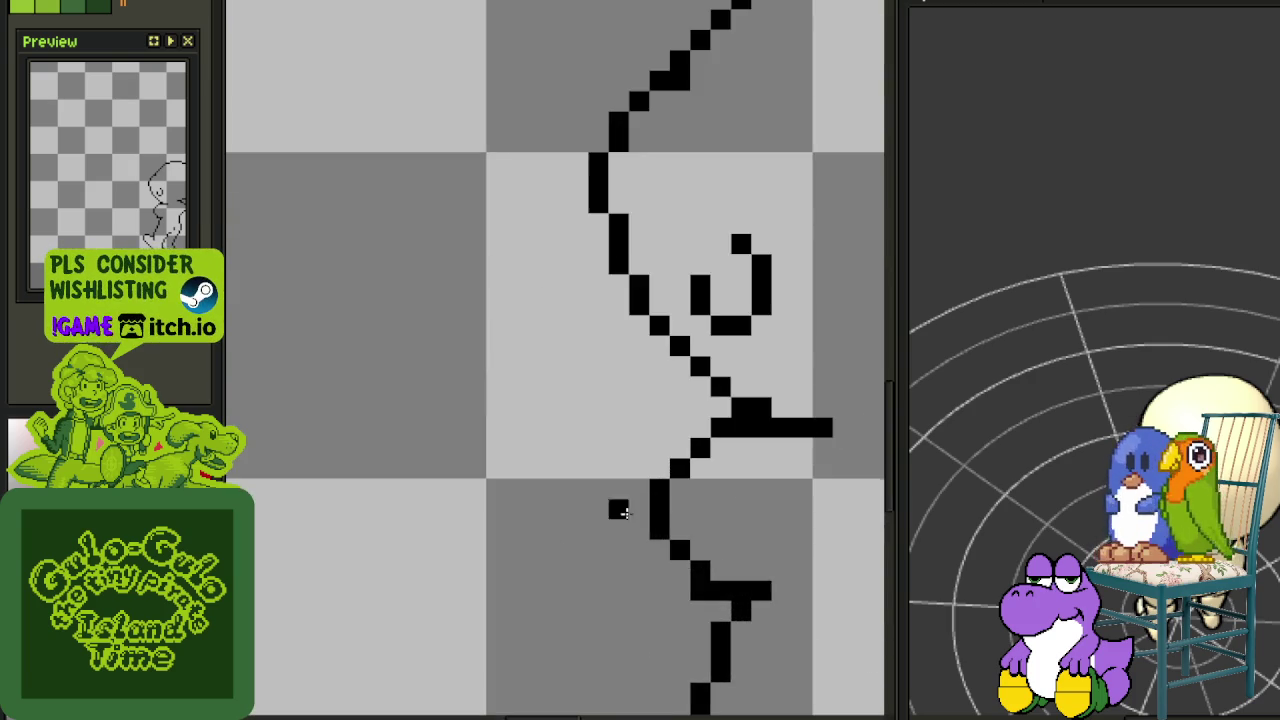
{"action": "scroll", "coordinate": [654, 509], "scroll_direction": "right", "scroll_amount": 3}
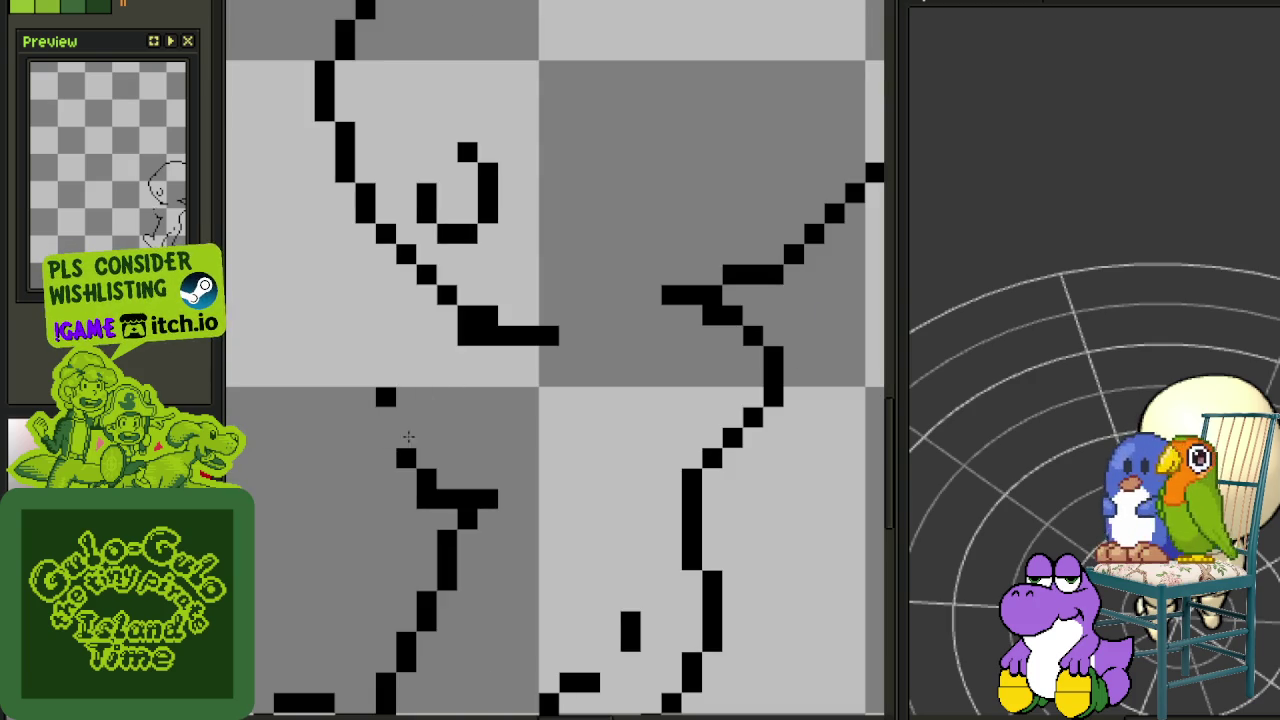
{"action": "key", "text": "ctrl+z"}
{"action": "key", "text": "ctrl+z"}
{"action": "scroll", "coordinate": [385, 436], "scroll_direction": "left", "scroll_amount": 2}
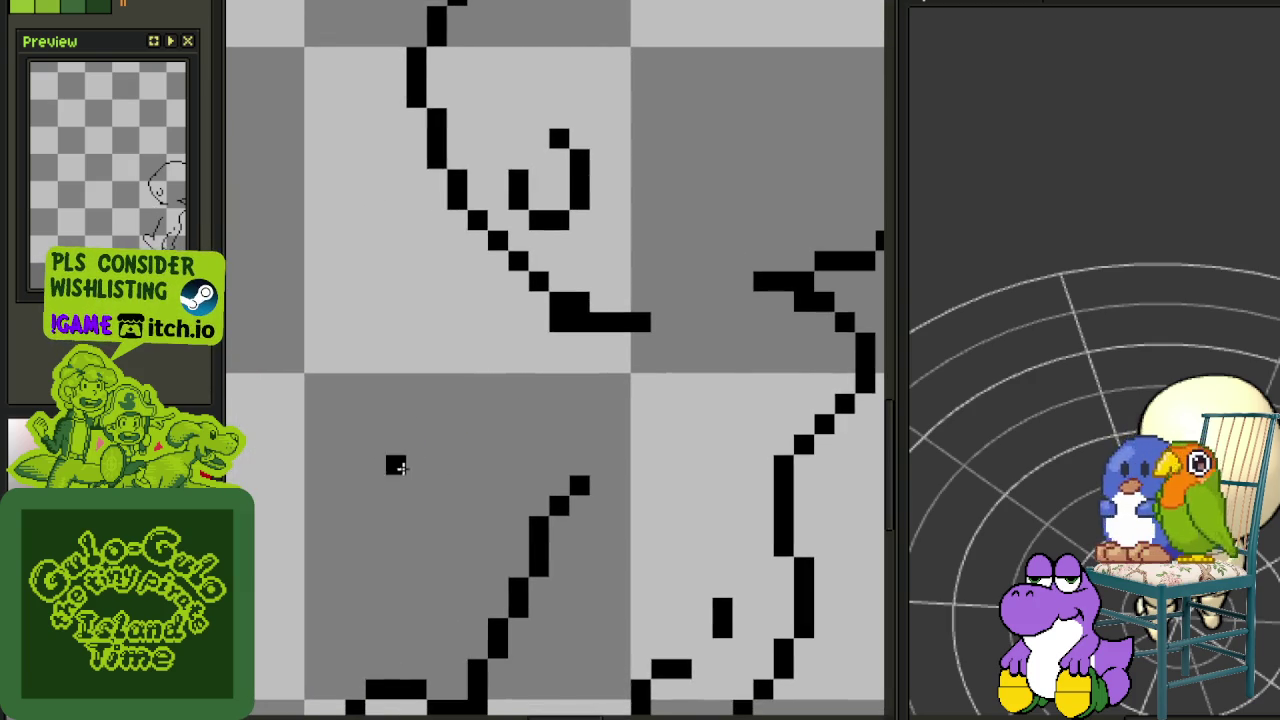
Draw a thin diagonal forearm with a lower edge joining a block of hand pixels
{"action": "left_click_drag", "start_coordinate": [394, 482], "coordinate": [460, 505]}
{"action": "mouse_move", "coordinate": [562, 362]}
{"action": "left_mouse_down"}
{"action": "mouse_move", "coordinate": [435, 455]}
{"action": "mouse_move", "coordinate": [480, 440]}
{"action": "left_mouse_up"}
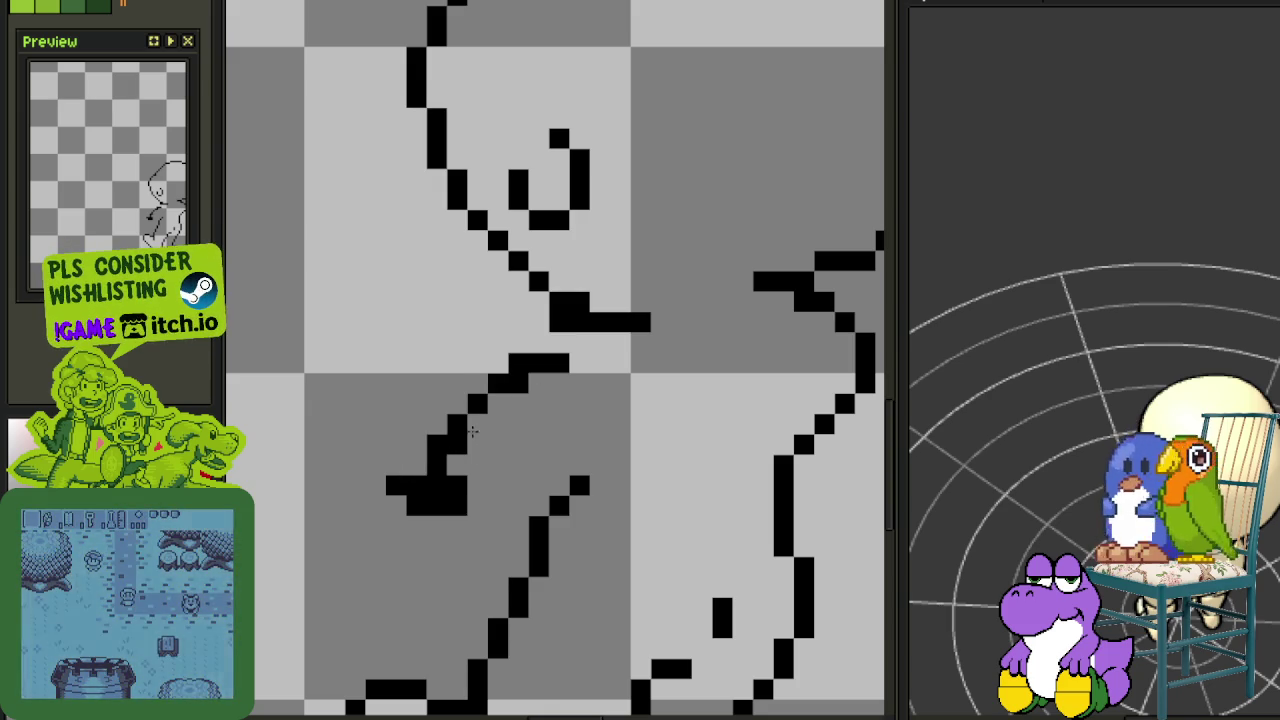
{"action": "left_click_drag", "start_coordinate": [530, 382], "coordinate": [479, 441]}
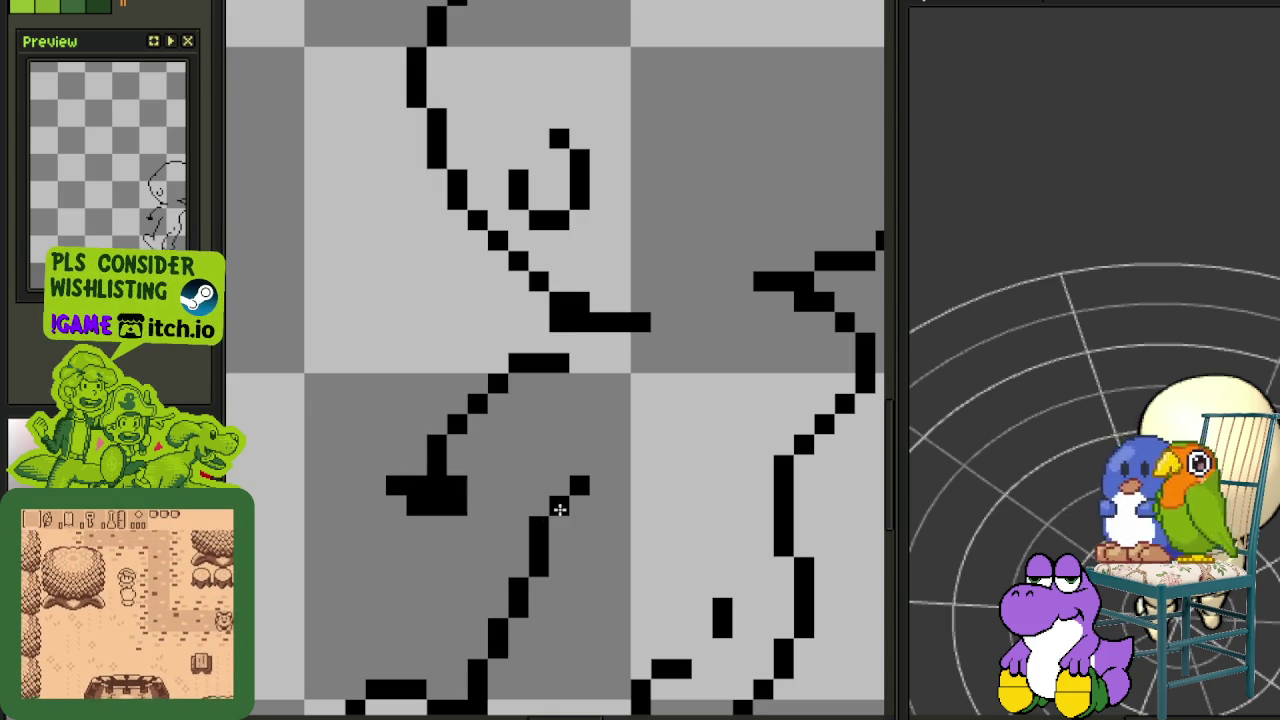
{"action": "mouse_move", "coordinate": [580, 489]}
{"action": "left_mouse_down"}
{"action": "mouse_move", "coordinate": [472, 508]}
{"action": "mouse_move", "coordinate": [540, 520]}
{"action": "mouse_move", "coordinate": [455, 482]}
{"action": "left_mouse_up"}
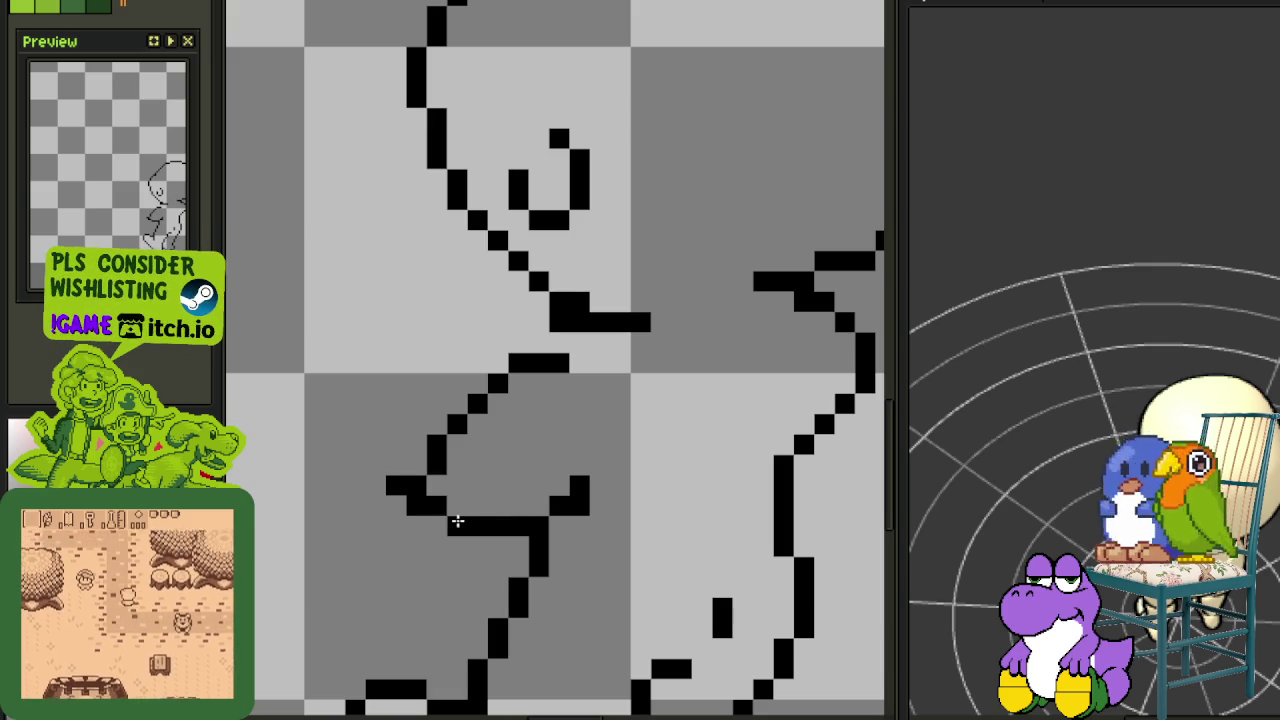
{"action": "right_click", "coordinate": [396, 486]}
{"action": "left_click", "coordinate": [416, 467]}
{"action": "right_click", "coordinate": [414, 505]}
Reshape the hand into a rounded closed loop and clear stray pixels inside it
{"action": "scroll", "coordinate": [431, 489], "scroll_direction": "down", "scroll_amount": 3}
{"action": "scroll", "coordinate": [443, 466], "scroll_direction": "up", "scroll_amount": 3}
{"action": "left_click", "coordinate": [401, 444]}
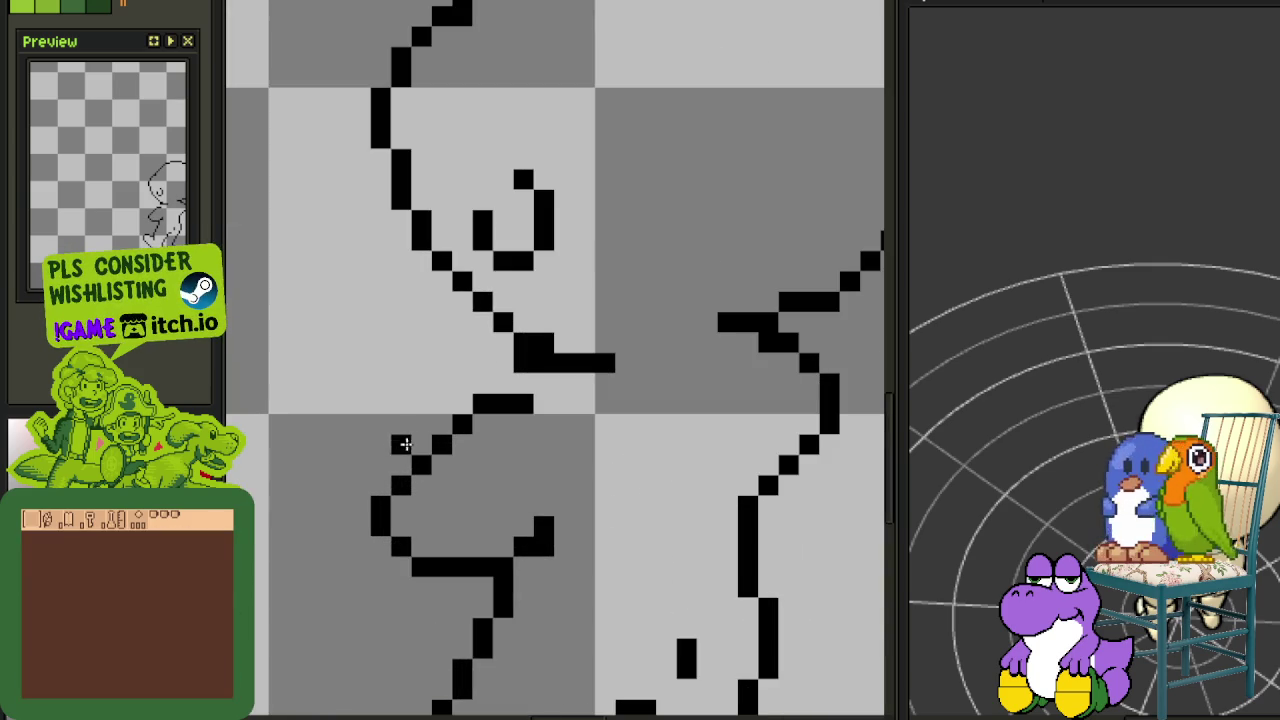
{"action": "right_click", "coordinate": [425, 422]}
{"action": "left_click", "coordinate": [441, 423]}
{"action": "left_click", "coordinate": [401, 403]}
{"action": "right_click", "coordinate": [381, 403]}
{"action": "left_click_drag", "start_coordinate": [381, 423], "coordinate": [356, 446]}
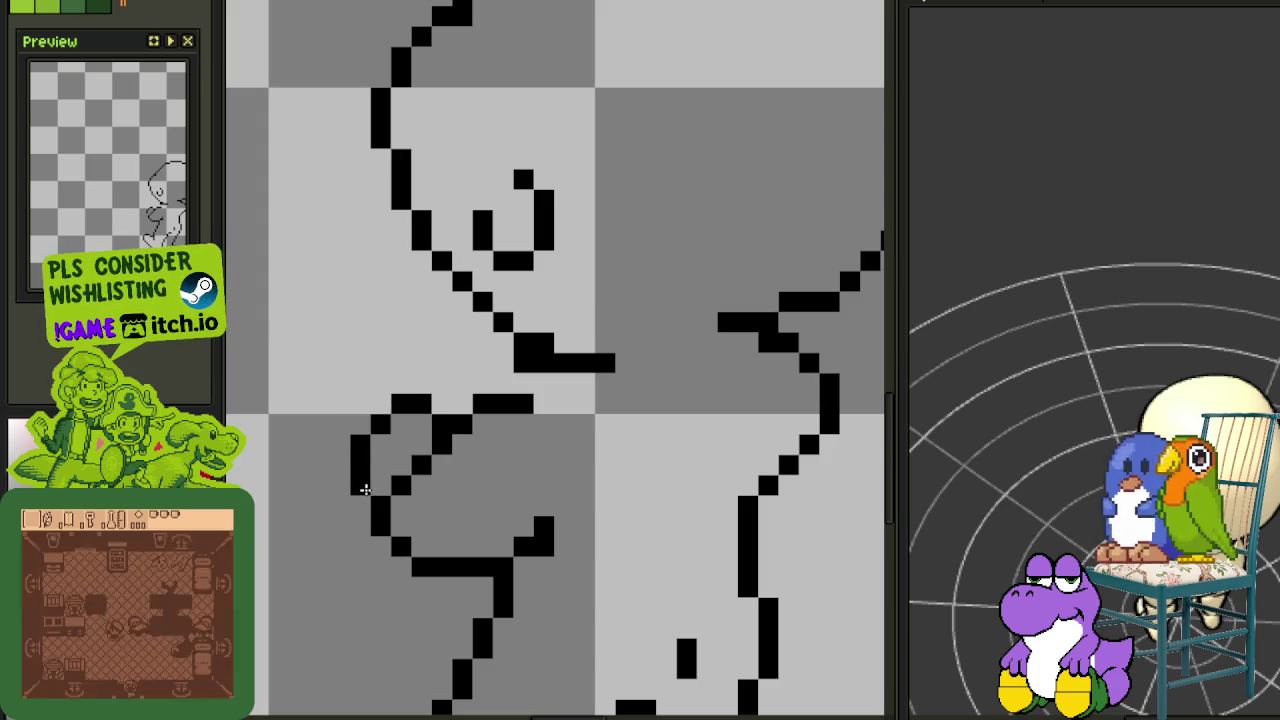
{"action": "right_click", "coordinate": [401, 485]}
{"action": "right_click", "coordinate": [421, 463]}
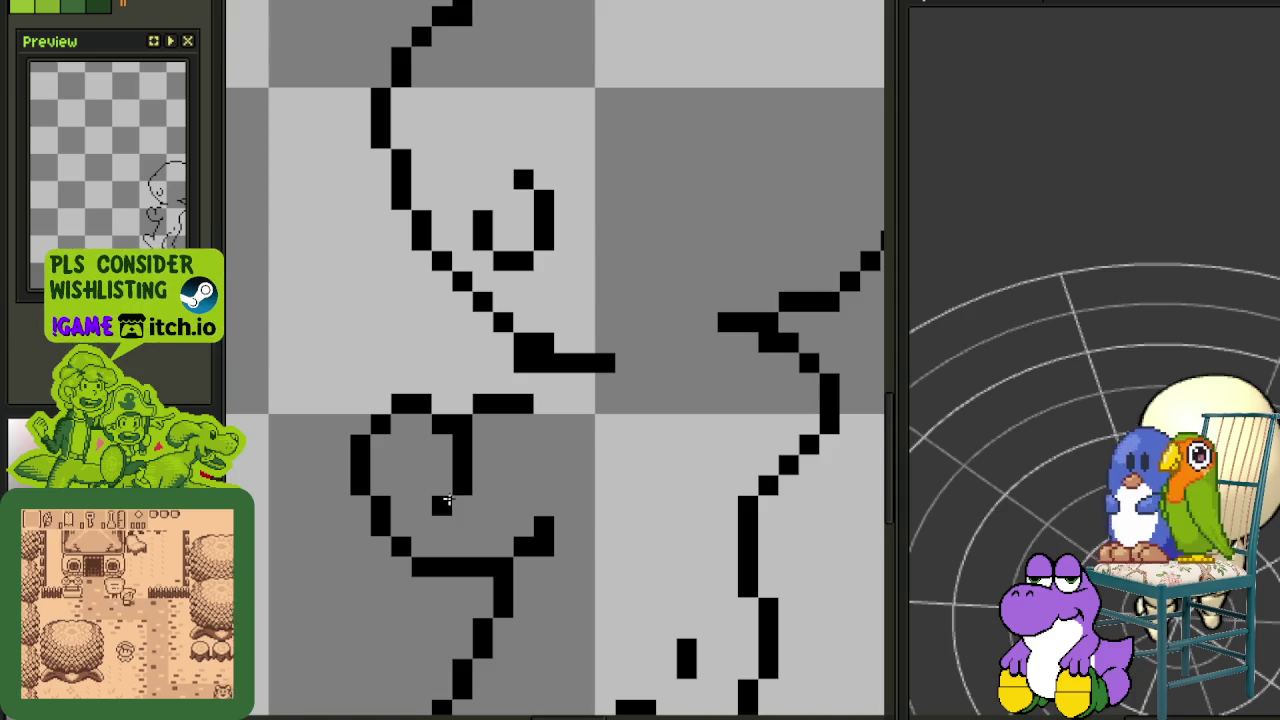
{"action": "scroll", "coordinate": [401, 507], "scroll_direction": "down", "scroll_amount": 3}
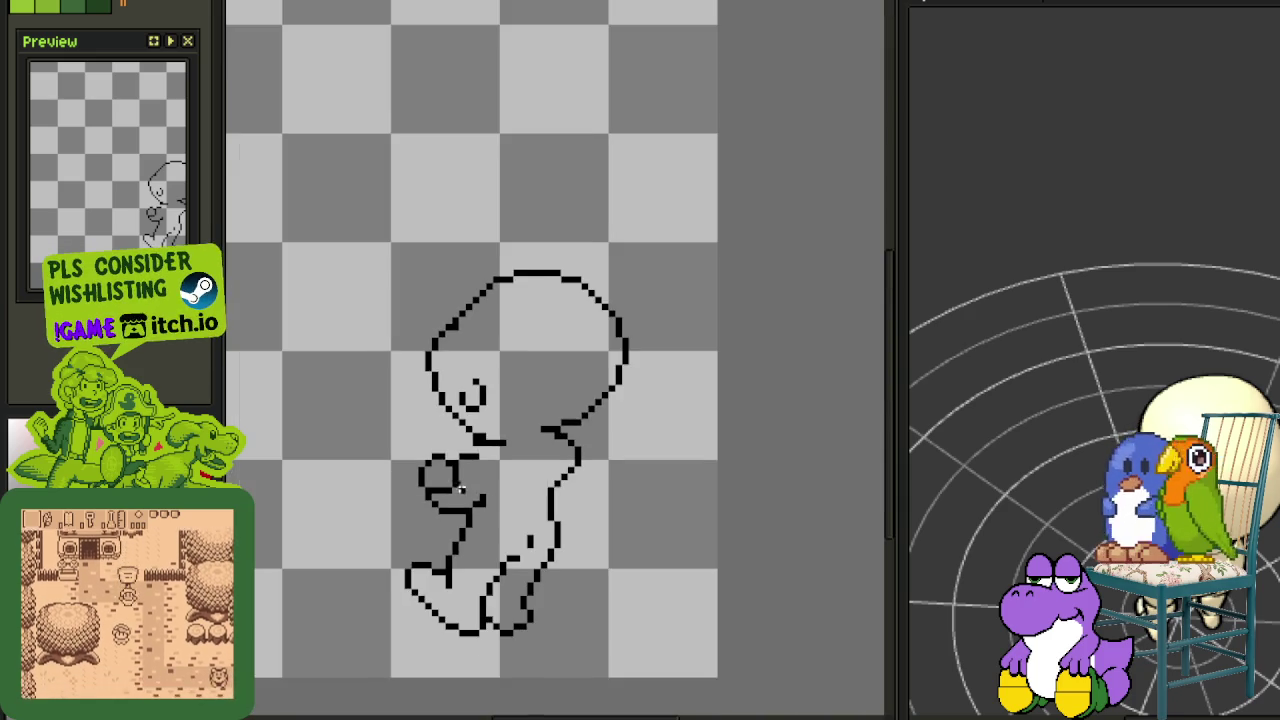
Extend the short horizontal stroke at the waist by one pixel
{"action": "scroll", "coordinate": [455, 428], "scroll_direction": "up", "scroll_amount": 2}
{"action": "scroll", "coordinate": [455, 428], "scroll_direction": "down", "scroll_amount": 1}
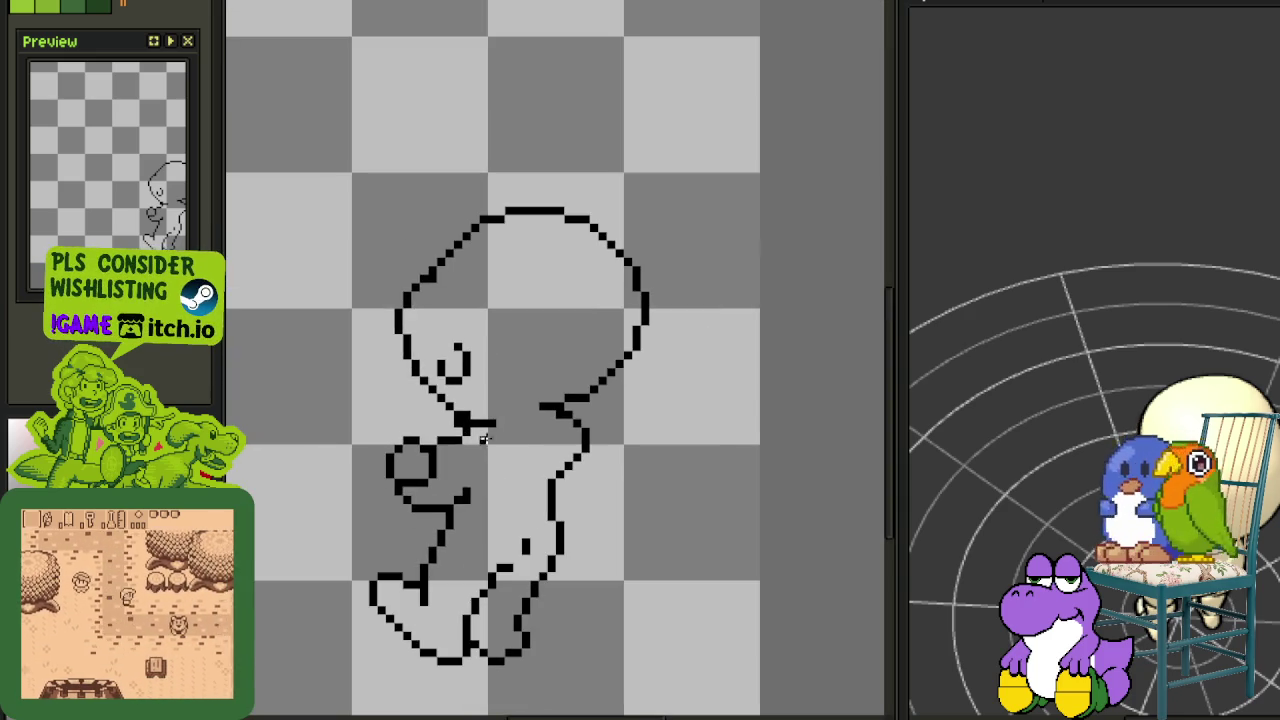
{"action": "scroll", "coordinate": [407, 403], "scroll_direction": "up", "scroll_amount": 2}
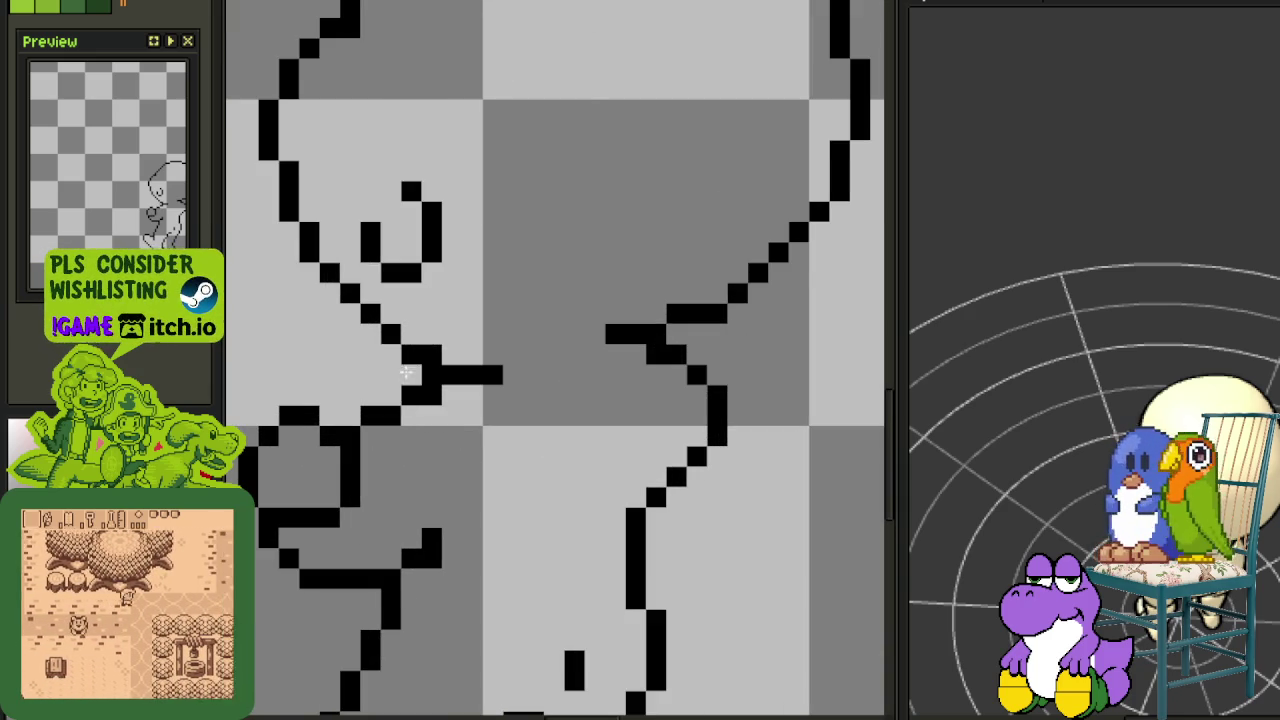
{"action": "scroll", "coordinate": [531, 380], "scroll_direction": "down", "scroll_amount": 2}
{"action": "scroll", "coordinate": [552, 423], "scroll_direction": "up", "scroll_amount": 2}
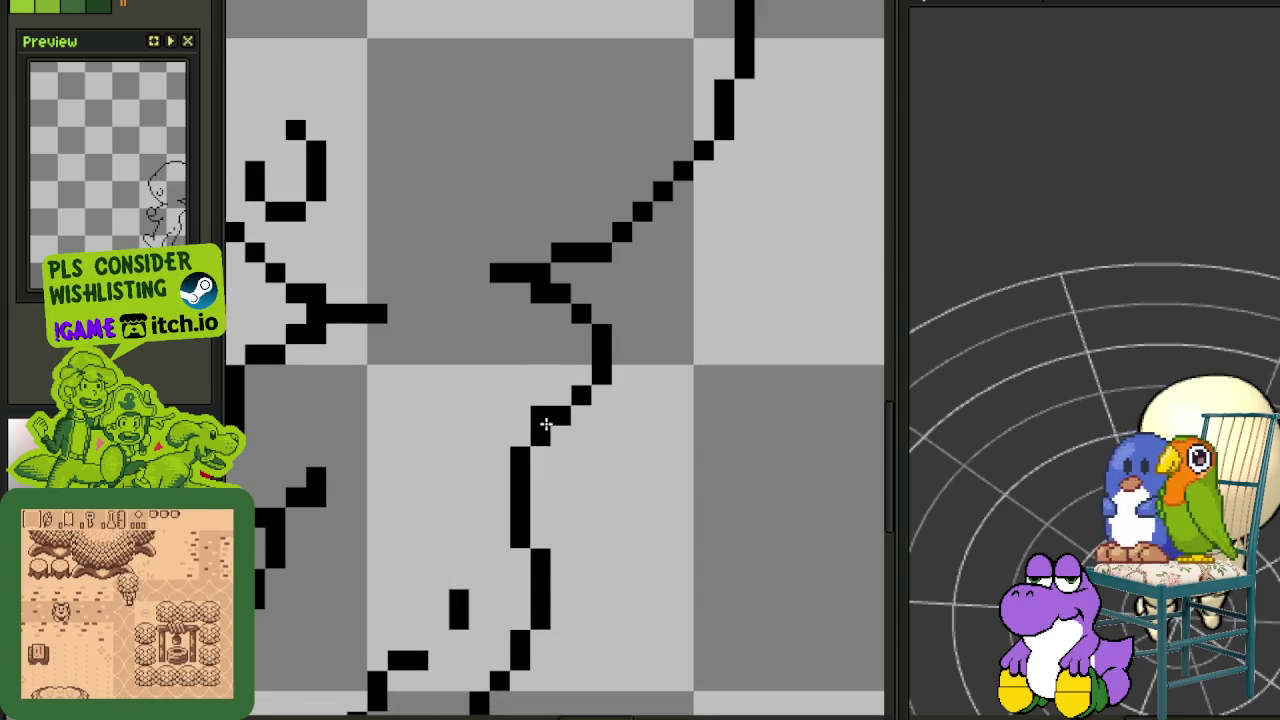
{"action": "scroll", "coordinate": [571, 417], "scroll_direction": "down", "scroll_amount": 2}
{"action": "scroll", "coordinate": [580, 378], "scroll_direction": "up", "scroll_amount": 2}
{"action": "scroll", "coordinate": [606, 340], "scroll_direction": "up", "scroll_amount": 1}
{"action": "left_click", "coordinate": [595, 287]}
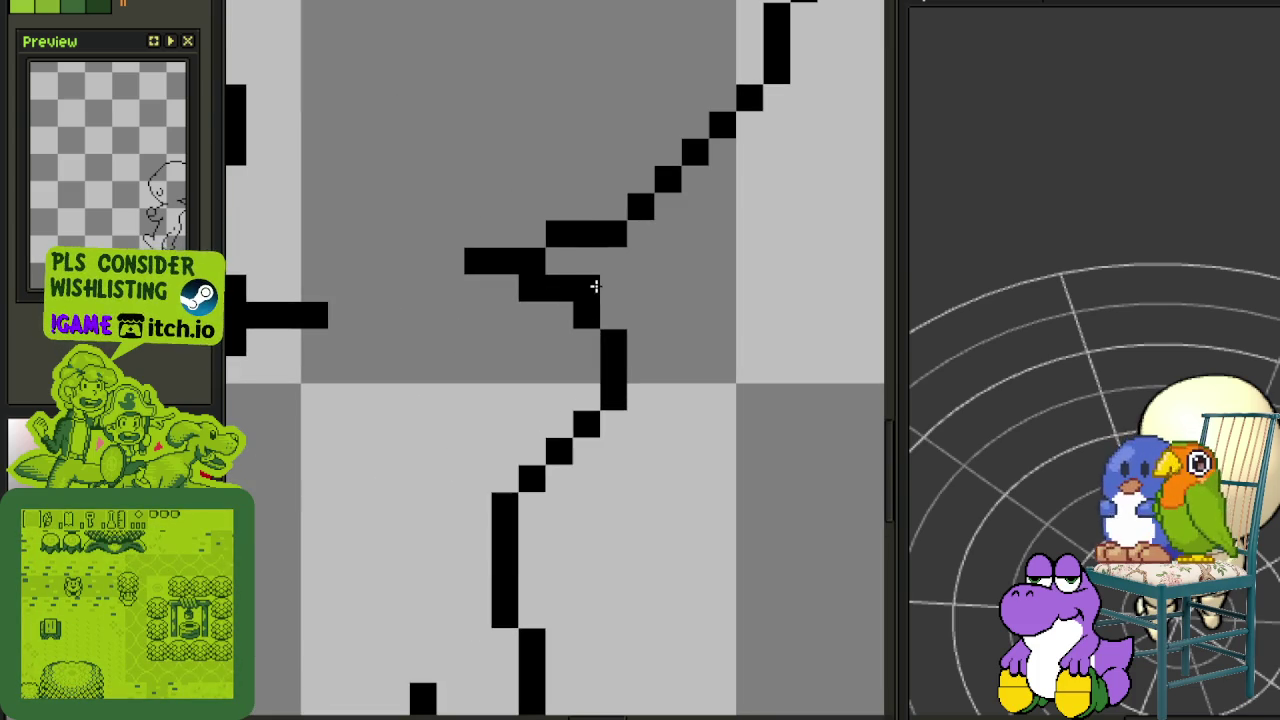
Lasso the back outline piece, nudge it one pixel left, and save the sprite
{"action": "key", "text": "q"}
{"action": "mouse_move", "coordinate": [587, 287]}
{"action": "left_mouse_down"}
{"action": "mouse_move", "coordinate": [528, 414]}
{"action": "mouse_move", "coordinate": [614, 357]}
{"action": "mouse_move", "coordinate": [586, 363]}
{"action": "left_mouse_up"}
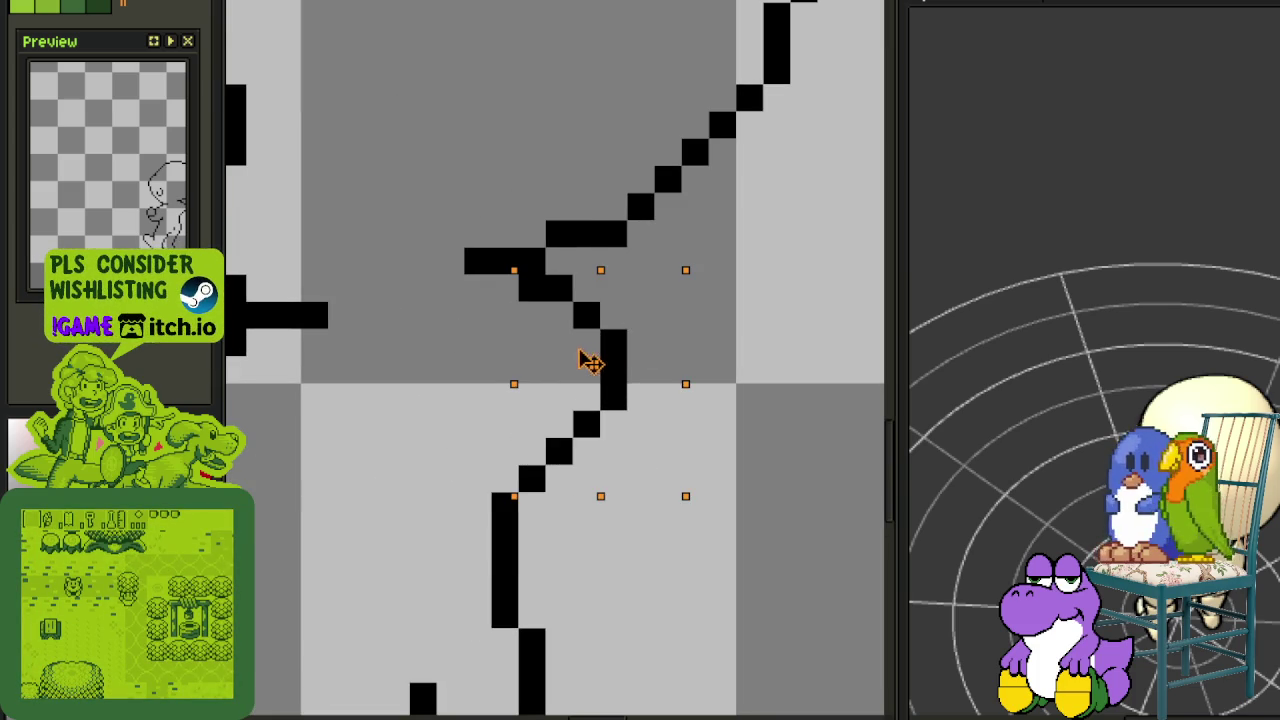
{"action": "scroll", "coordinate": [513, 409], "scroll_direction": "down", "scroll_amount": 2}
{"action": "scroll", "coordinate": [450, 430], "scroll_direction": "down", "scroll_amount": 1}
{"action": "scroll", "coordinate": [450, 430], "scroll_direction": "down", "scroll_amount": 1}
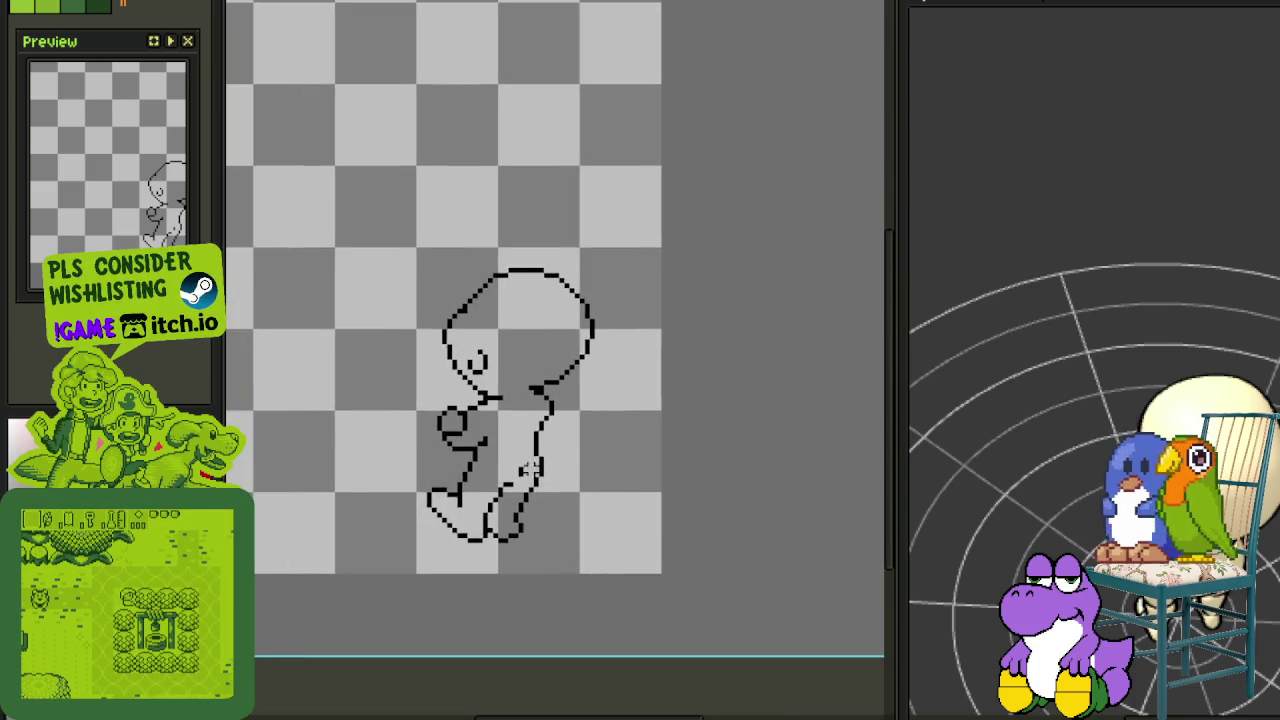
{"action": "scroll", "coordinate": [560, 469], "scroll_direction": "down", "scroll_amount": 1}
{"action": "key", "text": "ctrl+s"}
Flip the whole canvas horizontally so the character faces the other way
{"action": "left_click", "coordinate": [100, 2]}
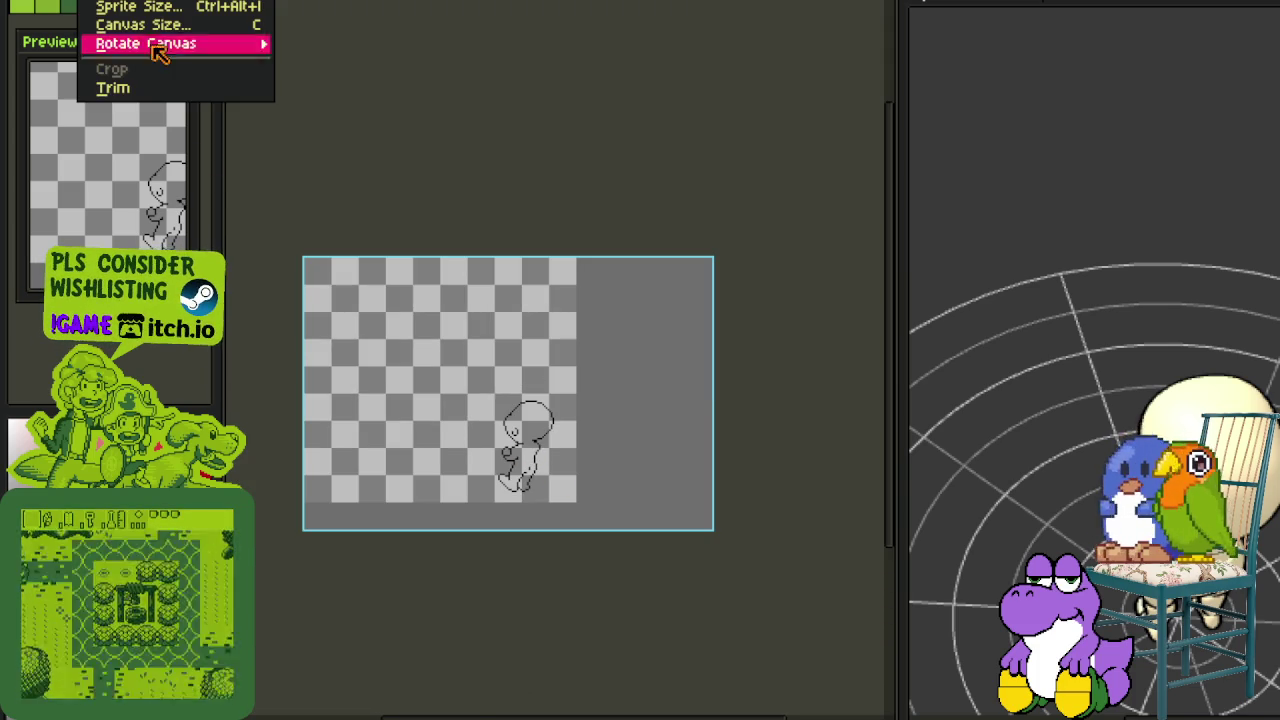
{"action": "mouse_move", "coordinate": [146, 43]}
{"action": "left_click", "coordinate": [415, 108]}
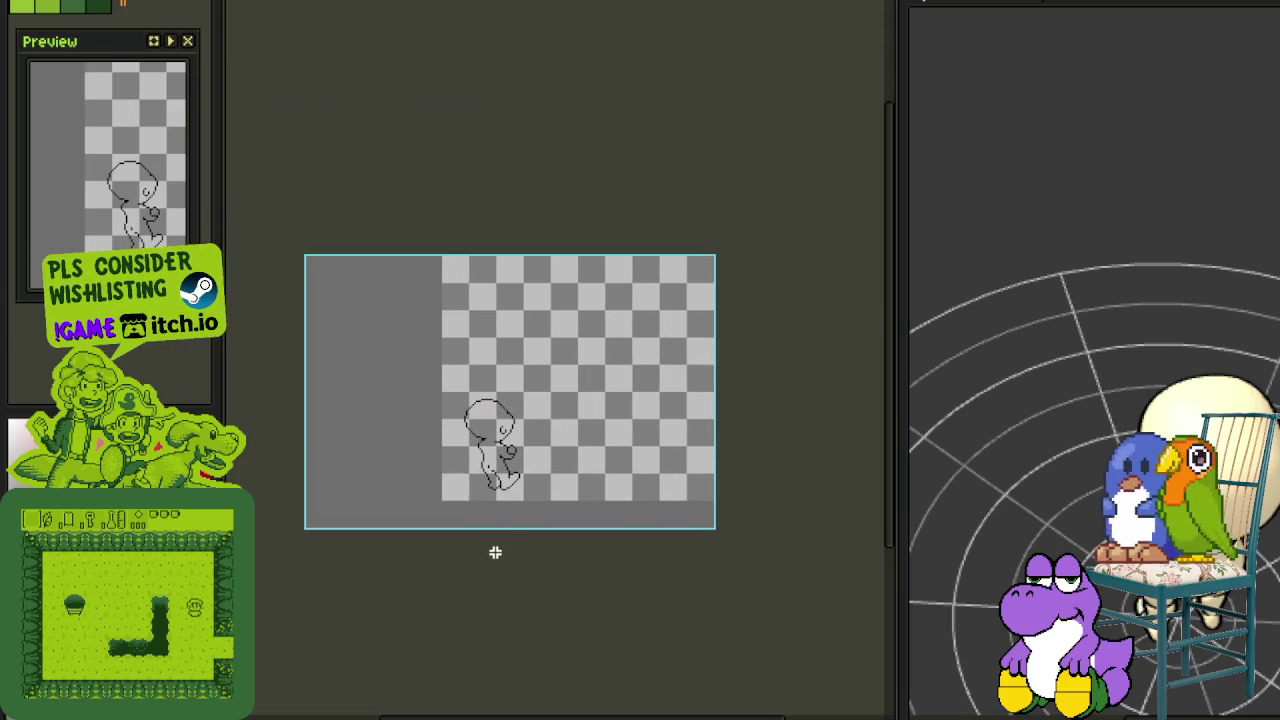
{"action": "scroll", "coordinate": [491, 463], "scroll_direction": "up", "scroll_amount": 3}
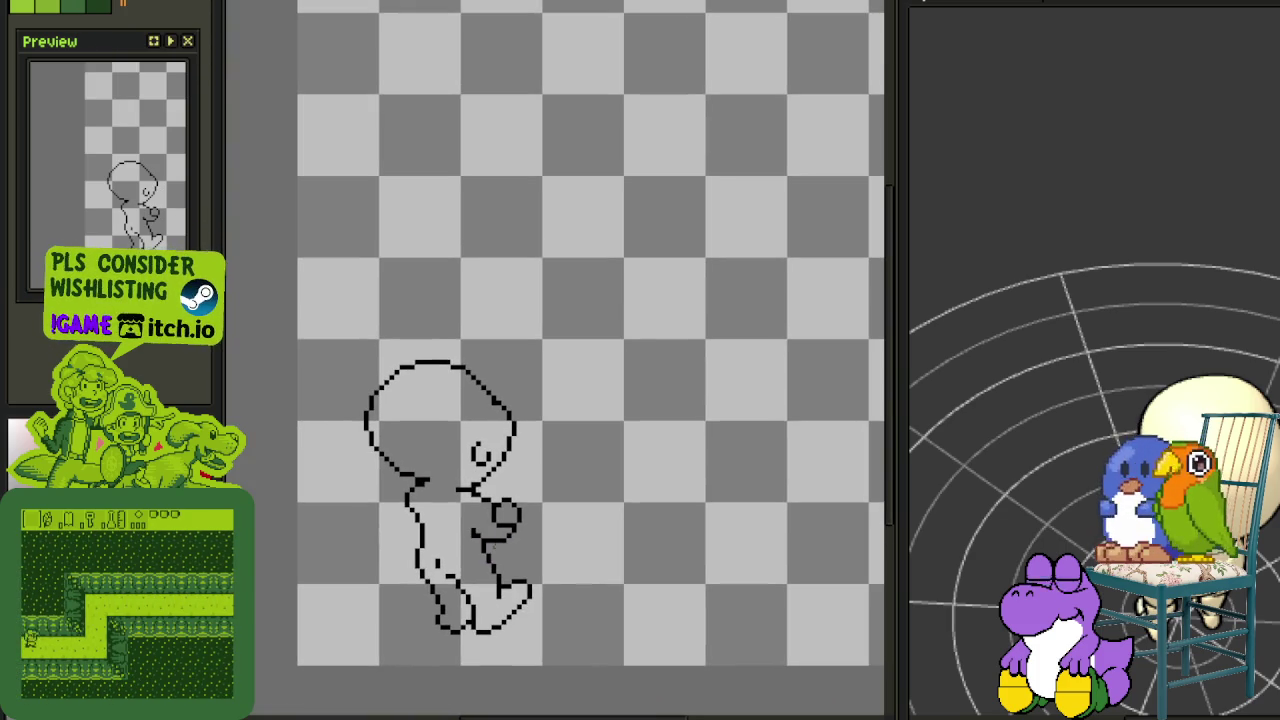
Shift the lower leg slightly right and drop the selection
{"action": "mouse_move", "coordinate": [471, 529]}
{"action": "left_mouse_down"}
{"action": "mouse_move", "coordinate": [500, 600]}
{"action": "mouse_move", "coordinate": [515, 600]}
{"action": "left_mouse_up"}
{"action": "key", "text": "ctrl+d"}
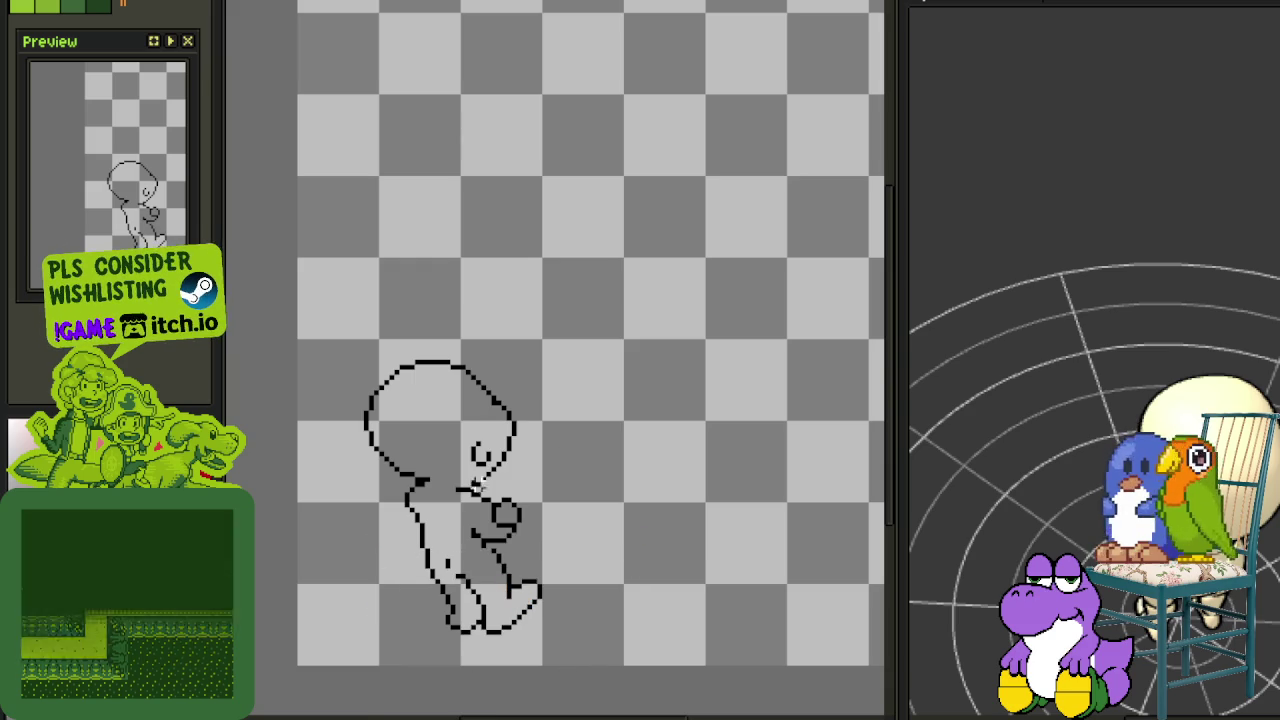
{"action": "scroll", "coordinate": [475, 517], "scroll_direction": "down", "scroll_amount": 2}
{"action": "scroll", "coordinate": [475, 517], "scroll_direction": "down", "scroll_amount": 2}
{"action": "scroll", "coordinate": [455, 510], "scroll_direction": "up", "scroll_amount": 1}
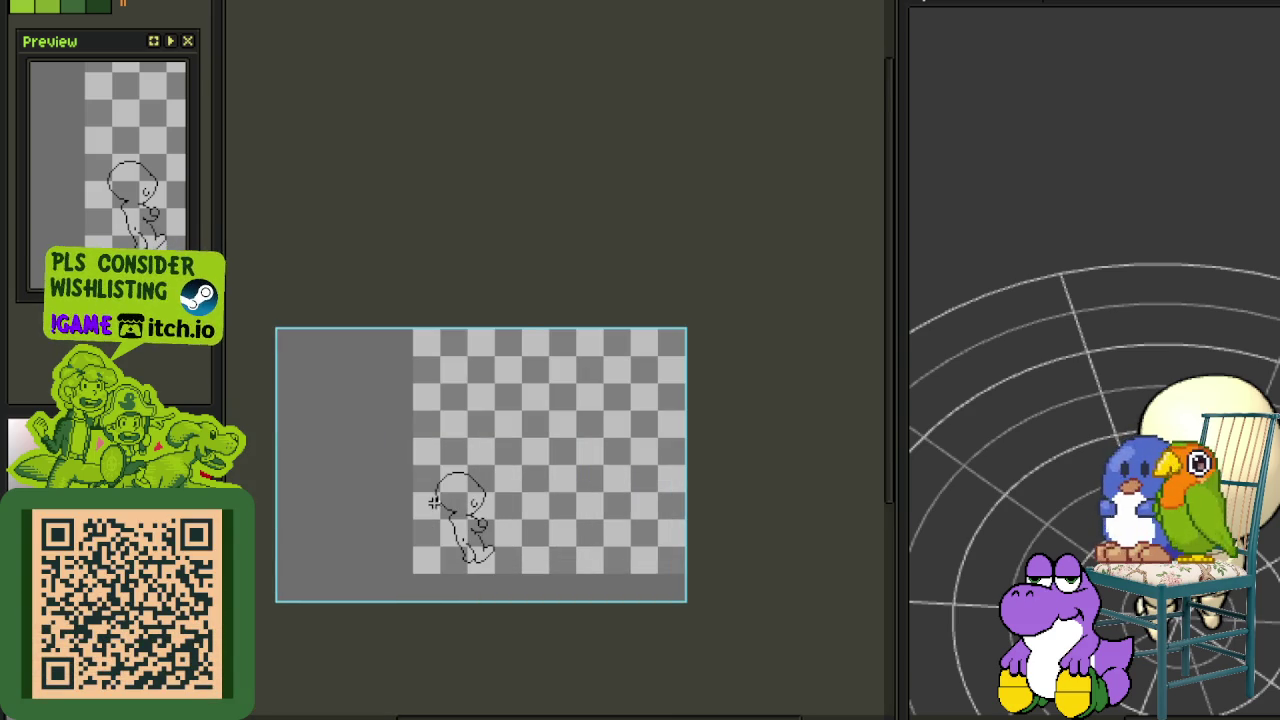
{"action": "scroll", "coordinate": [433, 502], "scroll_direction": "up", "scroll_amount": 1}
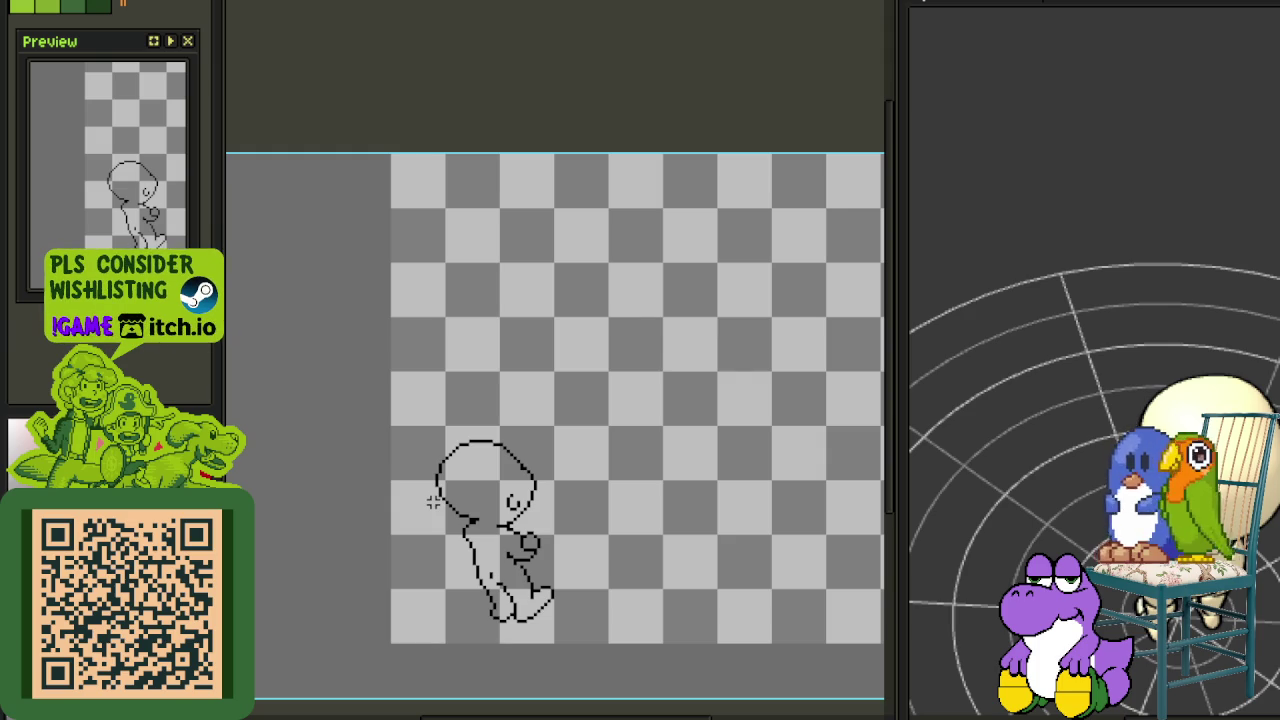
Erase stray black pixels from the character's lower stroke near the feet, then zoom back out
{"action": "scroll", "coordinate": [433, 502], "scroll_direction": "up", "scroll_amount": 1}
{"action": "scroll", "coordinate": [514, 586], "scroll_direction": "up", "scroll_amount": 1}
{"action": "scroll", "coordinate": [536, 621], "scroll_direction": "up", "scroll_amount": 1}
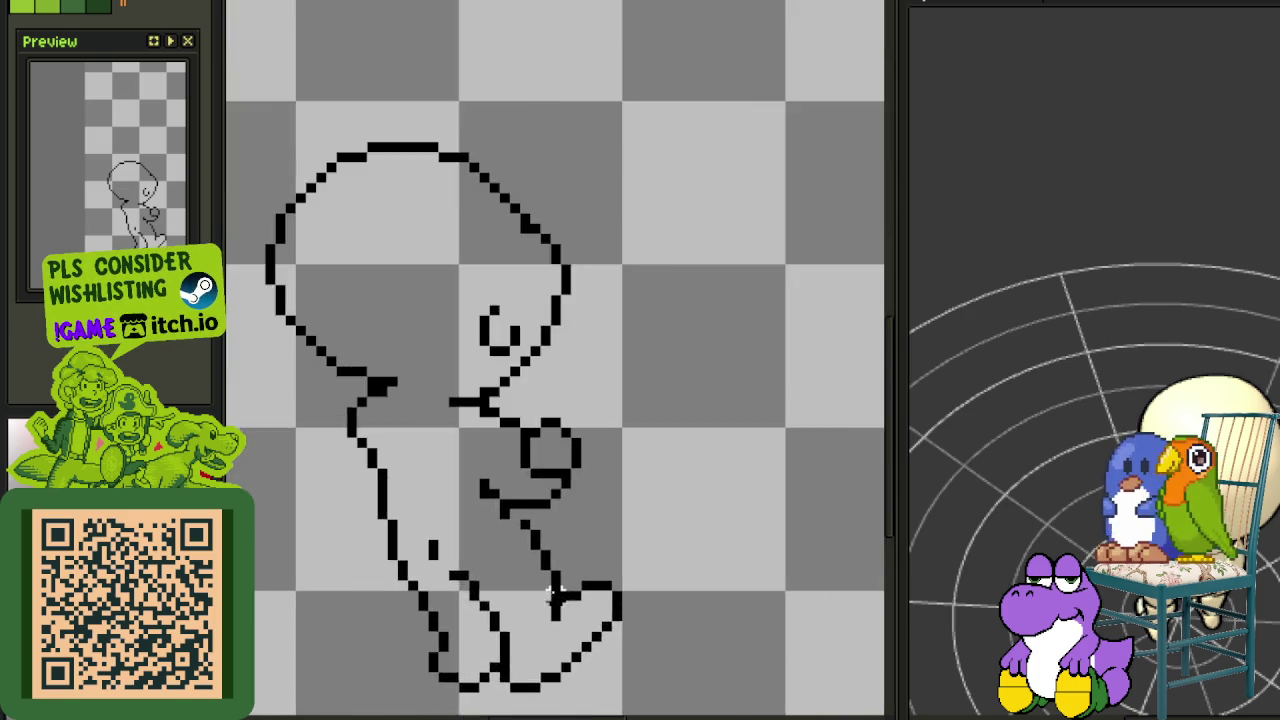
{"action": "scroll", "coordinate": [588, 600], "scroll_direction": "up", "scroll_amount": 1}
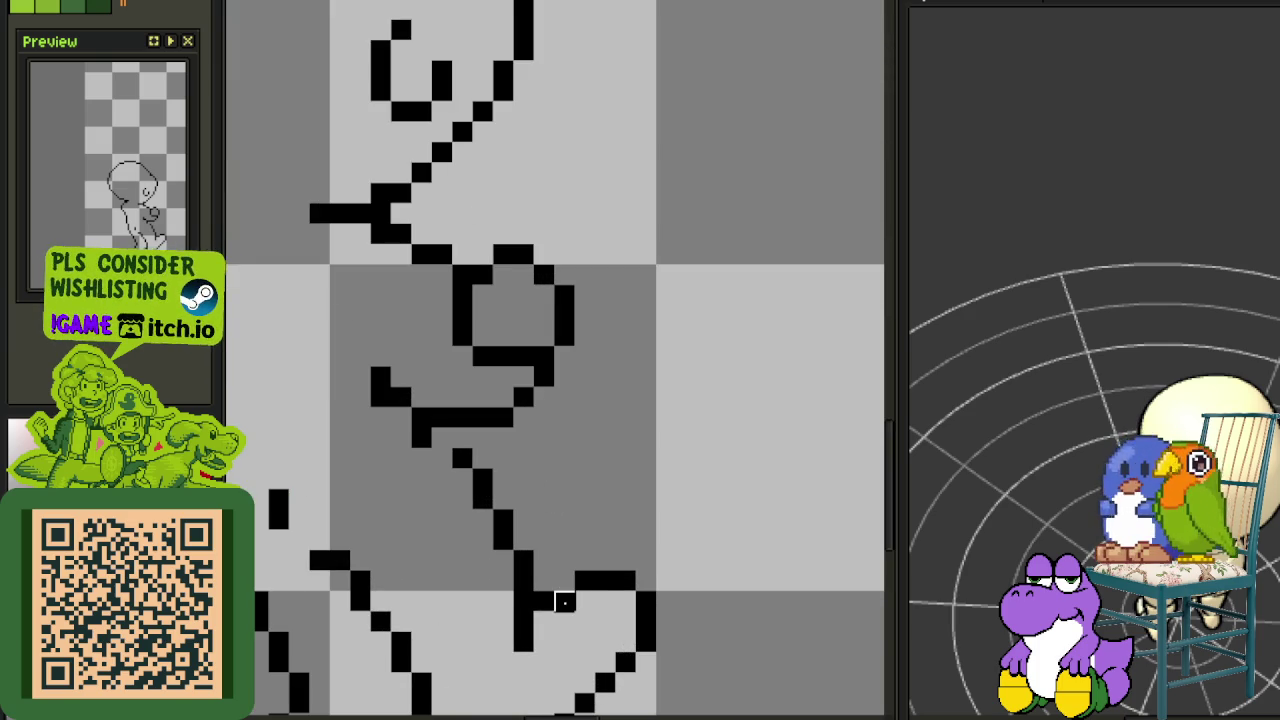
{"action": "mouse_move", "coordinate": [566, 587]}
{"action": "left_mouse_down"}
{"action": "mouse_move", "coordinate": [578, 592]}
{"action": "mouse_move", "coordinate": [591, 565]}
{"action": "left_mouse_up"}
{"action": "scroll", "coordinate": [688, 645], "scroll_direction": "down", "scroll_amount": 5}
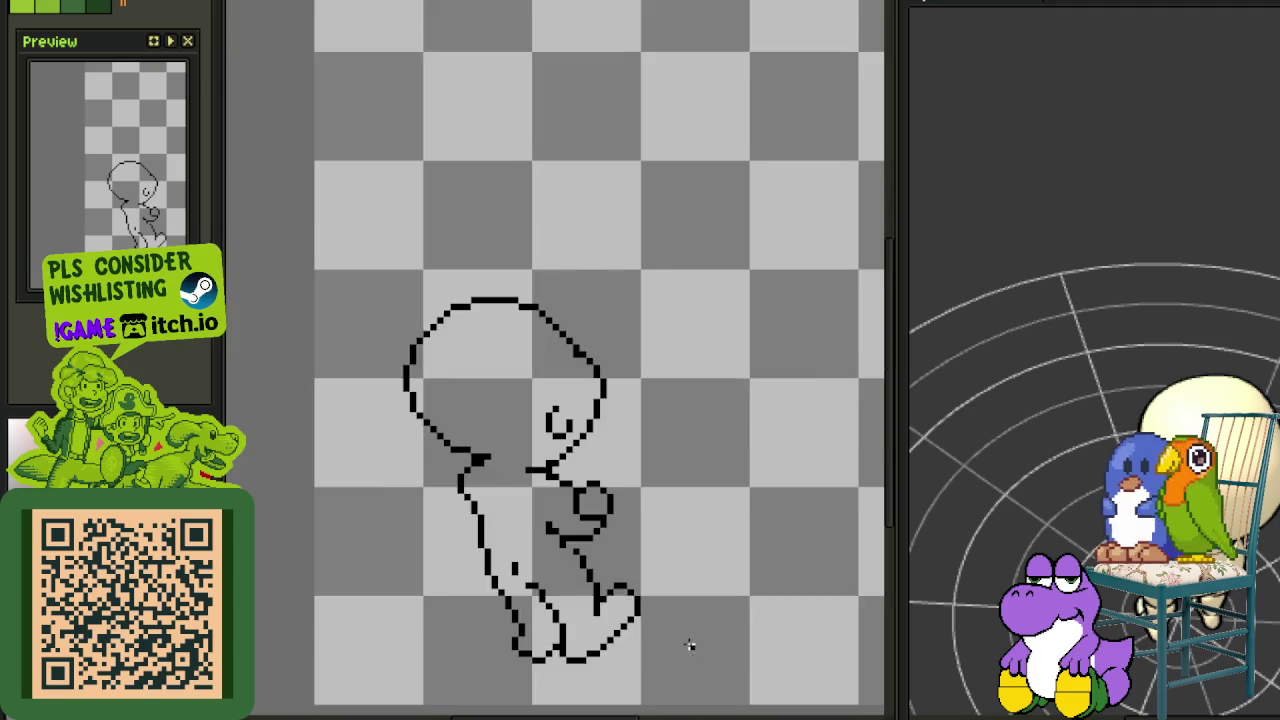
{"action": "scroll", "coordinate": [688, 645], "scroll_direction": "down", "scroll_amount": 1}
{"action": "scroll", "coordinate": [682, 619], "scroll_direction": "down", "scroll_amount": 2}
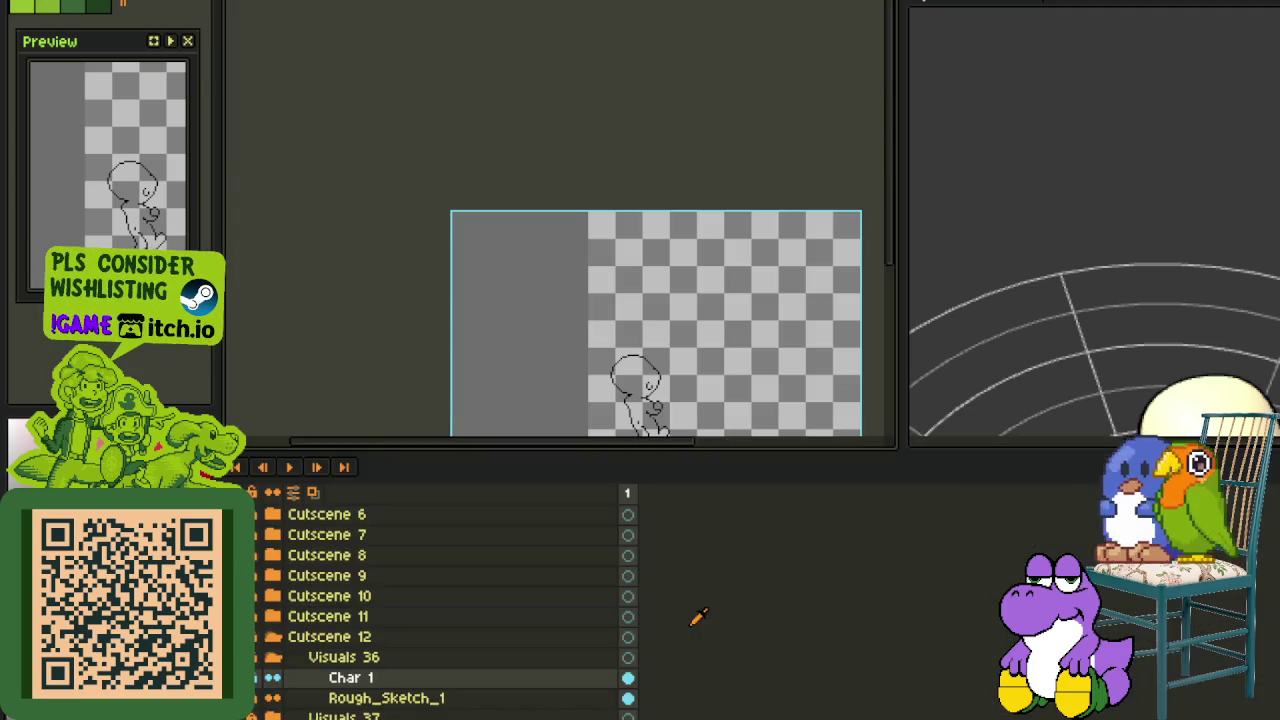
{"action": "scroll", "coordinate": [655, 393], "scroll_direction": "up", "scroll_amount": 1}
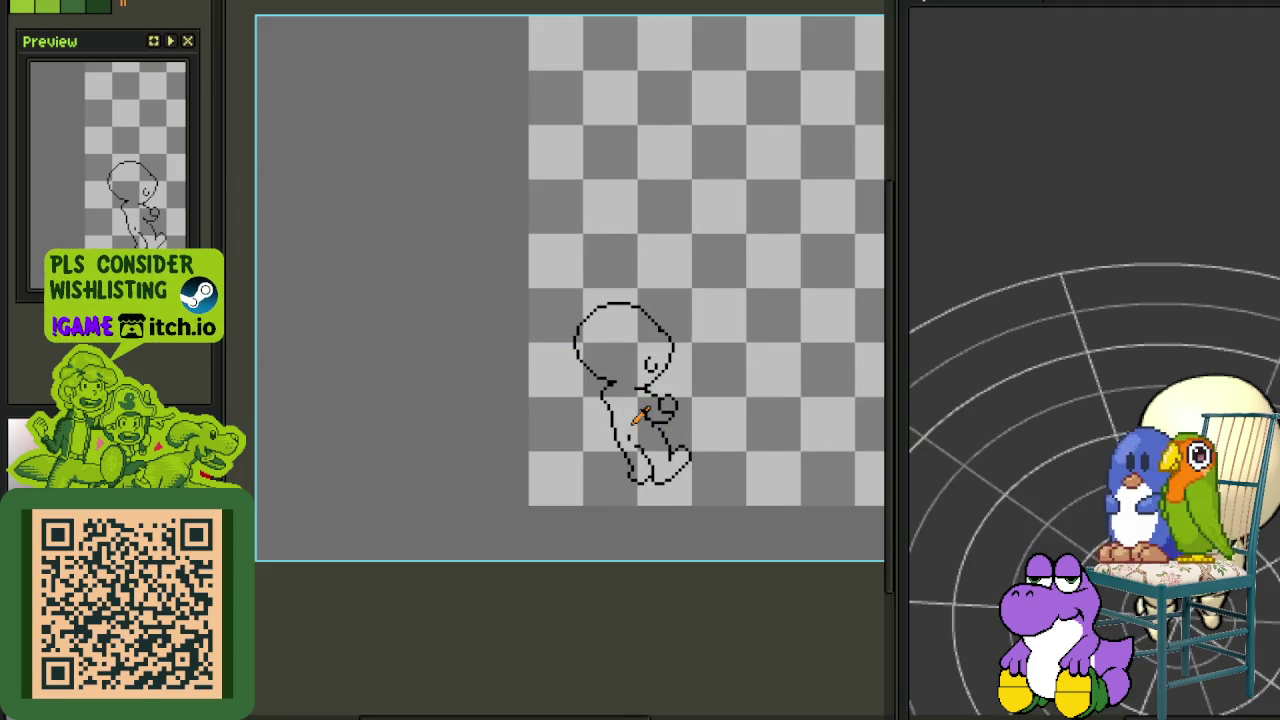
{"action": "scroll", "coordinate": [588, 476], "scroll_direction": "up", "scroll_amount": 1}
{"action": "scroll", "coordinate": [586, 457], "scroll_direction": "up", "scroll_amount": 2}
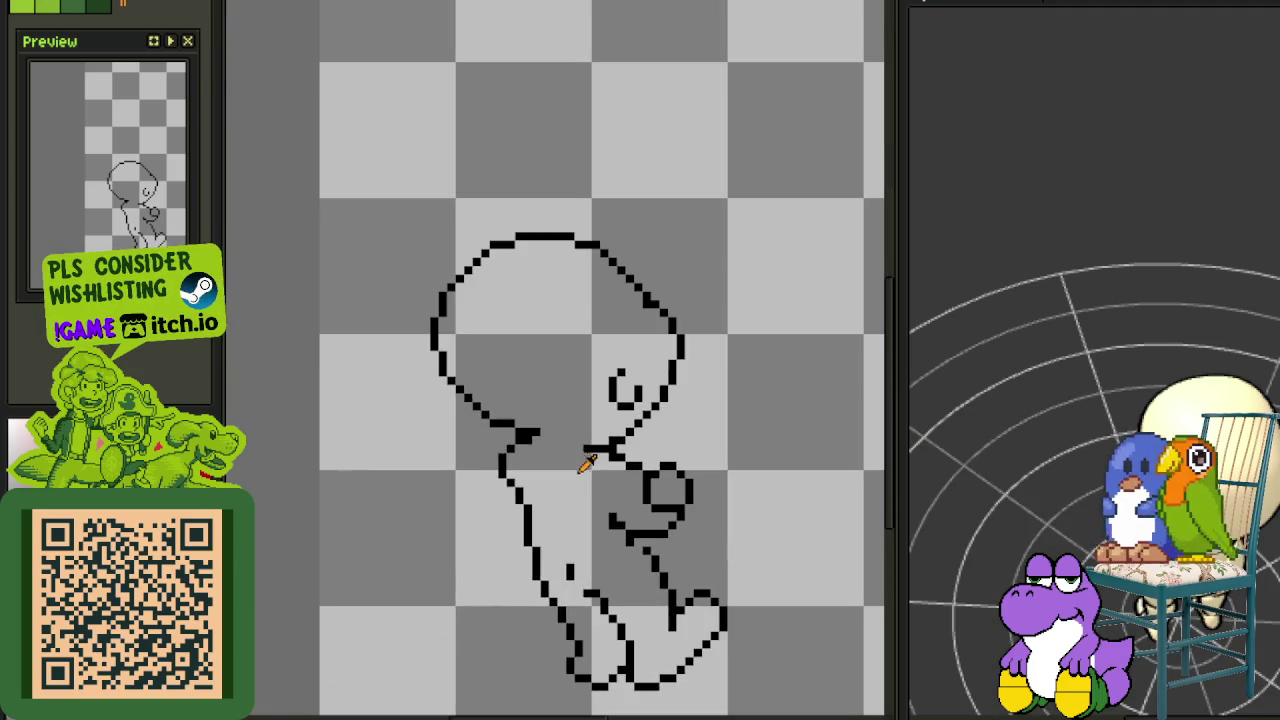
{"action": "scroll", "coordinate": [586, 457], "scroll_direction": "down", "scroll_amount": 1}
{"action": "scroll", "coordinate": [623, 420], "scroll_direction": "down", "scroll_amount": 1}
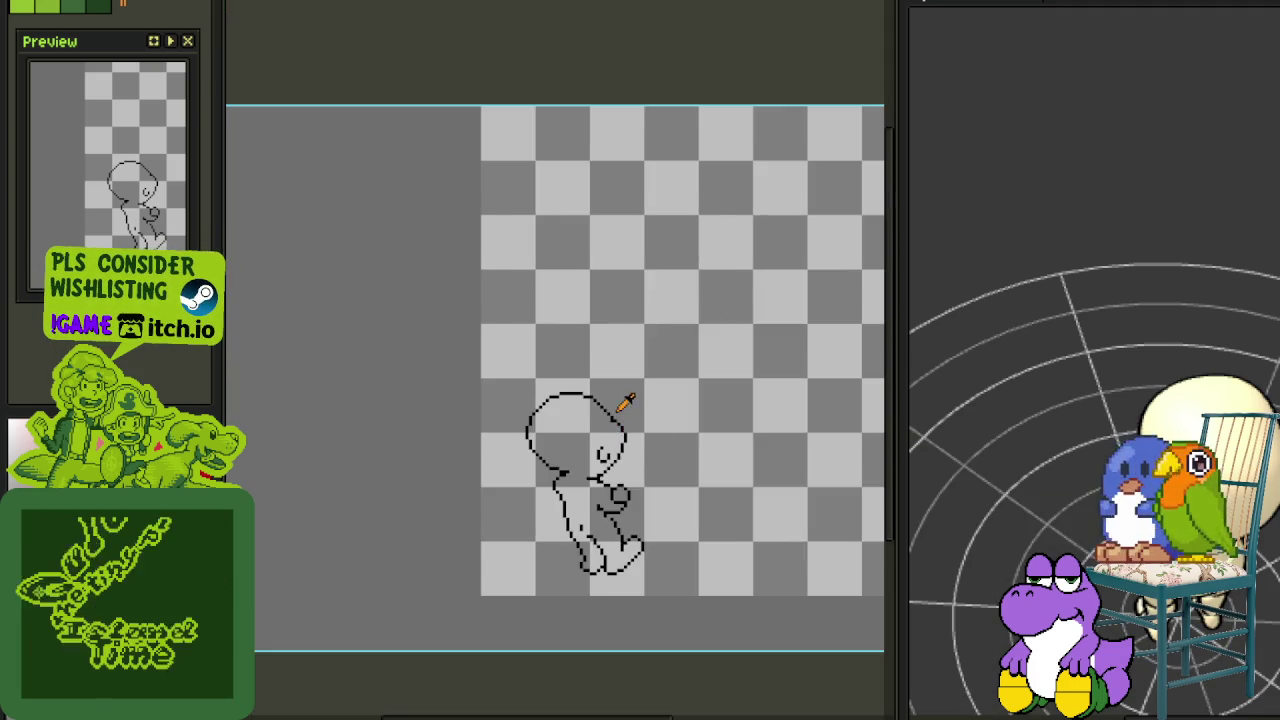
{"action": "scroll", "coordinate": [626, 400], "scroll_direction": "up", "scroll_amount": 1}
{"action": "scroll", "coordinate": [572, 459], "scroll_direction": "down", "scroll_amount": 1}
{"action": "scroll", "coordinate": [563, 471], "scroll_direction": "down", "scroll_amount": 1}
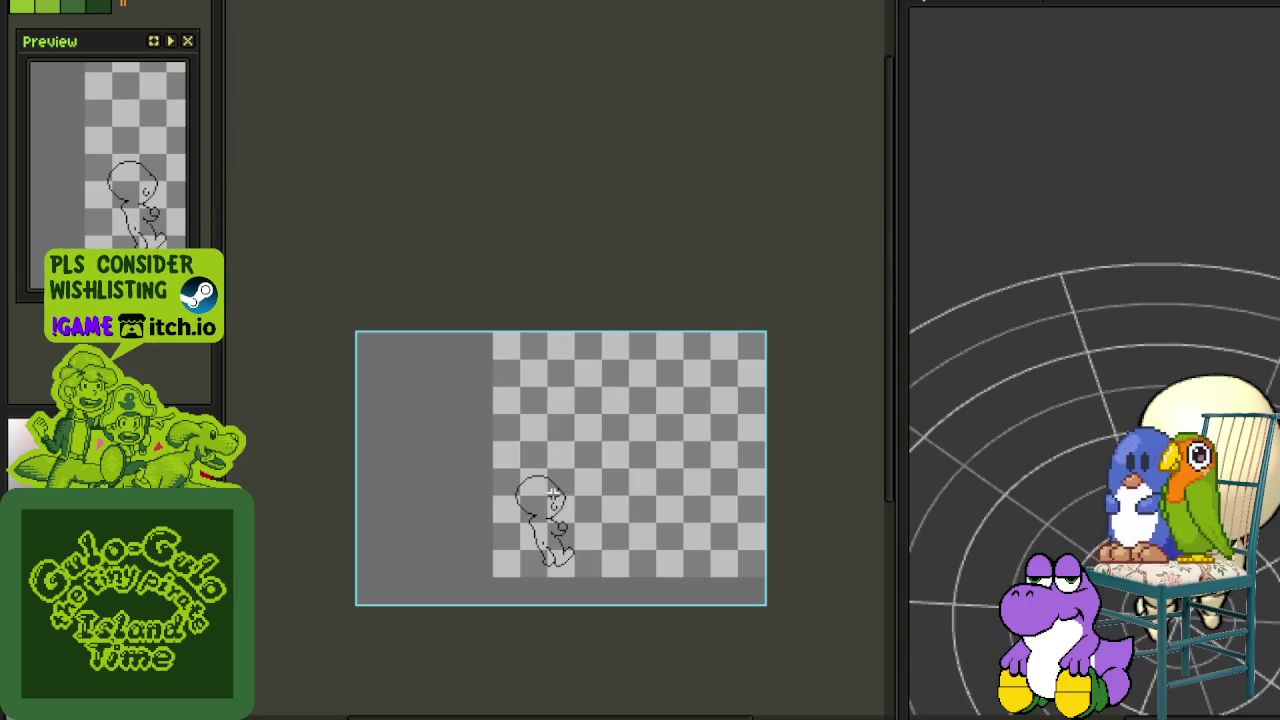
{"action": "scroll", "coordinate": [578, 491], "scroll_direction": "up", "scroll_amount": 1}
{"action": "scroll", "coordinate": [567, 423], "scroll_direction": "up", "scroll_amount": 2}
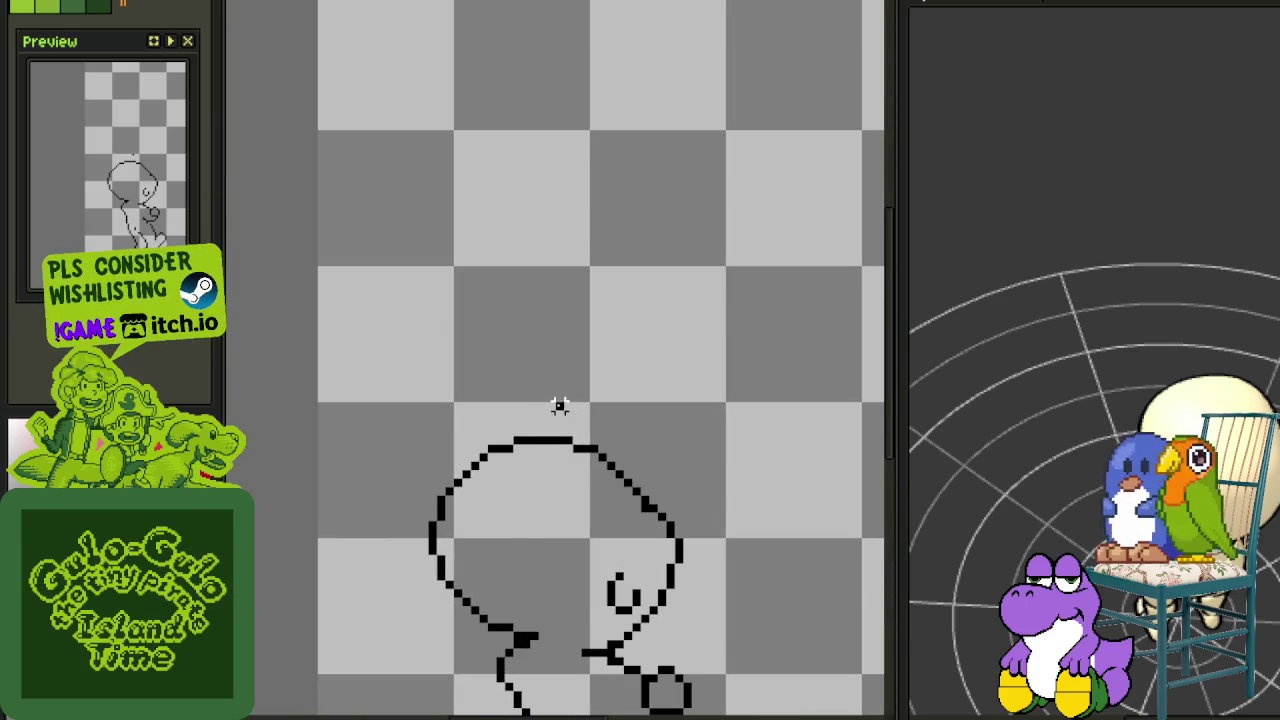
Lasso the character's head and move it one pixel left and down
{"action": "left_click_drag", "start_coordinate": [560, 405], "coordinate": [575, 408]}
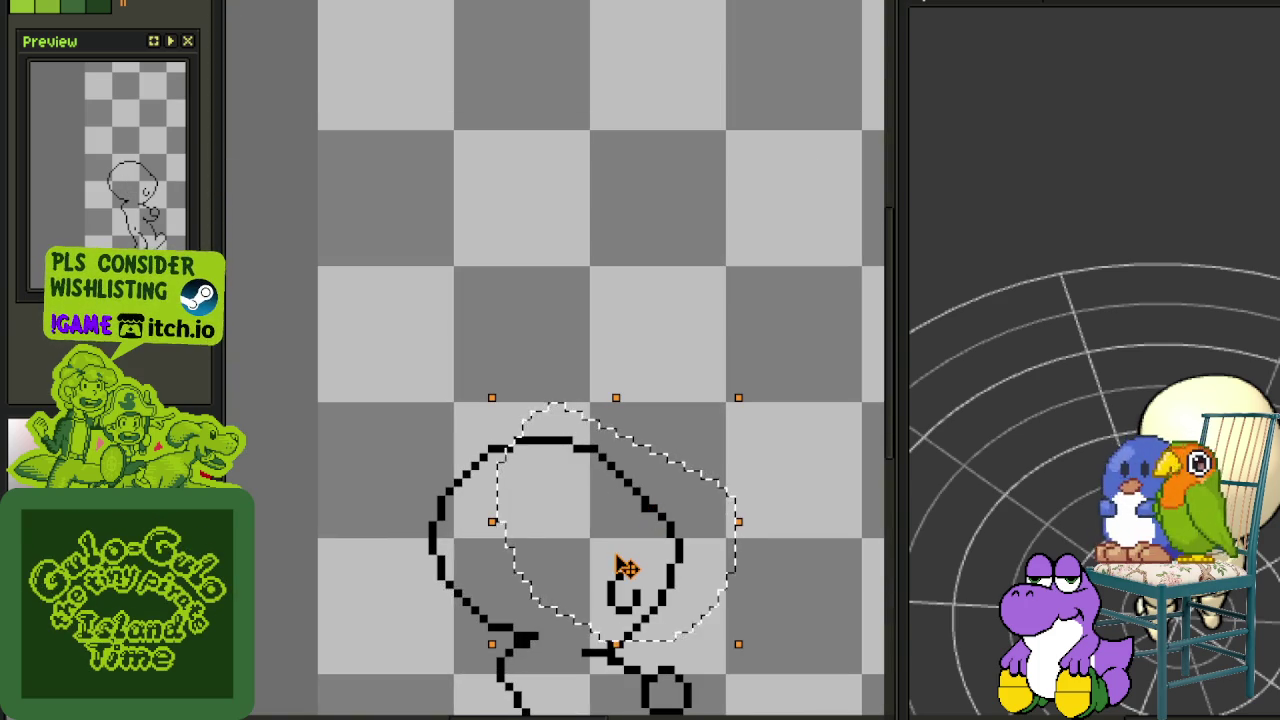
{"action": "key", "text": "Left"}
{"action": "key", "text": "Down"}
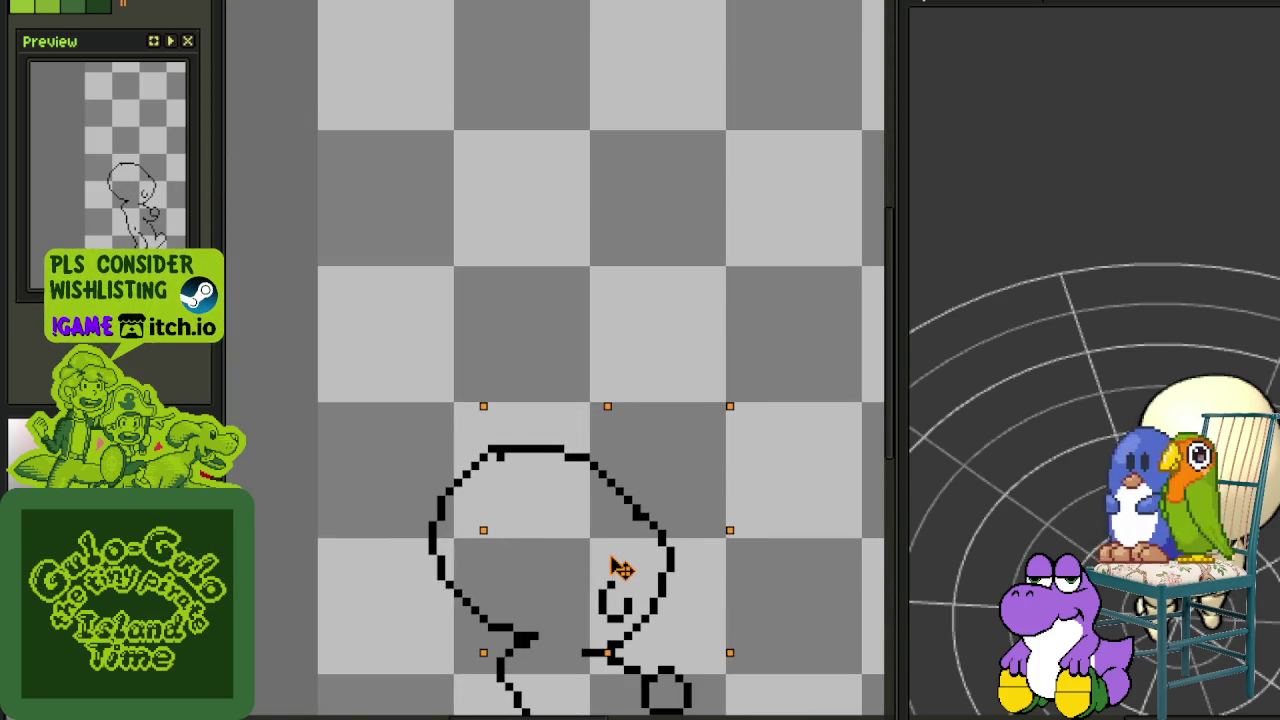
{"action": "key", "text": "ctrl+d"}
{"action": "scroll", "coordinate": [514, 434], "scroll_direction": "up", "scroll_amount": 2}
Redraw the head's top line, nudging it up one pixel and extending it right
{"action": "left_click_drag", "start_coordinate": [475, 494], "coordinate": [560, 494]}
{"action": "left_click_drag", "start_coordinate": [486, 449], "coordinate": [600, 512]}
{"action": "key", "text": "Up"}
{"action": "key", "text": "ctrl+d"}
{"action": "left_click_drag", "start_coordinate": [556, 438], "coordinate": [589, 432]}
Clean up stray pixels along the head's top curve
{"action": "right_click", "coordinate": [570, 466]}
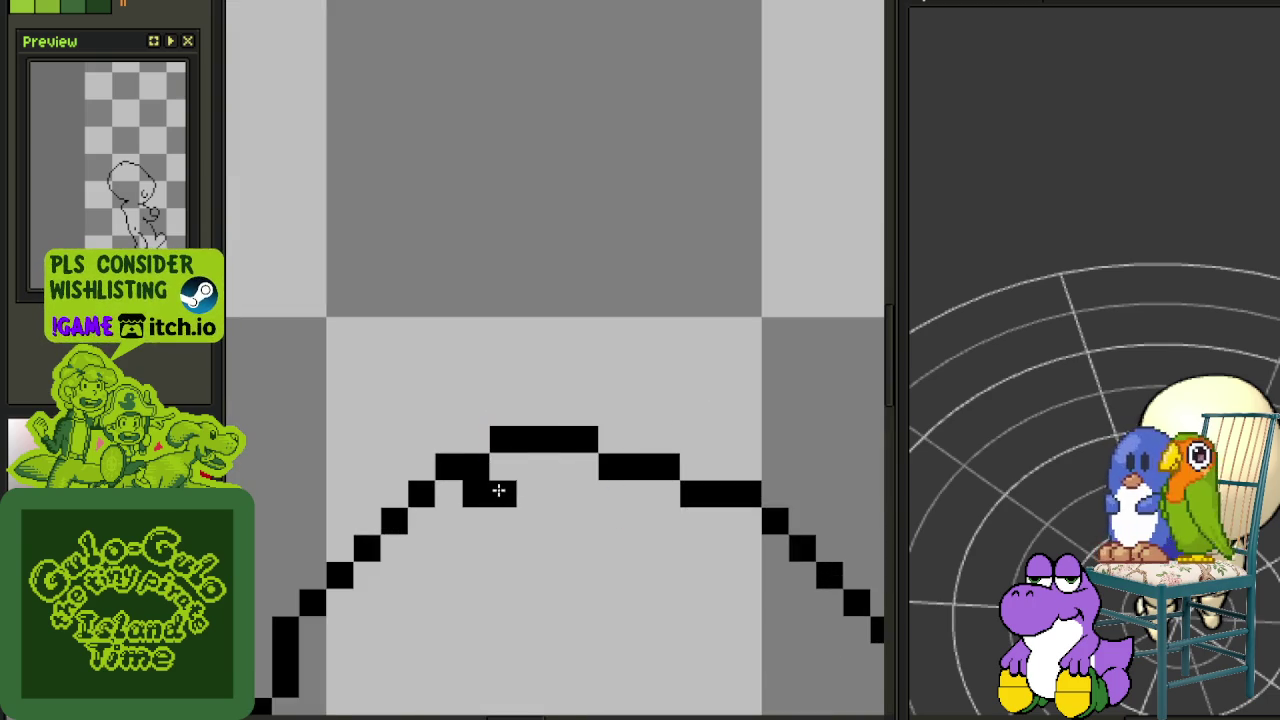
{"action": "right_click", "coordinate": [476, 494]}
{"action": "left_click", "coordinate": [692, 466]}
{"action": "right_click", "coordinate": [694, 494]}
{"action": "scroll", "coordinate": [704, 472], "scroll_direction": "down", "scroll_amount": 1}
{"action": "scroll", "coordinate": [704, 472], "scroll_direction": "down", "scroll_amount": 2}
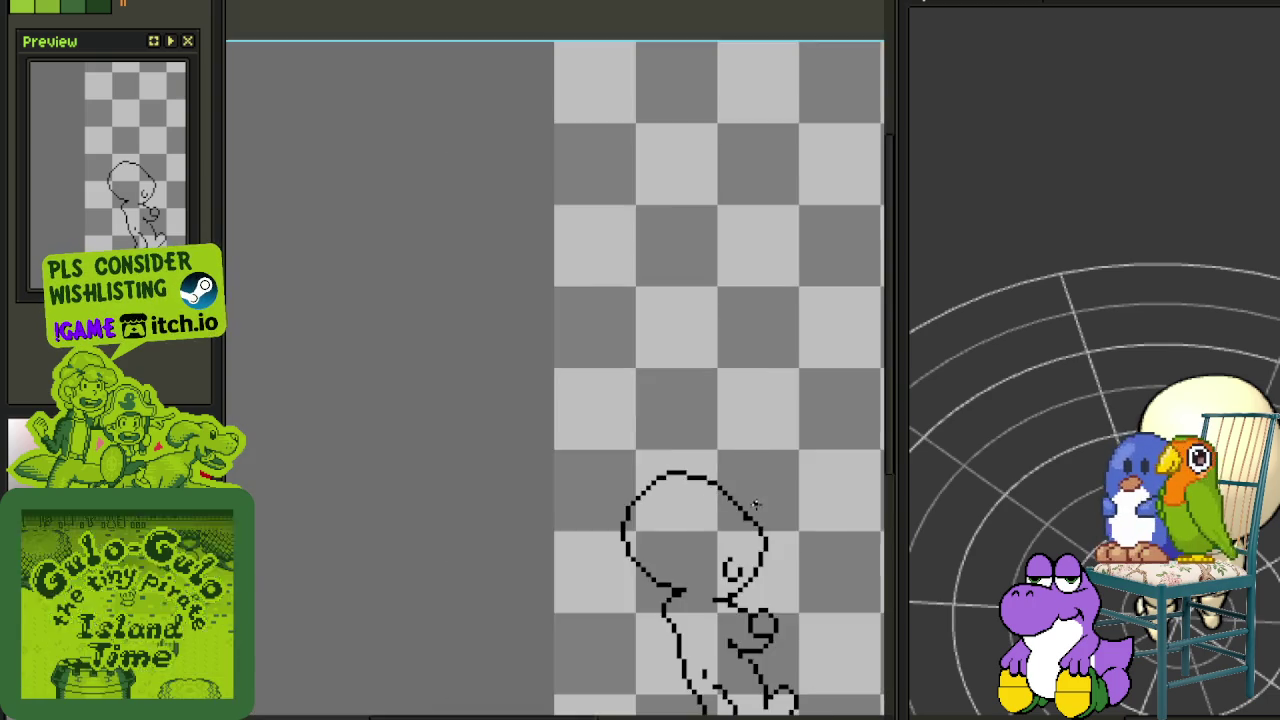
{"action": "scroll", "coordinate": [704, 472], "scroll_direction": "down", "scroll_amount": 1}
{"action": "left_click_drag", "start_coordinate": [774, 517], "coordinate": [670, 438]}
Undo a trial diagonal line near the head and save the sprite
{"action": "scroll", "coordinate": [665, 403], "scroll_direction": "up", "scroll_amount": 3}
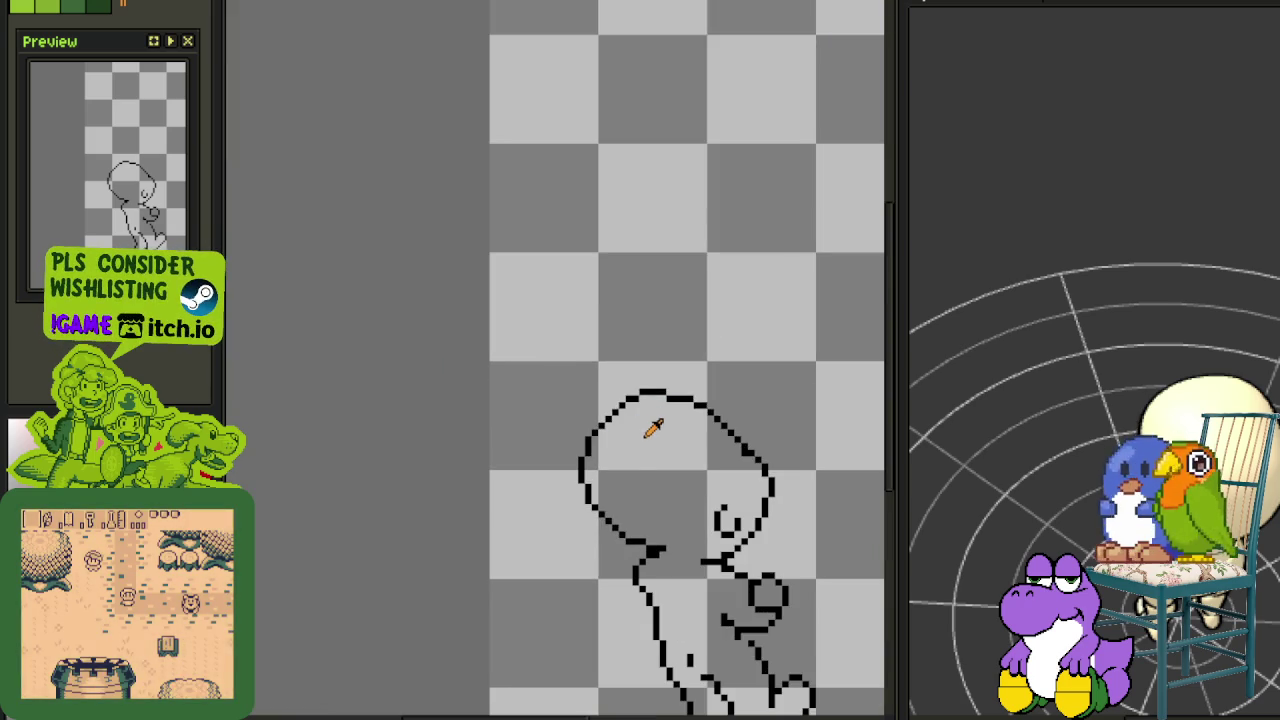
{"action": "scroll", "coordinate": [632, 503], "scroll_direction": "up", "scroll_amount": 1}
{"action": "mouse_move", "coordinate": [632, 503]}
{"action": "left_mouse_down"}
{"action": "mouse_move", "coordinate": [735, 409]}
{"action": "mouse_move", "coordinate": [617, 457]}
{"action": "mouse_move", "coordinate": [601, 446]}
{"action": "left_mouse_up"}
{"action": "key", "text": "ctrl+z"}
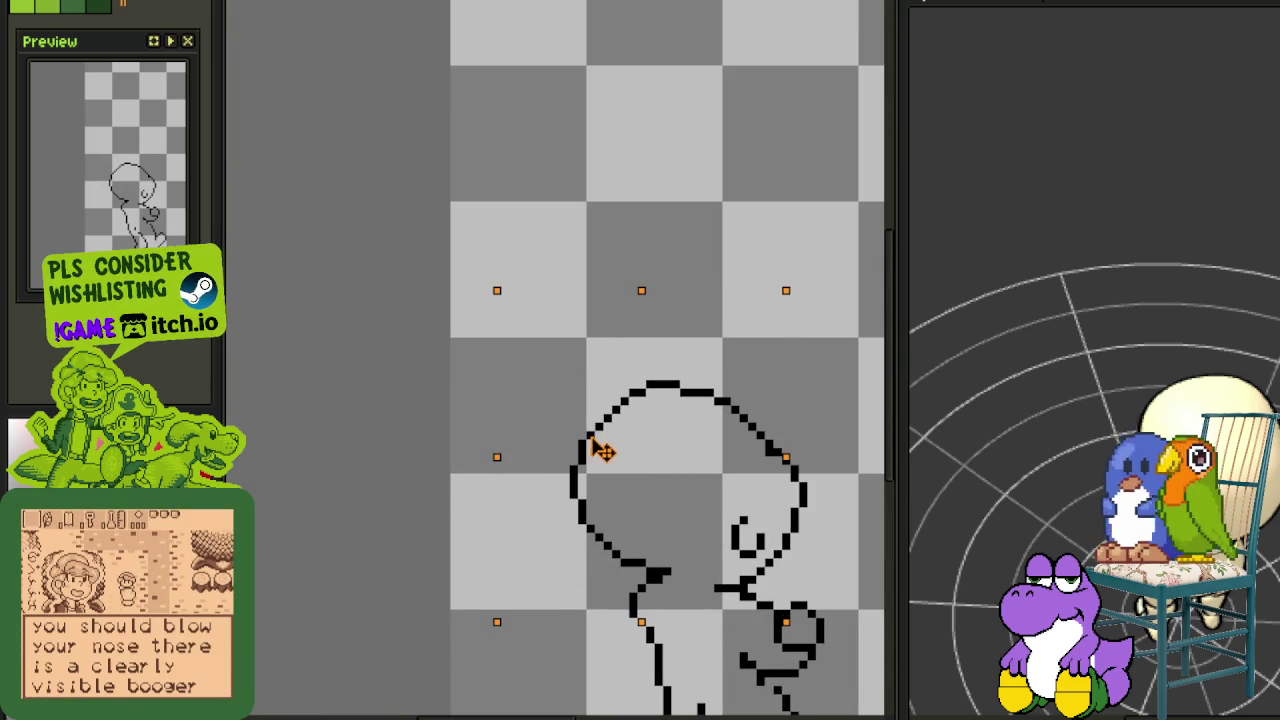
{"action": "key", "text": "ctrl+s"}
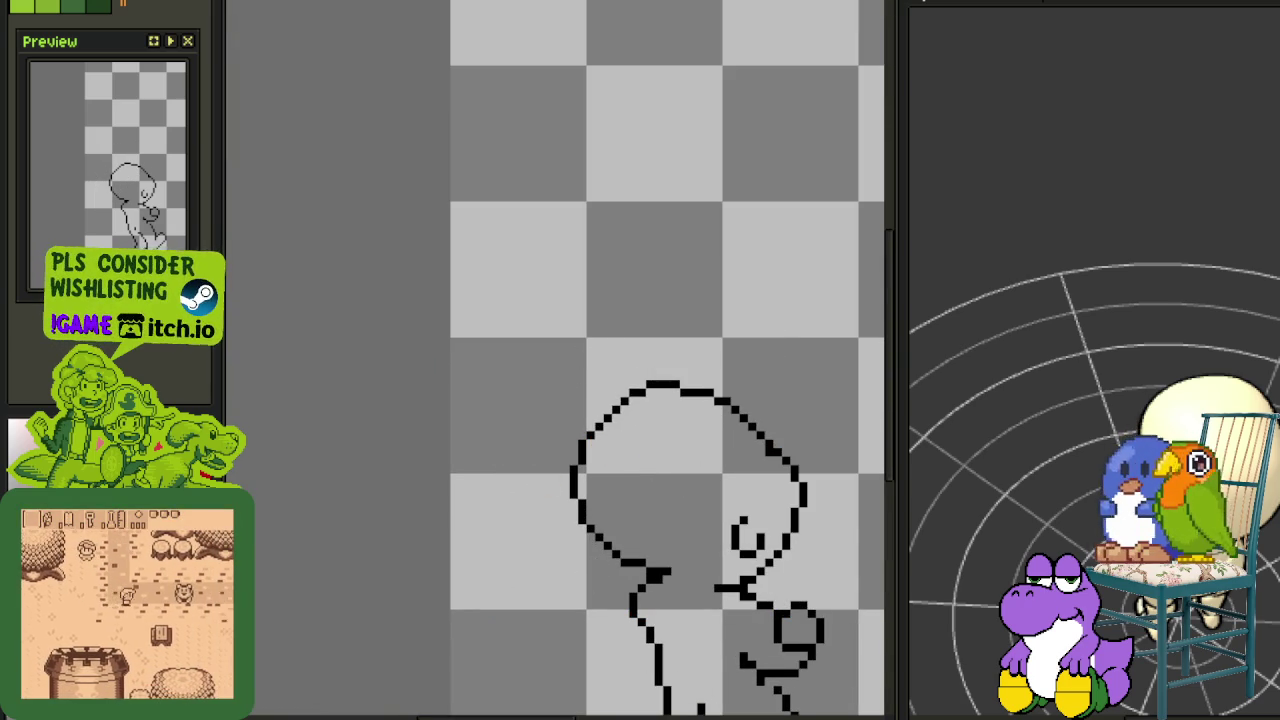
{"action": "scroll", "coordinate": [556, 493], "scroll_direction": "down", "scroll_amount": 6}
{"action": "scroll", "coordinate": [558, 537], "scroll_direction": "up", "scroll_amount": 2}
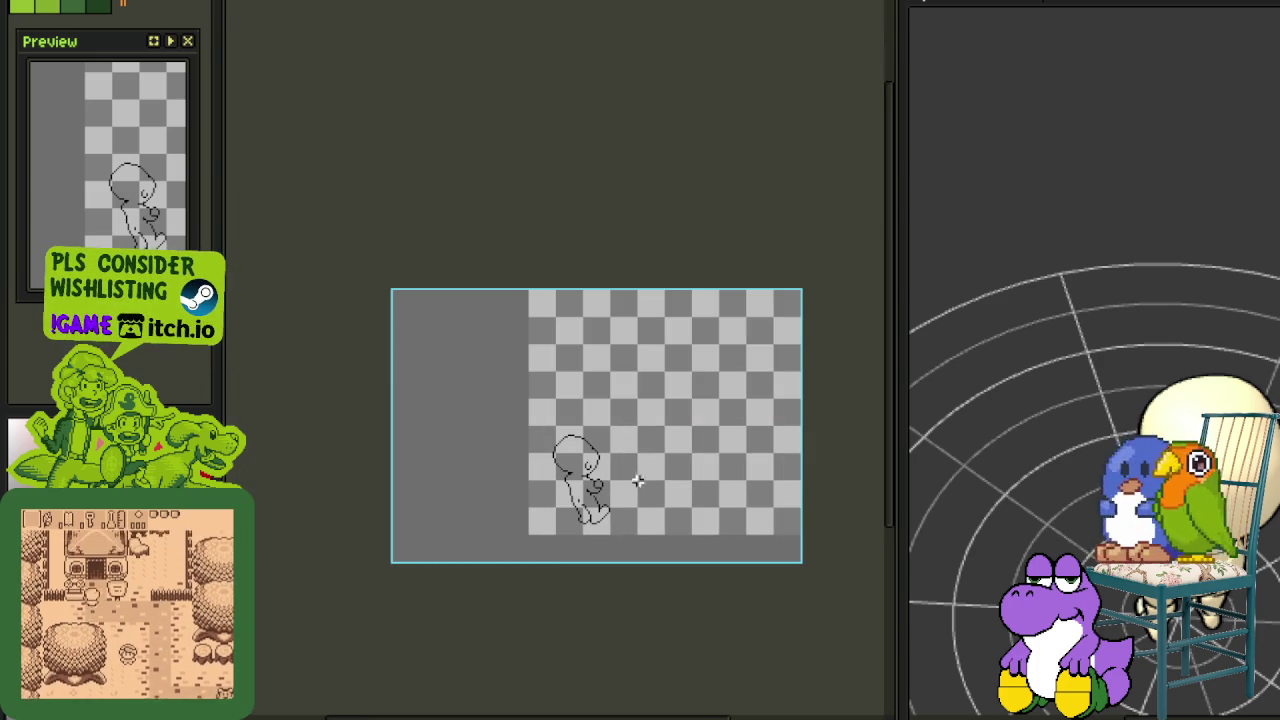
{"action": "key", "text": "ctrl+s"}
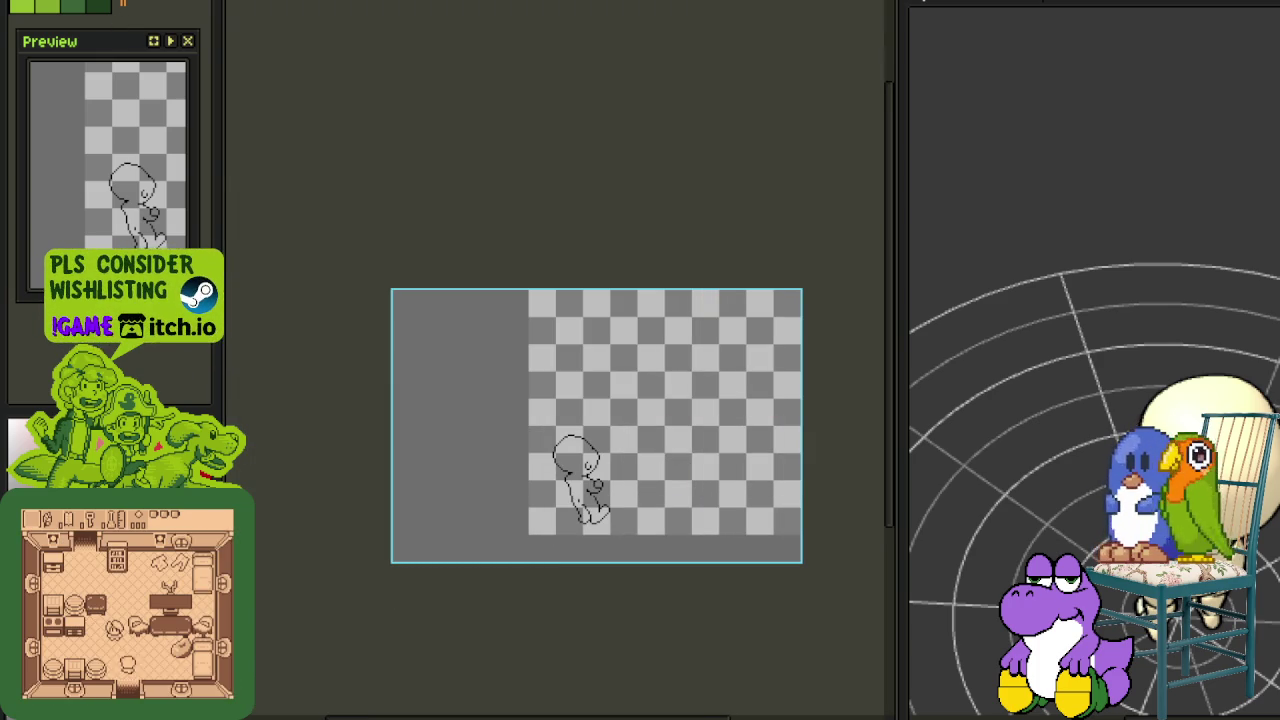
Flip the whole canvas horizontally and save the sprite
{"action": "left_click", "coordinate": [95, 2]}
{"action": "mouse_move", "coordinate": [146, 43]}
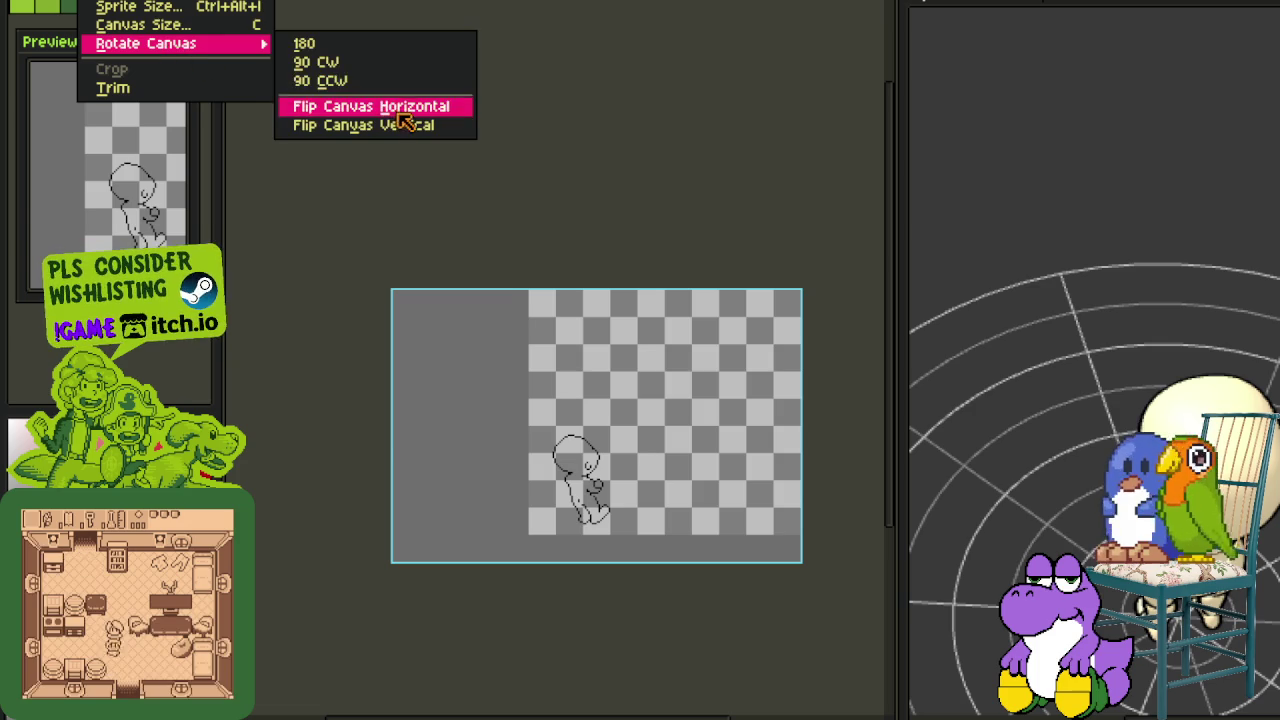
{"action": "left_click", "coordinate": [396, 108]}
{"action": "key", "text": "ctrl+s"}
{"action": "left_click_drag", "start_coordinate": [568, 460], "coordinate": [521, 500]}
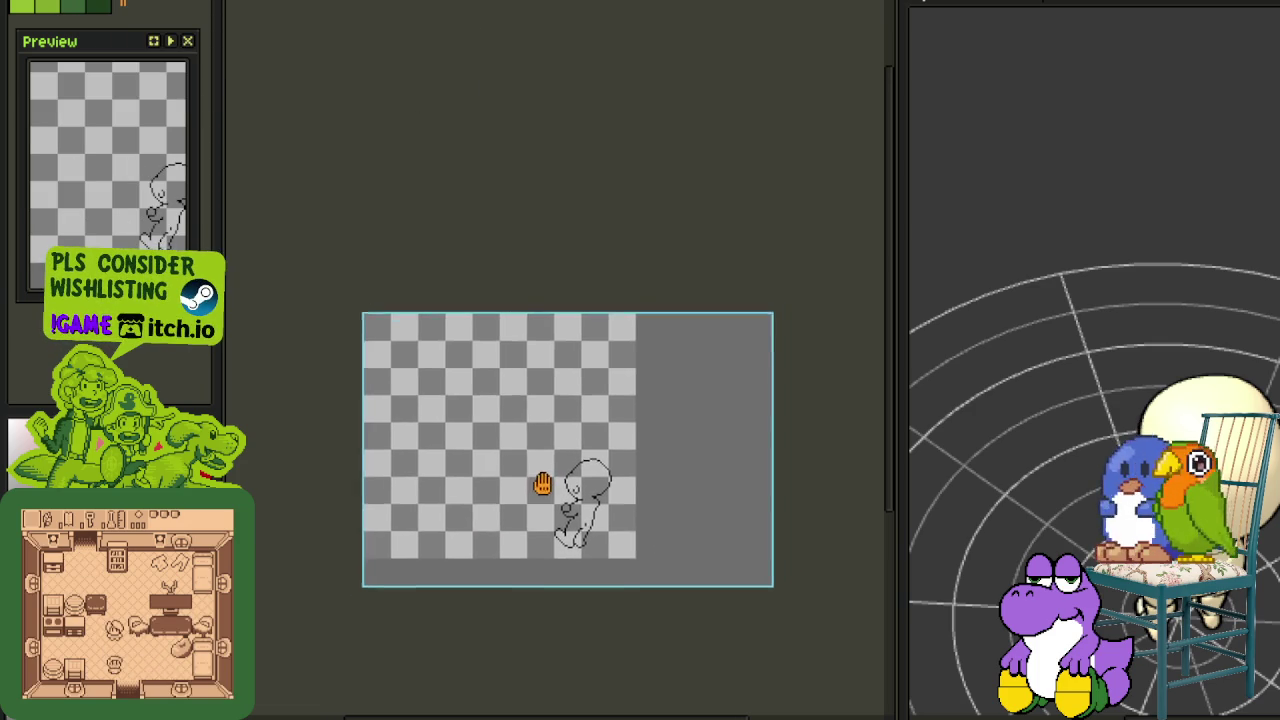
Close the other sprite without saving, then widen the tilemap view and select an area
{"action": "left_click", "coordinate": [1036, 6]}
{"action": "left_click", "coordinate": [711, 368]}
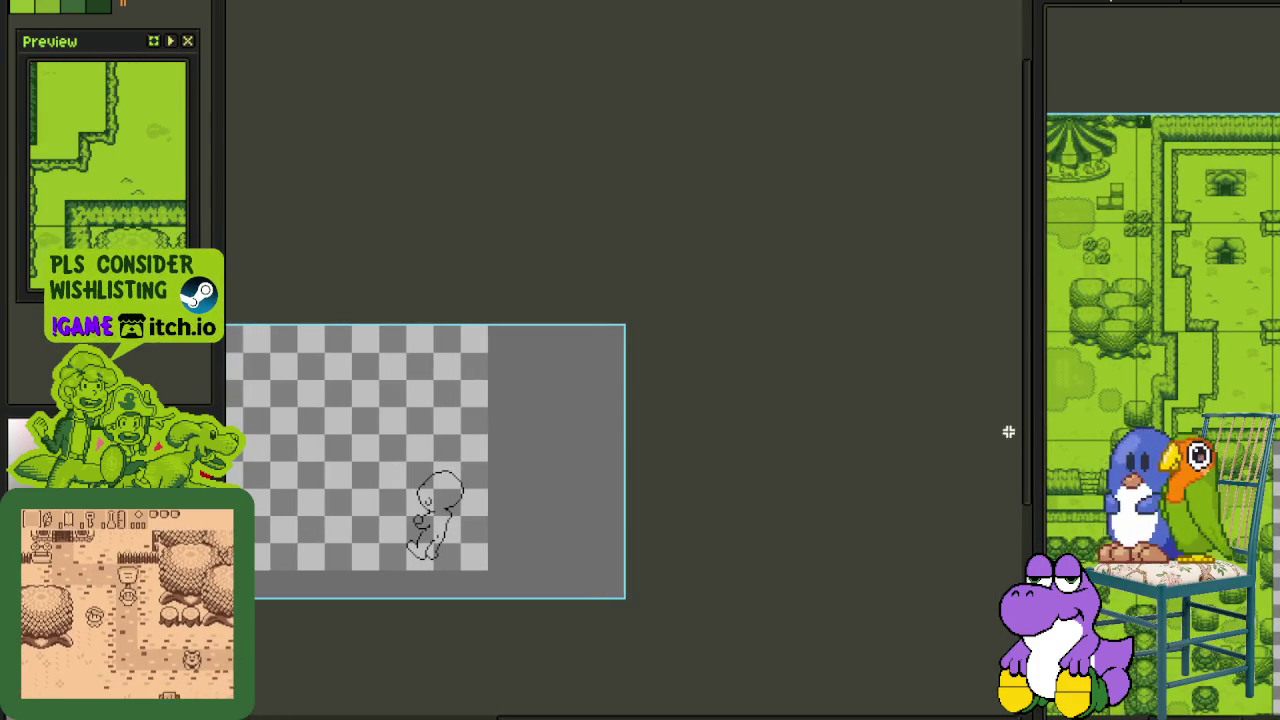
{"action": "left_click_drag", "start_coordinate": [1036, 435], "coordinate": [872, 435]}
{"action": "scroll", "coordinate": [990, 435], "scroll_direction": "up", "scroll_amount": 2}
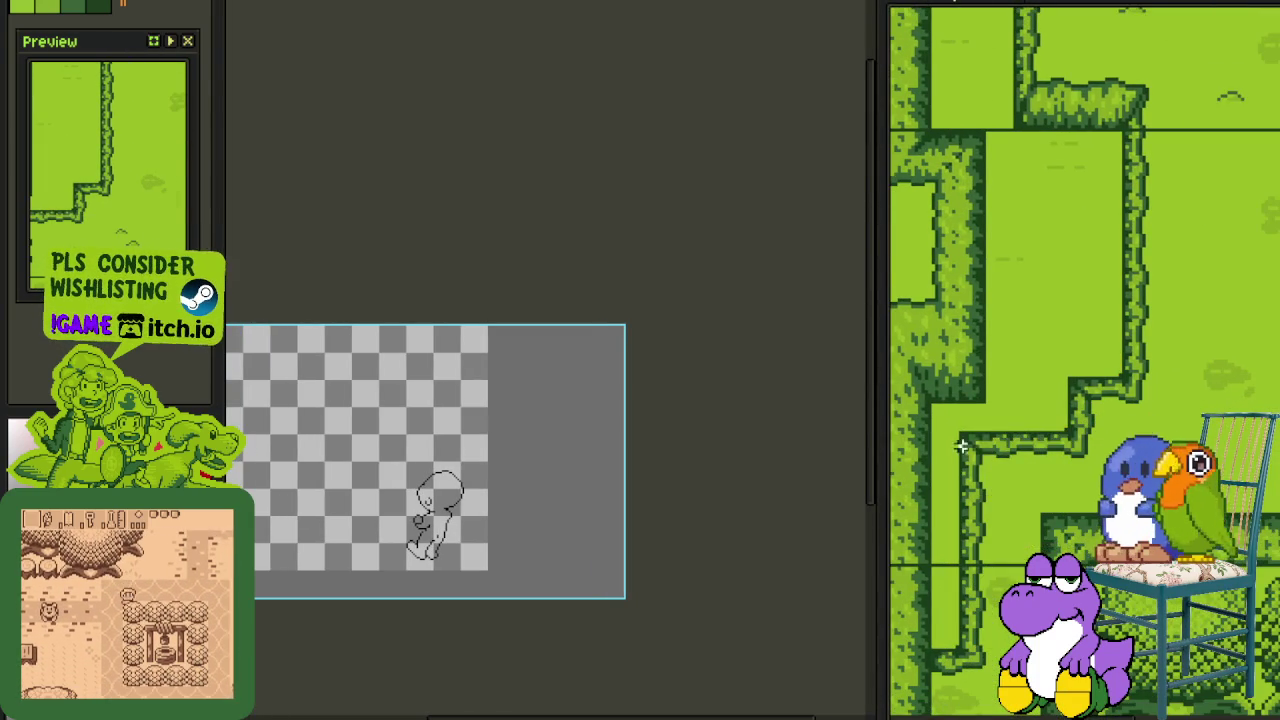
{"action": "left_click_drag", "start_coordinate": [990, 437], "coordinate": [1093, 519]}
Draw the first red diagonal guide line across the canvas
{"action": "scroll", "coordinate": [1093, 519], "scroll_direction": "down", "scroll_amount": 2}
{"action": "scroll", "coordinate": [600, 400], "scroll_direction": "down", "scroll_amount": 2}
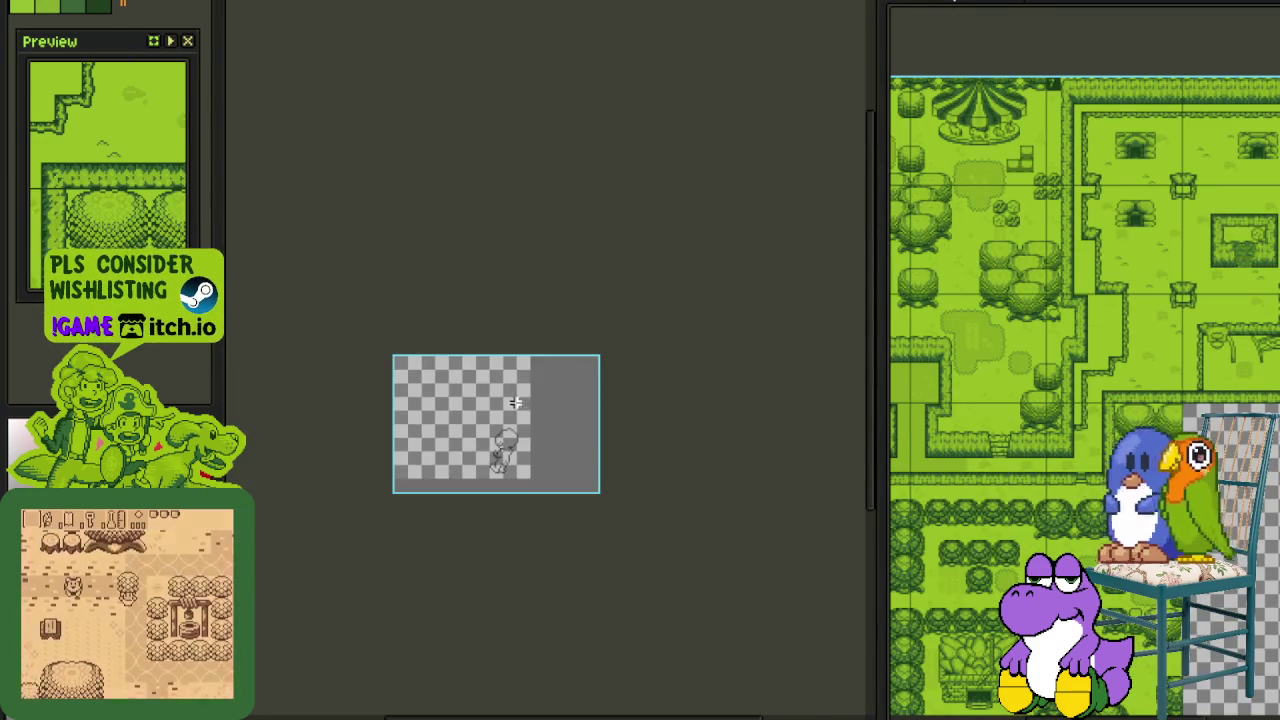
{"action": "scroll", "coordinate": [474, 388], "scroll_direction": "up", "scroll_amount": 1}
{"action": "left_click_drag", "start_coordinate": [474, 388], "coordinate": [500, 400]}
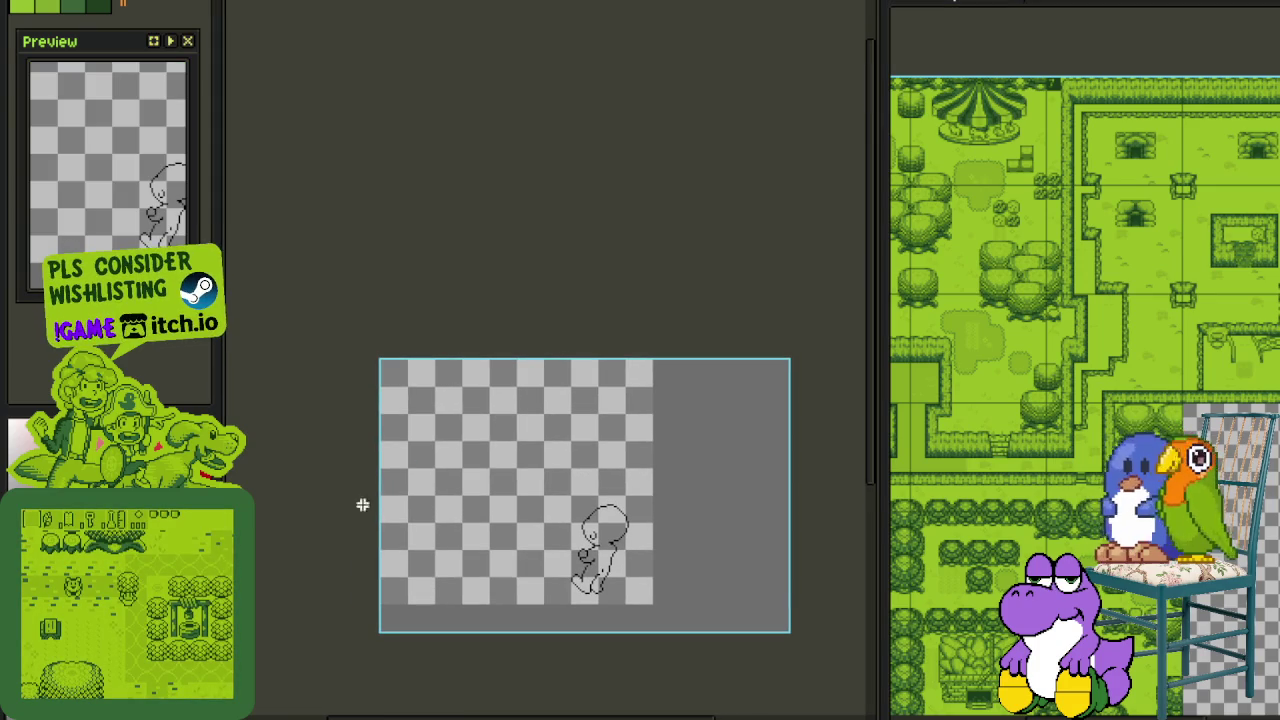
{"action": "scroll", "coordinate": [457, 425], "scroll_direction": "up", "scroll_amount": 1}
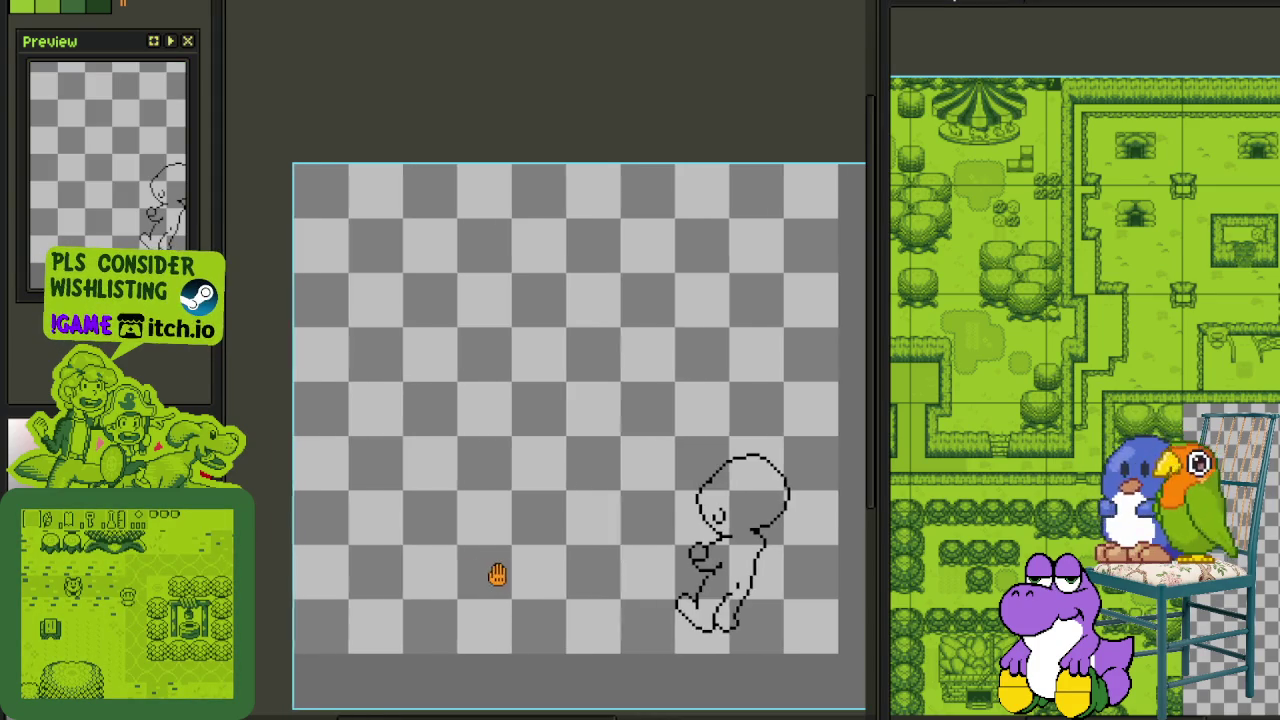
{"action": "scroll", "coordinate": [494, 571], "scroll_direction": "down", "scroll_amount": 1}
{"action": "scroll", "coordinate": [585, 617], "scroll_direction": "up", "scroll_amount": 1}
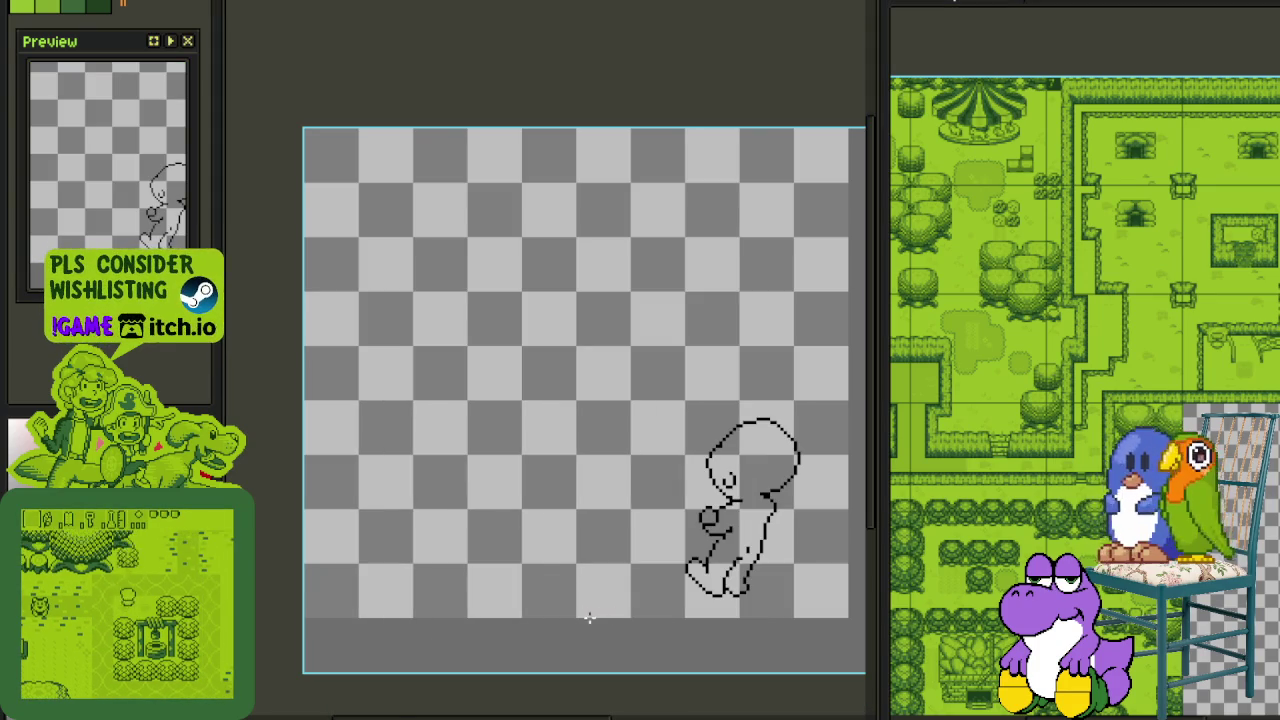
{"action": "mouse_move", "coordinate": [594, 609]}
{"action": "left_mouse_down"}
{"action": "mouse_move", "coordinate": [610, 613]}
{"action": "mouse_move", "coordinate": [314, 175]}
{"action": "left_mouse_up"}
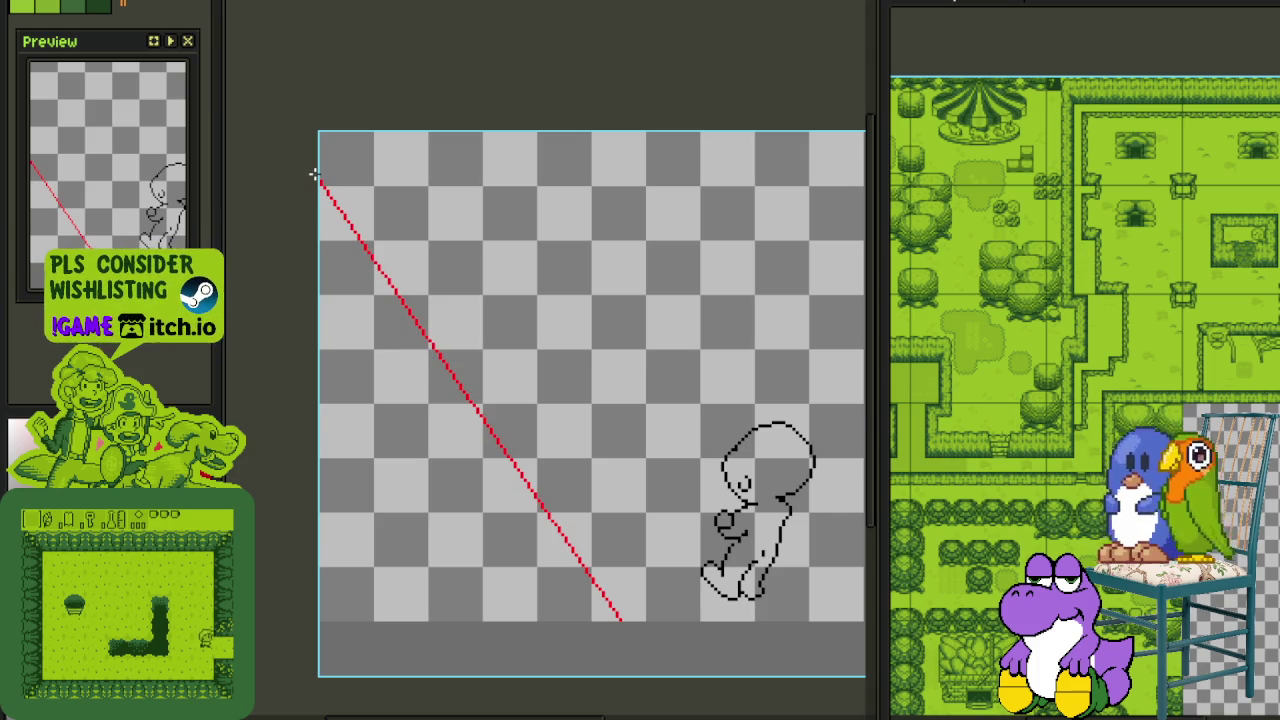
Draw a second red diagonal guide line left of the character, undoing a stray short stroke
{"action": "left_click_drag", "start_coordinate": [448, 468], "coordinate": [522, 446]}
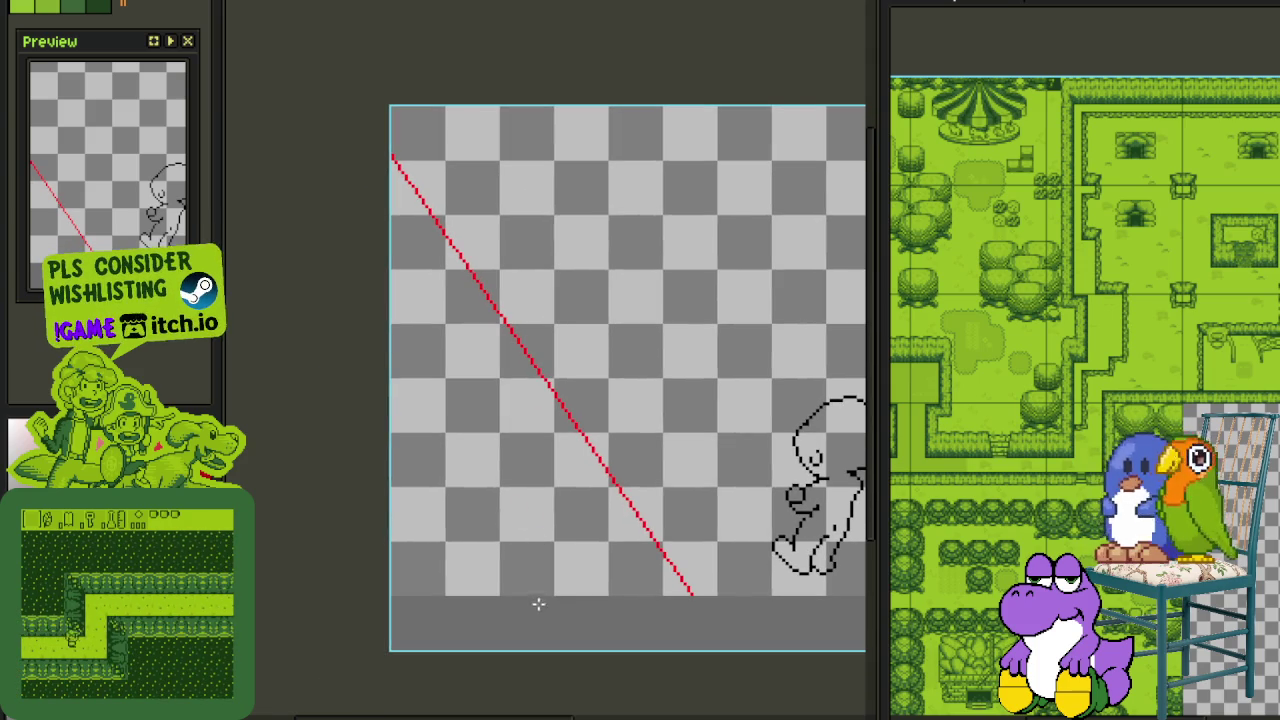
{"action": "left_click_drag", "start_coordinate": [551, 597], "coordinate": [355, 290]}
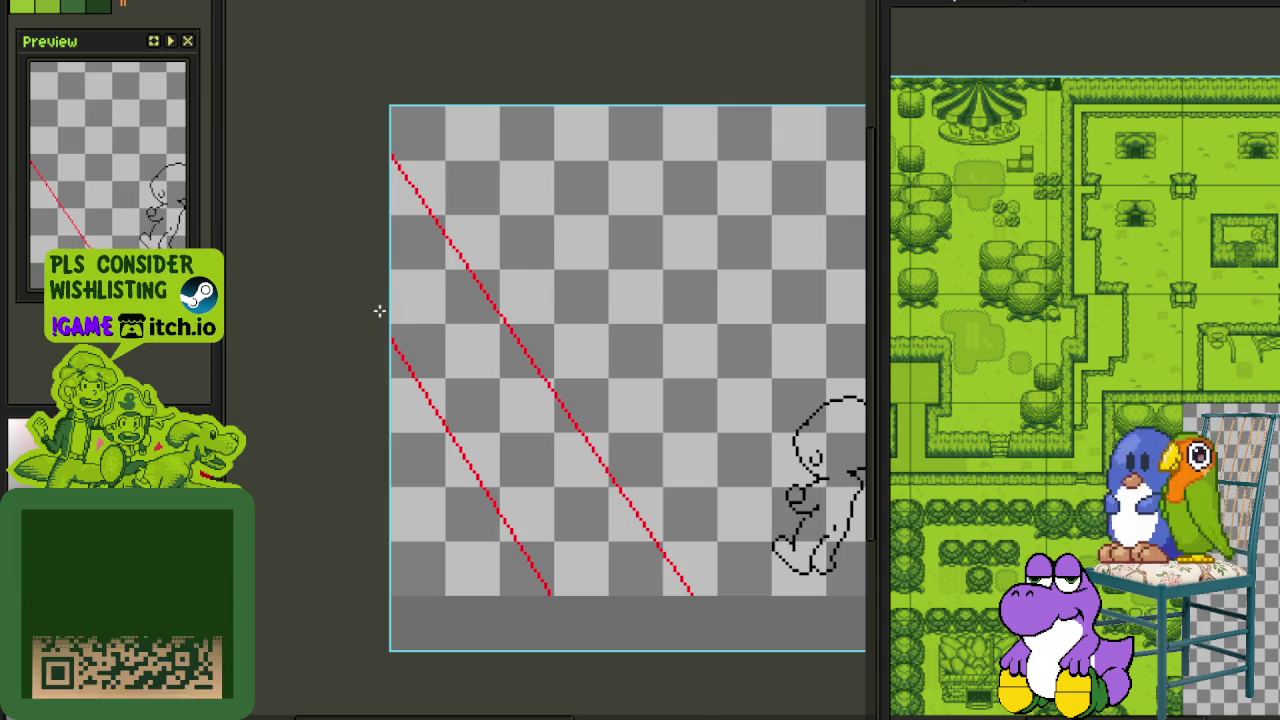
{"action": "scroll", "coordinate": [410, 330], "scroll_direction": "down", "scroll_amount": 2}
{"action": "left_click_drag", "start_coordinate": [578, 336], "coordinate": [587, 379]}
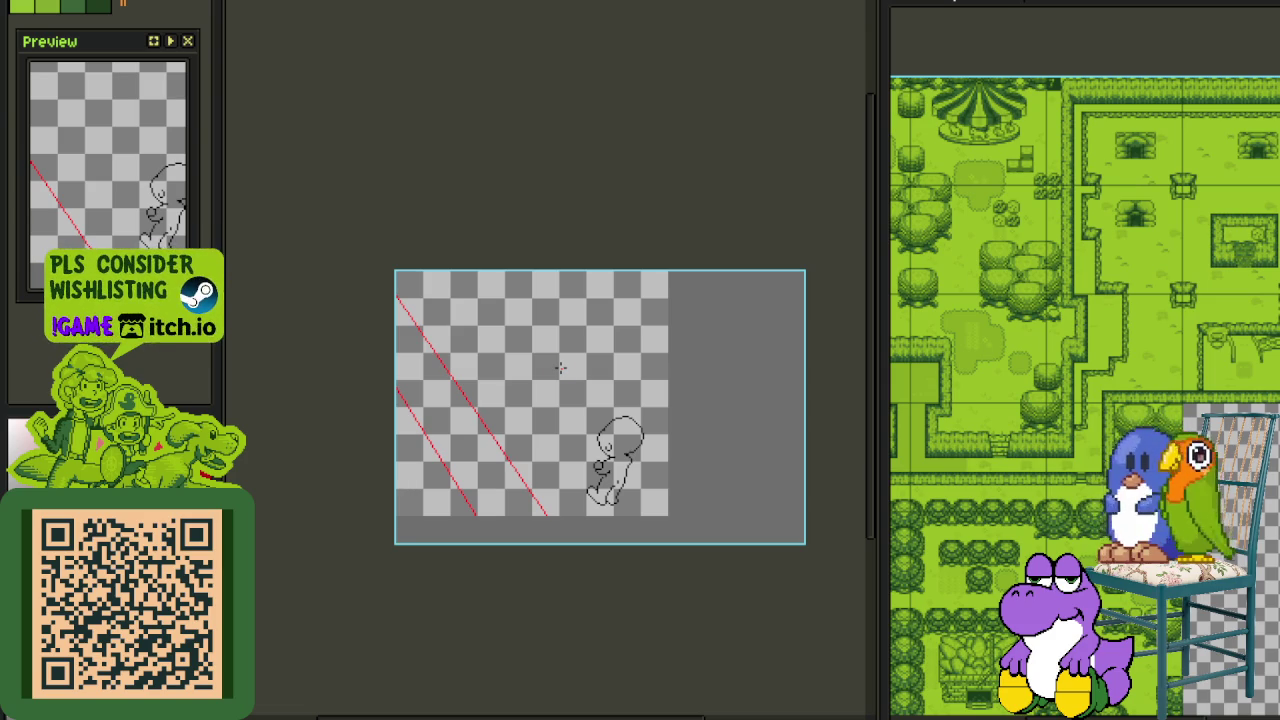
{"action": "mouse_move", "coordinate": [654, 443]}
{"action": "left_mouse_down"}
{"action": "mouse_move", "coordinate": [534, 409]}
{"action": "mouse_move", "coordinate": [623, 434]}
{"action": "left_mouse_up"}
{"action": "scroll", "coordinate": [525, 404], "scroll_direction": "up", "scroll_amount": 3}
{"action": "scroll", "coordinate": [482, 486], "scroll_direction": "down", "scroll_amount": 3}
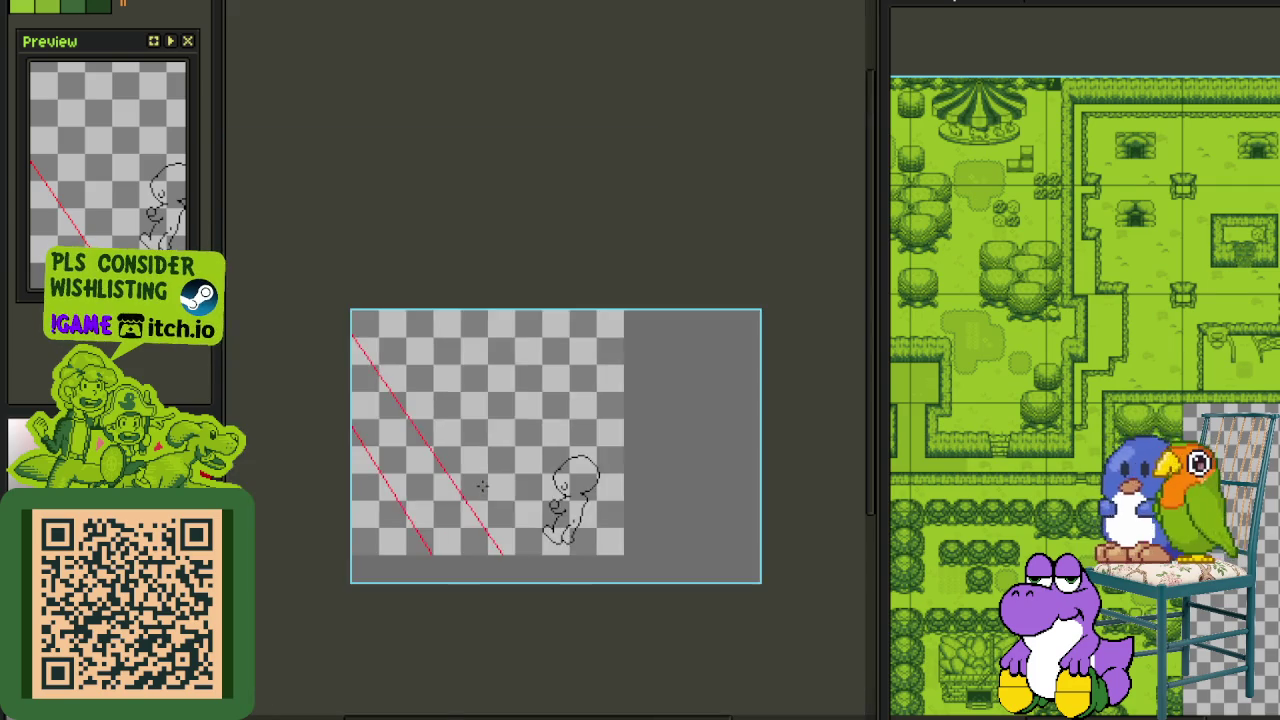
{"action": "scroll", "coordinate": [482, 486], "scroll_direction": "up", "scroll_amount": 4}
{"action": "left_click_drag", "start_coordinate": [552, 389], "coordinate": [497, 457]}
{"action": "key", "text": "ctrl+z"}
Draw a red oval cloud outline near the character
{"action": "left_click_drag", "start_coordinate": [530, 389], "coordinate": [515, 437]}
{"action": "left_click_drag", "start_coordinate": [618, 390], "coordinate": [520, 381]}
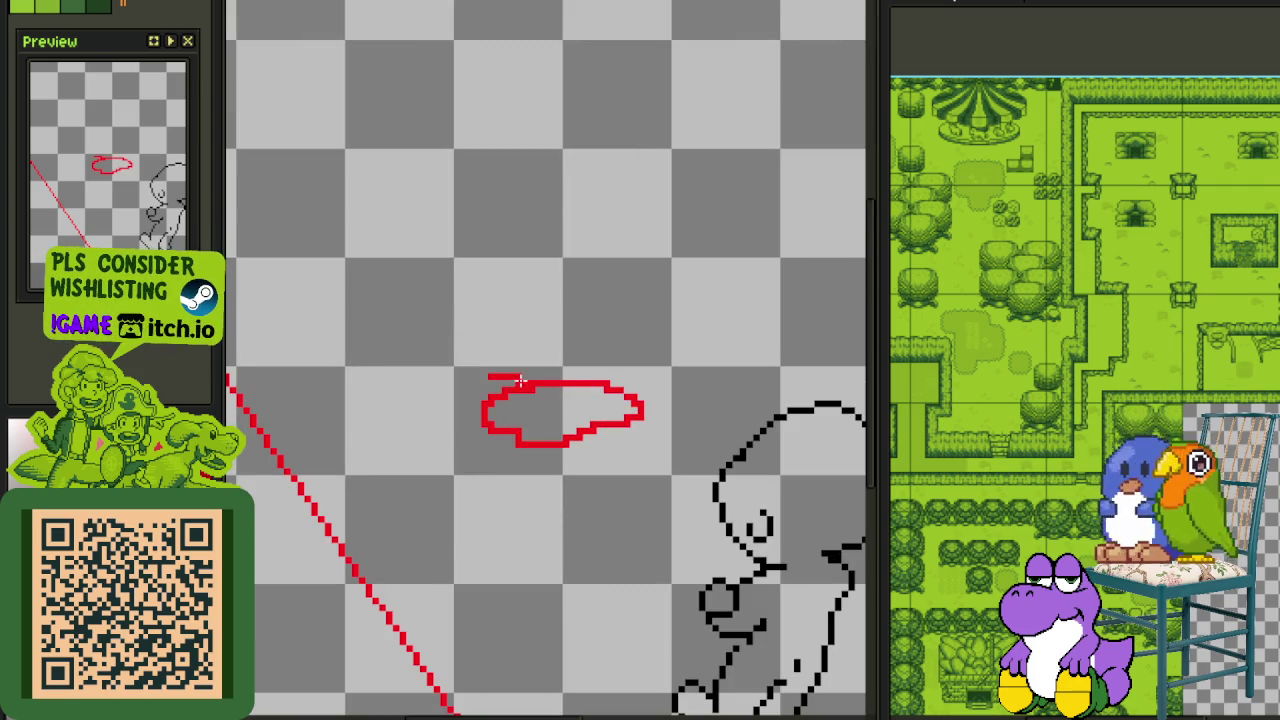
{"action": "scroll", "coordinate": [543, 381], "scroll_direction": "up", "scroll_amount": 1}
{"action": "scroll", "coordinate": [698, 405], "scroll_direction": "down", "scroll_amount": 2}
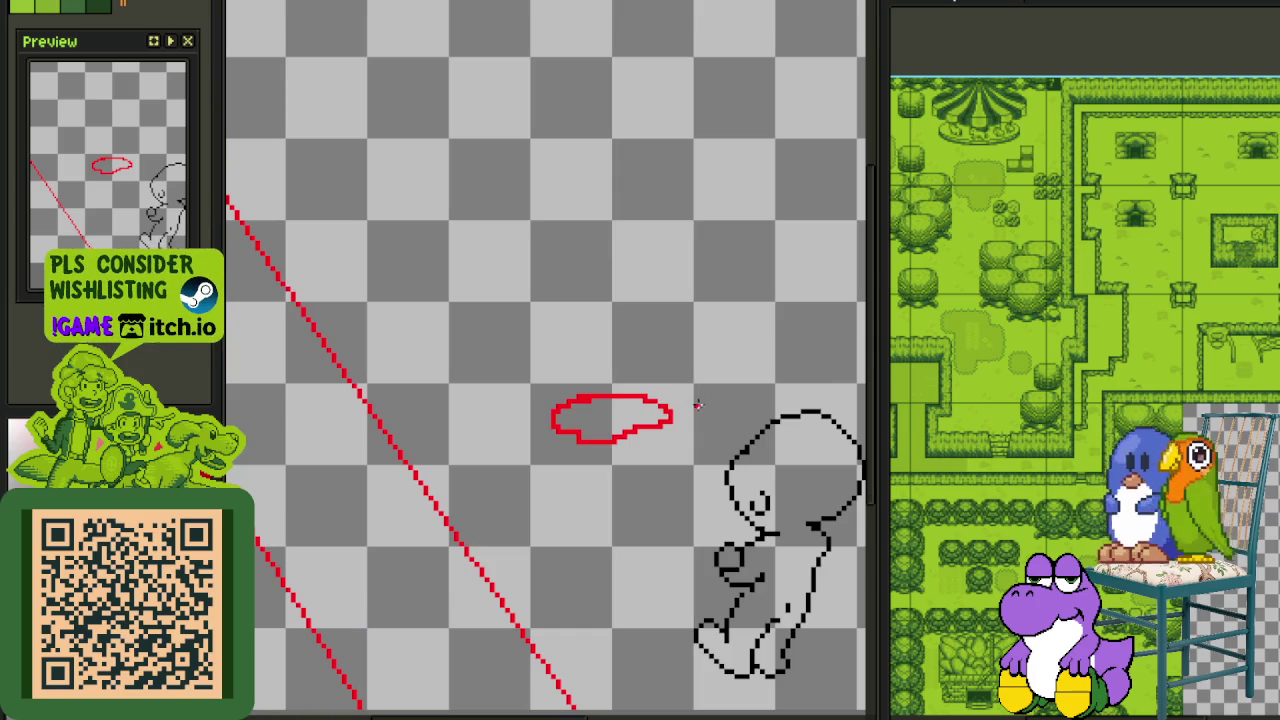
{"action": "scroll", "coordinate": [693, 404], "scroll_direction": "down", "scroll_amount": 2}
{"action": "scroll", "coordinate": [628, 333], "scroll_direction": "up", "scroll_amount": 2}
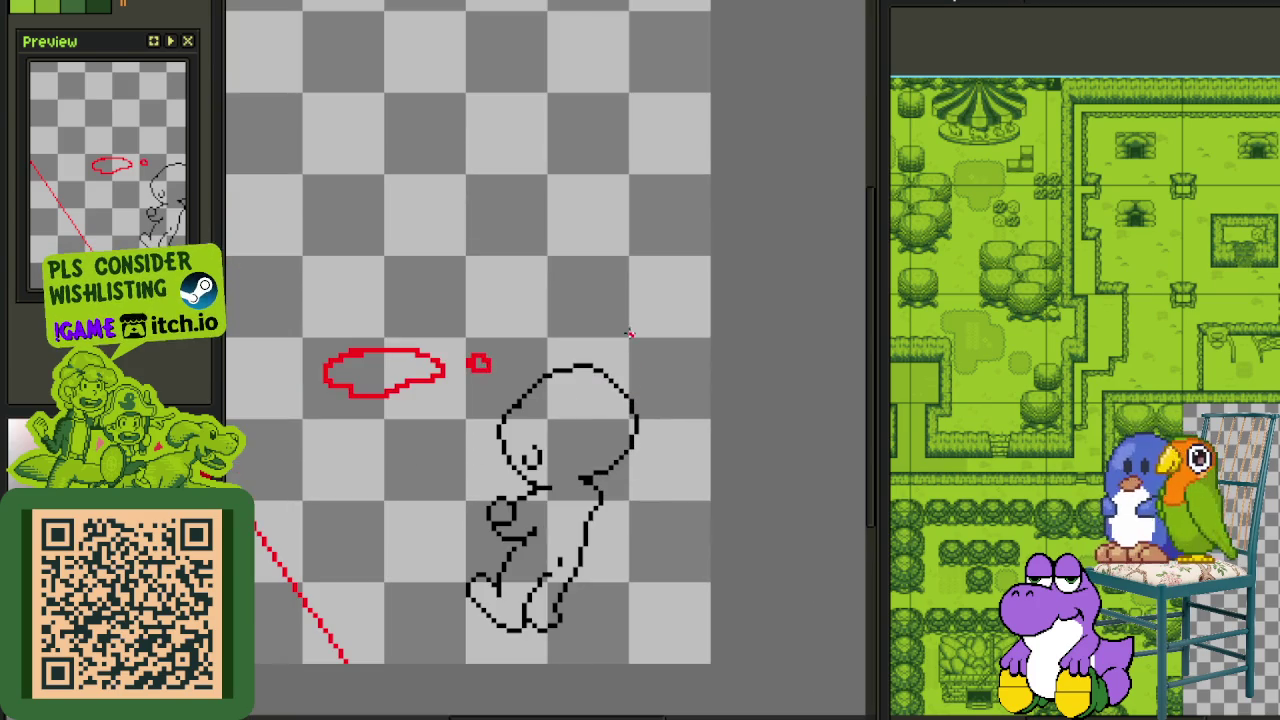
{"action": "scroll", "coordinate": [656, 351], "scroll_direction": "up", "scroll_amount": 1}
{"action": "scroll", "coordinate": [657, 343], "scroll_direction": "up", "scroll_amount": 1}
Add a small red cloud loop beside the oval
{"action": "left_click_drag", "start_coordinate": [650, 352], "coordinate": [645, 334]}
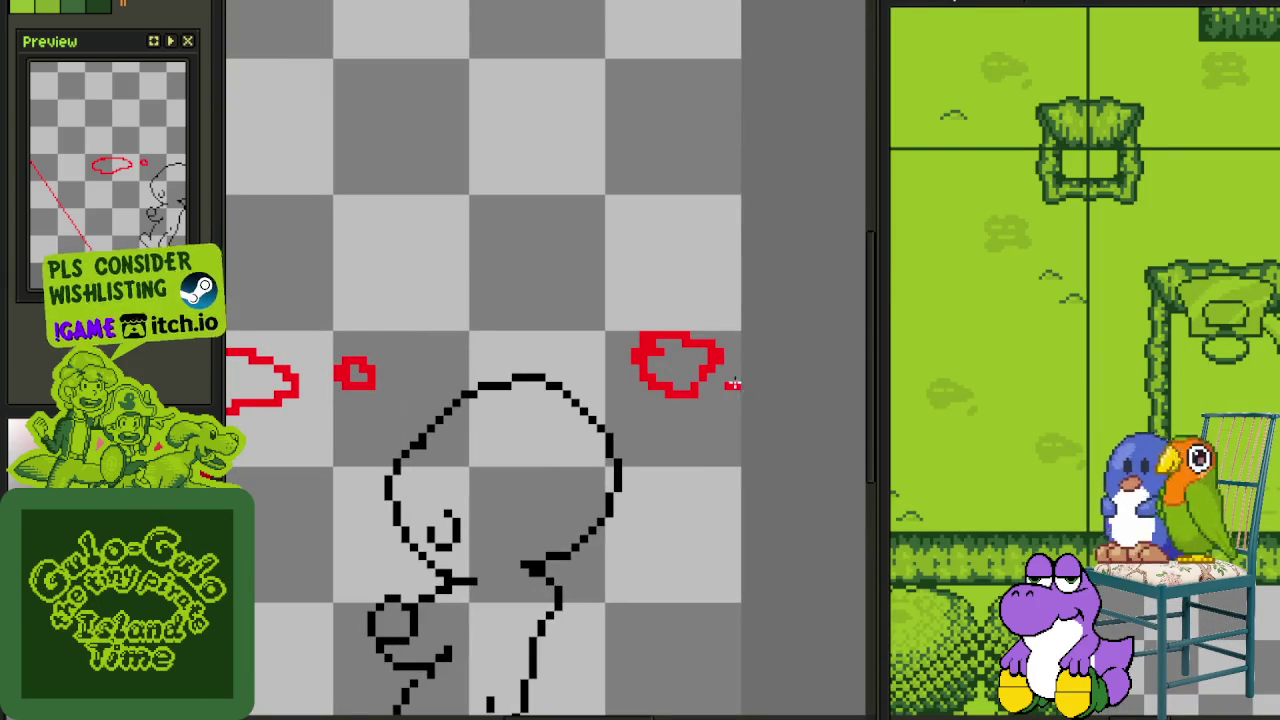
{"action": "scroll", "coordinate": [731, 381], "scroll_direction": "down", "scroll_amount": 1}
{"action": "scroll", "coordinate": [614, 320], "scroll_direction": "down", "scroll_amount": 2}
{"action": "left_click_drag", "start_coordinate": [518, 236], "coordinate": [551, 271]}
{"action": "scroll", "coordinate": [560, 260], "scroll_direction": "up", "scroll_amount": 2}
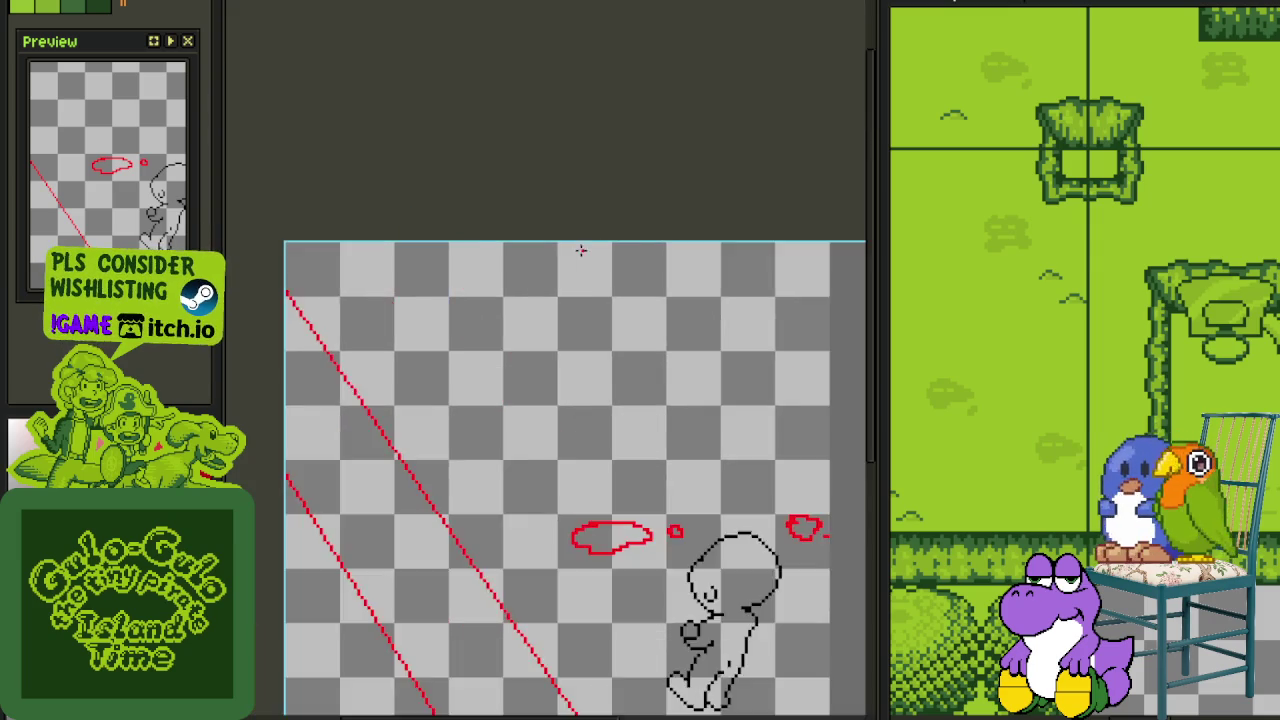
{"action": "scroll", "coordinate": [575, 270], "scroll_direction": "down", "scroll_amount": 2}
{"action": "scroll", "coordinate": [591, 298], "scroll_direction": "up", "scroll_amount": 2}
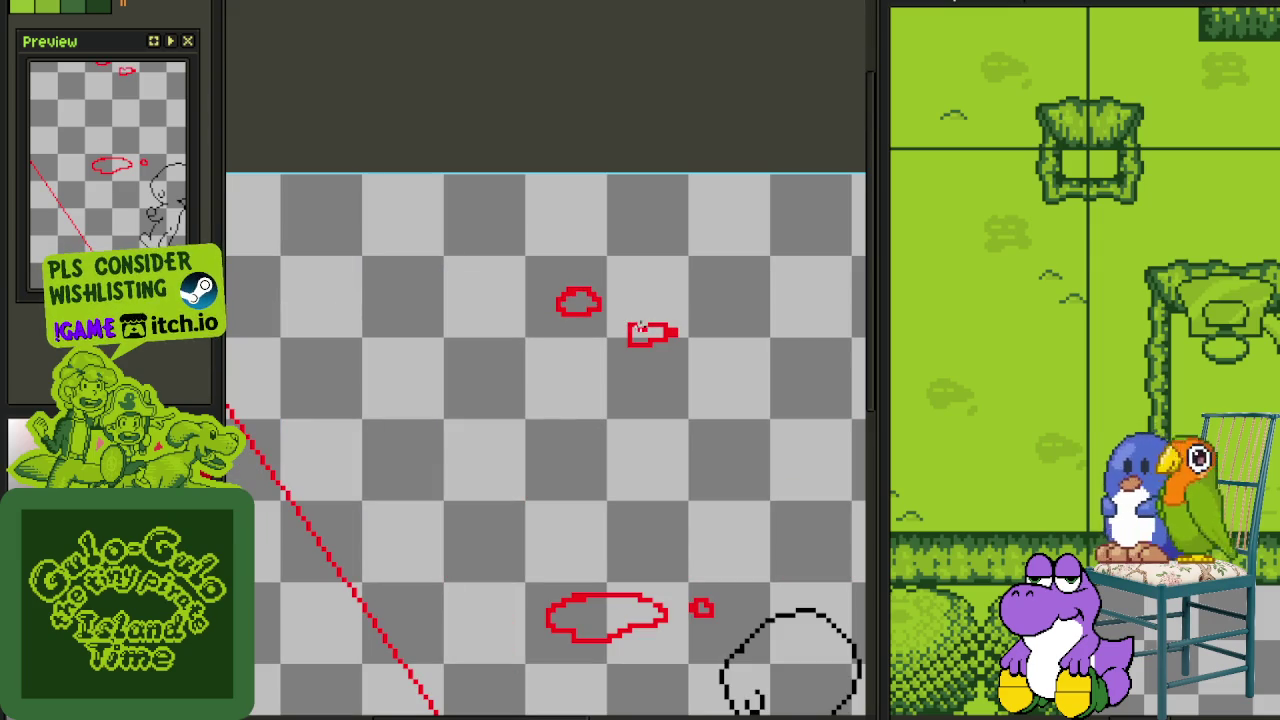
{"action": "scroll", "coordinate": [597, 313], "scroll_direction": "down", "scroll_amount": 2}
{"action": "left_click_drag", "start_coordinate": [524, 259], "coordinate": [576, 307]}
{"action": "scroll", "coordinate": [548, 278], "scroll_direction": "up", "scroll_amount": 1}
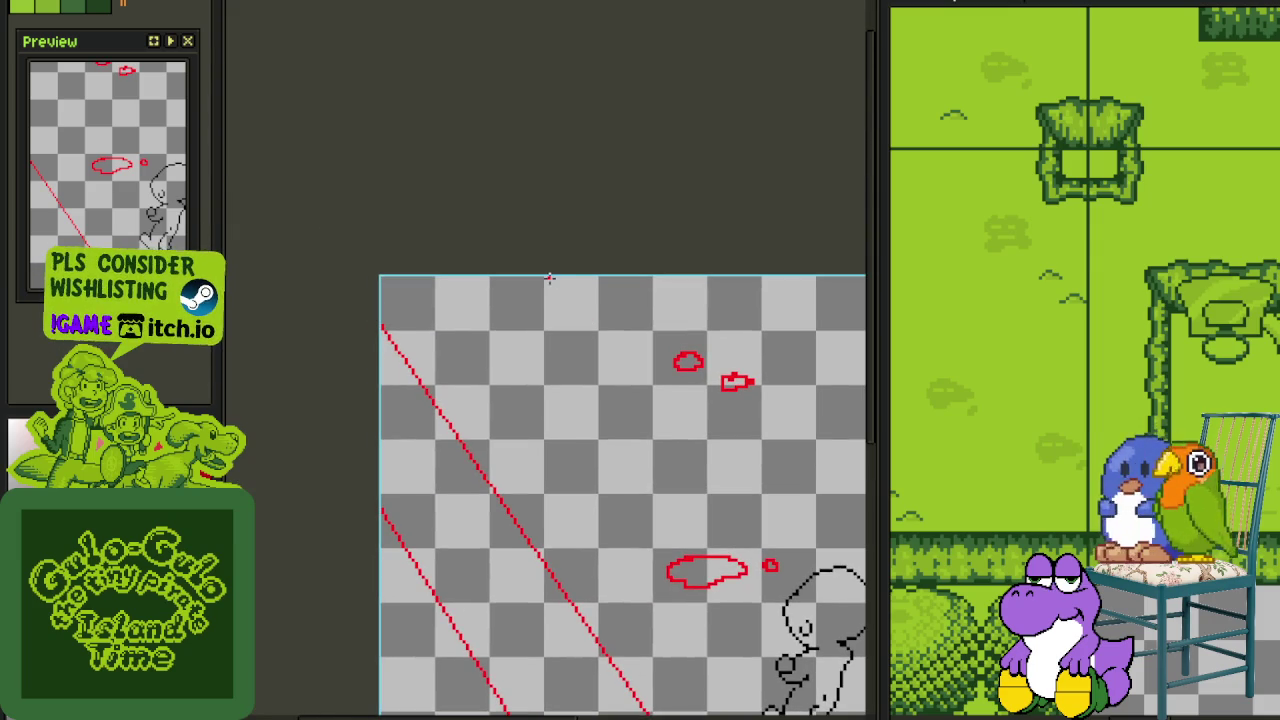
{"action": "scroll", "coordinate": [590, 288], "scroll_direction": "down", "scroll_amount": 3}
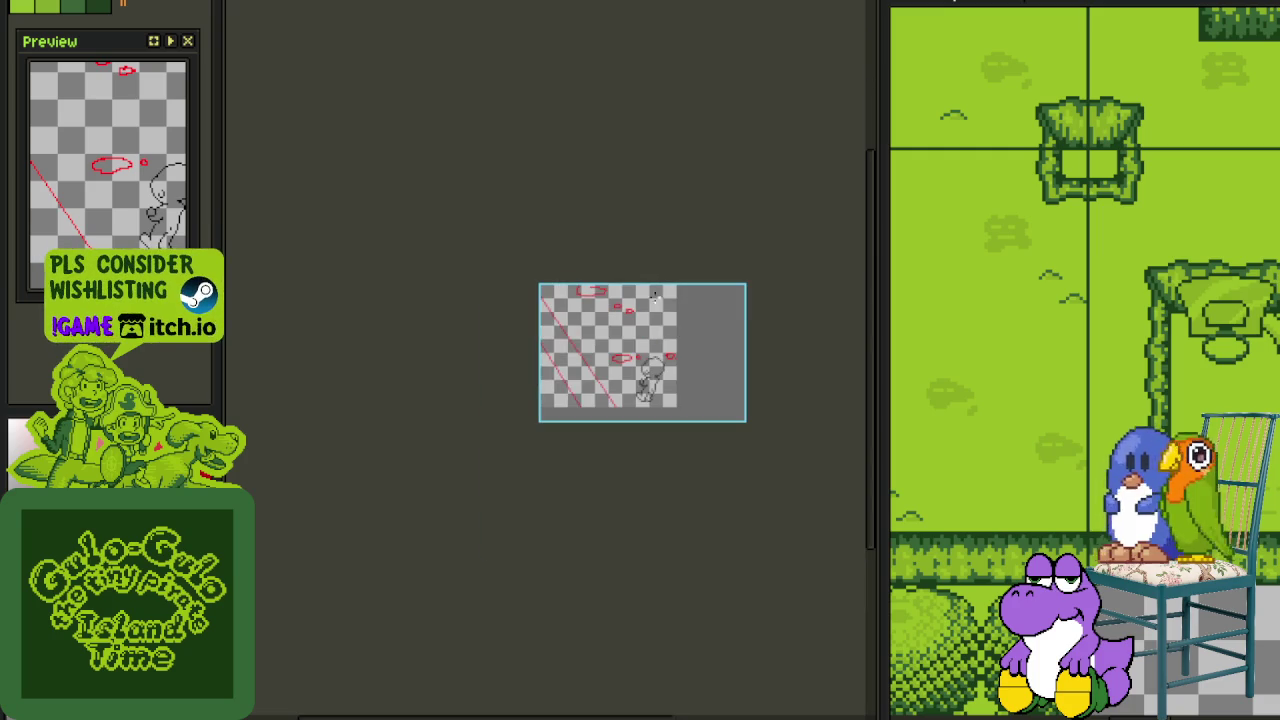
{"action": "scroll", "coordinate": [613, 346], "scroll_direction": "up", "scroll_amount": 2}
Add a short red stroke near the guide lines, save, and show the layer timeline
{"action": "left_click_drag", "start_coordinate": [531, 423], "coordinate": [1106, 363]}
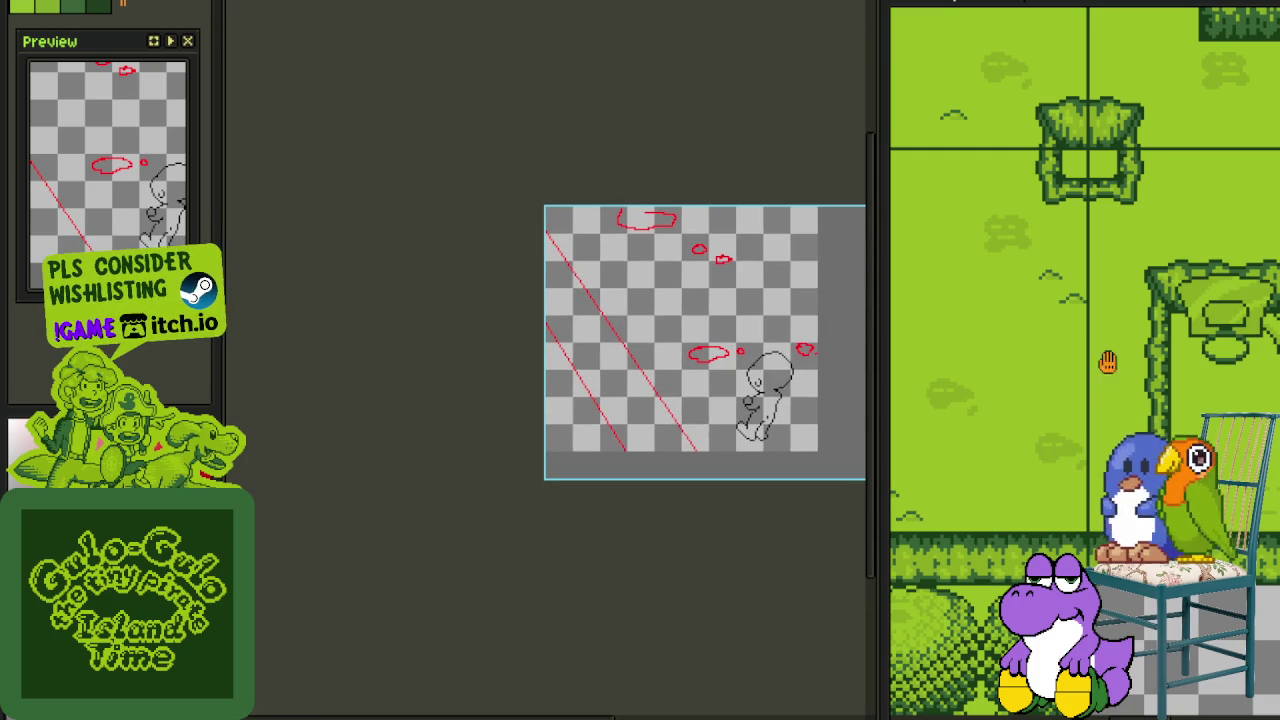
{"action": "scroll", "coordinate": [546, 448], "scroll_direction": "up", "scroll_amount": 3}
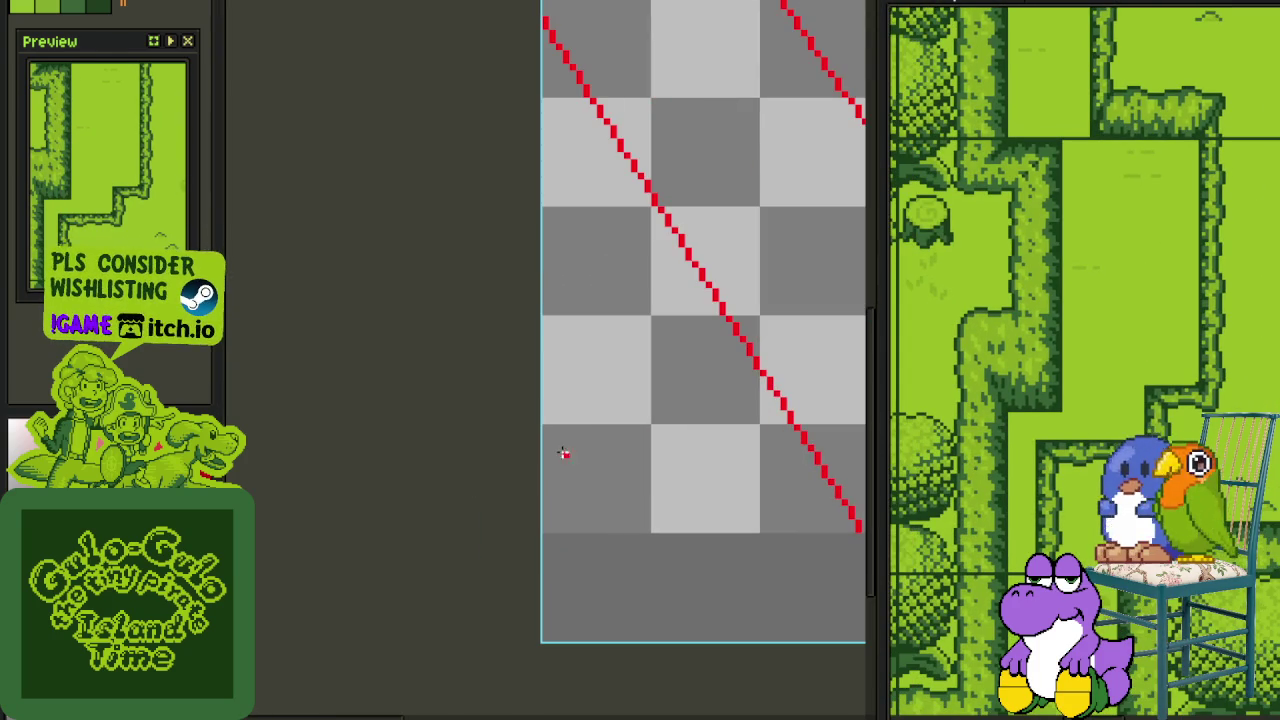
{"action": "left_click_drag", "start_coordinate": [564, 453], "coordinate": [678, 452]}
{"action": "scroll", "coordinate": [680, 453], "scroll_direction": "down", "scroll_amount": 2}
{"action": "scroll", "coordinate": [689, 455], "scroll_direction": "down", "scroll_amount": 2}
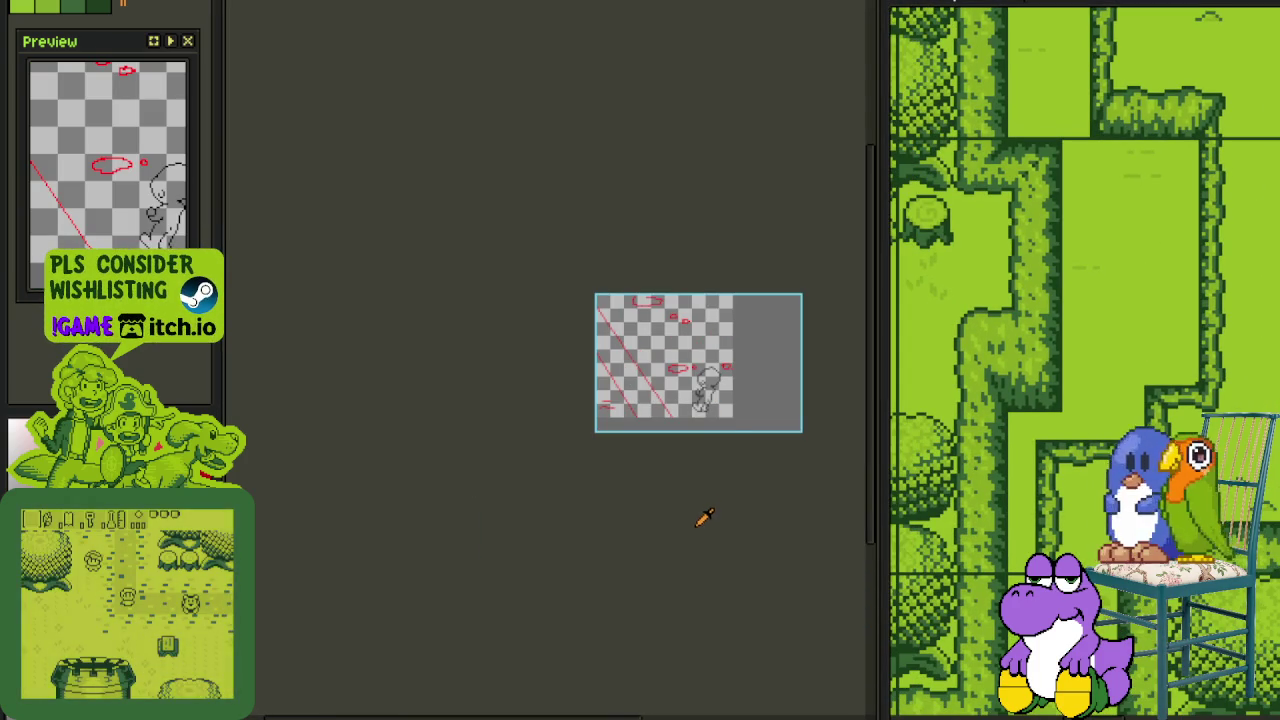
{"action": "key", "text": "ctrl+s"}
{"action": "key", "text": "Tab"}
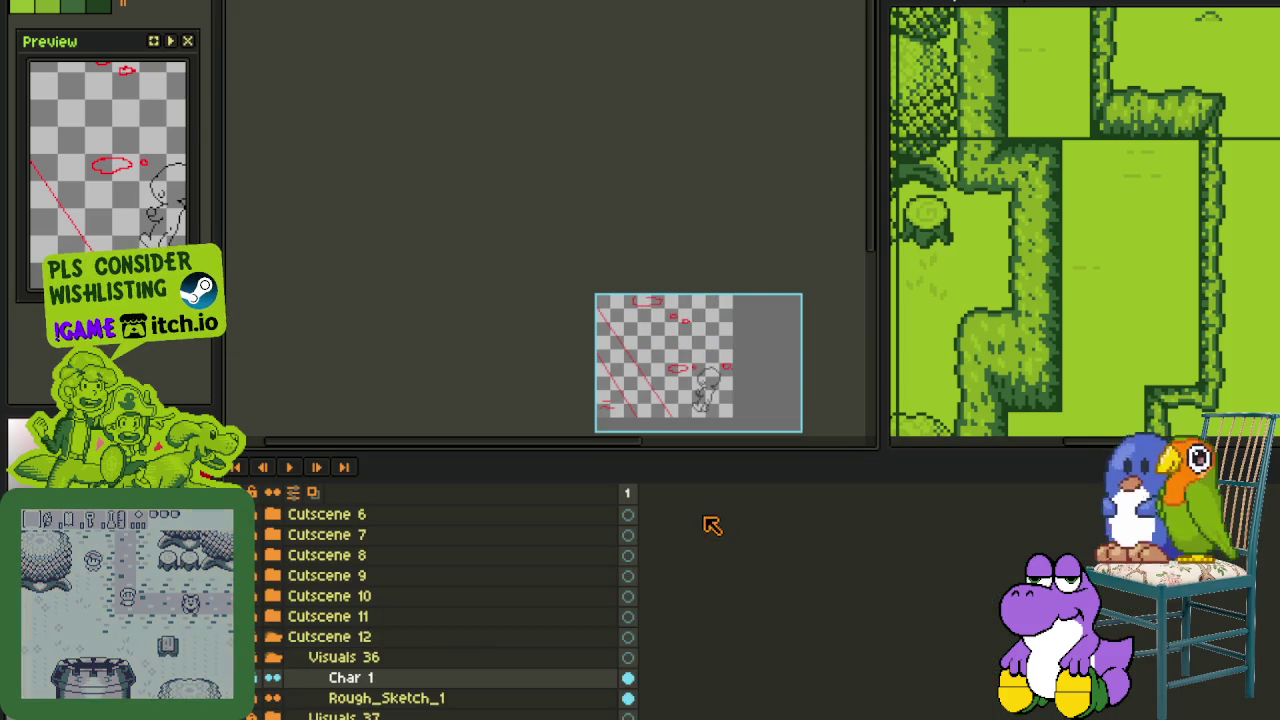
{"action": "scroll", "coordinate": [400, 690], "scroll_direction": "down", "scroll_amount": 1}
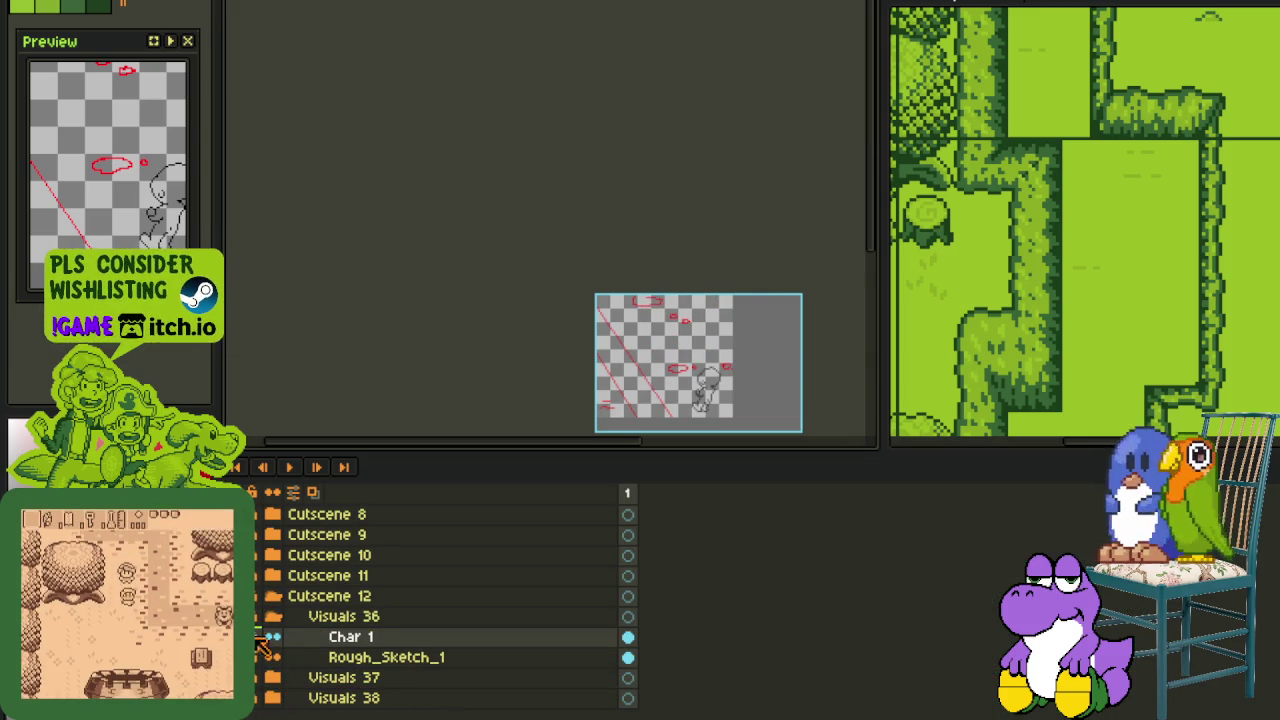
Save the cutscene, toggle the layer timeline until it's hidden, and save again
{"action": "scroll", "coordinate": [705, 370], "scroll_direction": "up", "scroll_amount": 2}
{"action": "key", "text": "ctrl+s"}
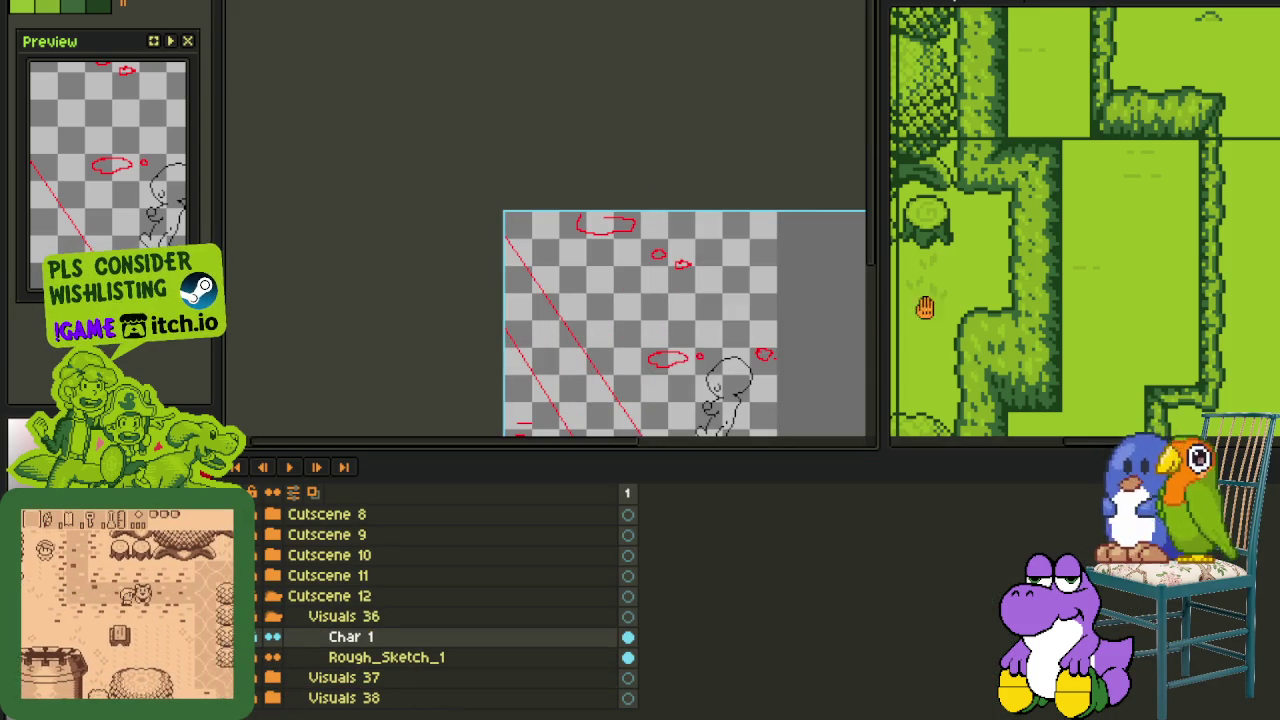
{"action": "left_click_drag", "start_coordinate": [703, 365], "coordinate": [723, 277]}
{"action": "key", "text": "Tab"}
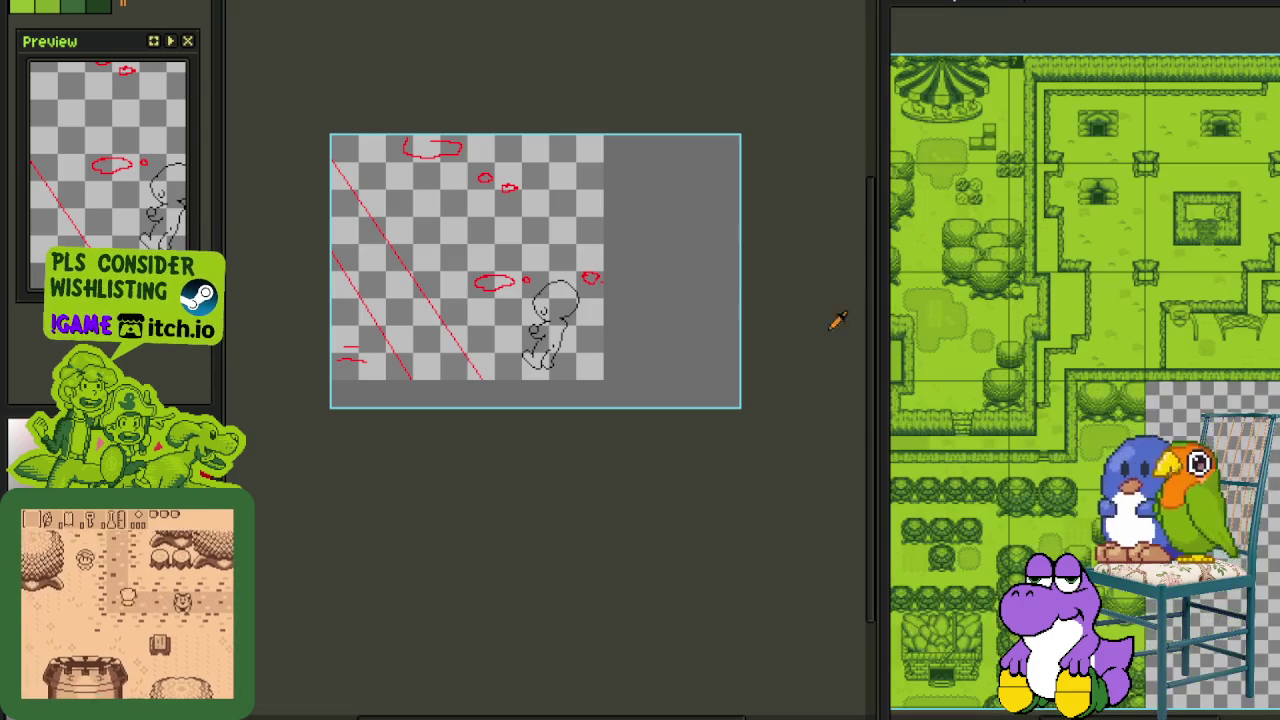
{"action": "left_click_drag", "start_coordinate": [482, 308], "coordinate": [603, 409]}
{"action": "key", "text": "Tab"}
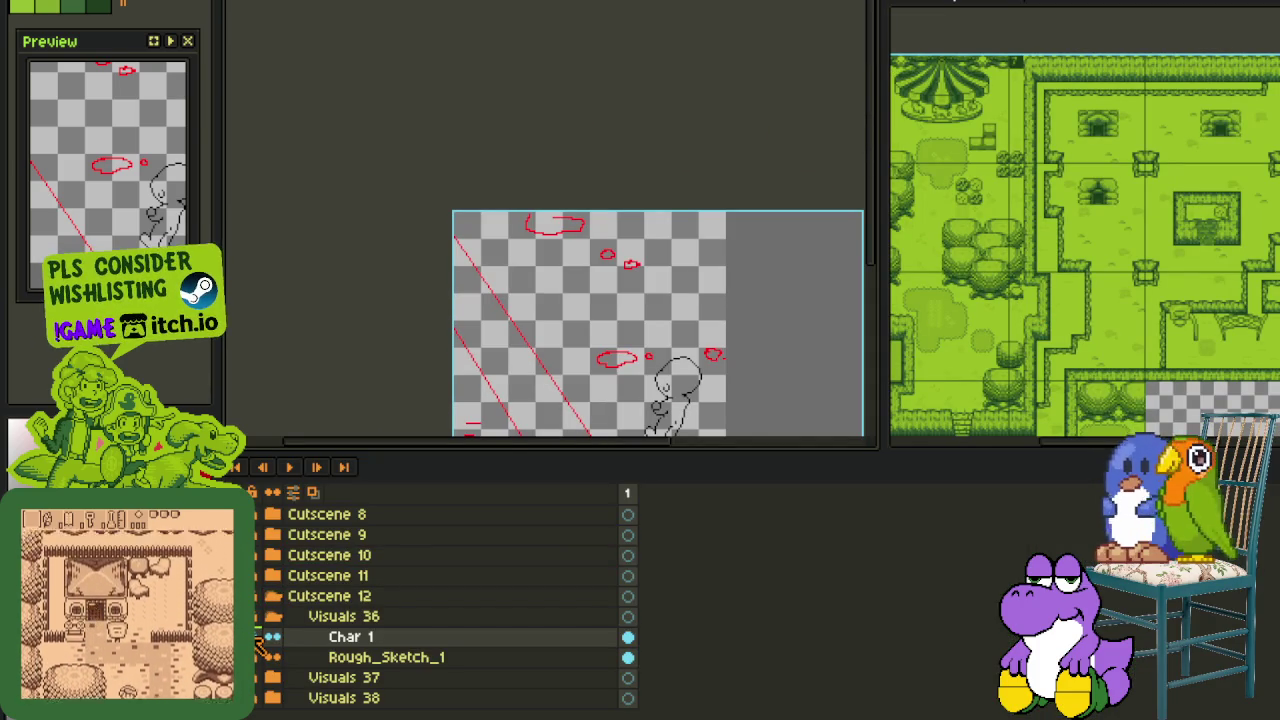
{"action": "key", "text": "Tab"}
{"action": "key", "text": "ctrl+s"}
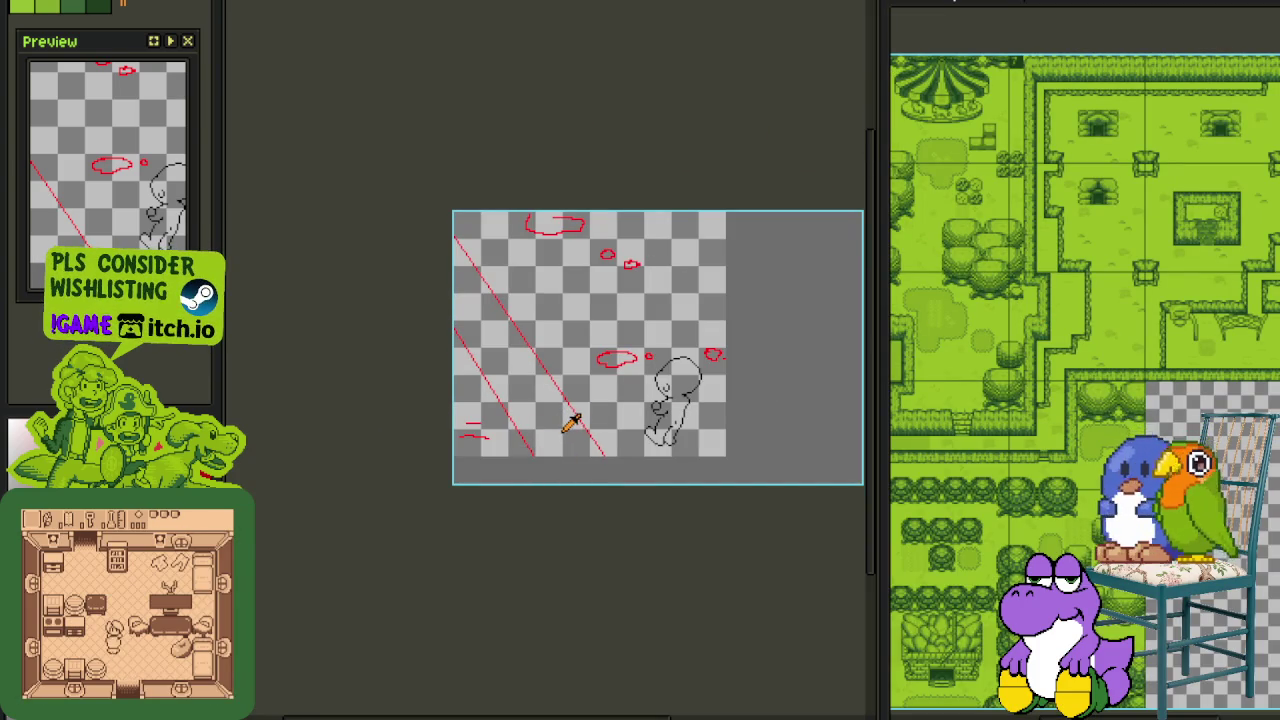
With the timeline hidden, draw a long black diagonal slope line between the red guides
{"action": "scroll", "coordinate": [565, 430], "scroll_direction": "up", "scroll_amount": 2}
{"action": "scroll", "coordinate": [560, 470], "scroll_direction": "up", "scroll_amount": 1}
{"action": "scroll", "coordinate": [562, 485], "scroll_direction": "down", "scroll_amount": 2}
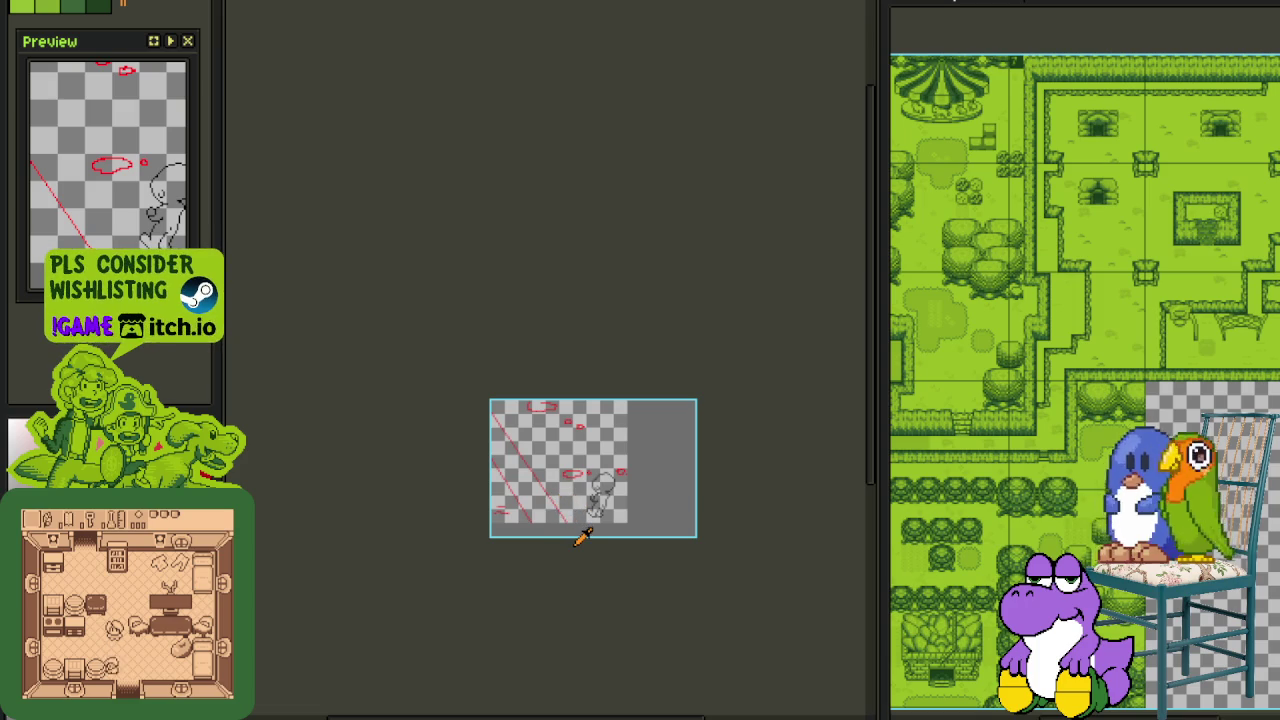
{"action": "key", "text": "Tab"}
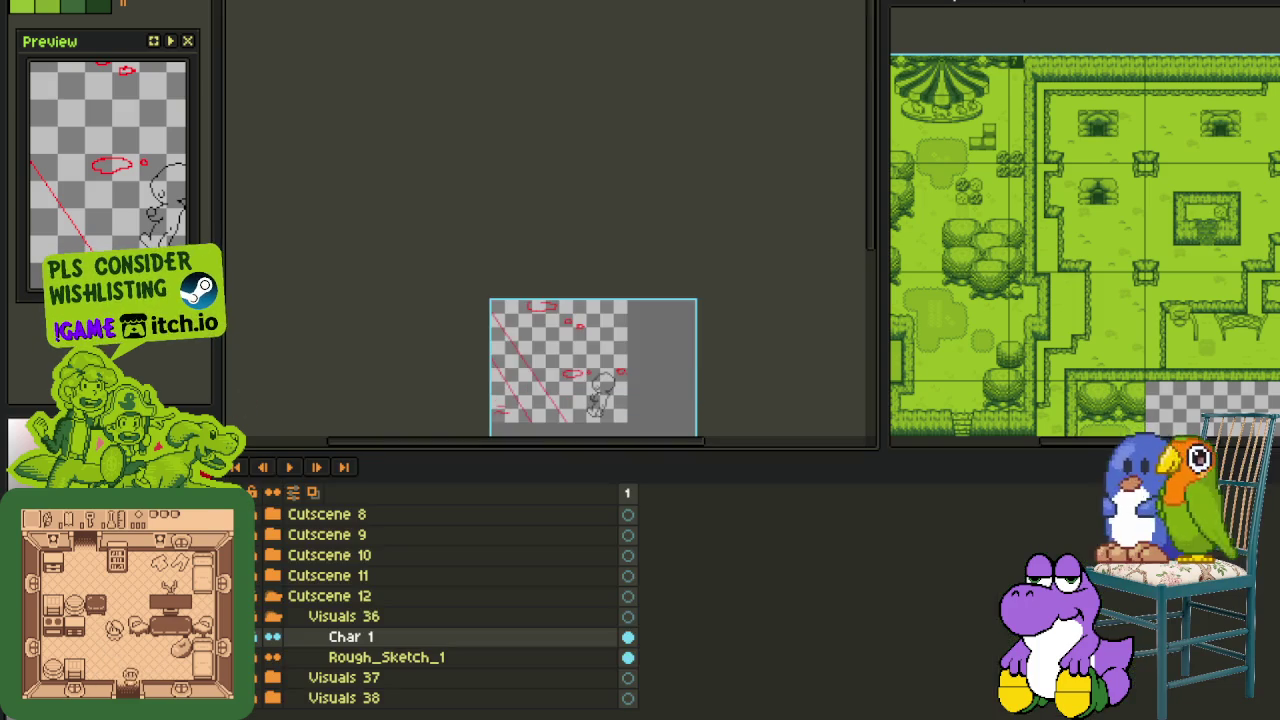
{"action": "key", "text": "Tab"}
{"action": "scroll", "coordinate": [566, 400], "scroll_direction": "up", "scroll_amount": 1}
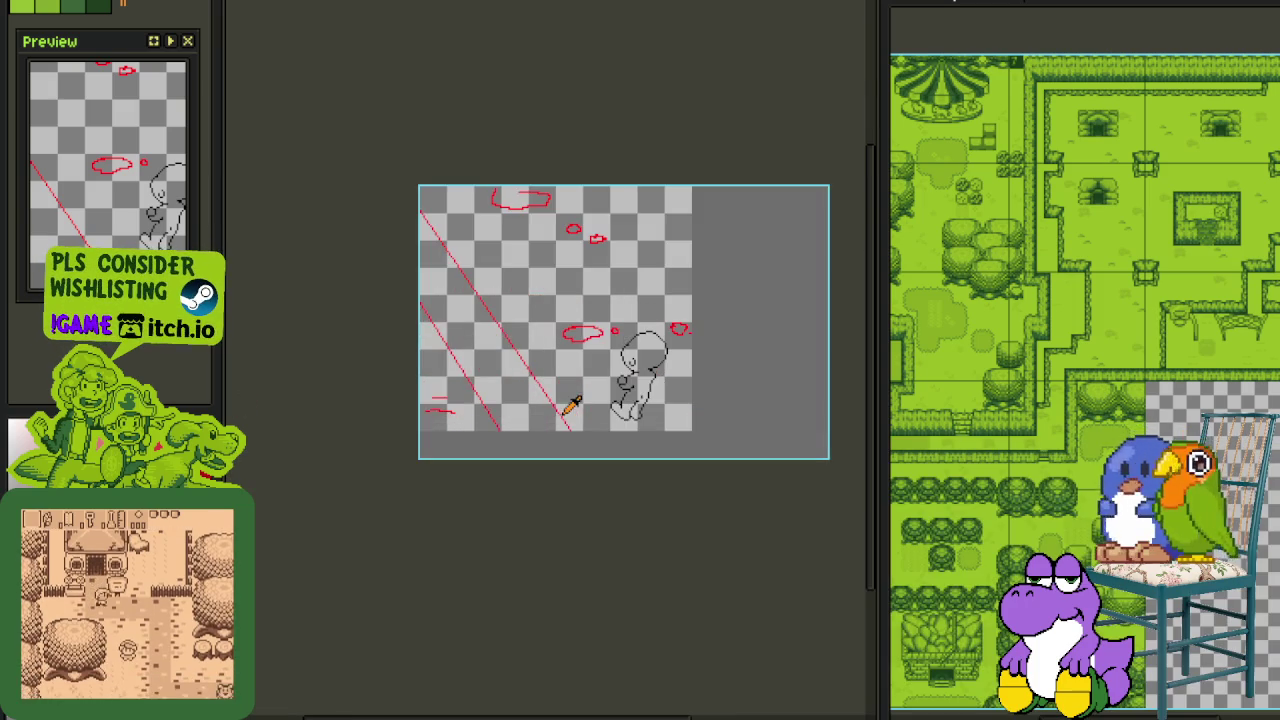
{"action": "scroll", "coordinate": [620, 458], "scroll_direction": "up", "scroll_amount": 1}
{"action": "scroll", "coordinate": [723, 551], "scroll_direction": "down", "scroll_amount": 1}
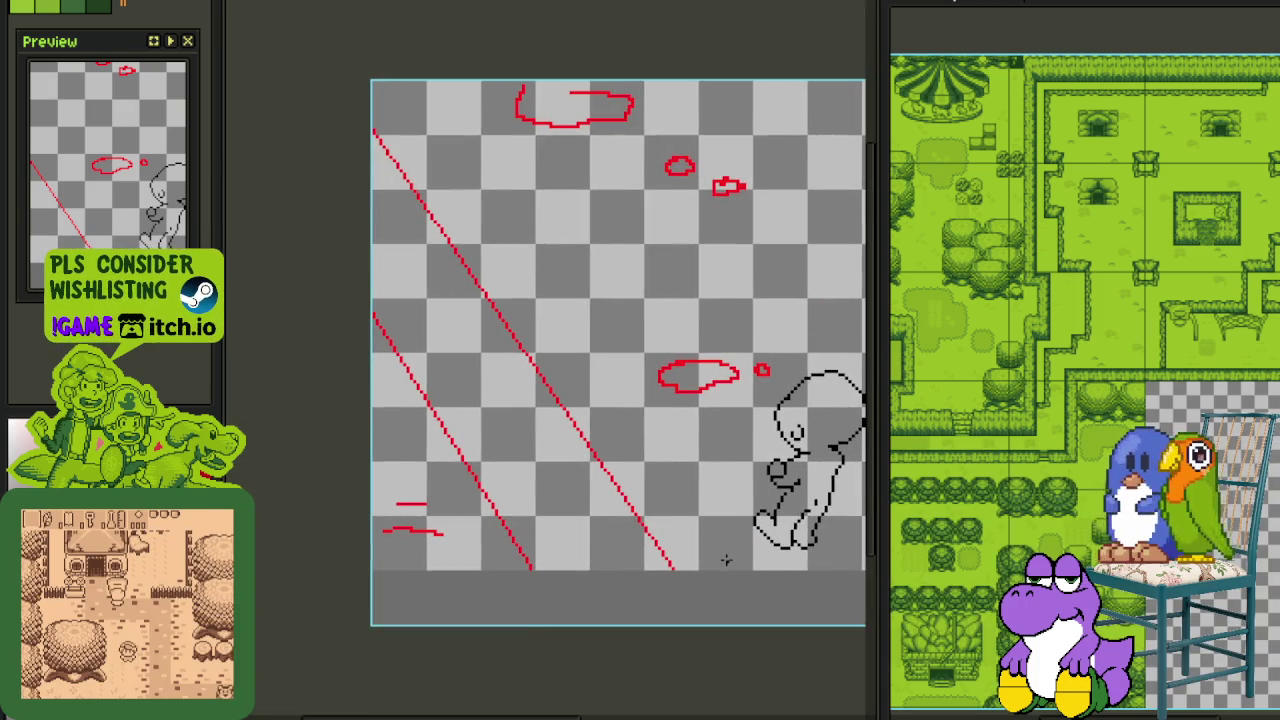
{"action": "scroll", "coordinate": [726, 560], "scroll_direction": "down", "scroll_amount": 1}
{"action": "left_click", "coordinate": [726, 570], "text": "shift"}
{"action": "scroll", "coordinate": [726, 570], "scroll_direction": "up", "scroll_amount": 1}
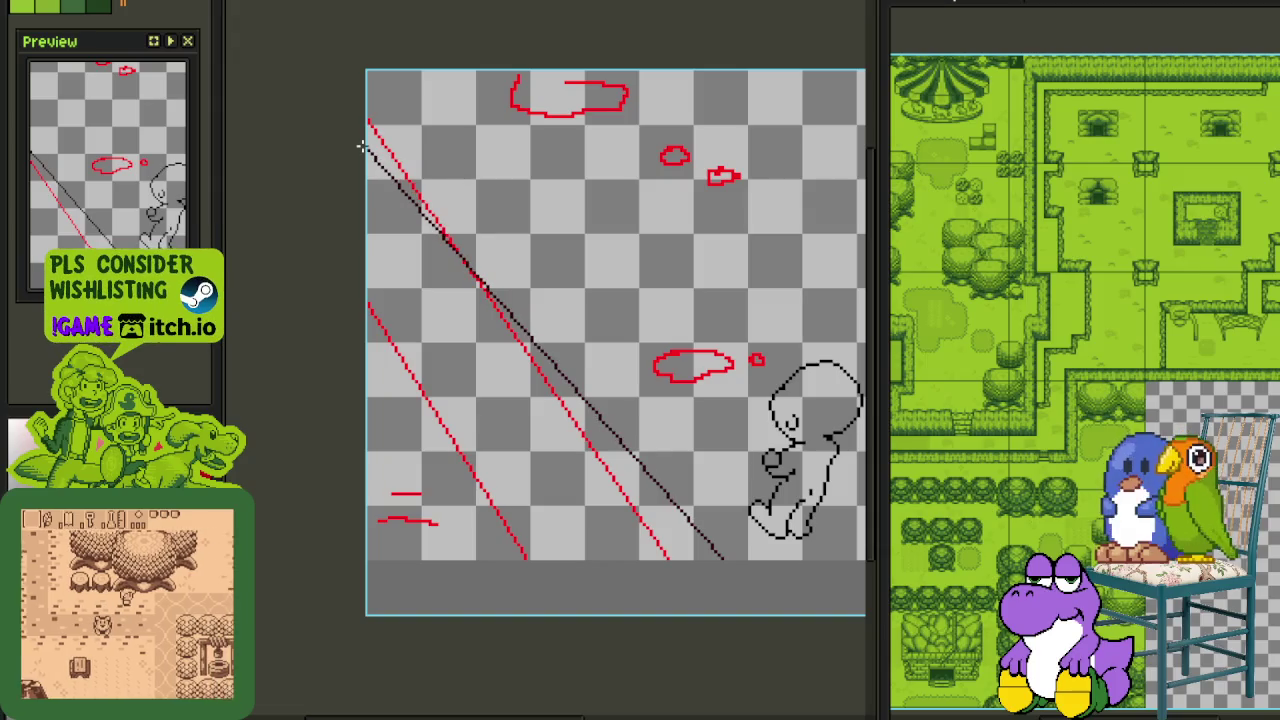
Draw a dark diagonal slope line beside the red guide, reaching the canvas bottom edge
{"action": "mouse_move", "coordinate": [337, 222]}
{"action": "left_mouse_down"}
{"action": "mouse_move", "coordinate": [428, 347]}
{"action": "mouse_move", "coordinate": [550, 567]}
{"action": "left_mouse_up"}
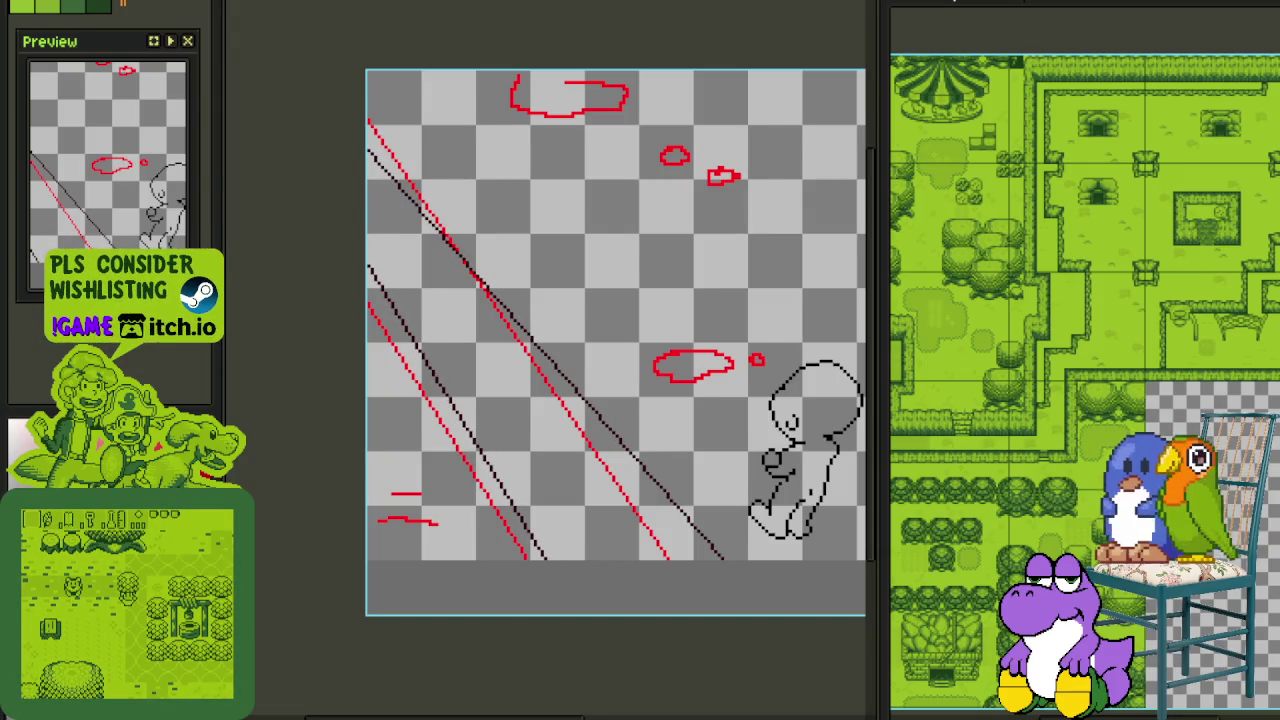
{"action": "scroll", "coordinate": [483, 554], "scroll_direction": "up", "scroll_amount": 2}
{"action": "left_click_drag", "start_coordinate": [480, 560], "coordinate": [569, 597]}
{"action": "scroll", "coordinate": [846, 706], "scroll_direction": "down", "scroll_amount": 3}
{"action": "scroll", "coordinate": [858, 706], "scroll_direction": "down", "scroll_amount": 3}
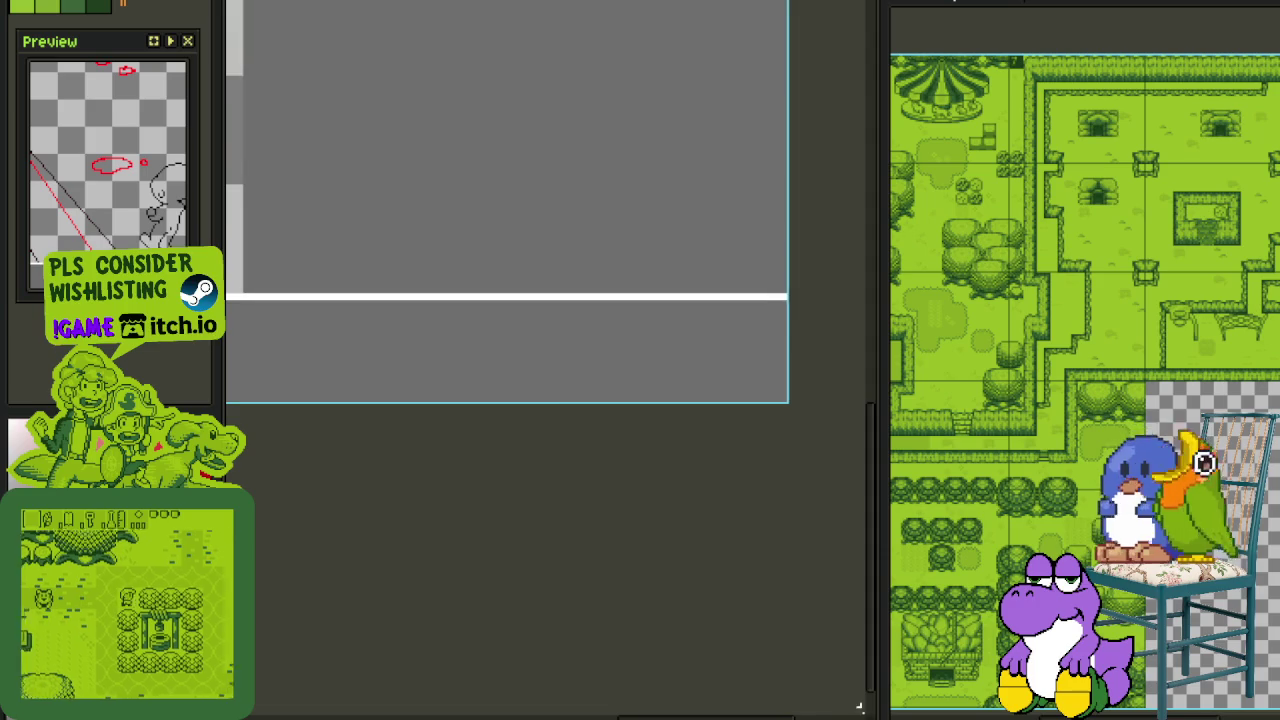
{"action": "scroll", "coordinate": [749, 611], "scroll_direction": "down", "scroll_amount": 3}
{"action": "scroll", "coordinate": [751, 400], "scroll_direction": "up", "scroll_amount": 1}
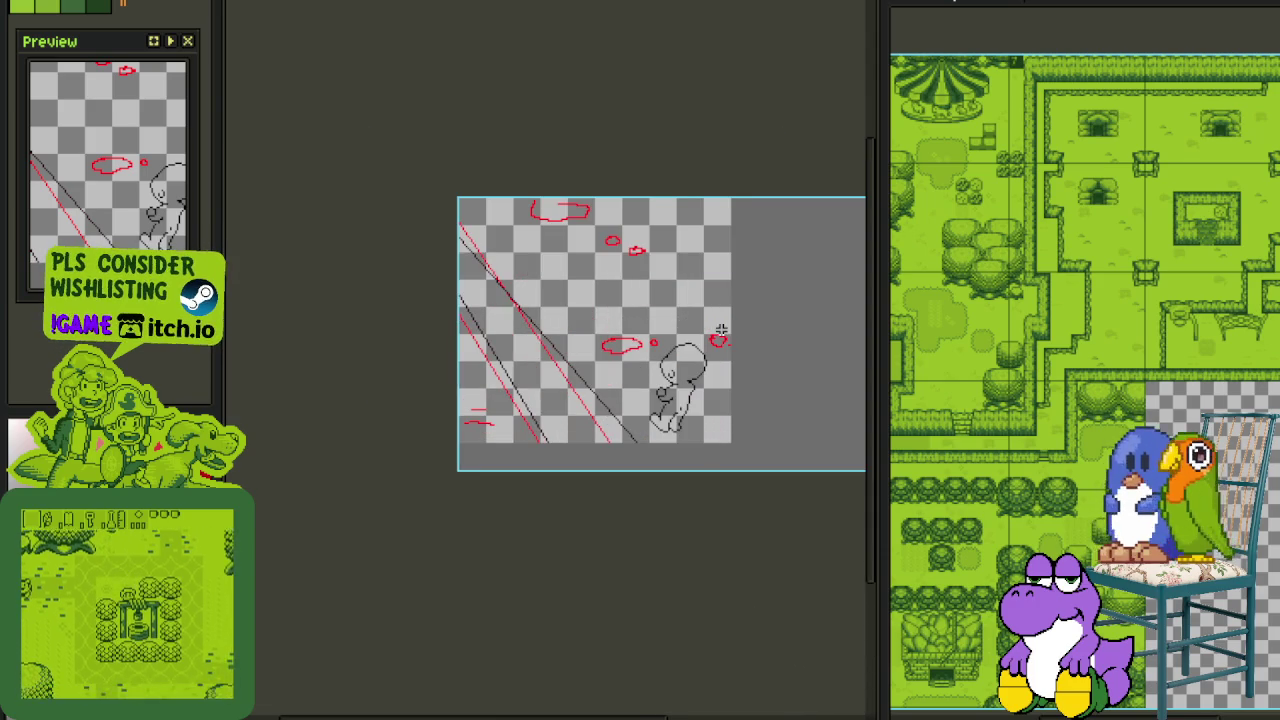
{"action": "scroll", "coordinate": [721, 330], "scroll_direction": "up", "scroll_amount": 2}
{"action": "scroll", "coordinate": [731, 300], "scroll_direction": "down", "scroll_amount": 3}
{"action": "scroll", "coordinate": [754, 97], "scroll_direction": "up", "scroll_amount": 3}
{"action": "scroll", "coordinate": [757, 29], "scroll_direction": "up", "scroll_amount": 1}
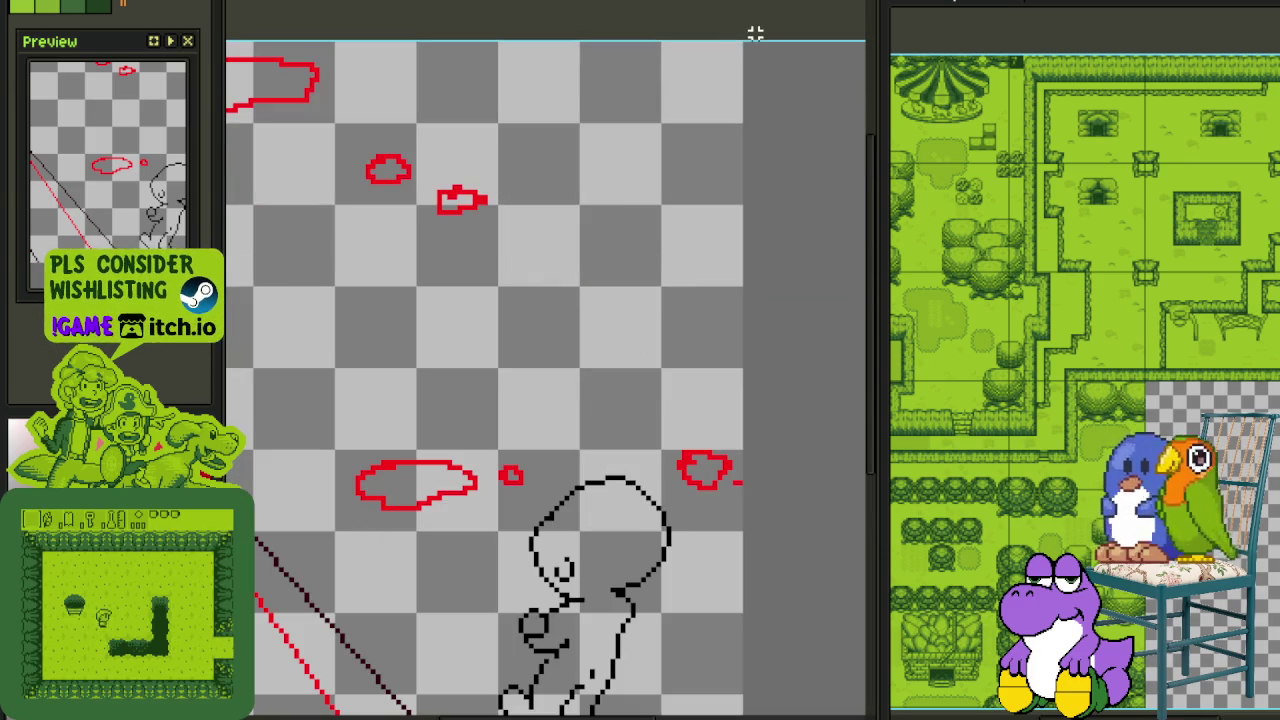
{"action": "scroll", "coordinate": [743, 37], "scroll_direction": "up", "scroll_amount": 2}
{"action": "scroll", "coordinate": [811, 680], "scroll_direction": "down", "scroll_amount": 3}
{"action": "scroll", "coordinate": [476, 384], "scroll_direction": "down", "scroll_amount": 3}
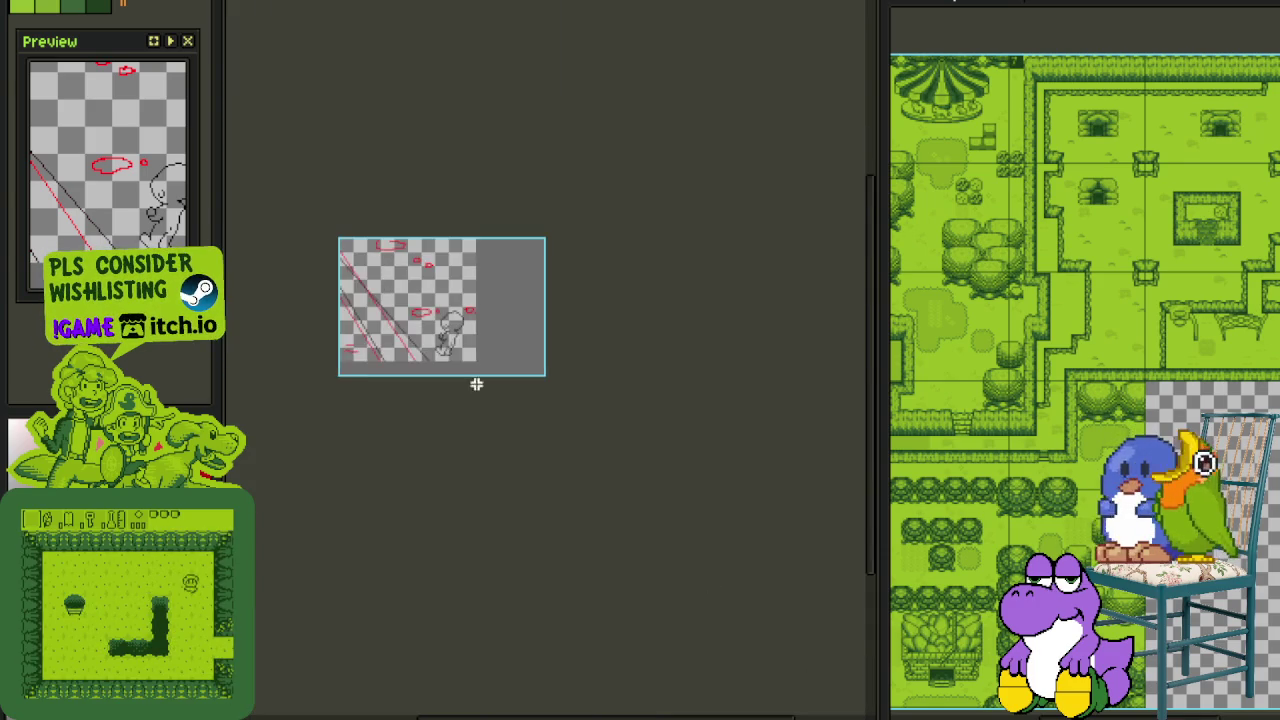
{"action": "scroll", "coordinate": [594, 350], "scroll_direction": "up", "scroll_amount": 3}
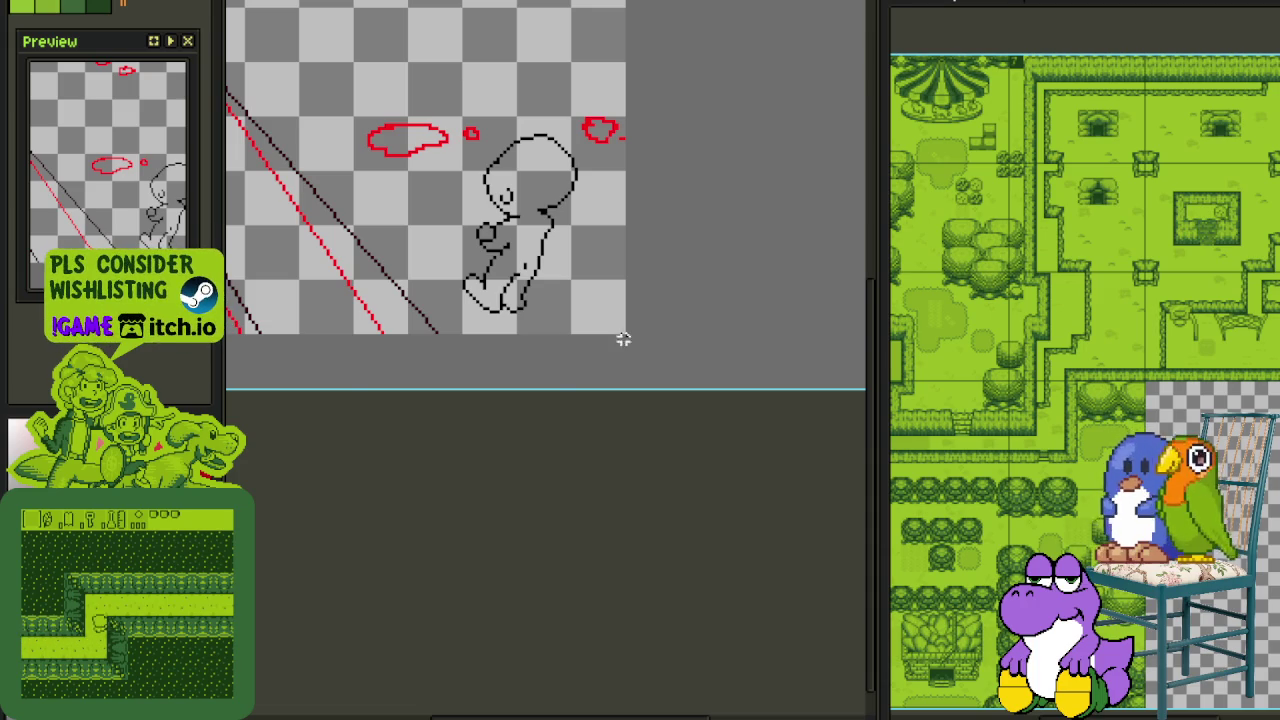
Pan to the sprite's top-left corner and save the cutscene file
{"action": "left_click_drag", "start_coordinate": [622, 340], "coordinate": [1050, 345]}
{"action": "left_click_drag", "start_coordinate": [634, 189], "coordinate": [518, 422]}
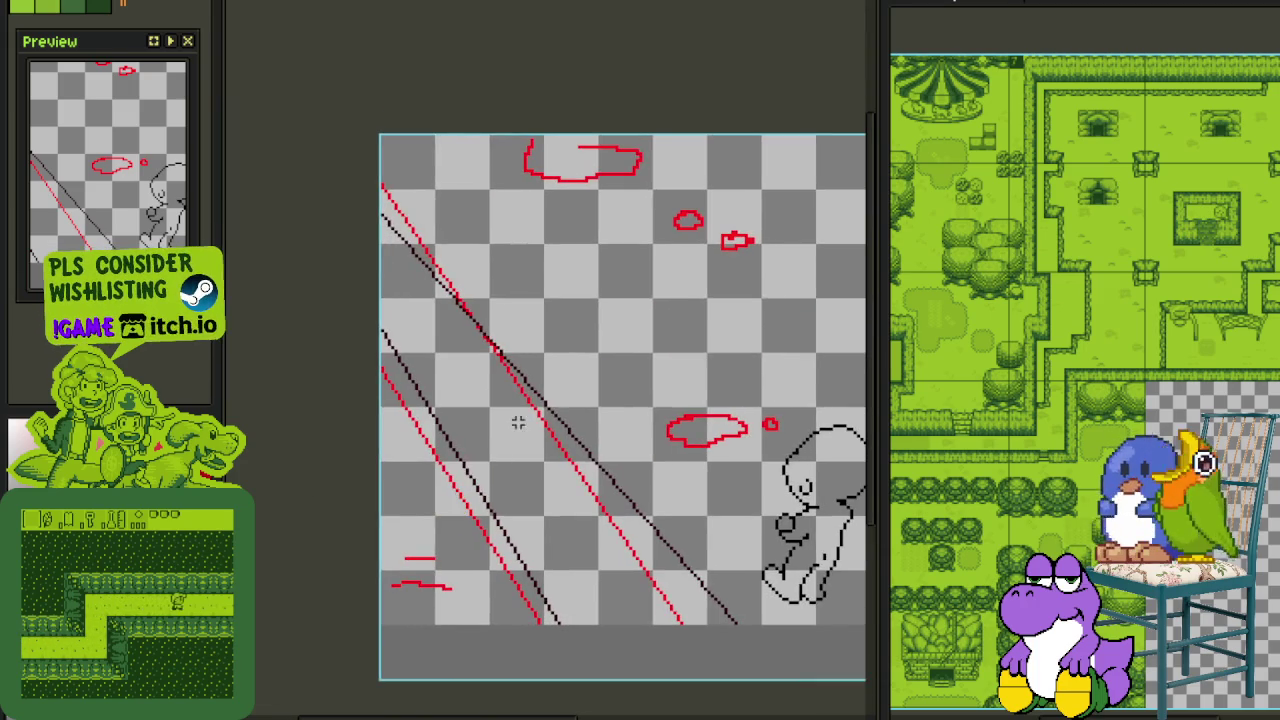
{"action": "key", "text": "ctrl+s"}
Toggle the layer timeline and zoom and pan to bring the slope lines into view
{"action": "key", "text": "Tab"}
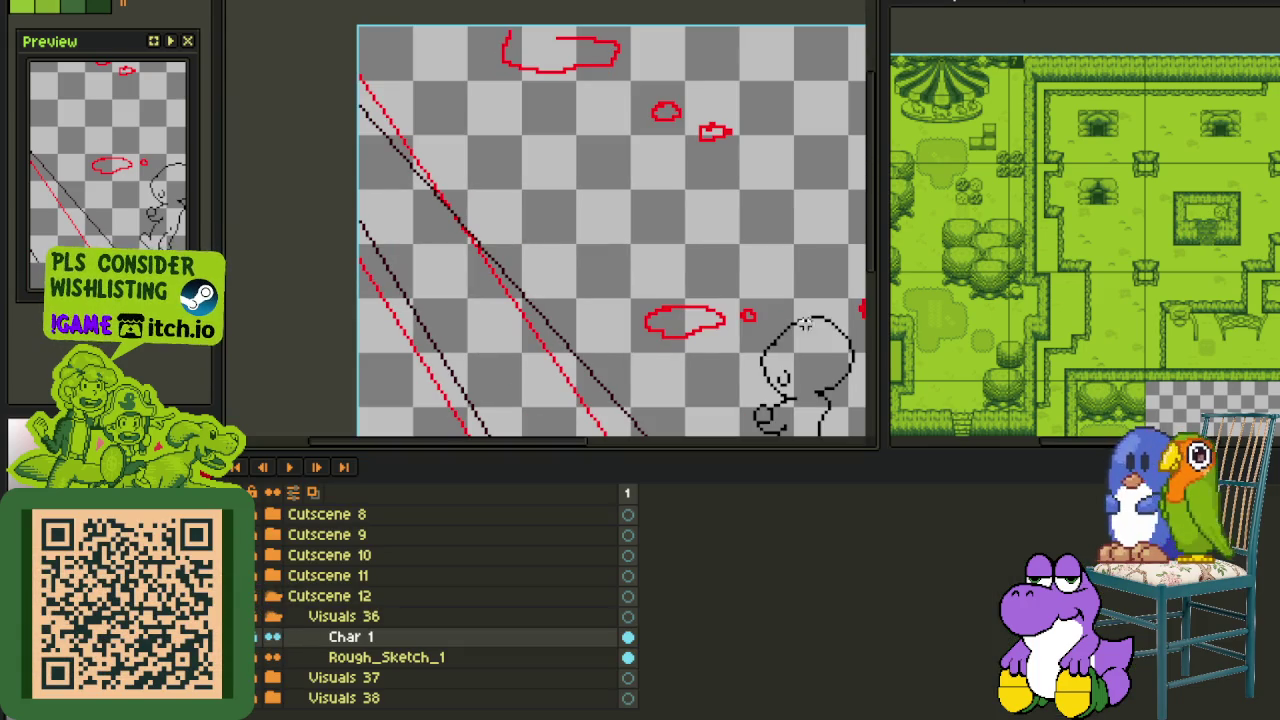
{"action": "key", "text": "Tab"}
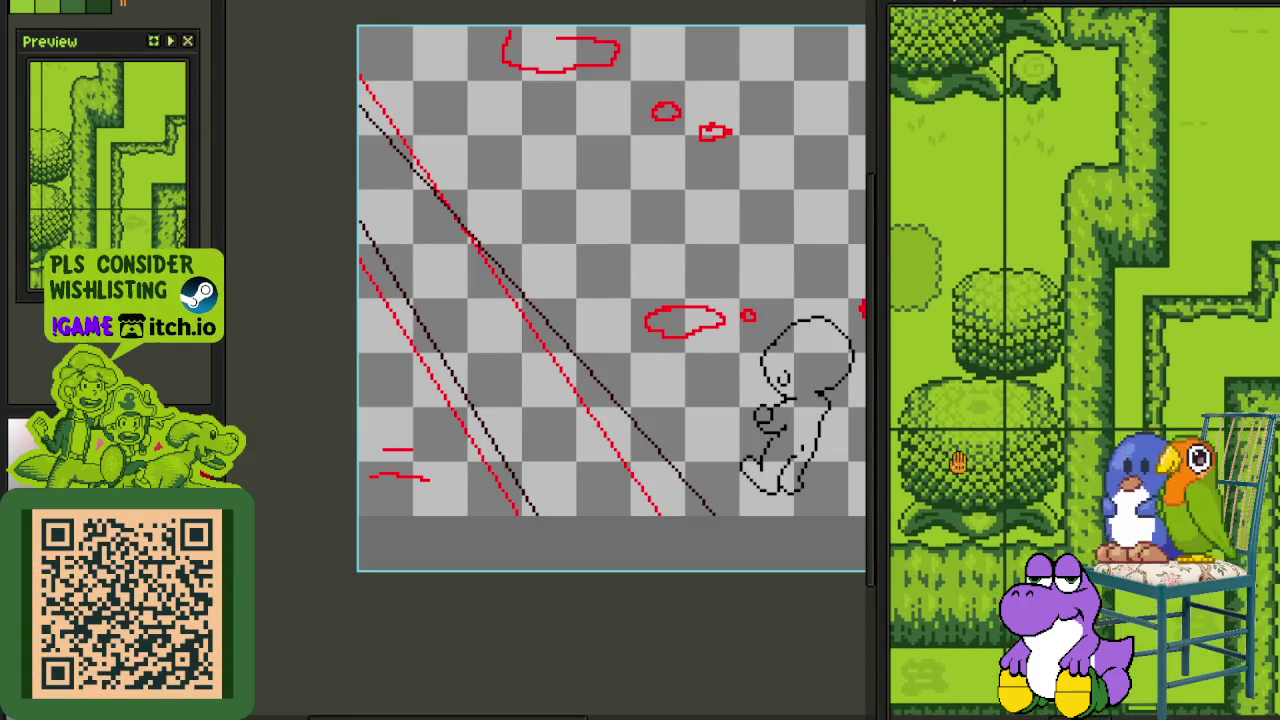
{"action": "scroll", "coordinate": [450, 380], "scroll_direction": "down", "scroll_amount": 1}
{"action": "scroll", "coordinate": [515, 422], "scroll_direction": "down", "scroll_amount": 1}
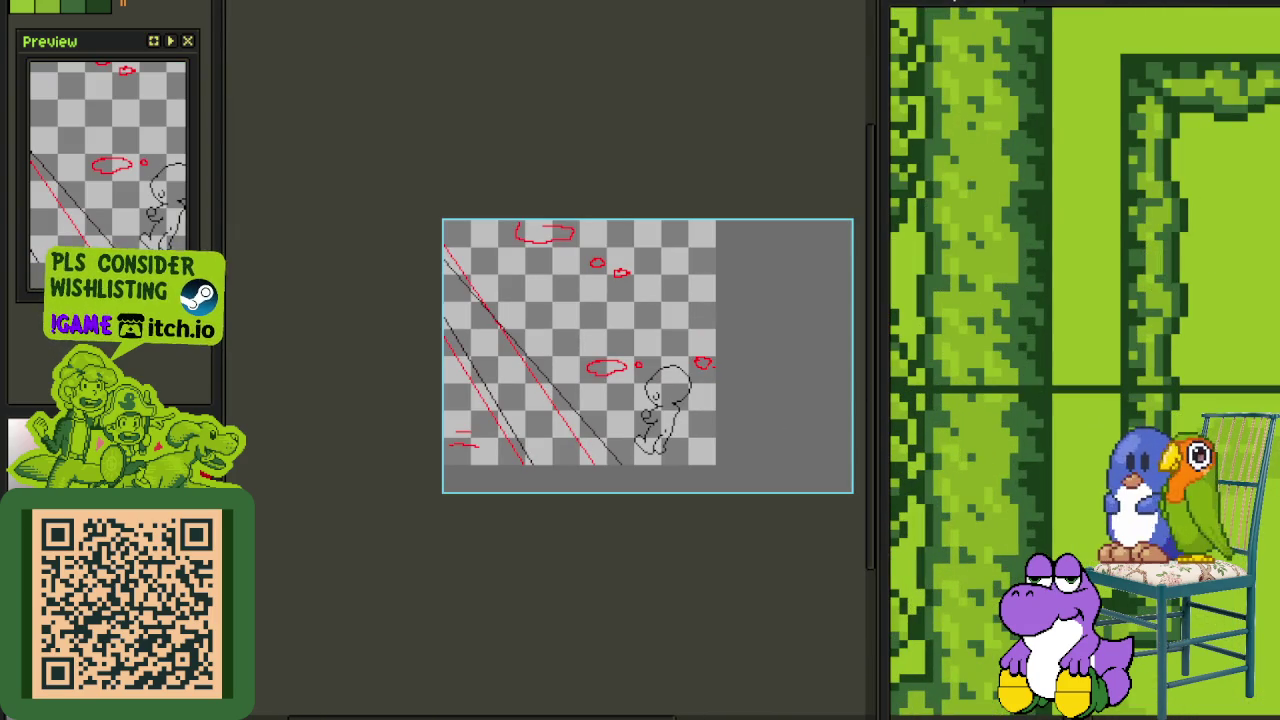
{"action": "scroll", "coordinate": [654, 437], "scroll_direction": "up", "scroll_amount": 1}
{"action": "scroll", "coordinate": [571, 491], "scroll_direction": "up", "scroll_amount": 1}
{"action": "scroll", "coordinate": [574, 487], "scroll_direction": "up", "scroll_amount": 2}
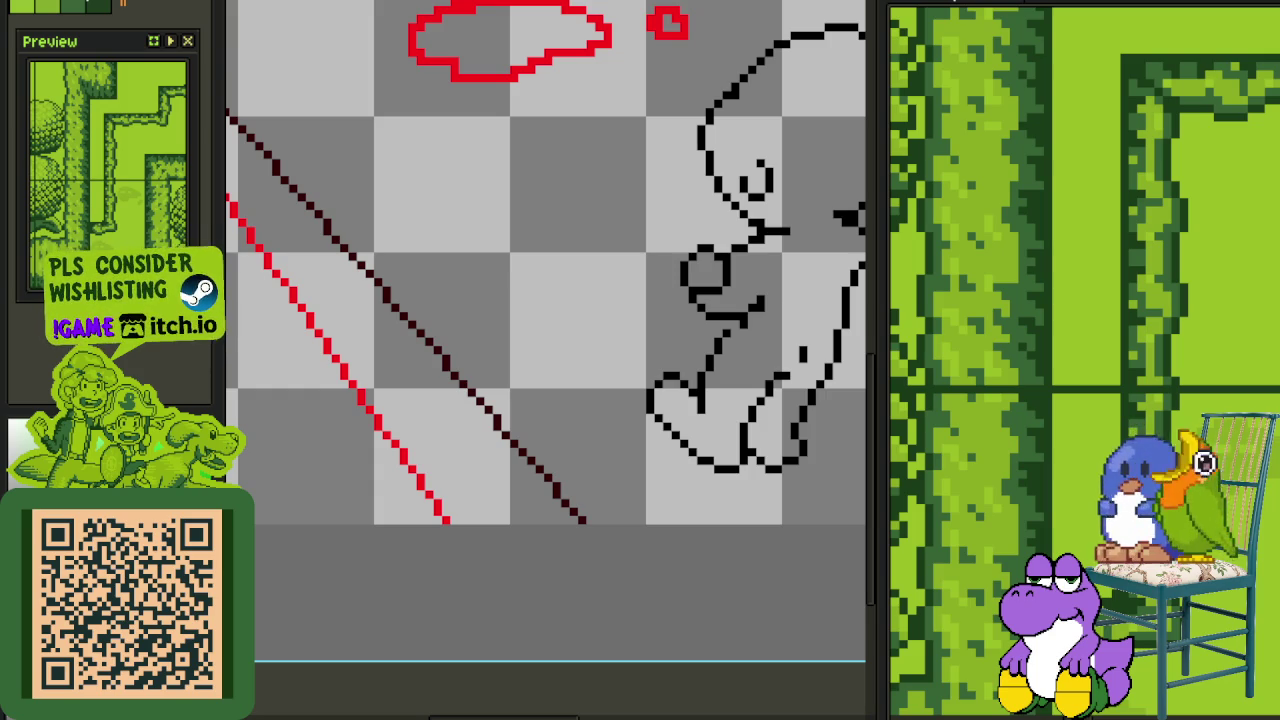
{"action": "left_click_drag", "start_coordinate": [589, 359], "coordinate": [687, 452]}
Trace the first dark-green strokes along the lower part of the dark slope line
{"action": "key", "text": "Tab"}
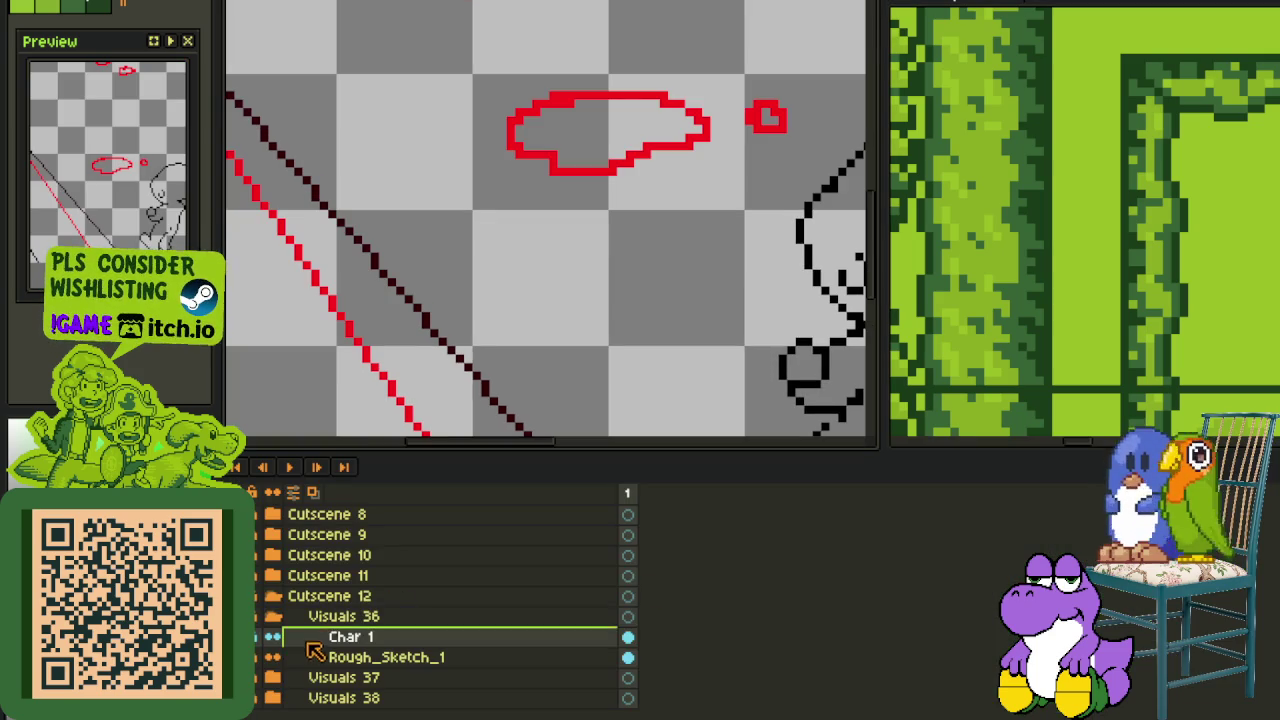
{"action": "key", "text": "Tab"}
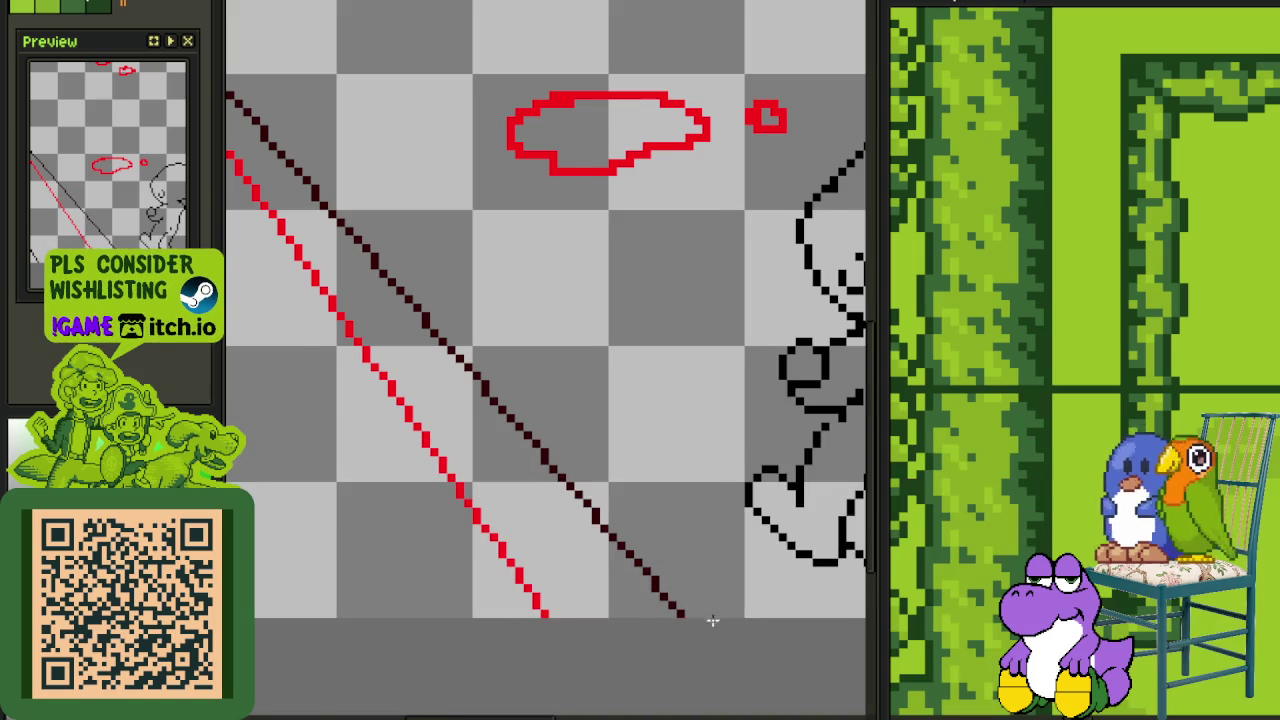
{"action": "scroll", "coordinate": [708, 620], "scroll_direction": "up", "scroll_amount": 1}
{"action": "scroll", "coordinate": [715, 612], "scroll_direction": "up", "scroll_amount": 1}
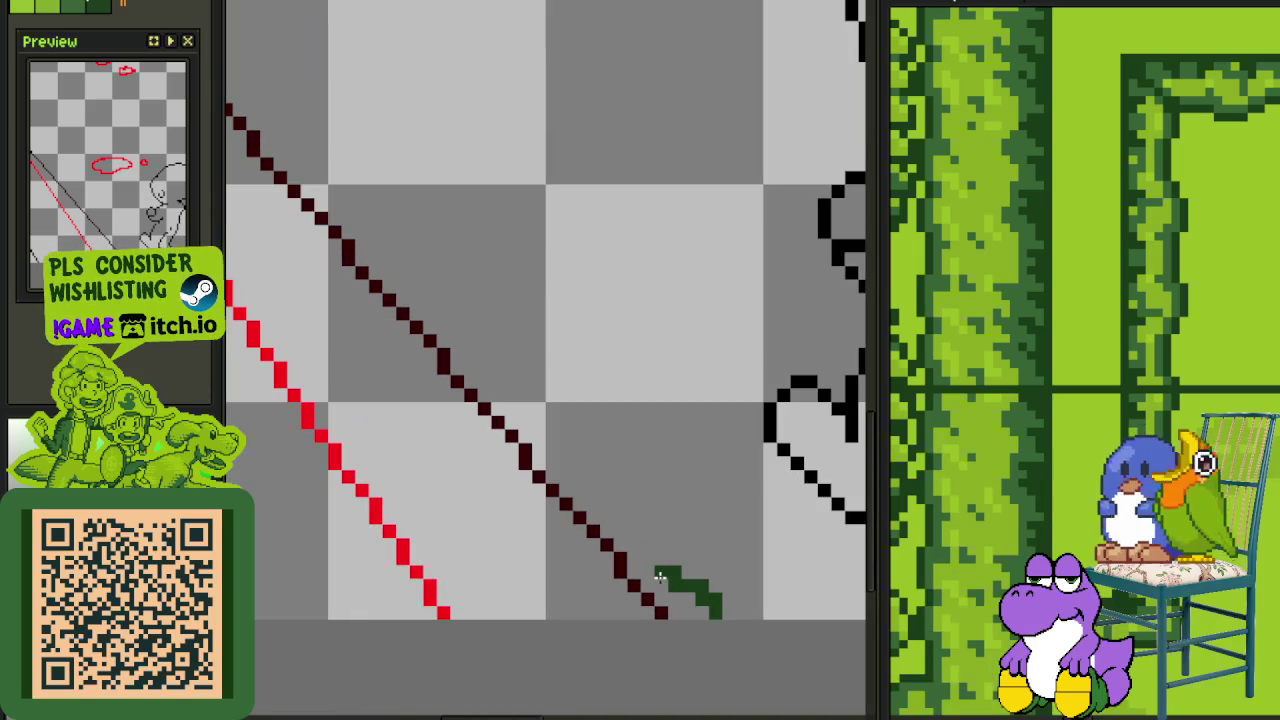
{"action": "left_click_drag", "start_coordinate": [660, 577], "coordinate": [530, 448]}
{"action": "scroll", "coordinate": [686, 580], "scroll_direction": "down", "scroll_amount": 1}
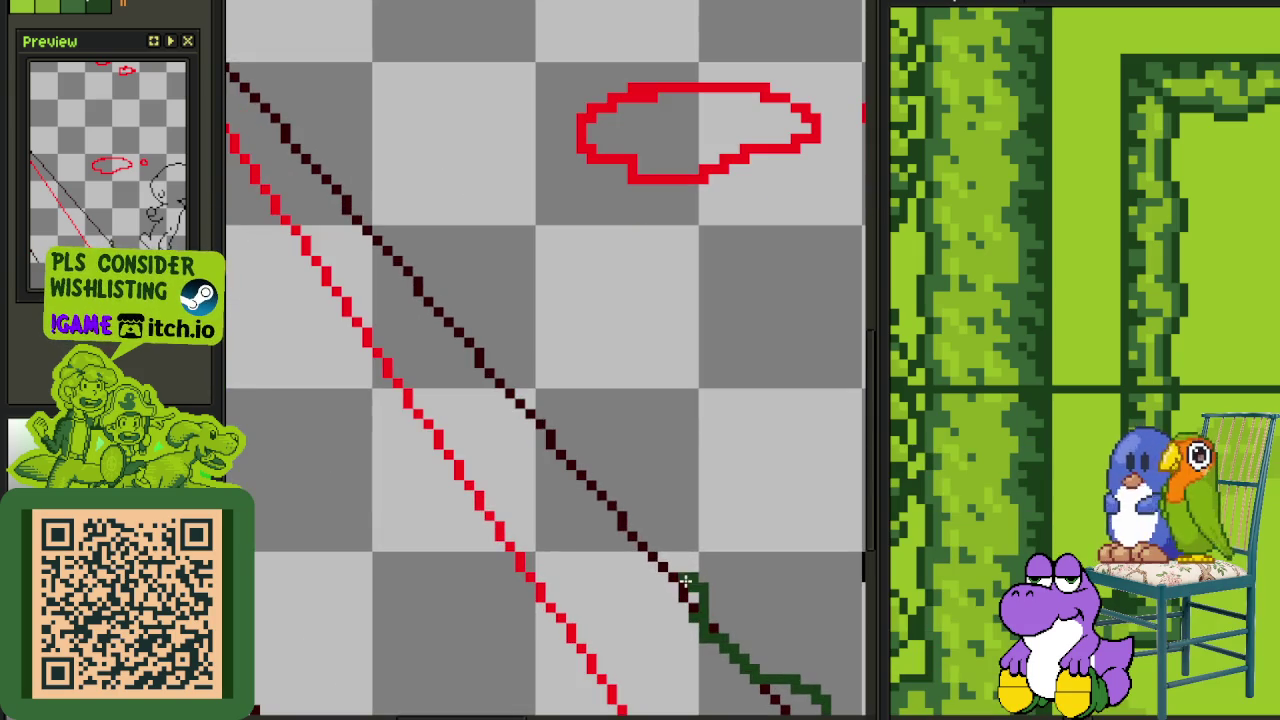
{"action": "left_click_drag", "start_coordinate": [686, 580], "coordinate": [595, 536]}
{"action": "scroll", "coordinate": [591, 457], "scroll_direction": "up", "scroll_amount": 1}
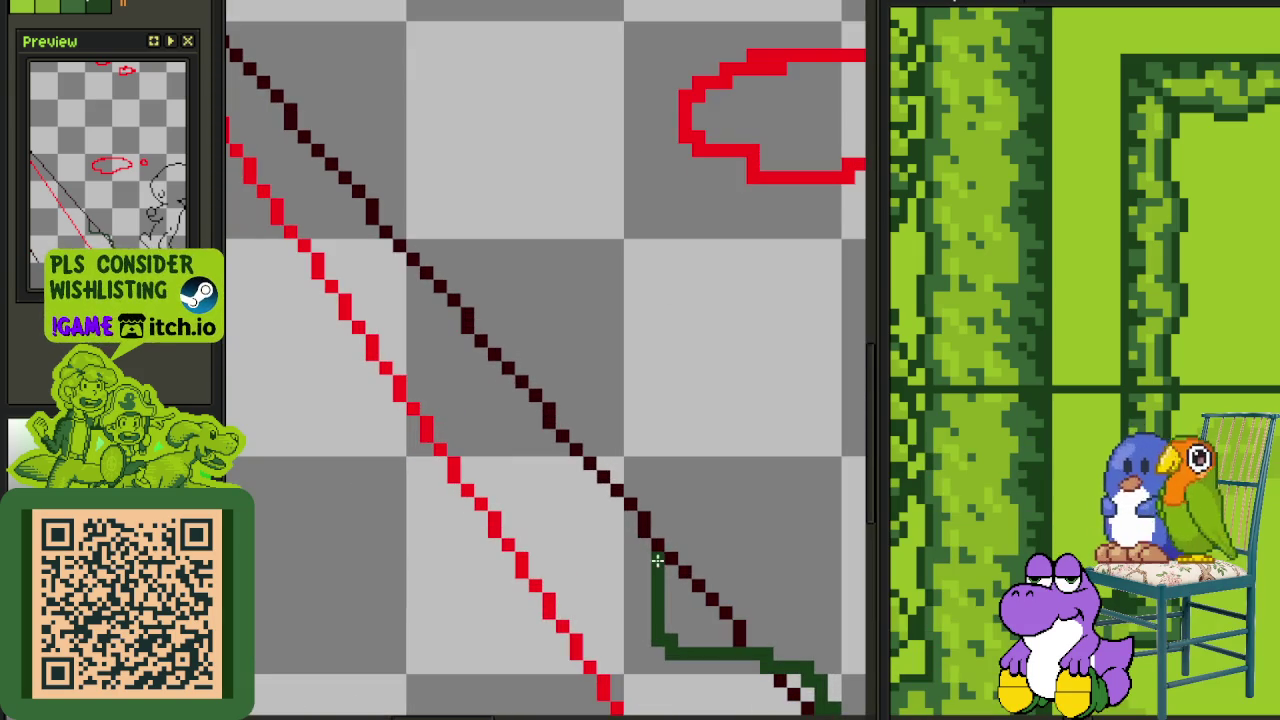
{"action": "left_click_drag", "start_coordinate": [655, 565], "coordinate": [545, 435]}
Extend the green outline down the slope, erasing and undoing a misplaced row
{"action": "left_click_drag", "start_coordinate": [666, 596], "coordinate": [705, 645]}
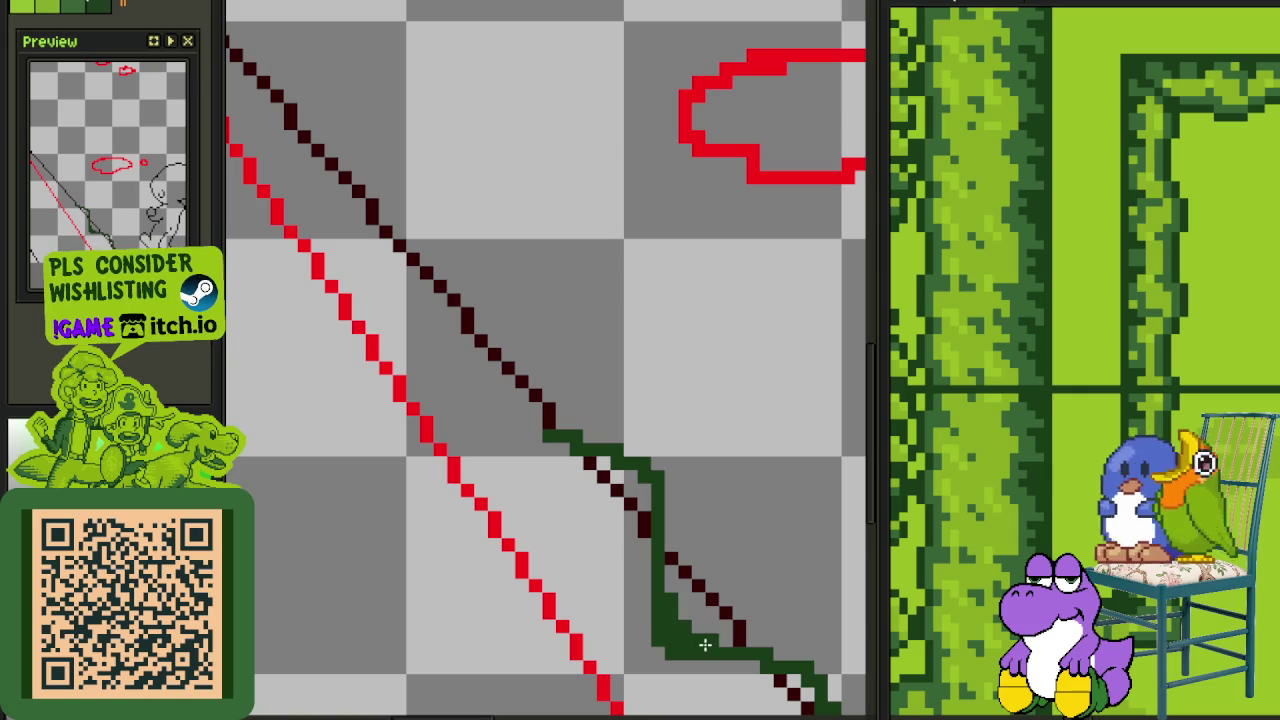
{"action": "scroll", "coordinate": [511, 460], "scroll_direction": "up", "scroll_amount": 2}
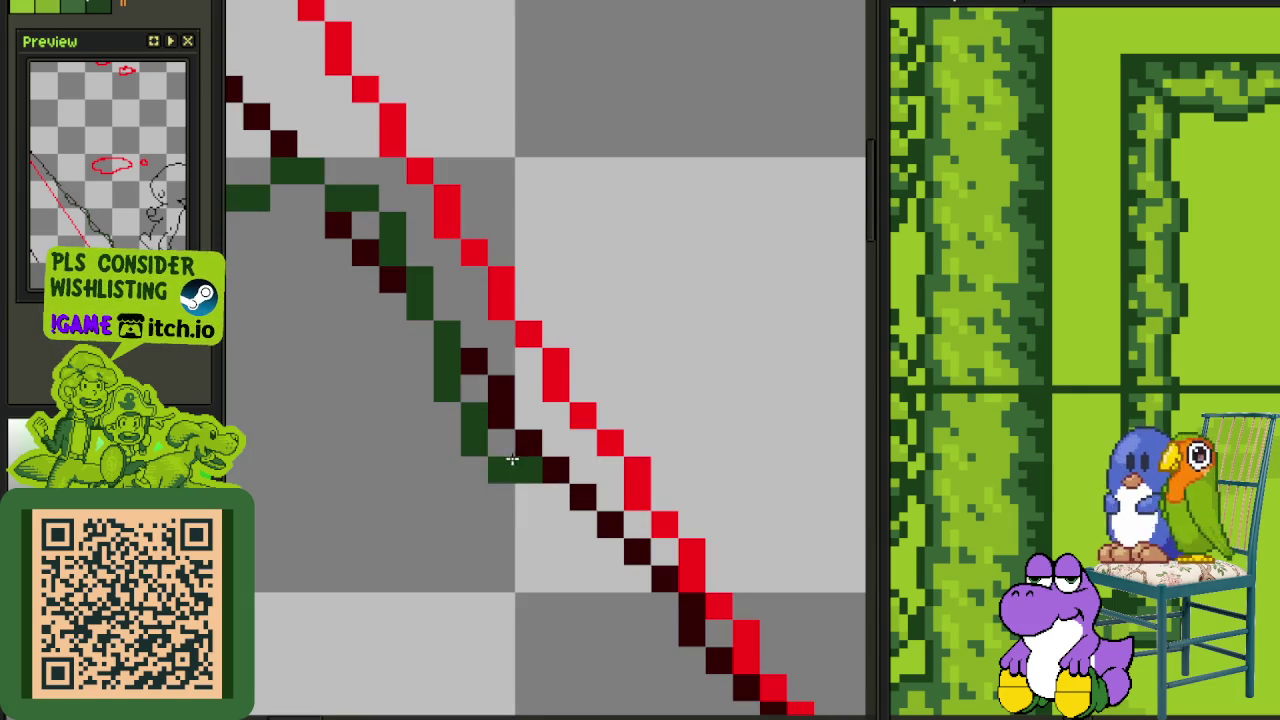
{"action": "mouse_move", "coordinate": [565, 463]}
{"action": "left_mouse_down"}
{"action": "mouse_move", "coordinate": [608, 466]}
{"action": "mouse_move", "coordinate": [668, 552]}
{"action": "left_mouse_up"}
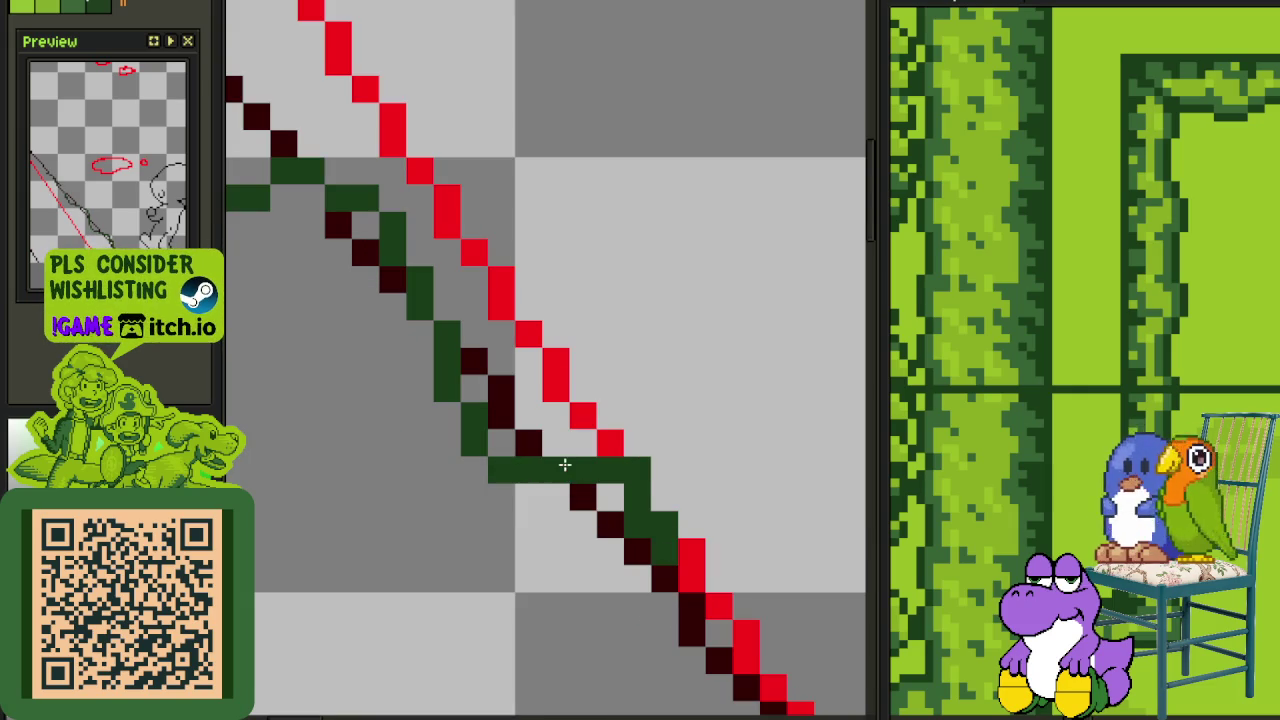
{"action": "left_click_drag", "start_coordinate": [641, 474], "coordinate": [609, 494]}
{"action": "key", "text": "ctrl+z"}
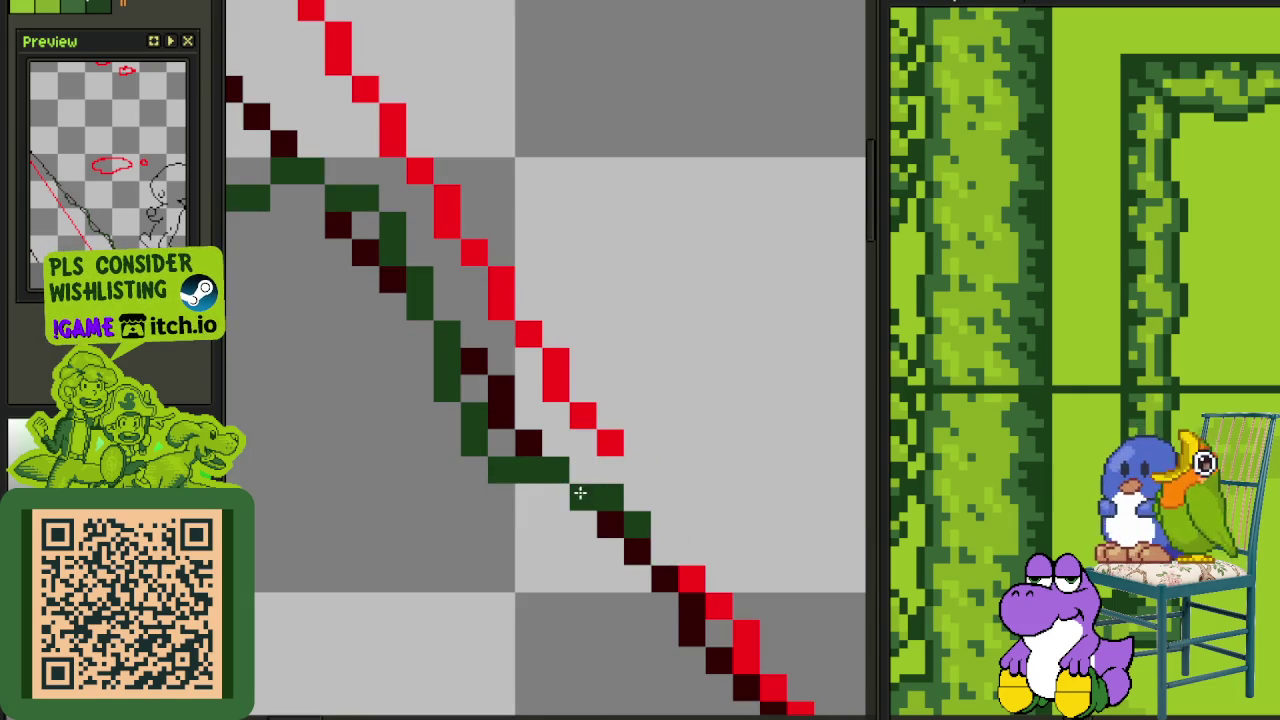
{"action": "scroll", "coordinate": [594, 491], "scroll_direction": "down", "scroll_amount": 2}
{"action": "scroll", "coordinate": [429, 247], "scroll_direction": "up", "scroll_amount": 2}
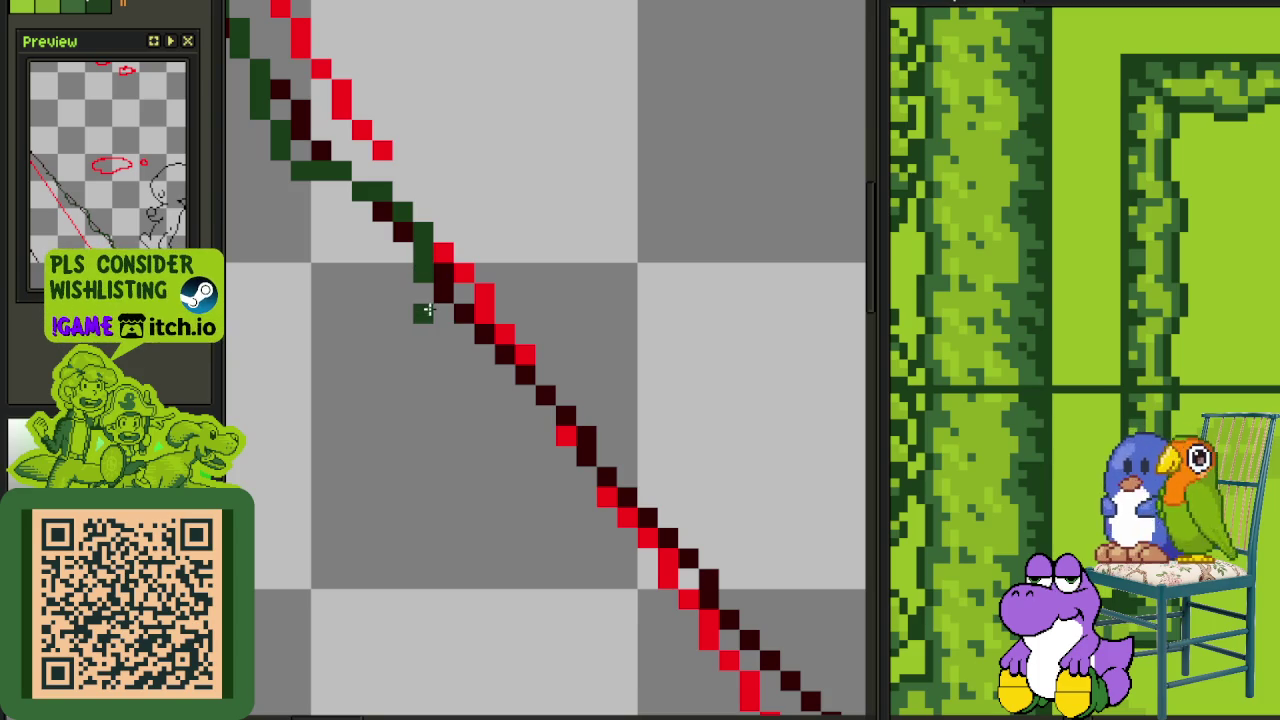
Draw green stair-step pixels down the upper slope and erase the stray ones
{"action": "mouse_move", "coordinate": [423, 302]}
{"action": "left_mouse_down"}
{"action": "mouse_move", "coordinate": [571, 371]}
{"action": "mouse_move", "coordinate": [612, 418]}
{"action": "left_mouse_up"}
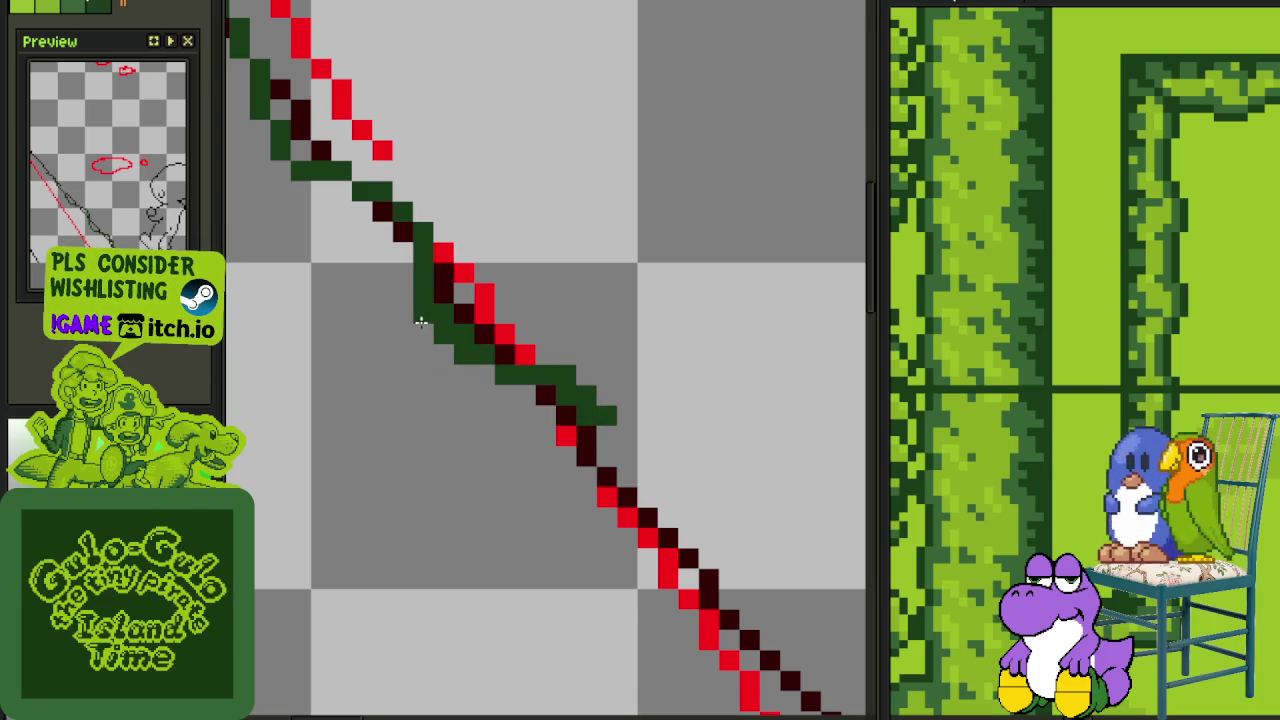
{"action": "left_click", "coordinate": [582, 380]}
{"action": "left_click_drag", "start_coordinate": [568, 377], "coordinate": [611, 410]}
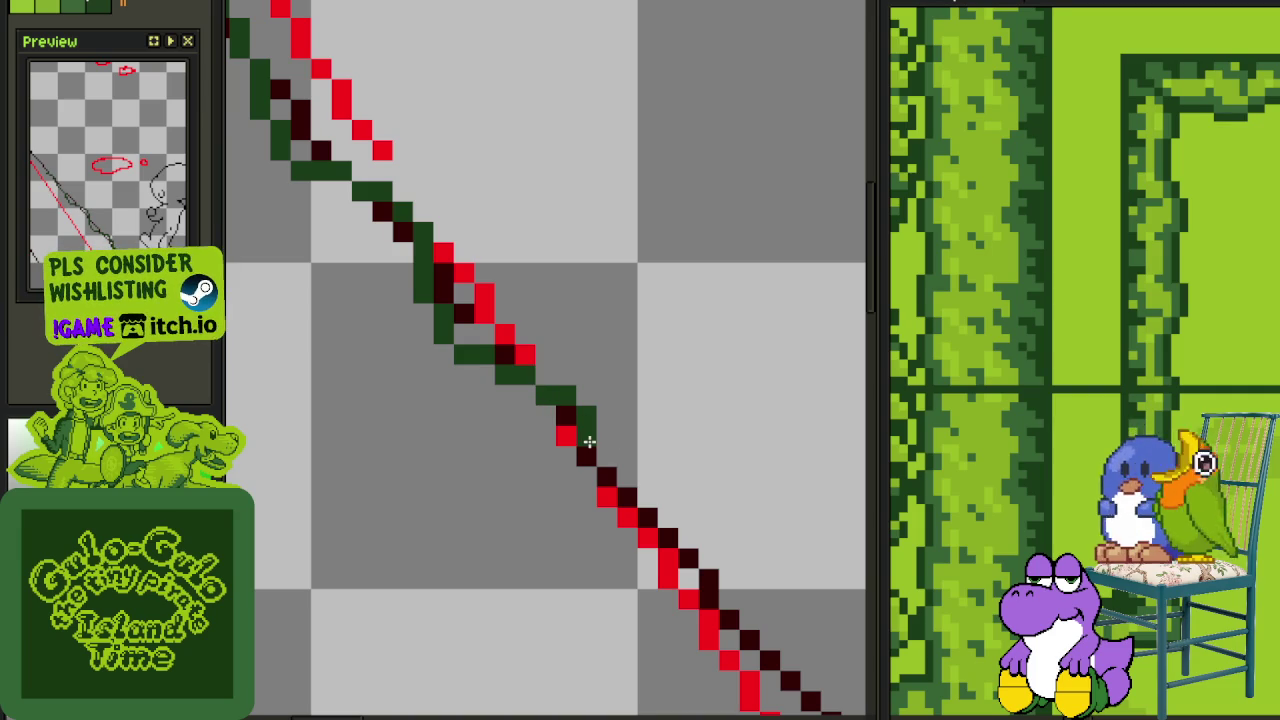
{"action": "scroll", "coordinate": [590, 430], "scroll_direction": "down", "scroll_amount": 2}
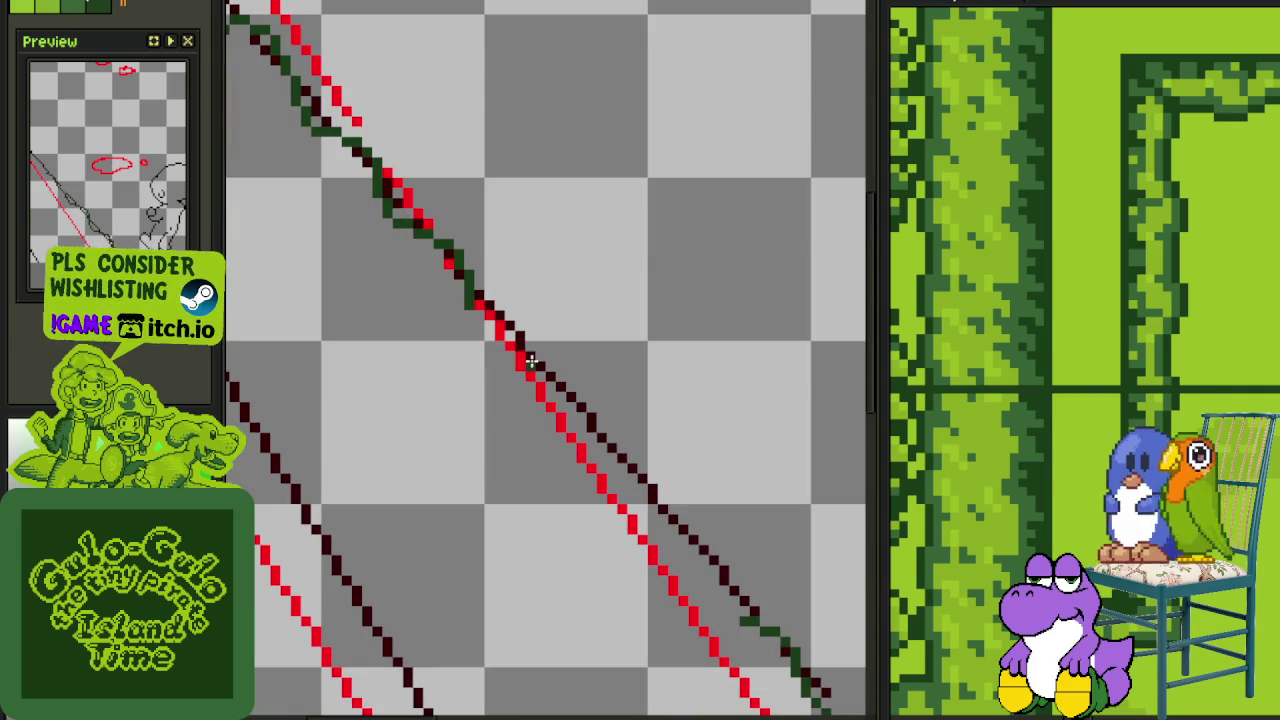
{"action": "scroll", "coordinate": [733, 612], "scroll_direction": "up", "scroll_amount": 1}
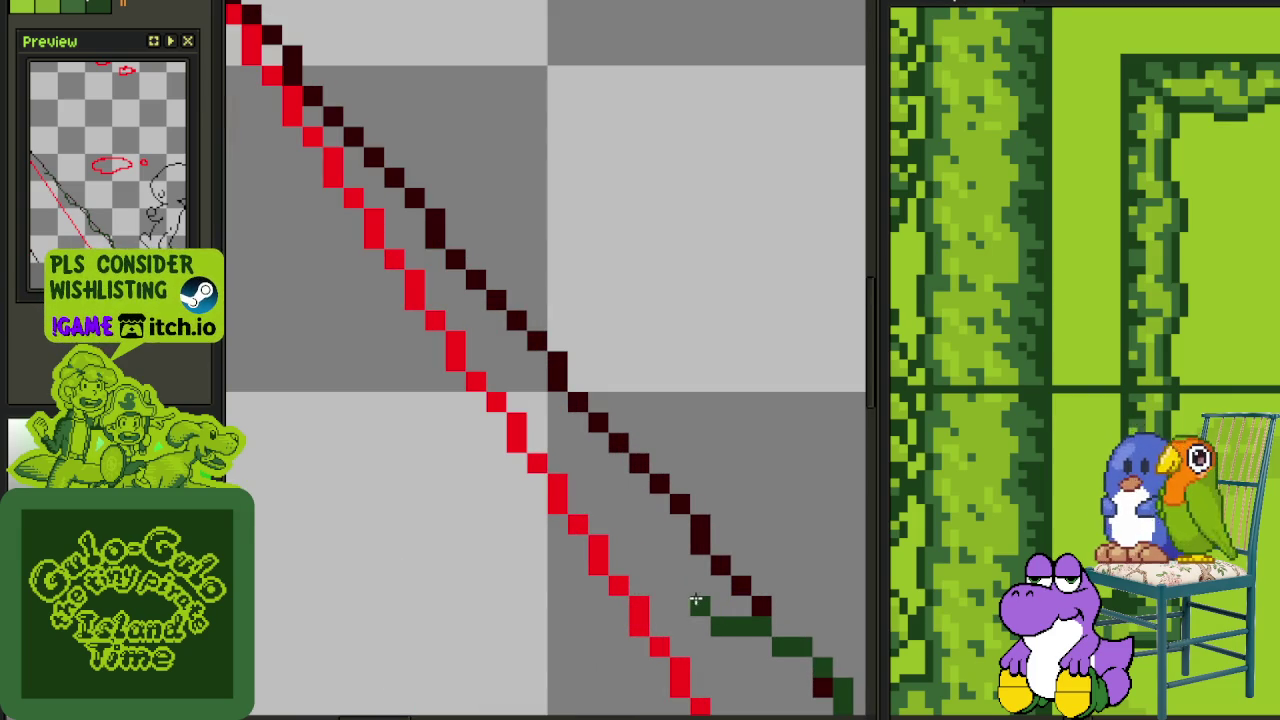
Add green stair steps up the lower slope plus a short vertical green column
{"action": "left_click_drag", "start_coordinate": [678, 546], "coordinate": [641, 485]}
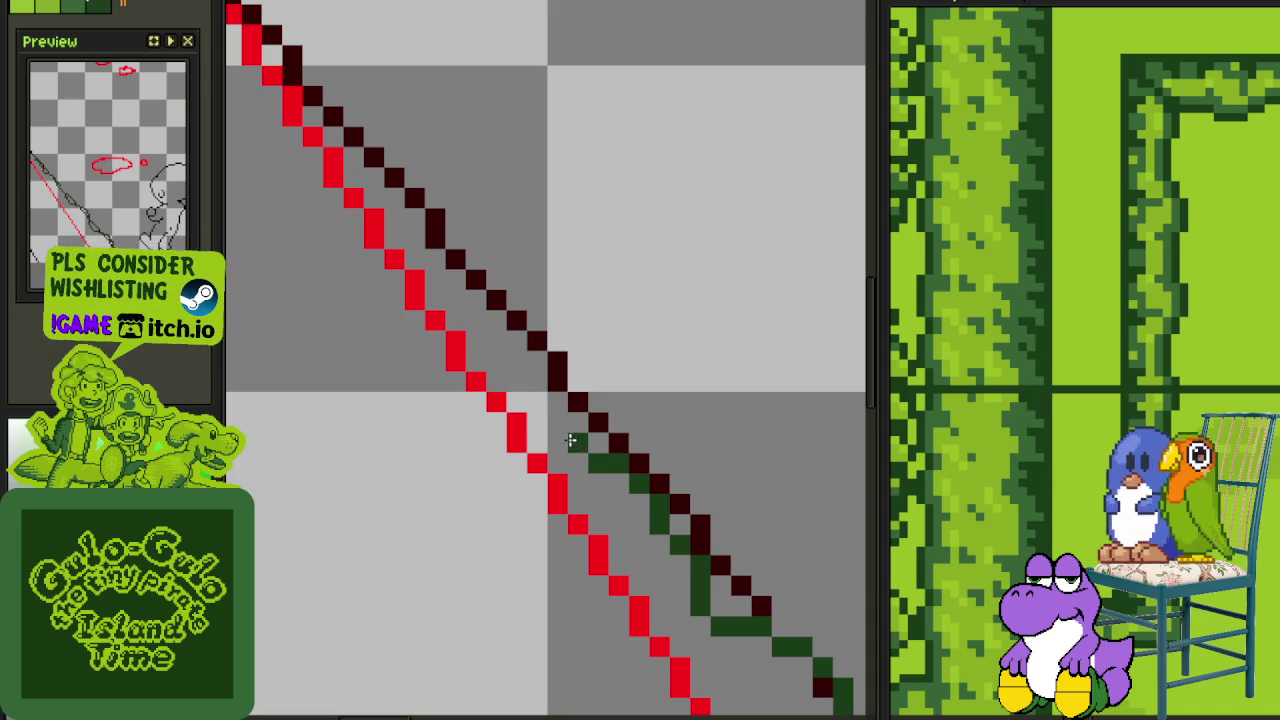
{"action": "left_click_drag", "start_coordinate": [536, 420], "coordinate": [535, 378]}
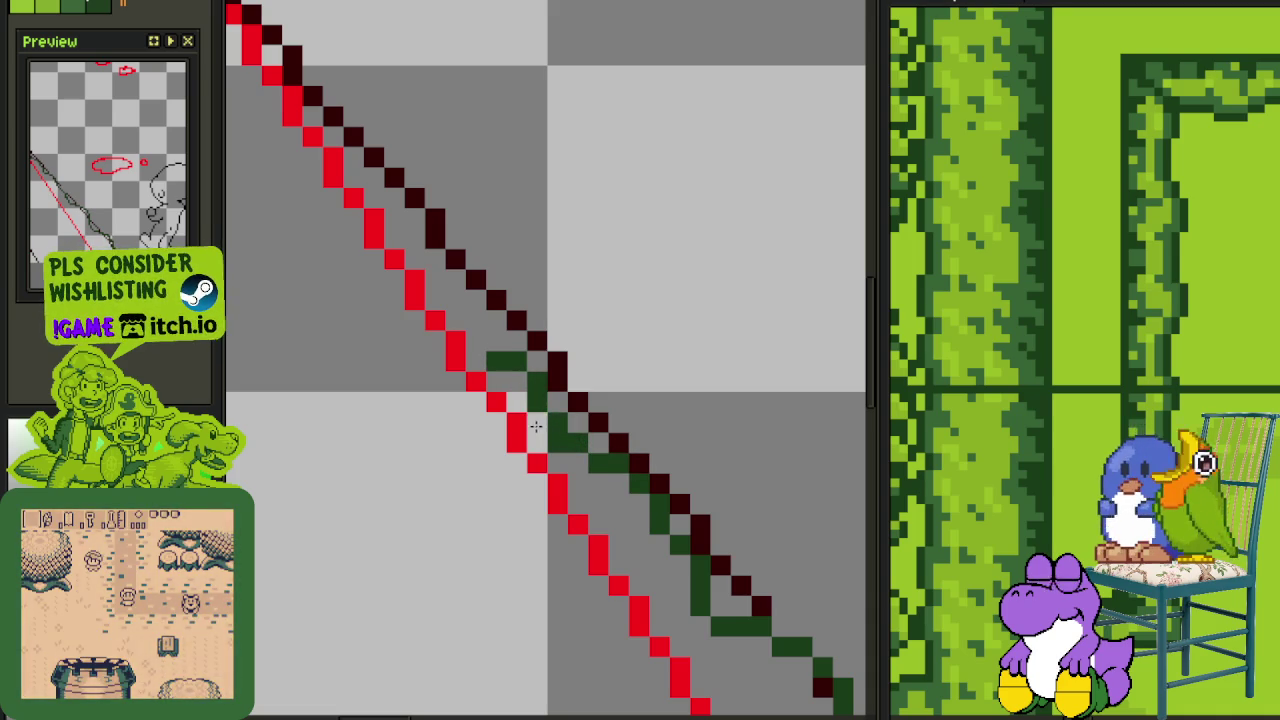
{"action": "mouse_move", "coordinate": [549, 424]}
{"action": "left_mouse_down"}
{"action": "mouse_move", "coordinate": [668, 560]}
{"action": "mouse_move", "coordinate": [630, 540]}
{"action": "mouse_move", "coordinate": [608, 488]}
{"action": "mouse_move", "coordinate": [631, 420]}
{"action": "mouse_move", "coordinate": [575, 379]}
{"action": "mouse_move", "coordinate": [520, 378]}
{"action": "mouse_move", "coordinate": [508, 318]}
{"action": "mouse_move", "coordinate": [473, 302]}
{"action": "left_mouse_up"}
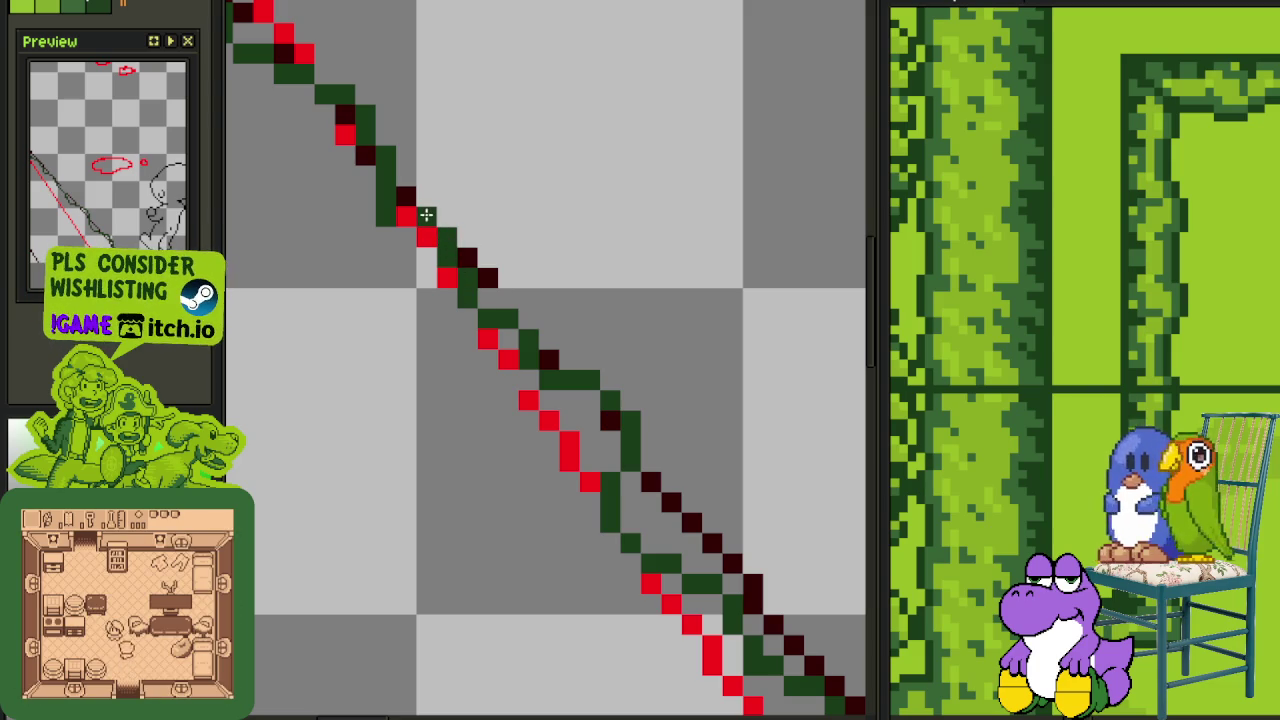
{"action": "scroll", "coordinate": [388, 214], "scroll_direction": "down", "scroll_amount": 3}
{"action": "scroll", "coordinate": [460, 290], "scroll_direction": "down", "scroll_amount": 1}
{"action": "scroll", "coordinate": [635, 472], "scroll_direction": "down", "scroll_amount": 1}
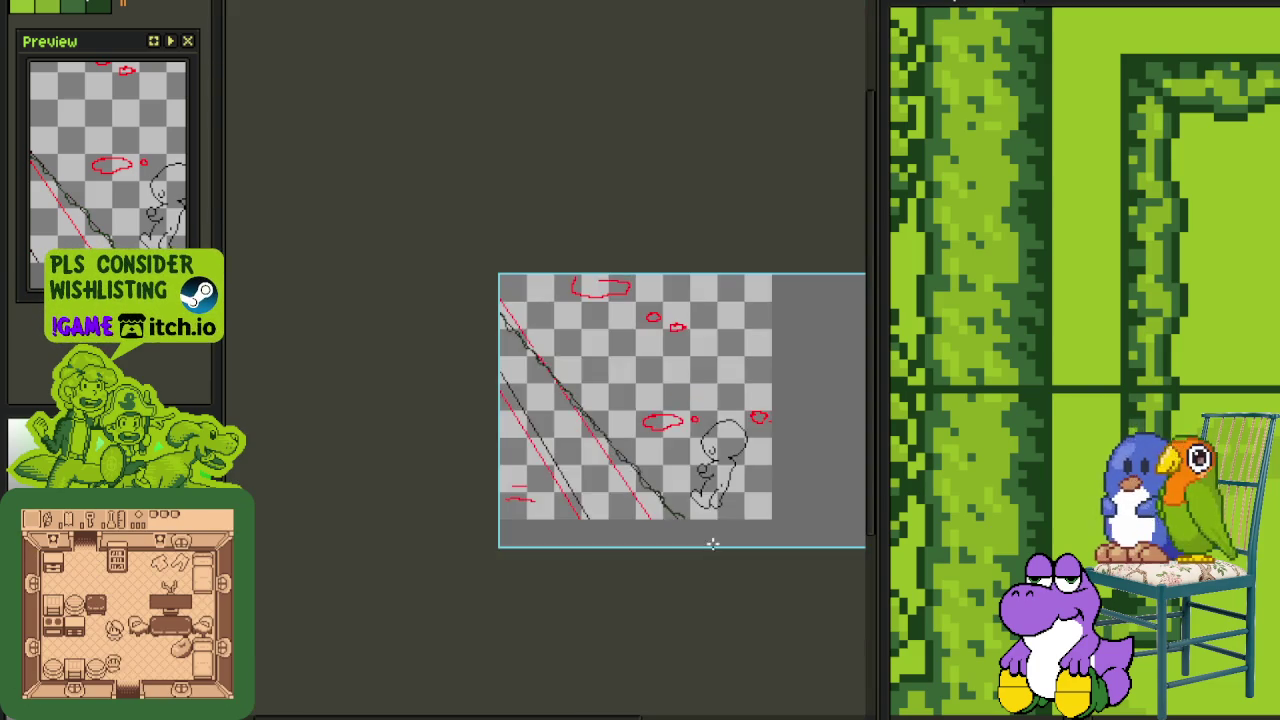
{"action": "scroll", "coordinate": [713, 545], "scroll_direction": "up", "scroll_amount": 3}
{"action": "scroll", "coordinate": [648, 481], "scroll_direction": "up", "scroll_amount": 2}
{"action": "scroll", "coordinate": [635, 515], "scroll_direction": "up", "scroll_amount": 1}
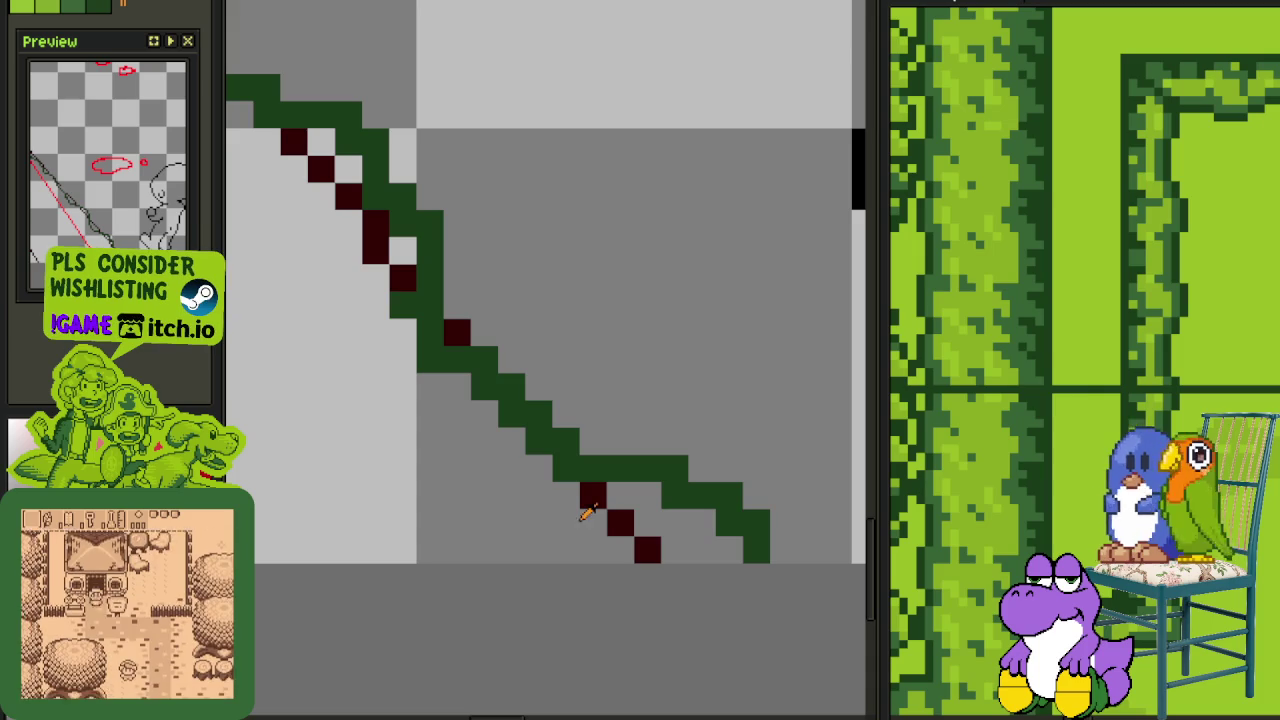
Try a dark red fill below the slope, then undo it
{"action": "left_click", "coordinate": [470, 490]}
{"action": "scroll", "coordinate": [420, 450], "scroll_direction": "down", "scroll_amount": 2}
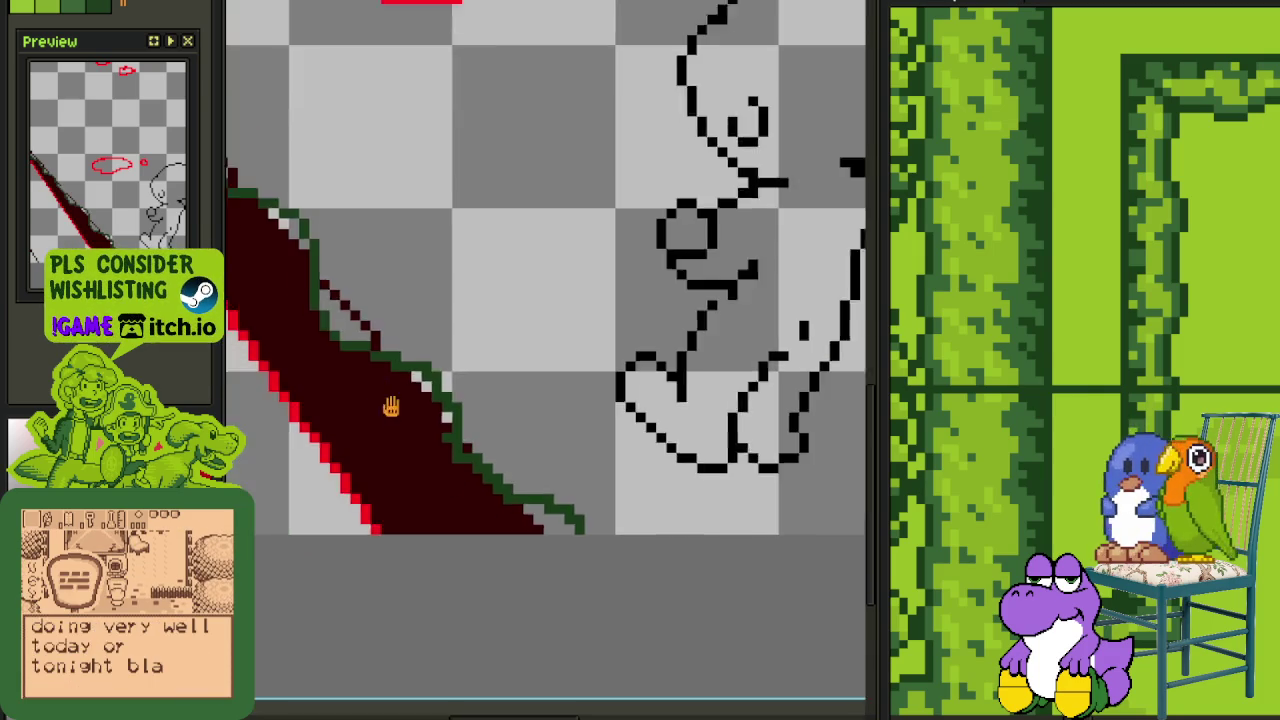
{"action": "scroll", "coordinate": [520, 520], "scroll_direction": "down", "scroll_amount": 1}
{"action": "scroll", "coordinate": [600, 560], "scroll_direction": "up", "scroll_amount": 1}
{"action": "key", "text": "ctrl+z"}
{"action": "scroll", "coordinate": [573, 522], "scroll_direction": "down", "scroll_amount": 1}
{"action": "scroll", "coordinate": [677, 551], "scroll_direction": "down", "scroll_amount": 1}
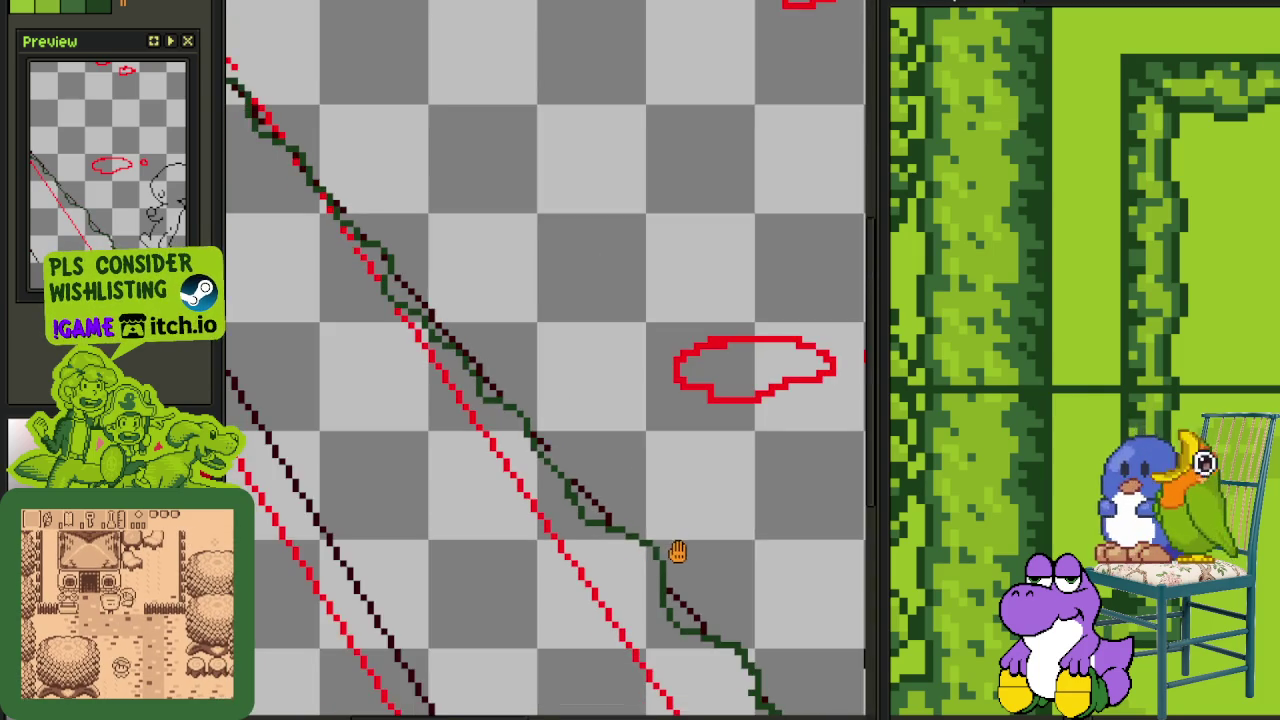
{"action": "scroll", "coordinate": [677, 551], "scroll_direction": "down", "scroll_amount": 2}
{"action": "scroll", "coordinate": [605, 575], "scroll_direction": "up", "scroll_amount": 1}
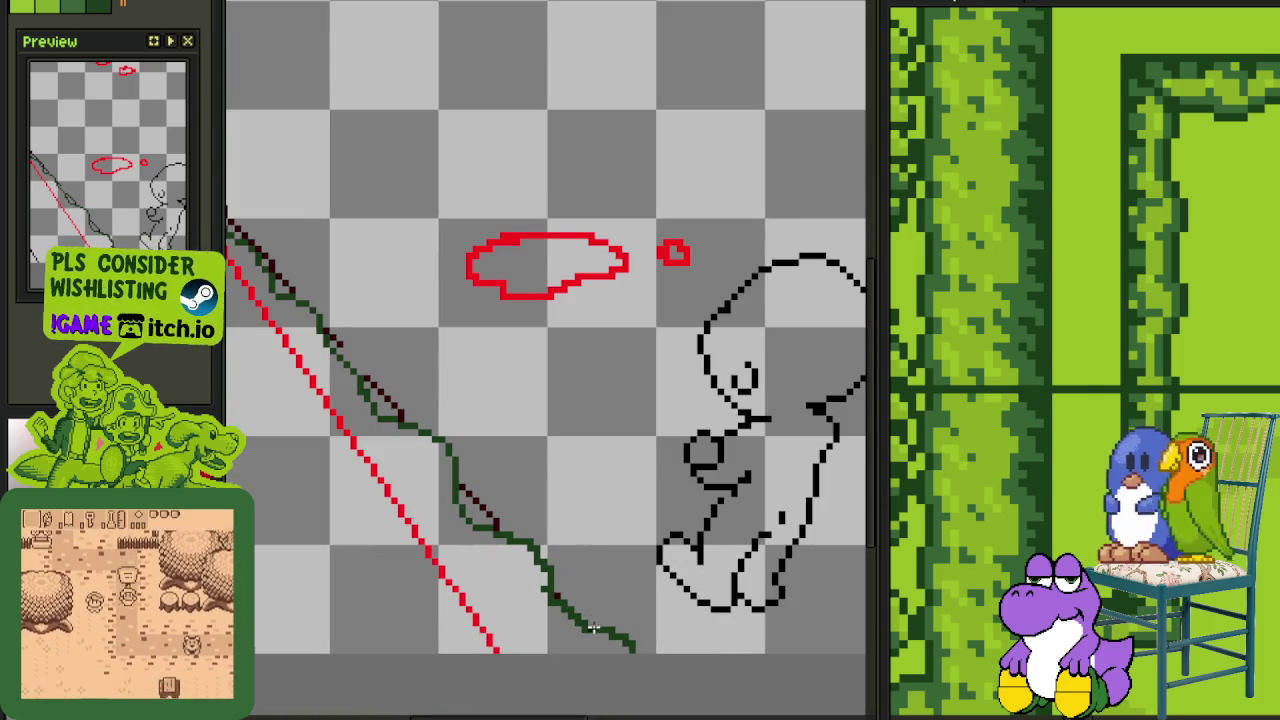
Try dark fills inside a rectangular selection over the slope, undo them, and deselect
{"action": "left_click_drag", "start_coordinate": [600, 645], "coordinate": [230, 51]}
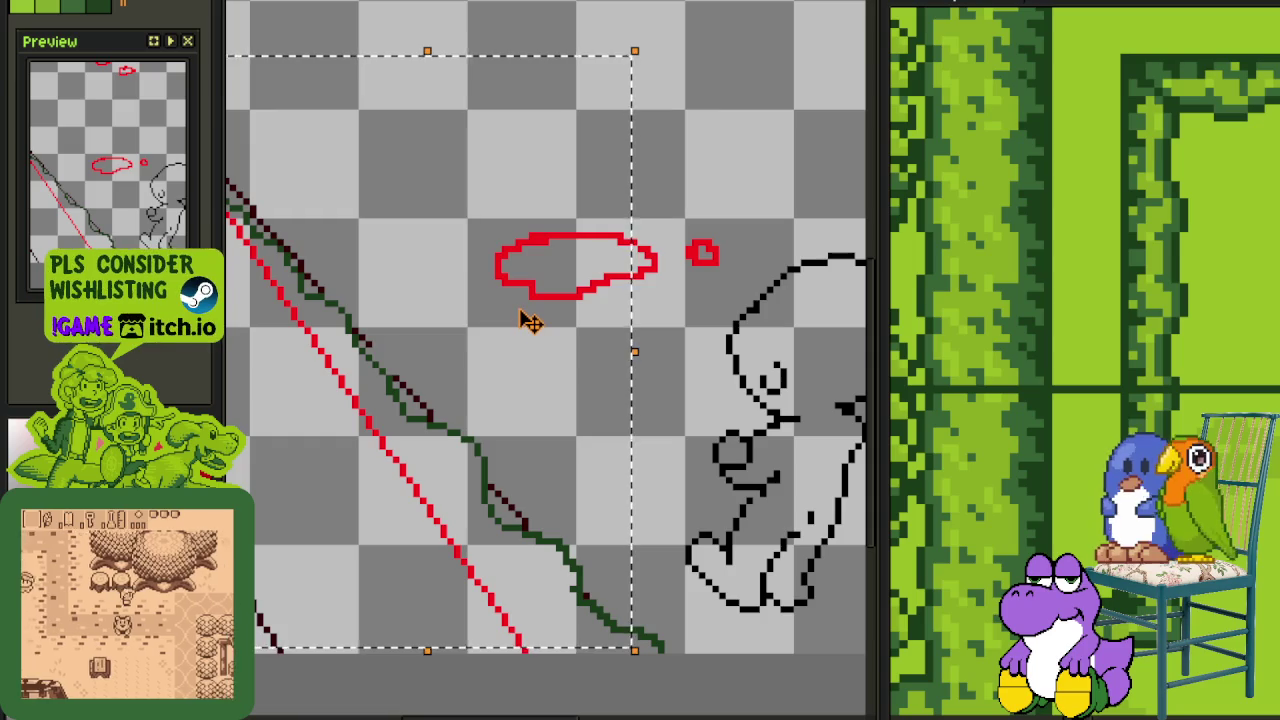
{"action": "scroll", "coordinate": [417, 206], "scroll_direction": "down", "scroll_amount": 2}
{"action": "scroll", "coordinate": [476, 373], "scroll_direction": "up", "scroll_amount": 1}
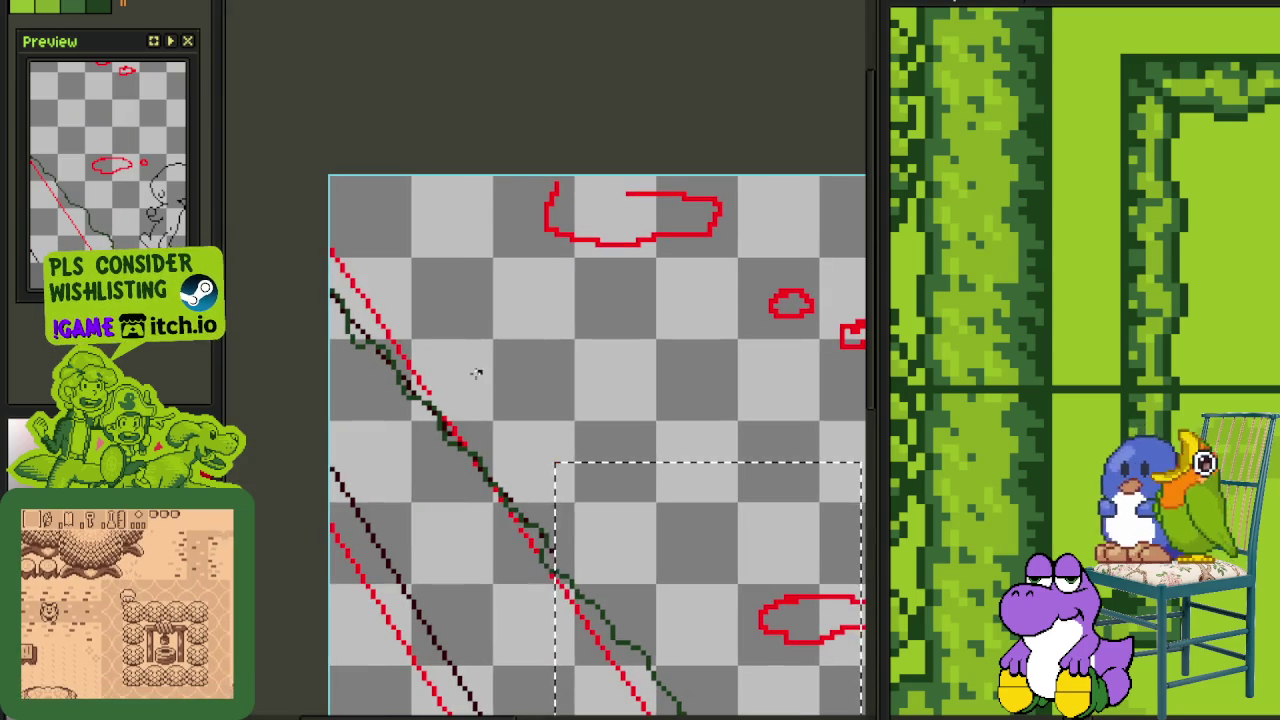
{"action": "left_click_drag", "start_coordinate": [326, 184], "coordinate": [640, 612]}
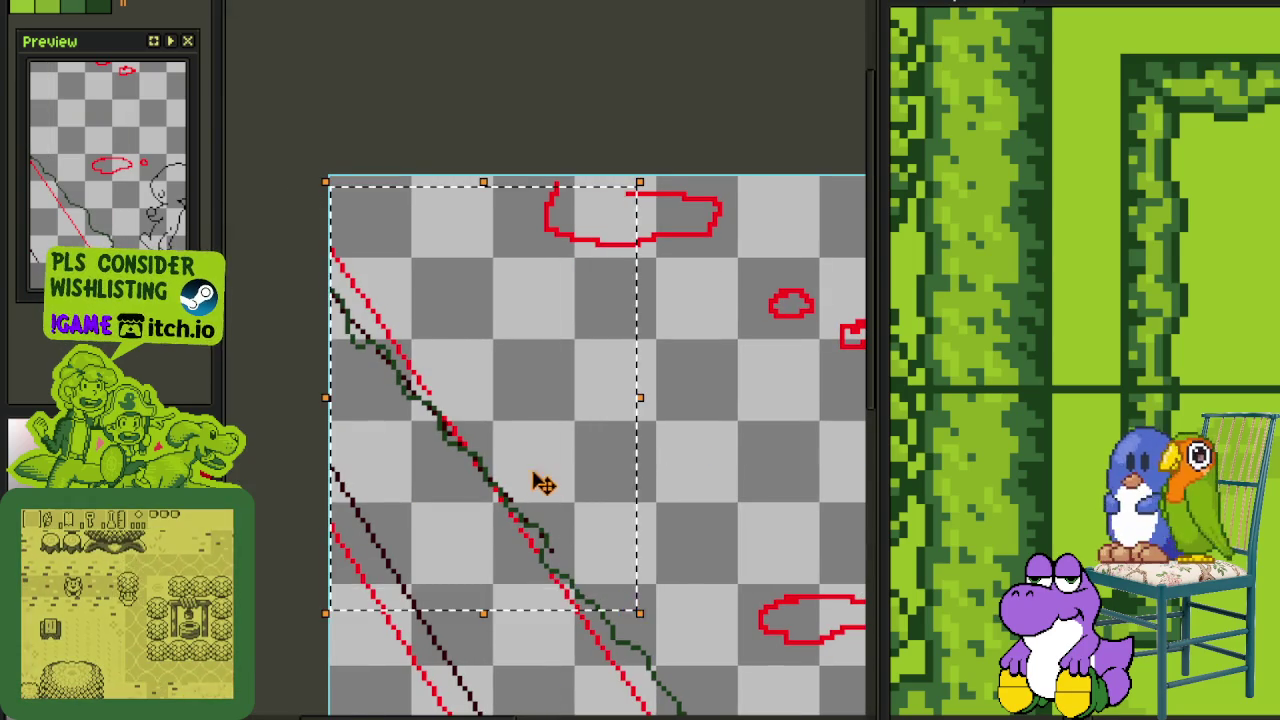
{"action": "scroll", "coordinate": [541, 483], "scroll_direction": "up", "scroll_amount": 1}
{"action": "key", "text": "g"}
{"action": "left_click", "coordinate": [526, 420]}
{"action": "key", "text": "ctrl+z"}
{"action": "left_click", "coordinate": [420, 491]}
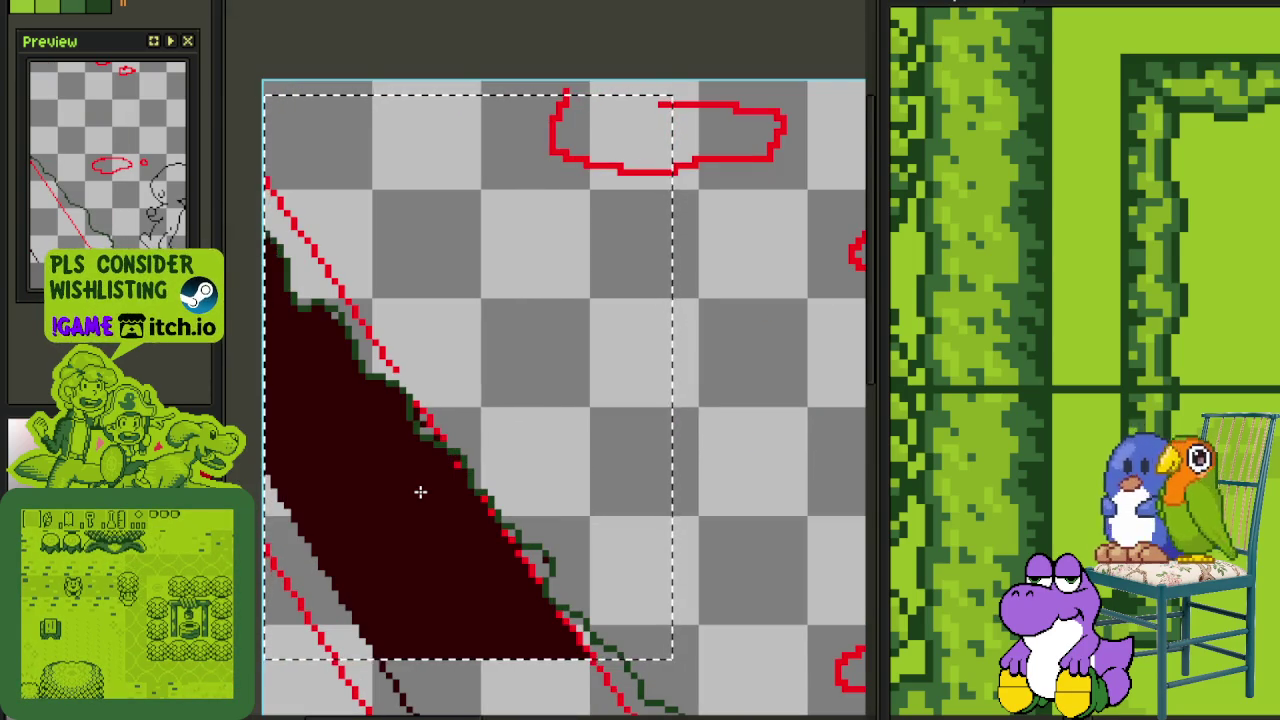
{"action": "scroll", "coordinate": [420, 491], "scroll_direction": "down", "scroll_amount": 1}
{"action": "key", "text": "ctrl+z"}
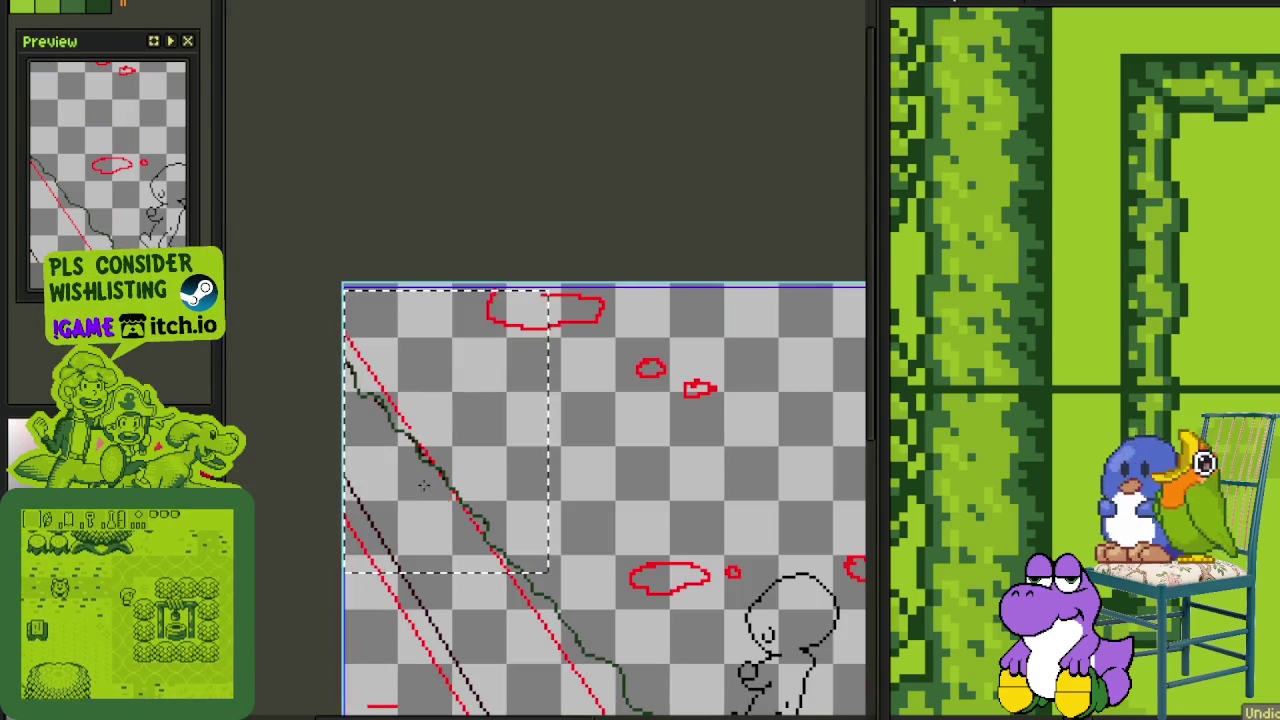
{"action": "key", "text": "ctrl+d"}
Lasso the area left of the slope, fill it dark red, then undo
{"action": "scroll", "coordinate": [405, 420], "scroll_direction": "up", "scroll_amount": 1}
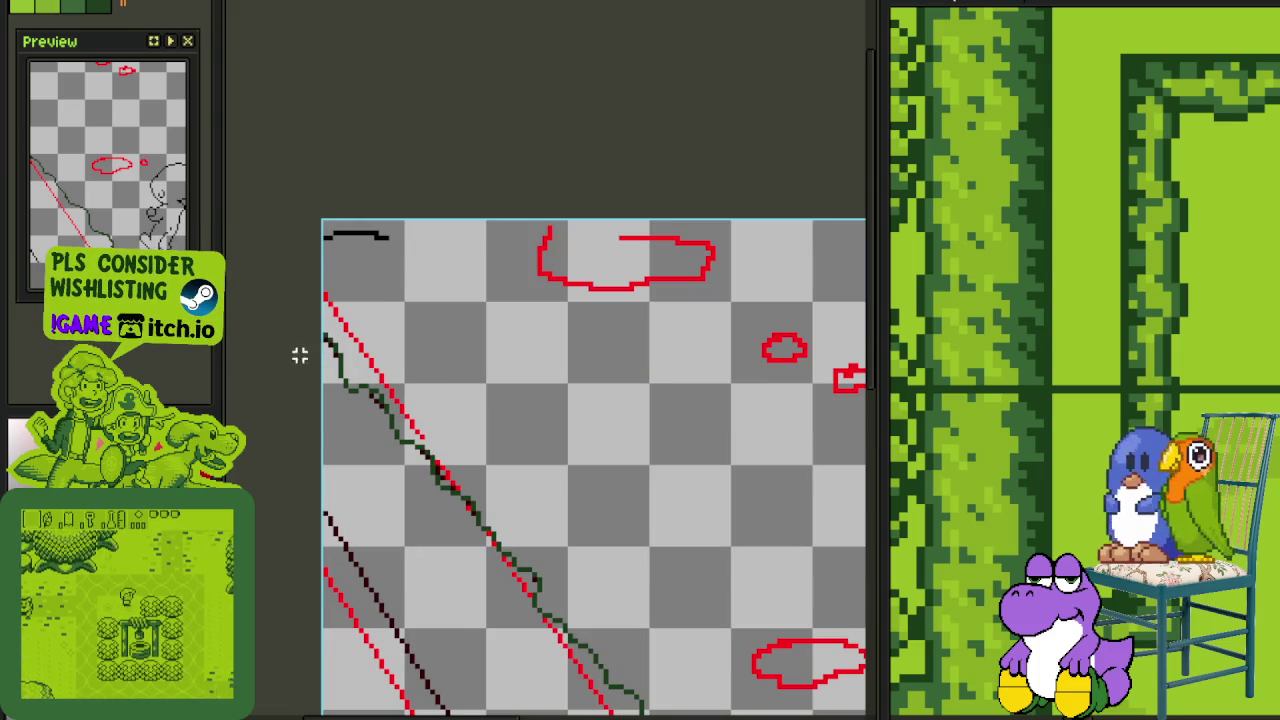
{"action": "left_click_drag", "start_coordinate": [335, 232], "coordinate": [325, 300]}
{"action": "key", "text": "g"}
{"action": "left_click", "coordinate": [455, 545]}
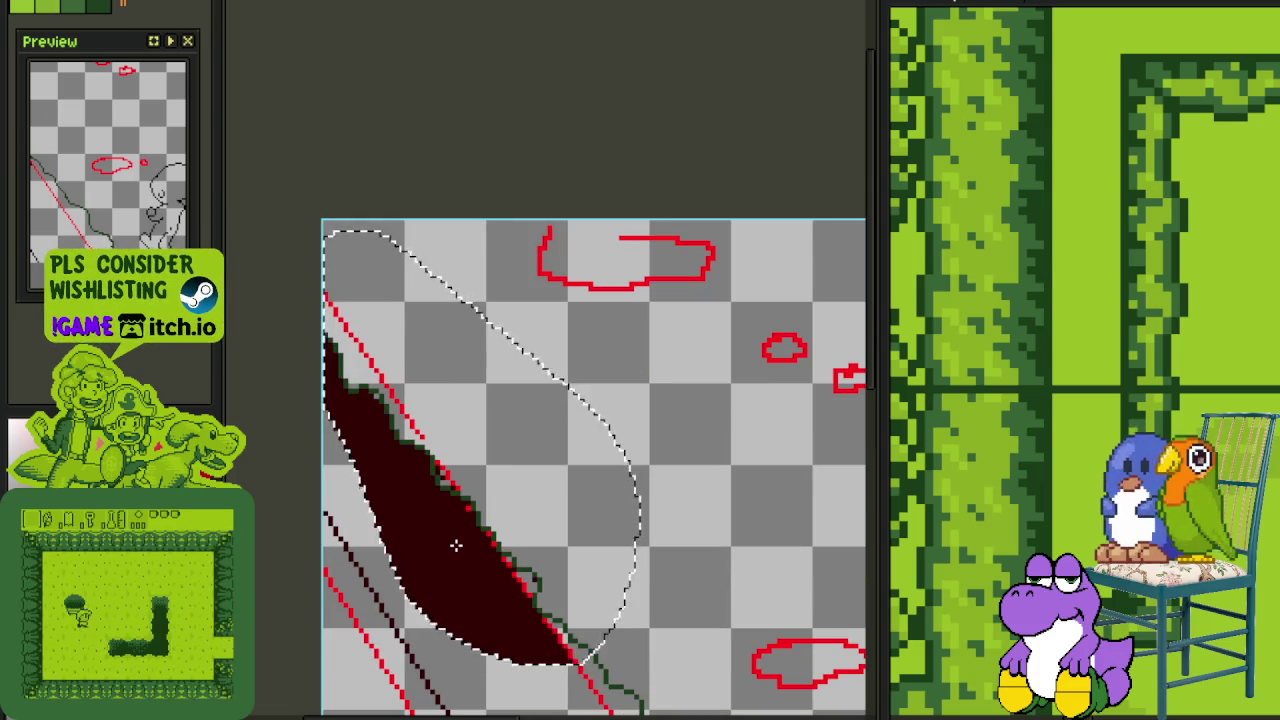
{"action": "scroll", "coordinate": [455, 545], "scroll_direction": "up", "scroll_amount": 1}
{"action": "scroll", "coordinate": [495, 575], "scroll_direction": "up", "scroll_amount": 1}
{"action": "scroll", "coordinate": [490, 592], "scroll_direction": "down", "scroll_amount": 2}
{"action": "key", "text": "ctrl+z"}
Undo the remaining dark red pixels so only the green and red outlines remain
{"action": "scroll", "coordinate": [320, 398], "scroll_direction": "up", "scroll_amount": 2}
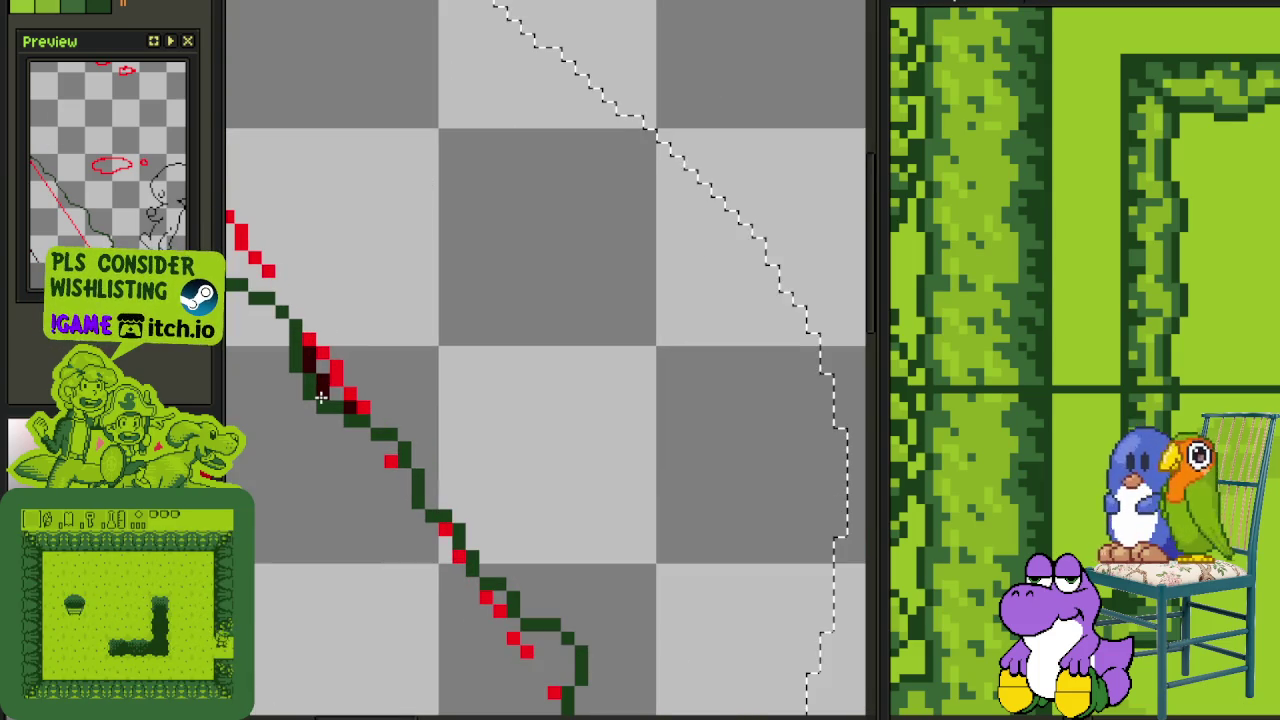
{"action": "key", "text": "ctrl+z"}
{"action": "scroll", "coordinate": [345, 404], "scroll_direction": "down", "scroll_amount": 1}
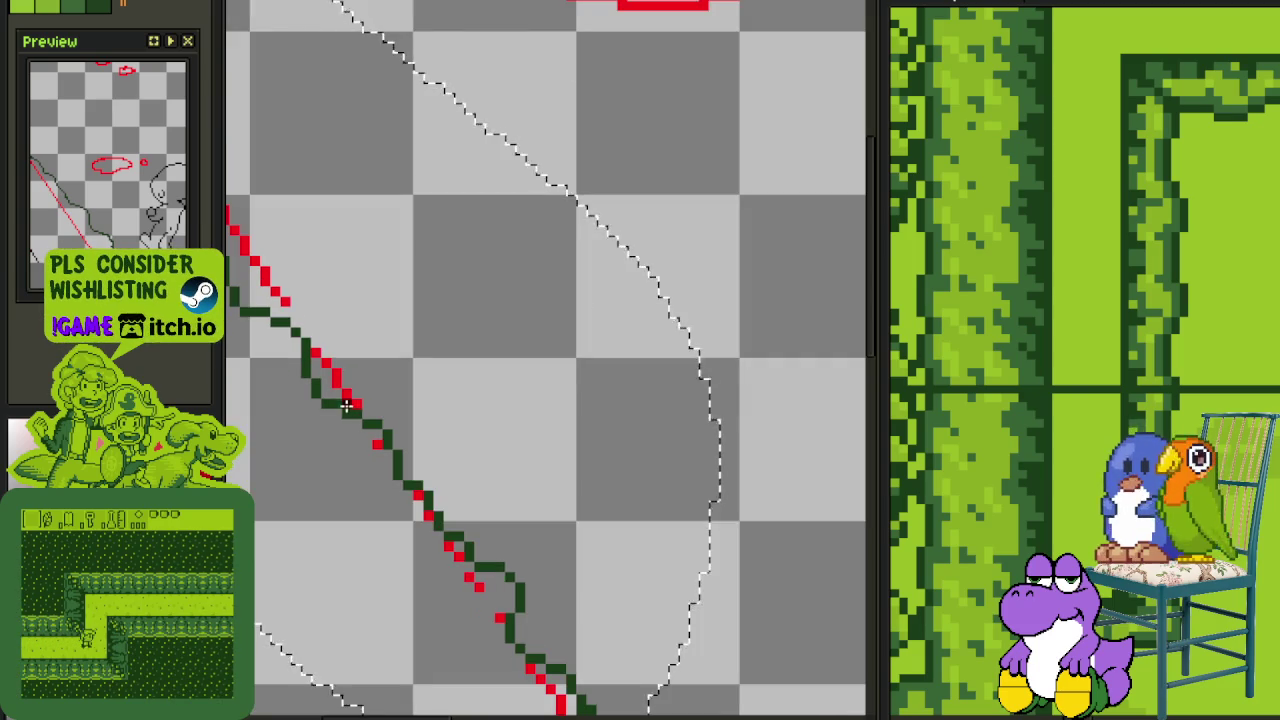
{"action": "scroll", "coordinate": [345, 404], "scroll_direction": "down", "scroll_amount": 1}
{"action": "scroll", "coordinate": [343, 430], "scroll_direction": "down", "scroll_amount": 1}
{"action": "scroll", "coordinate": [350, 360], "scroll_direction": "down", "scroll_amount": 1}
{"action": "scroll", "coordinate": [330, 358], "scroll_direction": "up", "scroll_amount": 2}
{"action": "scroll", "coordinate": [317, 355], "scroll_direction": "down", "scroll_amount": 1}
{"action": "left_click", "coordinate": [363, 366]}
Lasso the area around the green slope line, fill it red, then undo
{"action": "key", "text": "ctrl+z"}
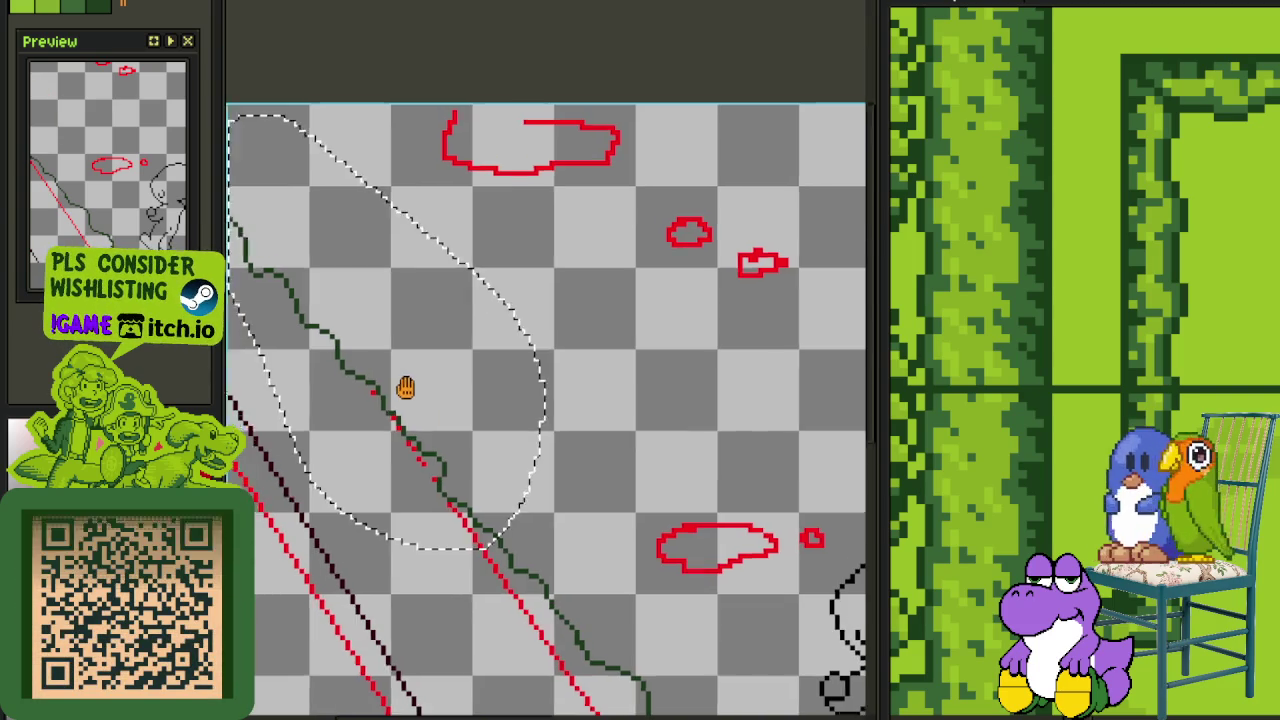
{"action": "left_click_drag", "start_coordinate": [354, 463], "coordinate": [257, 231]}
{"action": "key", "text": "ctrl+d"}
{"action": "left_click_drag", "start_coordinate": [484, 412], "coordinate": [505, 380]}
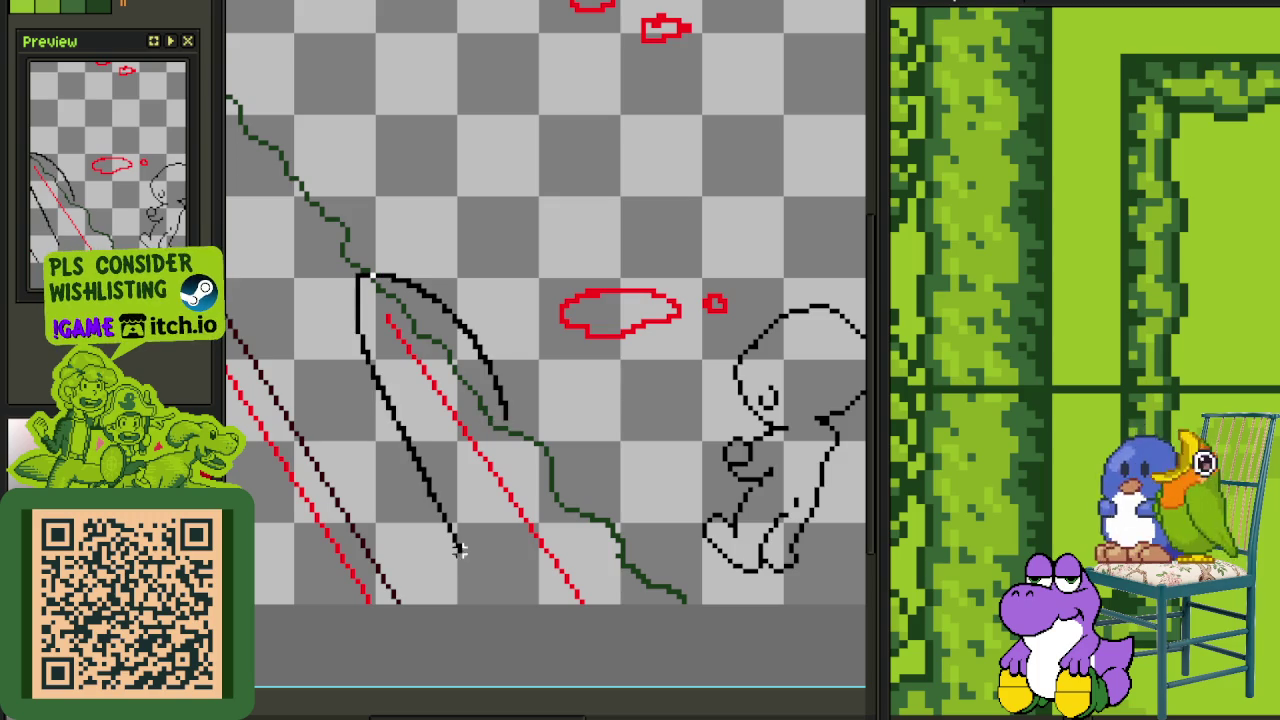
{"action": "key", "text": "f"}
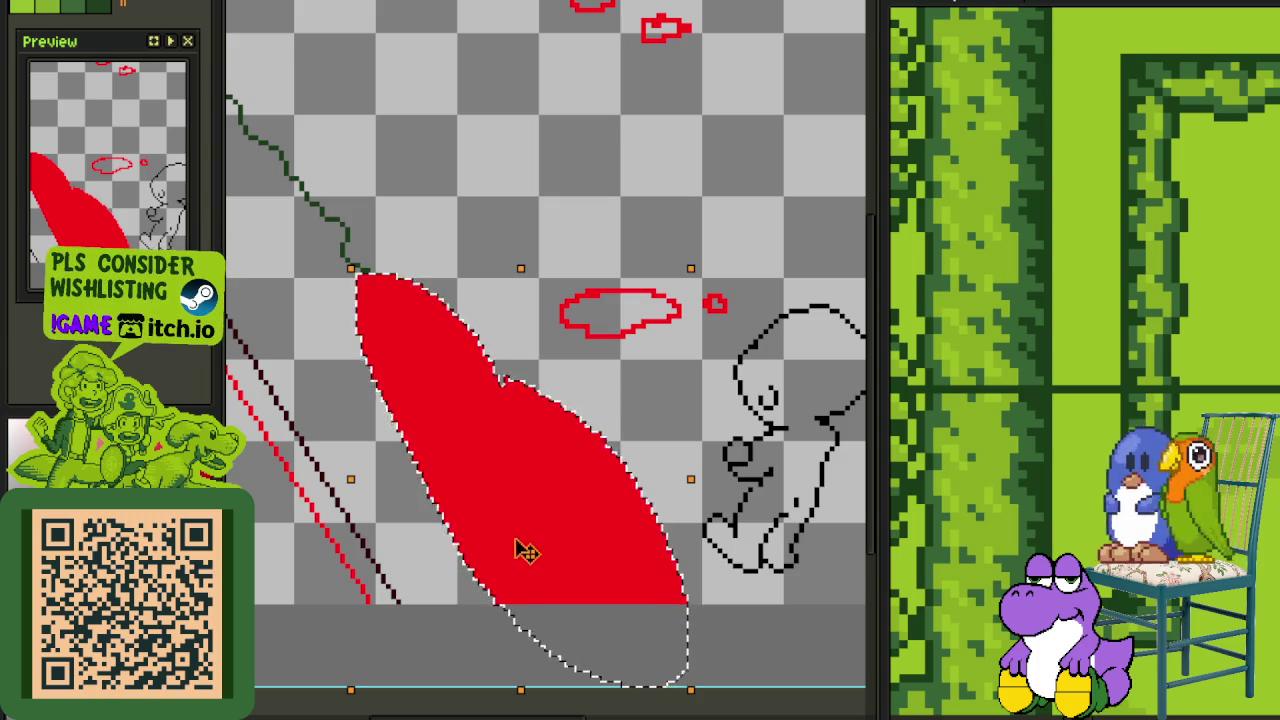
{"action": "key", "text": "ctrl+z"}
Retry and undo the red fill, deselect, zoom out, and save the sketch
{"action": "key", "text": "f"}
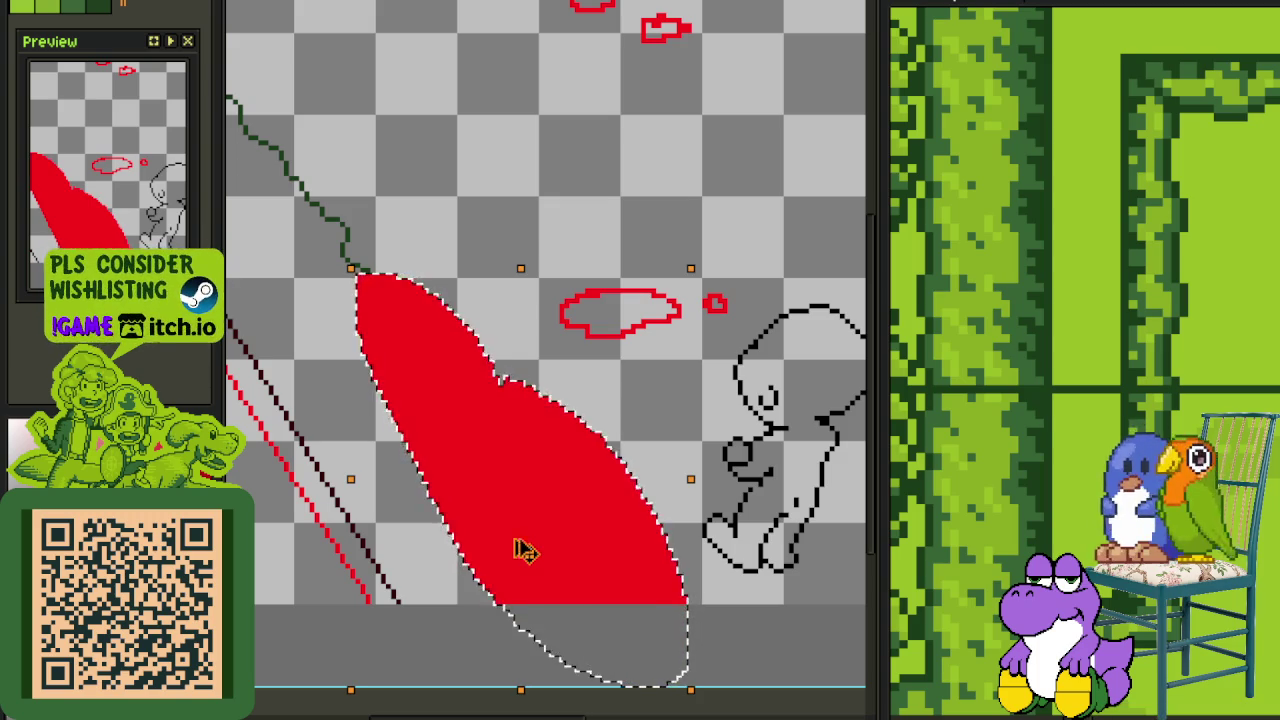
{"action": "key", "text": "ctrl+z"}
{"action": "key", "text": "f"}
{"action": "key", "text": "ctrl+z"}
{"action": "scroll", "coordinate": [563, 523], "scroll_direction": "down", "scroll_amount": 2}
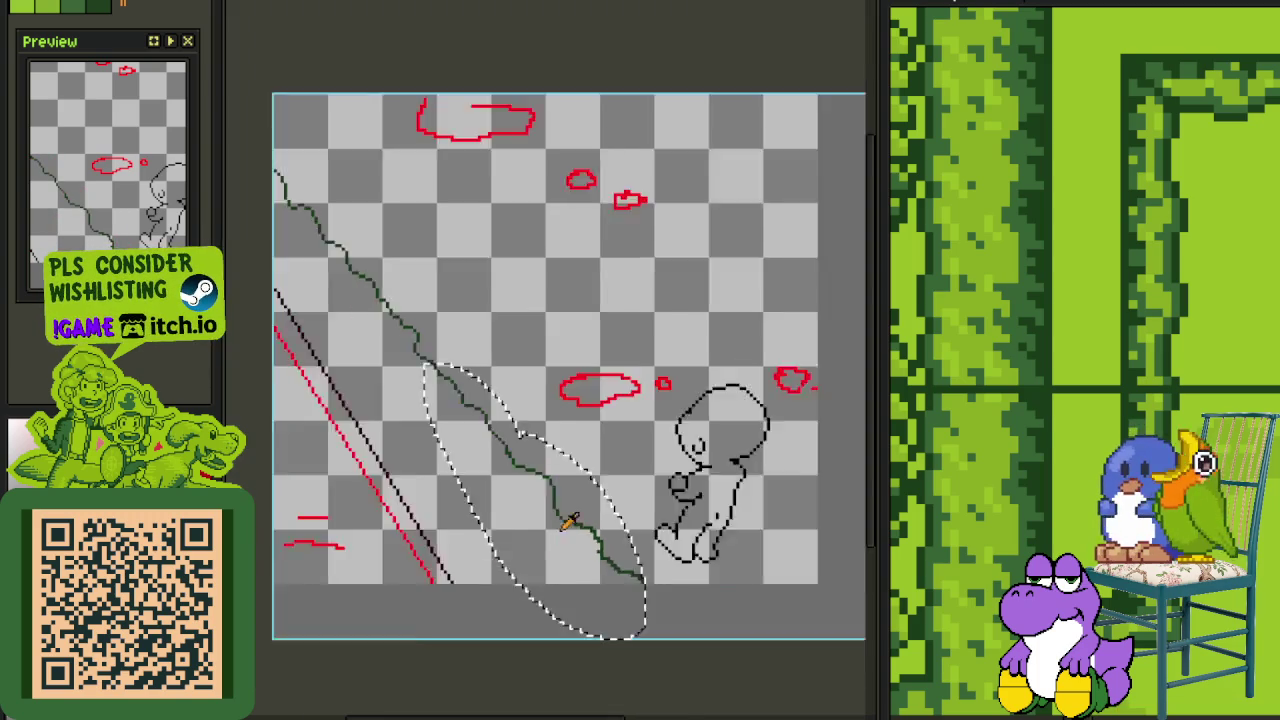
{"action": "scroll", "coordinate": [570, 560], "scroll_direction": "down", "scroll_amount": 1}
{"action": "key", "text": "ctrl+d"}
{"action": "key", "text": "ctrl+s"}
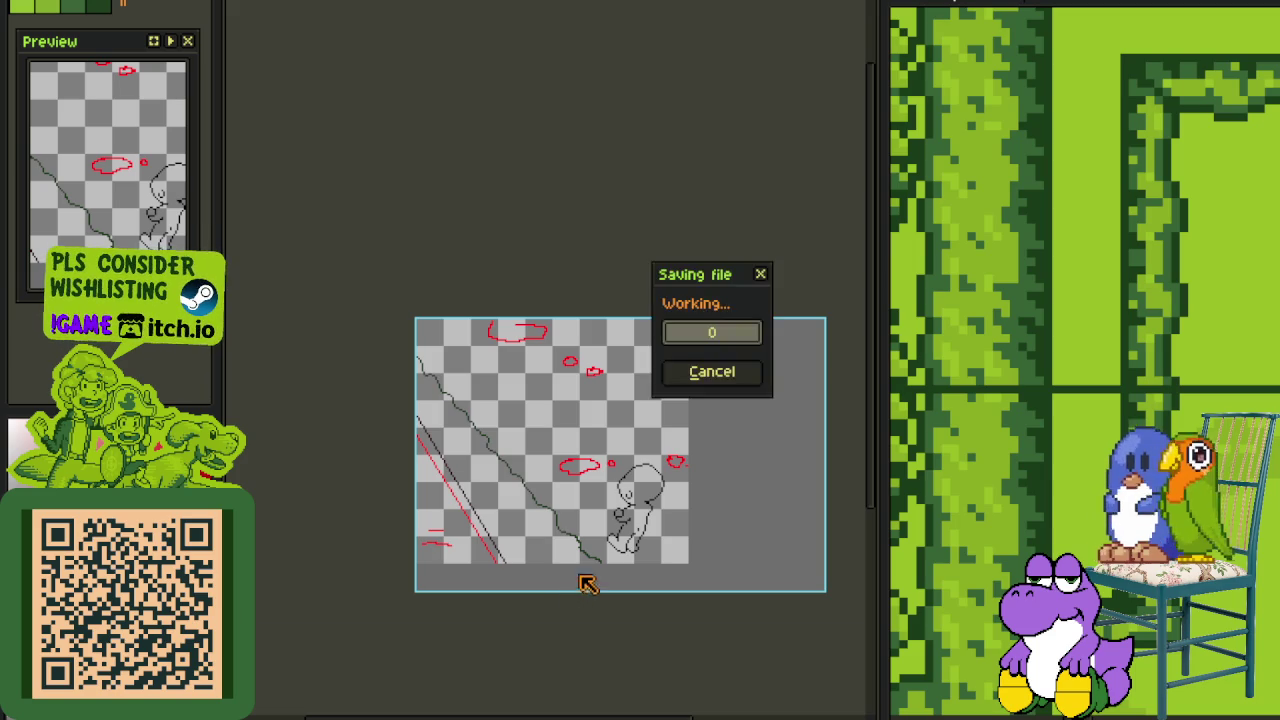
Thicken the green slope line's lower end and add pencil pixels to extend it
{"action": "scroll", "coordinate": [583, 580], "scroll_direction": "up", "scroll_amount": 3}
{"action": "scroll", "coordinate": [643, 514], "scroll_direction": "up", "scroll_amount": 2}
{"action": "scroll", "coordinate": [651, 471], "scroll_direction": "down", "scroll_amount": 2}
{"action": "scroll", "coordinate": [645, 465], "scroll_direction": "down", "scroll_amount": 2}
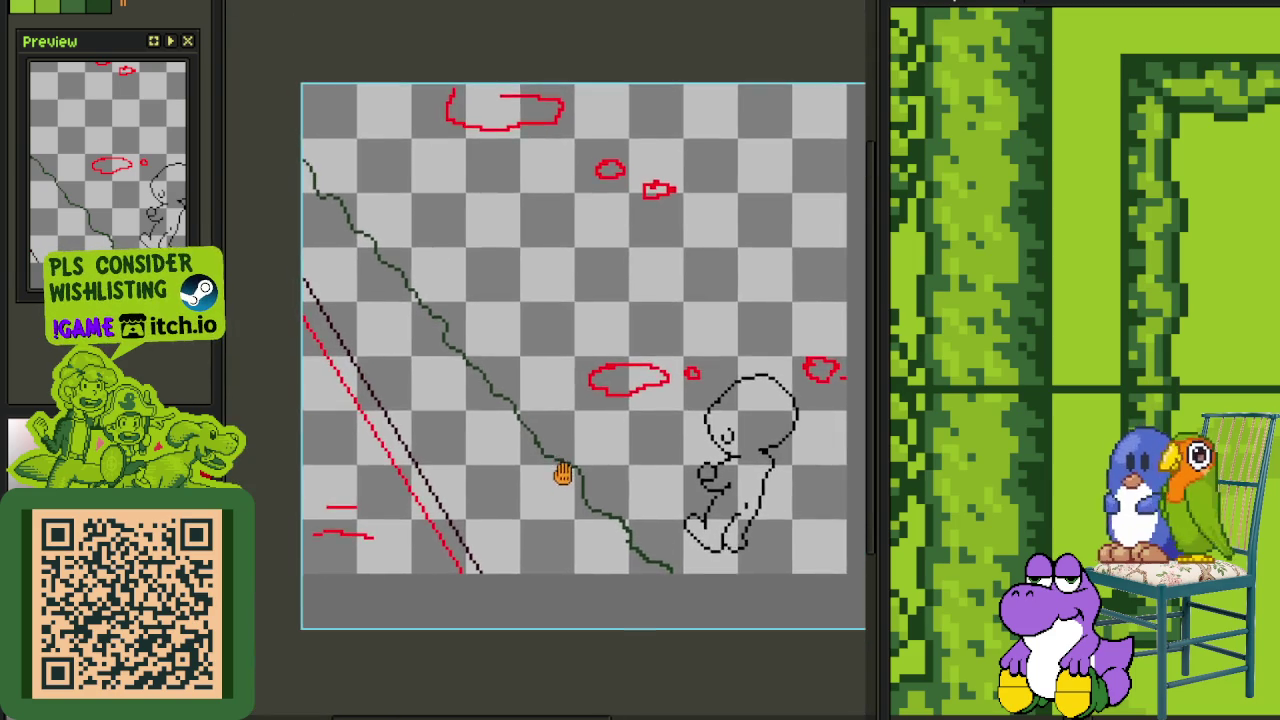
{"action": "scroll", "coordinate": [563, 474], "scroll_direction": "up", "scroll_amount": 2}
{"action": "left_click_drag", "start_coordinate": [620, 512], "coordinate": [428, 326]}
{"action": "scroll", "coordinate": [494, 363], "scroll_direction": "up", "scroll_amount": 2}
{"action": "scroll", "coordinate": [457, 366], "scroll_direction": "down", "scroll_amount": 2}
{"action": "scroll", "coordinate": [428, 326], "scroll_direction": "down", "scroll_amount": 2}
{"action": "scroll", "coordinate": [491, 400], "scroll_direction": "up", "scroll_amount": 2}
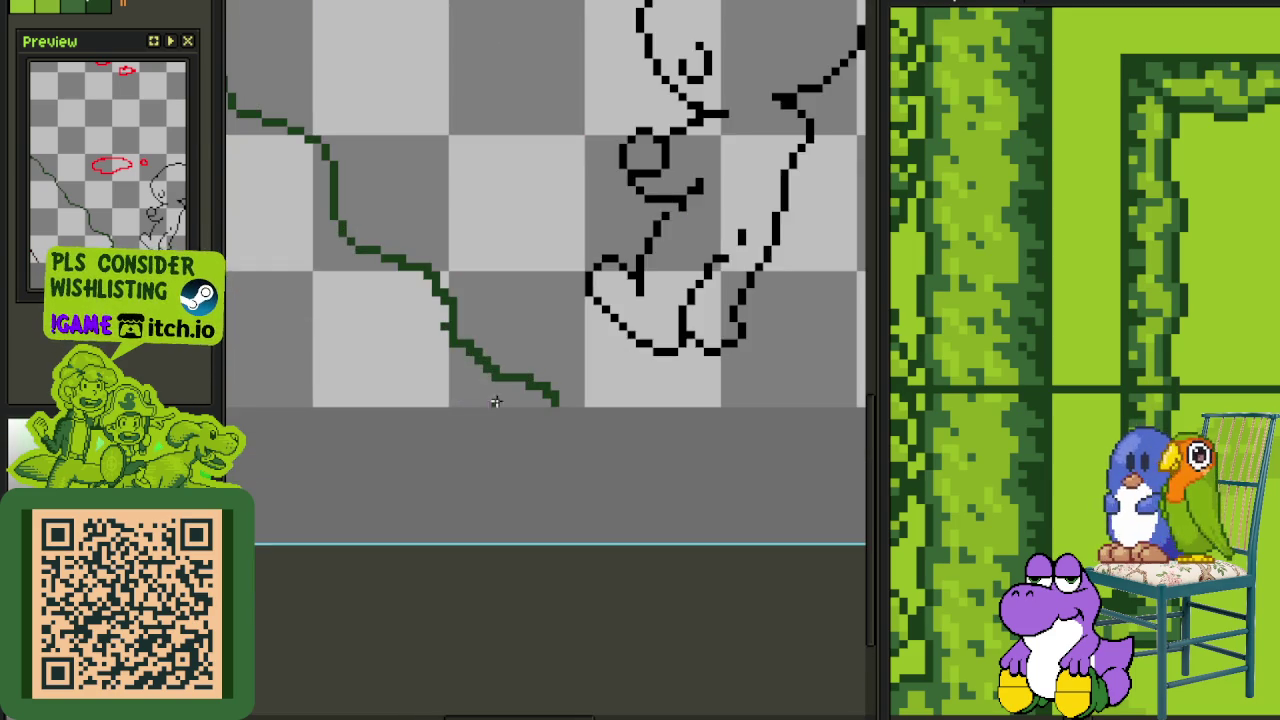
{"action": "scroll", "coordinate": [531, 434], "scroll_direction": "up", "scroll_amount": 1}
{"action": "scroll", "coordinate": [603, 465], "scroll_direction": "up", "scroll_amount": 1}
{"action": "mouse_move", "coordinate": [596, 460]}
{"action": "left_mouse_down"}
{"action": "mouse_move", "coordinate": [471, 420]}
{"action": "mouse_move", "coordinate": [443, 374]}
{"action": "left_mouse_up"}
{"action": "left_click", "coordinate": [450, 358]}
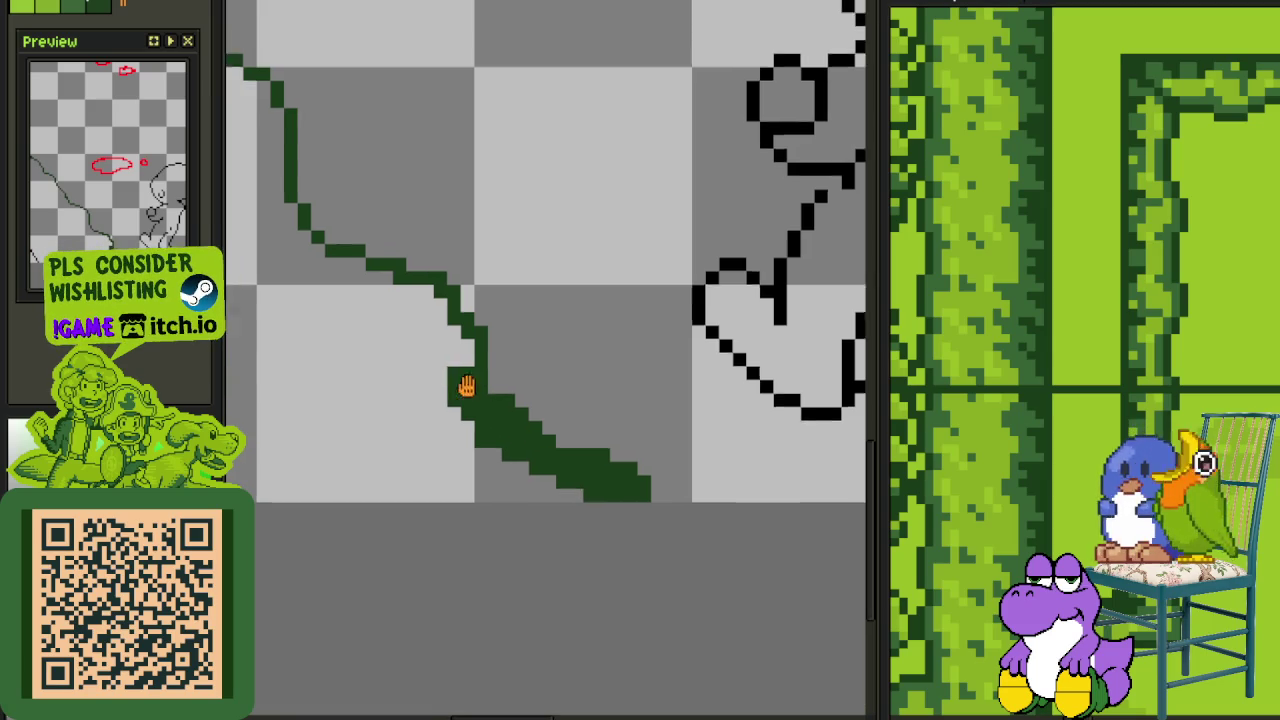
{"action": "scroll", "coordinate": [457, 380], "scroll_direction": "up", "scroll_amount": 1}
{"action": "scroll", "coordinate": [641, 582], "scroll_direction": "down", "scroll_amount": 1}
{"action": "mouse_move", "coordinate": [508, 456]}
{"action": "left_mouse_down"}
{"action": "mouse_move", "coordinate": [512, 426]}
{"action": "mouse_move", "coordinate": [443, 377]}
{"action": "mouse_move", "coordinate": [412, 373]}
{"action": "left_mouse_up"}
Extend the green slope with a diagonal pencil stroke and save the sketch
{"action": "scroll", "coordinate": [401, 356], "scroll_direction": "down", "scroll_amount": 1}
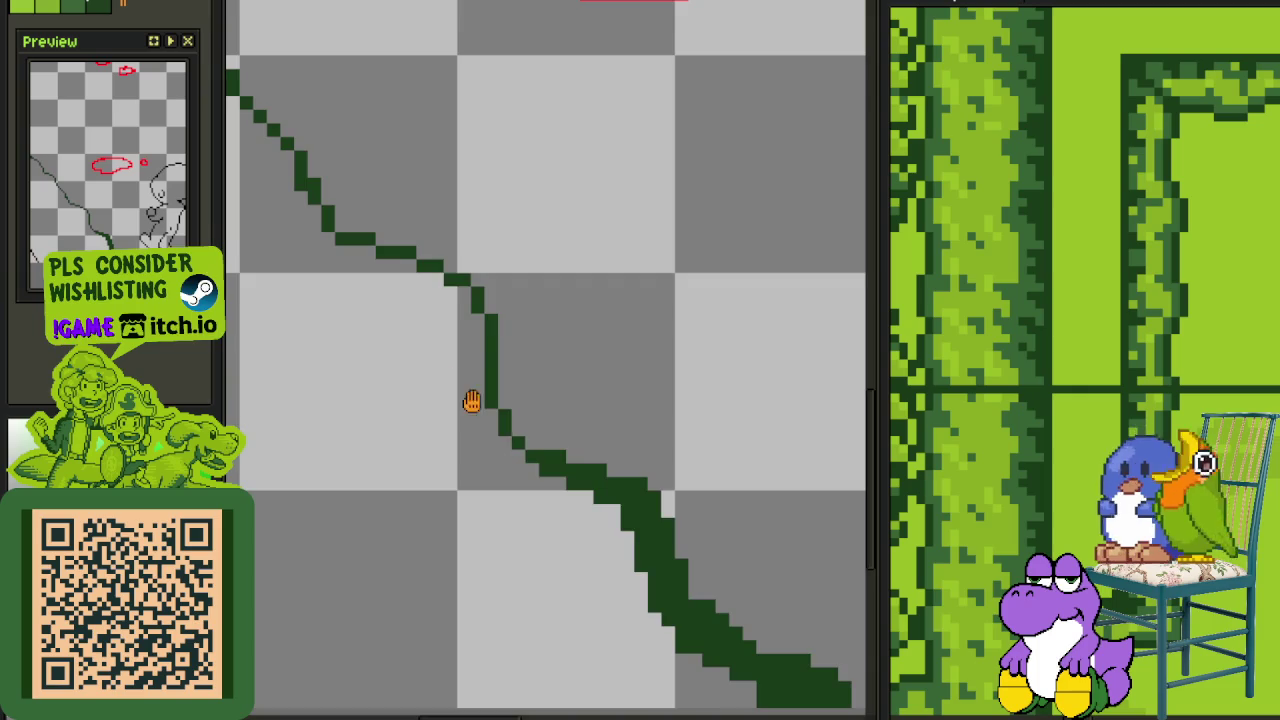
{"action": "scroll", "coordinate": [471, 397], "scroll_direction": "down", "scroll_amount": 1}
{"action": "scroll", "coordinate": [551, 491], "scroll_direction": "down", "scroll_amount": 1}
{"action": "scroll", "coordinate": [441, 376], "scroll_direction": "down", "scroll_amount": 1}
{"action": "scroll", "coordinate": [441, 376], "scroll_direction": "up", "scroll_amount": 1}
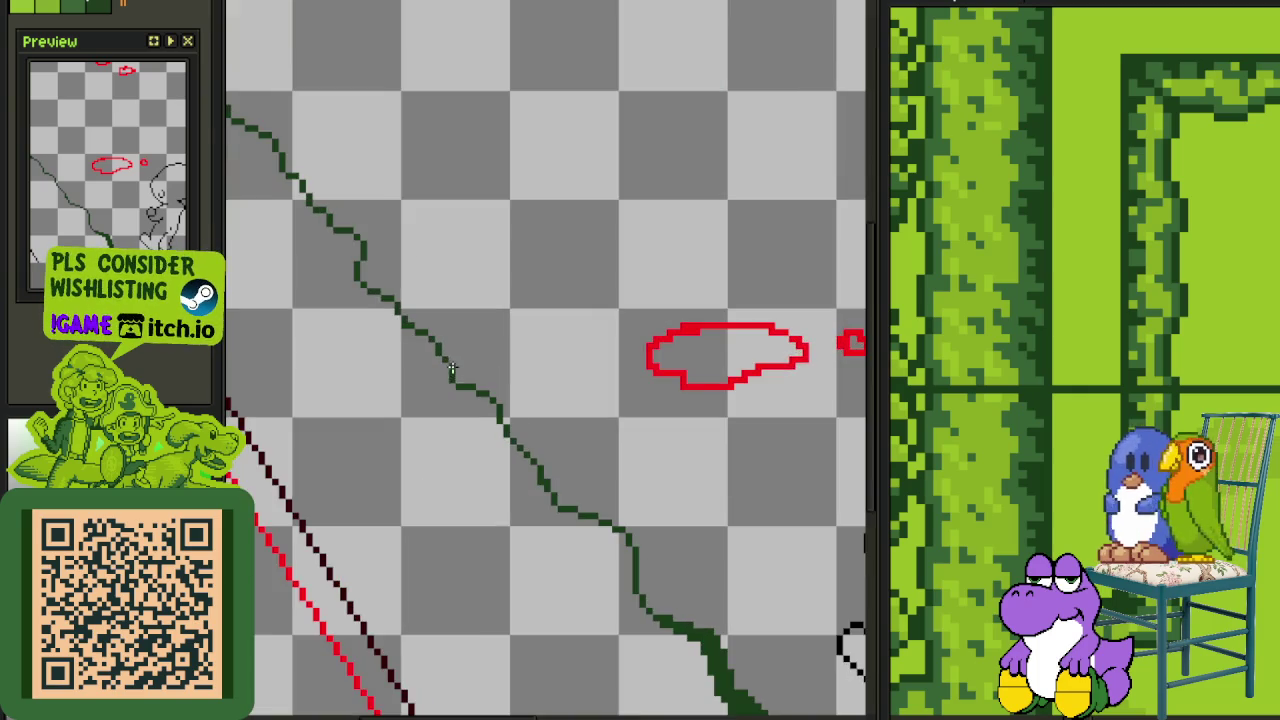
{"action": "scroll", "coordinate": [506, 363], "scroll_direction": "up", "scroll_amount": 1}
{"action": "scroll", "coordinate": [595, 463], "scroll_direction": "up", "scroll_amount": 1}
{"action": "scroll", "coordinate": [682, 621], "scroll_direction": "up", "scroll_amount": 1}
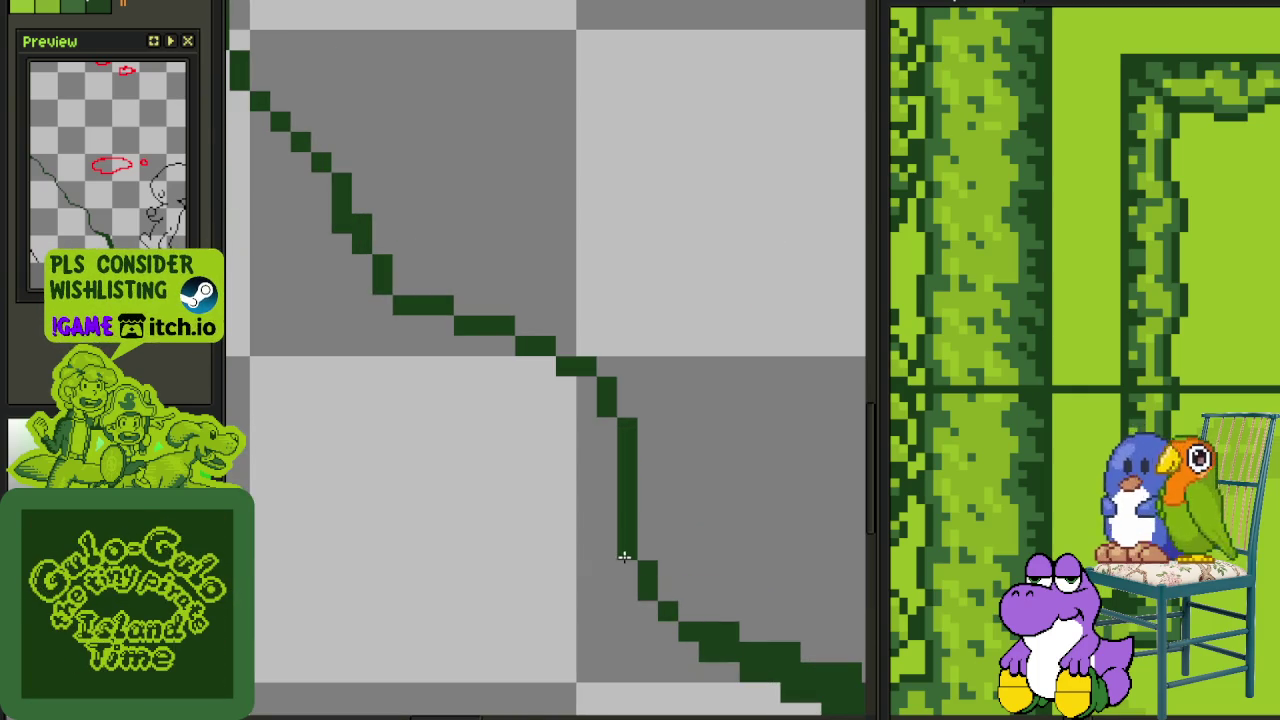
{"action": "scroll", "coordinate": [650, 577], "scroll_direction": "down", "scroll_amount": 2}
{"action": "scroll", "coordinate": [619, 467], "scroll_direction": "up", "scroll_amount": 1}
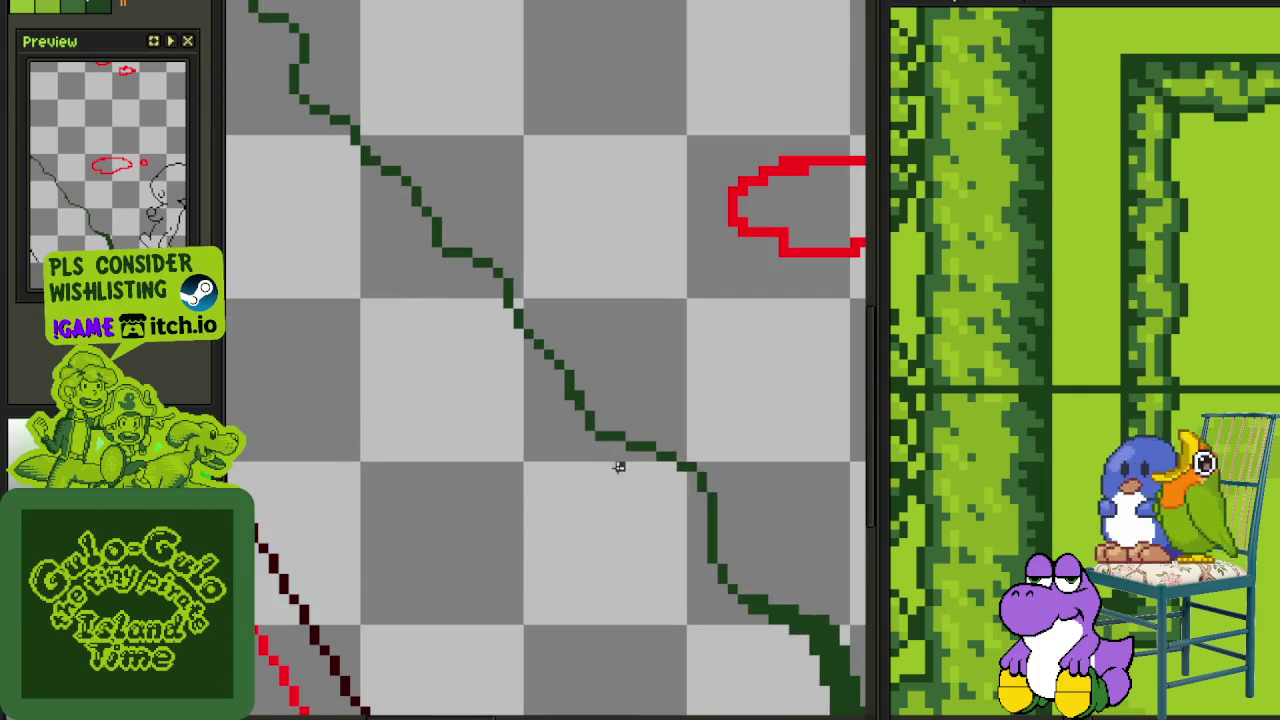
{"action": "mouse_move", "coordinate": [609, 453]}
{"action": "left_mouse_down"}
{"action": "mouse_move", "coordinate": [679, 506]}
{"action": "mouse_move", "coordinate": [633, 410]}
{"action": "left_mouse_up"}
{"action": "scroll", "coordinate": [686, 516], "scroll_direction": "up", "scroll_amount": 1}
{"action": "scroll", "coordinate": [689, 528], "scroll_direction": "up", "scroll_amount": 1}
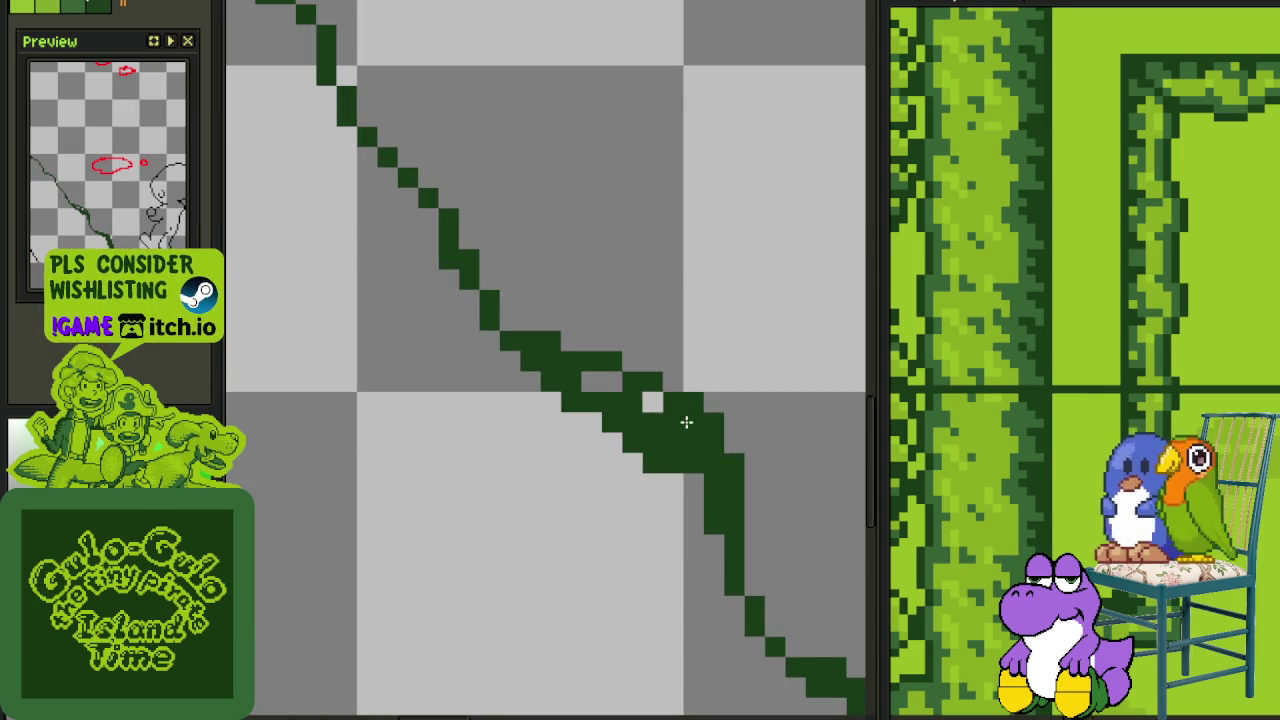
{"action": "scroll", "coordinate": [652, 467], "scroll_direction": "down", "scroll_amount": 2}
{"action": "scroll", "coordinate": [617, 445], "scroll_direction": "up", "scroll_amount": 1}
{"action": "key", "text": "ctrl+s"}
Thicken the diagonal green segment, undoing a stray stroke
{"action": "scroll", "coordinate": [616, 445], "scroll_direction": "up", "scroll_amount": 1}
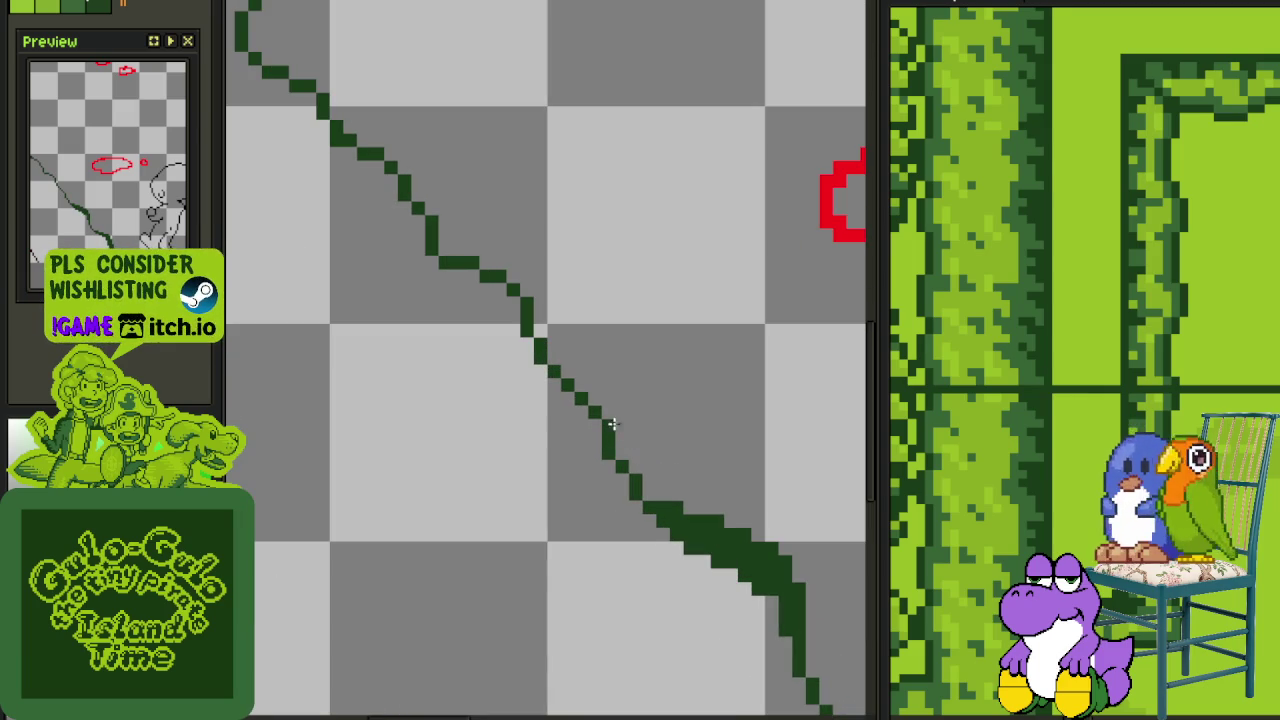
{"action": "left_click_drag", "start_coordinate": [594, 424], "coordinate": [699, 538]}
{"action": "scroll", "coordinate": [580, 387], "scroll_direction": "up", "scroll_amount": 1}
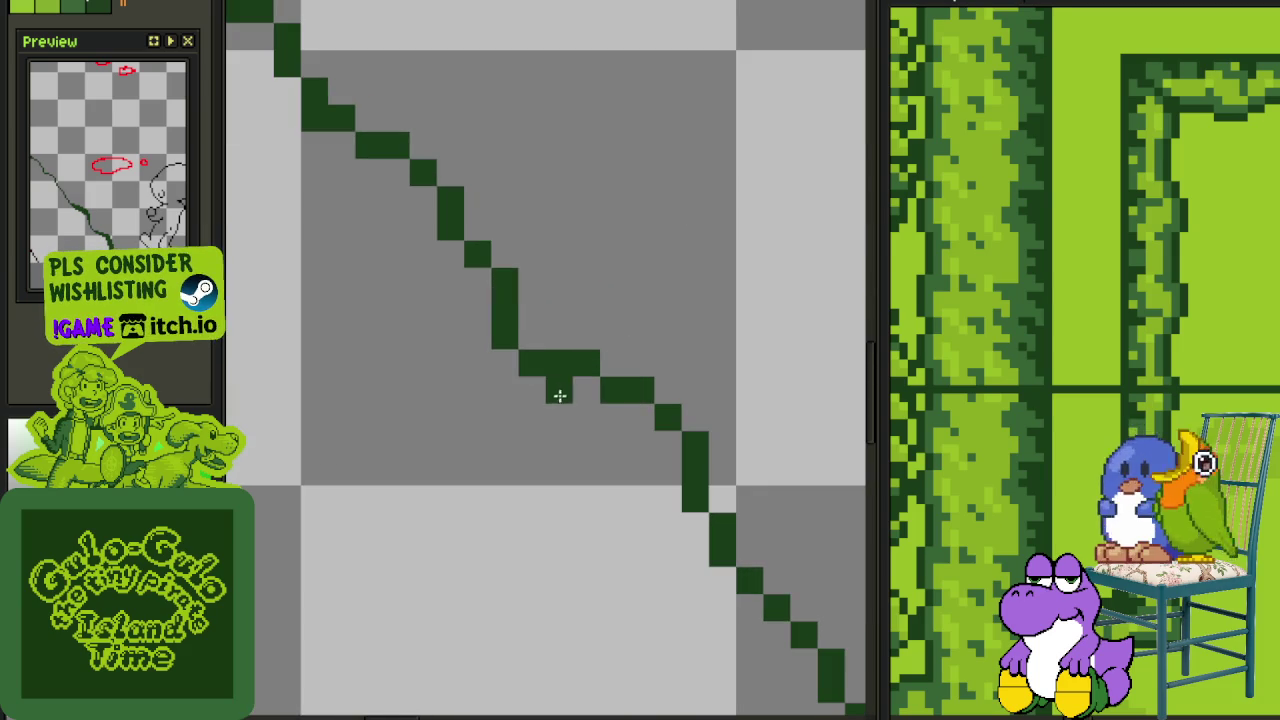
{"action": "mouse_move", "coordinate": [531, 380]}
{"action": "left_mouse_down"}
{"action": "mouse_move", "coordinate": [654, 480]}
{"action": "mouse_move", "coordinate": [651, 428]}
{"action": "mouse_move", "coordinate": [608, 378]}
{"action": "mouse_move", "coordinate": [662, 460]}
{"action": "left_mouse_up"}
{"action": "scroll", "coordinate": [651, 428], "scroll_direction": "down", "scroll_amount": 1}
{"action": "left_click_drag", "start_coordinate": [600, 385], "coordinate": [613, 381]}
{"action": "key", "text": "ctrl+z"}
{"action": "scroll", "coordinate": [610, 380], "scroll_direction": "down", "scroll_amount": 2}
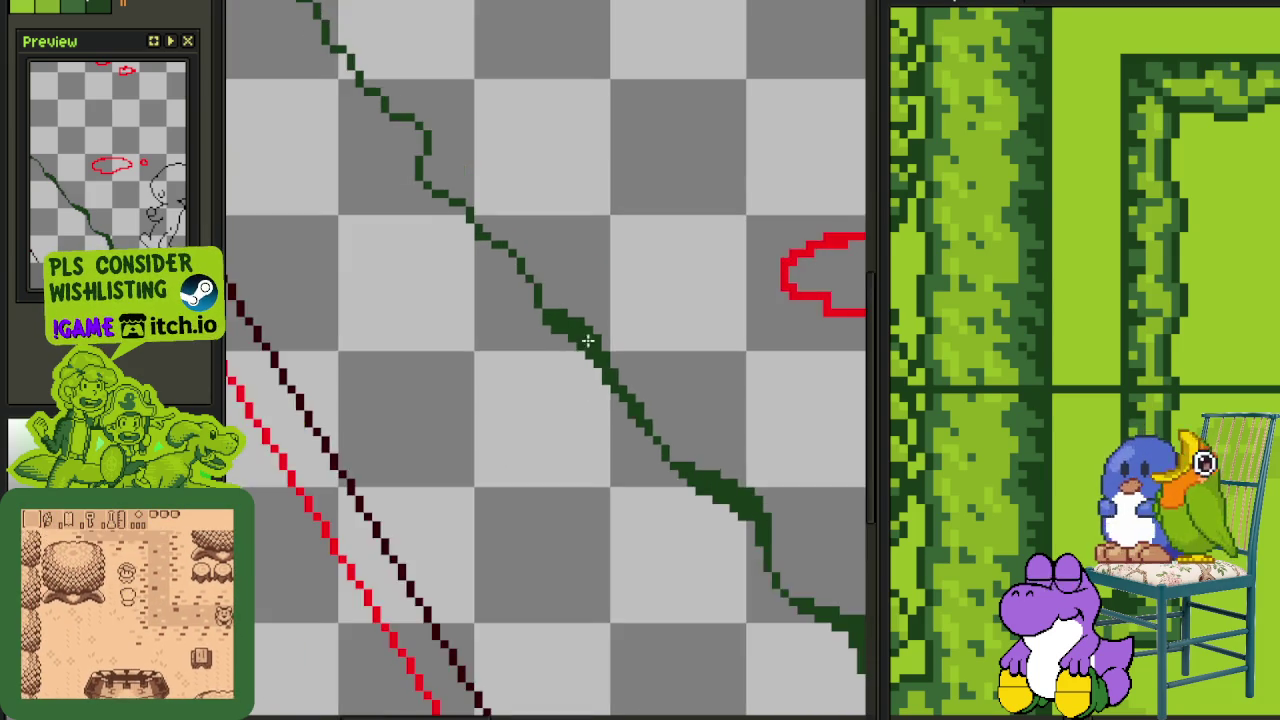
{"action": "scroll", "coordinate": [747, 471], "scroll_direction": "down", "scroll_amount": 1}
{"action": "scroll", "coordinate": [640, 460], "scroll_direction": "up", "scroll_amount": 1}
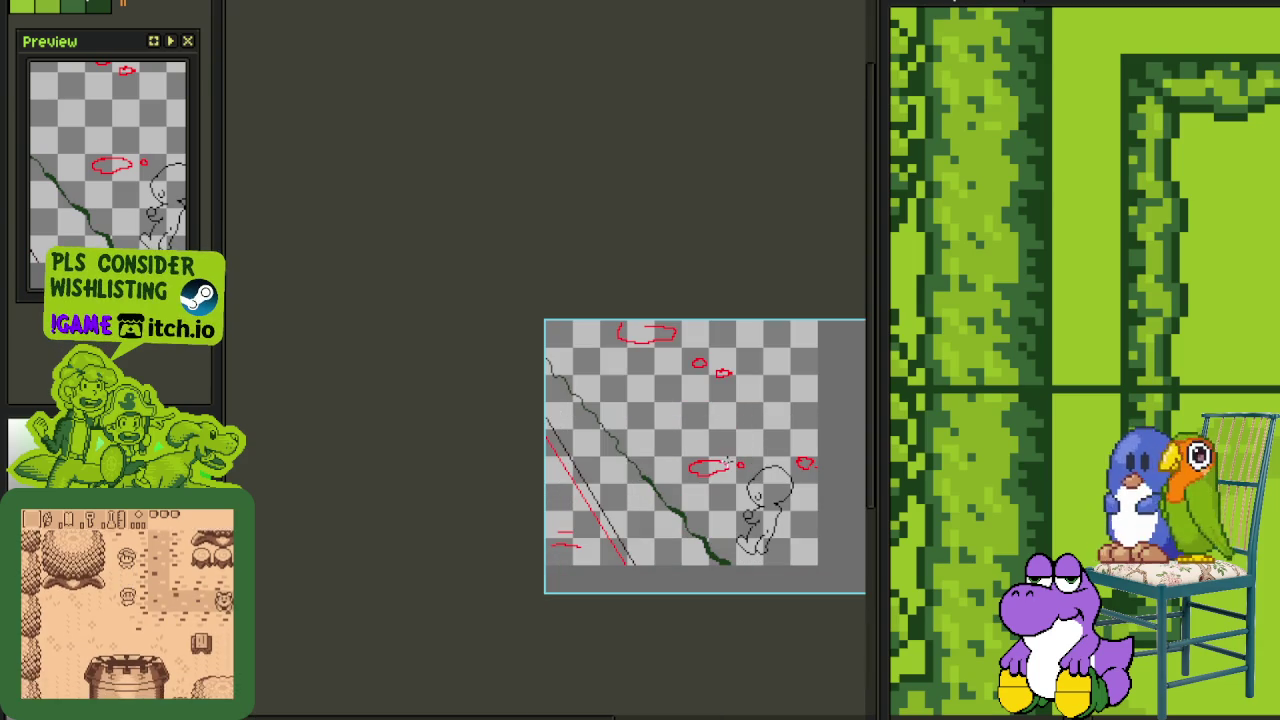
Draw a thick green stroke along the slope's middle, then erase excess pixels to thin it
{"action": "scroll", "coordinate": [629, 459], "scroll_direction": "up", "scroll_amount": 1}
{"action": "scroll", "coordinate": [629, 459], "scroll_direction": "up", "scroll_amount": 1}
{"action": "scroll", "coordinate": [600, 450], "scroll_direction": "up", "scroll_amount": 1}
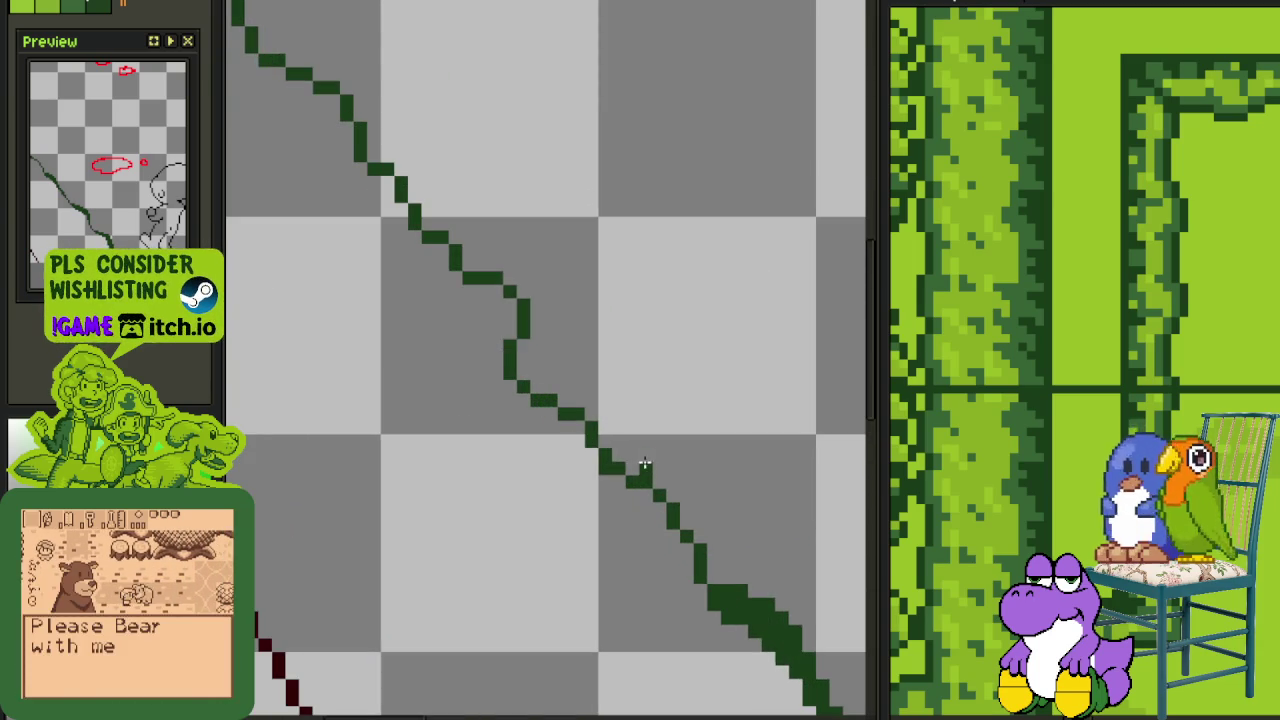
{"action": "scroll", "coordinate": [640, 470], "scroll_direction": "up", "scroll_amount": 1}
{"action": "mouse_move", "coordinate": [600, 435]}
{"action": "left_mouse_down"}
{"action": "mouse_move", "coordinate": [476, 350]}
{"action": "mouse_move", "coordinate": [448, 309]}
{"action": "mouse_move", "coordinate": [491, 246]}
{"action": "mouse_move", "coordinate": [491, 283]}
{"action": "mouse_move", "coordinate": [495, 229]}
{"action": "mouse_move", "coordinate": [552, 407]}
{"action": "mouse_move", "coordinate": [443, 346]}
{"action": "mouse_move", "coordinate": [457, 342]}
{"action": "left_mouse_up"}
{"action": "left_click", "coordinate": [552, 407]}
{"action": "scroll", "coordinate": [594, 383], "scroll_direction": "down", "scroll_amount": 2}
{"action": "scroll", "coordinate": [609, 383], "scroll_direction": "down", "scroll_amount": 1}
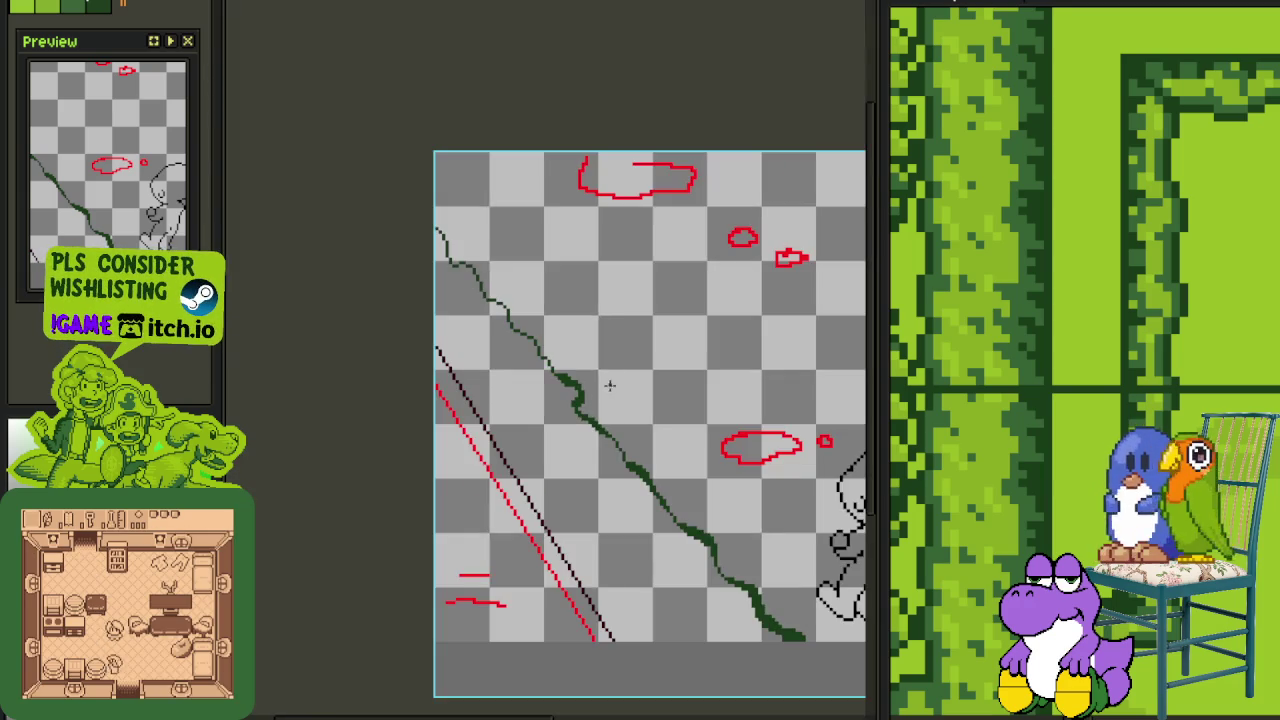
{"action": "scroll", "coordinate": [600, 383], "scroll_direction": "up", "scroll_amount": 1}
{"action": "scroll", "coordinate": [551, 385], "scroll_direction": "up", "scroll_amount": 2}
{"action": "mouse_move", "coordinate": [550, 385]}
{"action": "left_mouse_down"}
{"action": "mouse_move", "coordinate": [600, 432]}
{"action": "mouse_move", "coordinate": [533, 376]}
{"action": "left_mouse_up"}
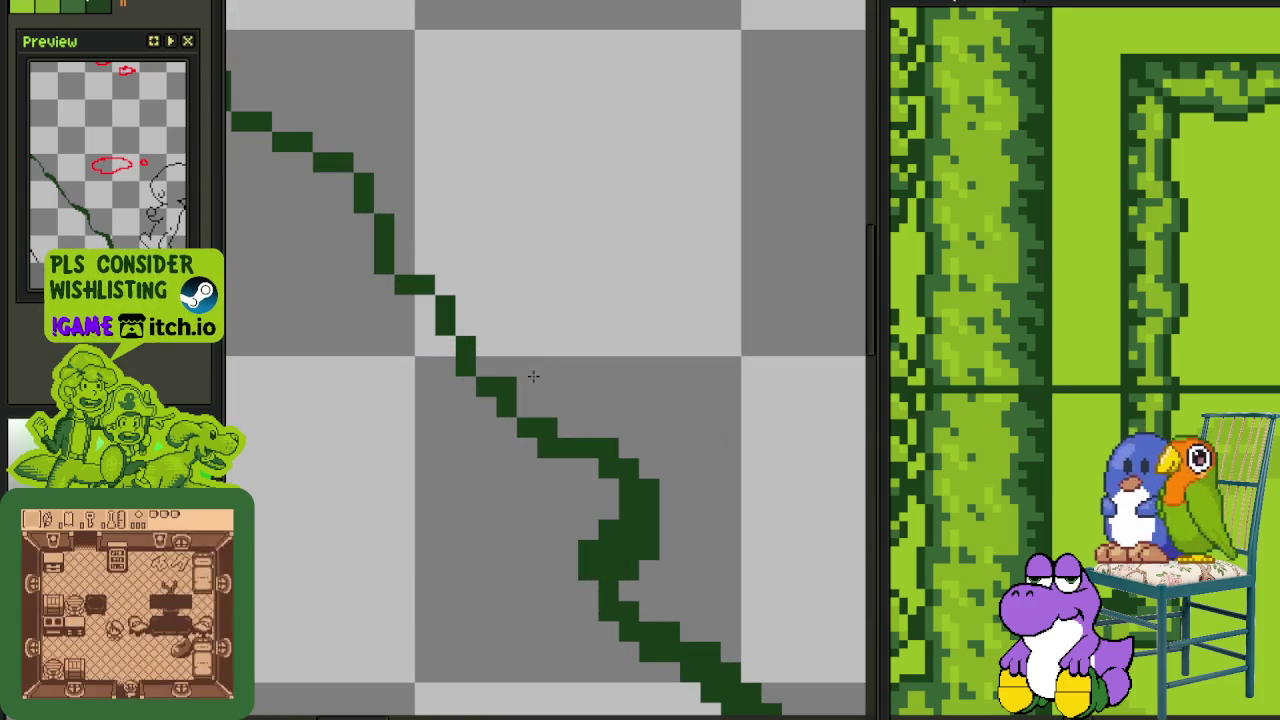
Redraw the jagged staircase steps of the green slope line
{"action": "scroll", "coordinate": [660, 491], "scroll_direction": "down", "scroll_amount": 2}
{"action": "scroll", "coordinate": [690, 491], "scroll_direction": "down", "scroll_amount": 1}
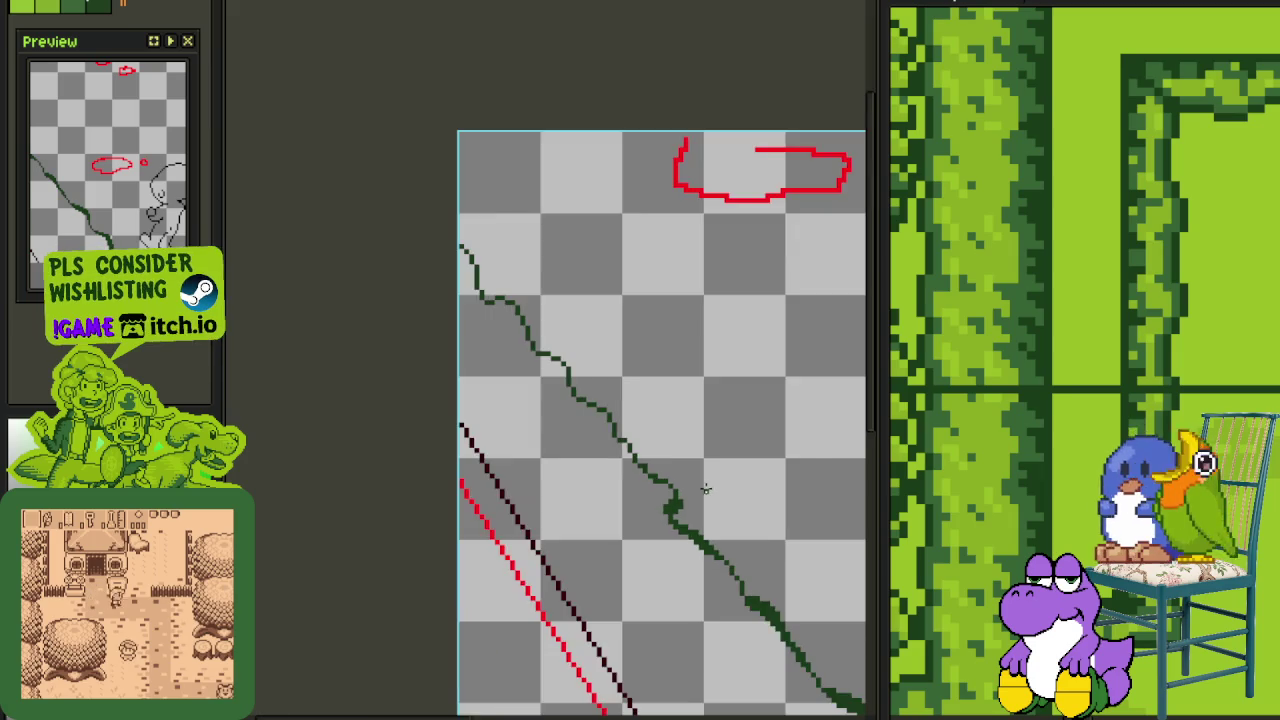
{"action": "scroll", "coordinate": [710, 490], "scroll_direction": "down", "scroll_amount": 2}
{"action": "scroll", "coordinate": [633, 487], "scroll_direction": "up", "scroll_amount": 3}
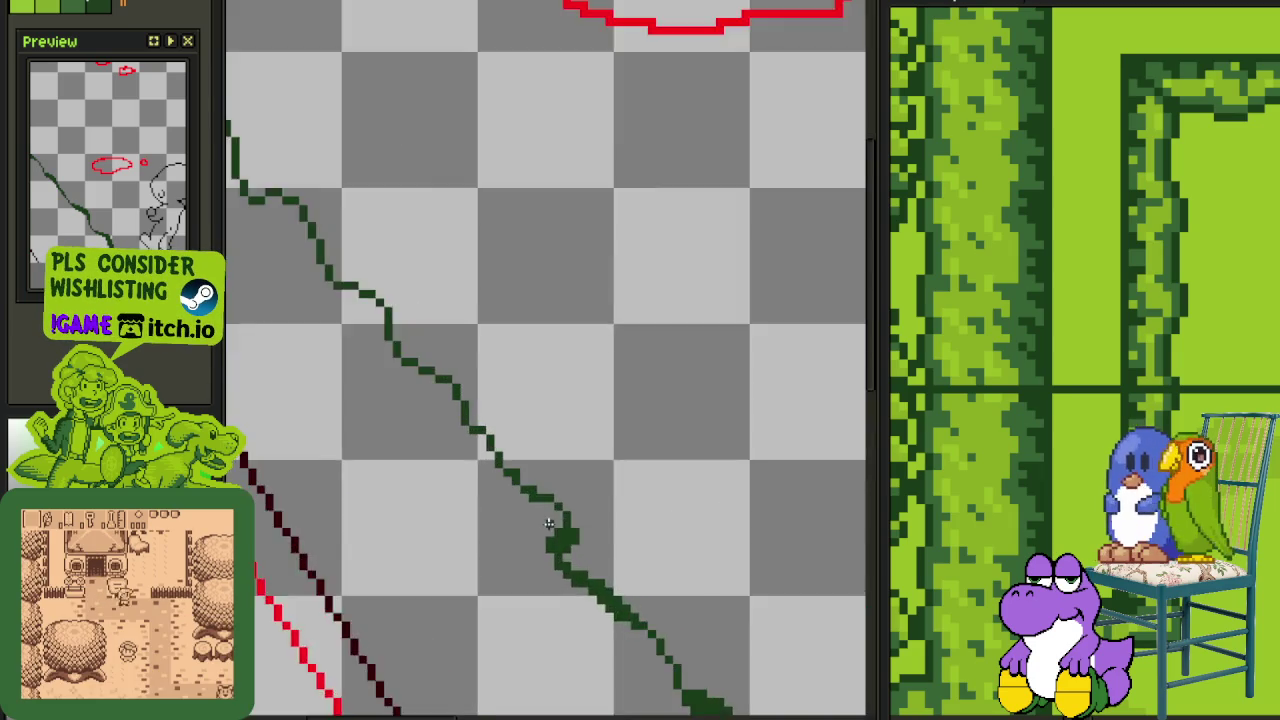
{"action": "scroll", "coordinate": [610, 525], "scroll_direction": "up", "scroll_amount": 2}
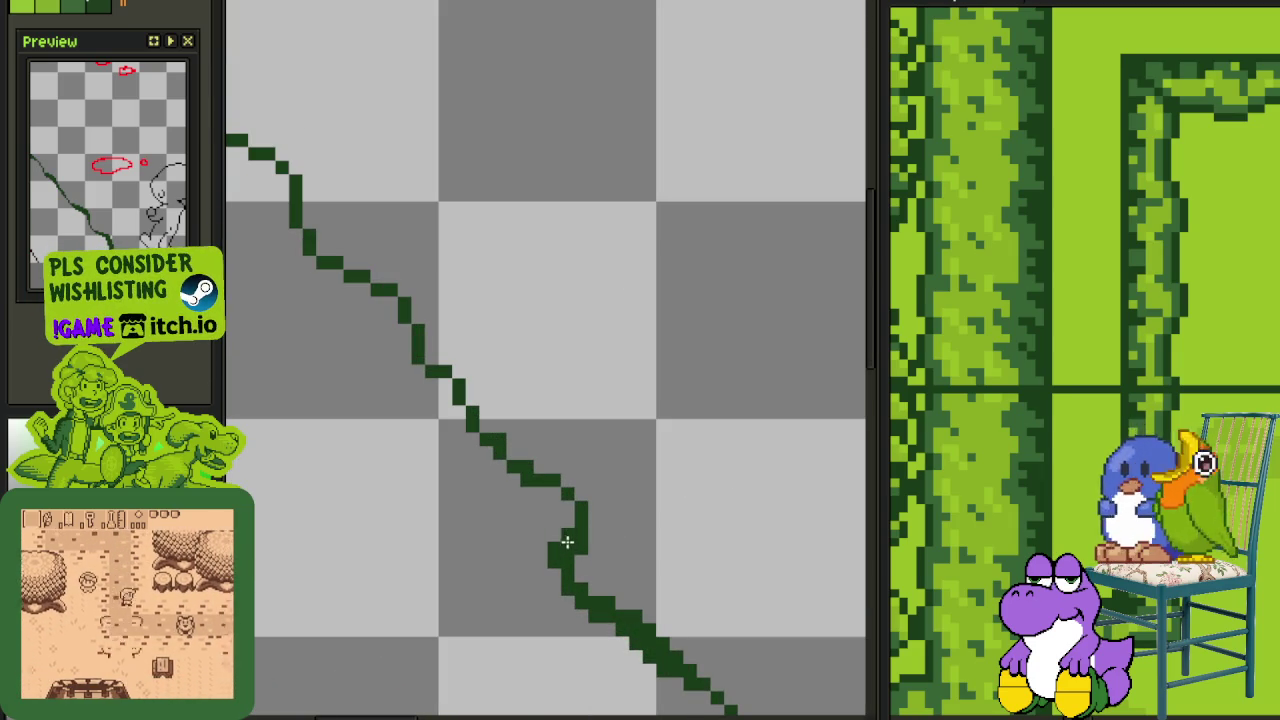
{"action": "scroll", "coordinate": [567, 542], "scroll_direction": "down", "scroll_amount": 5}
{"action": "scroll", "coordinate": [596, 545], "scroll_direction": "up", "scroll_amount": 4}
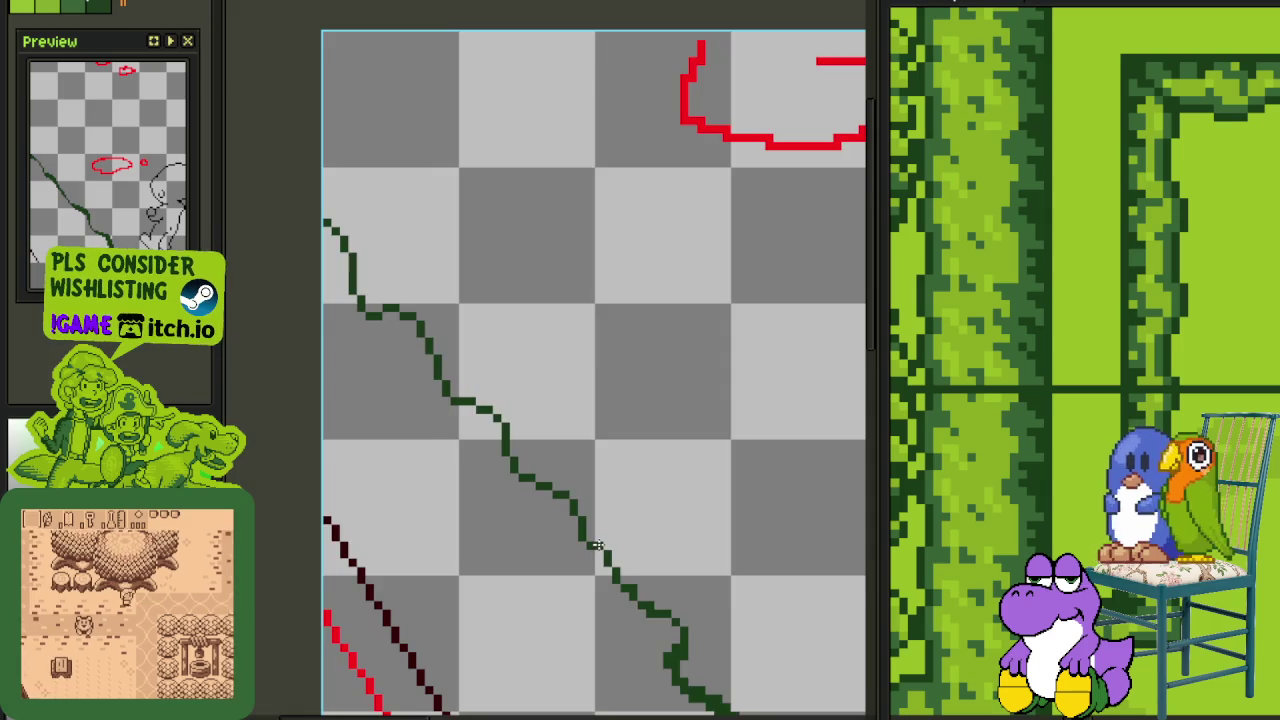
{"action": "scroll", "coordinate": [596, 545], "scroll_direction": "up", "scroll_amount": 2}
{"action": "mouse_move", "coordinate": [519, 468]}
{"action": "left_mouse_down"}
{"action": "mouse_move", "coordinate": [514, 443]}
{"action": "mouse_move", "coordinate": [408, 372]}
{"action": "mouse_move", "coordinate": [400, 337]}
{"action": "mouse_move", "coordinate": [489, 411]}
{"action": "mouse_move", "coordinate": [379, 341]}
{"action": "mouse_move", "coordinate": [337, 260]}
{"action": "left_mouse_up"}
Widen the green stroke's middle section, view the whole sketch, then reveal Minesweeper cells
{"action": "scroll", "coordinate": [400, 290], "scroll_direction": "down", "scroll_amount": 2}
{"action": "scroll", "coordinate": [464, 318], "scroll_direction": "down", "scroll_amount": 2}
{"action": "scroll", "coordinate": [520, 355], "scroll_direction": "down", "scroll_amount": 2}
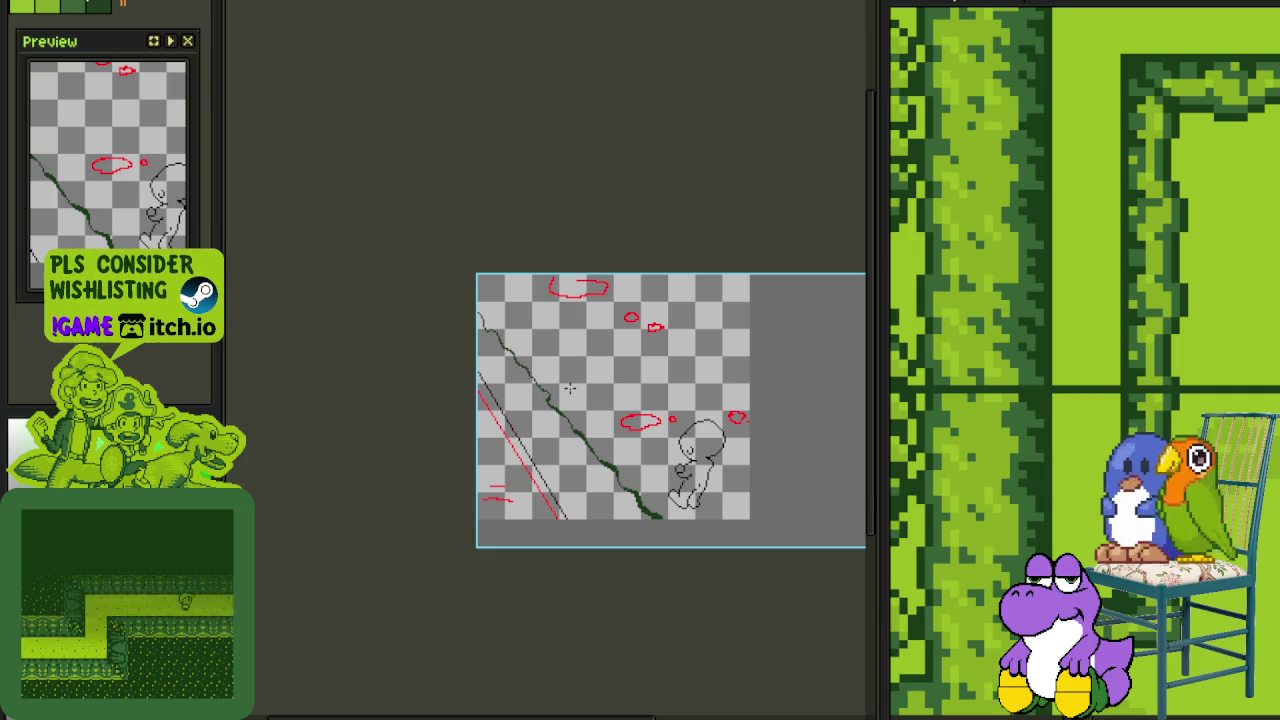
{"action": "scroll", "coordinate": [633, 463], "scroll_direction": "up", "scroll_amount": 2}
{"action": "scroll", "coordinate": [633, 463], "scroll_direction": "up", "scroll_amount": 2}
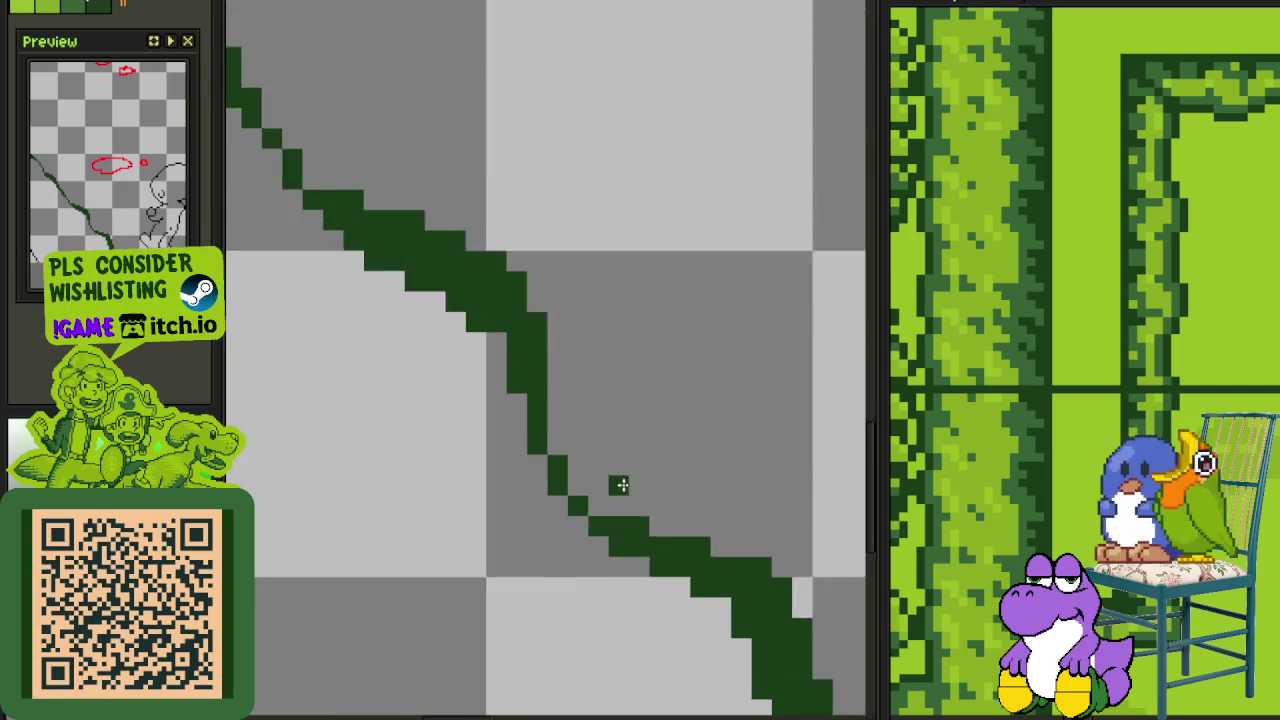
{"action": "scroll", "coordinate": [617, 483], "scroll_direction": "up", "scroll_amount": 1}
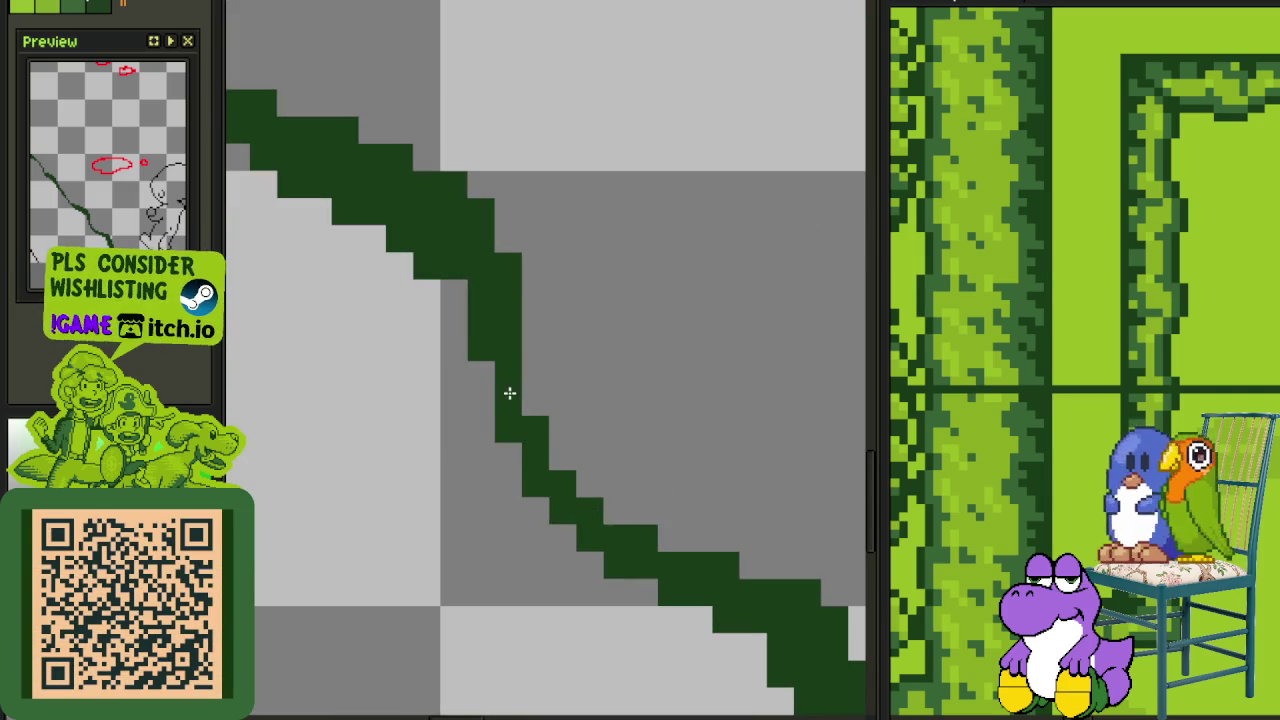
{"action": "left_click_drag", "start_coordinate": [511, 375], "coordinate": [532, 405]}
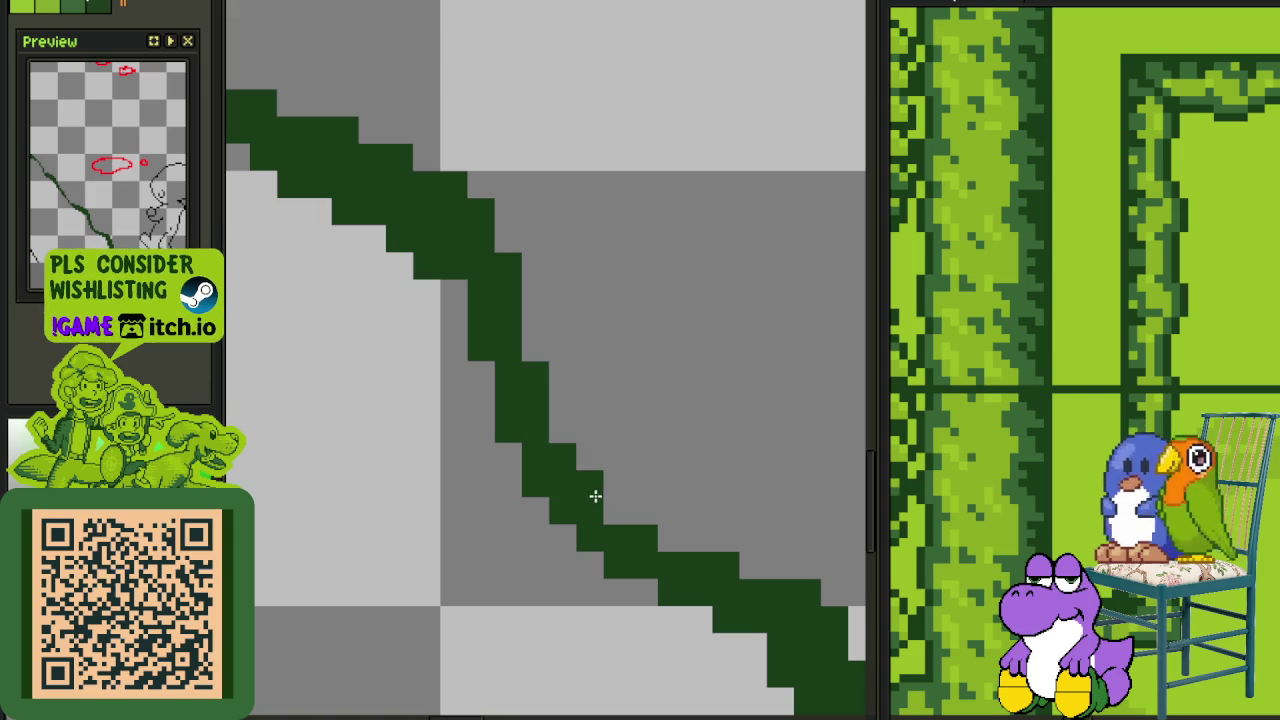
{"action": "scroll", "coordinate": [665, 537], "scroll_direction": "down", "scroll_amount": 3}
{"action": "scroll", "coordinate": [652, 560], "scroll_direction": "down", "scroll_amount": 1}
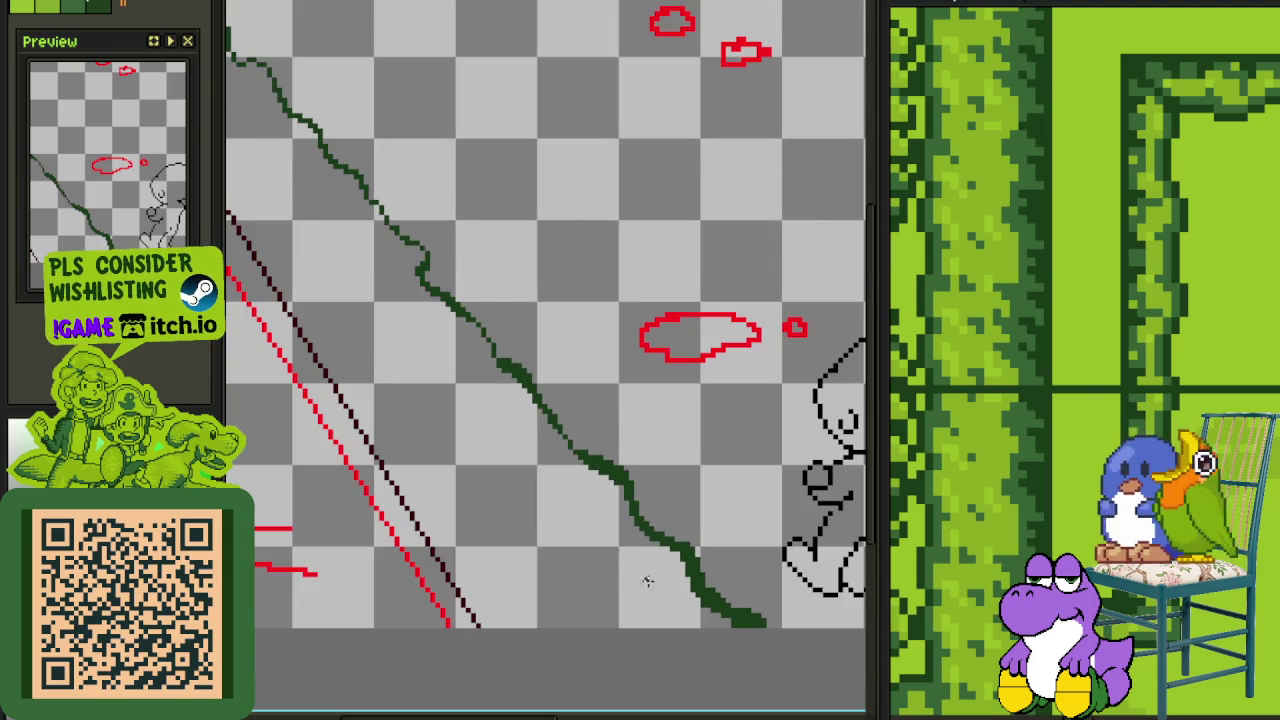
{"action": "left_click_drag", "start_coordinate": [646, 580], "coordinate": [479, 483]}
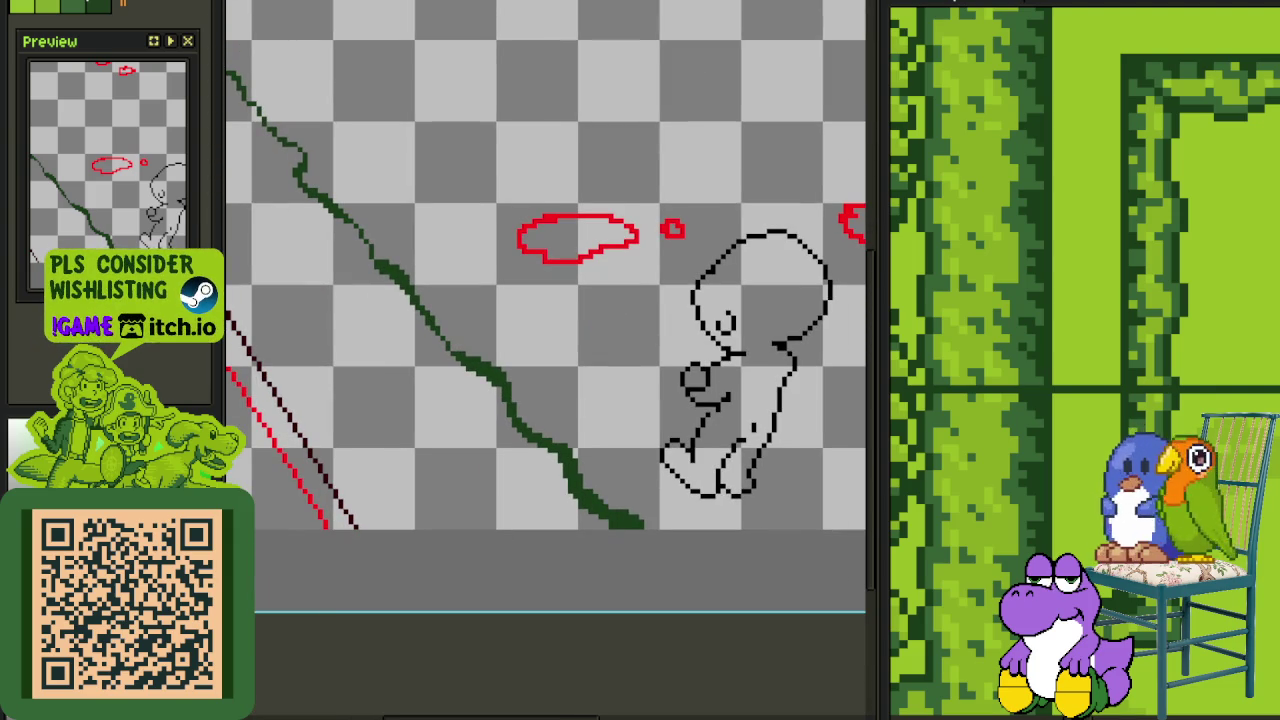
{"action": "left_click", "coordinate": [787, 591]}
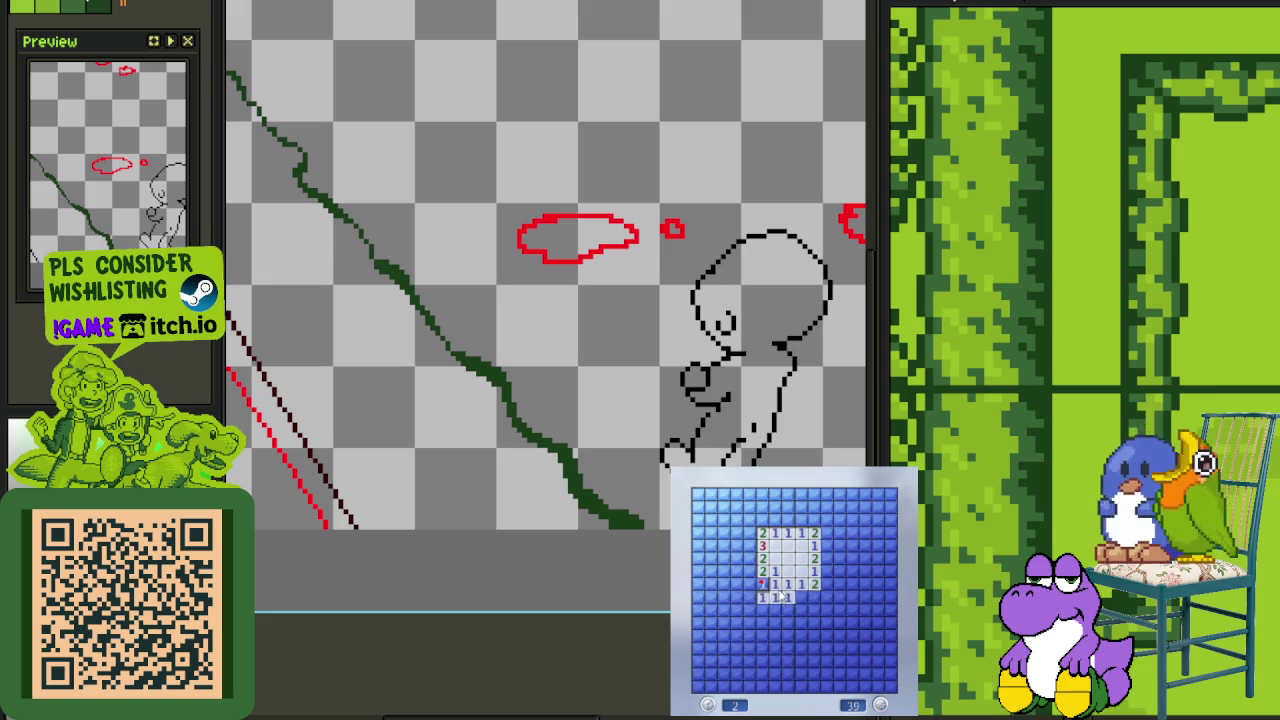
Reveal safe cells and flag mines across the top and right side of the blue board
{"action": "left_click", "coordinate": [775, 600]}
{"action": "right_click", "coordinate": [748, 560]}
{"action": "right_click", "coordinate": [749, 533]}
{"action": "left_click", "coordinate": [762, 521]}
{"action": "left_click", "coordinate": [762, 508]}
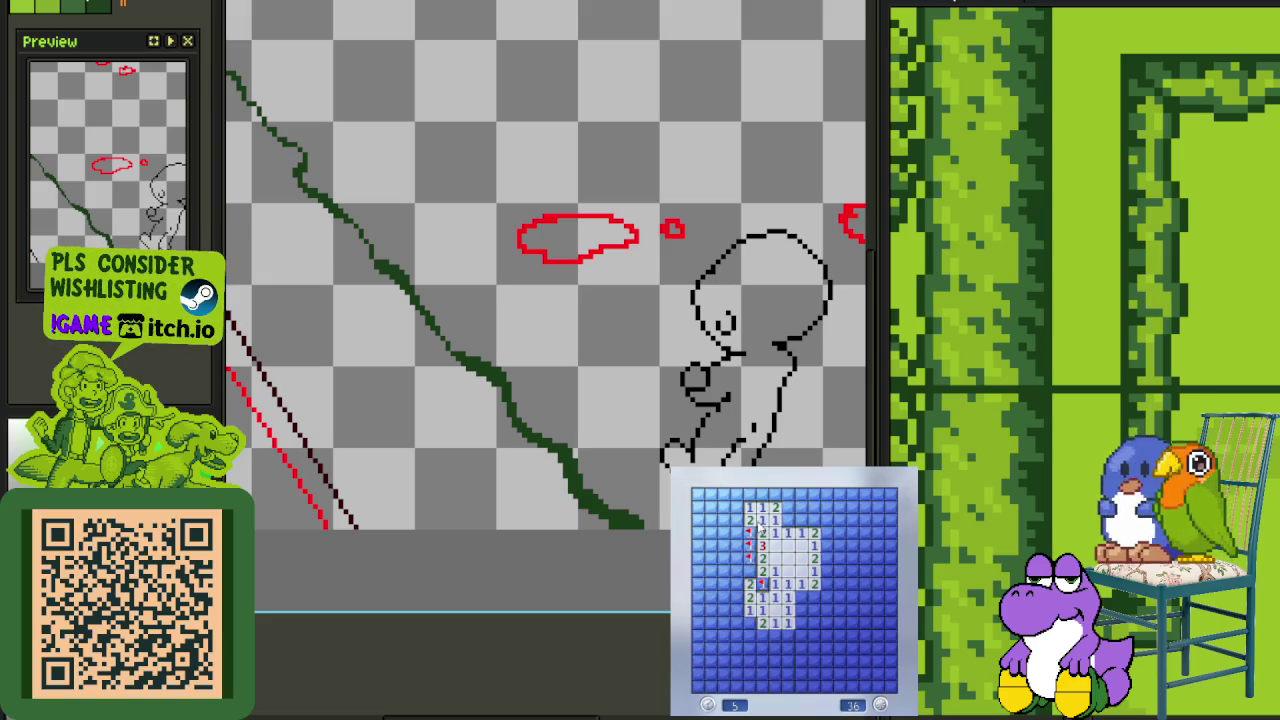
{"action": "left_click", "coordinate": [737, 610]}
{"action": "right_click", "coordinate": [737, 571]}
{"action": "left_click", "coordinate": [737, 558]}
{"action": "right_click", "coordinate": [724, 495]}
{"action": "left_click", "coordinate": [750, 508]}
{"action": "right_click", "coordinate": [775, 495]}
{"action": "left_click", "coordinate": [789, 508]}
{"action": "left_click", "coordinate": [801, 521]}
{"action": "right_click", "coordinate": [812, 507]}
{"action": "left_click", "coordinate": [812, 494]}
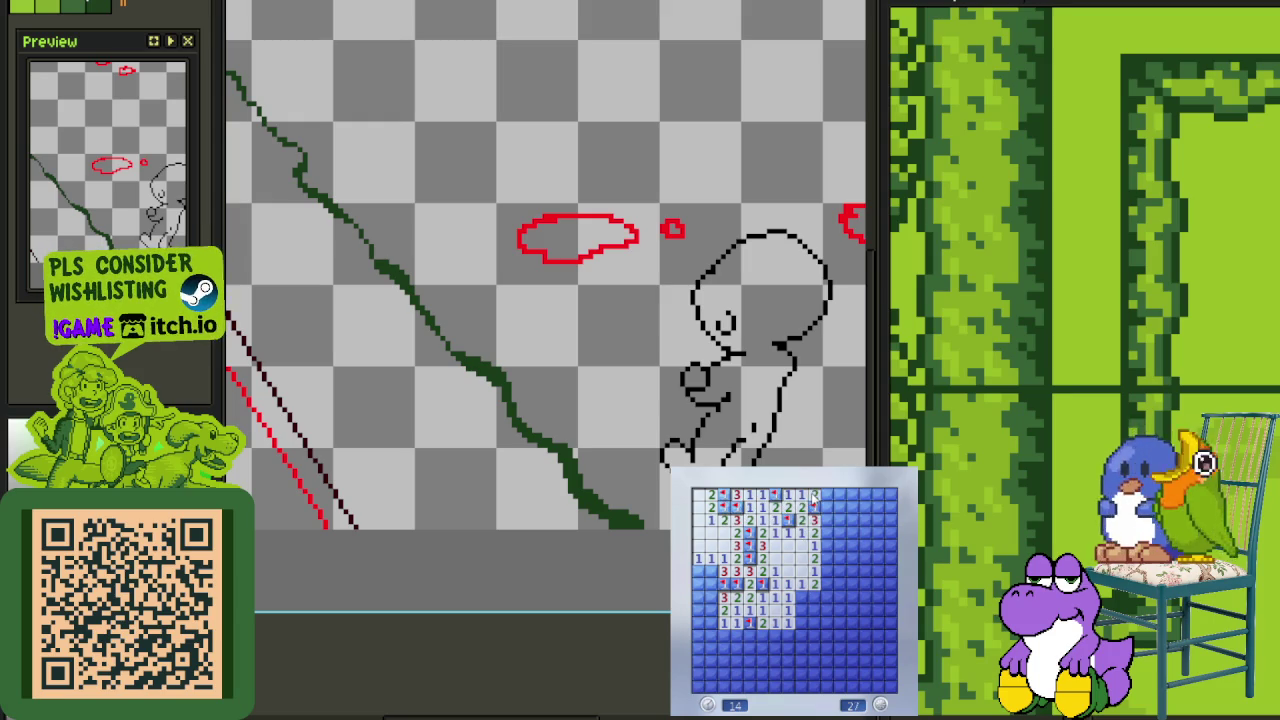
{"action": "right_click", "coordinate": [826, 520]}
{"action": "right_click", "coordinate": [826, 545]}
{"action": "left_click", "coordinate": [838, 532]}
{"action": "right_click", "coordinate": [838, 558]}
{"action": "right_click", "coordinate": [838, 570]}
{"action": "left_click", "coordinate": [851, 545]}
{"action": "right_click", "coordinate": [851, 570]}
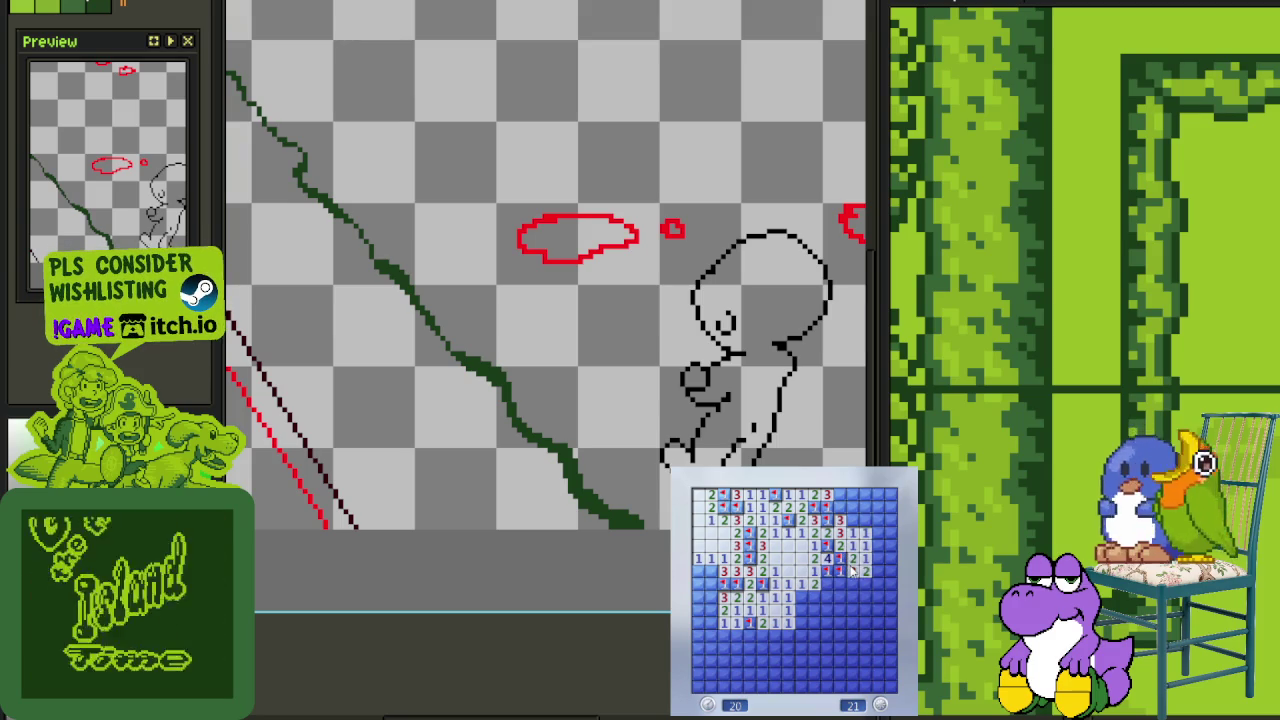
{"action": "left_click", "coordinate": [852, 532]}
{"action": "right_click", "coordinate": [852, 520]}
{"action": "left_click", "coordinate": [860, 535]}
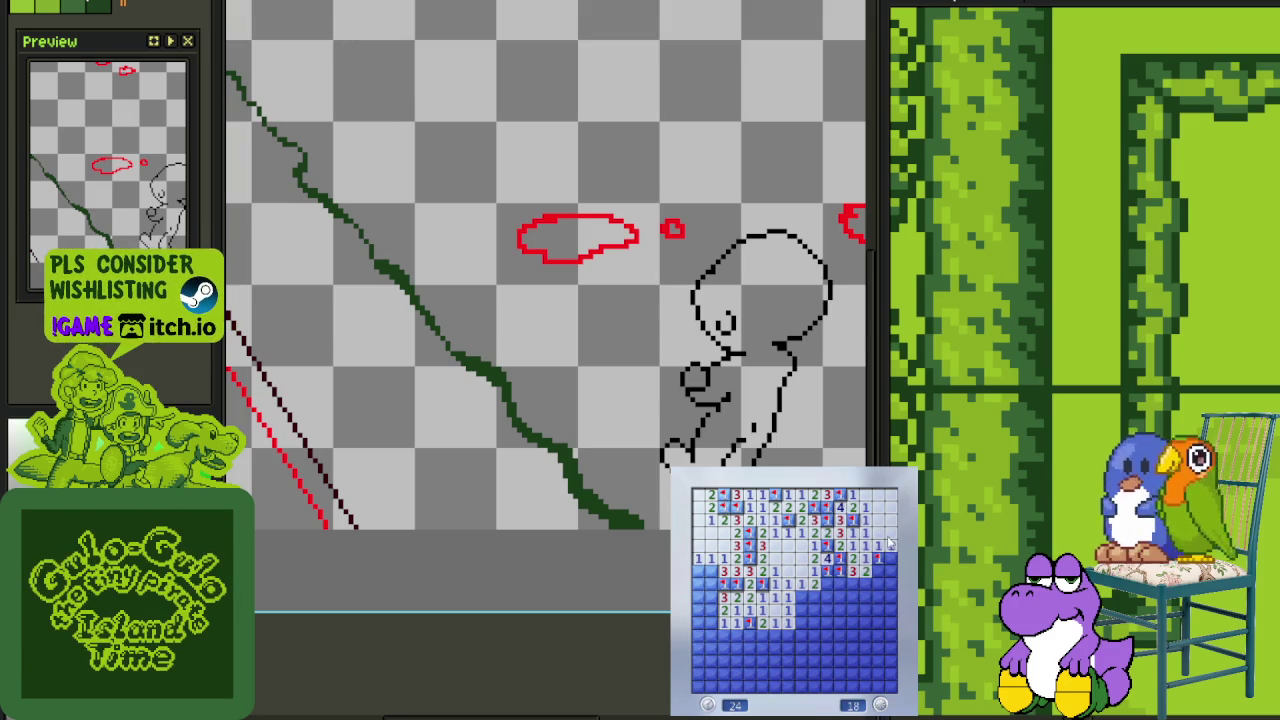
Clear the bottom and left areas, flagging the final mines, then begin a new game with F2
{"action": "left_click", "coordinate": [893, 568]}
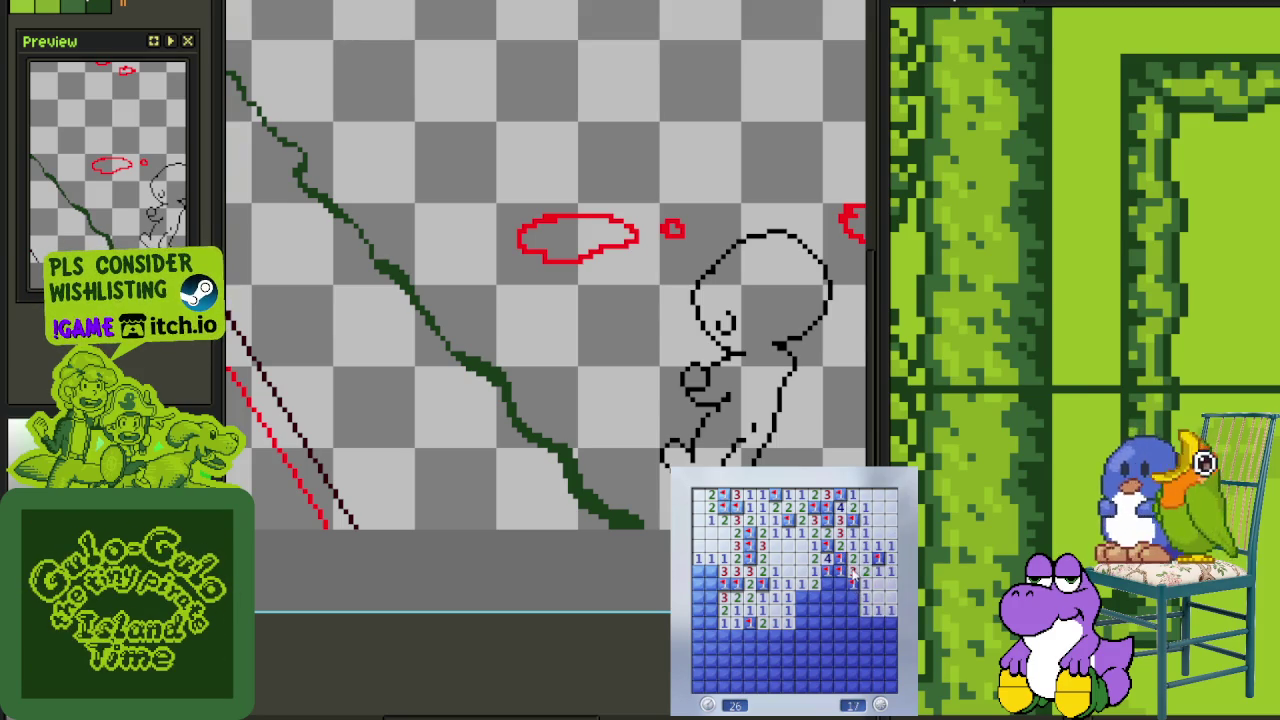
{"action": "left_click", "coordinate": [856, 598]}
{"action": "right_click", "coordinate": [801, 598]}
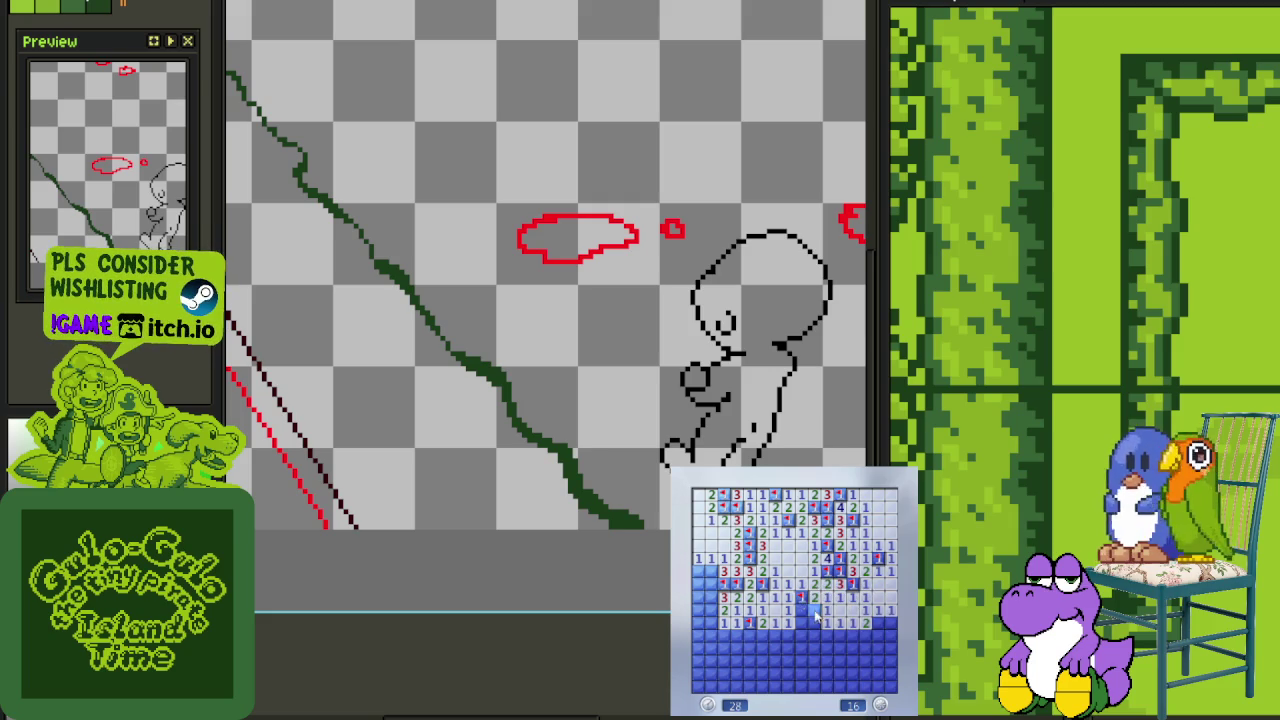
{"action": "left_click", "coordinate": [804, 630]}
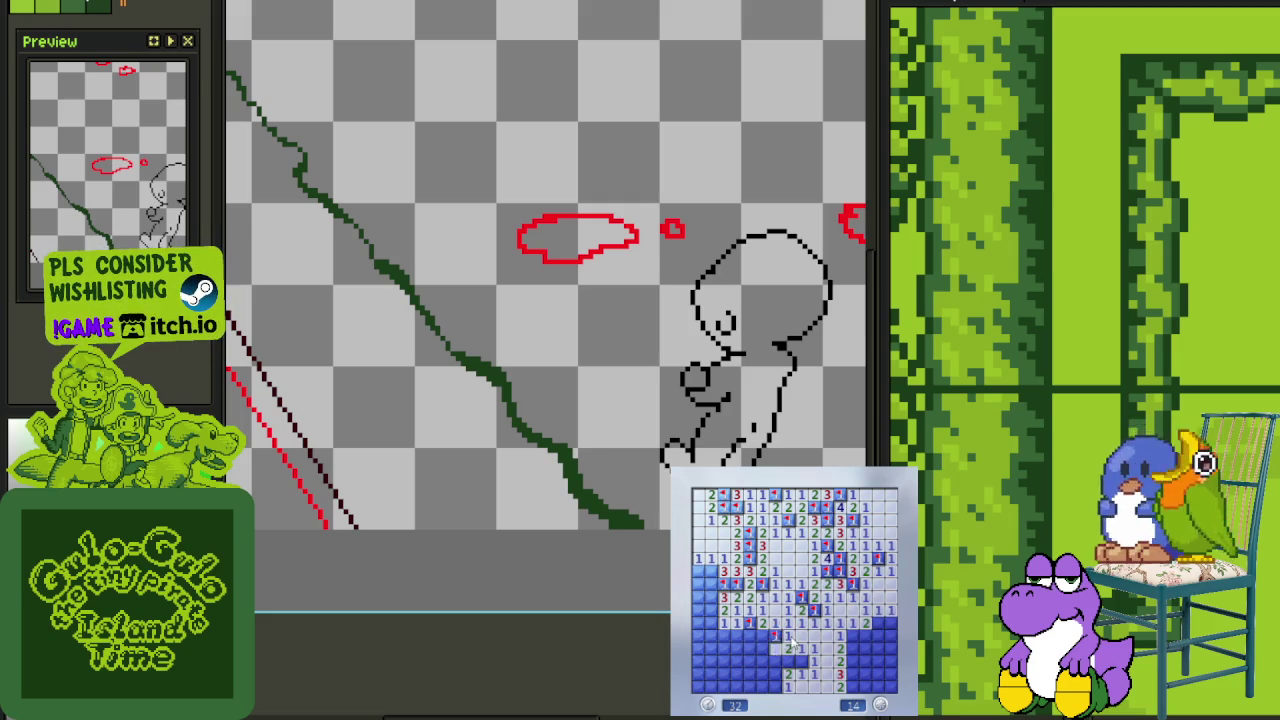
{"action": "left_click", "coordinate": [778, 660]}
{"action": "right_click", "coordinate": [801, 661]}
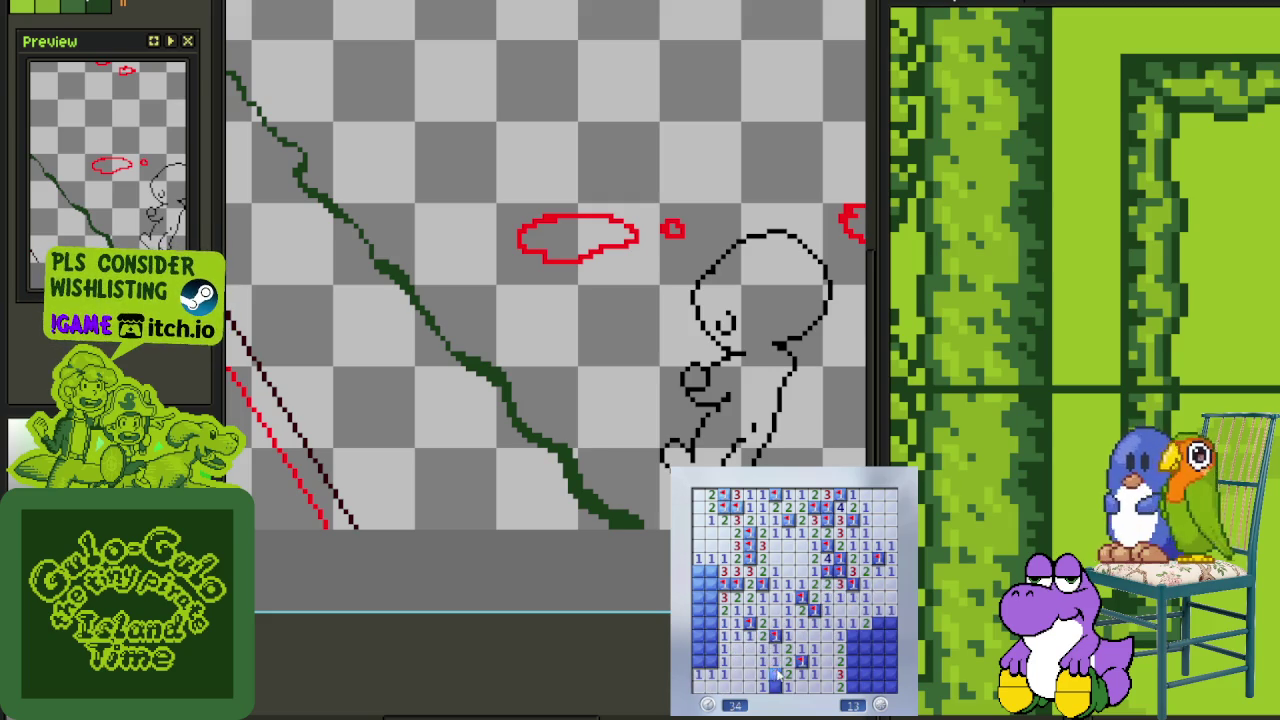
{"action": "left_click", "coordinate": [853, 648]}
{"action": "right_click", "coordinate": [878, 622]}
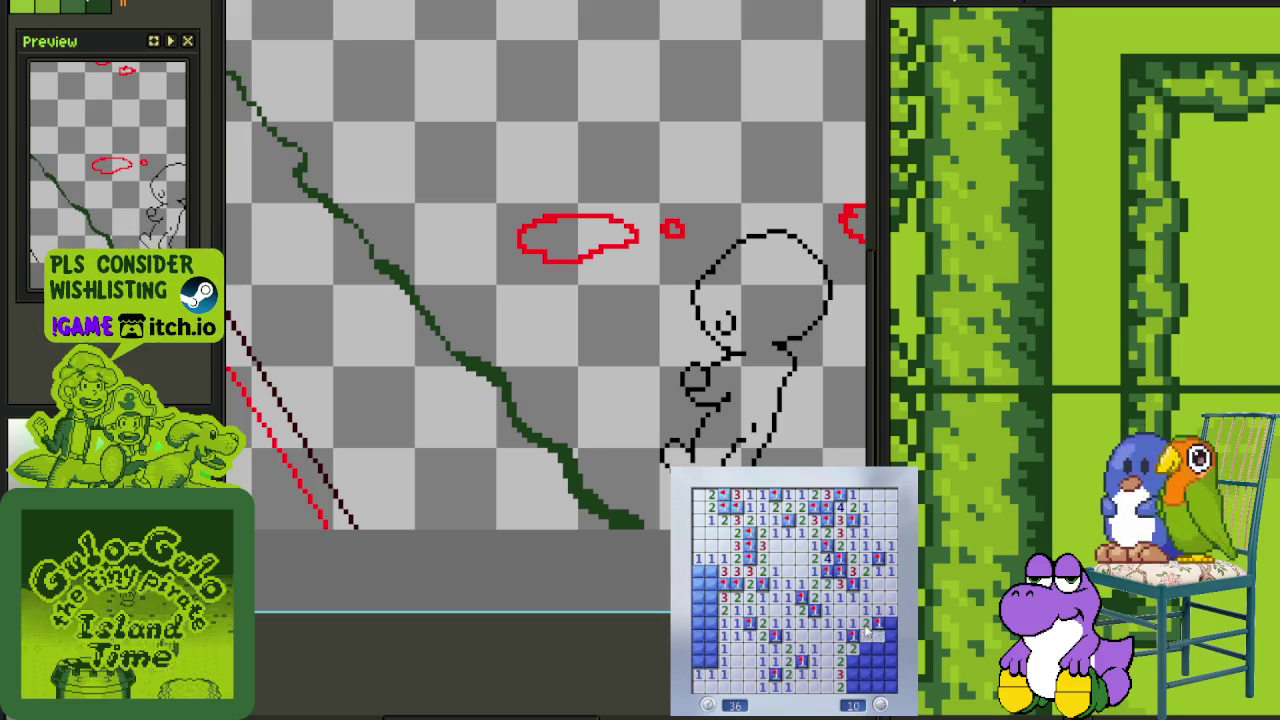
{"action": "left_click", "coordinate": [866, 635]}
{"action": "right_click", "coordinate": [878, 635]}
{"action": "left_click", "coordinate": [890, 636]}
{"action": "right_click", "coordinate": [878, 648]}
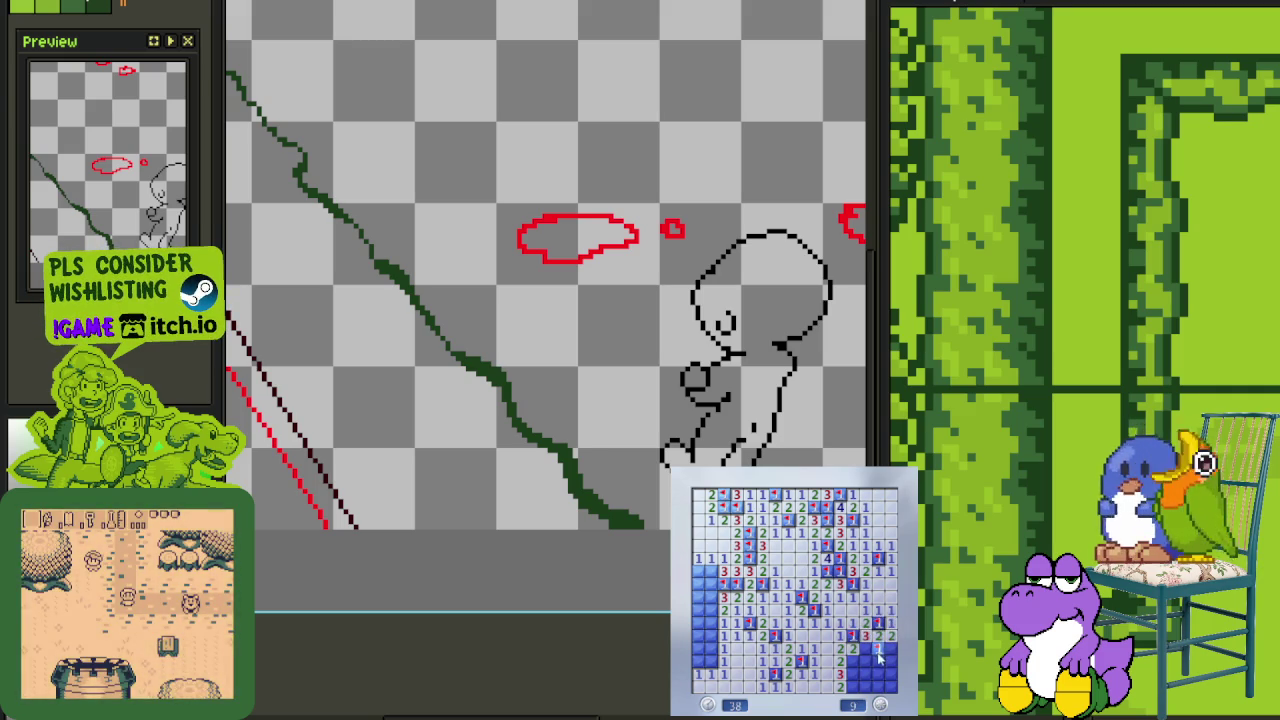
{"action": "left_click", "coordinate": [885, 661]}
{"action": "right_click", "coordinate": [852, 648]}
{"action": "right_click", "coordinate": [852, 661]}
{"action": "right_click", "coordinate": [852, 687]}
{"action": "left_click", "coordinate": [703, 648]}
{"action": "right_click", "coordinate": [710, 661]}
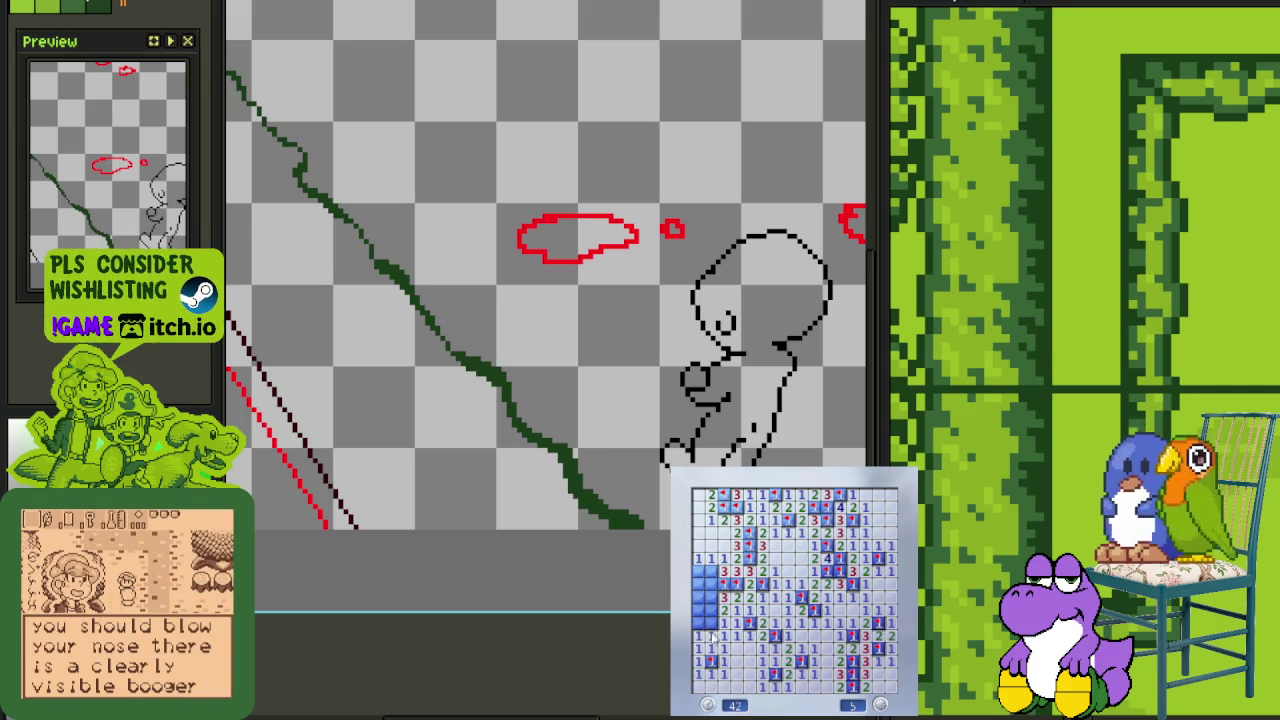
{"action": "left_click", "coordinate": [698, 583]}
{"action": "right_click", "coordinate": [710, 570]}
{"action": "right_click", "coordinate": [710, 583]}
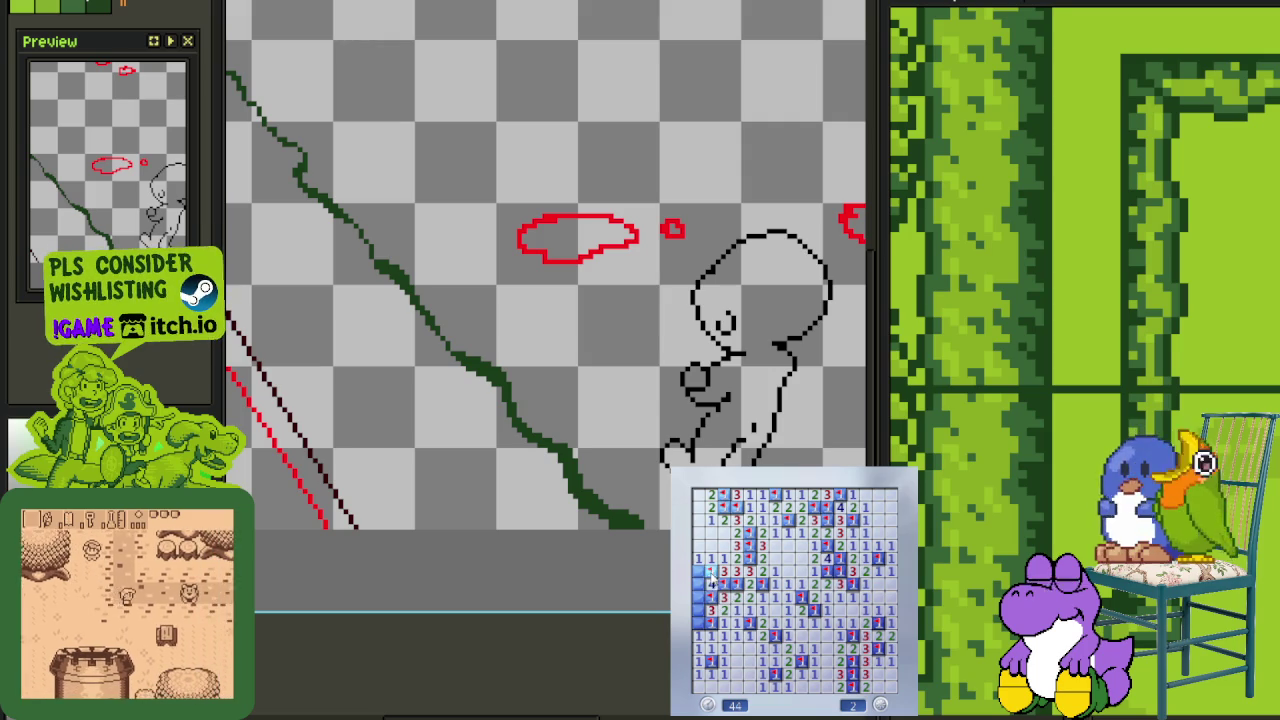
{"action": "right_click", "coordinate": [698, 583]}
{"action": "right_click", "coordinate": [698, 596]}
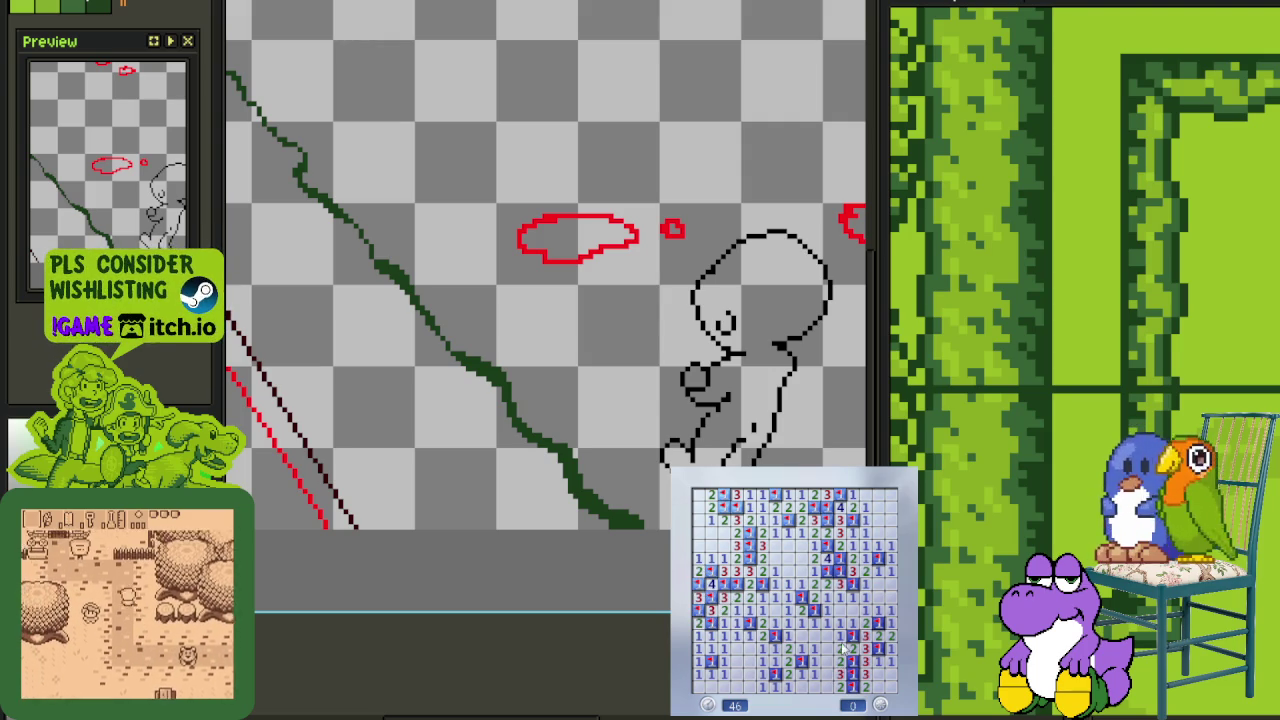
{"action": "key", "text": "F2"}
{"action": "left_click", "coordinate": [819, 618]}
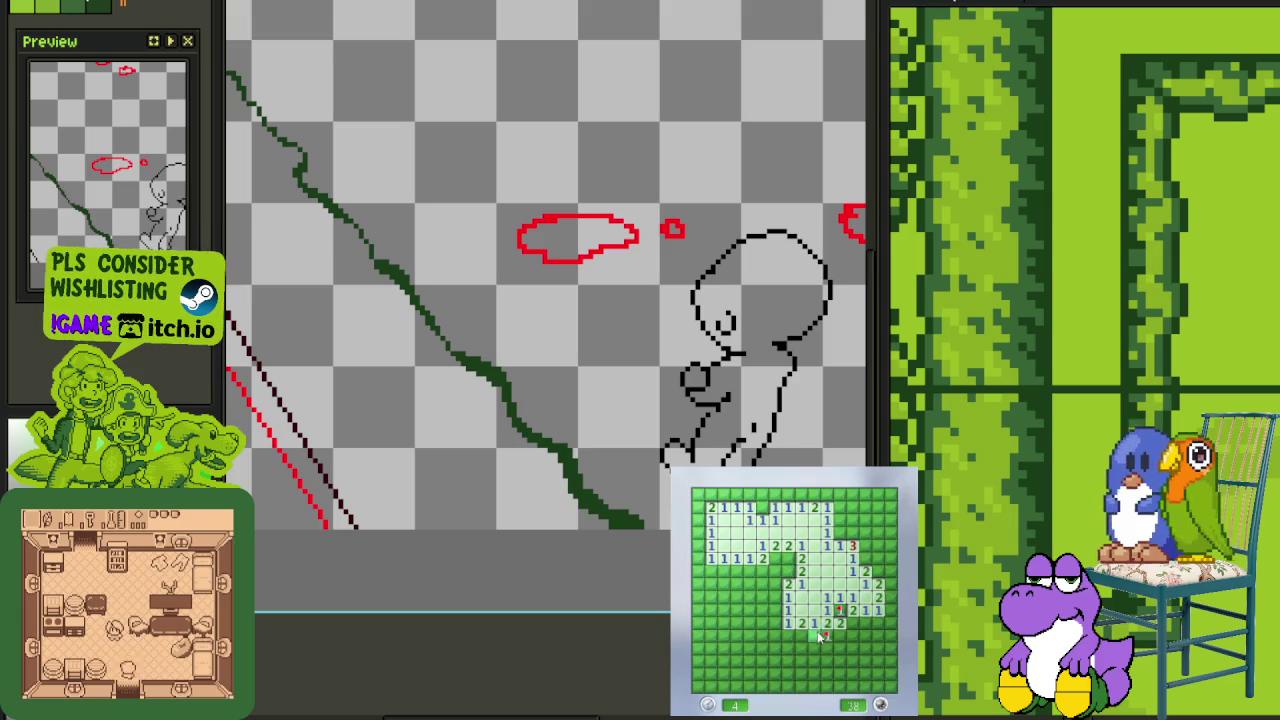
Clear cells and flag two mines around the lower middle and bottom of the board
{"action": "left_click", "coordinate": [823, 648]}
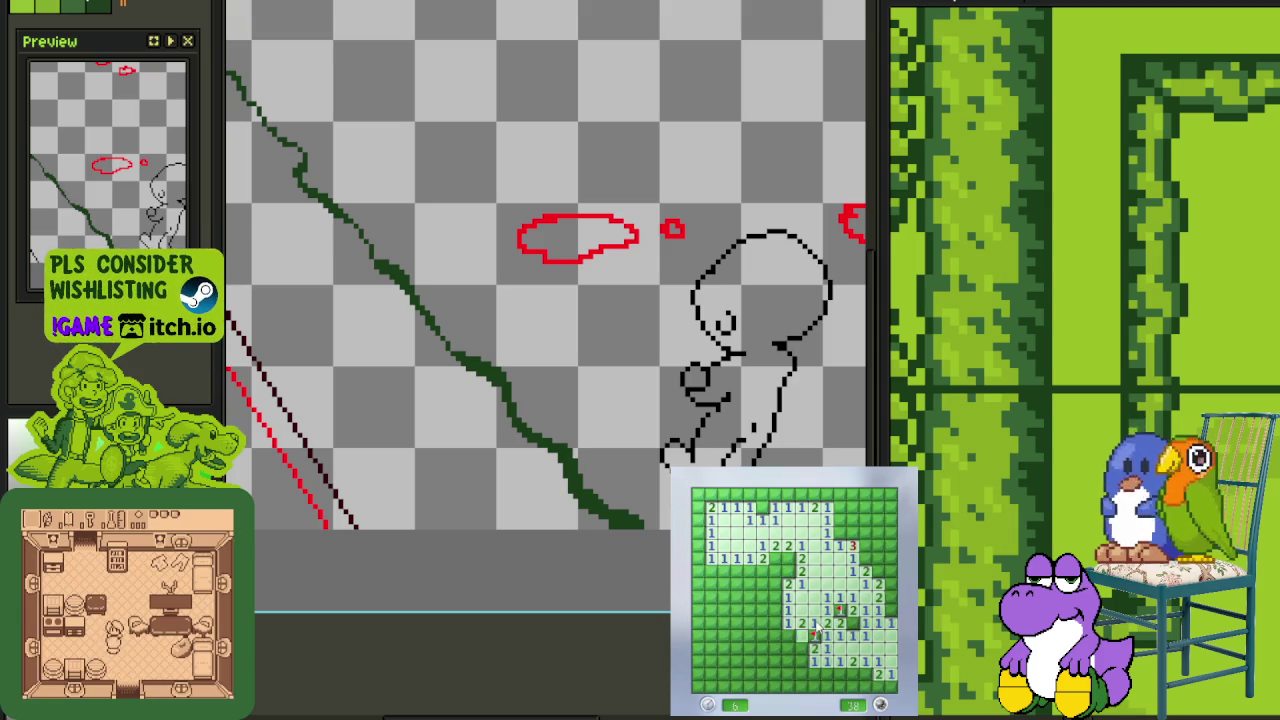
{"action": "left_click", "coordinate": [785, 622]}
{"action": "right_click", "coordinate": [800, 636]}
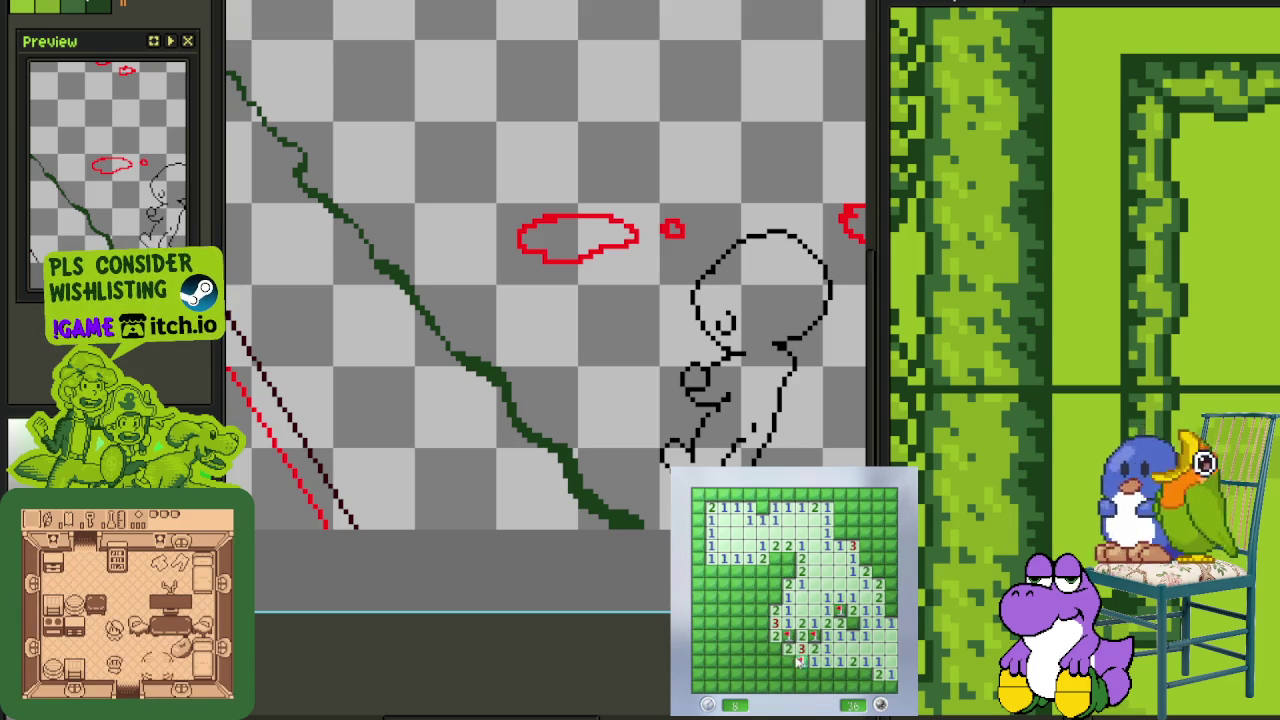
{"action": "left_click", "coordinate": [797, 660]}
{"action": "right_click", "coordinate": [838, 677]}
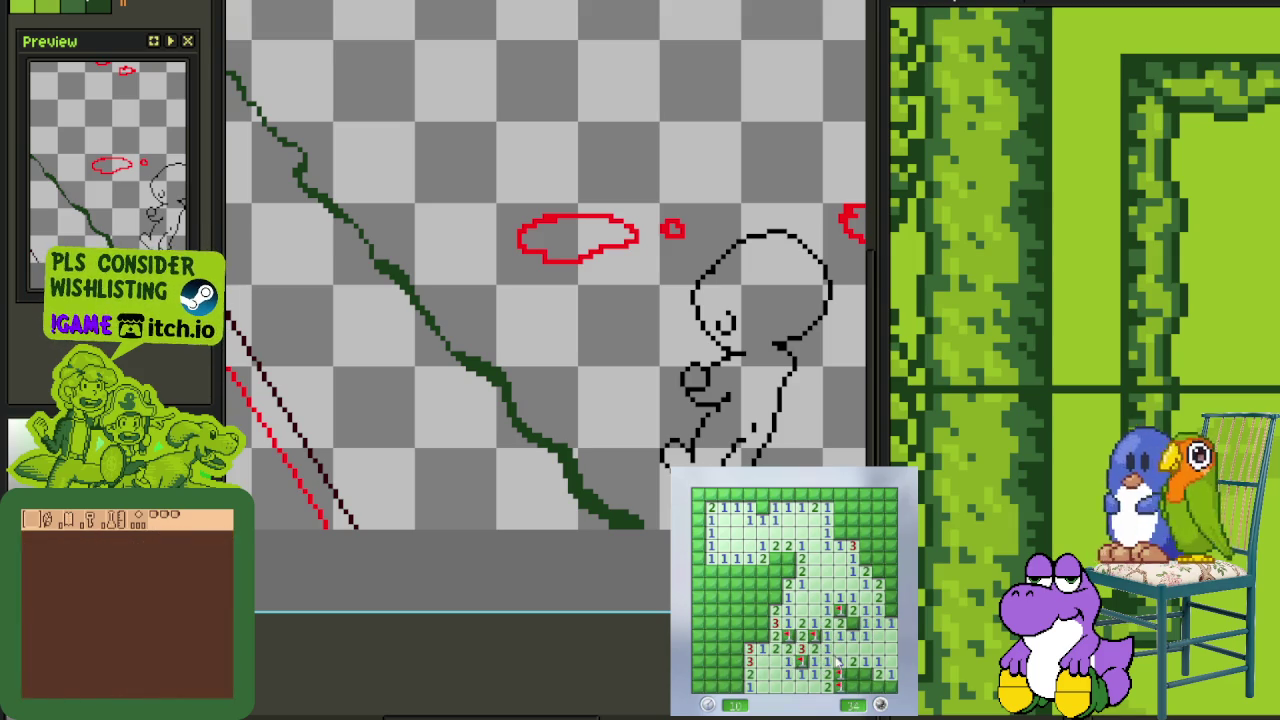
{"action": "left_click", "coordinate": [859, 686]}
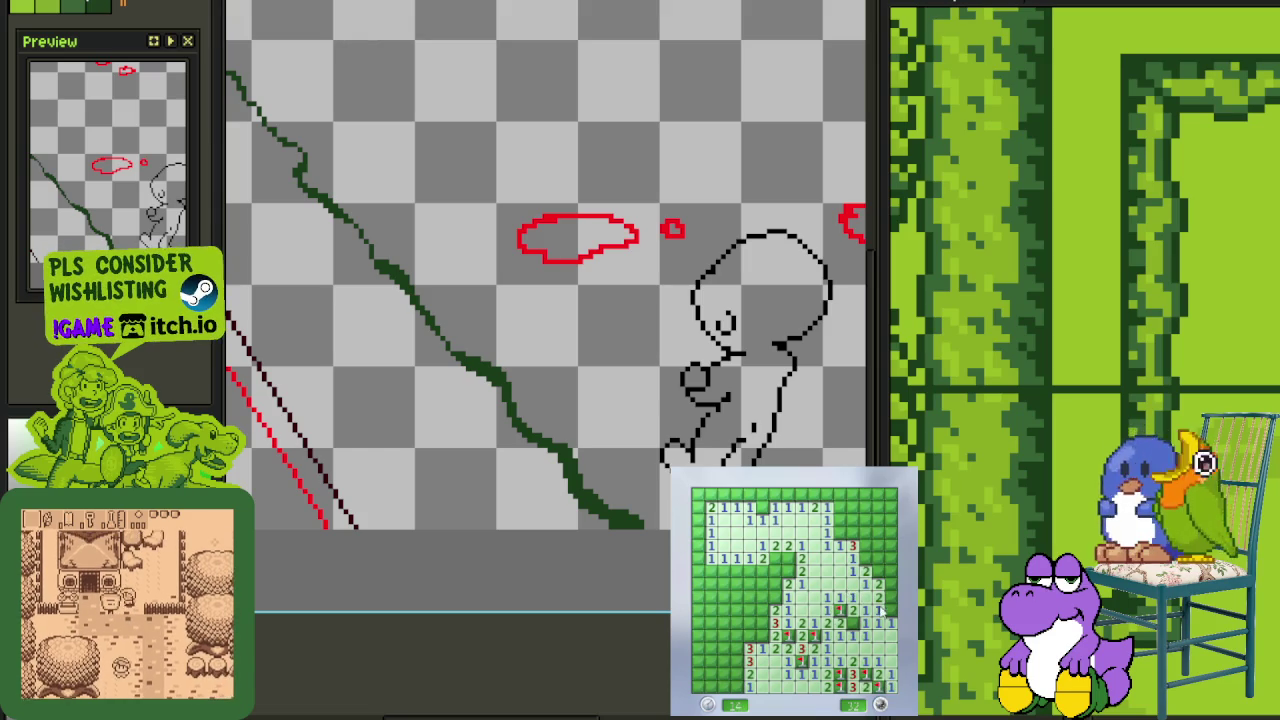
Reveal safe cells and flag four mines across the top-right corner and top row
{"action": "left_click", "coordinate": [880, 559]}
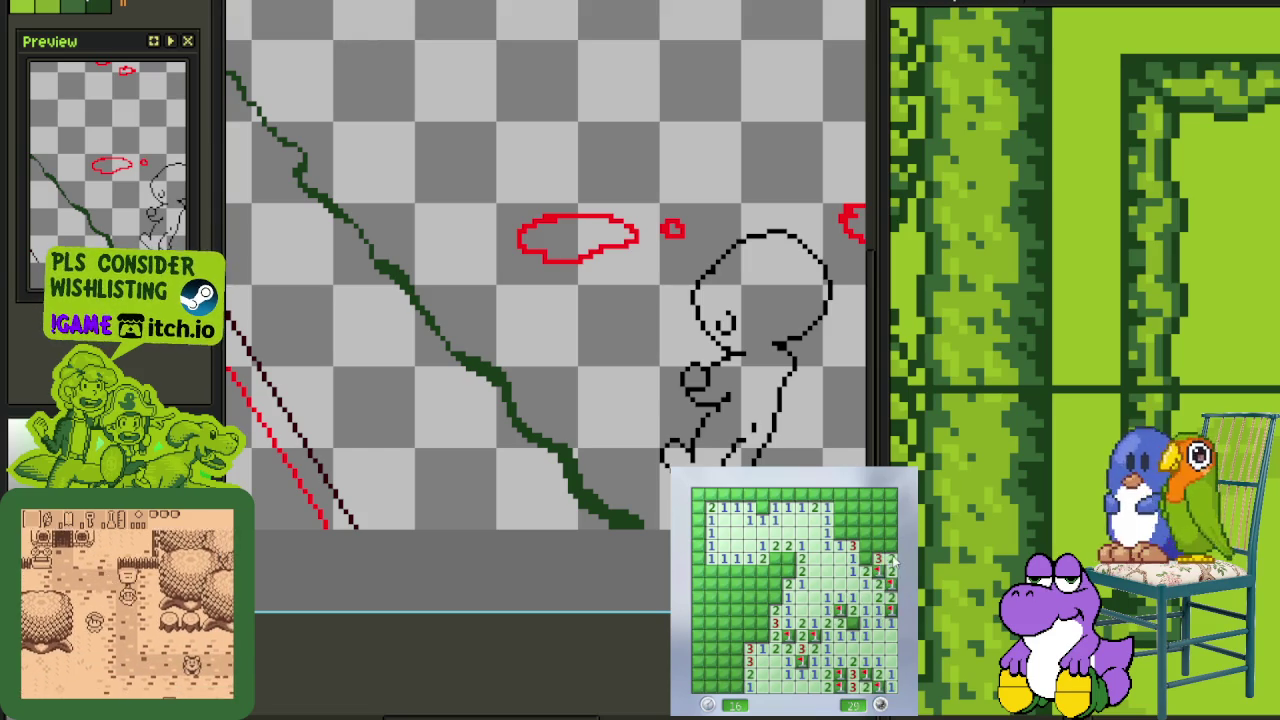
{"action": "left_click", "coordinate": [866, 546]}
{"action": "right_click", "coordinate": [840, 533]}
{"action": "left_click", "coordinate": [852, 533]}
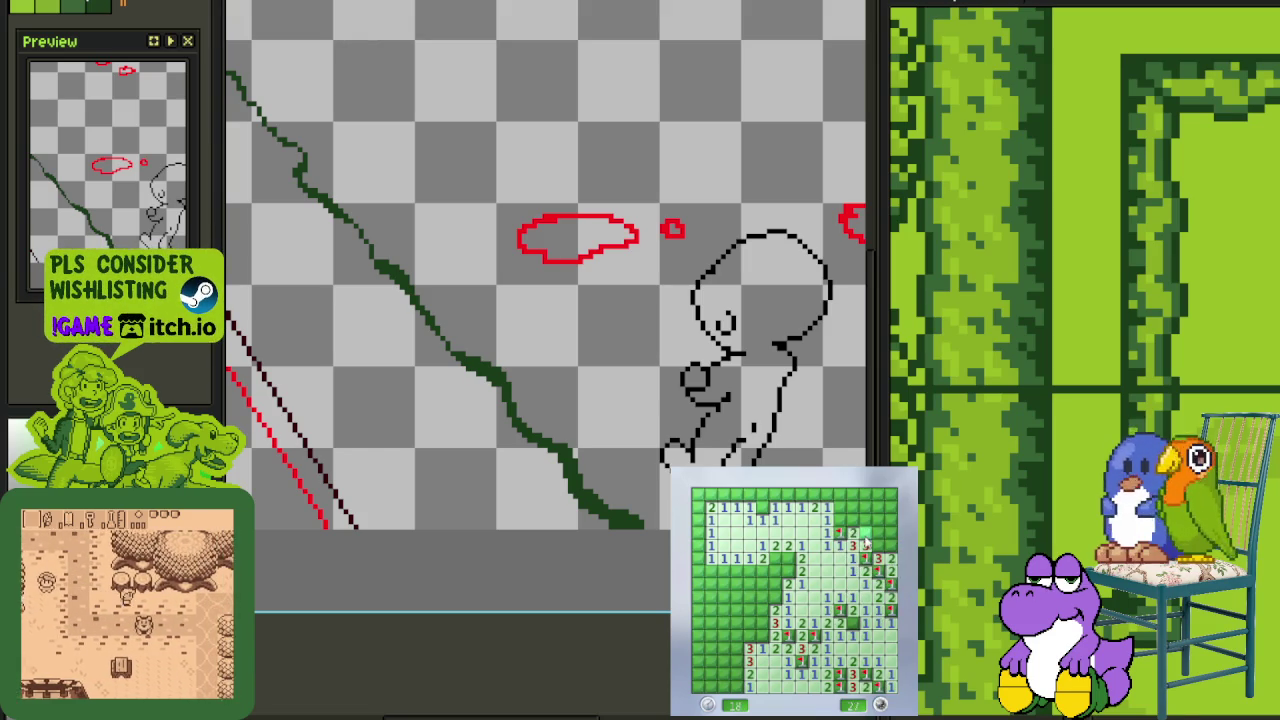
{"action": "right_click", "coordinate": [864, 533]}
{"action": "right_click", "coordinate": [890, 558]}
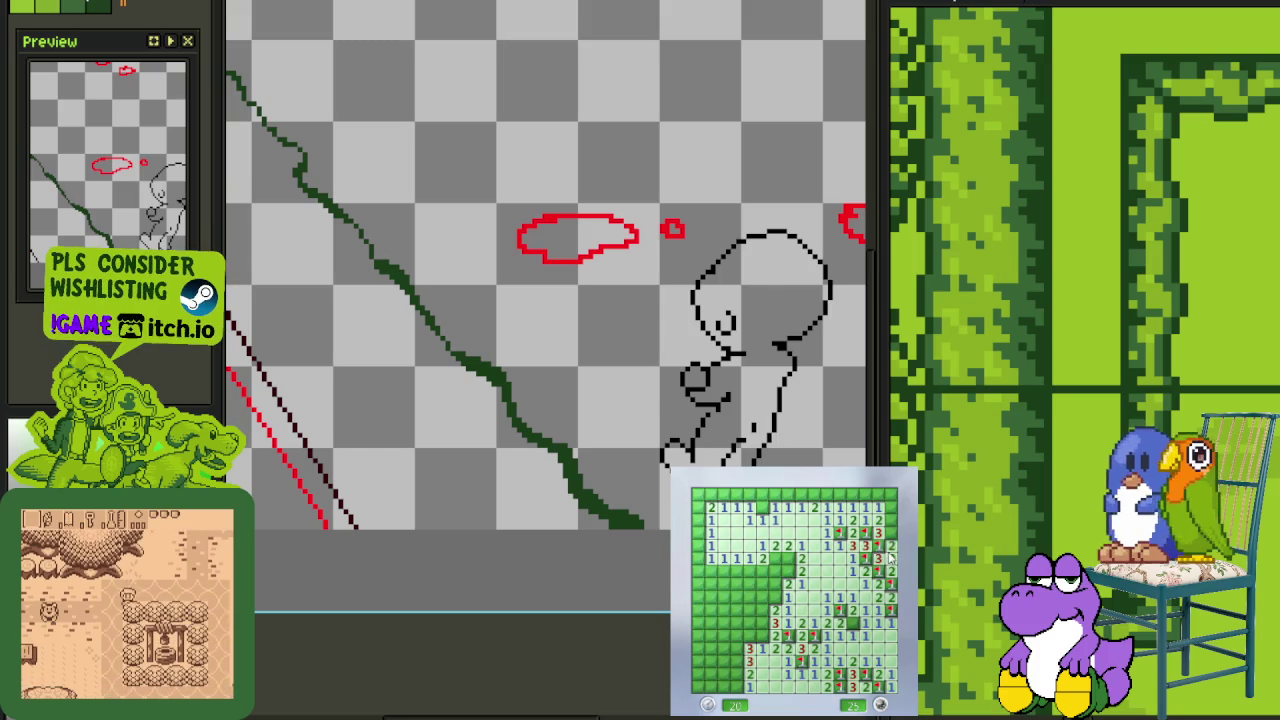
{"action": "right_click", "coordinate": [866, 494]}
{"action": "left_click", "coordinate": [844, 496]}
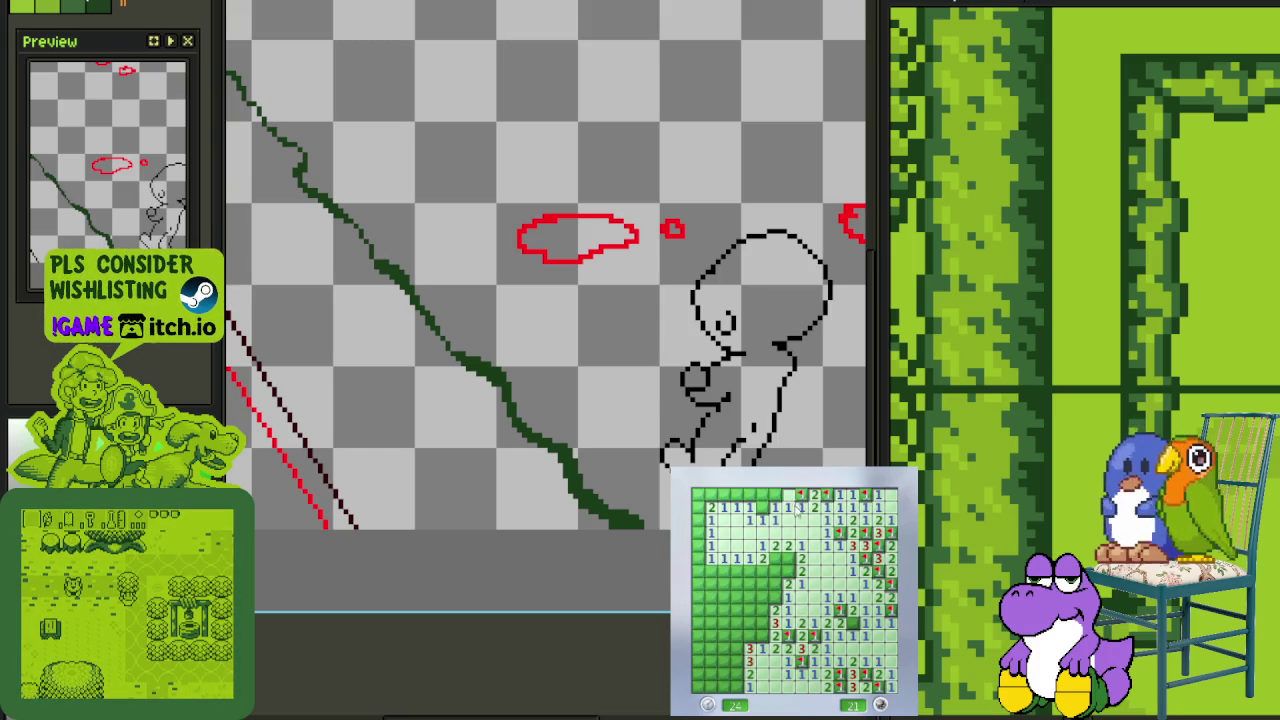
Flag mines in the top-left corner and left side, and reveal the 4 cell
{"action": "left_click", "coordinate": [762, 506]}
{"action": "right_click", "coordinate": [724, 495]}
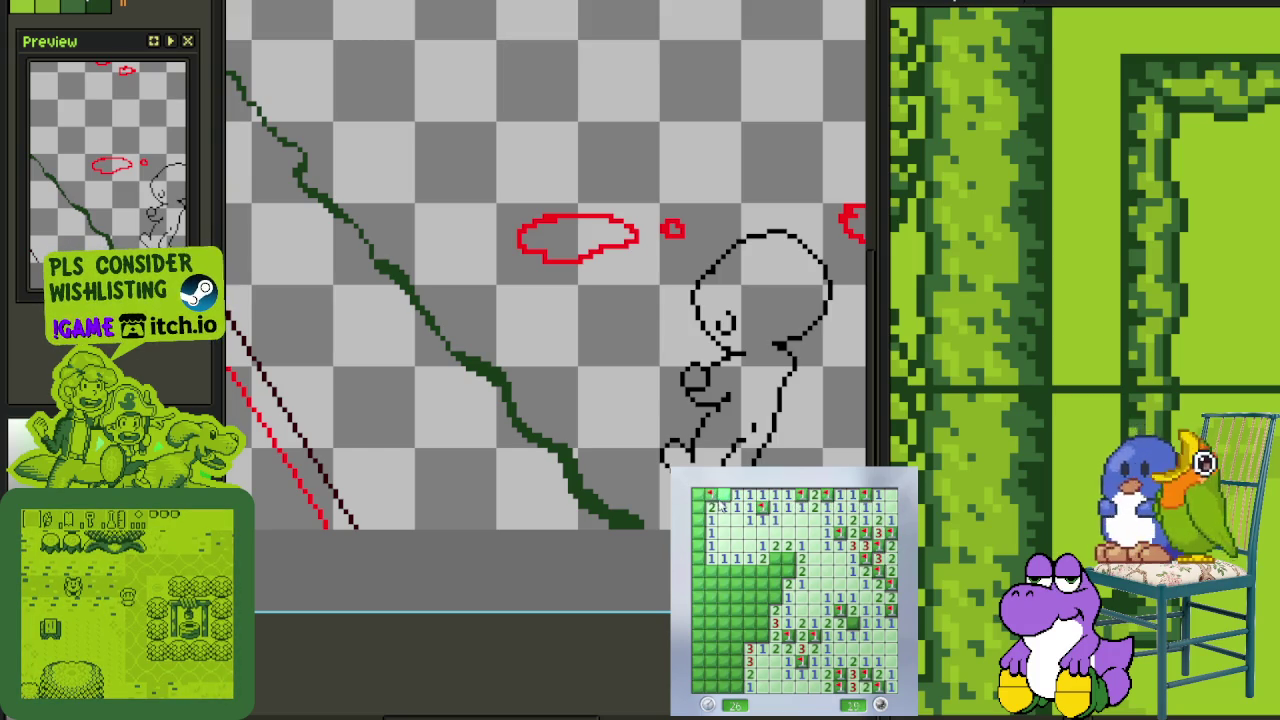
{"action": "left_click", "coordinate": [710, 508]}
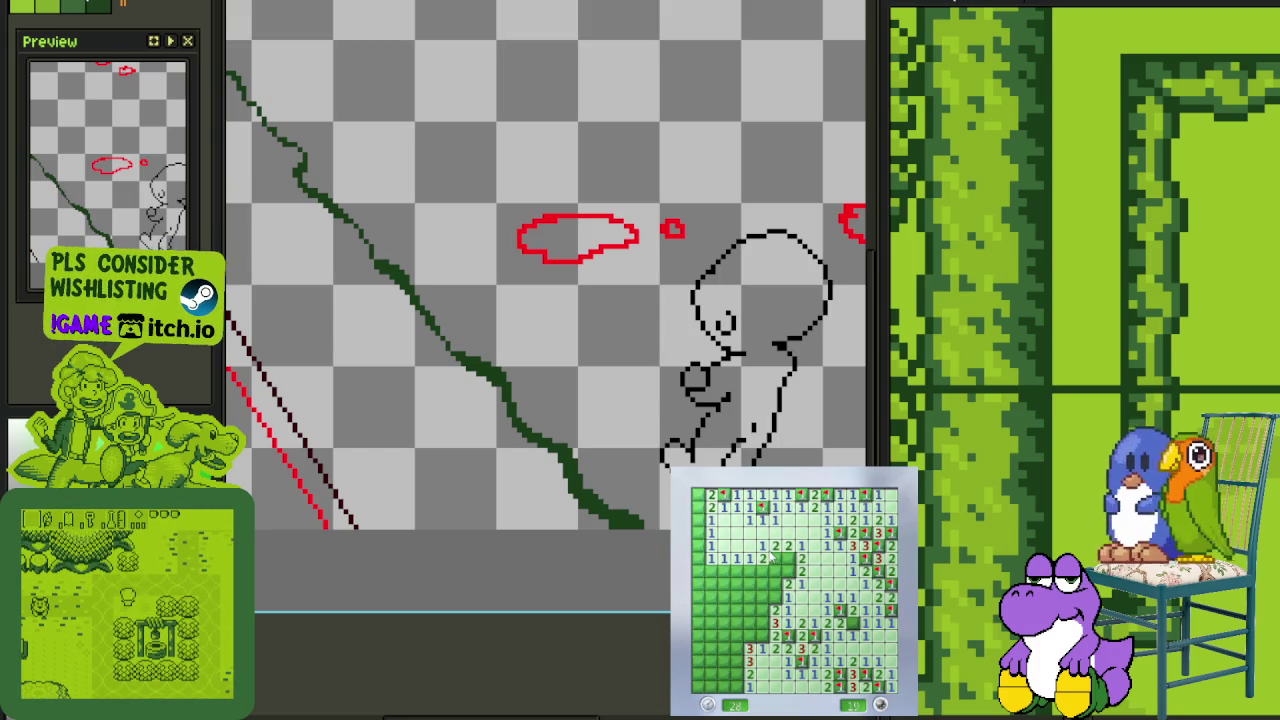
{"action": "right_click", "coordinate": [774, 598]}
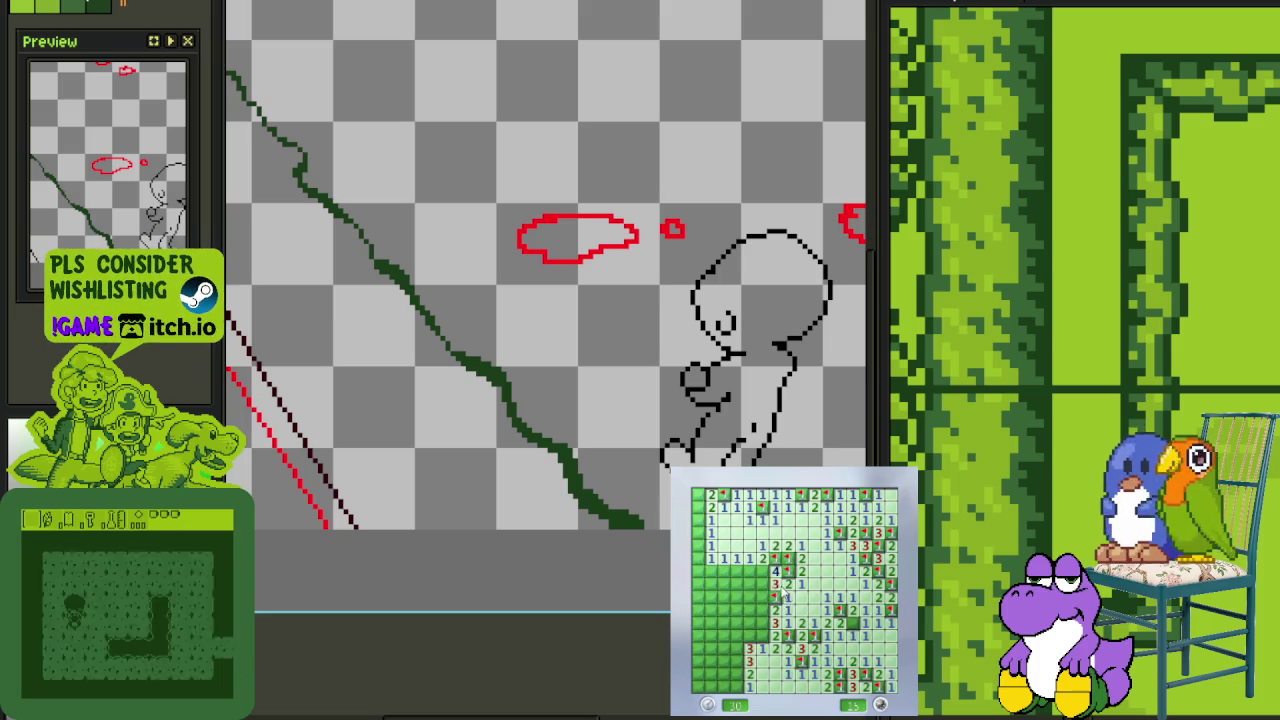
{"action": "left_click", "coordinate": [770, 572]}
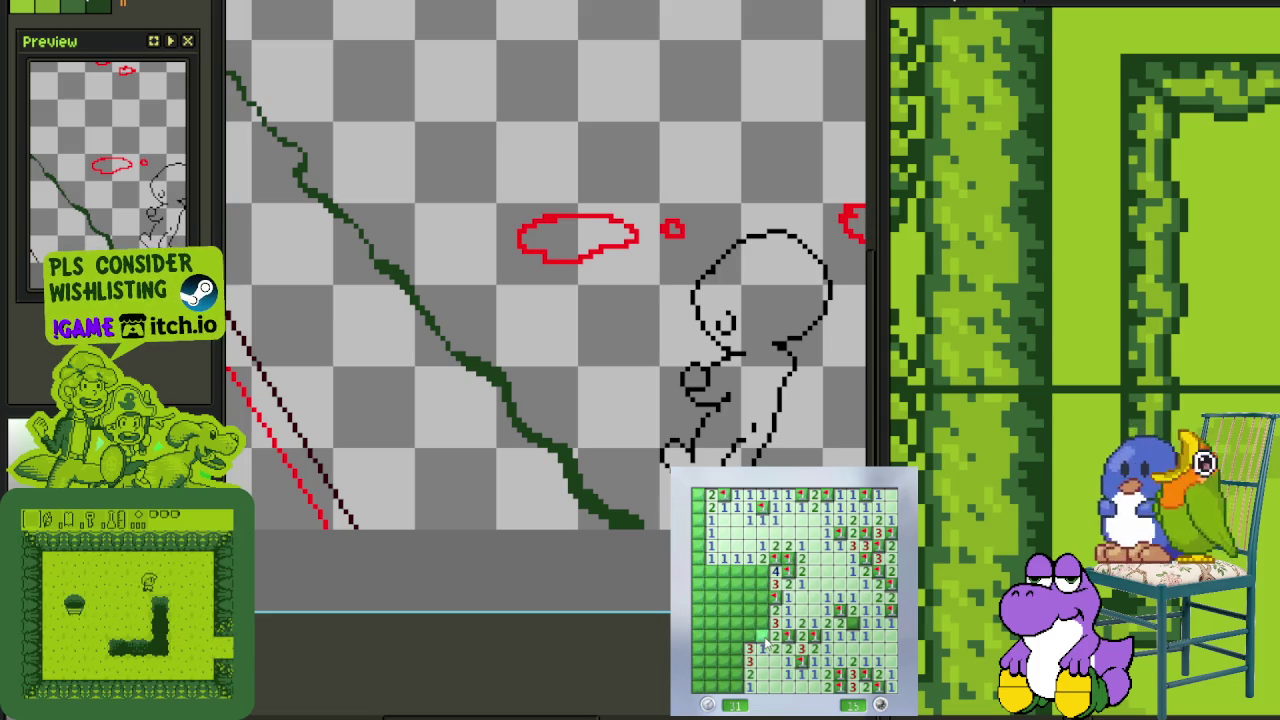
Clear the cells left of the 4, flagging two mines there
{"action": "left_click", "coordinate": [760, 612]}
{"action": "left_click", "coordinate": [757, 595]}
{"action": "left_click", "coordinate": [742, 604]}
{"action": "right_click", "coordinate": [766, 580]}
{"action": "left_click", "coordinate": [752, 567]}
{"action": "left_click", "coordinate": [738, 590]}
{"action": "right_click", "coordinate": [735, 608]}
{"action": "left_click", "coordinate": [720, 598]}
Flag three mines in the left column and reveal down to the lower-left 3
{"action": "right_click", "coordinate": [722, 571]}
{"action": "right_click", "coordinate": [717, 565]}
{"action": "left_click", "coordinate": [700, 522]}
{"action": "right_click", "coordinate": [702, 500]}
{"action": "left_click", "coordinate": [700, 588]}
{"action": "left_click", "coordinate": [705, 600]}
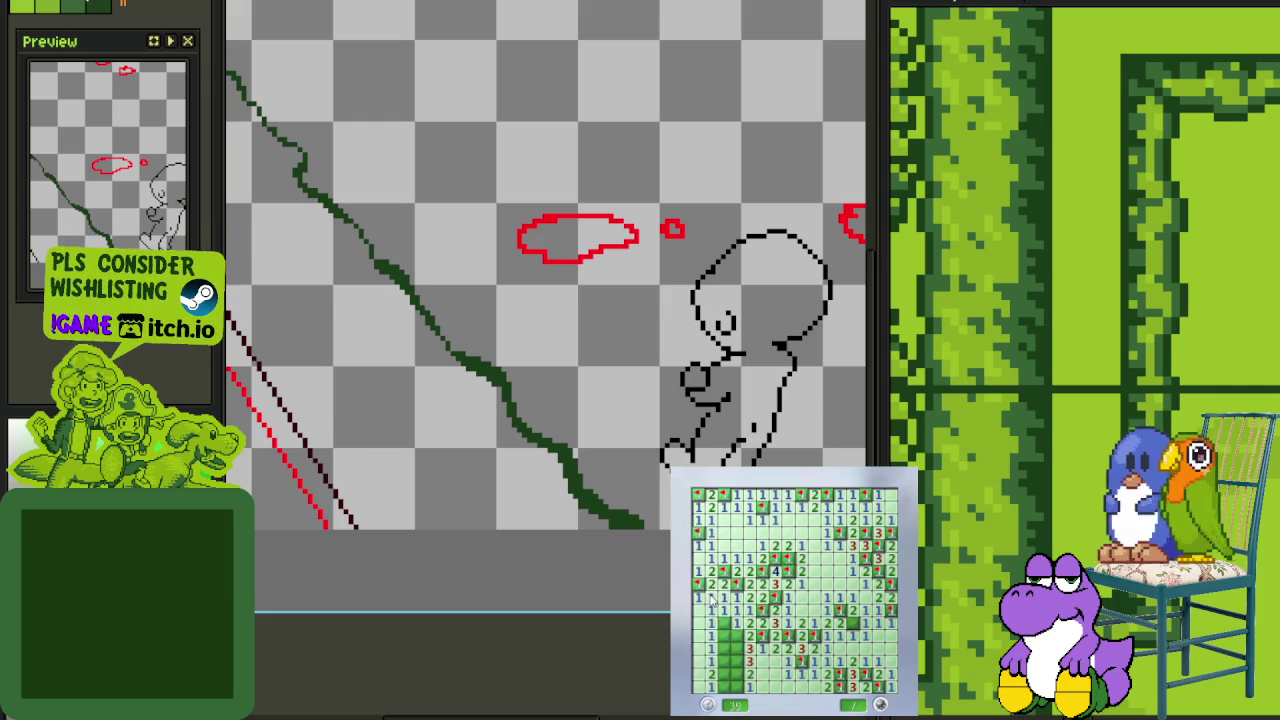
{"action": "left_click", "coordinate": [724, 646]}
Flag the last two lower-left mines to reach 0, then open a new board
{"action": "right_click", "coordinate": [738, 672]}
{"action": "right_click", "coordinate": [724, 662]}
{"action": "left_click", "coordinate": [726, 676]}
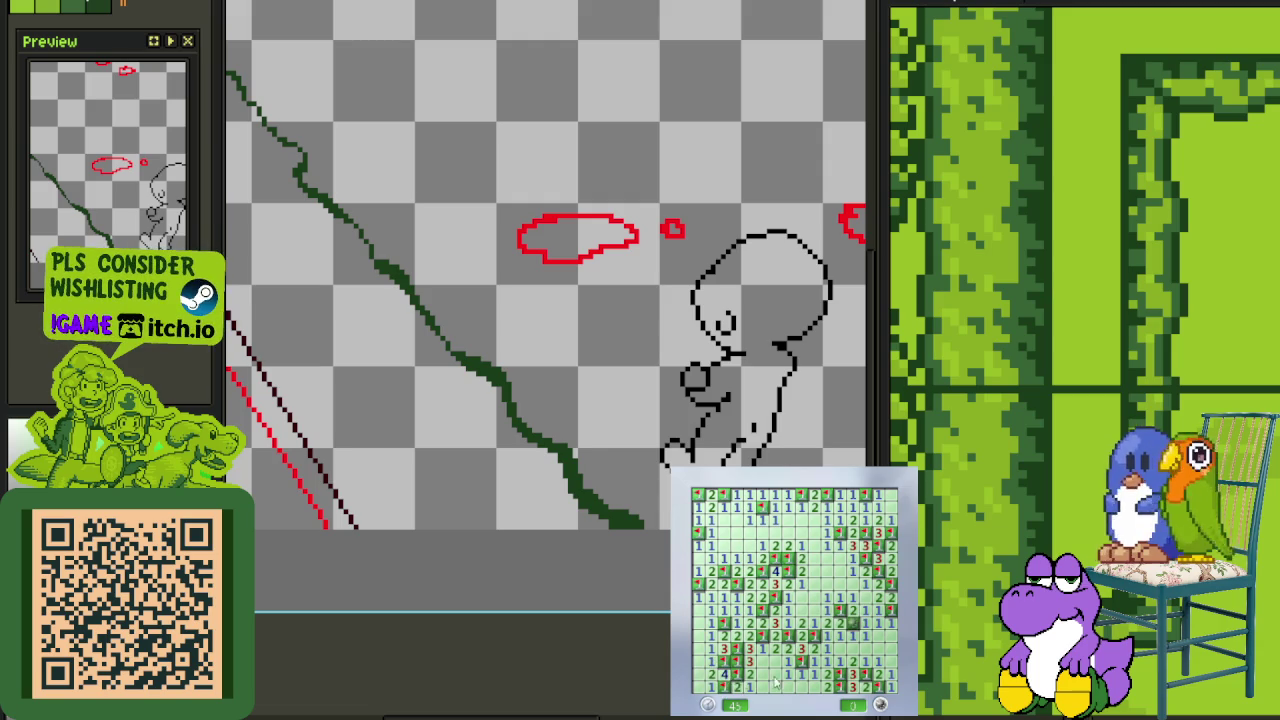
{"action": "left_click", "coordinate": [779, 655]}
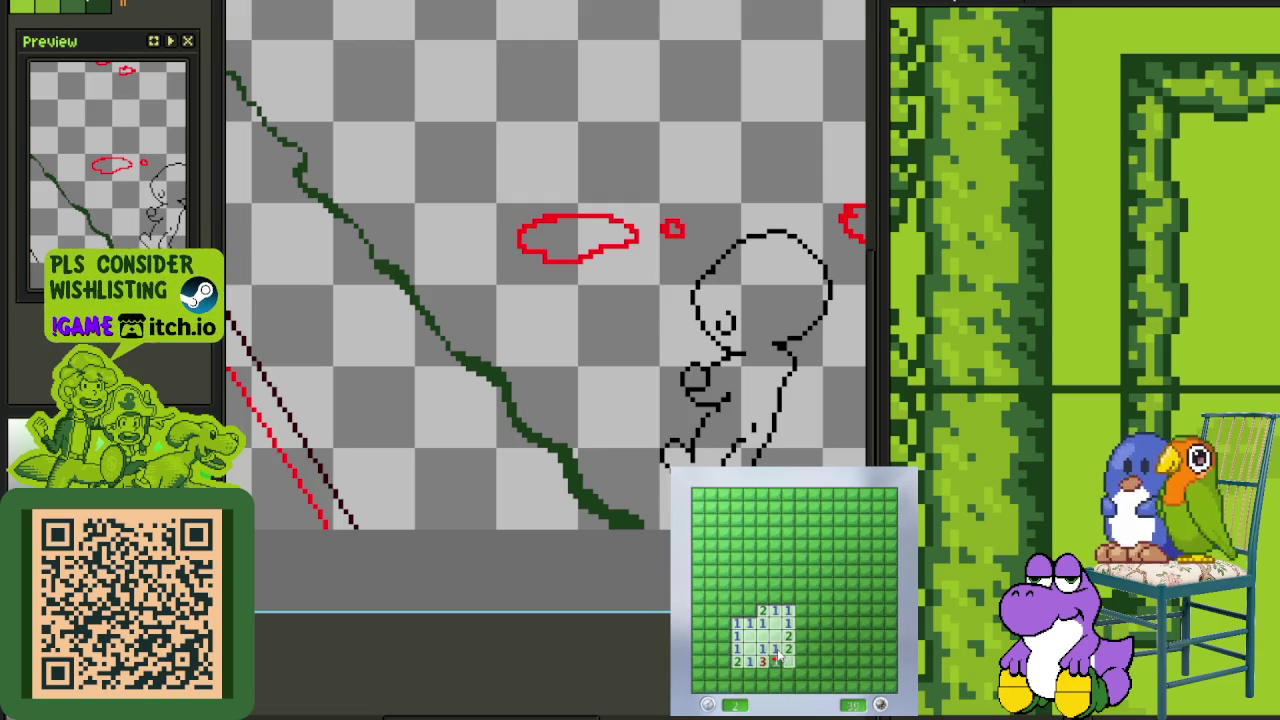
Expand the opening patch, flagging three mines around it and clearing the bottom rows
{"action": "left_click", "coordinate": [797, 651]}
{"action": "right_click", "coordinate": [800, 634]}
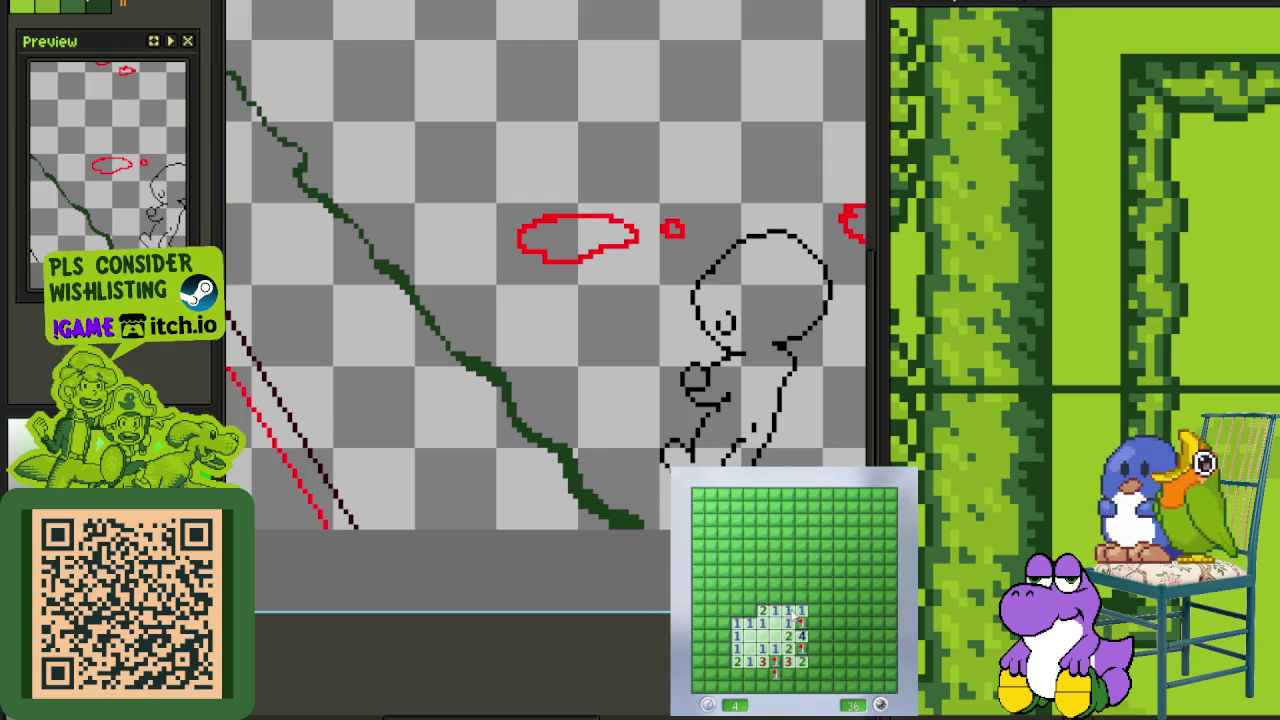
{"action": "left_click", "coordinate": [808, 598]}
{"action": "right_click", "coordinate": [838, 611]}
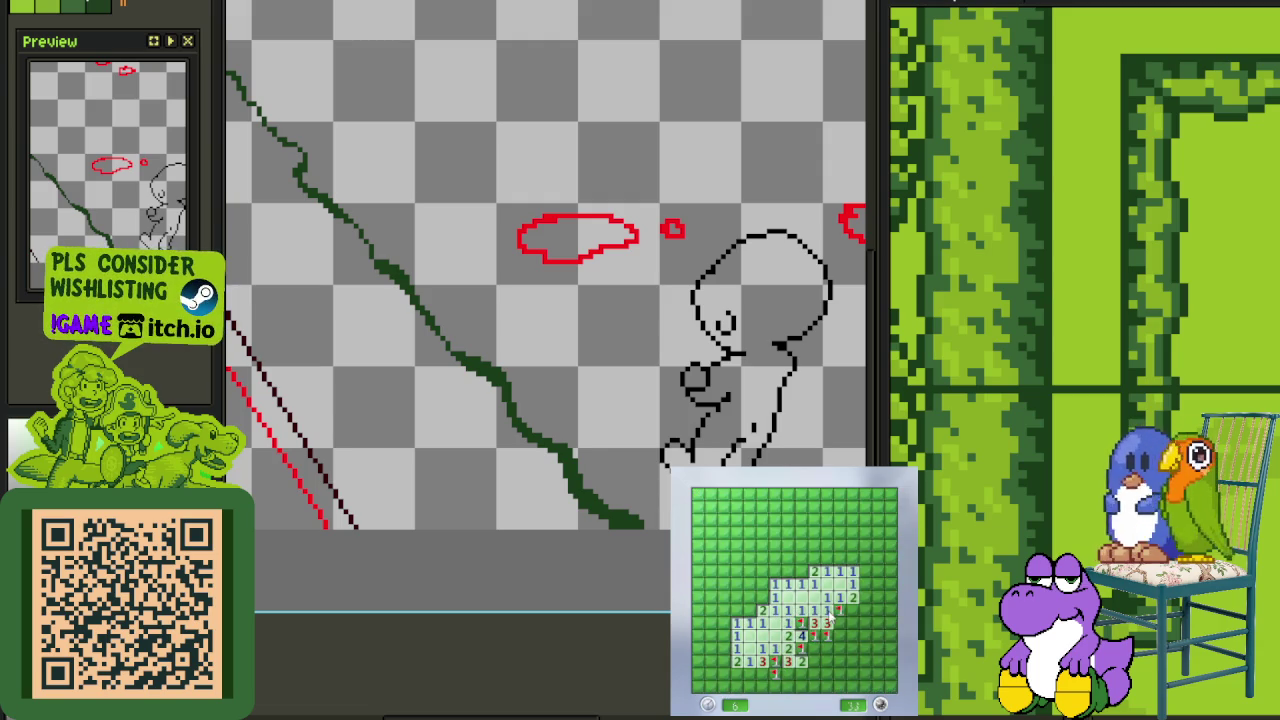
{"action": "right_click", "coordinate": [814, 648]}
{"action": "left_click", "coordinate": [812, 661]}
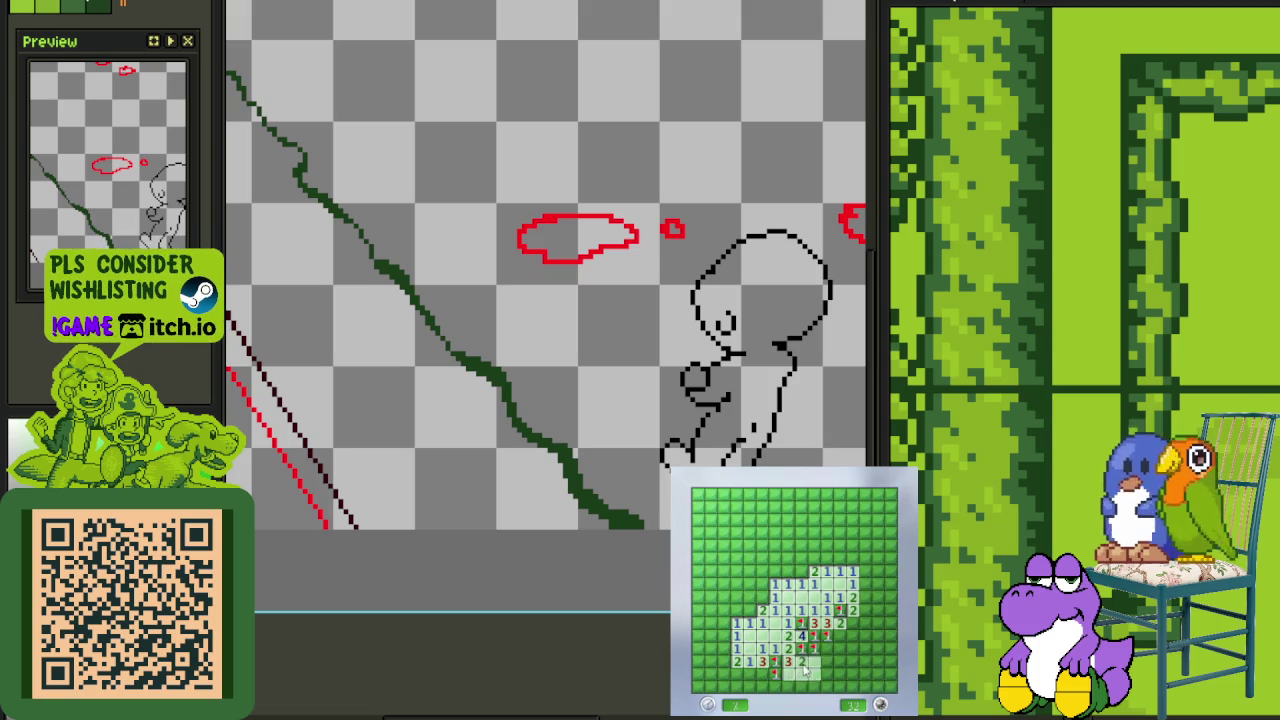
{"action": "left_click", "coordinate": [826, 666]}
Clear the right edge, flagging mines there and in the top-right row
{"action": "left_click", "coordinate": [845, 648]}
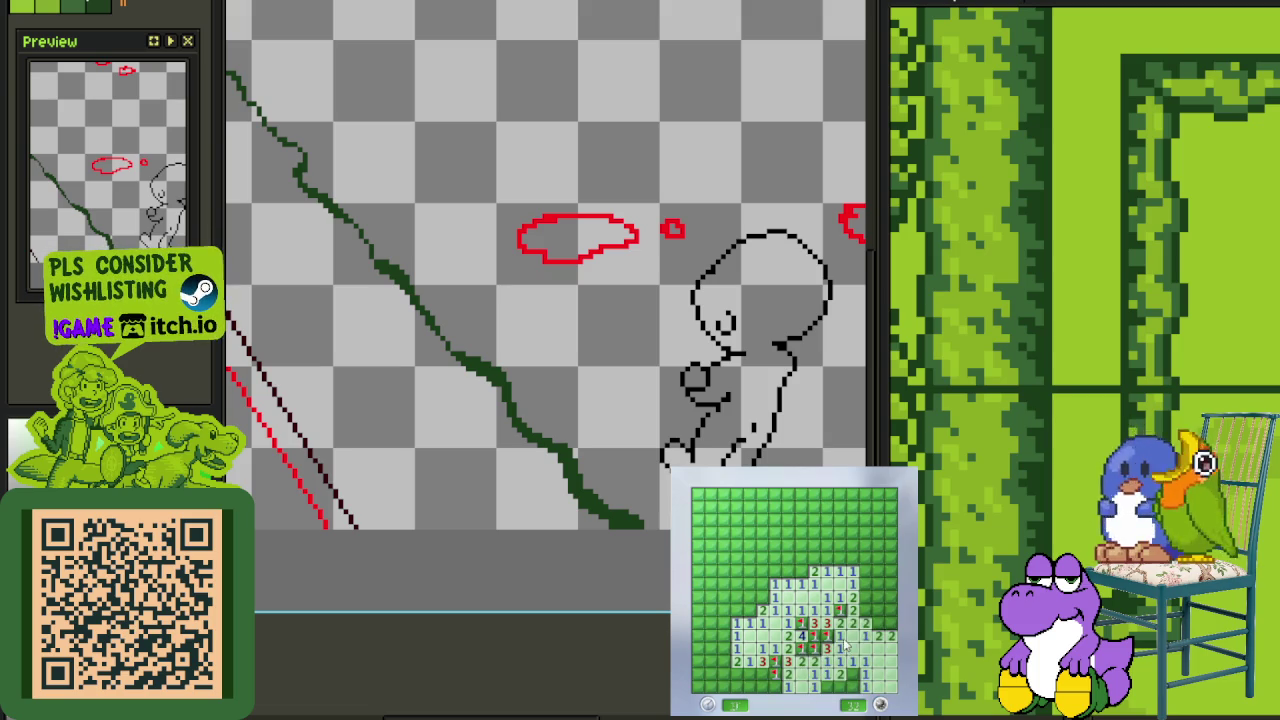
{"action": "left_click", "coordinate": [884, 626]}
{"action": "right_click", "coordinate": [879, 612]}
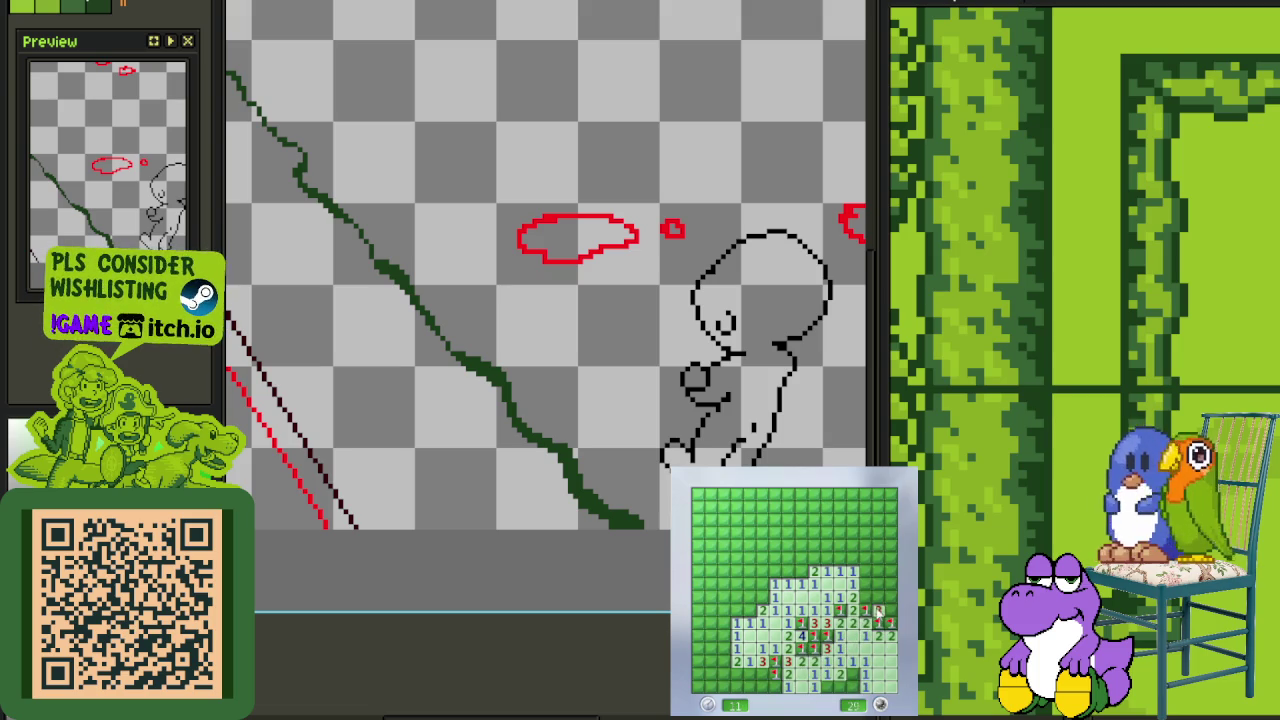
{"action": "left_click", "coordinate": [878, 598]}
{"action": "right_click", "coordinate": [866, 571]}
{"action": "left_click", "coordinate": [852, 558]}
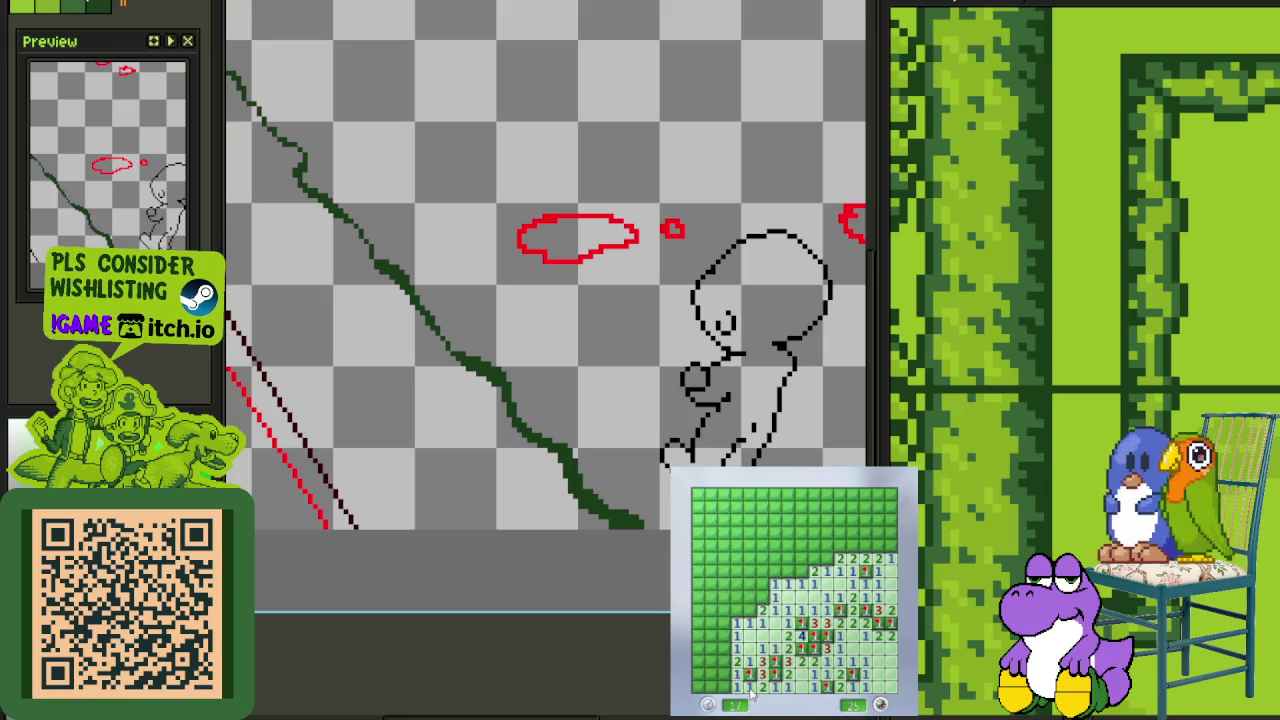
Open the bottom-left and left-edge cells and flag two adjacent mines
{"action": "left_click", "coordinate": [737, 680]}
{"action": "left_click", "coordinate": [711, 649]}
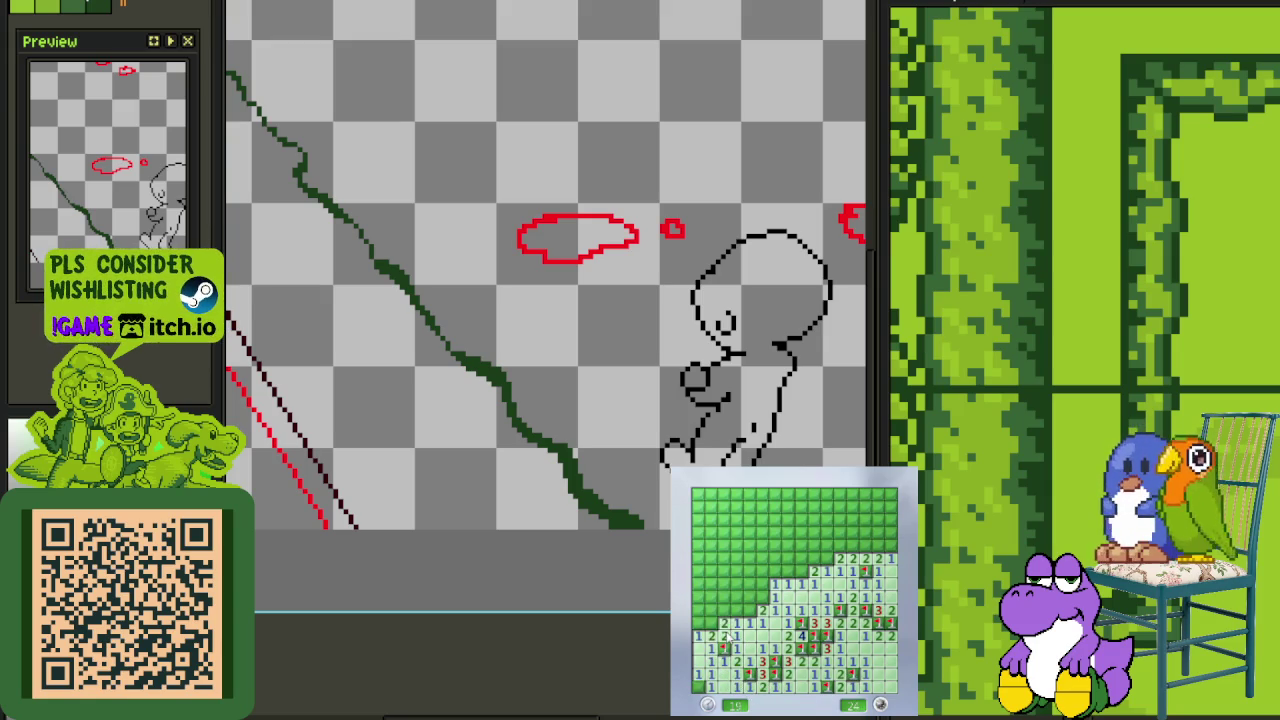
{"action": "left_click", "coordinate": [732, 620]}
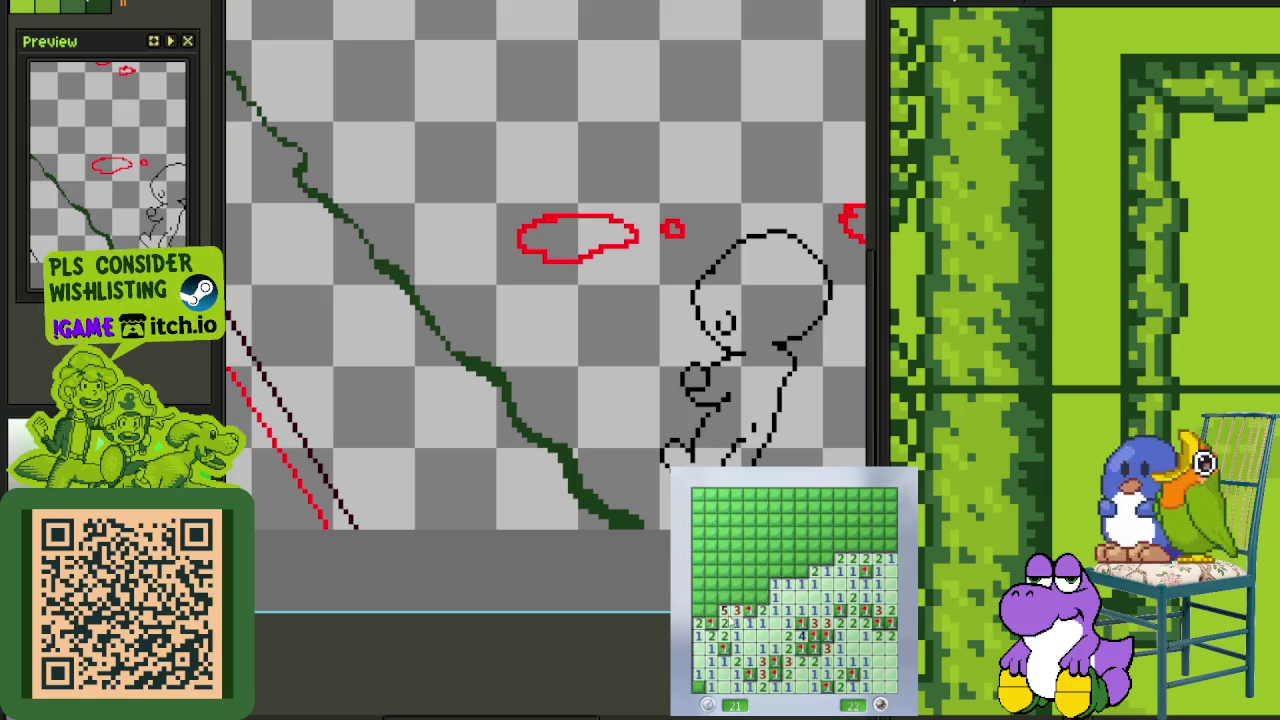
{"action": "right_click", "coordinate": [711, 597]}
{"action": "right_click", "coordinate": [724, 597]}
Clear the remaining safe left-side cells and flag another left mine
{"action": "left_click", "coordinate": [750, 597]}
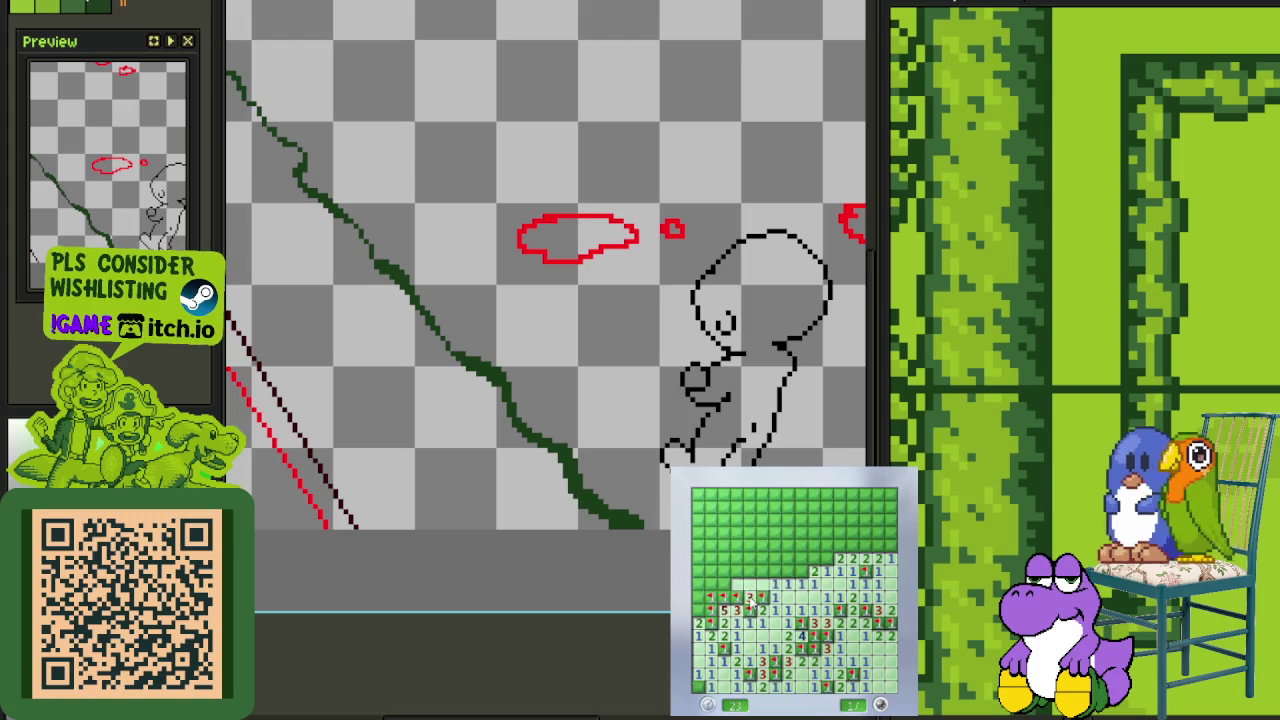
{"action": "left_click", "coordinate": [776, 571]}
{"action": "left_click", "coordinate": [758, 580]}
{"action": "left_click", "coordinate": [712, 555]}
{"action": "right_click", "coordinate": [699, 597]}
Flag the mine beside the 3 and open a large area at the top
{"action": "left_click", "coordinate": [762, 558]}
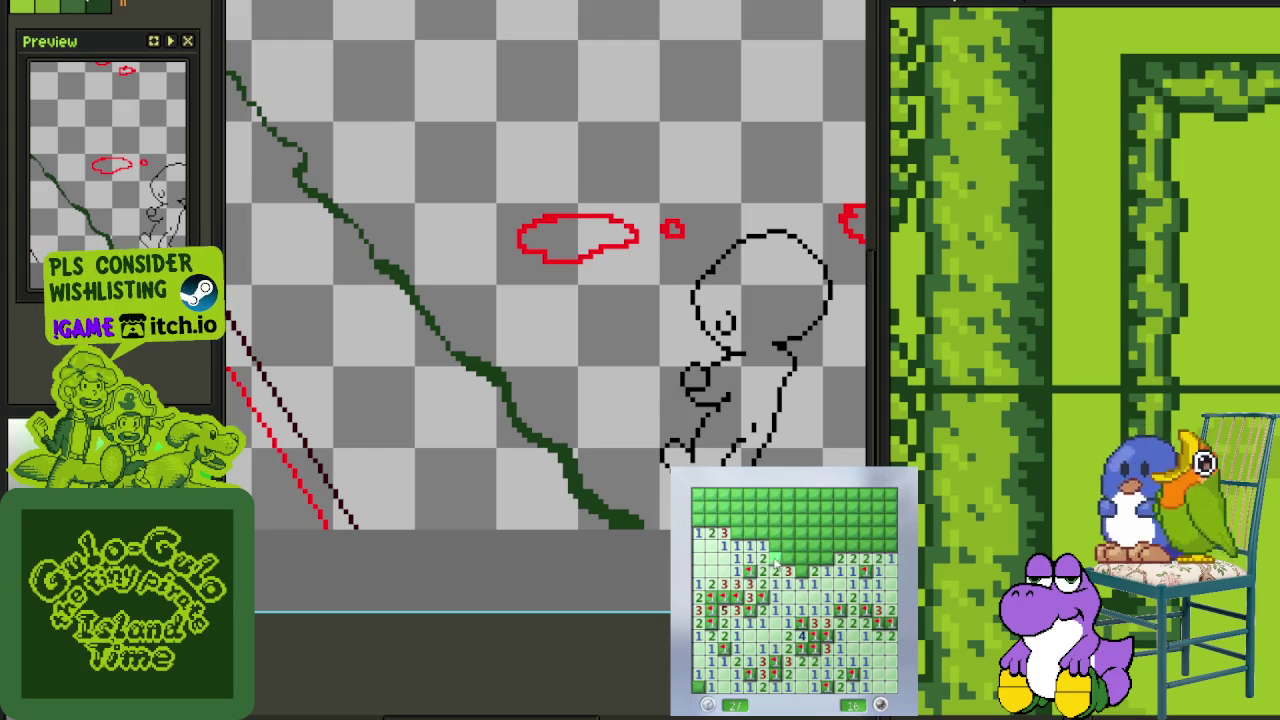
{"action": "left_click", "coordinate": [800, 560]}
{"action": "right_click", "coordinate": [815, 560]}
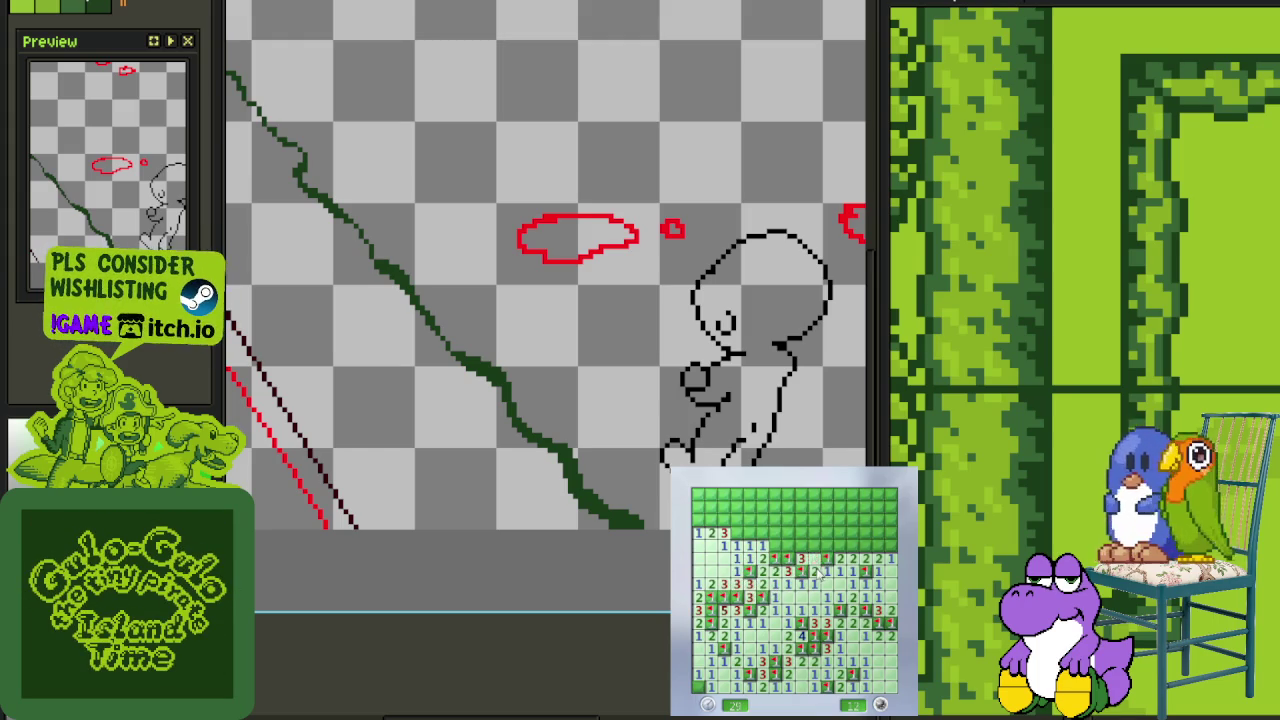
{"action": "left_click", "coordinate": [763, 549]}
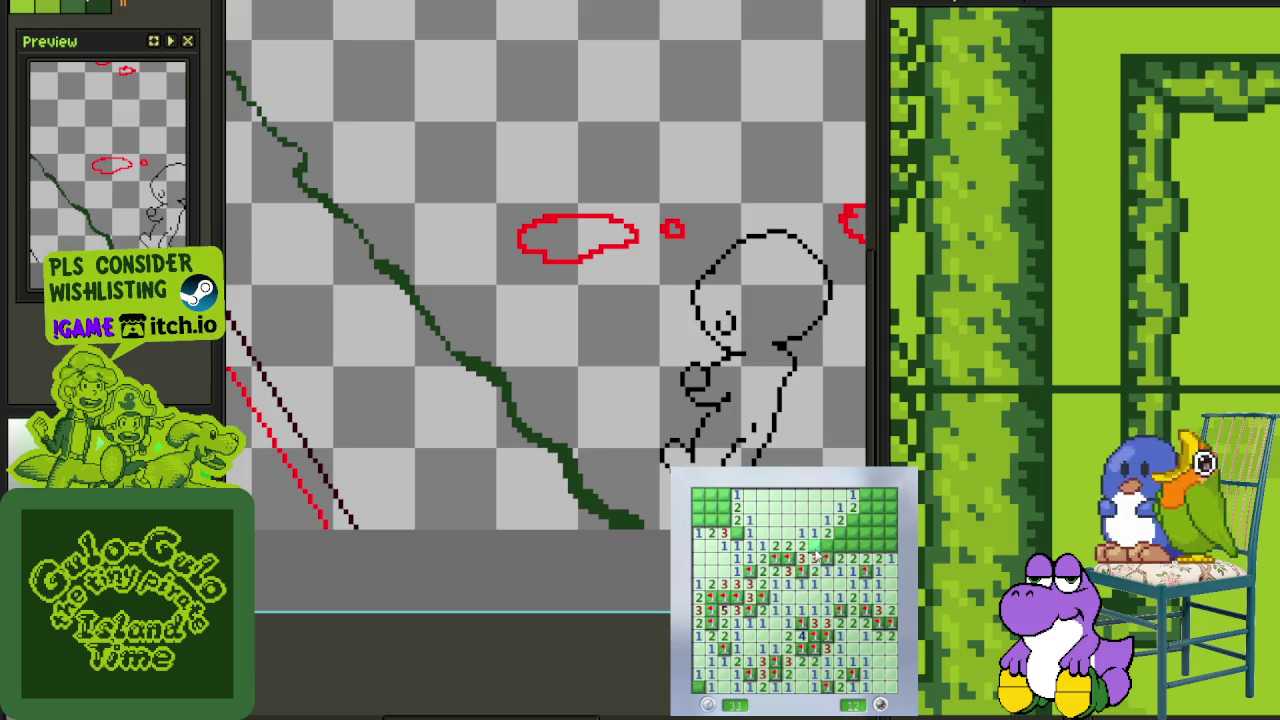
Clear the top-right corner, flagging two mines there
{"action": "left_click", "coordinate": [864, 546]}
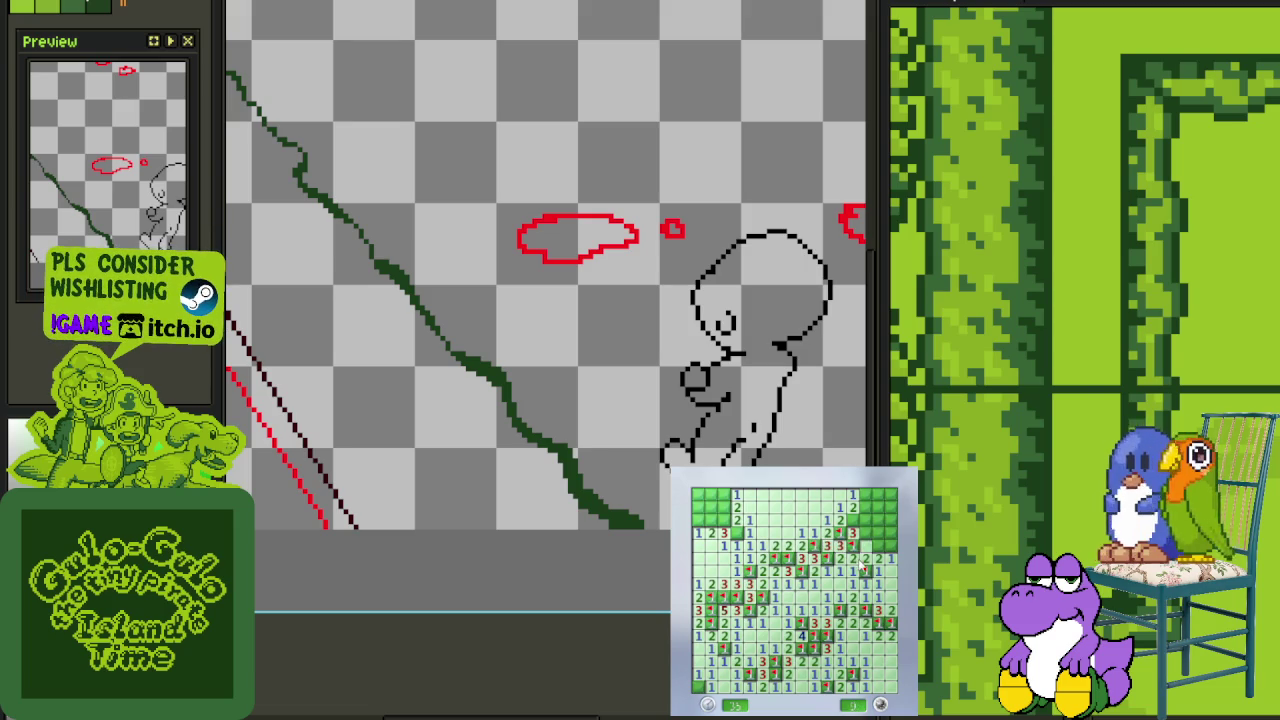
{"action": "right_click", "coordinate": [876, 547]}
{"action": "left_click", "coordinate": [886, 537]}
{"action": "right_click", "coordinate": [868, 521]}
{"action": "left_click", "coordinate": [872, 507]}
Flag three top mines, leaving the counter at 2, then begin a new game
{"action": "right_click", "coordinate": [867, 497]}
{"action": "right_click", "coordinate": [737, 532]}
{"action": "right_click", "coordinate": [712, 522]}
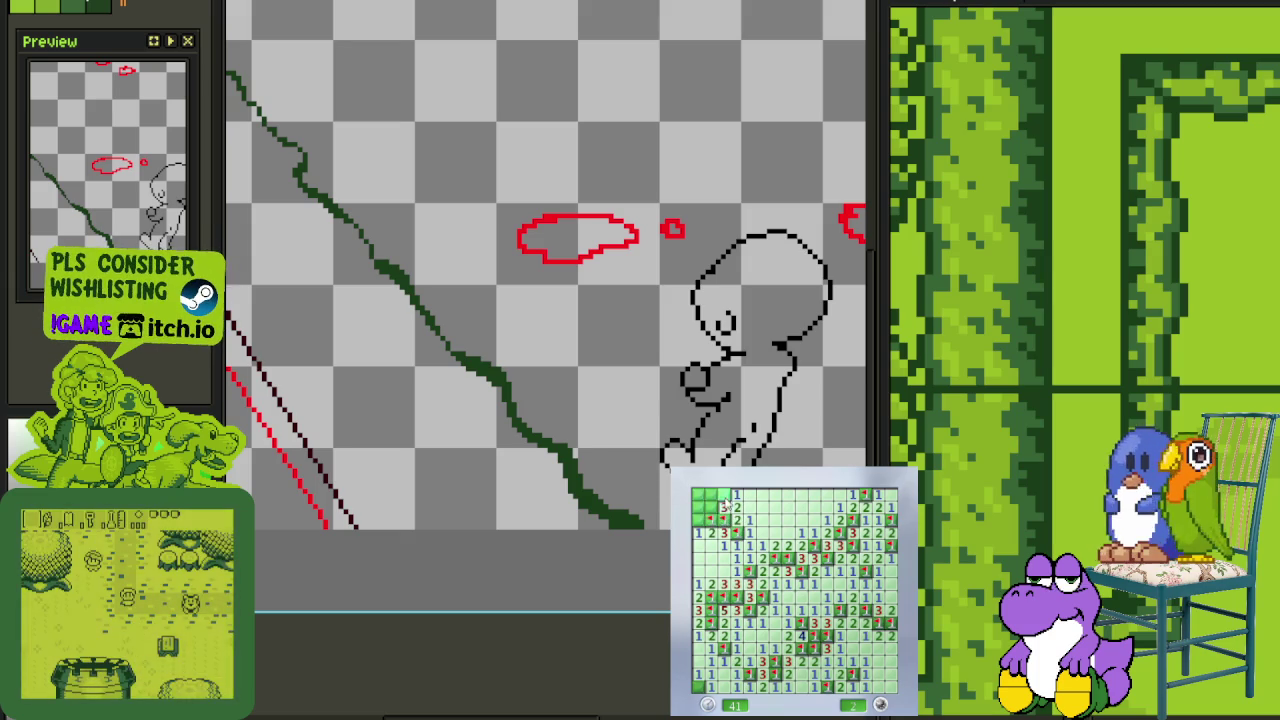
{"action": "left_click", "coordinate": [724, 505]}
{"action": "left_click", "coordinate": [853, 646]}
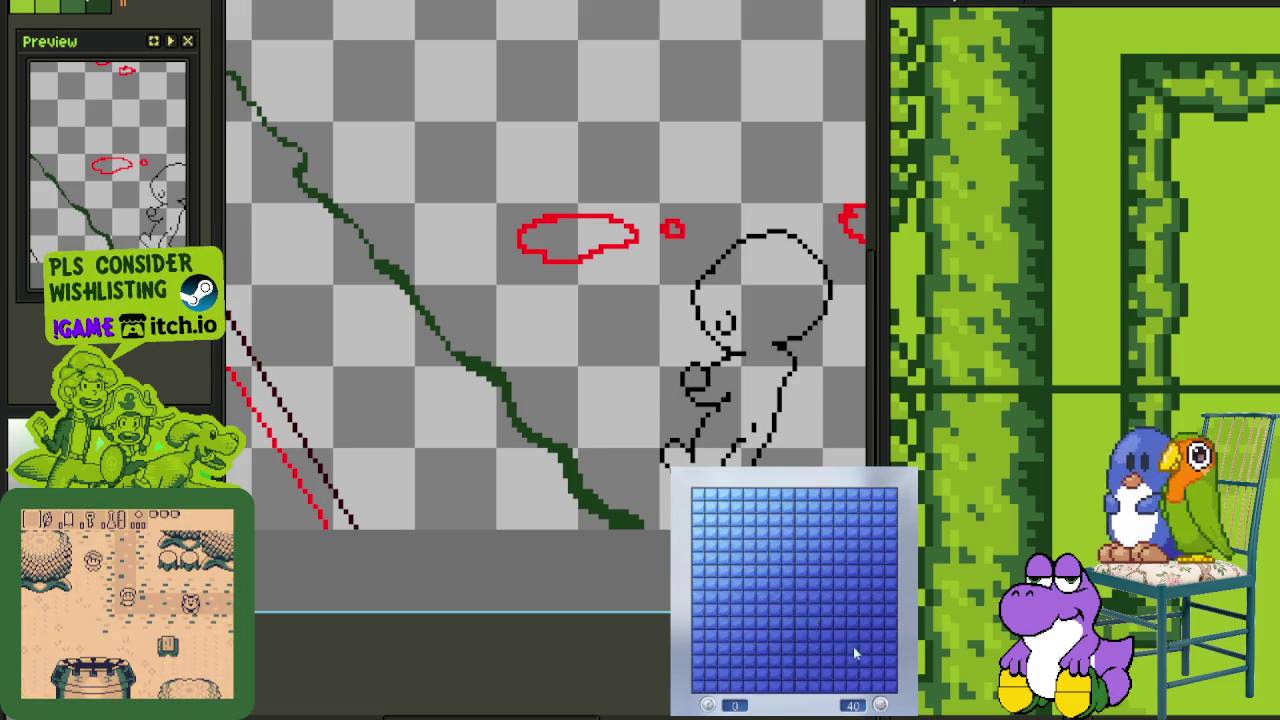
Make the first openings and flag four mines beside the cleared lower area
{"action": "left_click", "coordinate": [755, 597]}
{"action": "right_click", "coordinate": [801, 610]}
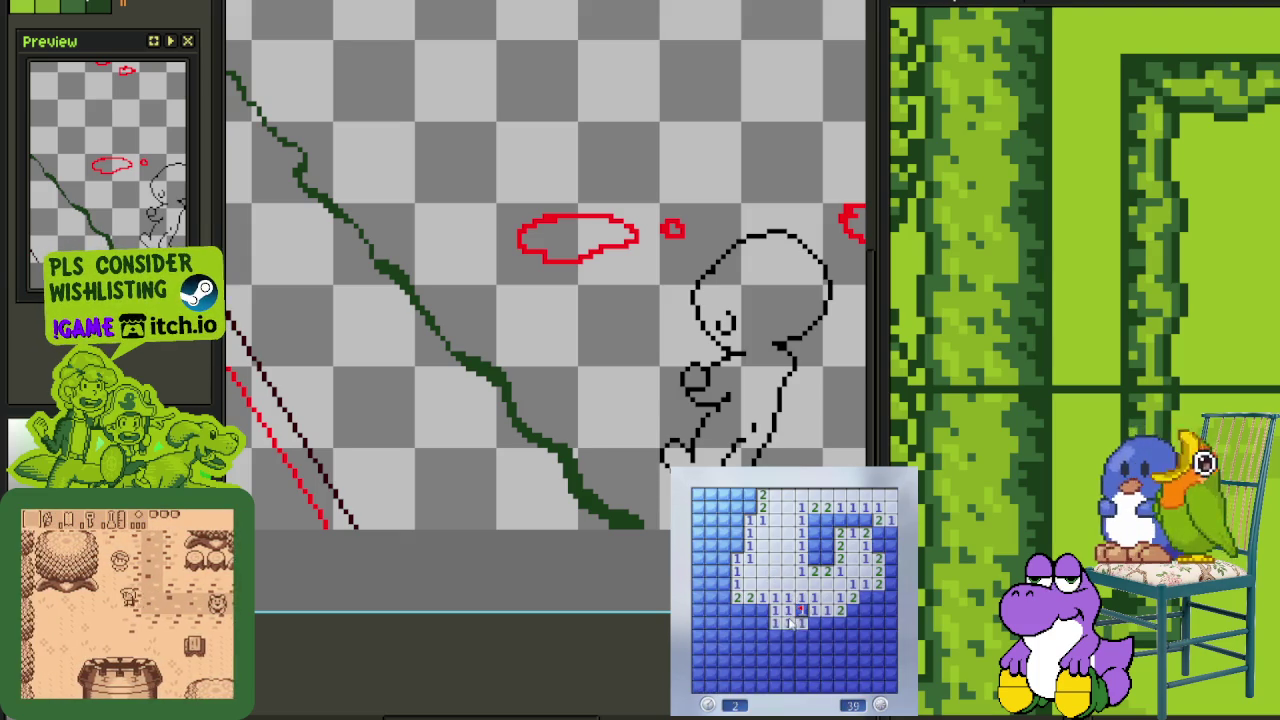
{"action": "left_click", "coordinate": [790, 622]}
{"action": "right_click", "coordinate": [840, 621]}
{"action": "right_click", "coordinate": [853, 608]}
{"action": "right_click", "coordinate": [865, 597]}
{"action": "left_click", "coordinate": [865, 609]}
Flag mines in the lower-right column and left side, opening cells around them
{"action": "right_click", "coordinate": [840, 647]}
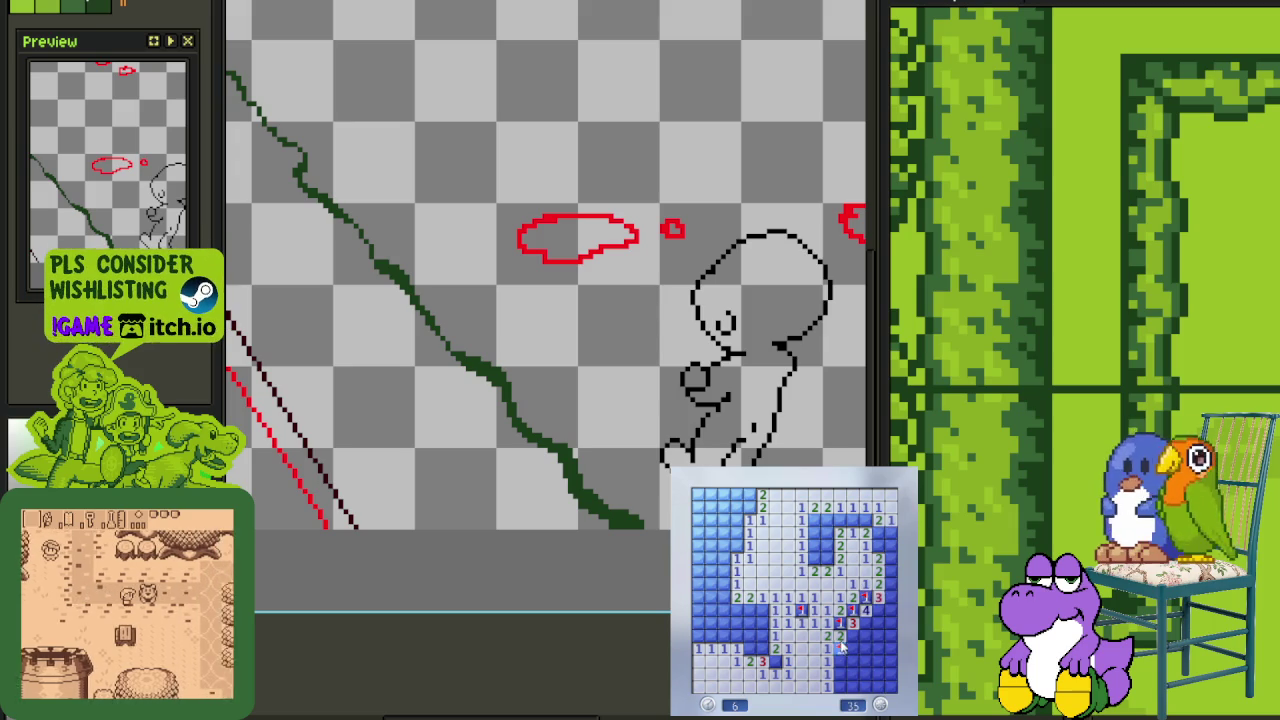
{"action": "left_click", "coordinate": [846, 660]}
{"action": "right_click", "coordinate": [840, 686]}
{"action": "right_click", "coordinate": [853, 686]}
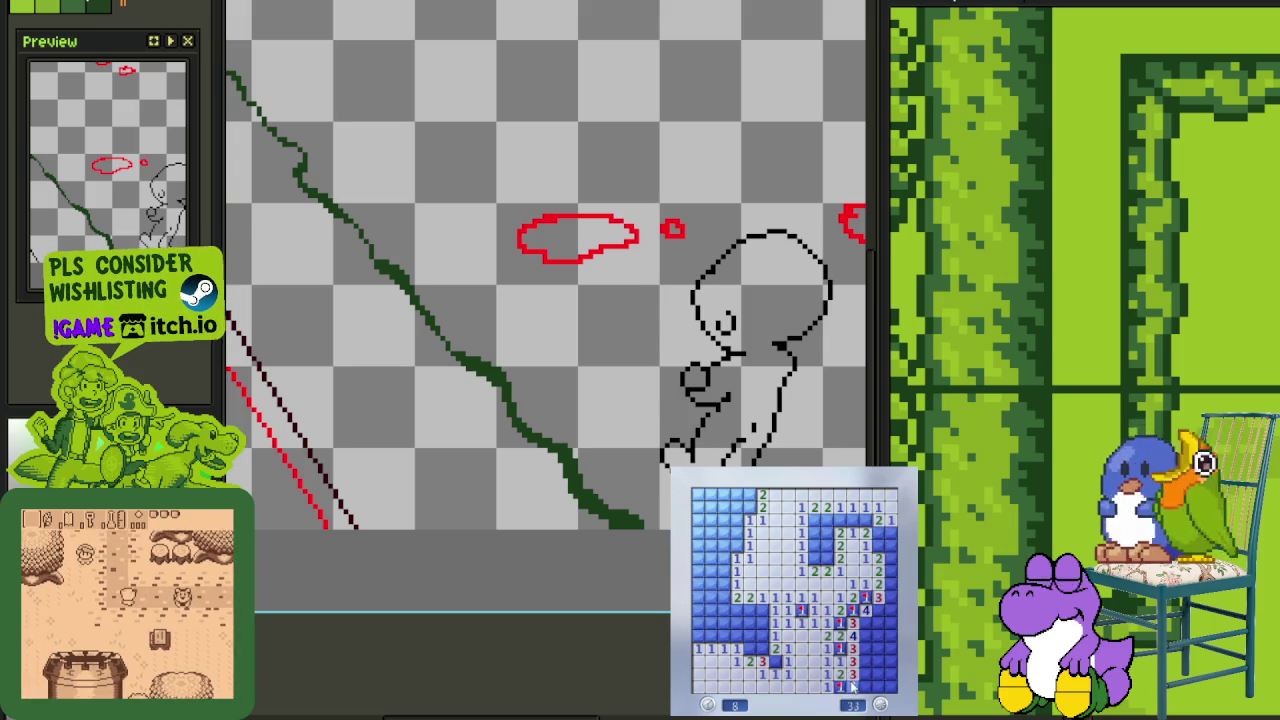
{"action": "right_click", "coordinate": [757, 648]}
{"action": "right_click", "coordinate": [765, 660]}
{"action": "left_click", "coordinate": [762, 634]}
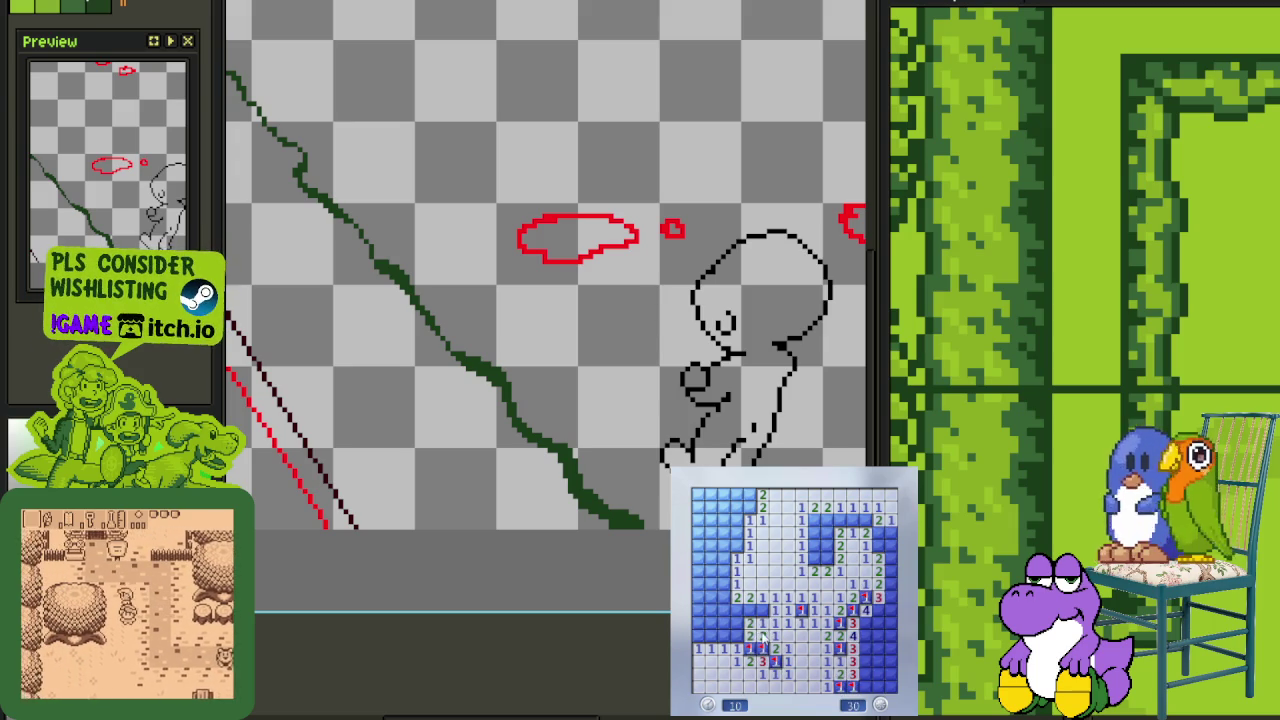
{"action": "left_click", "coordinate": [742, 634]}
Flag four mines along the left edge and clear the top-left cells
{"action": "right_click", "coordinate": [737, 610]}
{"action": "right_click", "coordinate": [761, 610]}
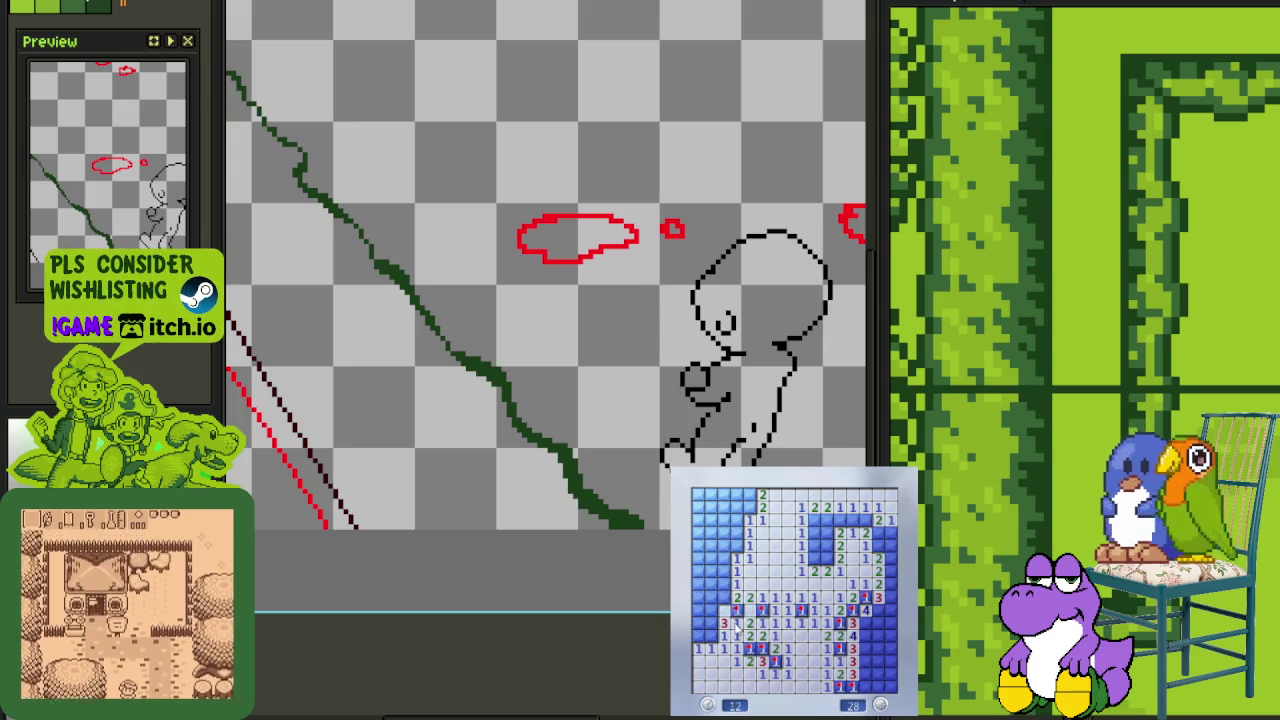
{"action": "right_click", "coordinate": [711, 635]}
{"action": "right_click", "coordinate": [711, 610]}
{"action": "left_click", "coordinate": [706, 597]}
{"action": "right_click", "coordinate": [723, 584]}
{"action": "left_click", "coordinate": [705, 572]}
{"action": "right_click", "coordinate": [727, 570]}
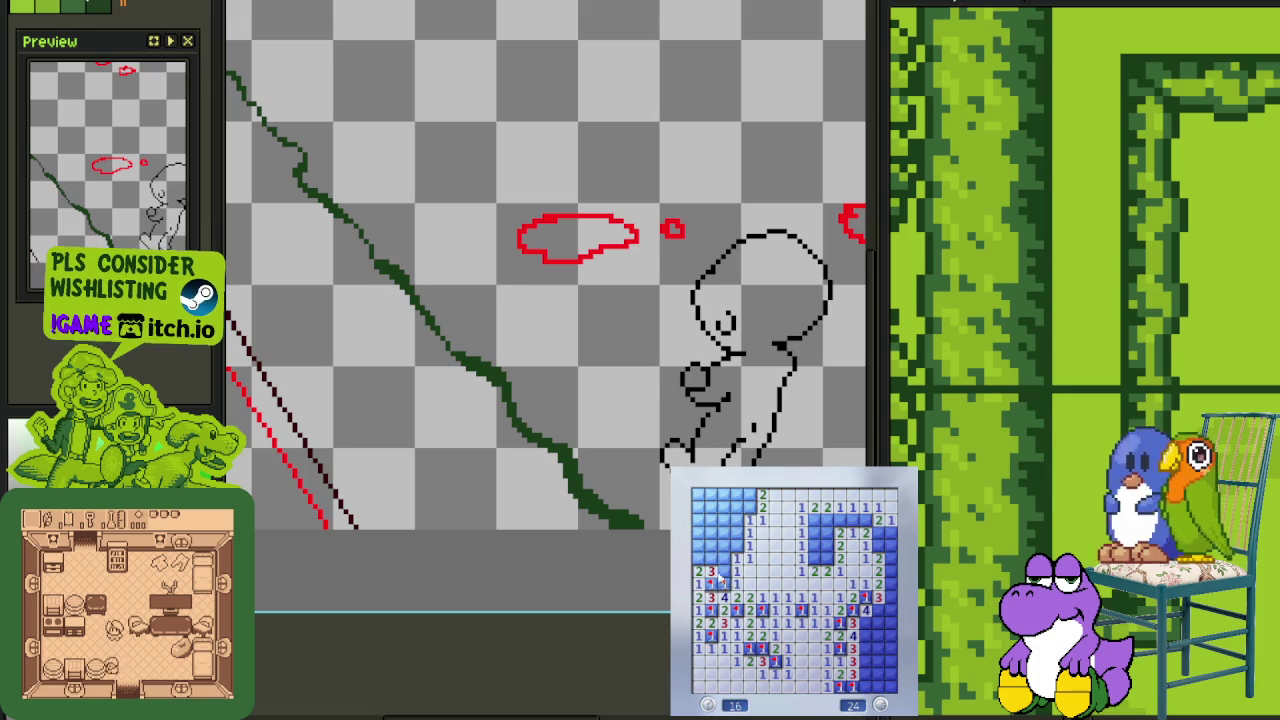
Work up the top-left column, flagging three mines and opening safe cells
{"action": "right_click", "coordinate": [711, 558]}
{"action": "left_click", "coordinate": [699, 545]}
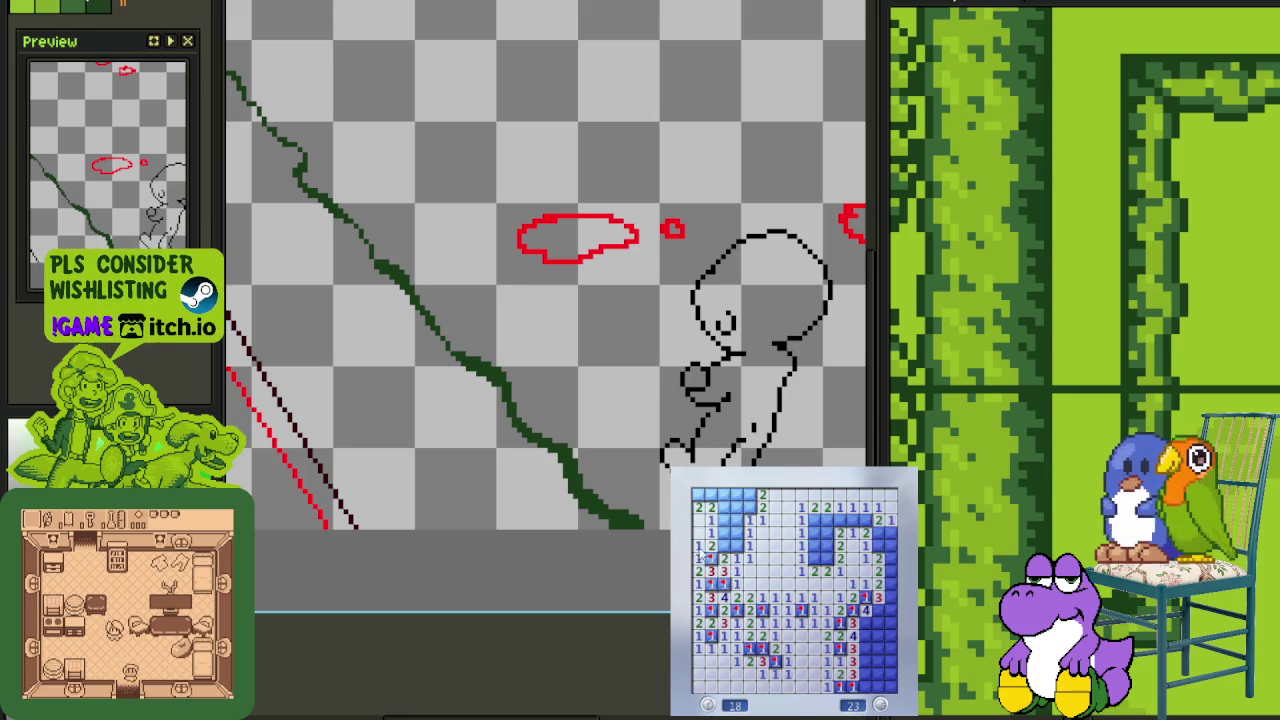
{"action": "right_click", "coordinate": [736, 545]}
{"action": "left_click", "coordinate": [742, 520]}
{"action": "right_click", "coordinate": [722, 532]}
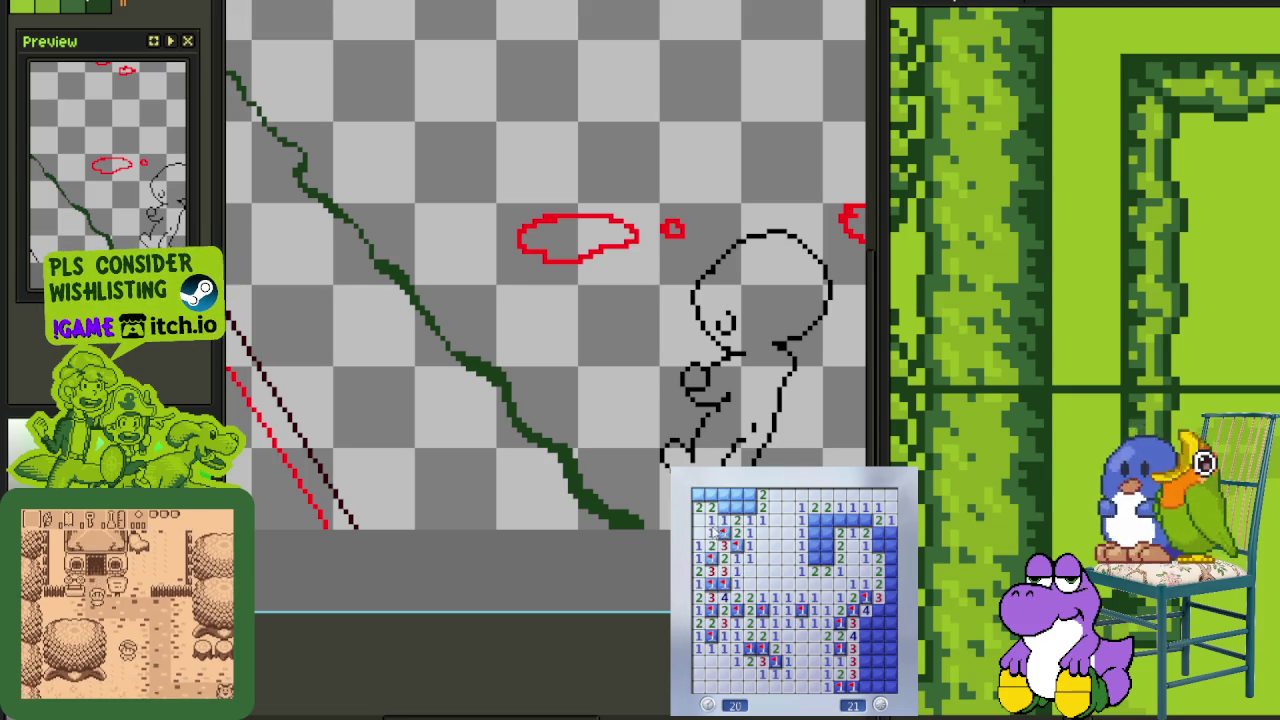
Clear the top row, flagging three mines in it
{"action": "right_click", "coordinate": [749, 507]}
{"action": "right_click", "coordinate": [749, 494]}
{"action": "left_click", "coordinate": [736, 494]}
{"action": "left_click", "coordinate": [723, 494]}
{"action": "right_click", "coordinate": [711, 494]}
{"action": "left_click", "coordinate": [698, 494]}
Flag eight mines along the unrevealed right-hand region
{"action": "right_click", "coordinate": [828, 520]}
{"action": "right_click", "coordinate": [828, 545]}
{"action": "right_click", "coordinate": [815, 558]}
{"action": "right_click", "coordinate": [828, 558]}
{"action": "right_click", "coordinate": [865, 520]}
{"action": "right_click", "coordinate": [876, 533]}
{"action": "right_click", "coordinate": [876, 545]}
{"action": "right_click", "coordinate": [888, 571]}
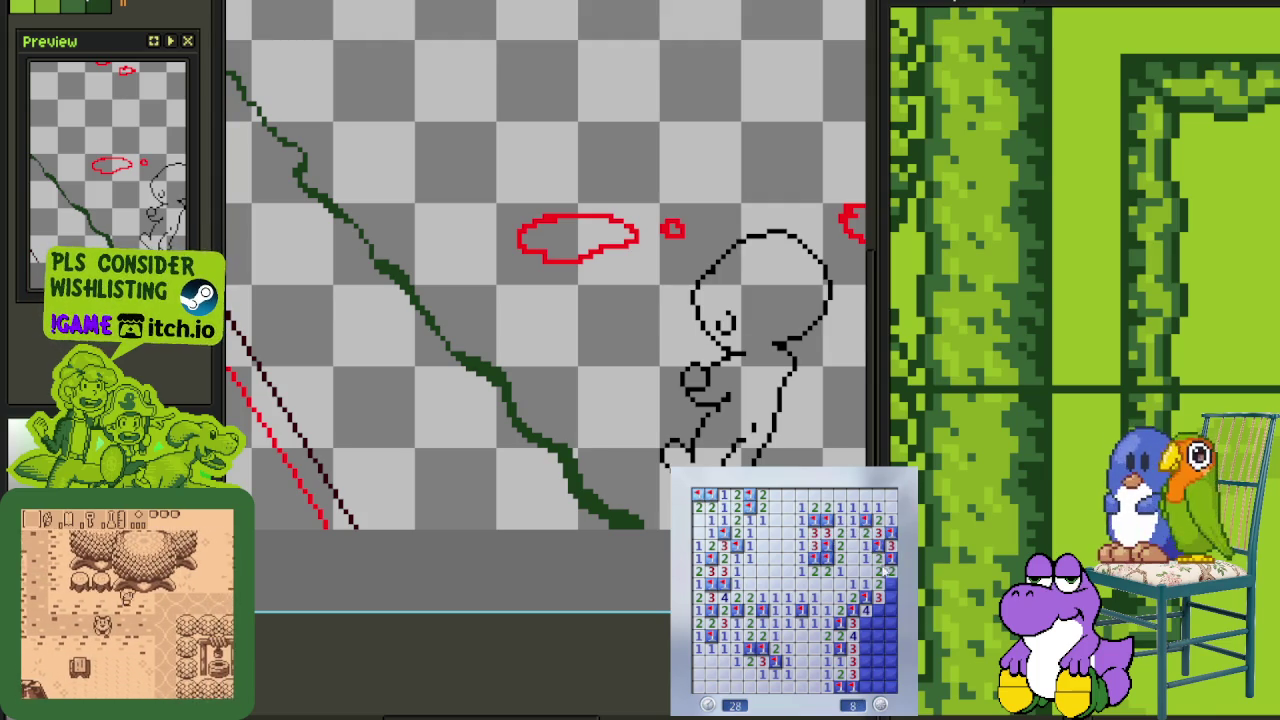
Flag the lower-right mines down to 2 remaining, end the game, and restart
{"action": "right_click", "coordinate": [888, 584]}
{"action": "right_click", "coordinate": [878, 609]}
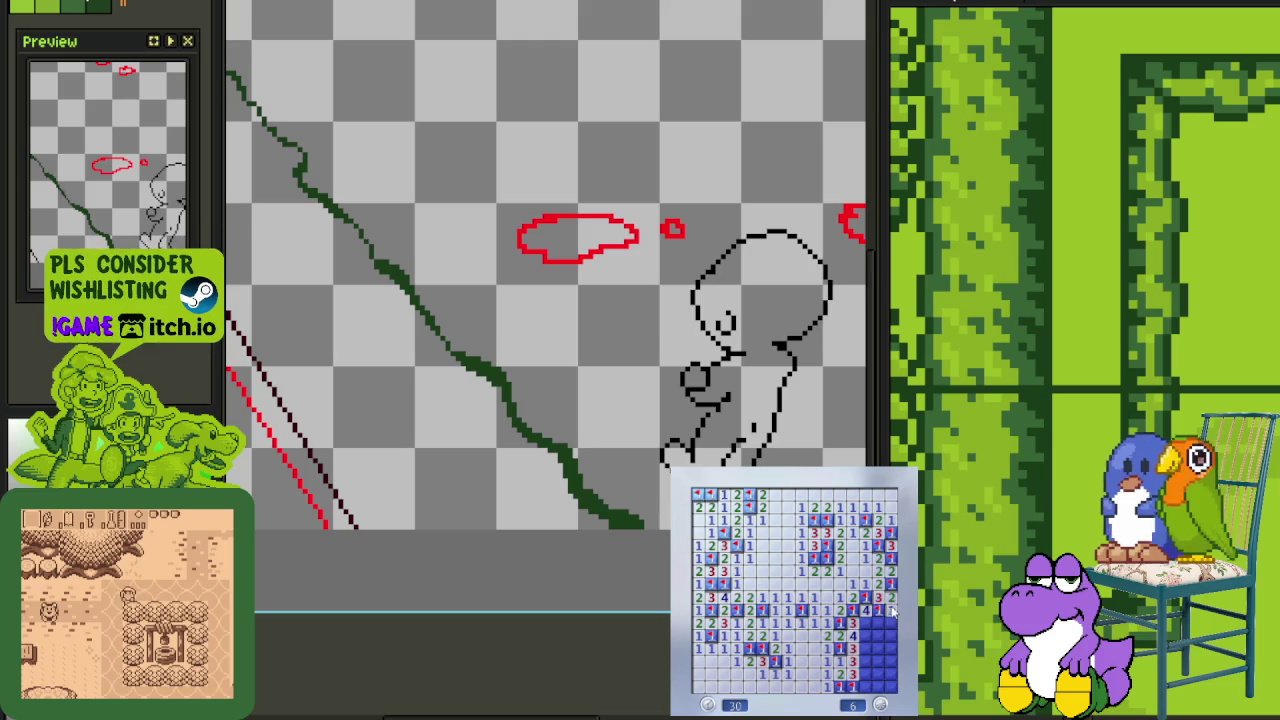
{"action": "right_click", "coordinate": [864, 635]}
{"action": "right_click", "coordinate": [864, 648]}
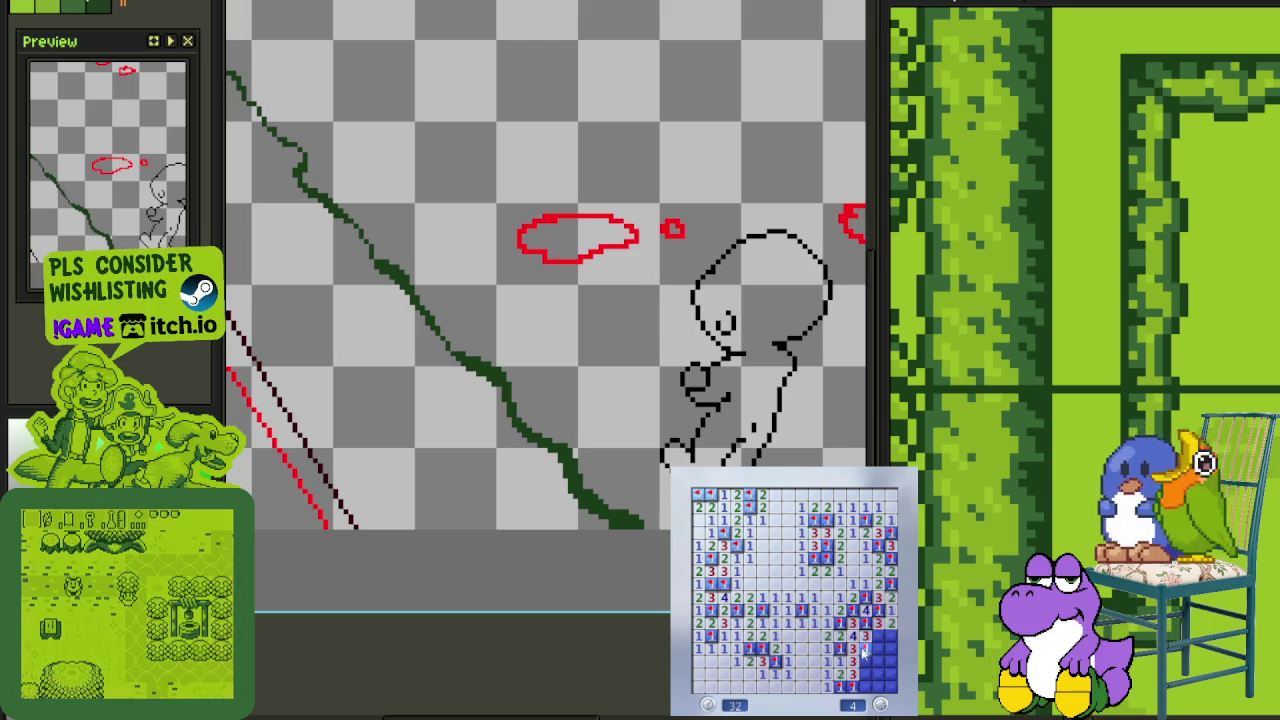
{"action": "right_click", "coordinate": [865, 686]}
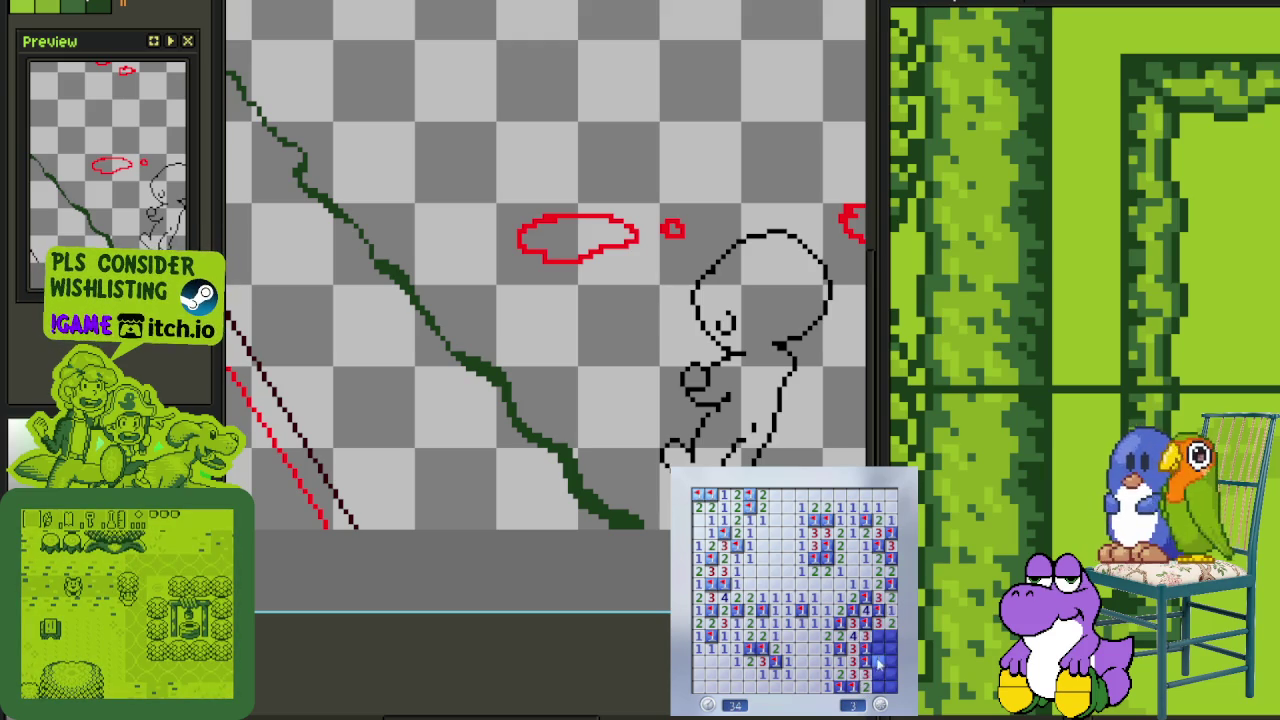
{"action": "right_click", "coordinate": [888, 648]}
{"action": "left_click", "coordinate": [880, 660]}
{"action": "left_click", "coordinate": [864, 638]}
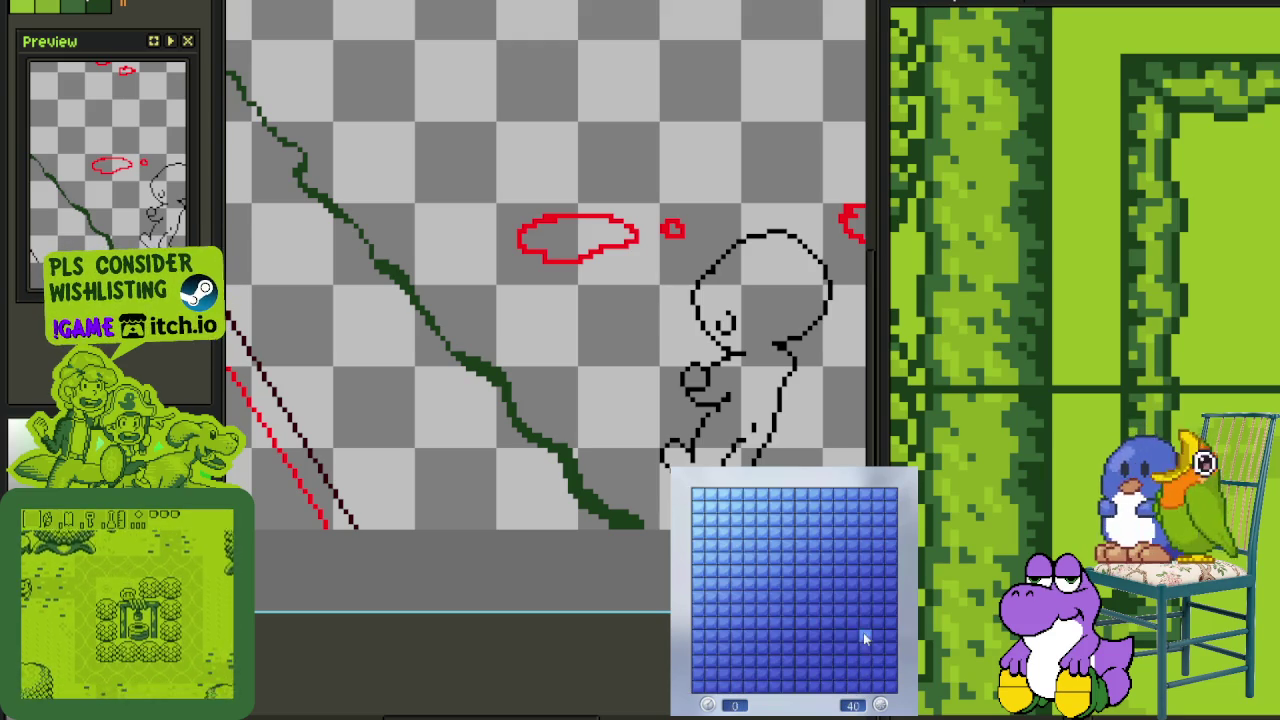
Open the first area of the new Minesweeper board and flag the right-column mines
{"action": "left_click", "coordinate": [789, 637]}
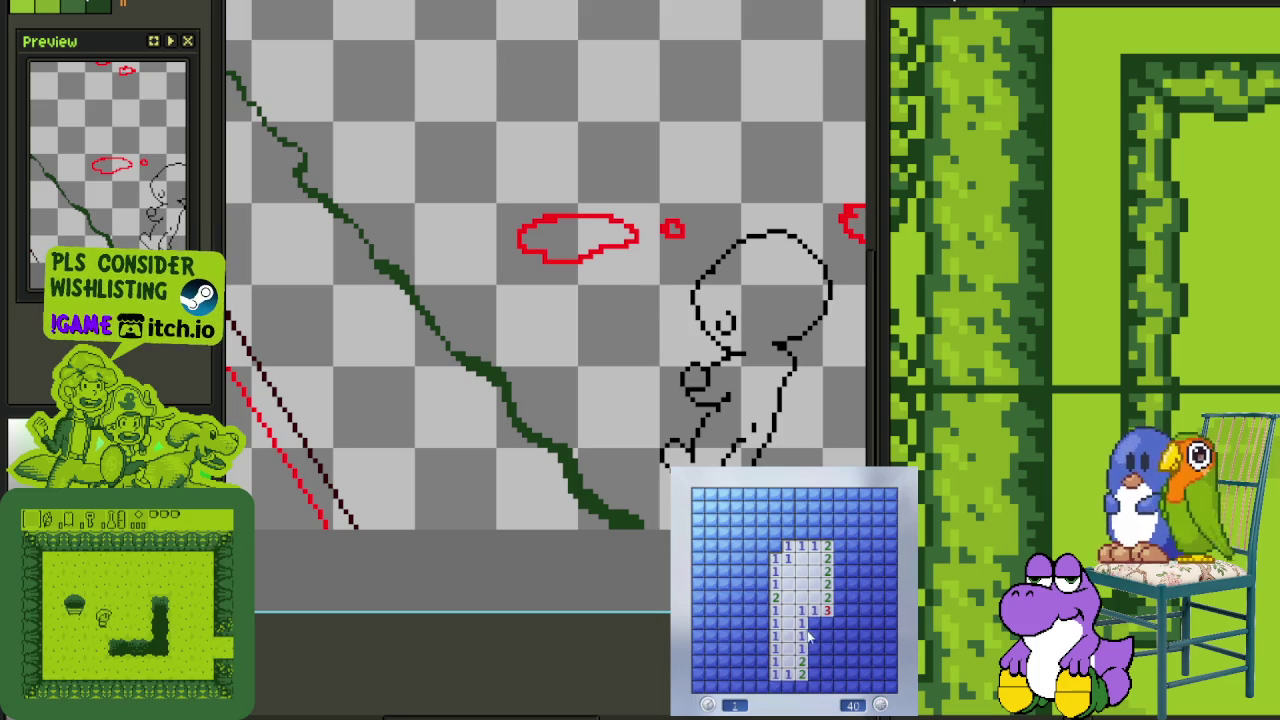
{"action": "right_click", "coordinate": [813, 622]}
{"action": "left_click", "coordinate": [837, 645]}
{"action": "right_click", "coordinate": [840, 622]}
{"action": "right_click", "coordinate": [853, 610]}
{"action": "right_click", "coordinate": [840, 610]}
{"action": "right_click", "coordinate": [840, 597]}
{"action": "right_click", "coordinate": [840, 584]}
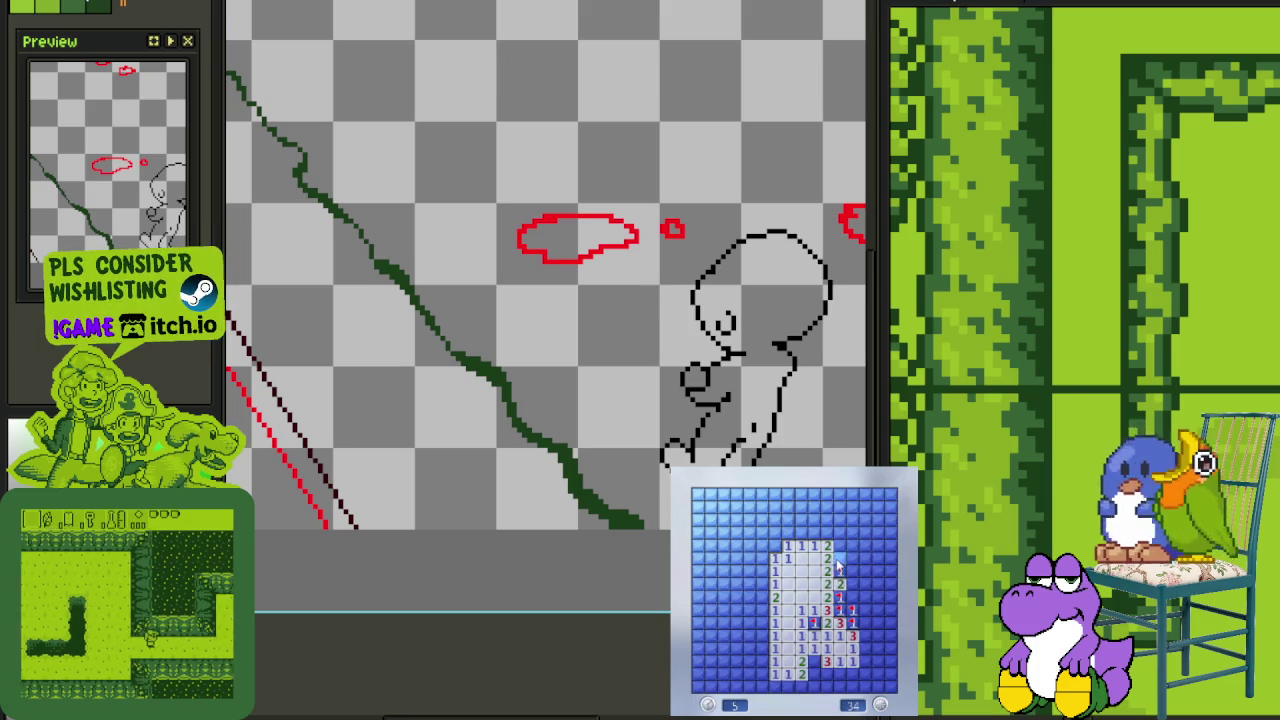
{"action": "right_click", "coordinate": [840, 558]}
Open cells to the right and above, flagging two mines on the right edge
{"action": "left_click", "coordinate": [853, 584]}
{"action": "left_click", "coordinate": [853, 558]}
{"action": "left_click", "coordinate": [866, 571]}
{"action": "right_click", "coordinate": [866, 571]}
{"action": "right_click", "coordinate": [878, 571]}
Open nearby safe cells up to a 4 and flag the three mines in that row
{"action": "left_click", "coordinate": [878, 584]}
{"action": "left_click", "coordinate": [866, 592]}
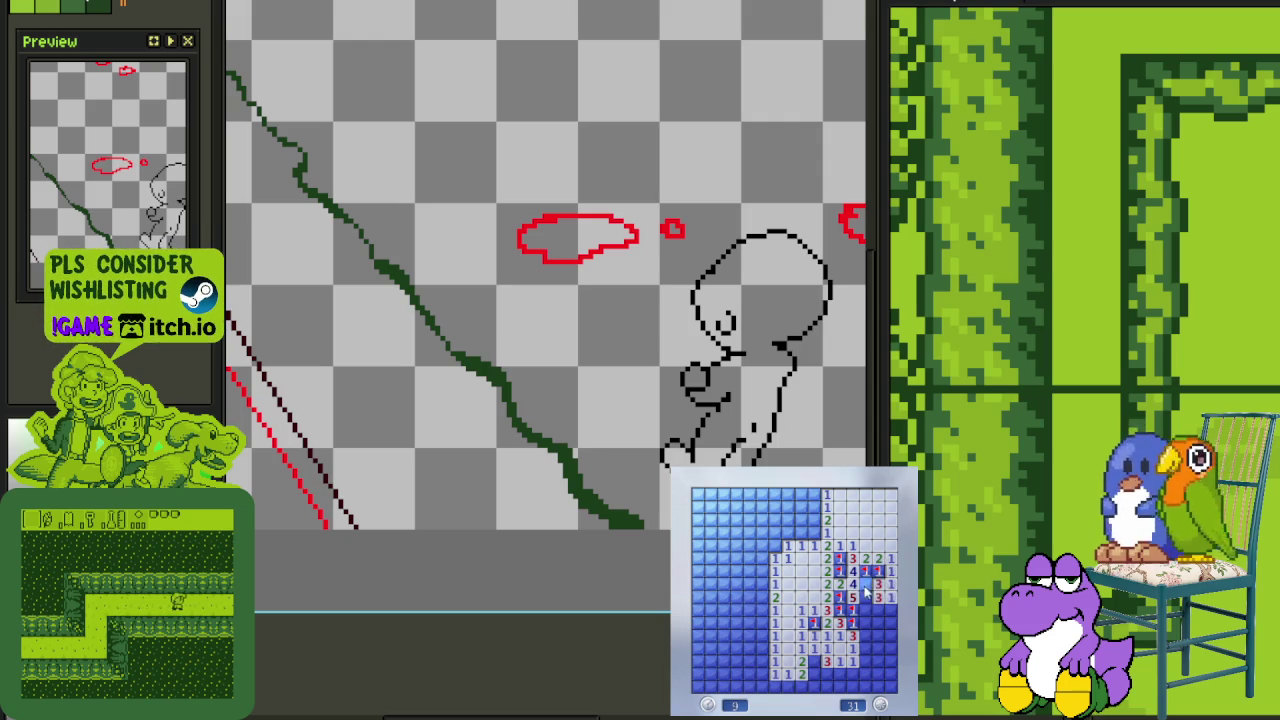
{"action": "left_click", "coordinate": [866, 597]}
{"action": "right_click", "coordinate": [866, 610]}
{"action": "right_click", "coordinate": [878, 610]}
{"action": "right_click", "coordinate": [890, 610]}
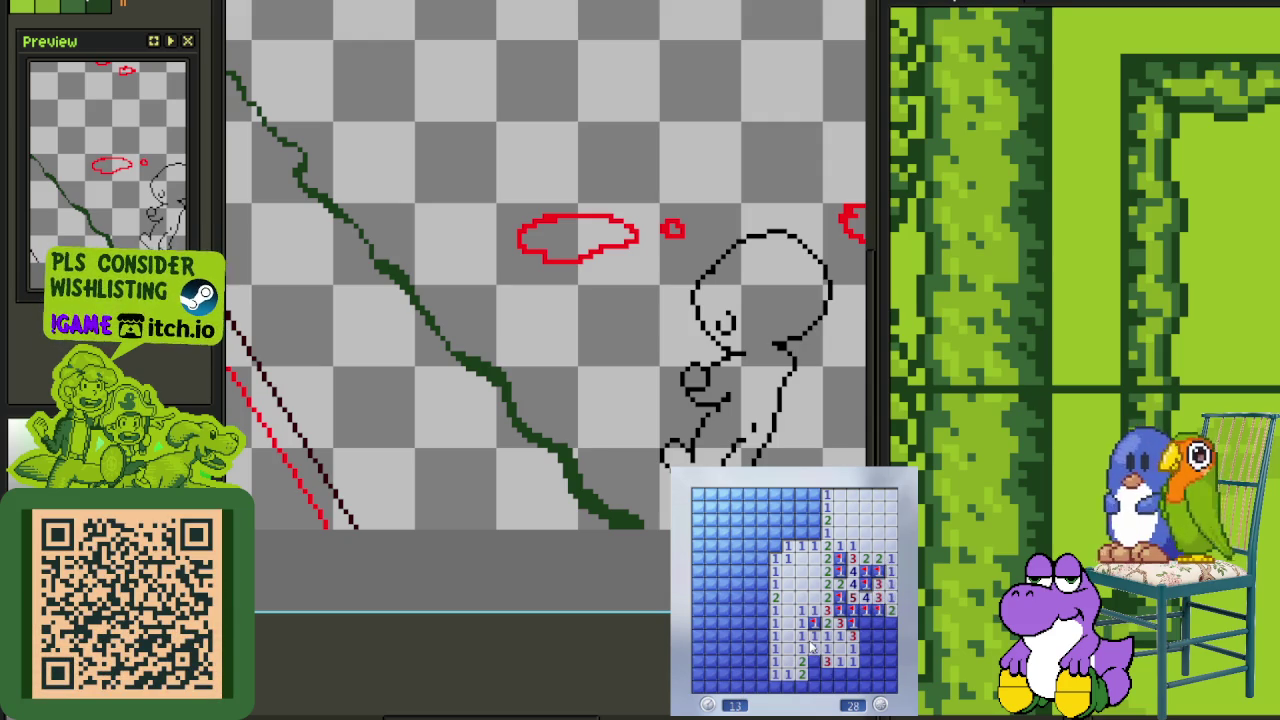
Clear the bottom row, right cluster and lower-middle cells, flagging mines near the left block
{"action": "left_click", "coordinate": [806, 684]}
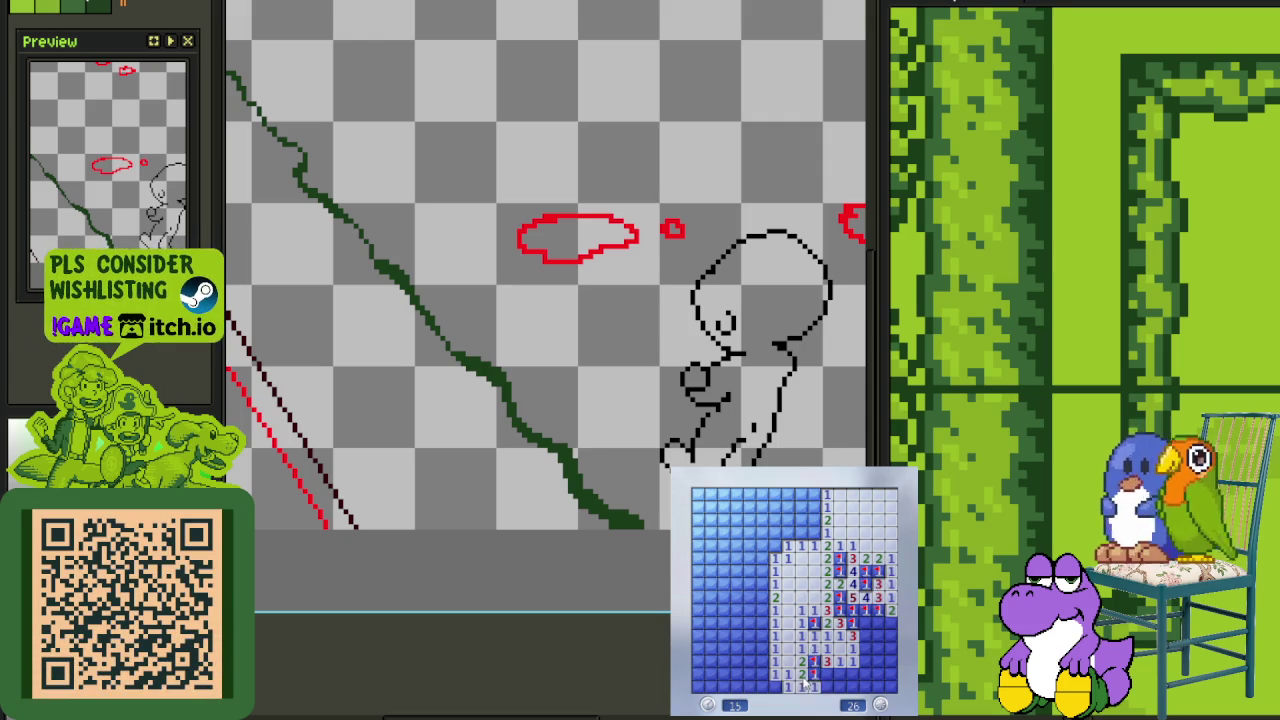
{"action": "left_click", "coordinate": [862, 676]}
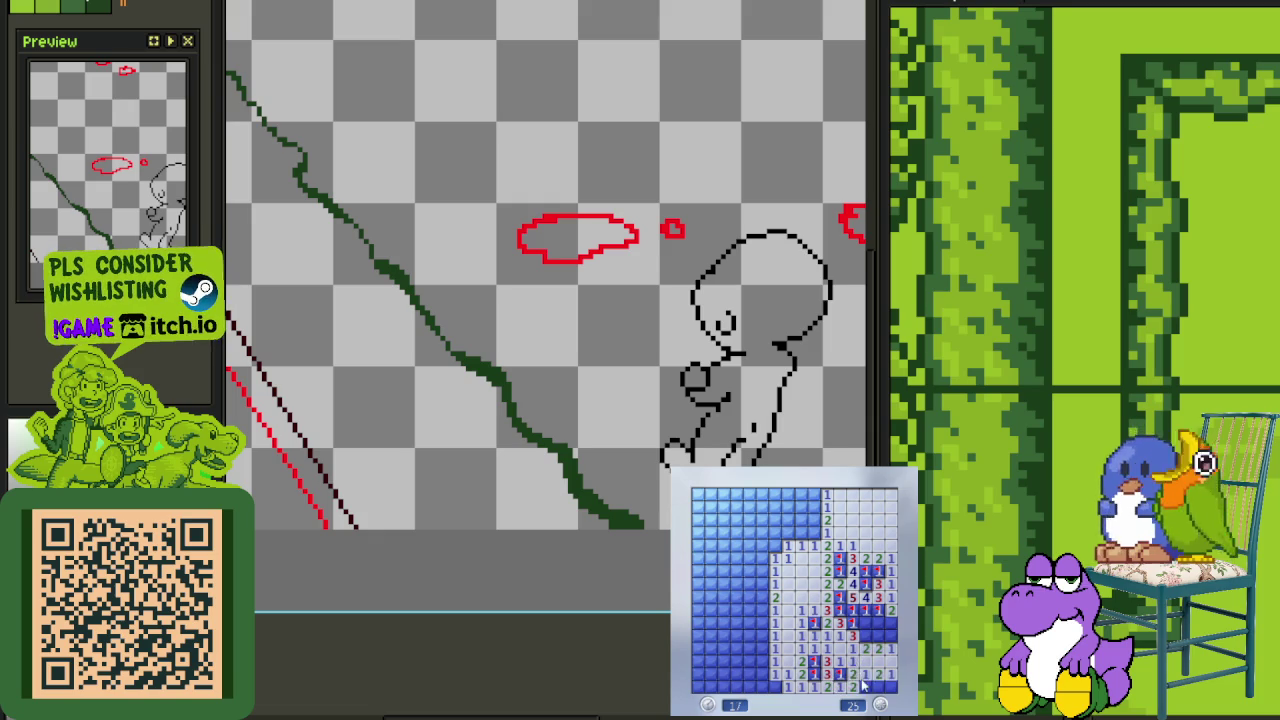
{"action": "left_click", "coordinate": [888, 636]}
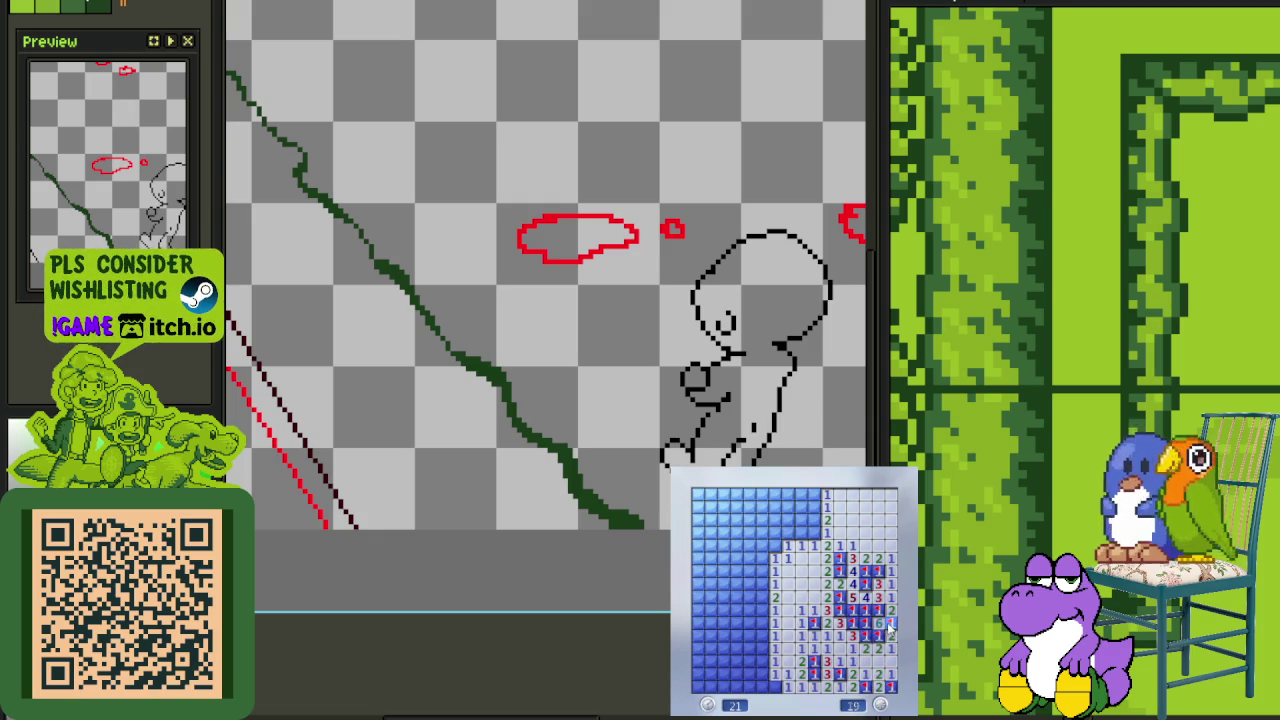
{"action": "right_click", "coordinate": [780, 686]}
{"action": "left_click", "coordinate": [773, 680]}
{"action": "right_click", "coordinate": [761, 648]}
{"action": "left_click", "coordinate": [748, 660]}
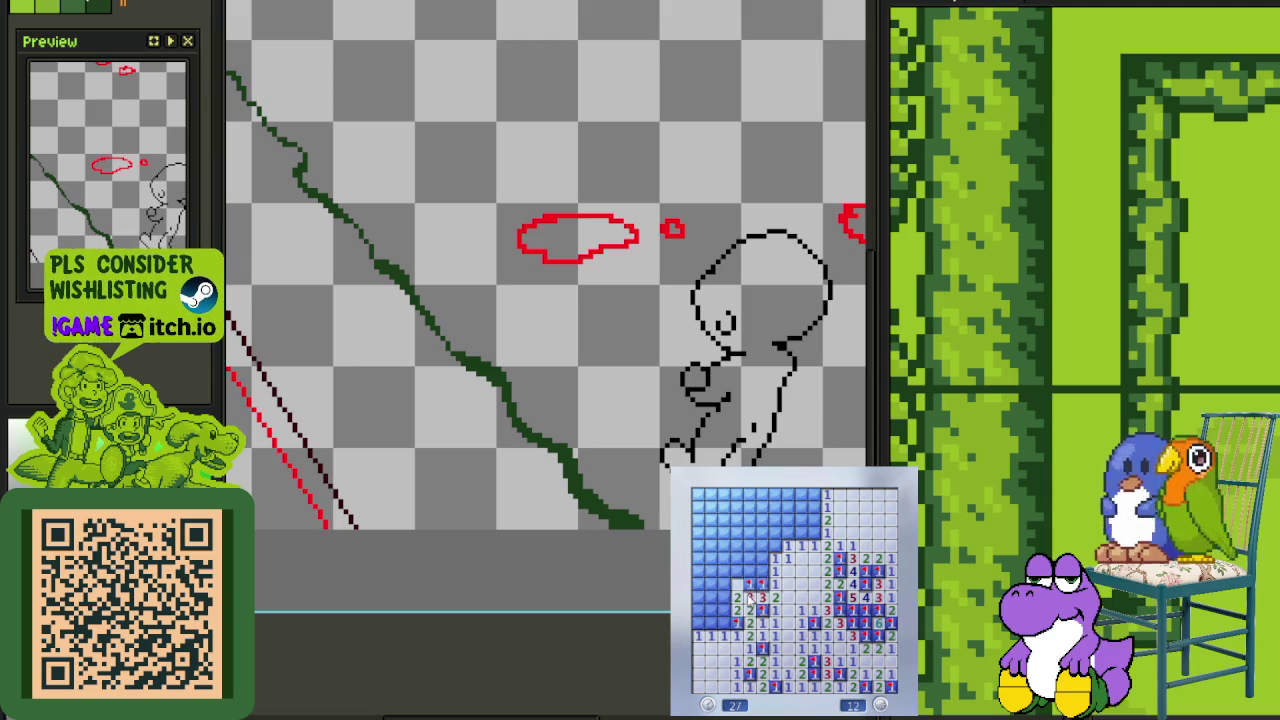
Open the large blank area, reveal the left-side cells and flag the last mine
{"action": "left_click", "coordinate": [786, 542]}
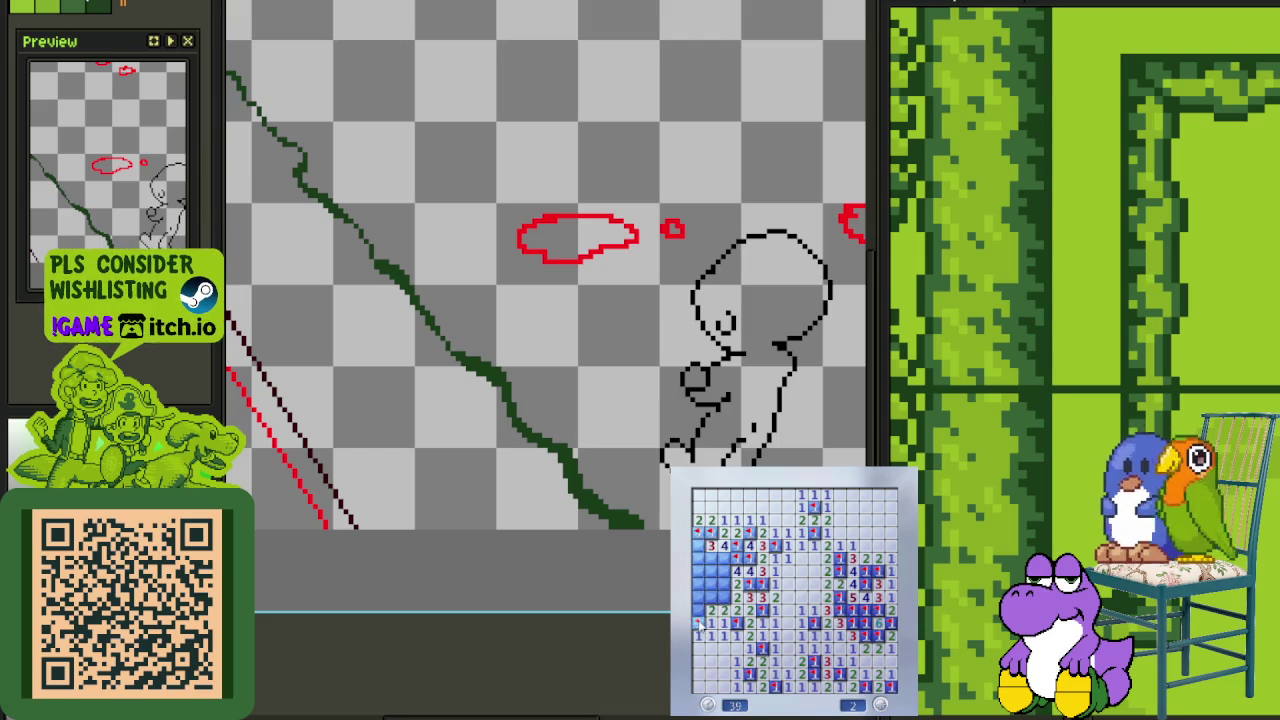
{"action": "left_click", "coordinate": [703, 603]}
{"action": "right_click", "coordinate": [725, 603]}
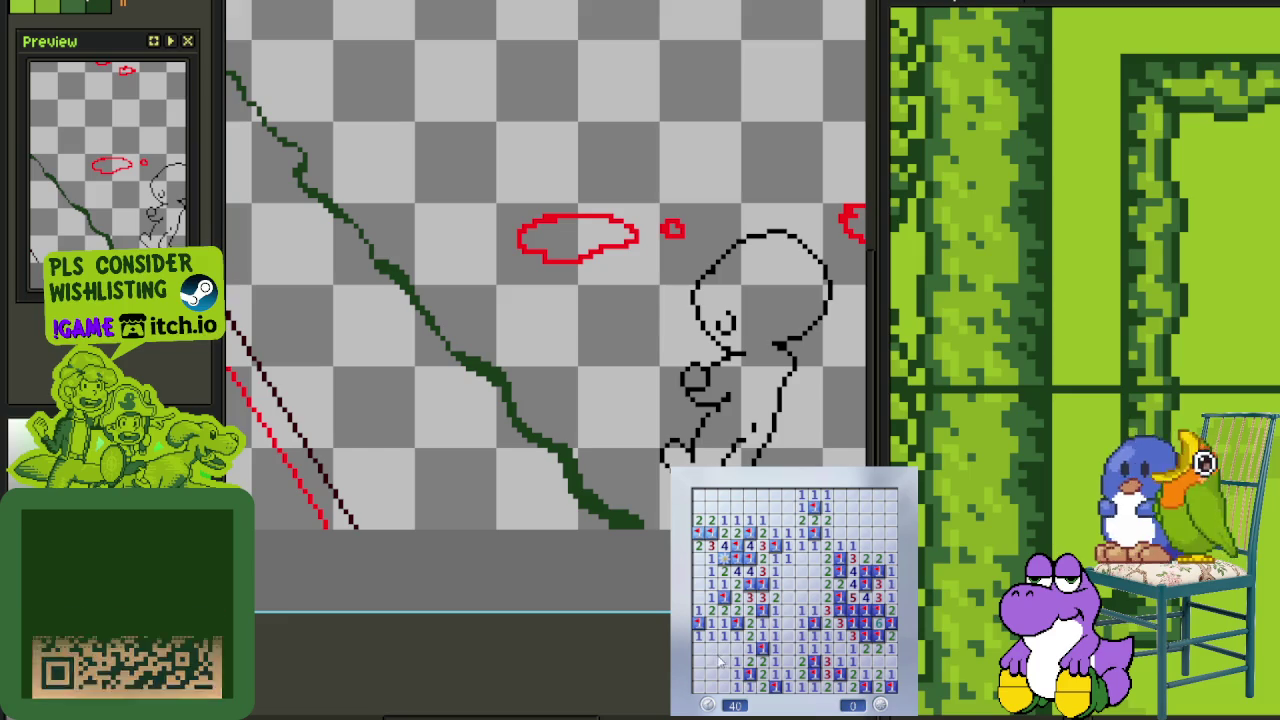
Zoom in and out across the cutscene canvas, then save the sprite
{"action": "scroll", "coordinate": [406, 397], "scroll_direction": "down", "scroll_amount": 1}
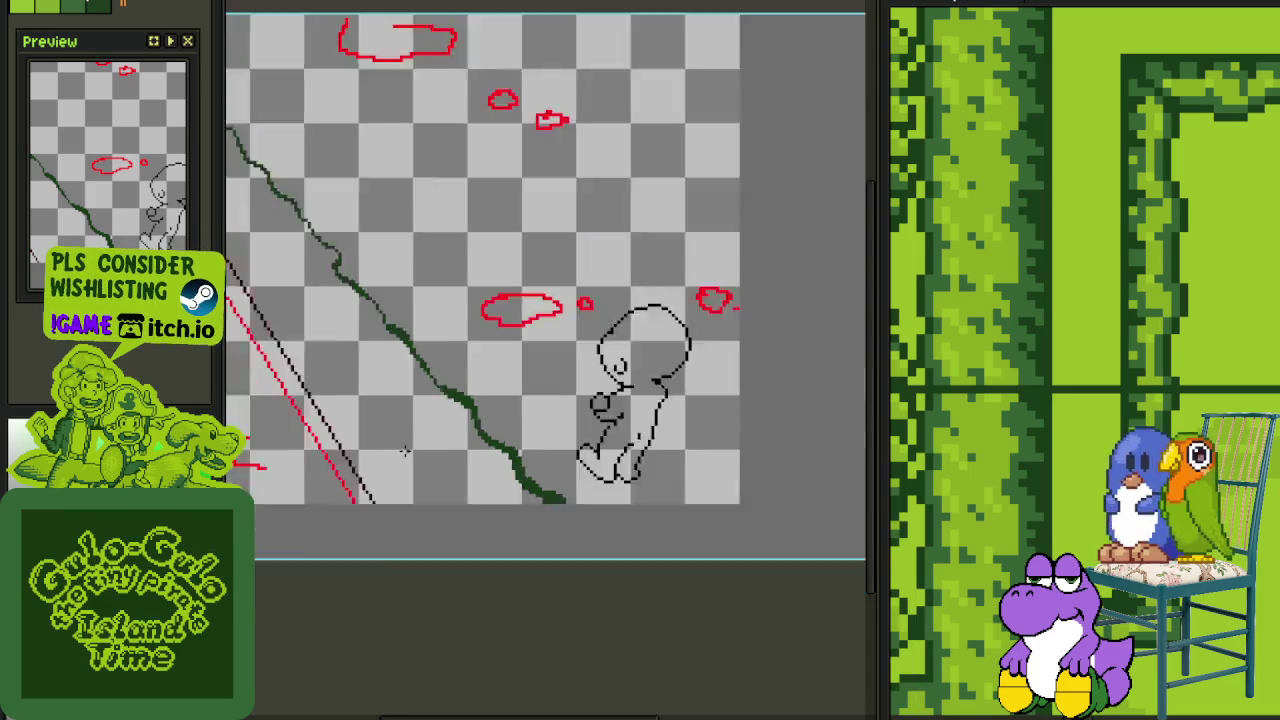
{"action": "scroll", "coordinate": [406, 397], "scroll_direction": "down", "scroll_amount": 2}
{"action": "scroll", "coordinate": [326, 394], "scroll_direction": "up", "scroll_amount": 1}
{"action": "scroll", "coordinate": [382, 414], "scroll_direction": "up", "scroll_amount": 1}
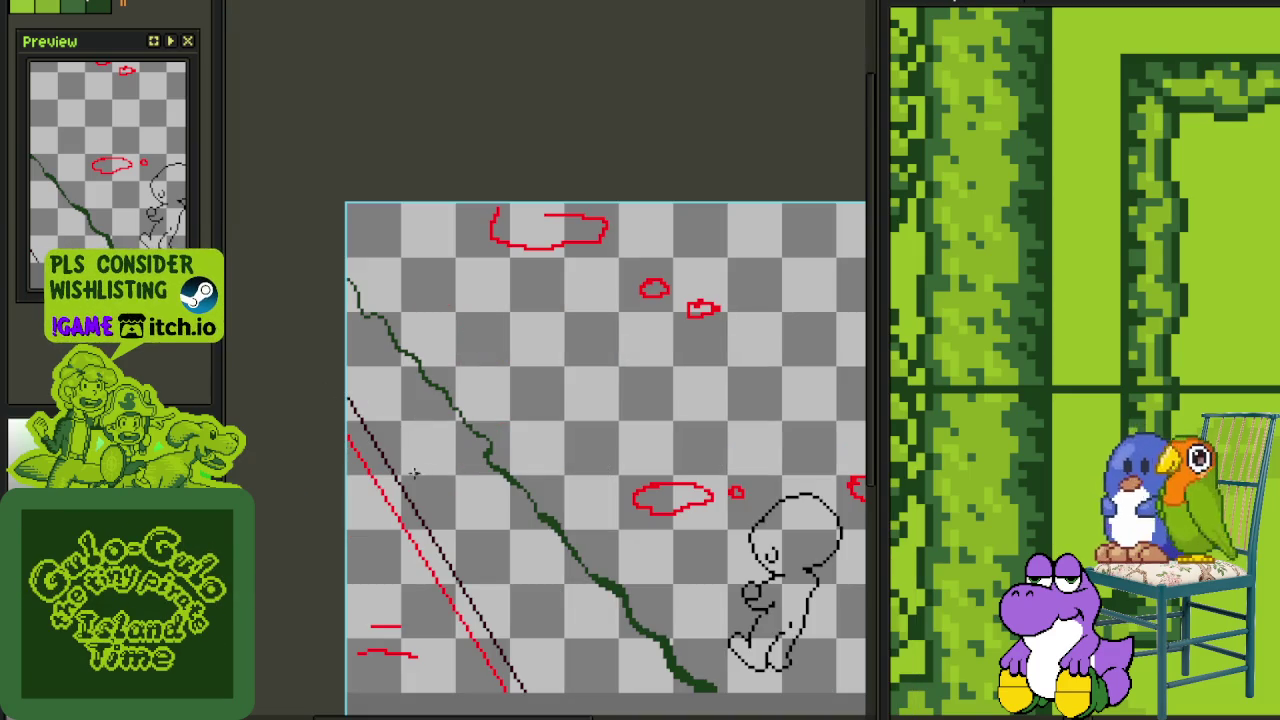
{"action": "scroll", "coordinate": [397, 374], "scroll_direction": "up", "scroll_amount": 1}
{"action": "scroll", "coordinate": [446, 429], "scroll_direction": "up", "scroll_amount": 1}
{"action": "scroll", "coordinate": [446, 429], "scroll_direction": "up", "scroll_amount": 1}
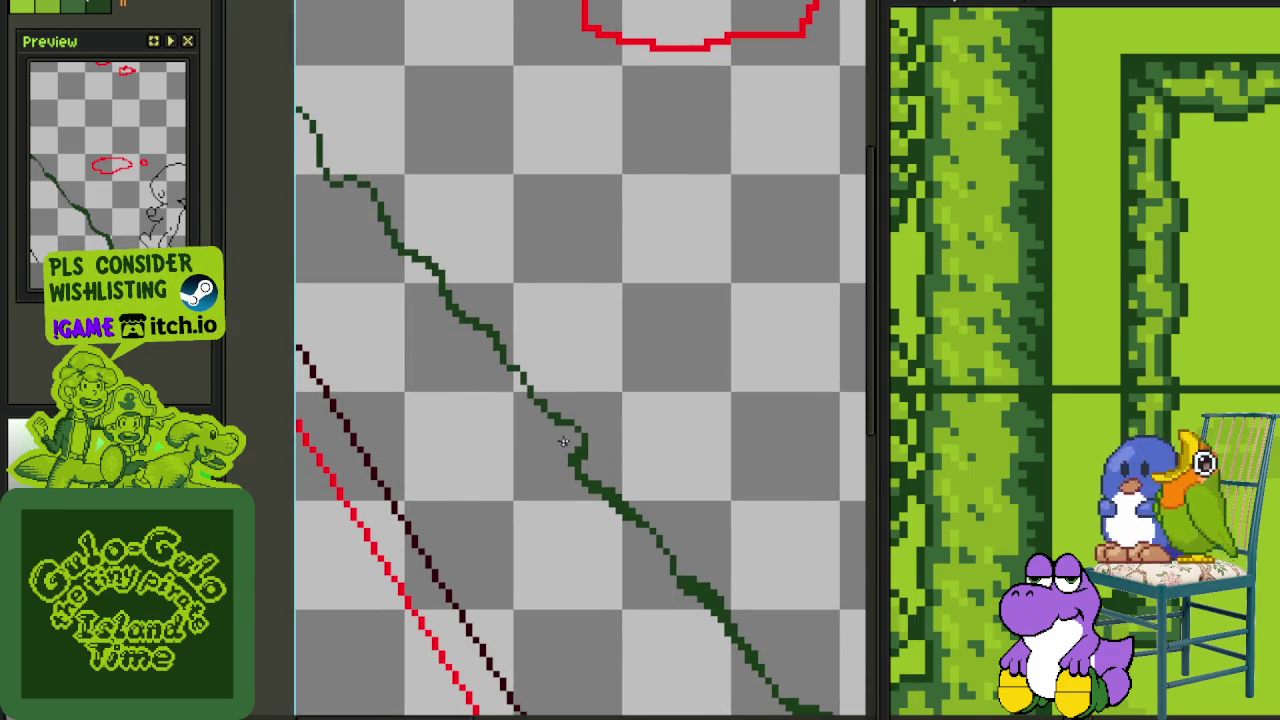
{"action": "scroll", "coordinate": [576, 436], "scroll_direction": "up", "scroll_amount": 1}
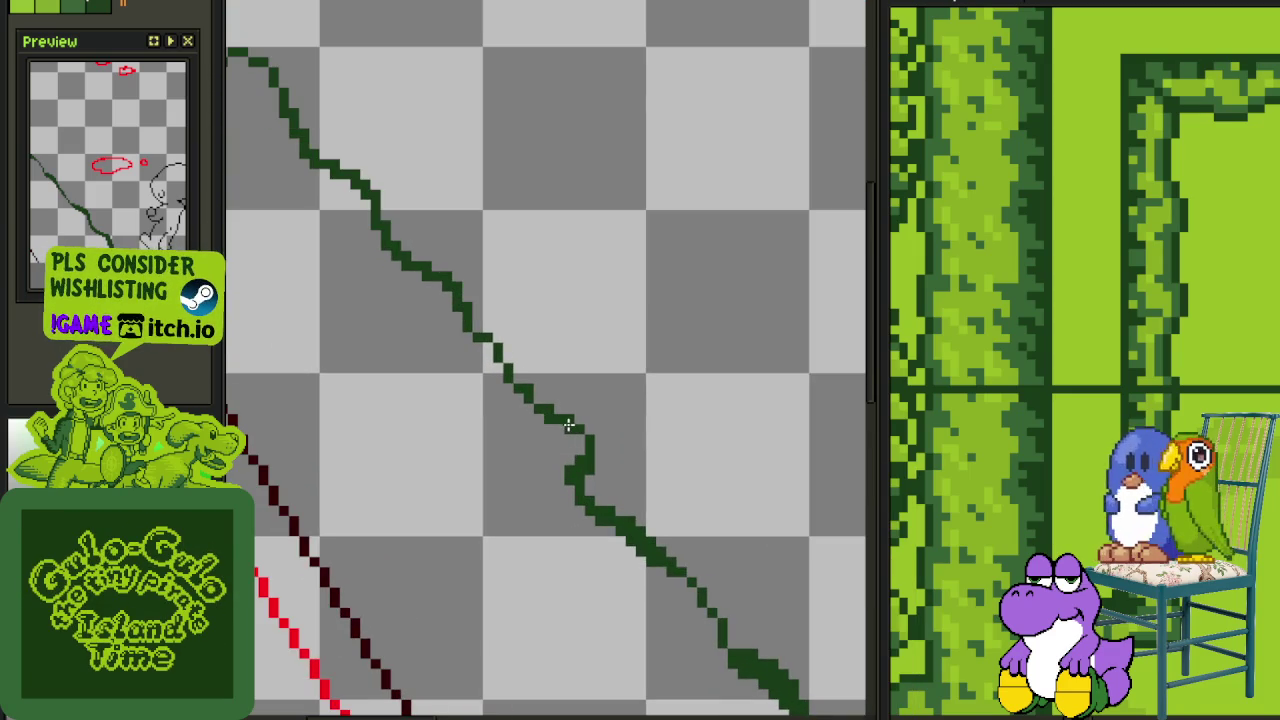
{"action": "scroll", "coordinate": [567, 425], "scroll_direction": "down", "scroll_amount": 2}
{"action": "scroll", "coordinate": [585, 470], "scroll_direction": "up", "scroll_amount": 1}
{"action": "key", "text": "ctrl+s"}
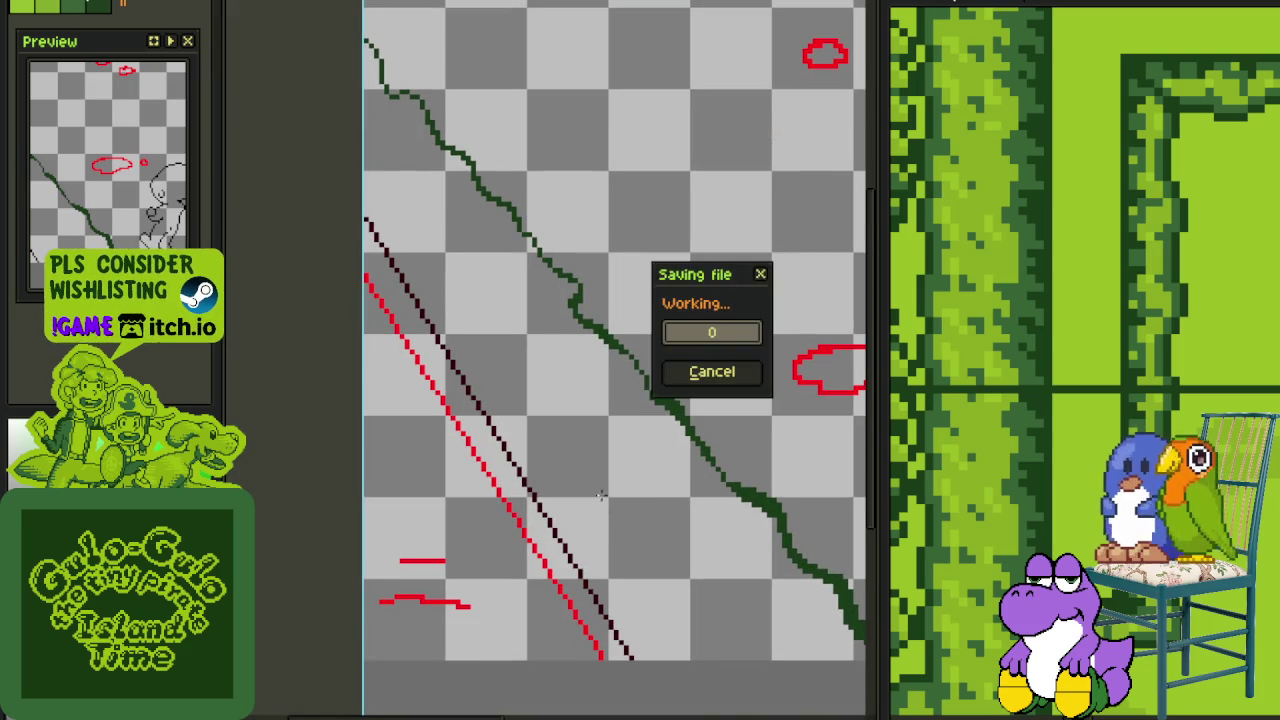
Zoom further around the canvas and save the sprite a second time
{"action": "scroll", "coordinate": [640, 551], "scroll_direction": "up", "scroll_amount": 2}
{"action": "scroll", "coordinate": [655, 552], "scroll_direction": "up", "scroll_amount": 2}
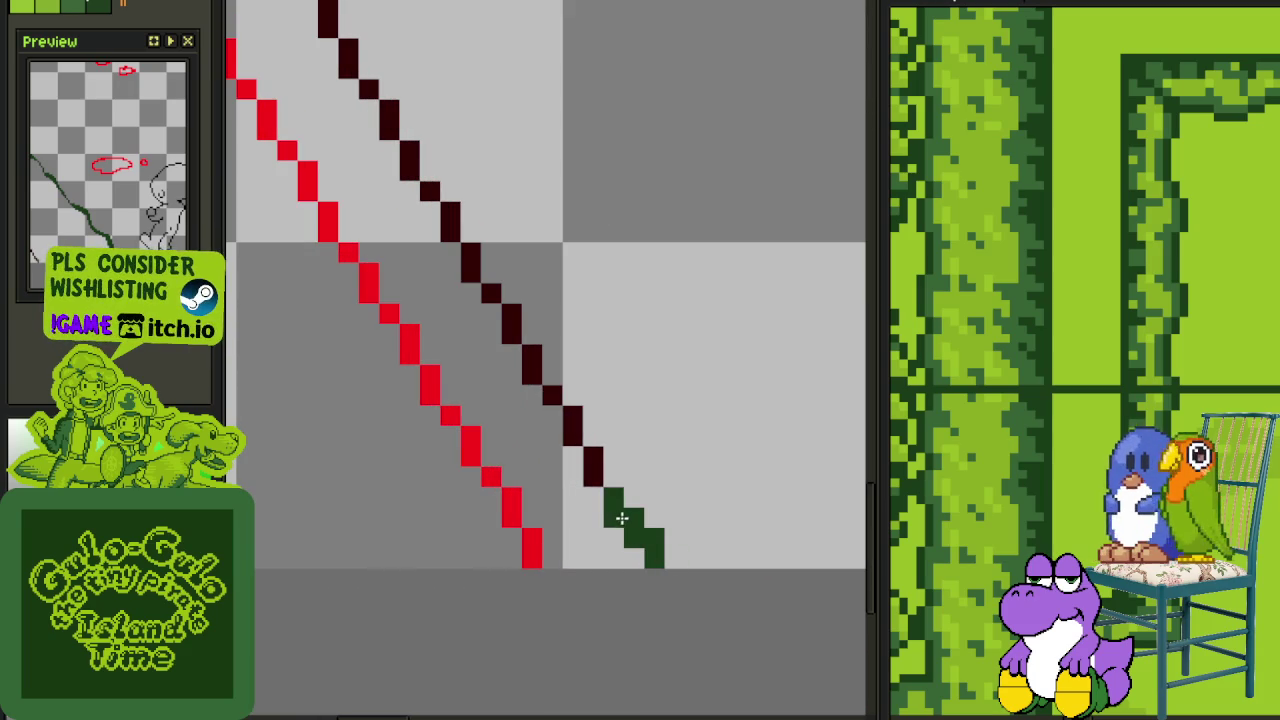
{"action": "scroll", "coordinate": [621, 517], "scroll_direction": "down", "scroll_amount": 3}
{"action": "scroll", "coordinate": [591, 451], "scroll_direction": "up", "scroll_amount": 1}
{"action": "scroll", "coordinate": [600, 480], "scroll_direction": "down", "scroll_amount": 1}
{"action": "key", "text": "ctrl+s"}
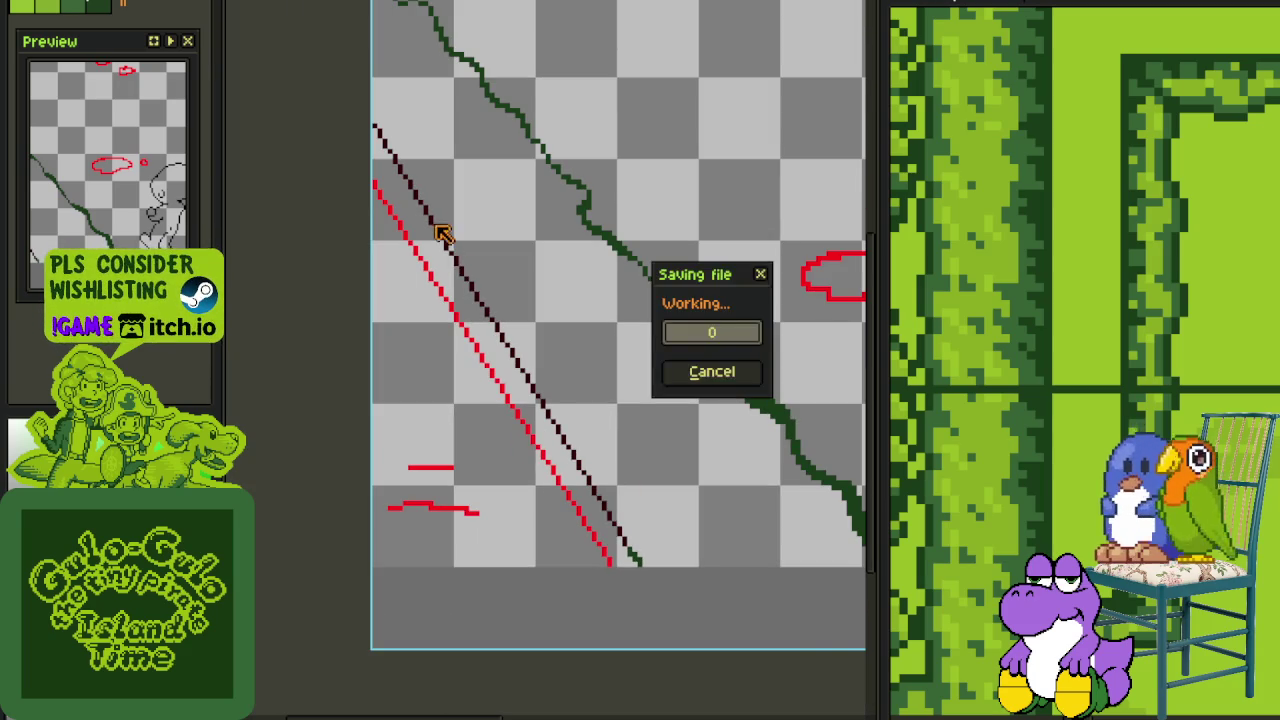
{"action": "scroll", "coordinate": [440, 260], "scroll_direction": "up", "scroll_amount": 2}
{"action": "scroll", "coordinate": [415, 222], "scroll_direction": "up", "scroll_amount": 2}
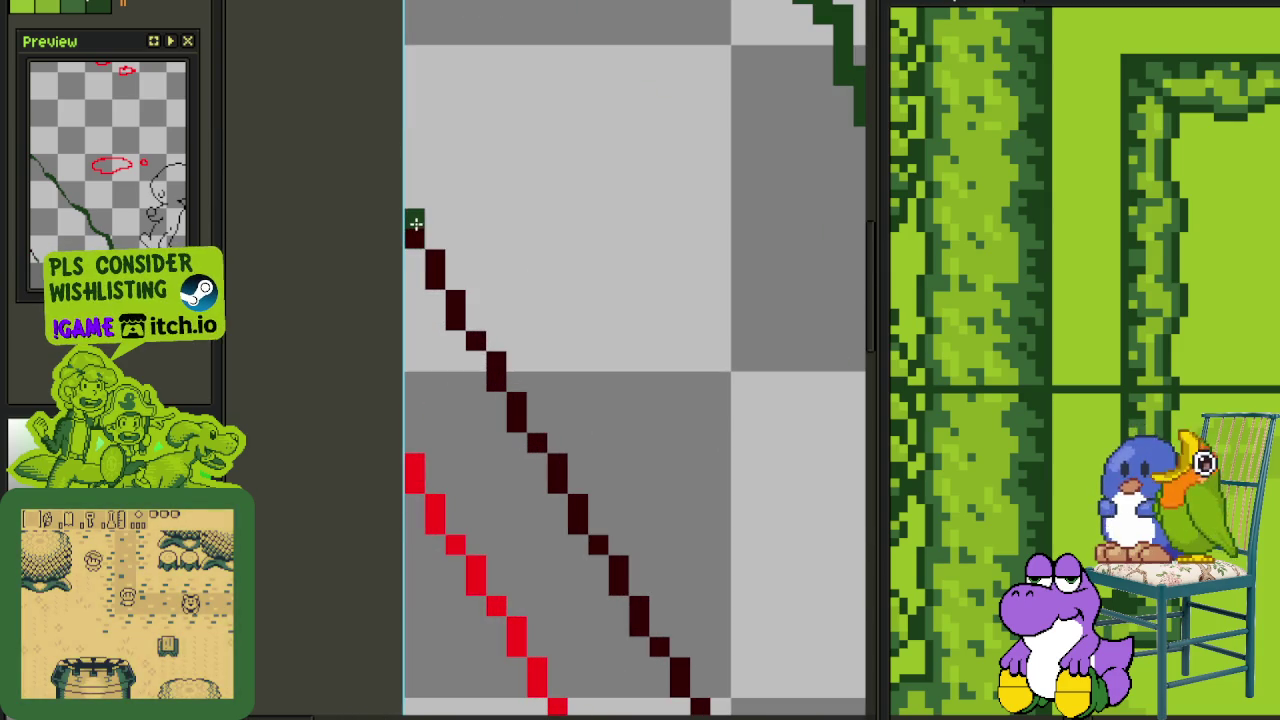
Paint the black diagonal's top end dark green and save the sprite
{"action": "left_click_drag", "start_coordinate": [413, 273], "coordinate": [448, 313]}
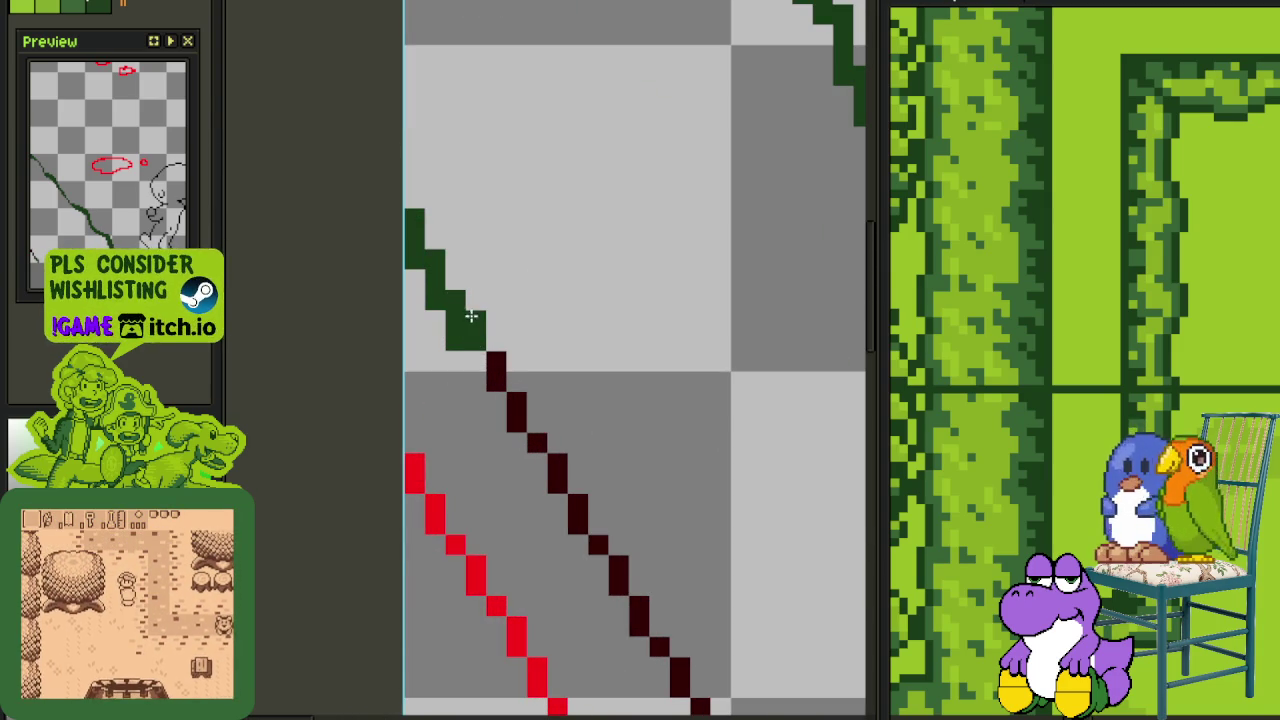
{"action": "scroll", "coordinate": [535, 408], "scroll_direction": "down", "scroll_amount": 2}
{"action": "left_click_drag", "start_coordinate": [535, 408], "coordinate": [510, 376]}
{"action": "key", "text": "ctrl+s"}
{"action": "scroll", "coordinate": [458, 316], "scroll_direction": "up", "scroll_amount": 2}
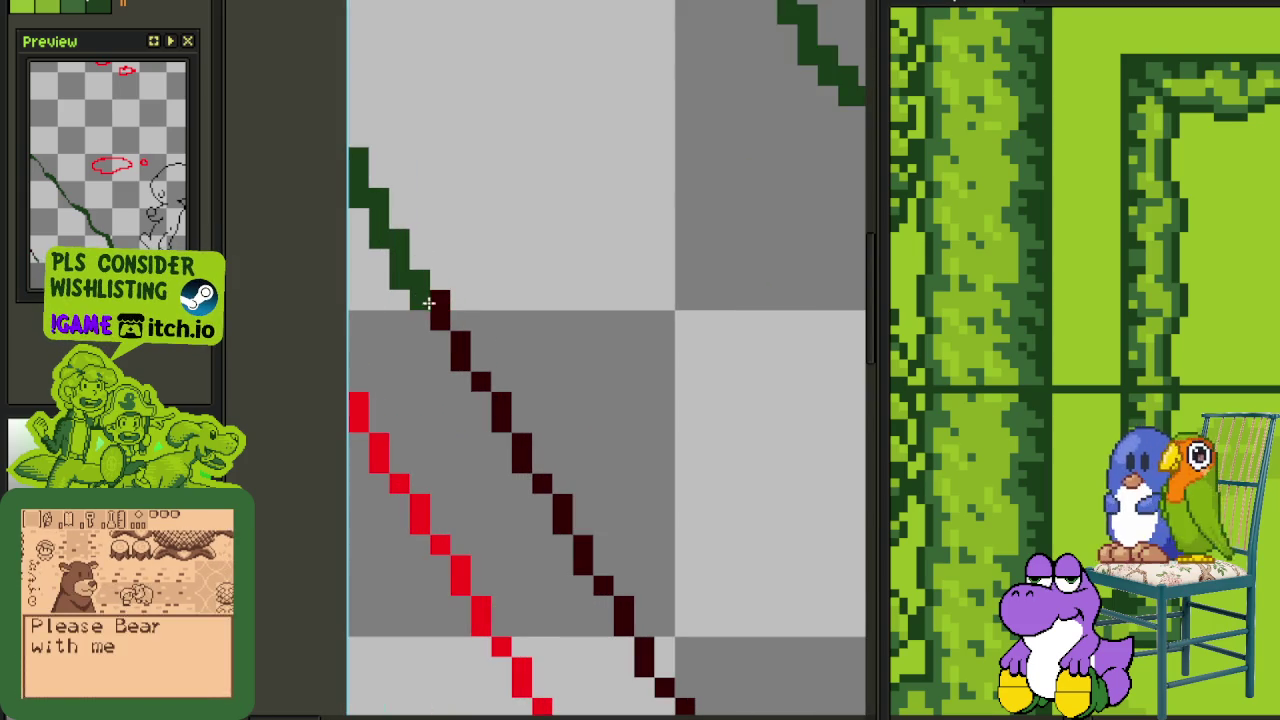
Green the line further down, keeping a black end pixel and thickening the bottom step
{"action": "left_click_drag", "start_coordinate": [428, 302], "coordinate": [521, 416]}
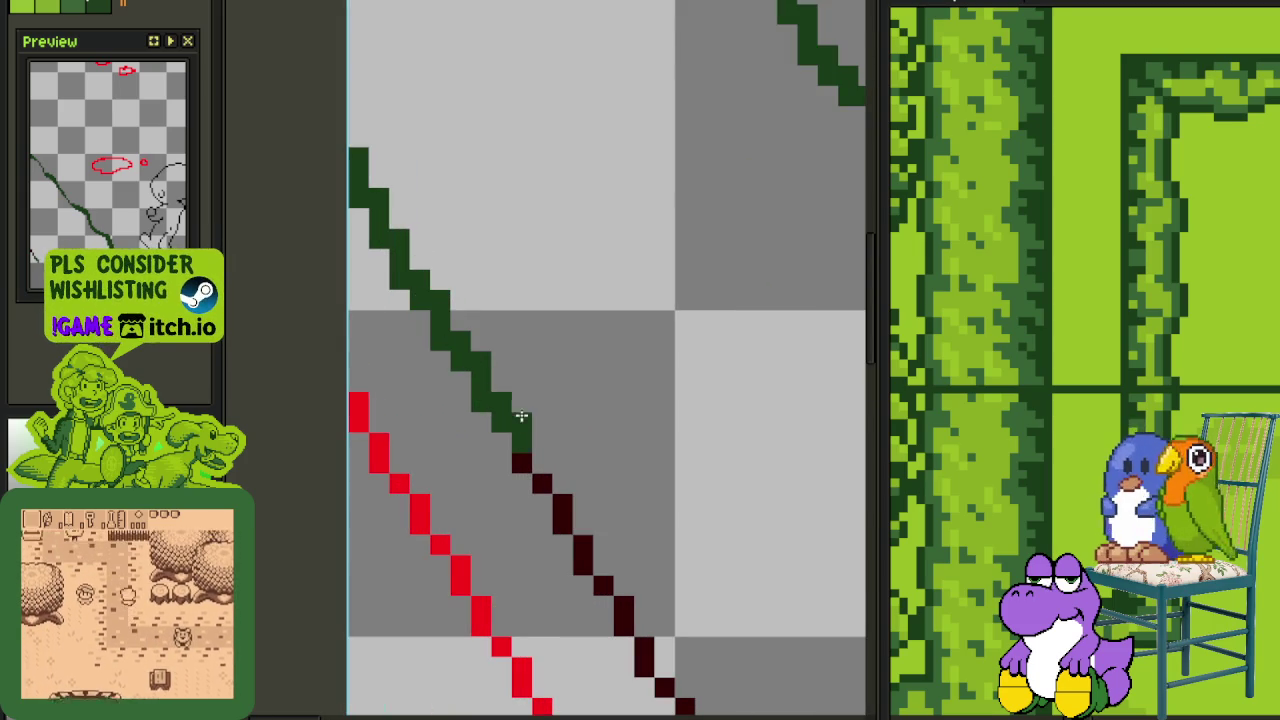
{"action": "scroll", "coordinate": [650, 570], "scroll_direction": "down", "scroll_amount": 3}
{"action": "scroll", "coordinate": [690, 500], "scroll_direction": "up", "scroll_amount": 2}
{"action": "scroll", "coordinate": [657, 490], "scroll_direction": "up", "scroll_amount": 1}
{"action": "left_click", "coordinate": [660, 490]}
{"action": "right_click", "coordinate": [680, 488]}
{"action": "left_click_drag", "start_coordinate": [660, 437], "coordinate": [641, 444]}
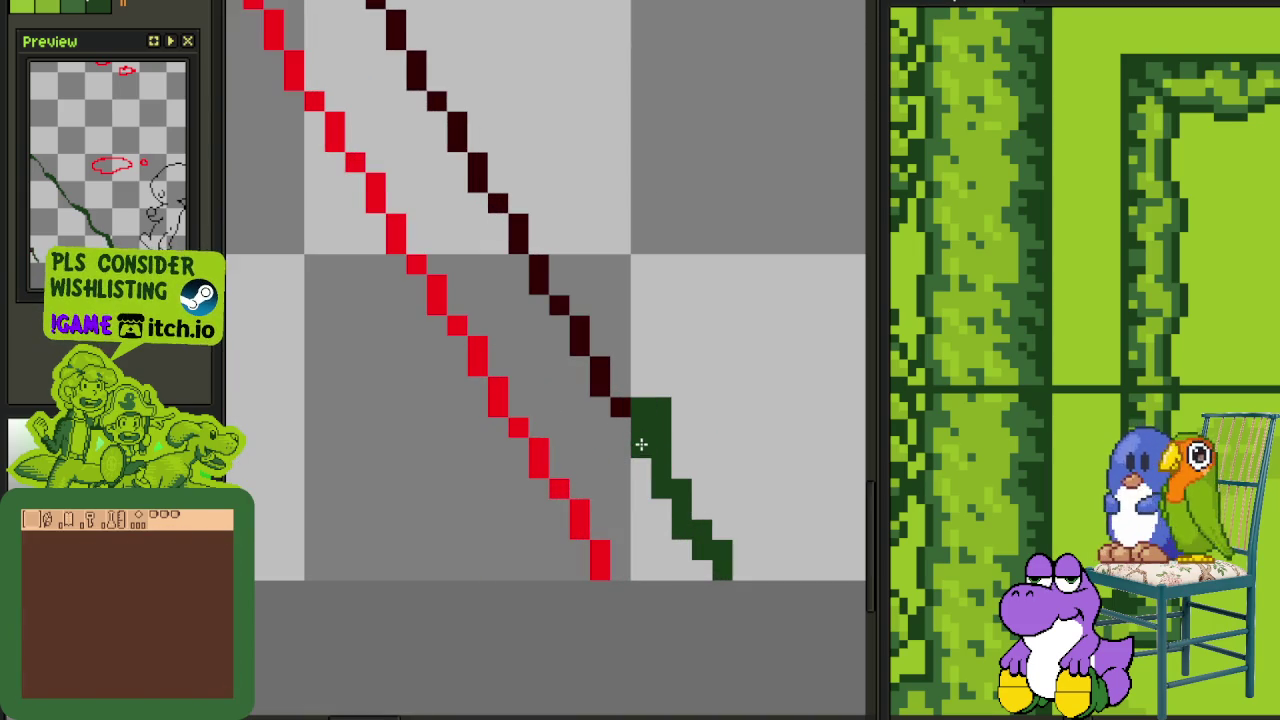
Recolour the next black stretches and single pixels of the diagonal dark green
{"action": "left_click", "coordinate": [601, 381]}
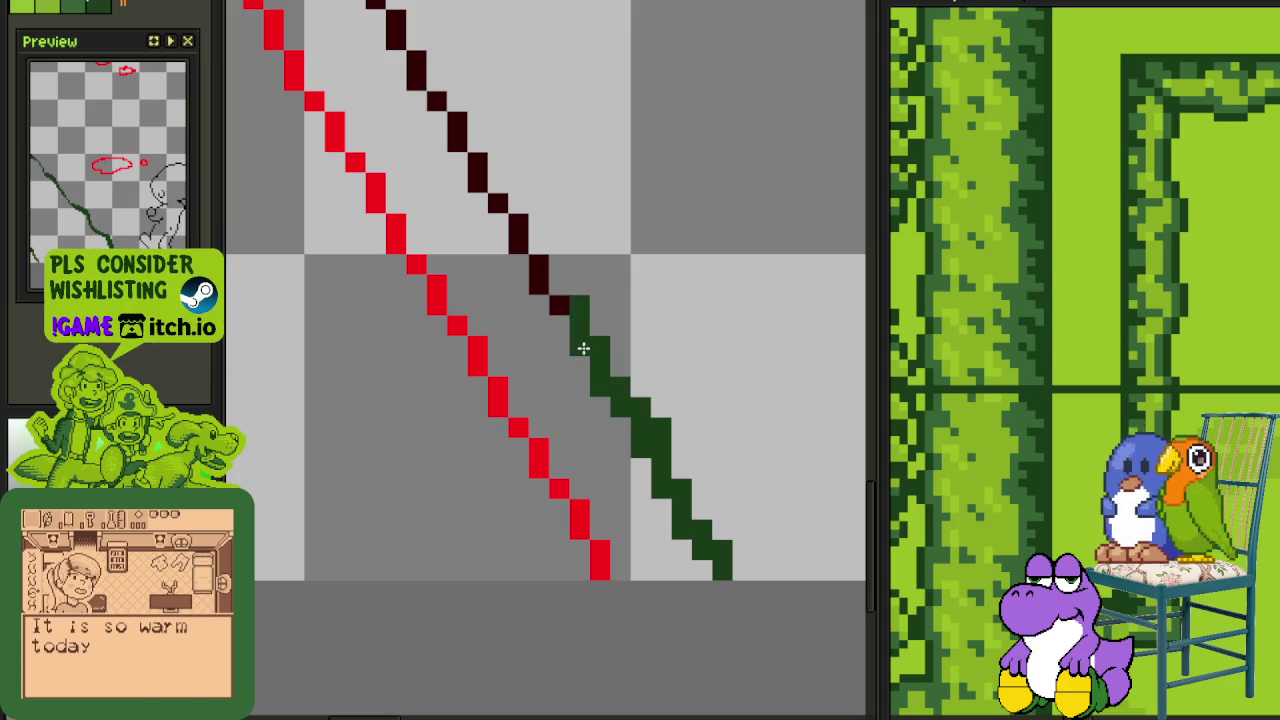
{"action": "left_click_drag", "start_coordinate": [583, 348], "coordinate": [545, 320]}
{"action": "scroll", "coordinate": [534, 286], "scroll_direction": "down", "scroll_amount": 1}
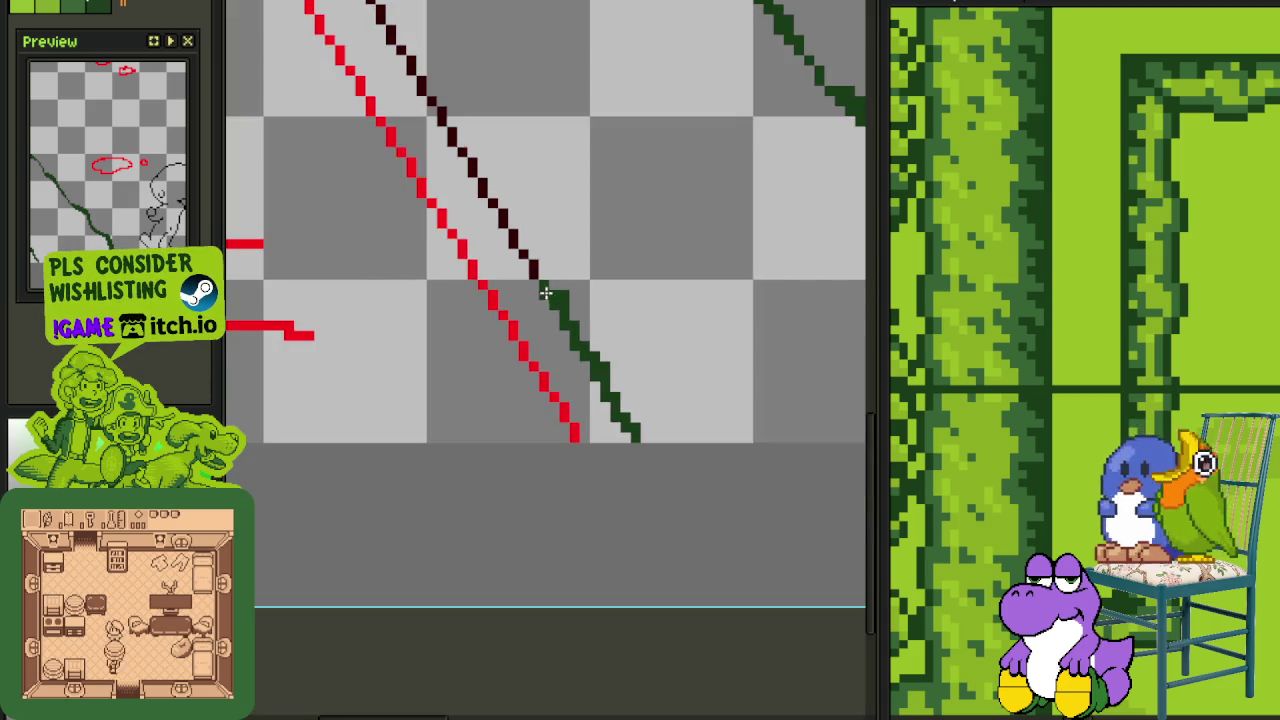
{"action": "scroll", "coordinate": [546, 289], "scroll_direction": "down", "scroll_amount": 1}
{"action": "scroll", "coordinate": [606, 394], "scroll_direction": "up", "scroll_amount": 2}
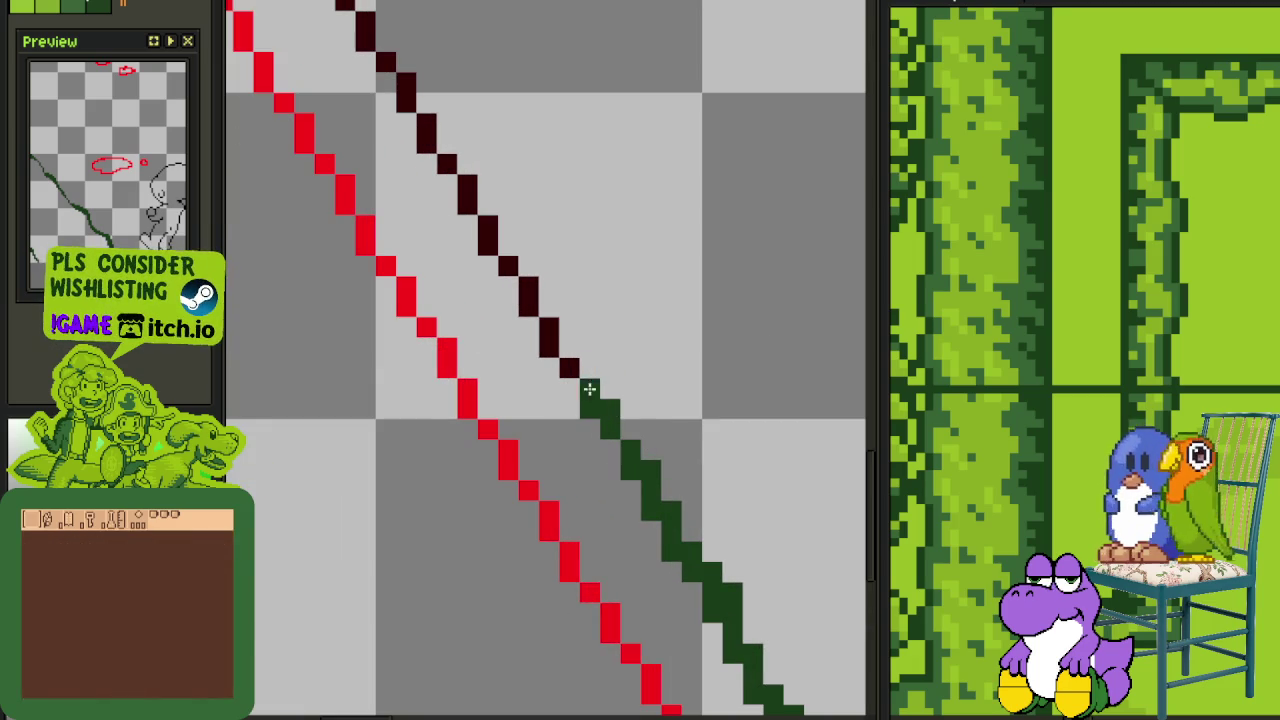
{"action": "mouse_move", "coordinate": [560, 342]}
{"action": "left_mouse_down"}
{"action": "mouse_move", "coordinate": [519, 293]}
{"action": "mouse_move", "coordinate": [597, 460]}
{"action": "left_mouse_up"}
{"action": "left_click", "coordinate": [508, 266]}
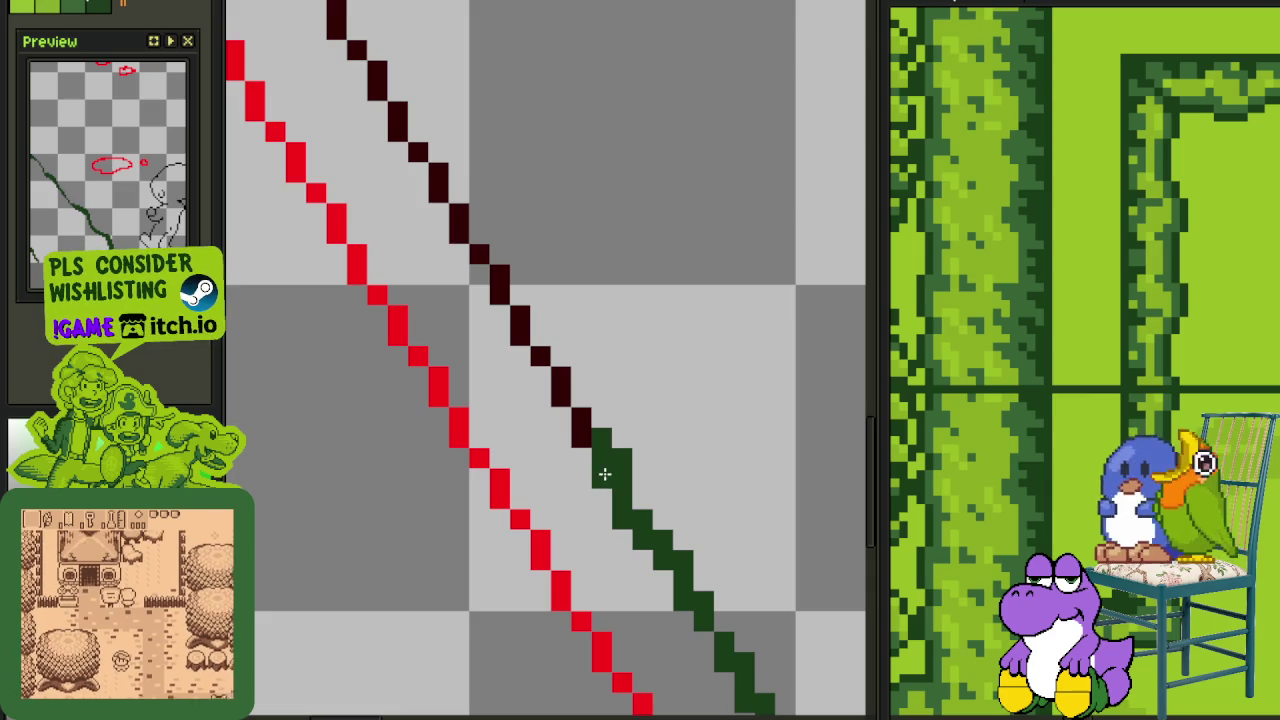
Repaint the long remaining stretch of the diagonal dark green down to its lower end
{"action": "left_click_drag", "start_coordinate": [580, 435], "coordinate": [505, 302]}
{"action": "left_click_drag", "start_coordinate": [429, 194], "coordinate": [576, 459]}
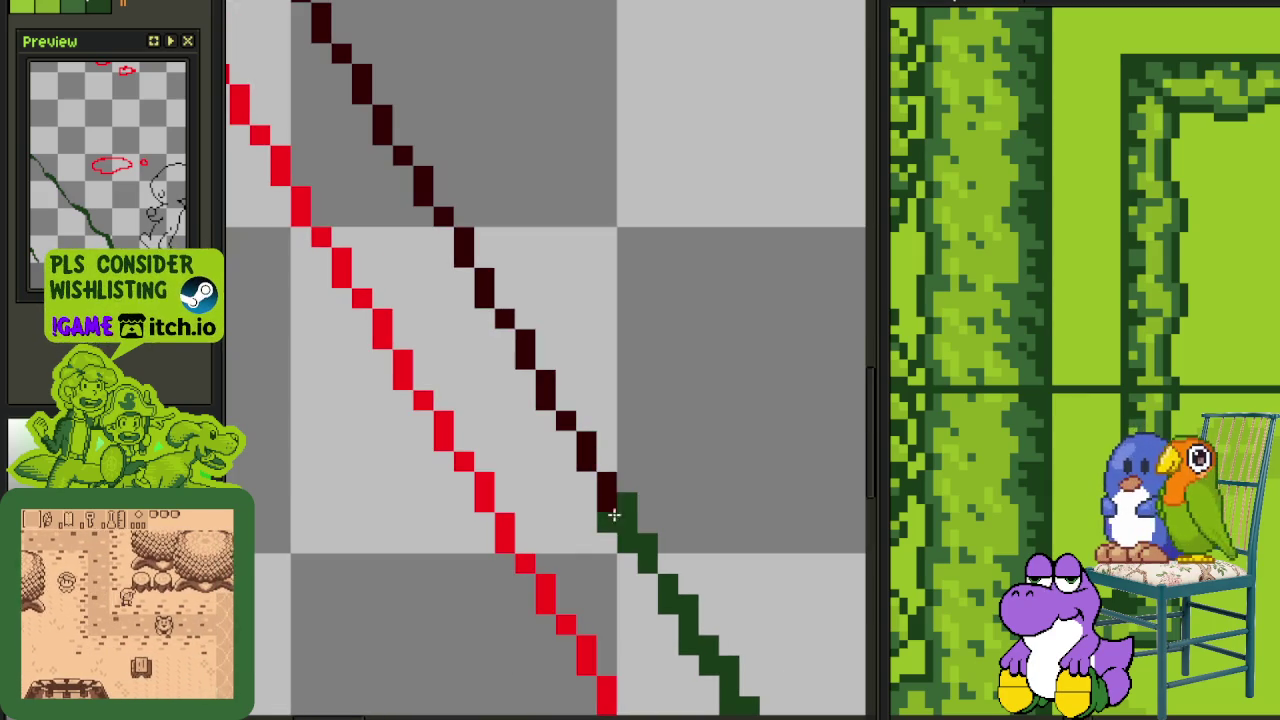
{"action": "mouse_move", "coordinate": [608, 503]}
{"action": "left_mouse_down"}
{"action": "mouse_move", "coordinate": [557, 372]}
{"action": "mouse_move", "coordinate": [546, 380]}
{"action": "left_mouse_up"}
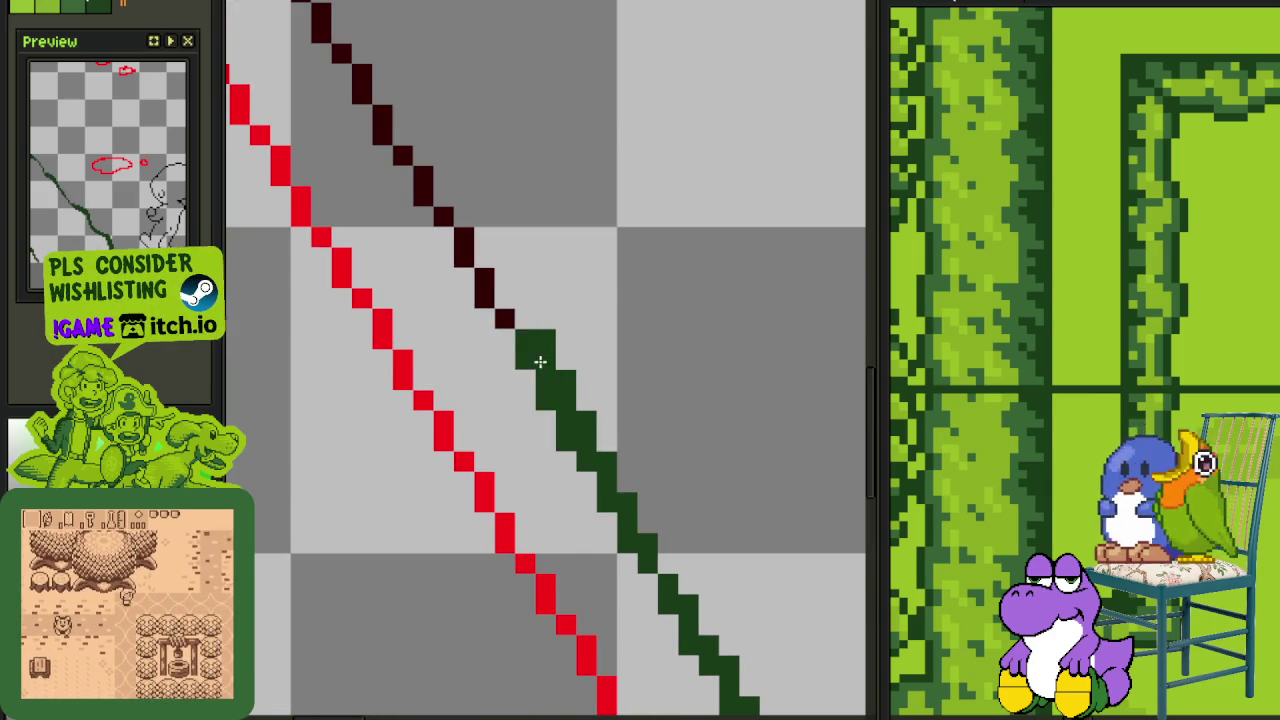
{"action": "scroll", "coordinate": [534, 360], "scroll_direction": "down", "scroll_amount": 2}
{"action": "scroll", "coordinate": [690, 432], "scroll_direction": "down", "scroll_amount": 1}
{"action": "scroll", "coordinate": [690, 432], "scroll_direction": "up", "scroll_amount": 3}
{"action": "scroll", "coordinate": [623, 537], "scroll_direction": "up", "scroll_amount": 2}
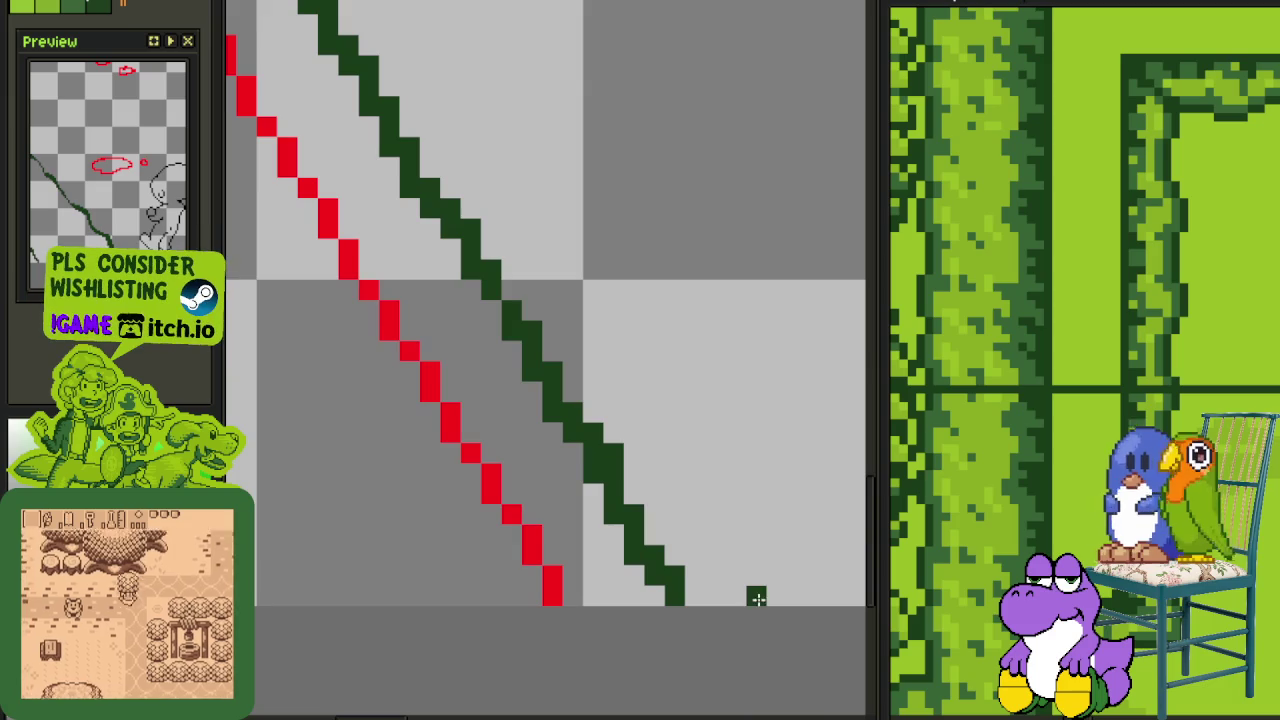
Try a dark green wedge below the green line, then undo it
{"action": "mouse_move", "coordinate": [773, 593]}
{"action": "left_mouse_down"}
{"action": "mouse_move", "coordinate": [543, 351]}
{"action": "mouse_move", "coordinate": [710, 597]}
{"action": "left_mouse_up"}
{"action": "key", "text": "ctrl+z"}
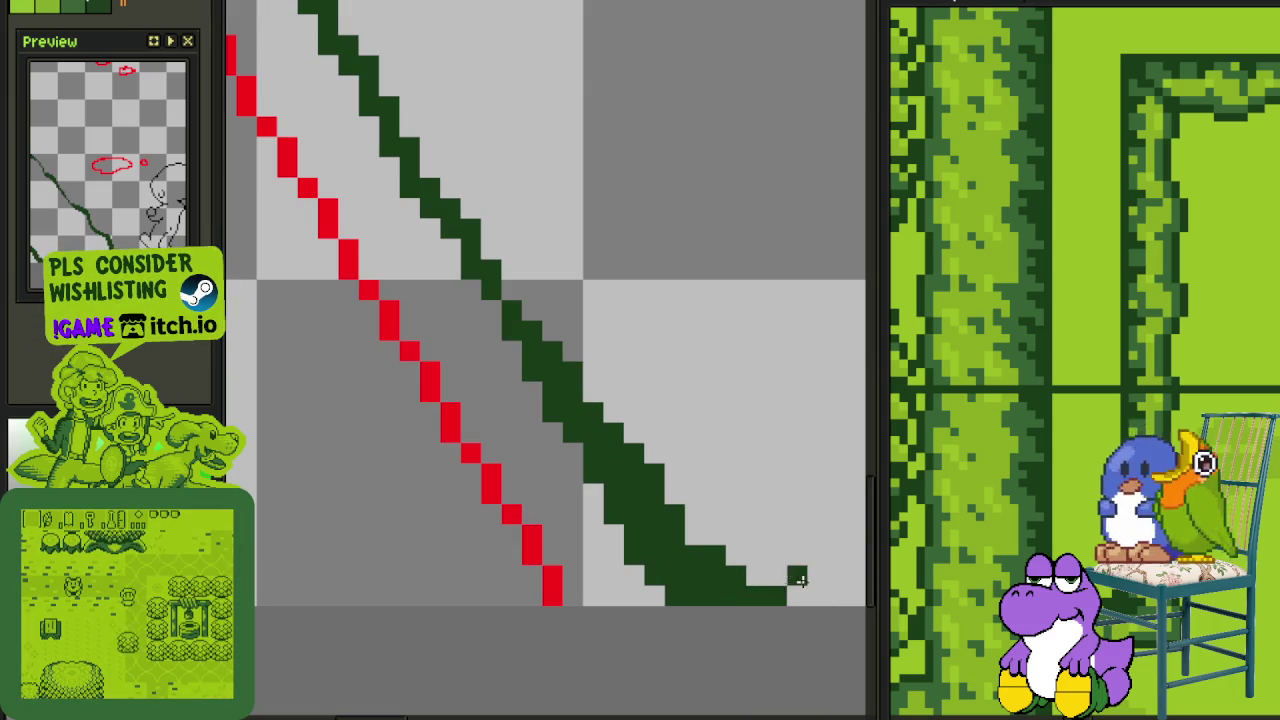
{"action": "scroll", "coordinate": [700, 540], "scroll_direction": "down", "scroll_amount": 2}
{"action": "scroll", "coordinate": [631, 505], "scroll_direction": "up", "scroll_amount": 2}
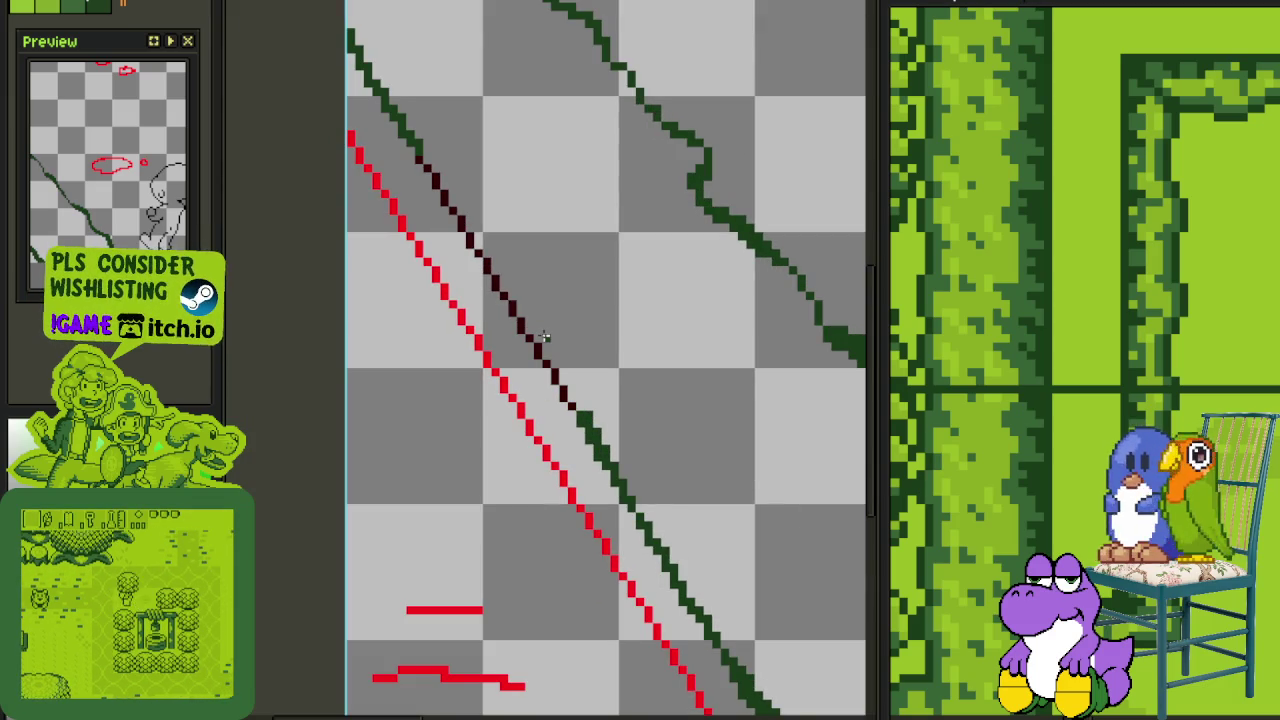
{"action": "scroll", "coordinate": [543, 338], "scroll_direction": "up", "scroll_amount": 1}
{"action": "scroll", "coordinate": [580, 434], "scroll_direction": "up", "scroll_amount": 1}
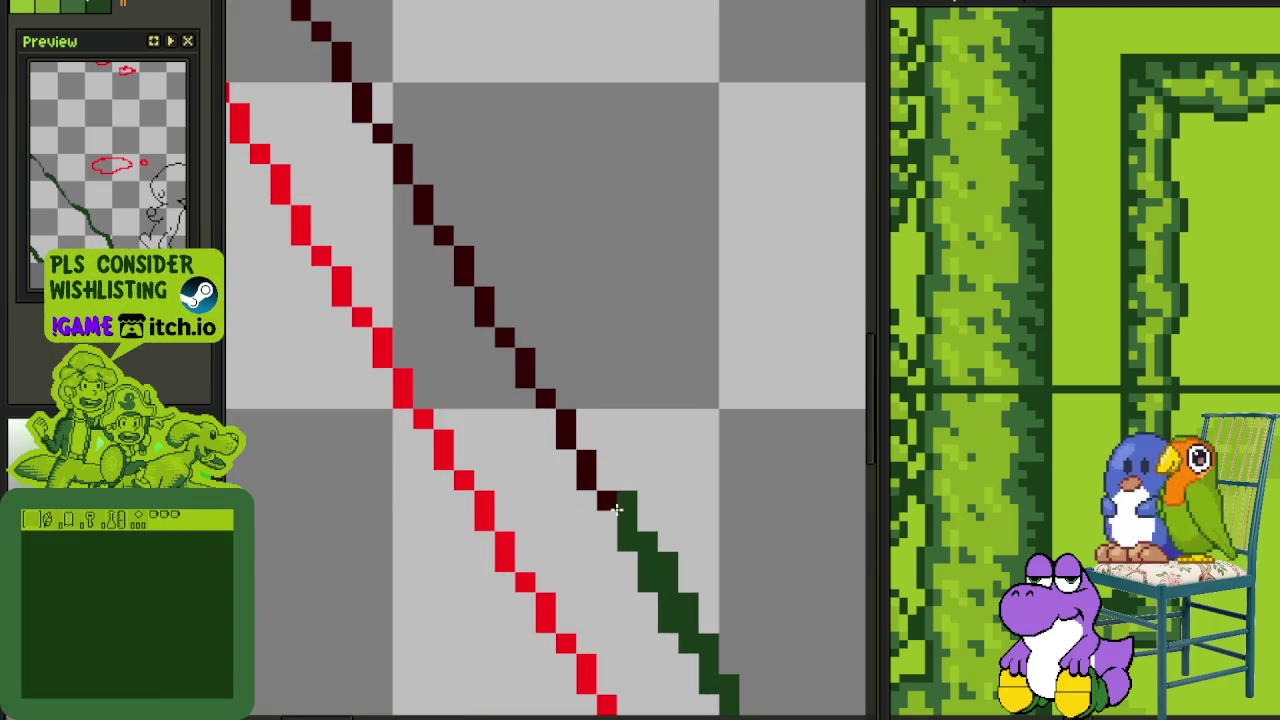
Recolour more of the black diagonal dark green, moving upward along the line
{"action": "left_click", "coordinate": [585, 472]}
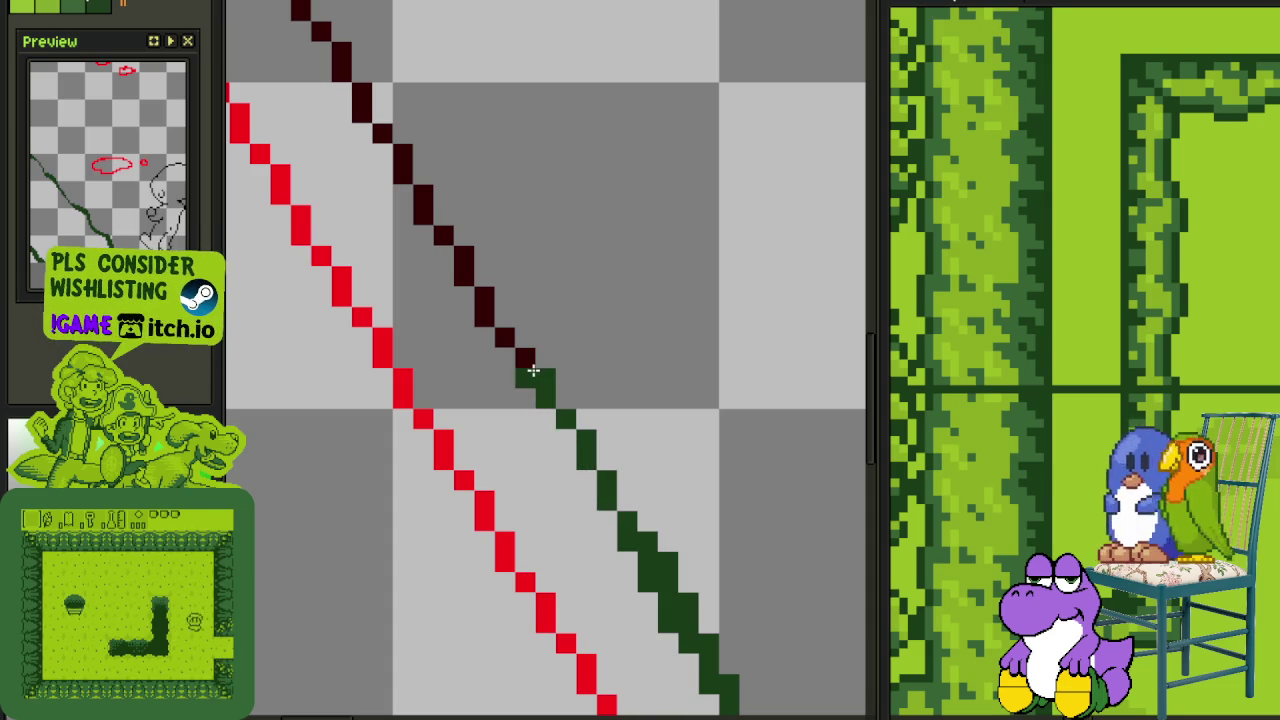
{"action": "left_click_drag", "start_coordinate": [522, 352], "coordinate": [489, 314]}
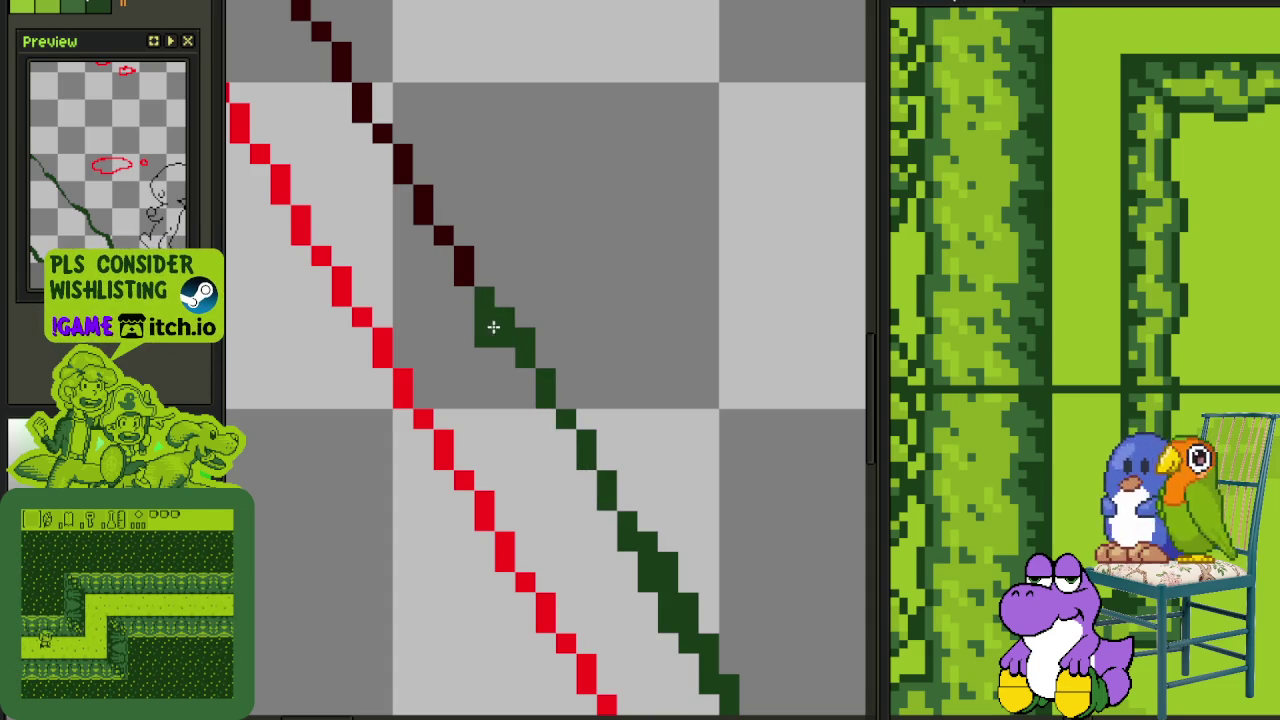
{"action": "scroll", "coordinate": [493, 327], "scroll_direction": "down", "scroll_amount": 2}
{"action": "scroll", "coordinate": [560, 463], "scroll_direction": "up", "scroll_amount": 1}
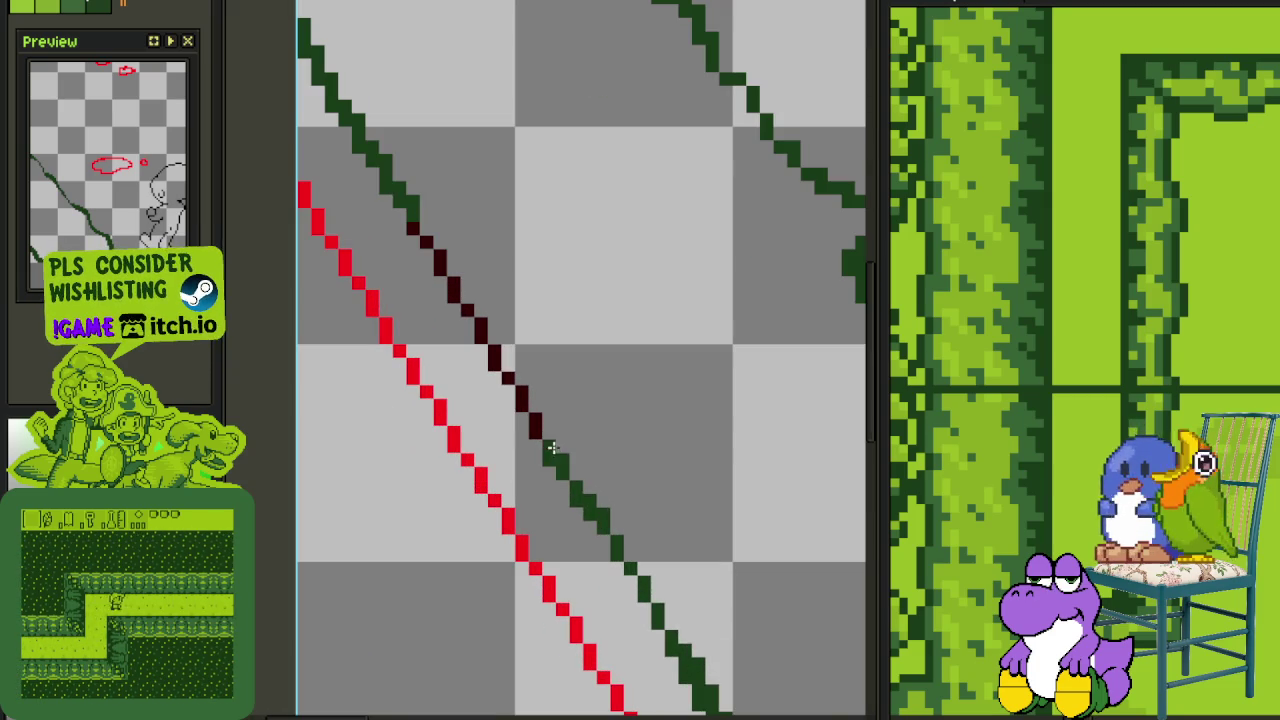
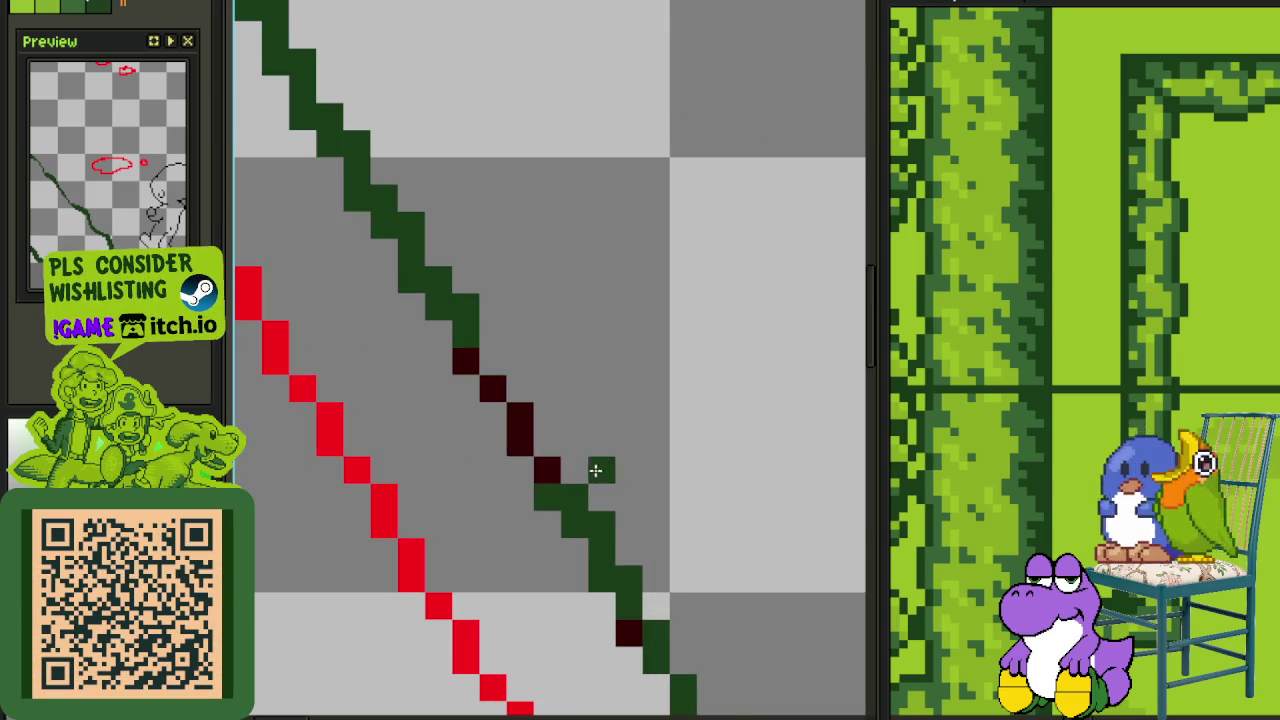
Erase two extra pixels and recolour the dark red pixels on the vine line green
{"action": "left_click_drag", "start_coordinate": [623, 534], "coordinate": [576, 480]}
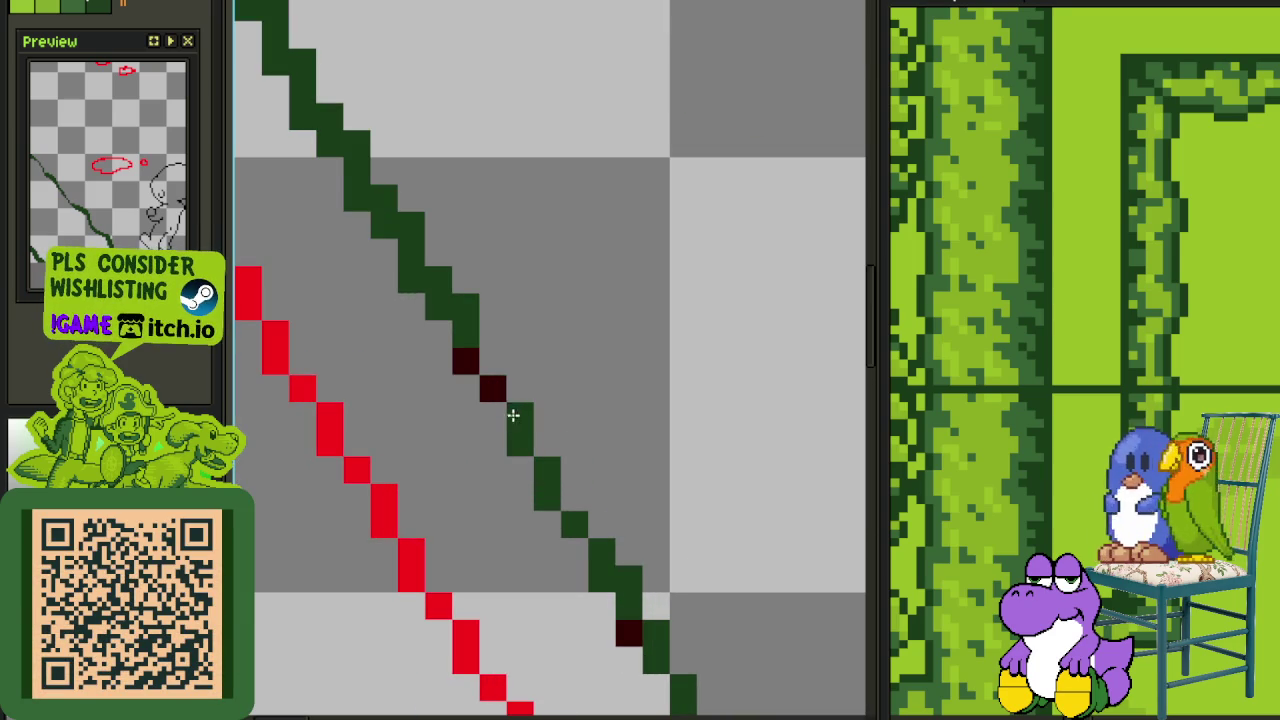
{"action": "left_click_drag", "start_coordinate": [513, 415], "coordinate": [473, 361]}
{"action": "scroll", "coordinate": [560, 460], "scroll_direction": "down", "scroll_amount": 3}
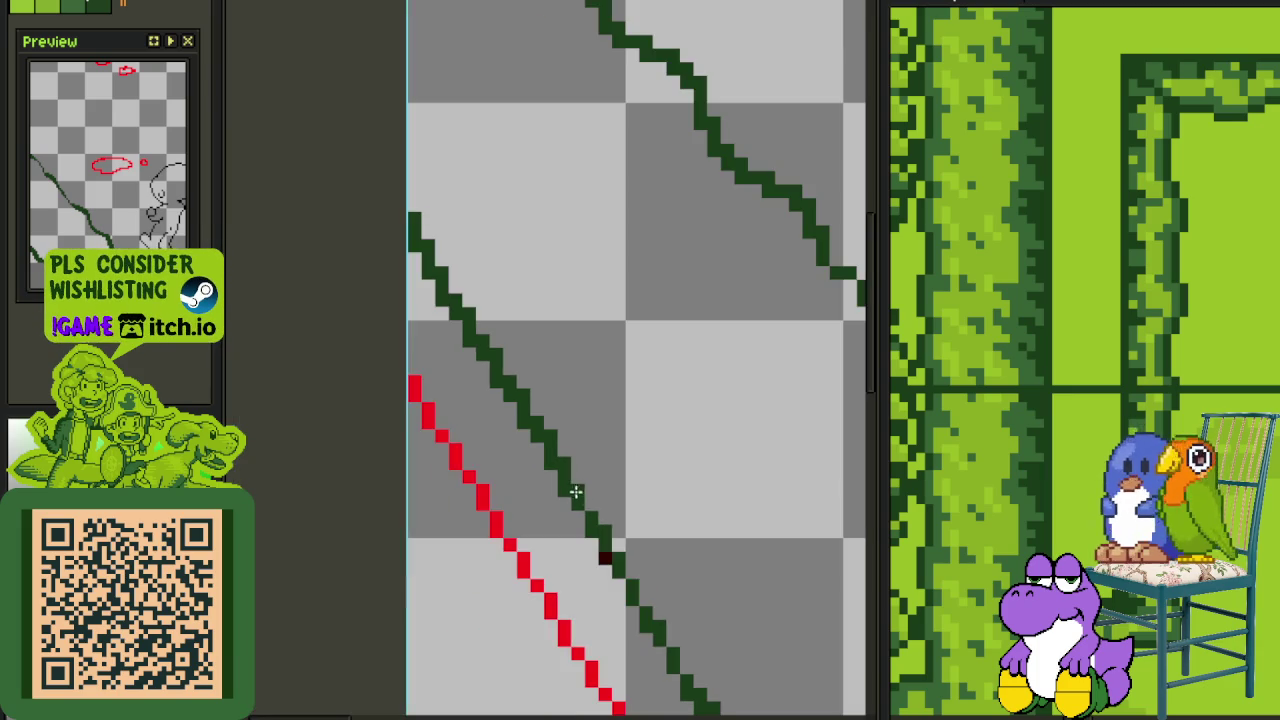
{"action": "scroll", "coordinate": [590, 520], "scroll_direction": "up", "scroll_amount": 1}
{"action": "scroll", "coordinate": [596, 546], "scroll_direction": "up", "scroll_amount": 1}
{"action": "scroll", "coordinate": [613, 544], "scroll_direction": "down", "scroll_amount": 1}
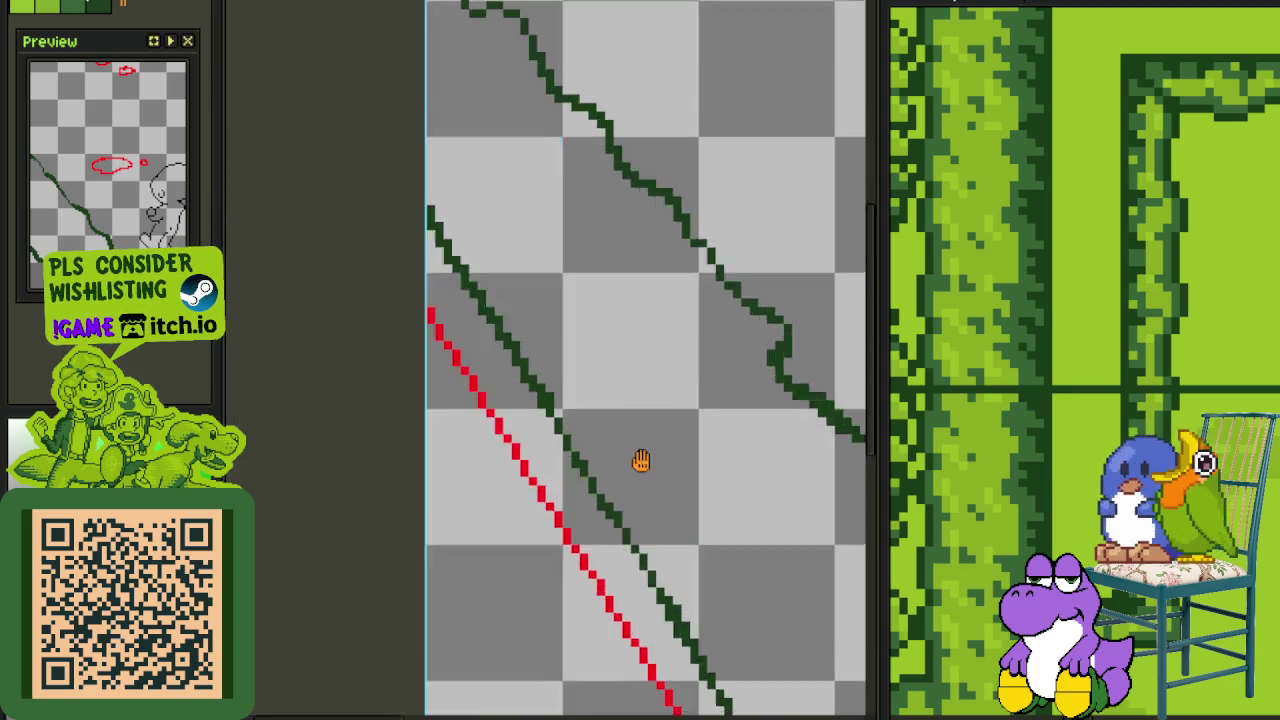
{"action": "scroll", "coordinate": [589, 457], "scroll_direction": "down", "scroll_amount": 1}
{"action": "scroll", "coordinate": [626, 486], "scroll_direction": "down", "scroll_amount": 1}
{"action": "scroll", "coordinate": [649, 410], "scroll_direction": "down", "scroll_amount": 1}
{"action": "scroll", "coordinate": [649, 410], "scroll_direction": "down", "scroll_amount": 1}
{"action": "scroll", "coordinate": [700, 500], "scroll_direction": "down", "scroll_amount": 3}
{"action": "scroll", "coordinate": [688, 510], "scroll_direction": "up", "scroll_amount": 4}
{"action": "scroll", "coordinate": [553, 530], "scroll_direction": "up", "scroll_amount": 2}
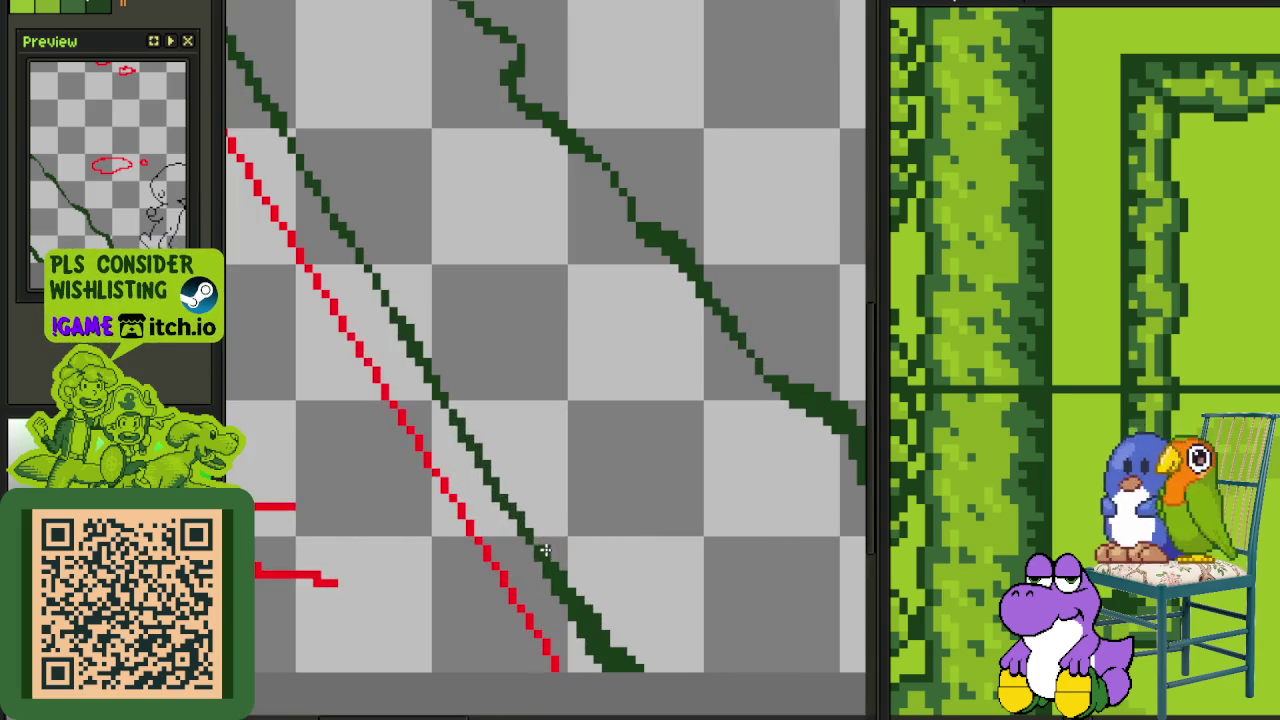
{"action": "scroll", "coordinate": [508, 511], "scroll_direction": "down", "scroll_amount": 2}
{"action": "scroll", "coordinate": [499, 442], "scroll_direction": "down", "scroll_amount": 1}
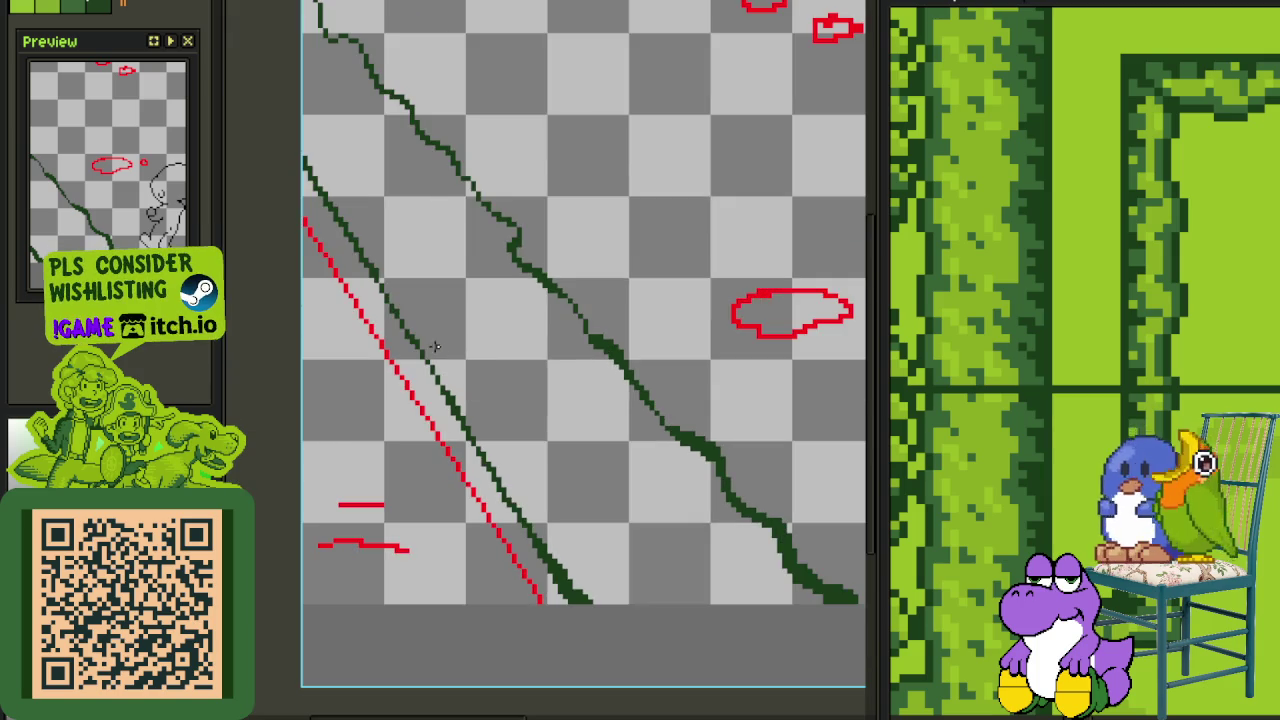
{"action": "scroll", "coordinate": [504, 475], "scroll_direction": "down", "scroll_amount": 1}
{"action": "scroll", "coordinate": [500, 416], "scroll_direction": "down", "scroll_amount": 1}
{"action": "left_click_drag", "start_coordinate": [567, 494], "coordinate": [527, 388]}
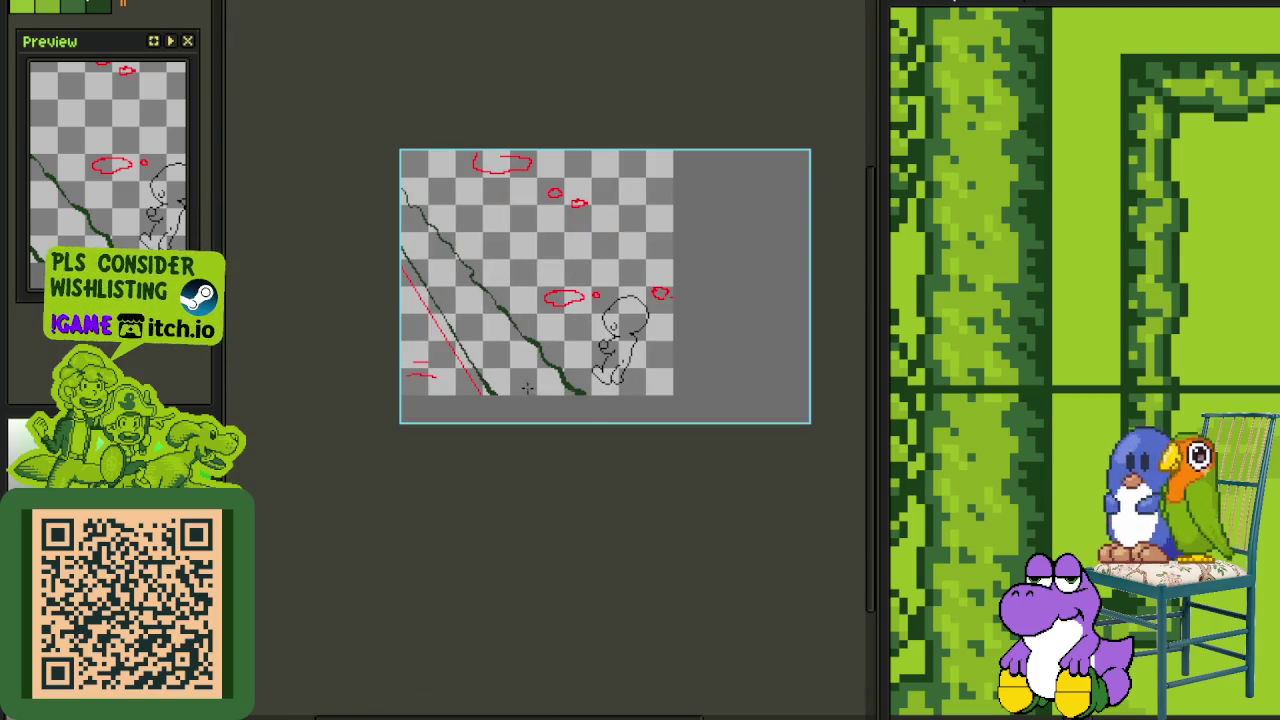
{"action": "scroll", "coordinate": [429, 342], "scroll_direction": "up", "scroll_amount": 3}
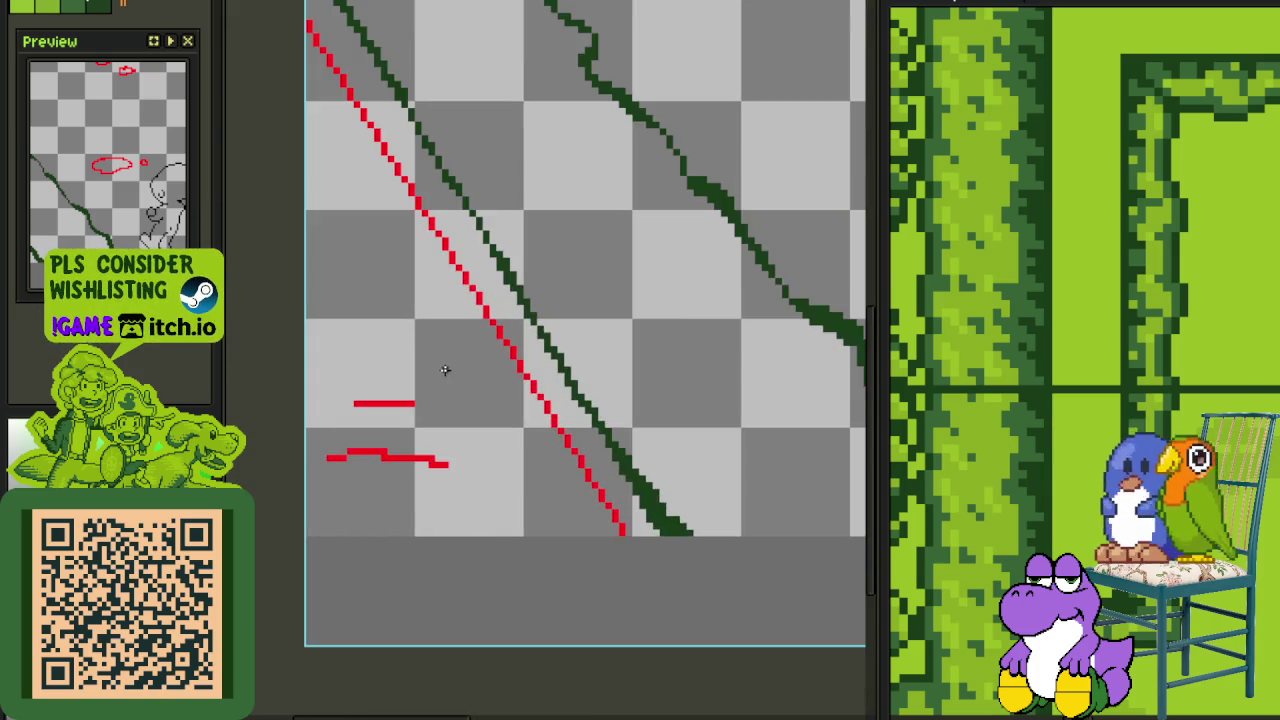
{"action": "scroll", "coordinate": [520, 366], "scroll_direction": "up", "scroll_amount": 1}
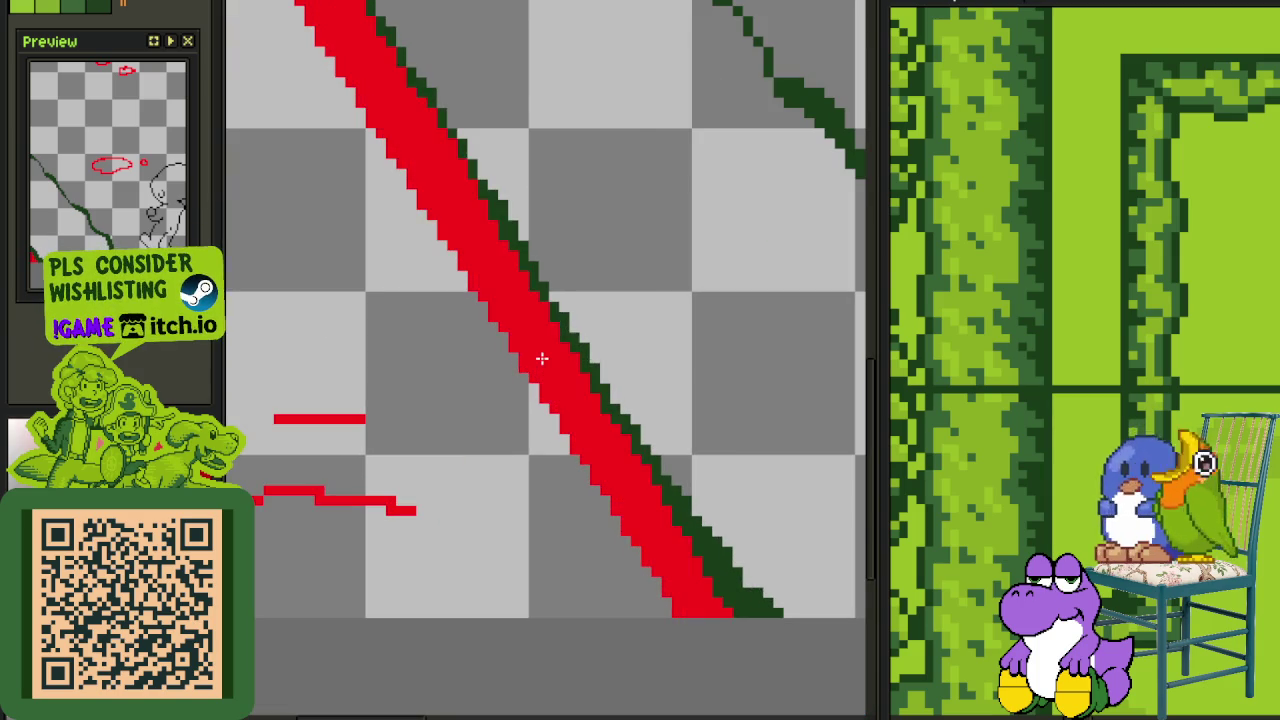
{"action": "scroll", "coordinate": [540, 360], "scroll_direction": "down", "scroll_amount": 2}
{"action": "scroll", "coordinate": [509, 289], "scroll_direction": "down", "scroll_amount": 2}
{"action": "scroll", "coordinate": [531, 437], "scroll_direction": "down", "scroll_amount": 2}
{"action": "scroll", "coordinate": [530, 436], "scroll_direction": "down", "scroll_amount": 2}
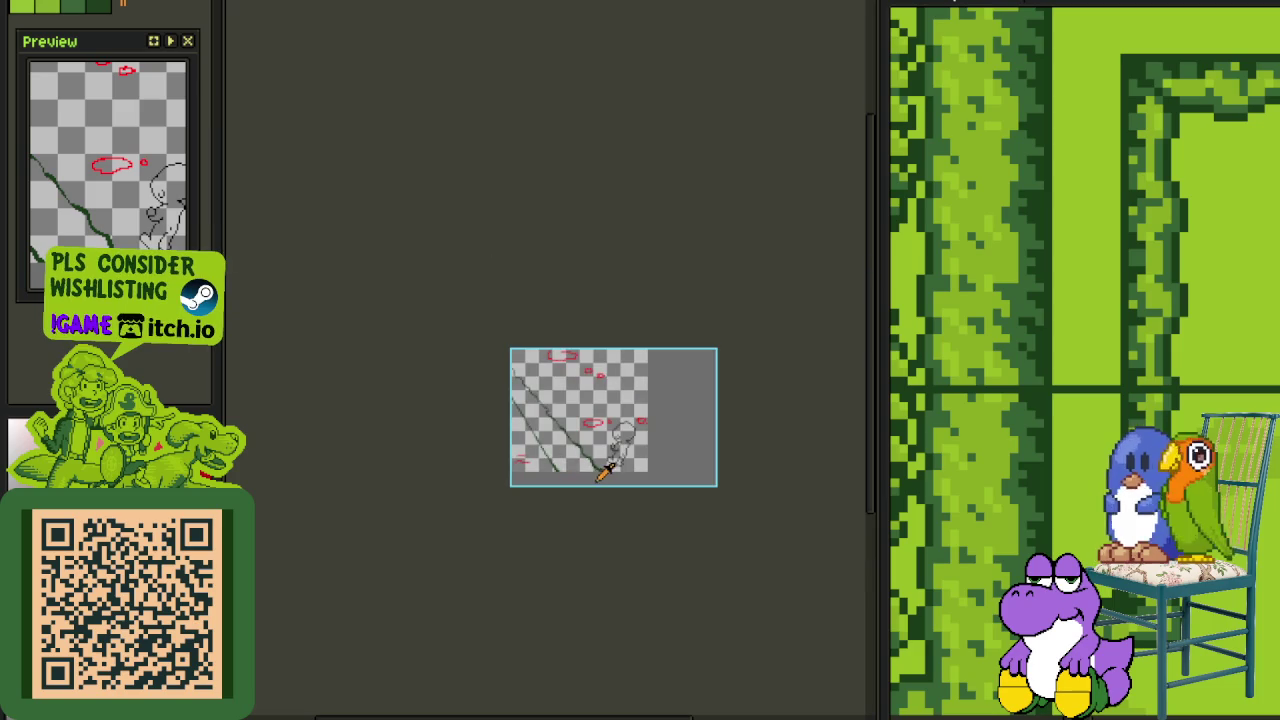
Save the sprite and add a new layer, Layer 2
{"action": "key", "text": "ctrl+s"}
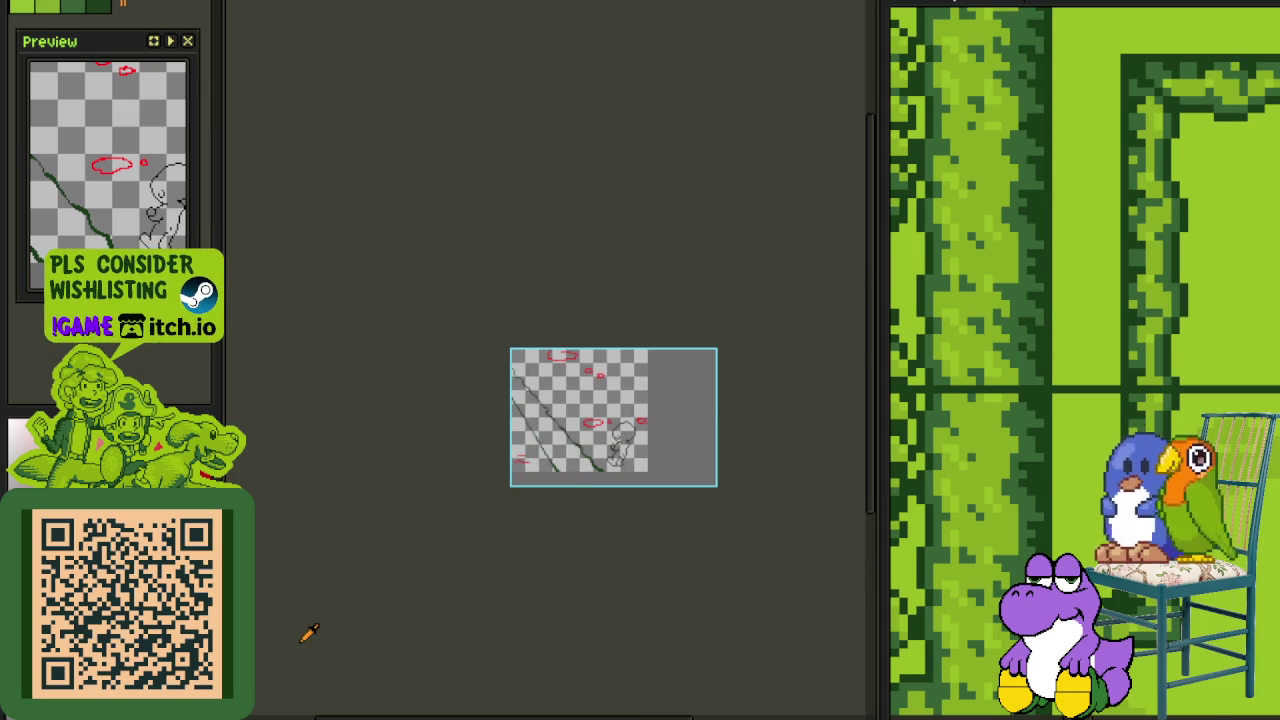
{"action": "key", "text": "Tab"}
{"action": "right_click", "coordinate": [346, 640]}
{"action": "left_click", "coordinate": [534, 617]}
{"action": "key", "text": "Tab"}
{"action": "scroll", "coordinate": [615, 420], "scroll_direction": "up", "scroll_amount": 5}
{"action": "scroll", "coordinate": [680, 470], "scroll_direction": "up", "scroll_amount": 1}
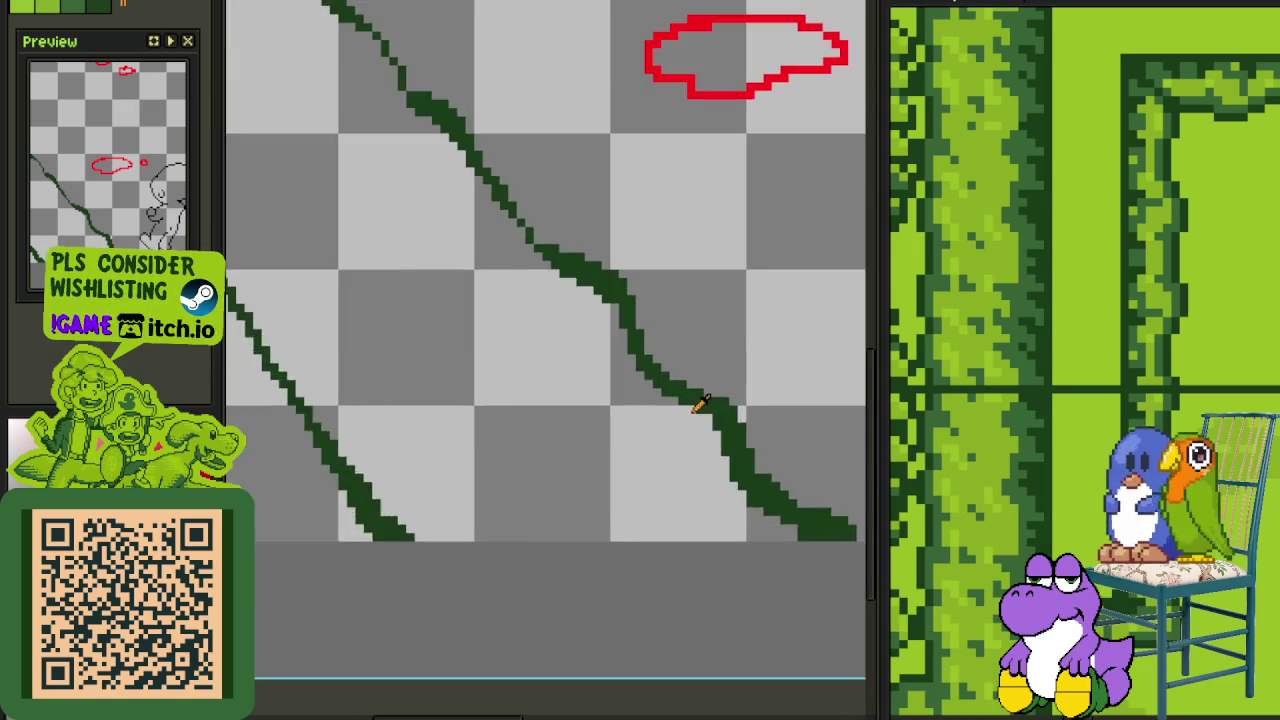
{"action": "scroll", "coordinate": [689, 417], "scroll_direction": "down", "scroll_amount": 1}
{"action": "scroll", "coordinate": [670, 435], "scroll_direction": "down", "scroll_amount": 1}
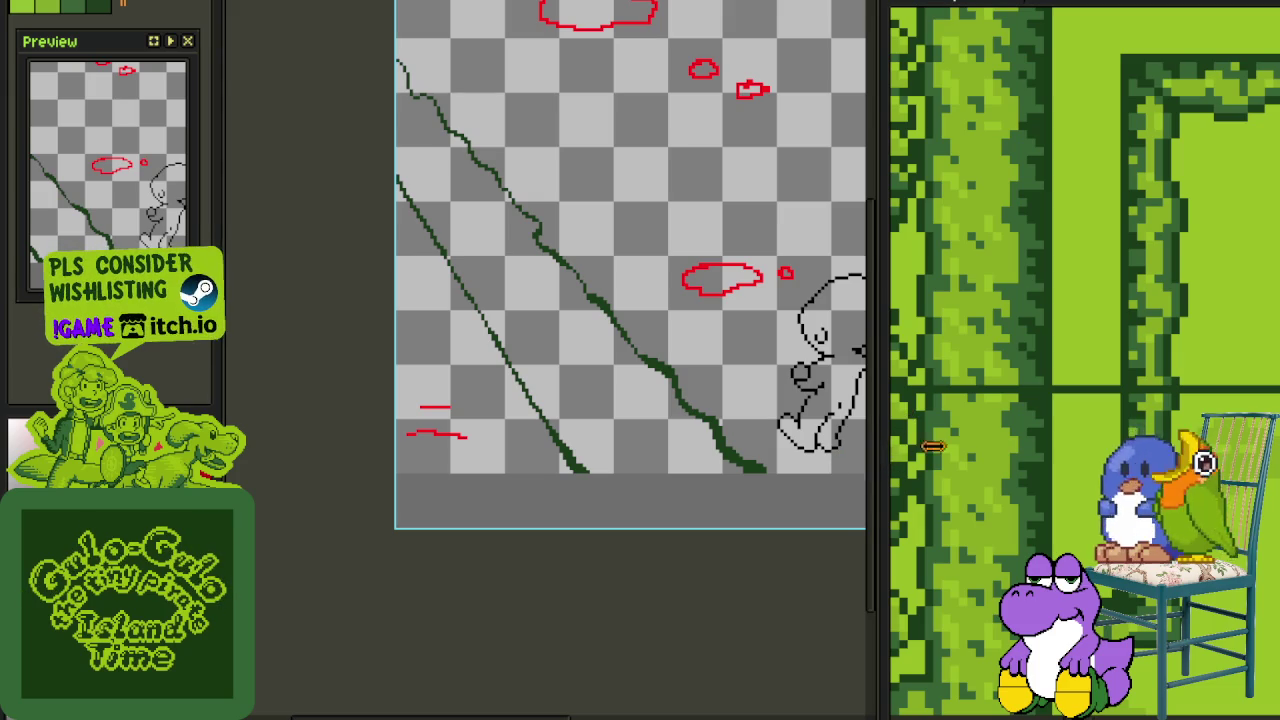
Widen the drawing area, save the sprite, and zoom in on the vine junction
{"action": "left_click_drag", "start_coordinate": [931, 447], "coordinate": [1052, 447]}
{"action": "key", "text": "ctrl+s"}
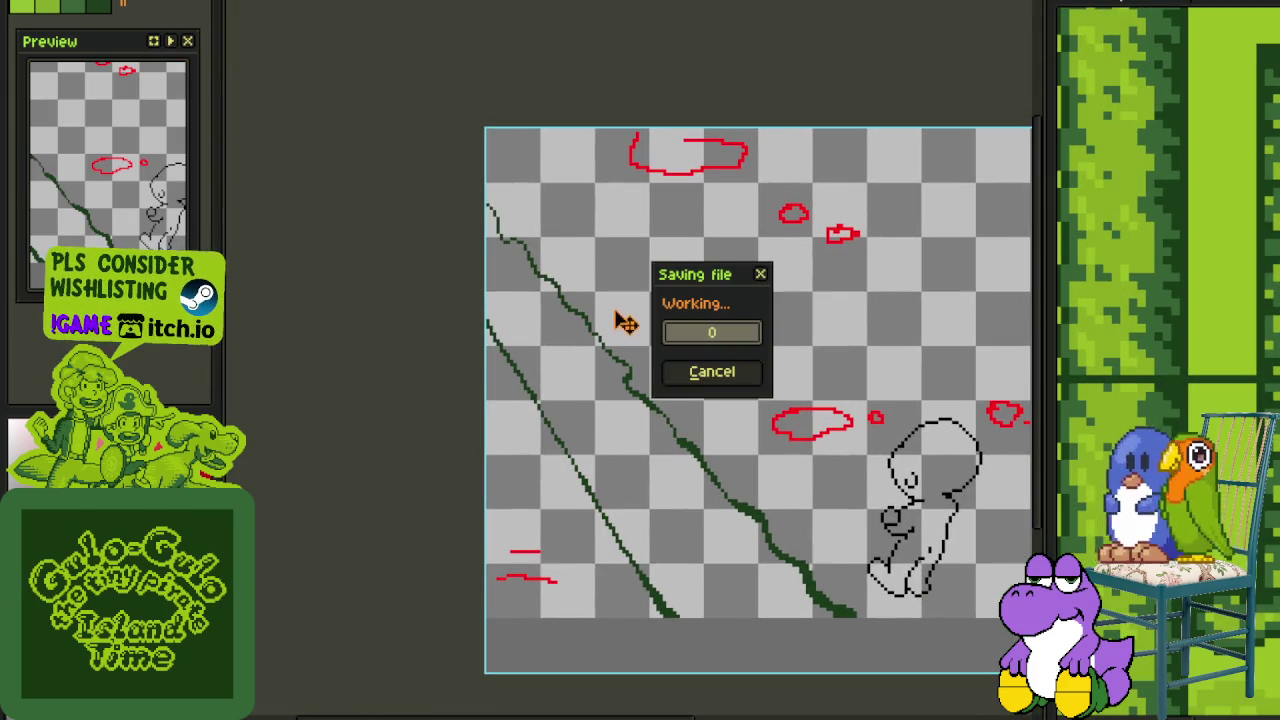
{"action": "scroll", "coordinate": [500, 214], "scroll_direction": "up", "scroll_amount": 1}
{"action": "scroll", "coordinate": [512, 230], "scroll_direction": "up", "scroll_amount": 2}
{"action": "scroll", "coordinate": [494, 241], "scroll_direction": "up", "scroll_amount": 1}
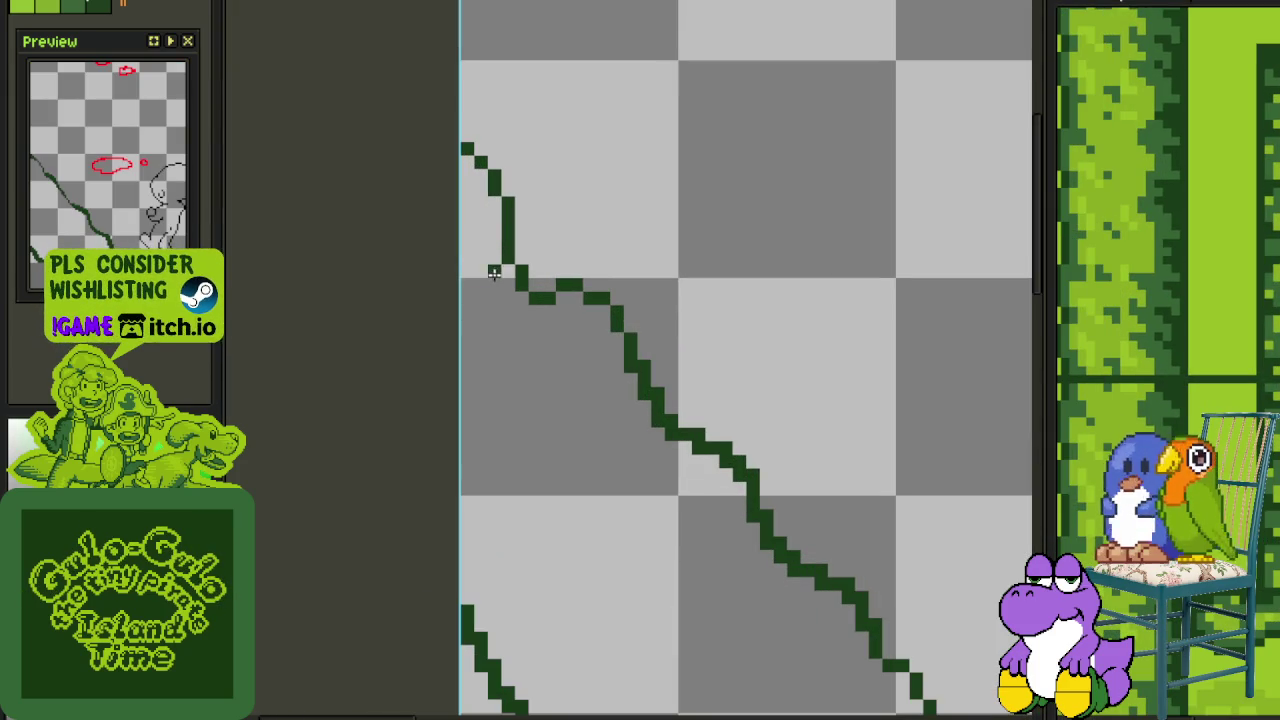
{"action": "scroll", "coordinate": [531, 371], "scroll_direction": "down", "scroll_amount": 2}
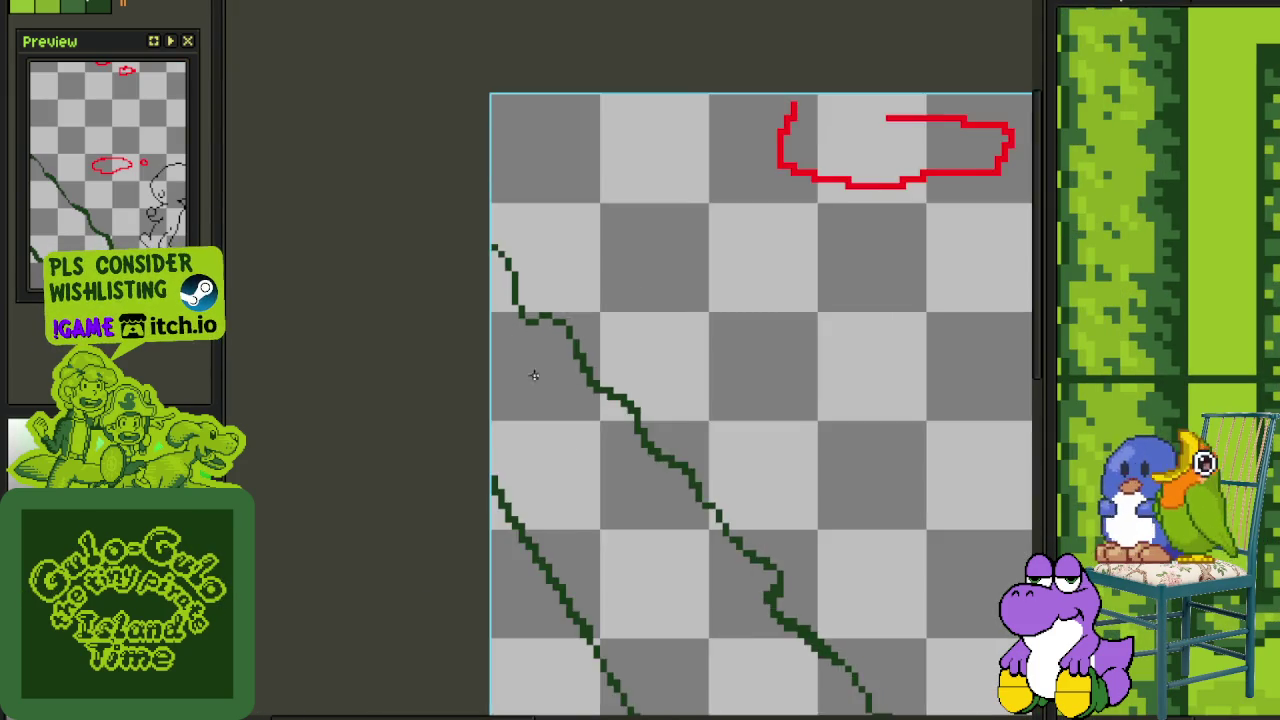
{"action": "scroll", "coordinate": [511, 246], "scroll_direction": "down", "scroll_amount": 1}
{"action": "scroll", "coordinate": [540, 323], "scroll_direction": "up", "scroll_amount": 1}
{"action": "scroll", "coordinate": [671, 445], "scroll_direction": "up", "scroll_amount": 1}
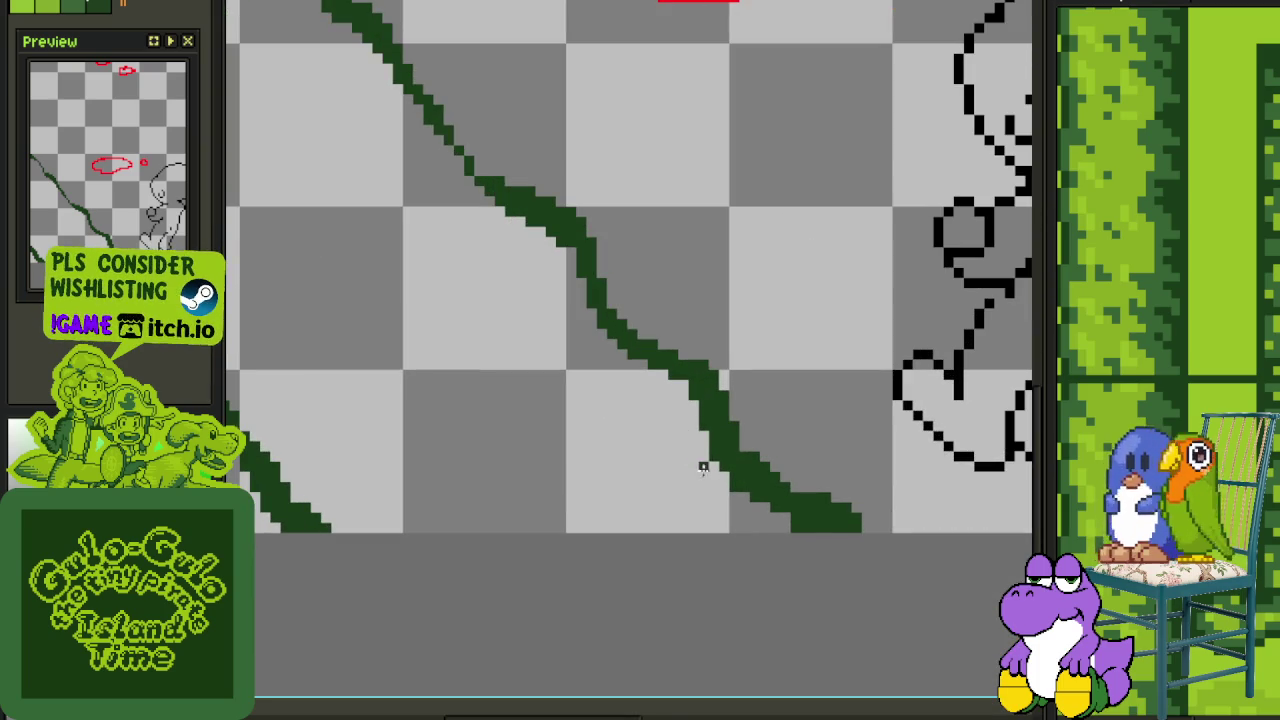
{"action": "scroll", "coordinate": [703, 467], "scroll_direction": "up", "scroll_amount": 1}
{"action": "scroll", "coordinate": [703, 467], "scroll_direction": "down", "scroll_amount": 2}
{"action": "scroll", "coordinate": [700, 472], "scroll_direction": "down", "scroll_amount": 1}
{"action": "scroll", "coordinate": [696, 477], "scroll_direction": "down", "scroll_amount": 1}
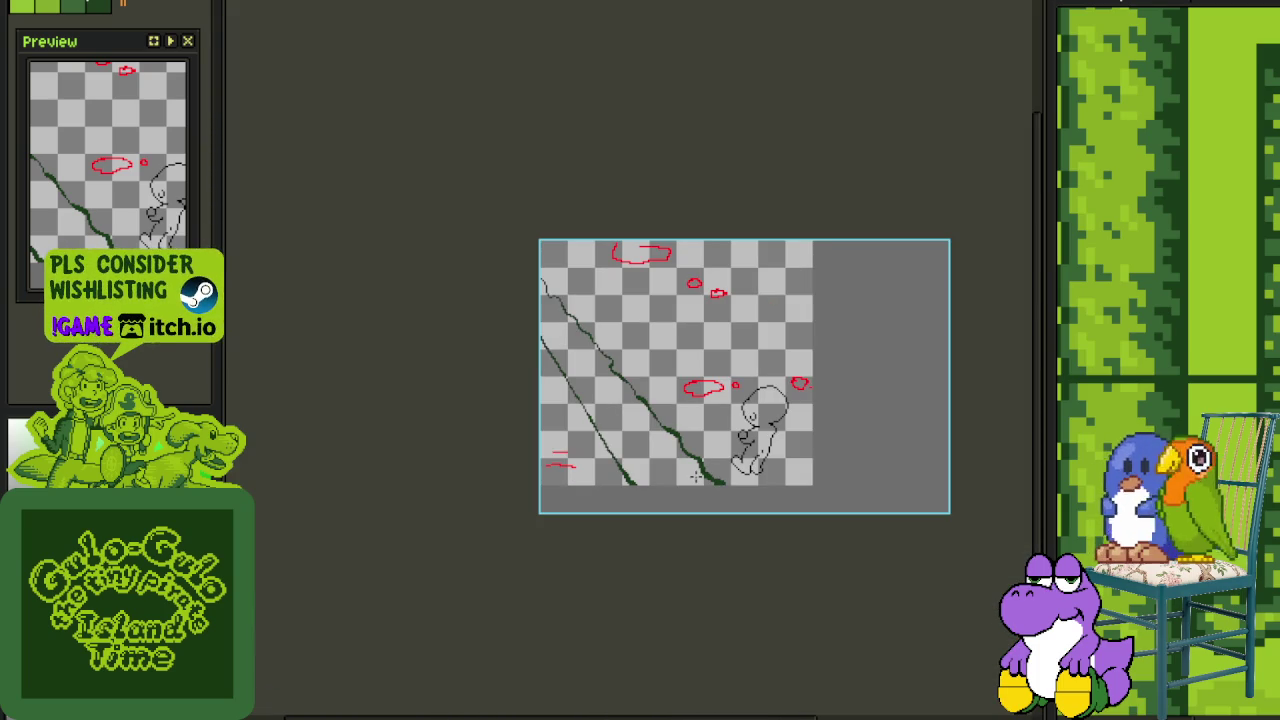
{"action": "scroll", "coordinate": [598, 378], "scroll_direction": "up", "scroll_amount": 1}
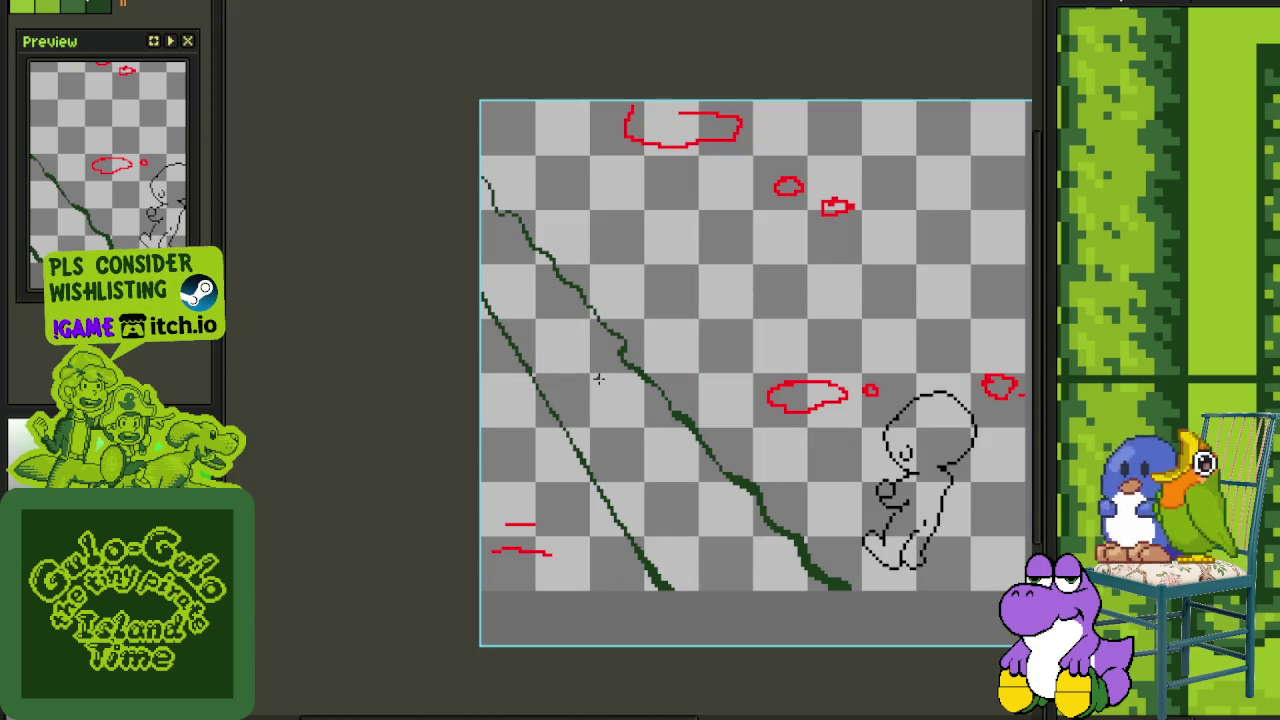
{"action": "scroll", "coordinate": [610, 363], "scroll_direction": "up", "scroll_amount": 1}
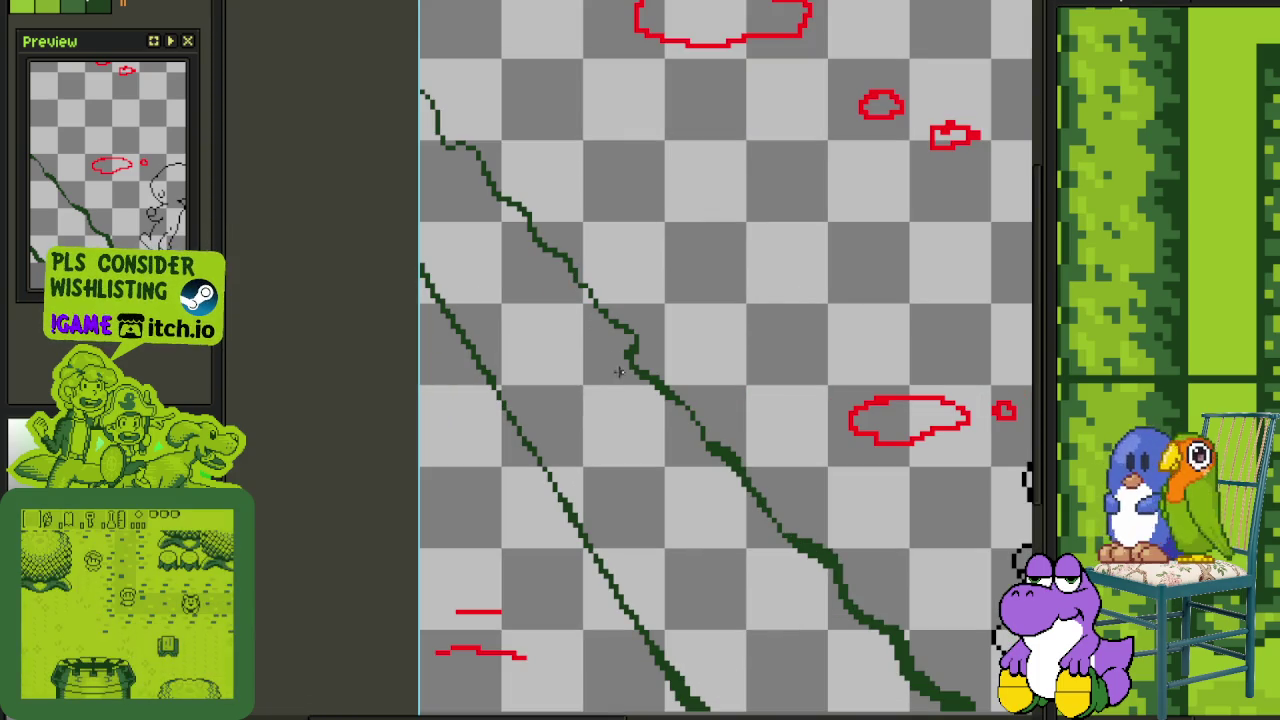
{"action": "scroll", "coordinate": [509, 366], "scroll_direction": "down", "scroll_amount": 1}
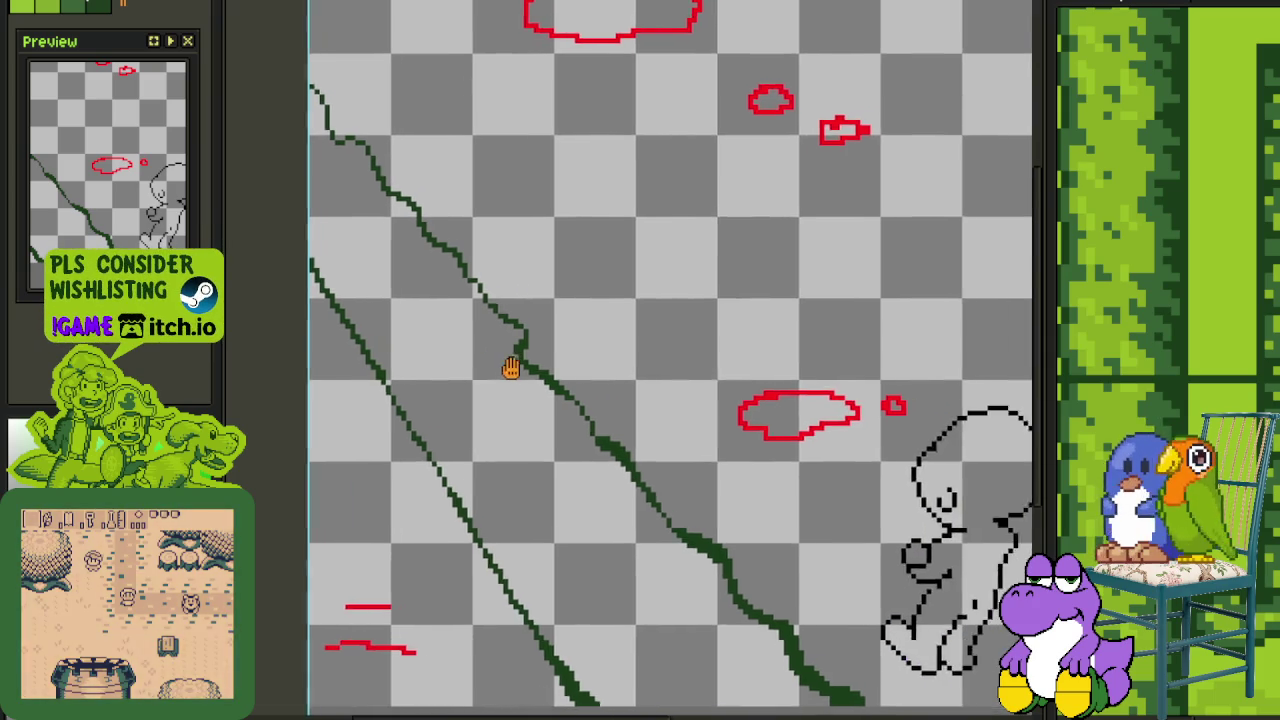
{"action": "scroll", "coordinate": [510, 368], "scroll_direction": "up", "scroll_amount": 2}
Draw a solid dark green branch running down-left from the vine's kink
{"action": "mouse_move", "coordinate": [510, 372]}
{"action": "left_mouse_down"}
{"action": "mouse_move", "coordinate": [494, 406]}
{"action": "mouse_move", "coordinate": [504, 388]}
{"action": "left_mouse_up"}
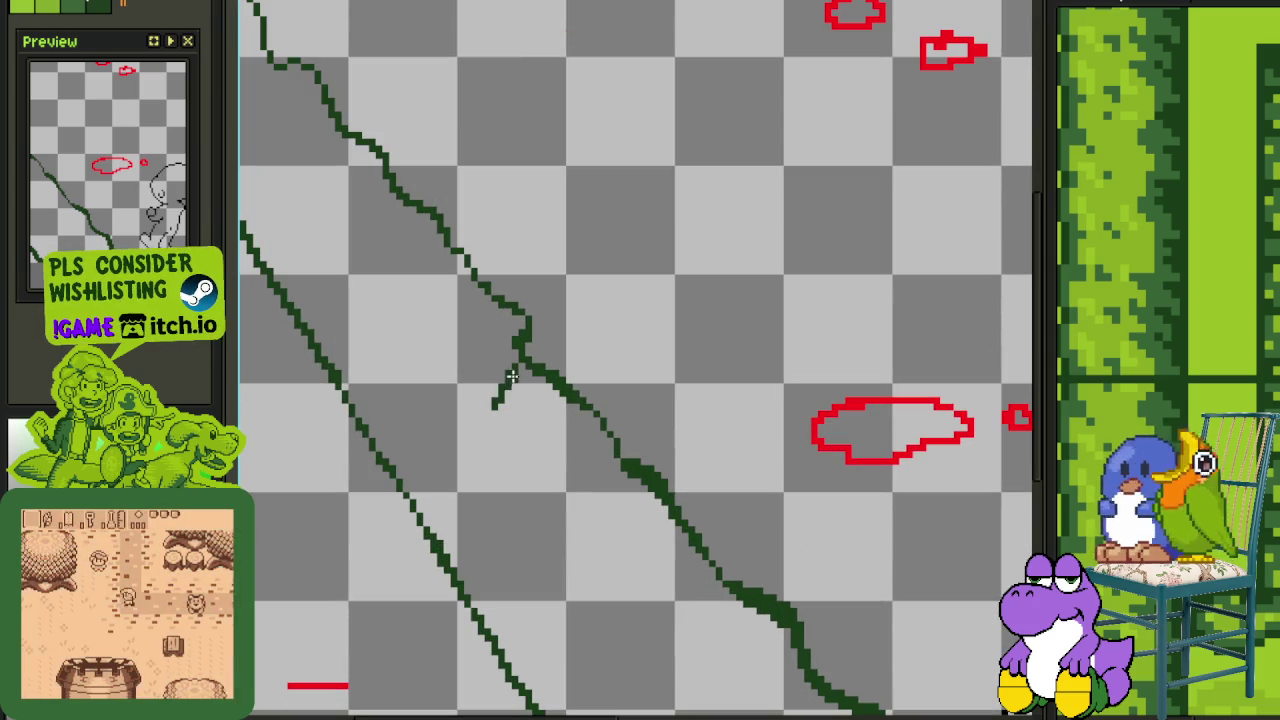
{"action": "scroll", "coordinate": [500, 385], "scroll_direction": "up", "scroll_amount": 1}
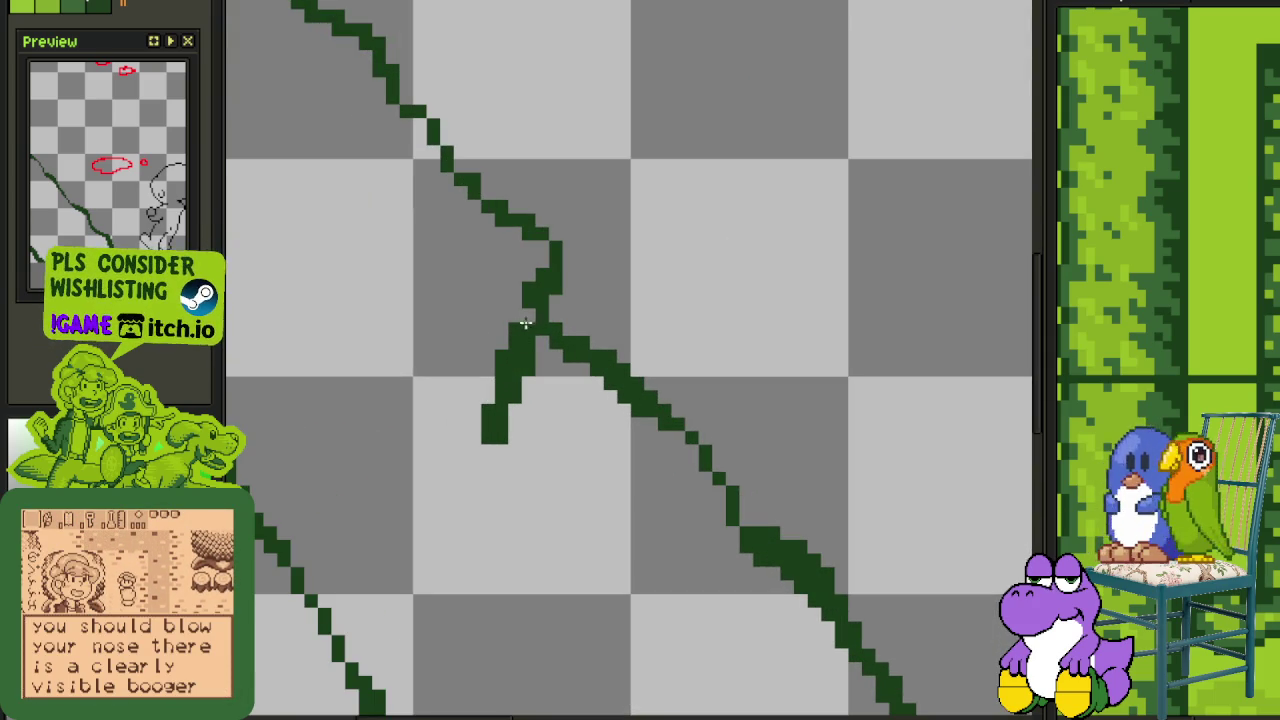
{"action": "left_click_drag", "start_coordinate": [524, 323], "coordinate": [521, 405]}
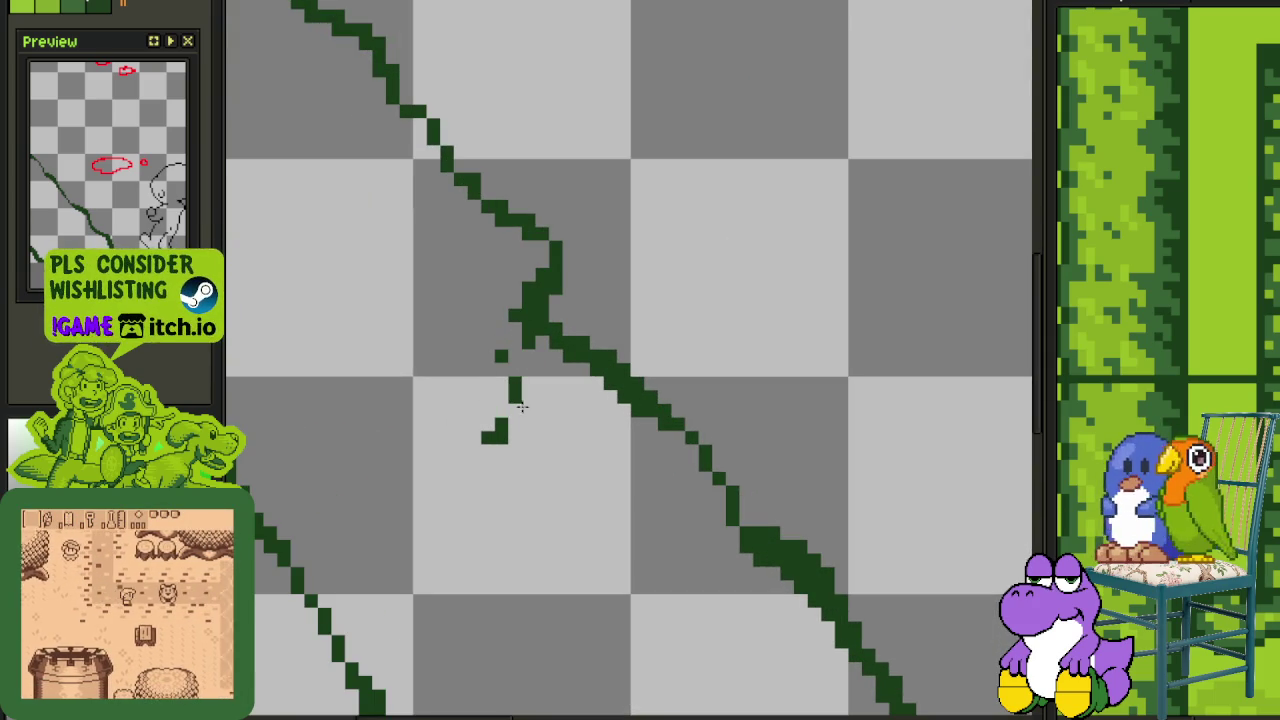
{"action": "scroll", "coordinate": [521, 405], "scroll_direction": "down", "scroll_amount": 1}
{"action": "left_click_drag", "start_coordinate": [491, 357], "coordinate": [517, 320]}
{"action": "scroll", "coordinate": [494, 378], "scroll_direction": "up", "scroll_amount": 1}
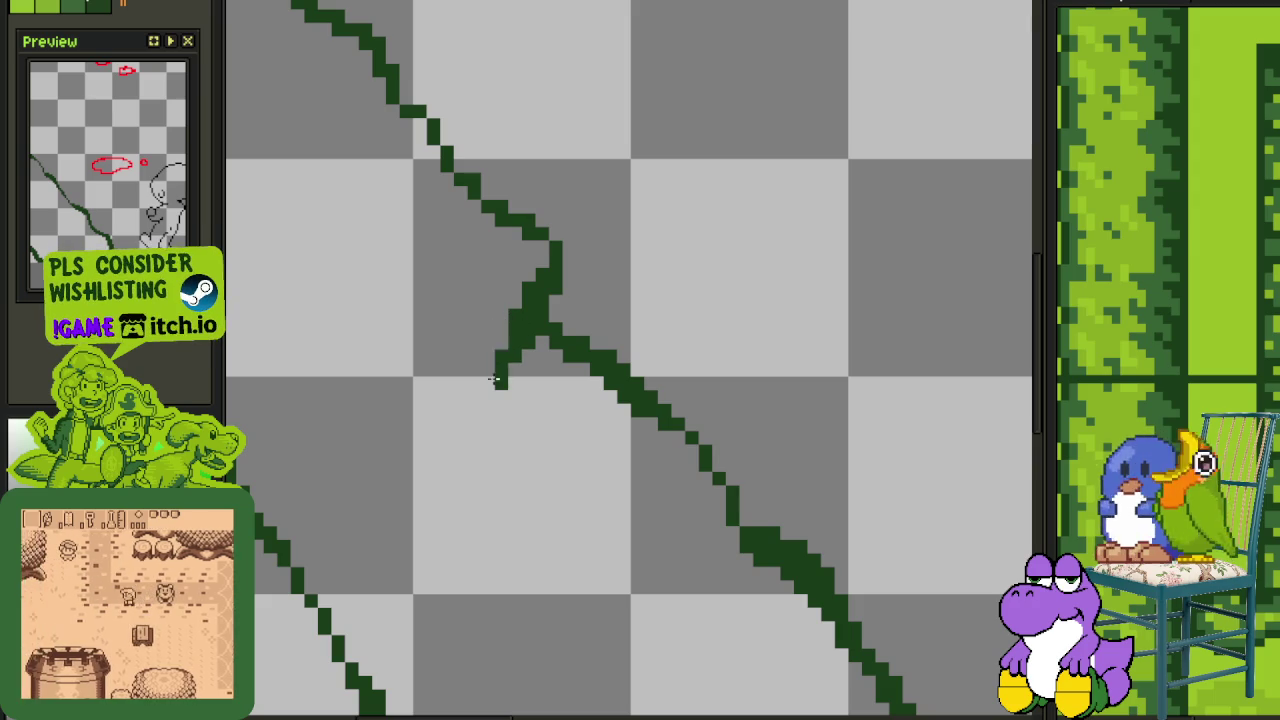
{"action": "left_click_drag", "start_coordinate": [494, 378], "coordinate": [445, 440]}
{"action": "scroll", "coordinate": [507, 401], "scroll_direction": "up", "scroll_amount": 1}
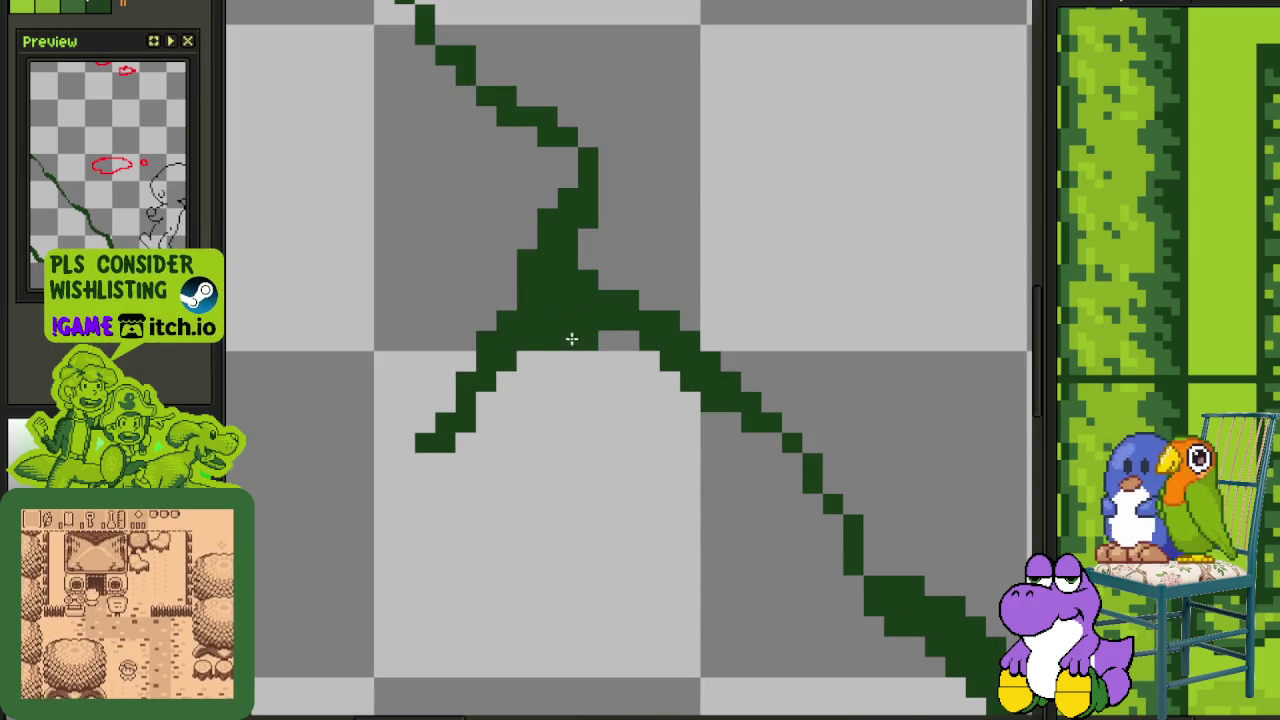
{"action": "left_click", "coordinate": [445, 442]}
{"action": "scroll", "coordinate": [460, 440], "scroll_direction": "down", "scroll_amount": 3}
{"action": "scroll", "coordinate": [451, 451], "scroll_direction": "up", "scroll_amount": 1}
{"action": "scroll", "coordinate": [446, 458], "scroll_direction": "up", "scroll_amount": 2}
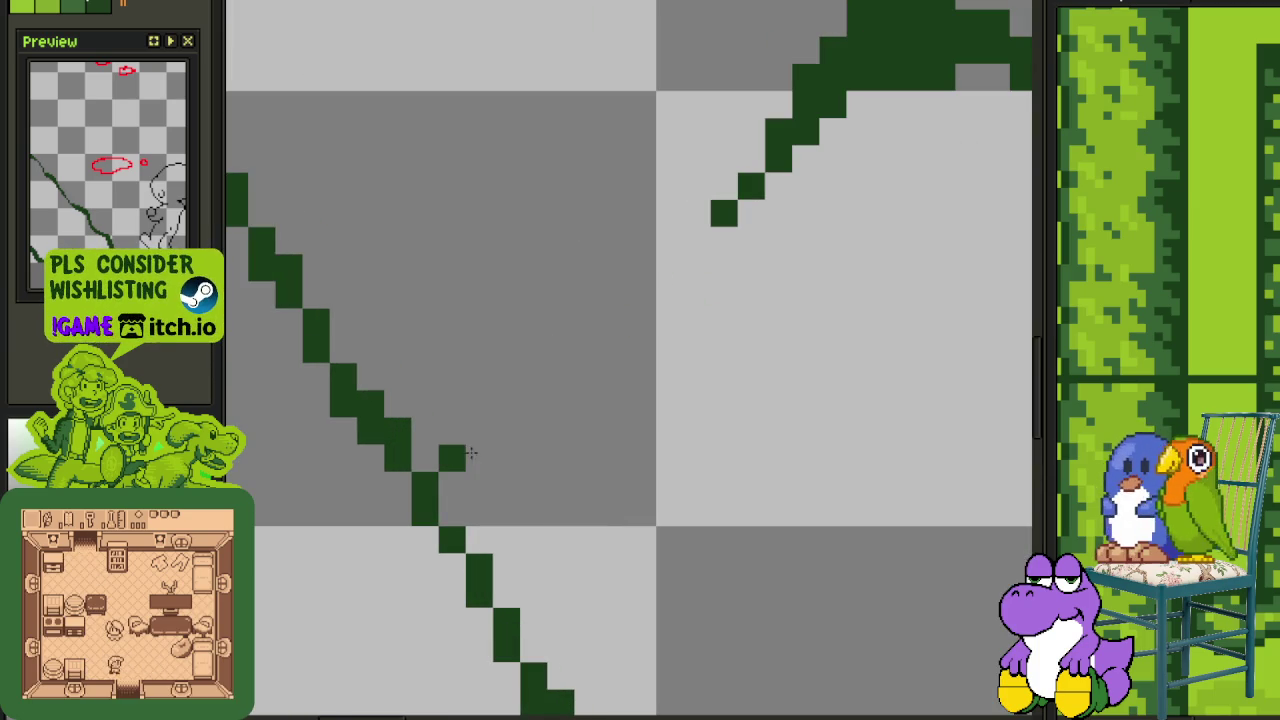
Add short dark green strokes joining the branch to the diagonal line and thicken the junction
{"action": "left_click_drag", "start_coordinate": [643, 296], "coordinate": [622, 321]}
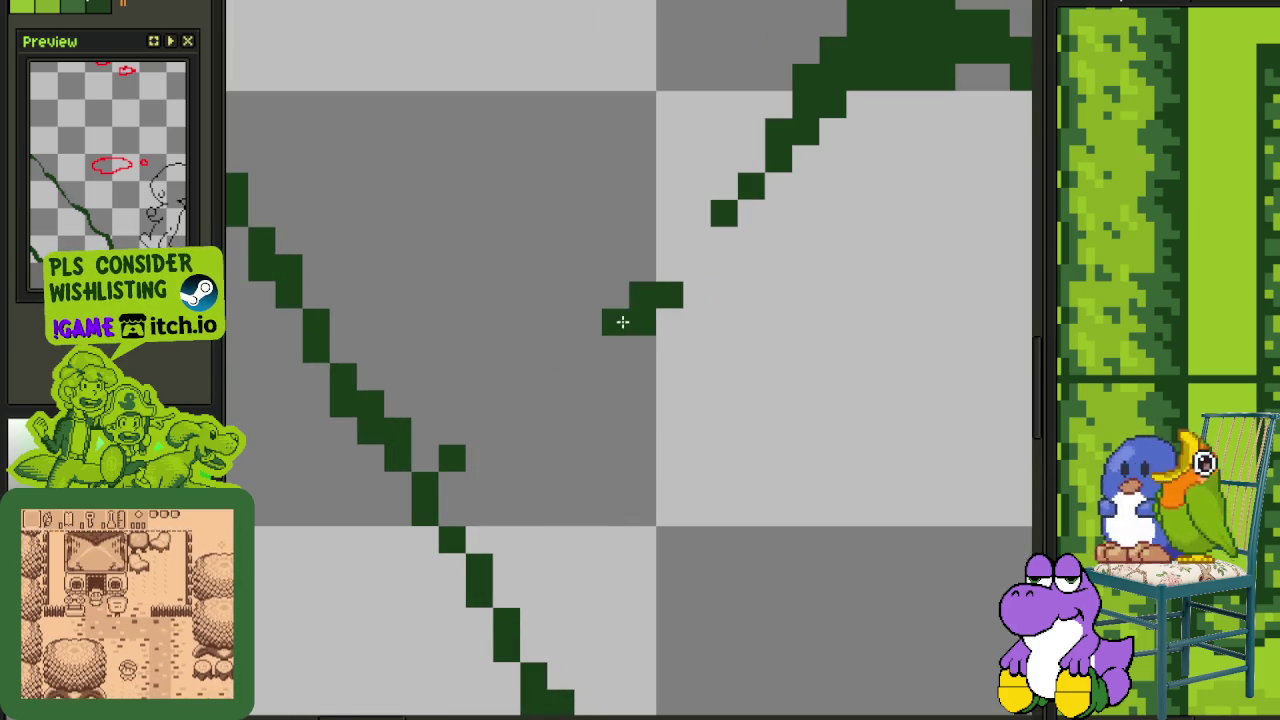
{"action": "mouse_move", "coordinate": [503, 403]}
{"action": "left_mouse_down"}
{"action": "mouse_move", "coordinate": [405, 442]}
{"action": "mouse_move", "coordinate": [401, 413]}
{"action": "mouse_move", "coordinate": [419, 399]}
{"action": "left_mouse_up"}
{"action": "left_click_drag", "start_coordinate": [460, 466], "coordinate": [480, 531]}
{"action": "left_click_drag", "start_coordinate": [503, 420], "coordinate": [550, 383]}
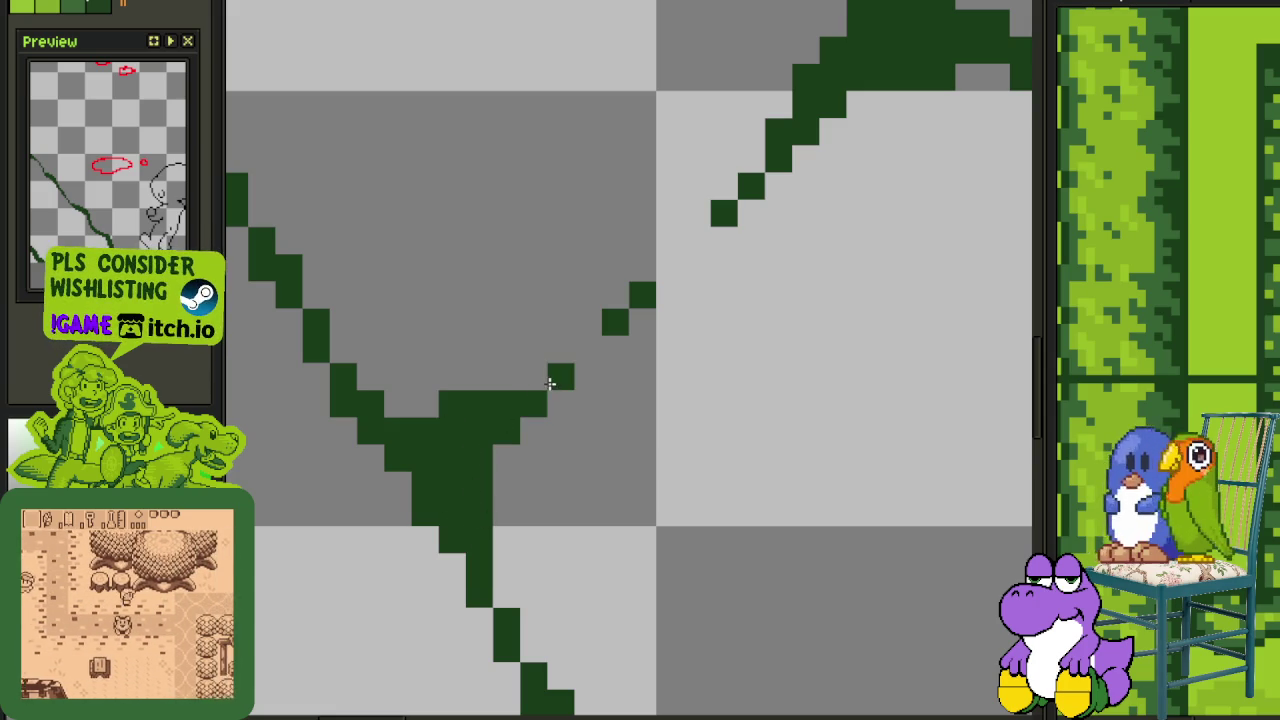
{"action": "scroll", "coordinate": [540, 381], "scroll_direction": "down", "scroll_amount": 5}
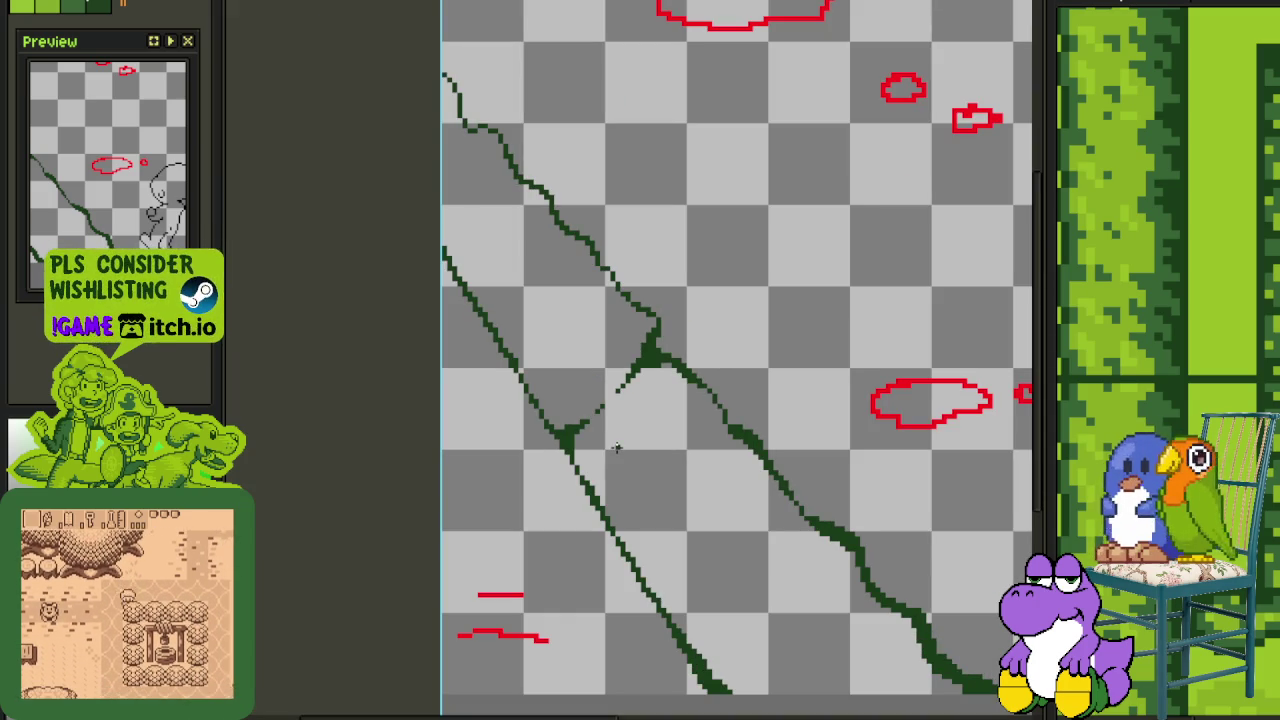
{"action": "scroll", "coordinate": [617, 448], "scroll_direction": "down", "scroll_amount": 3}
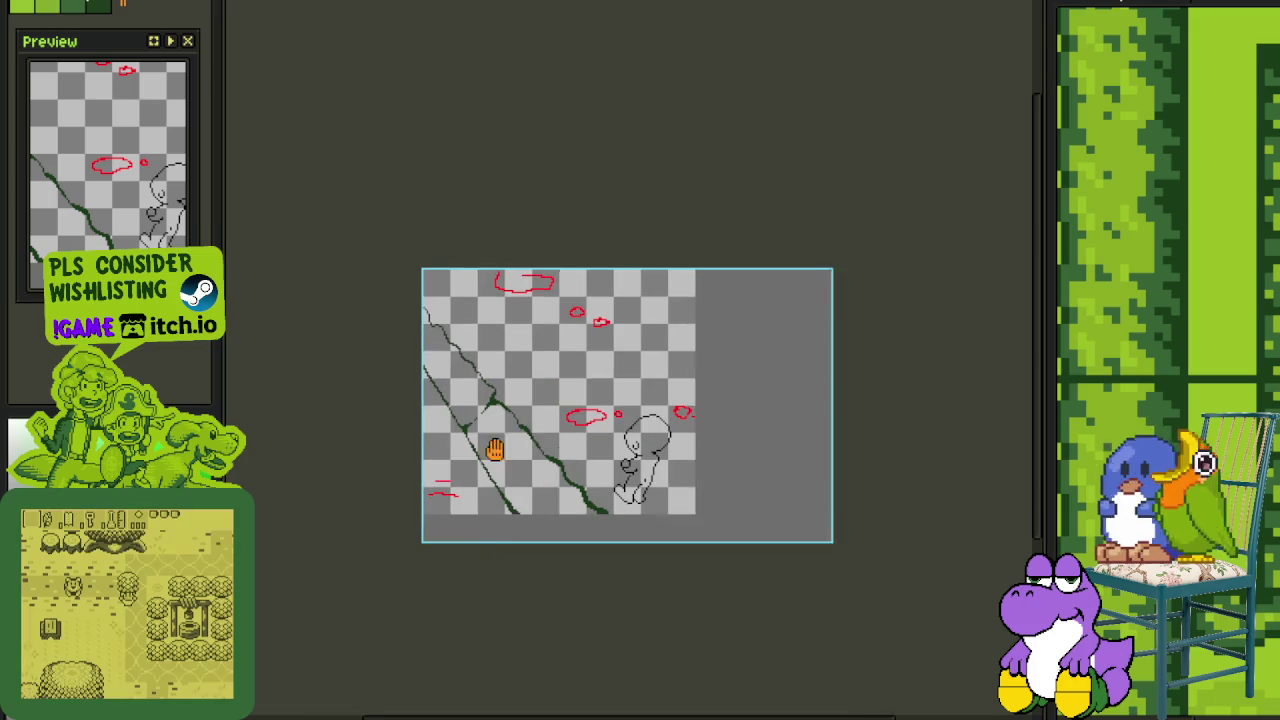
{"action": "scroll", "coordinate": [464, 419], "scroll_direction": "up", "scroll_amount": 1}
{"action": "scroll", "coordinate": [464, 419], "scroll_direction": "up", "scroll_amount": 1}
{"action": "scroll", "coordinate": [464, 419], "scroll_direction": "up", "scroll_amount": 1}
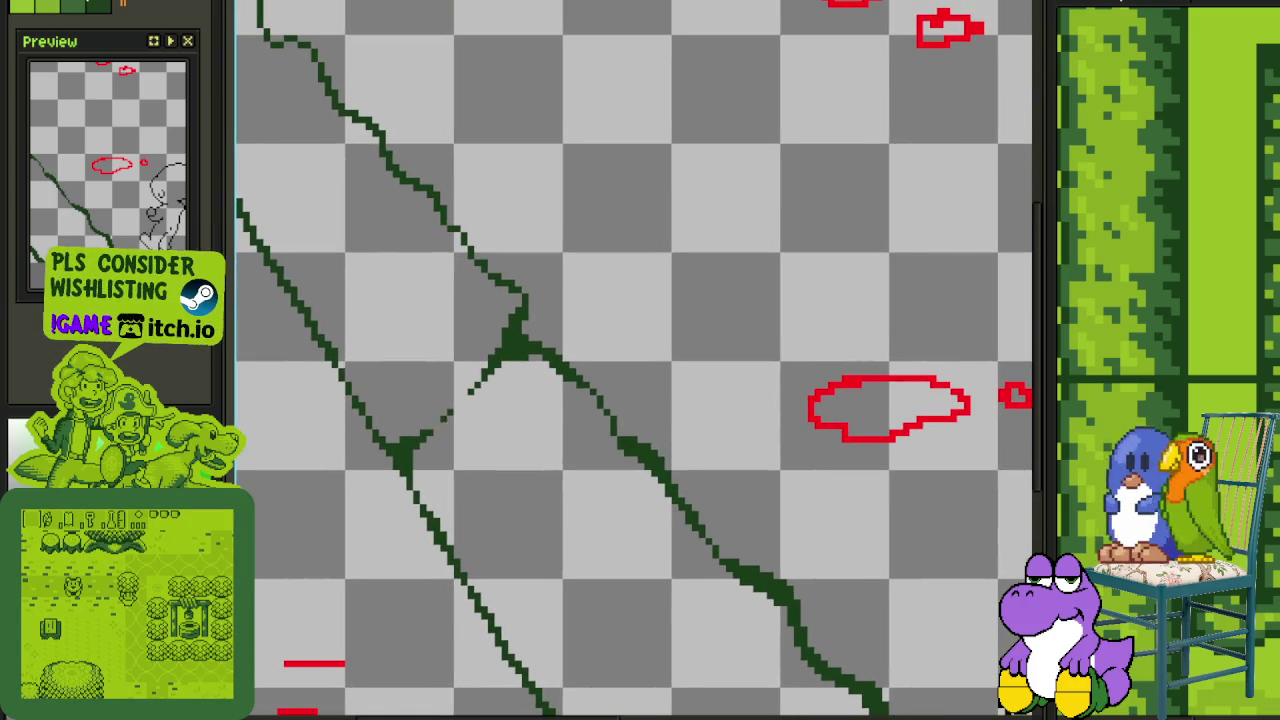
Rotate the branch piece below the junction about 30° counter-clockwise
{"action": "left_click_drag", "start_coordinate": [368, 500], "coordinate": [440, 525]}
{"action": "left_click_drag", "start_coordinate": [430, 480], "coordinate": [450, 500]}
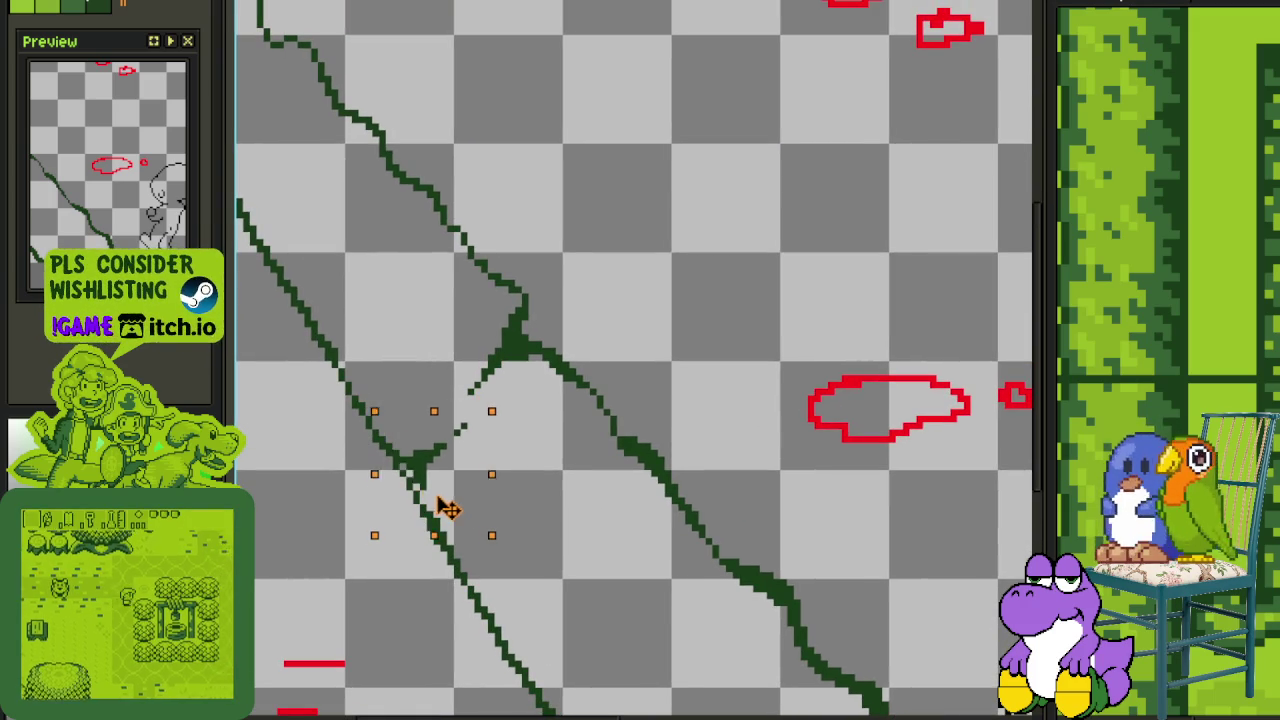
{"action": "mouse_move", "coordinate": [509, 551]}
{"action": "left_mouse_down"}
{"action": "mouse_move", "coordinate": [543, 543]}
{"action": "mouse_move", "coordinate": [471, 491]}
{"action": "left_mouse_up"}
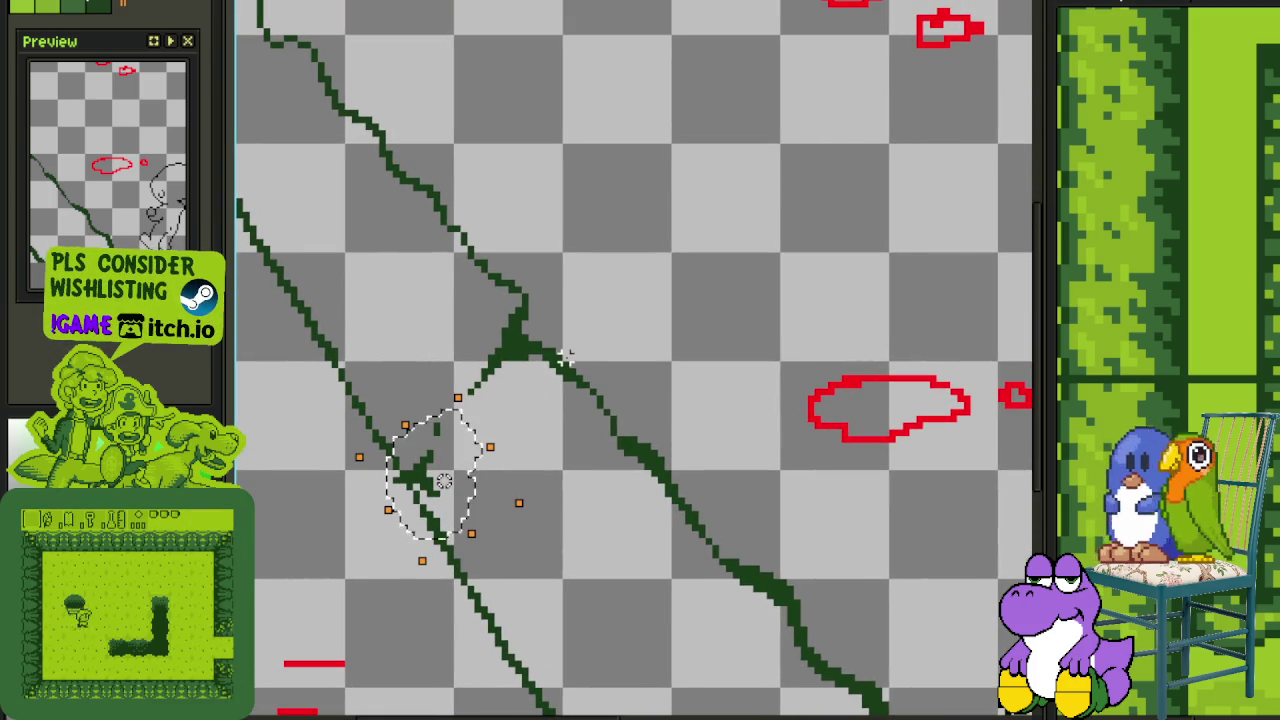
{"action": "left_click", "coordinate": [552, 316]}
Rotate the junction strokes about 60° clockwise, enlarge them and stretch them downward
{"action": "left_click_drag", "start_coordinate": [500, 310], "coordinate": [495, 312]}
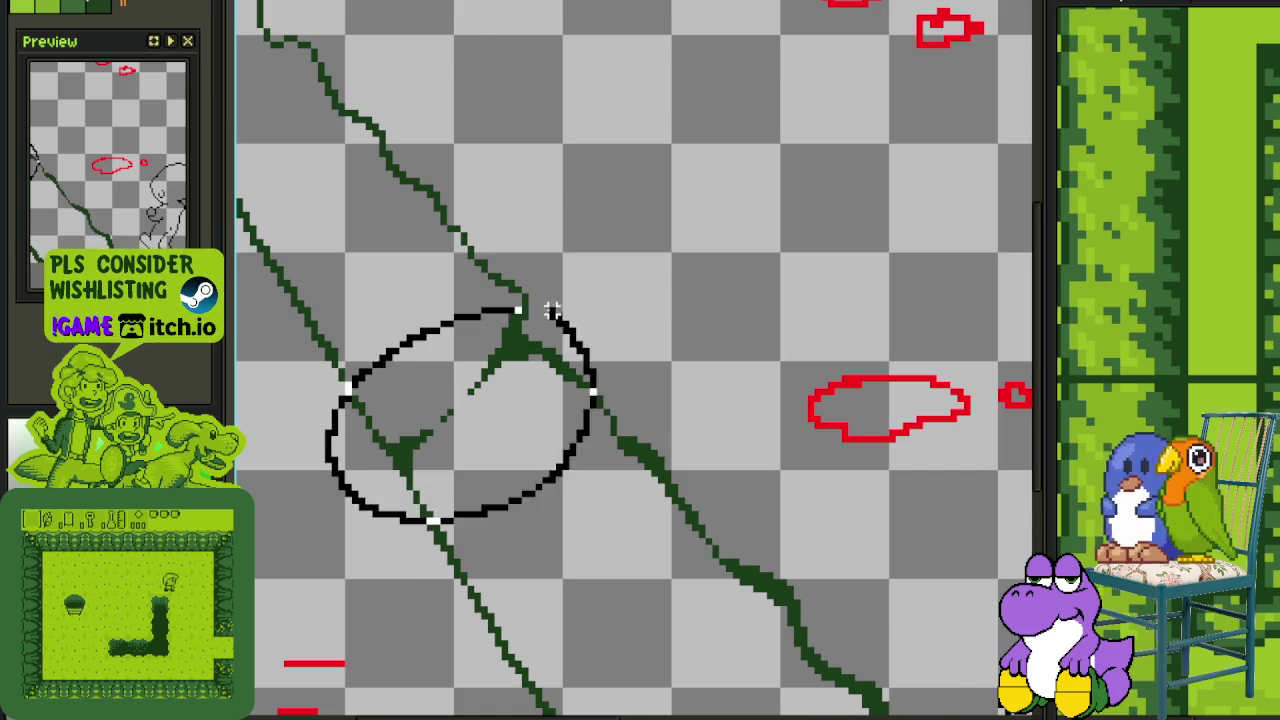
{"action": "scroll", "coordinate": [495, 312], "scroll_direction": "down", "scroll_amount": 1}
{"action": "mouse_move", "coordinate": [615, 490]}
{"action": "left_mouse_down"}
{"action": "mouse_move", "coordinate": [606, 428]}
{"action": "mouse_move", "coordinate": [491, 423]}
{"action": "mouse_move", "coordinate": [462, 435]}
{"action": "mouse_move", "coordinate": [479, 462]}
{"action": "mouse_move", "coordinate": [498, 453]}
{"action": "left_mouse_up"}
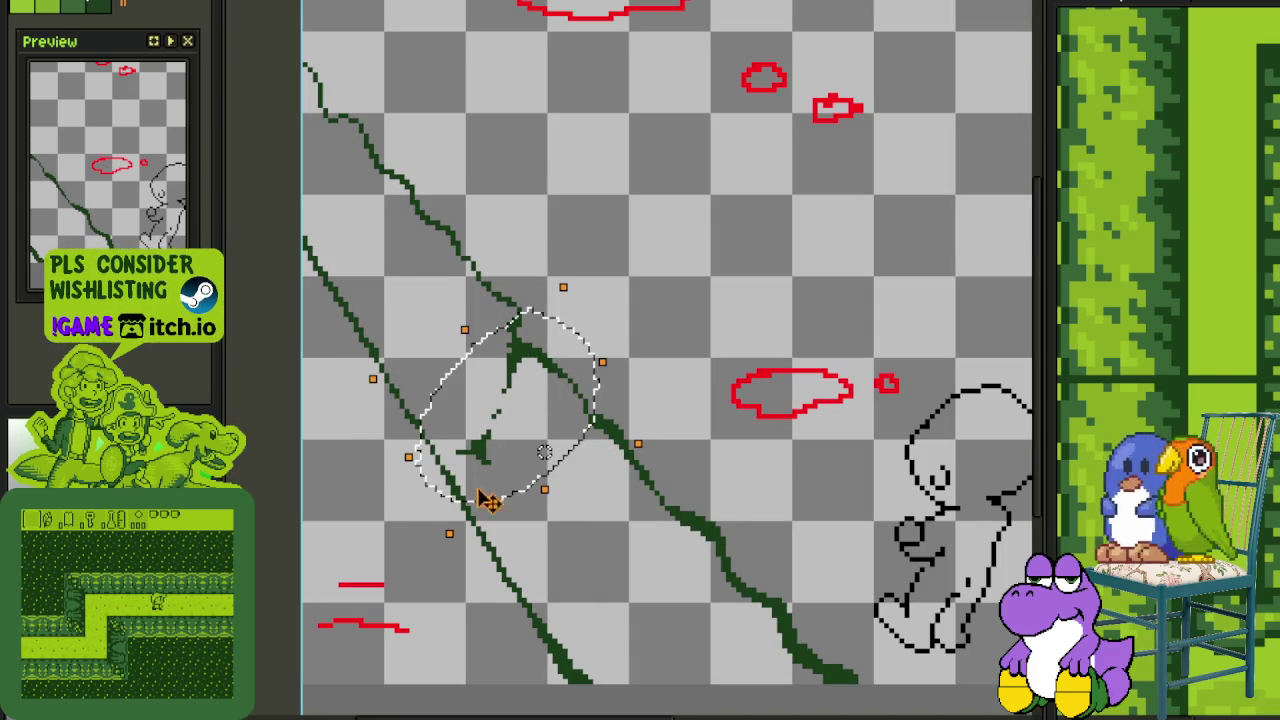
{"action": "left_click_drag", "start_coordinate": [450, 533], "coordinate": [439, 592]}
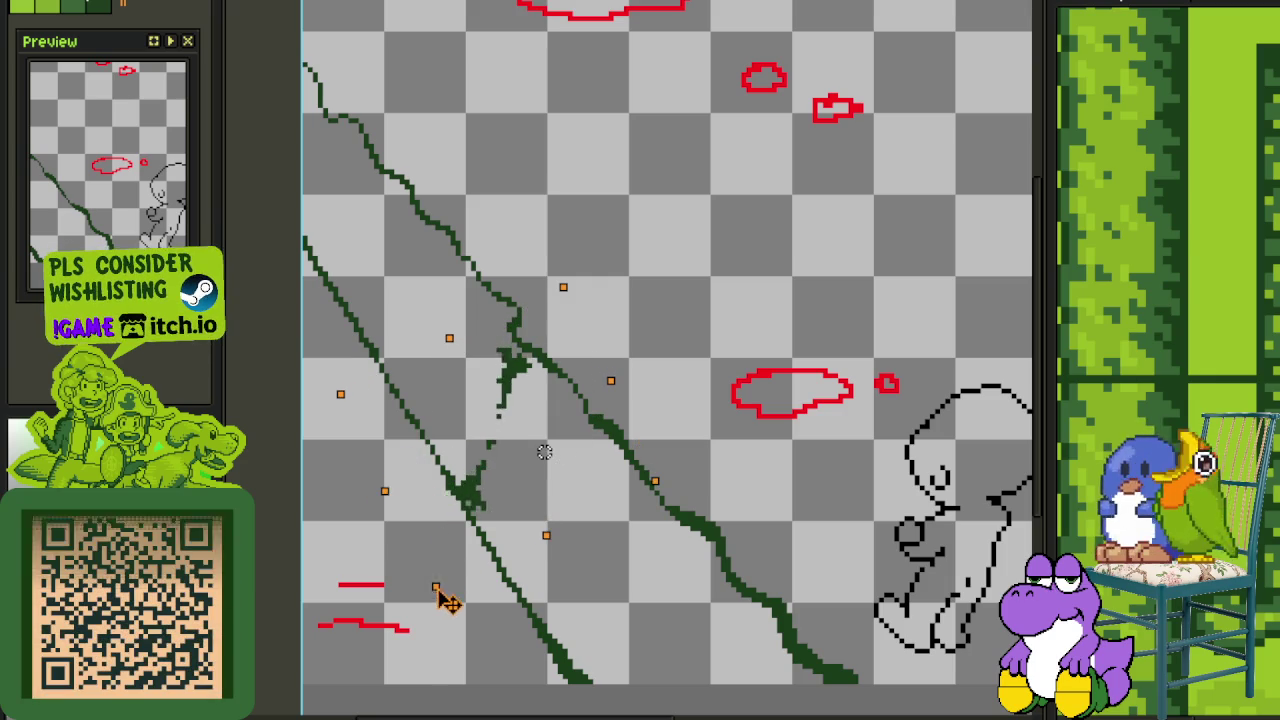
{"action": "left_click_drag", "start_coordinate": [512, 380], "coordinate": [517, 375]}
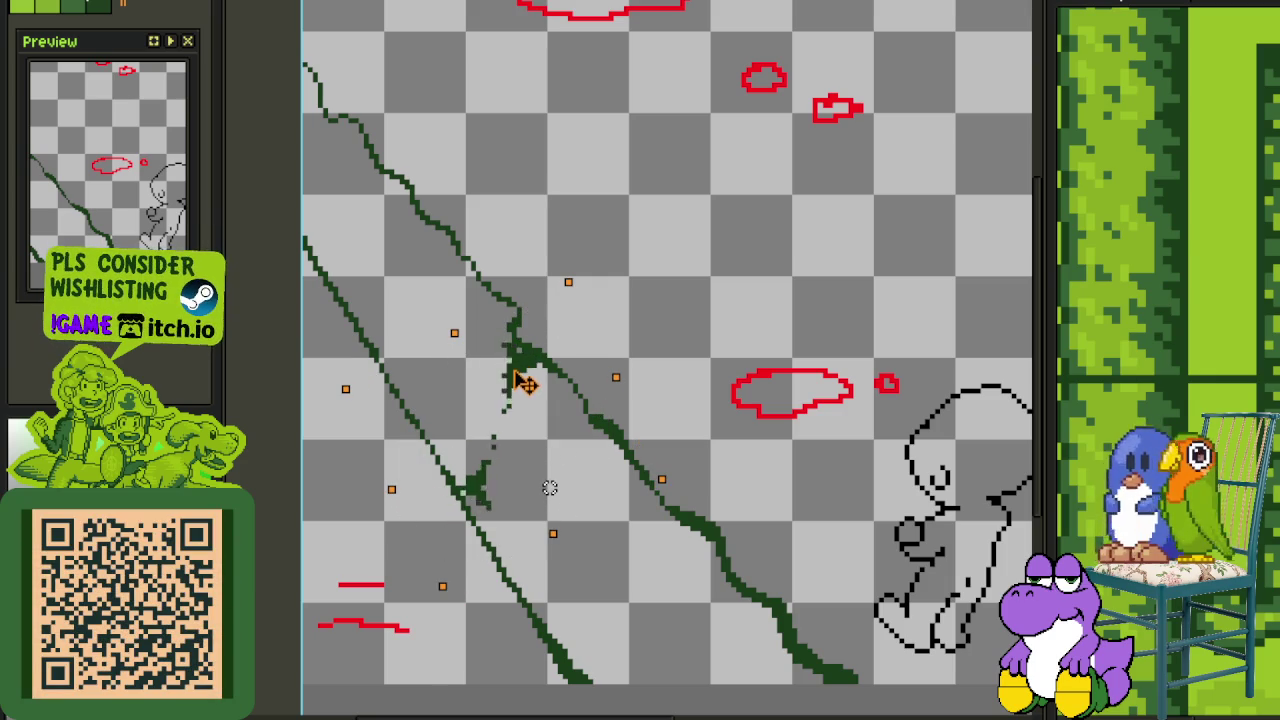
{"action": "left_click_drag", "start_coordinate": [442, 587], "coordinate": [437, 616]}
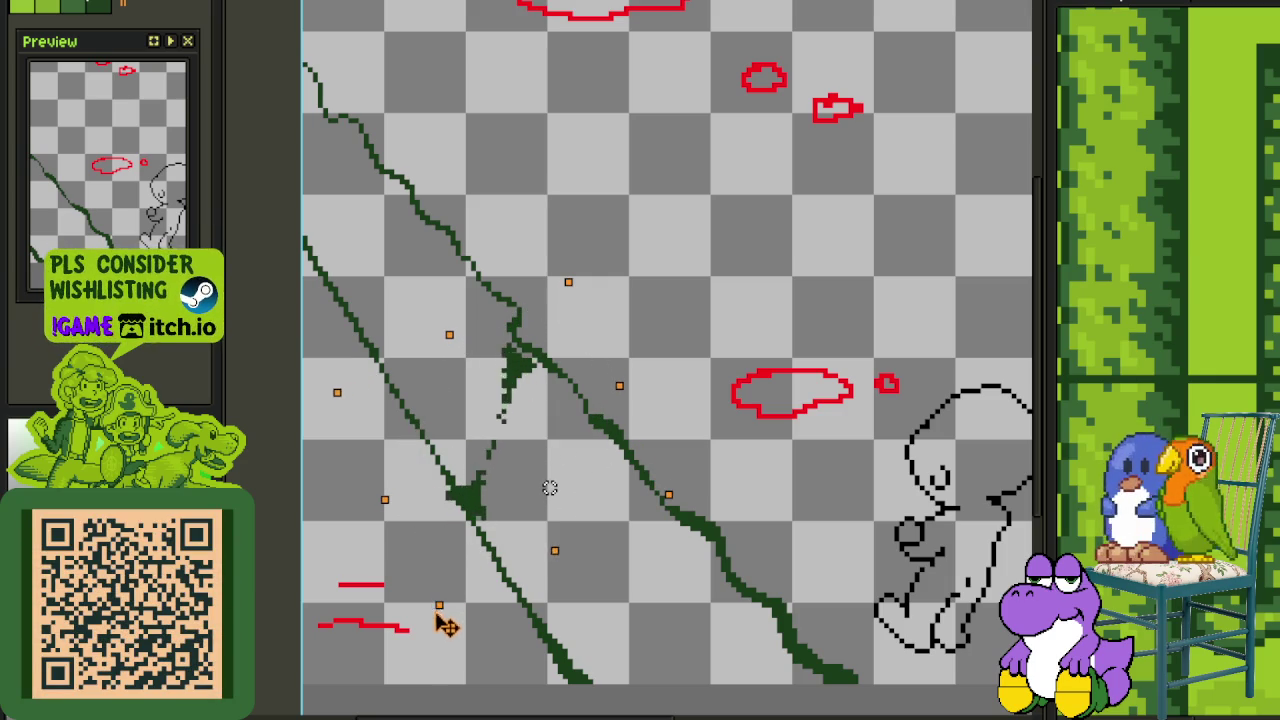
{"action": "left_click_drag", "start_coordinate": [518, 381], "coordinate": [528, 374]}
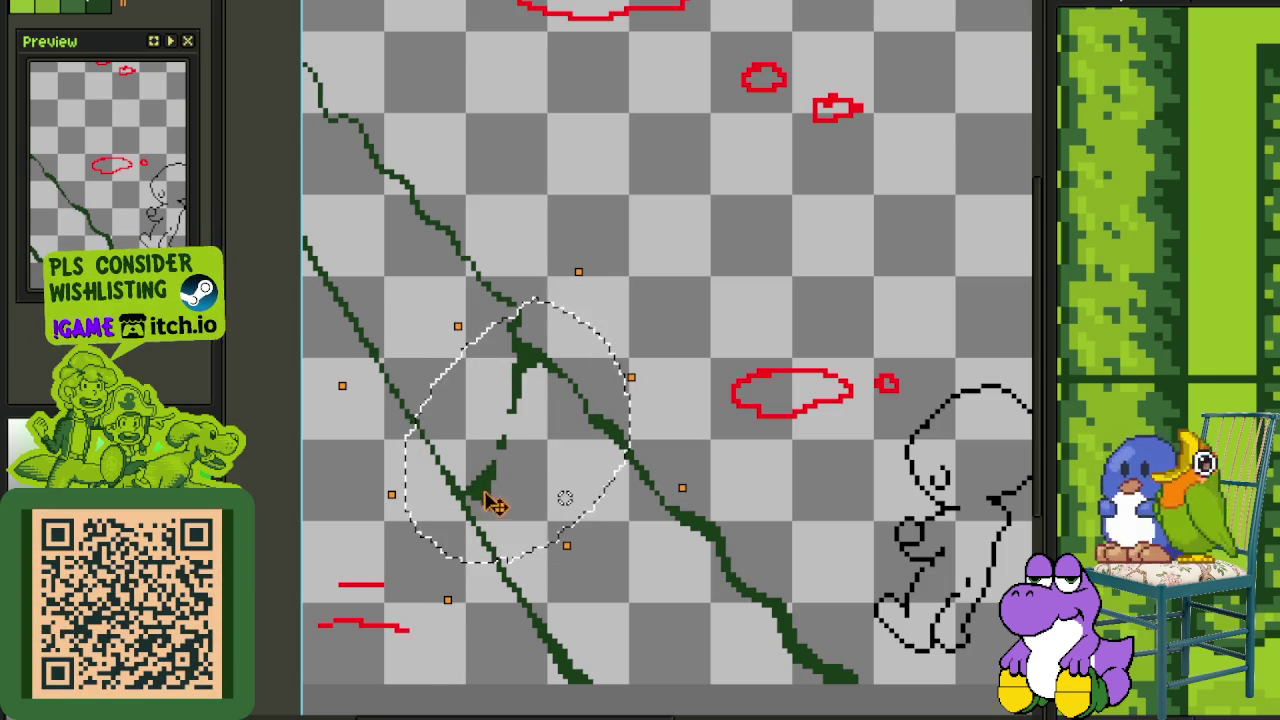
{"action": "left_click_drag", "start_coordinate": [447, 600], "coordinate": [443, 628]}
Commit the transform and tidy the leaf's stray pixels, adding a short upward stroke
{"action": "key", "text": "Return"}
{"action": "scroll", "coordinate": [460, 510], "scroll_direction": "up", "scroll_amount": 2}
{"action": "scroll", "coordinate": [460, 510], "scroll_direction": "up", "scroll_amount": 2}
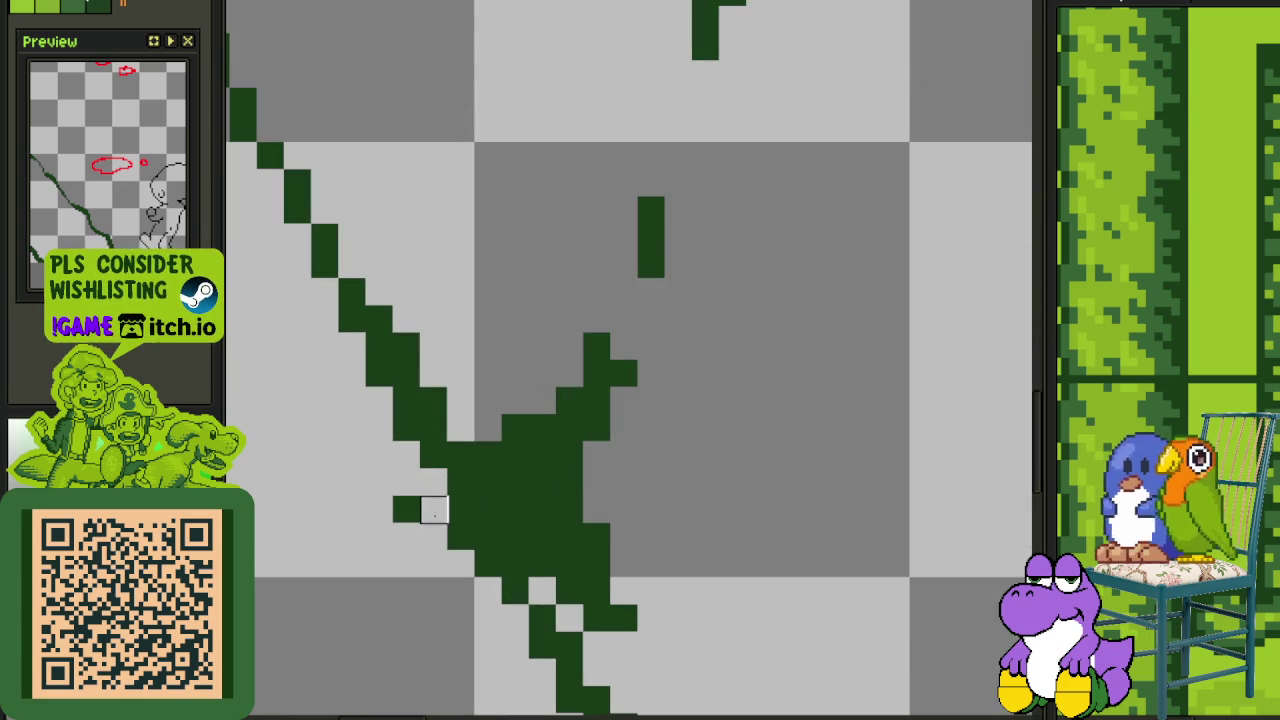
{"action": "scroll", "coordinate": [597, 537], "scroll_direction": "down", "scroll_amount": 3}
{"action": "scroll", "coordinate": [606, 540], "scroll_direction": "up", "scroll_amount": 1}
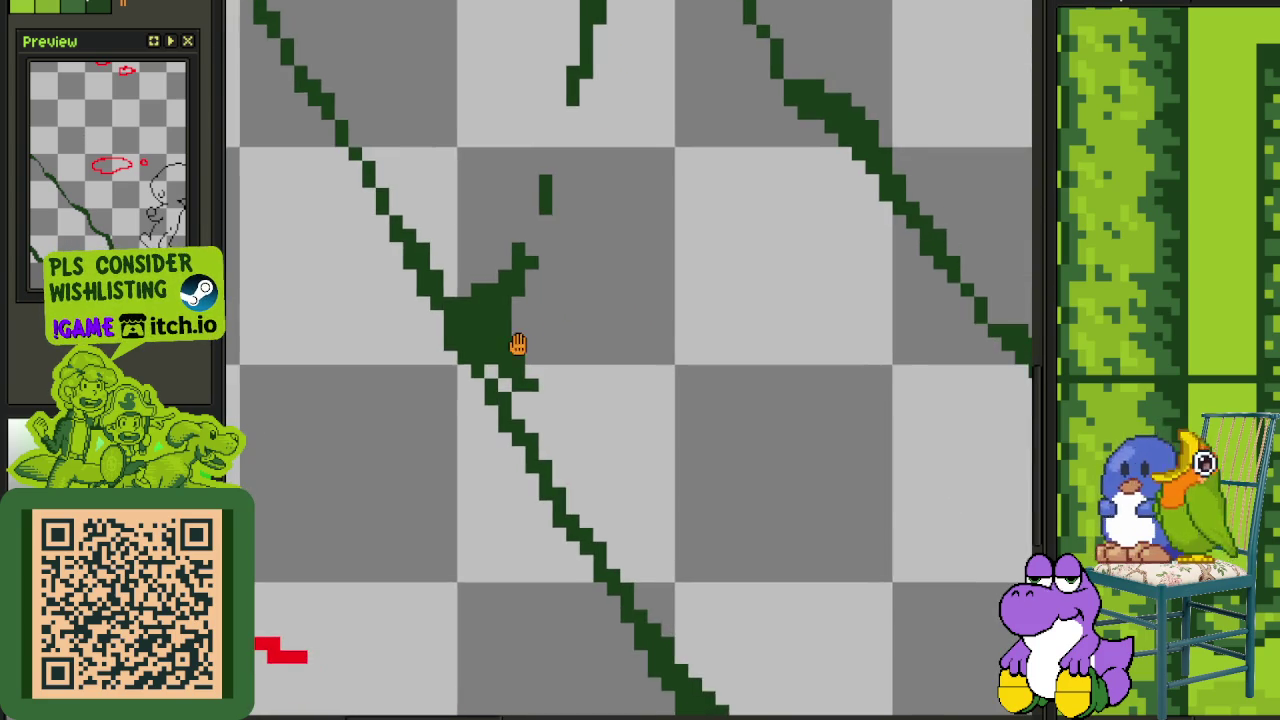
{"action": "scroll", "coordinate": [517, 346], "scroll_direction": "up", "scroll_amount": 1}
{"action": "scroll", "coordinate": [514, 343], "scroll_direction": "up", "scroll_amount": 1}
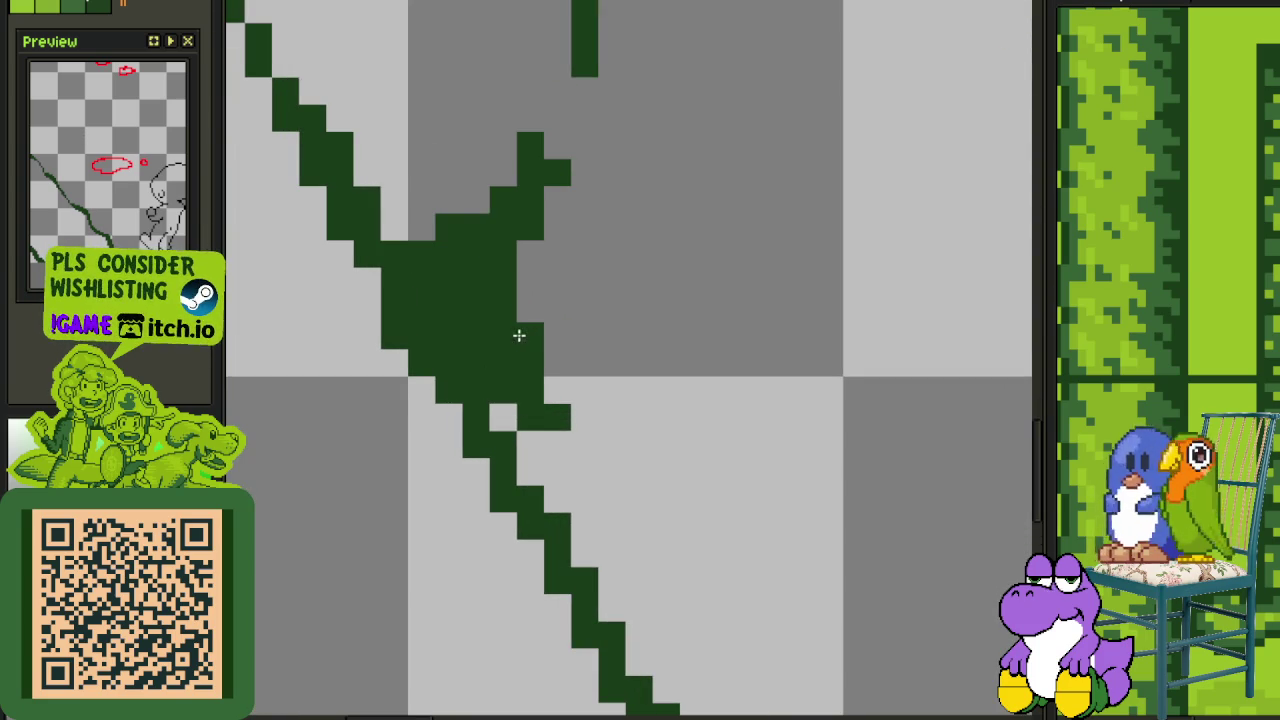
{"action": "left_click_drag", "start_coordinate": [519, 336], "coordinate": [543, 430]}
{"action": "left_click", "coordinate": [528, 457]}
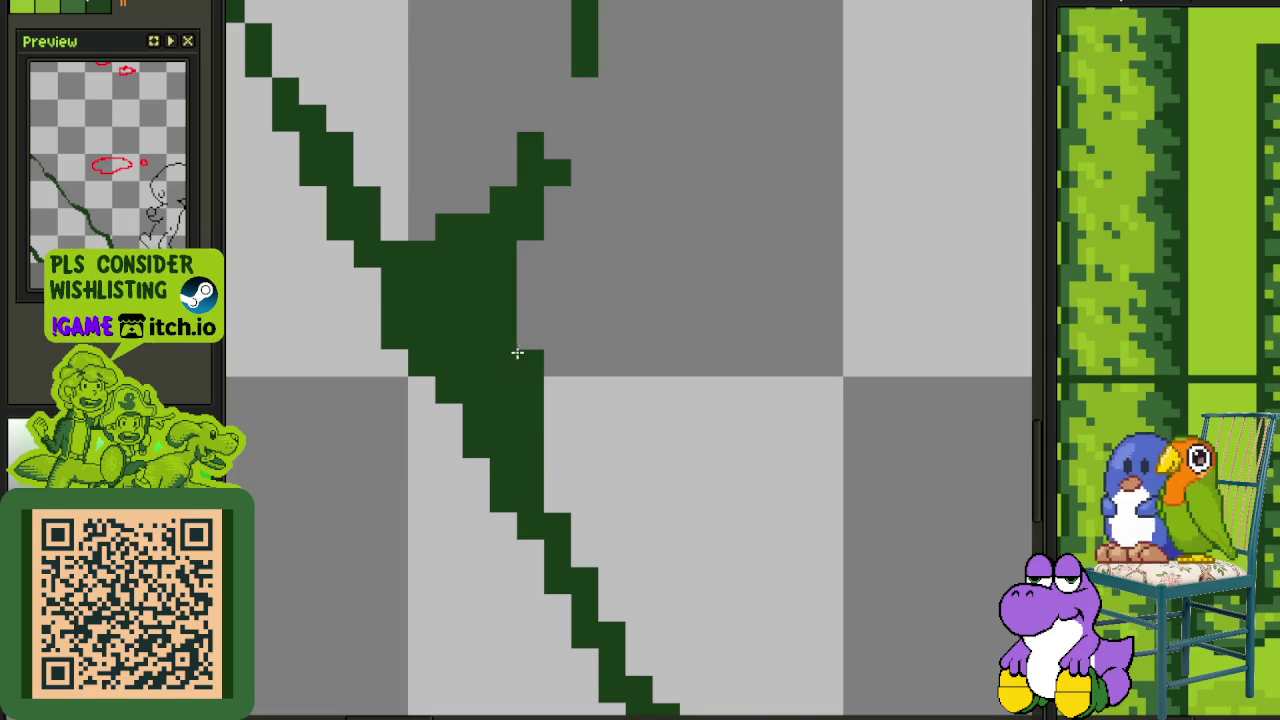
{"action": "scroll", "coordinate": [517, 349], "scroll_direction": "down", "scroll_amount": 3}
{"action": "scroll", "coordinate": [497, 423], "scroll_direction": "up", "scroll_amount": 3}
{"action": "left_click", "coordinate": [540, 328]}
{"action": "left_click_drag", "start_coordinate": [536, 328], "coordinate": [545, 286]}
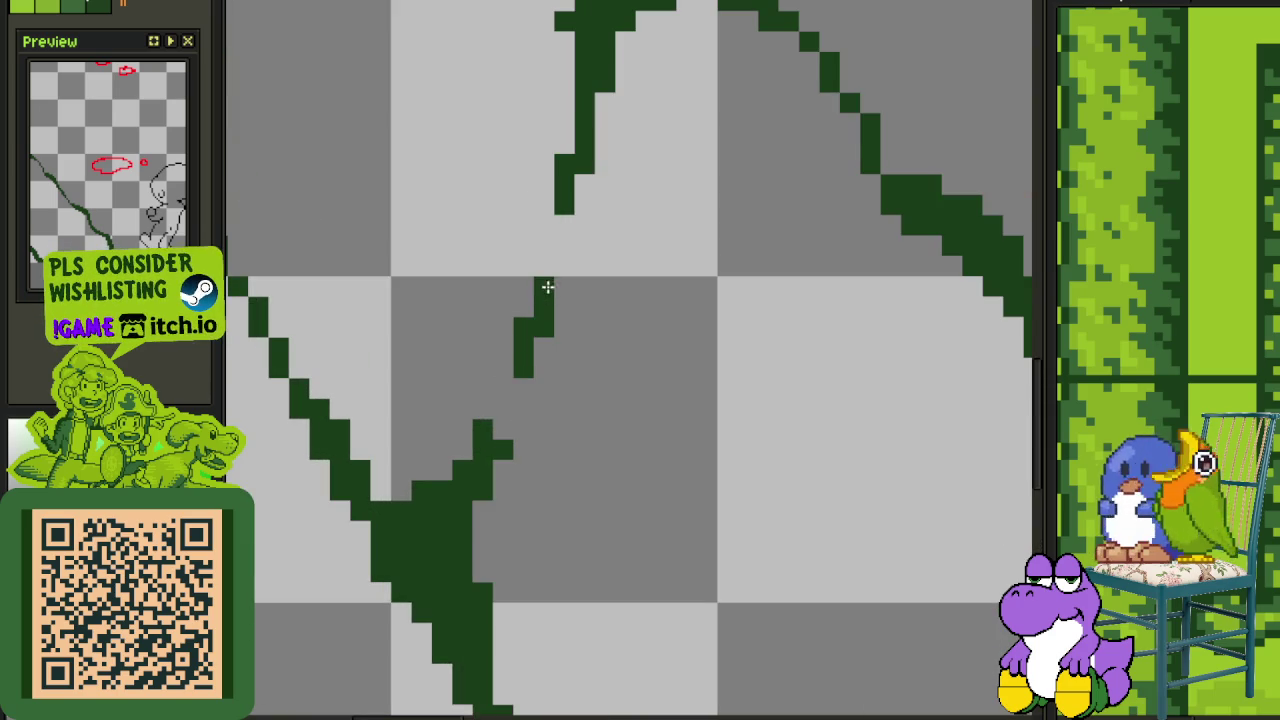
Thicken the vine stem's left edge with dark pixels and remove a stray one
{"action": "scroll", "coordinate": [540, 320], "scroll_direction": "up", "scroll_amount": 3}
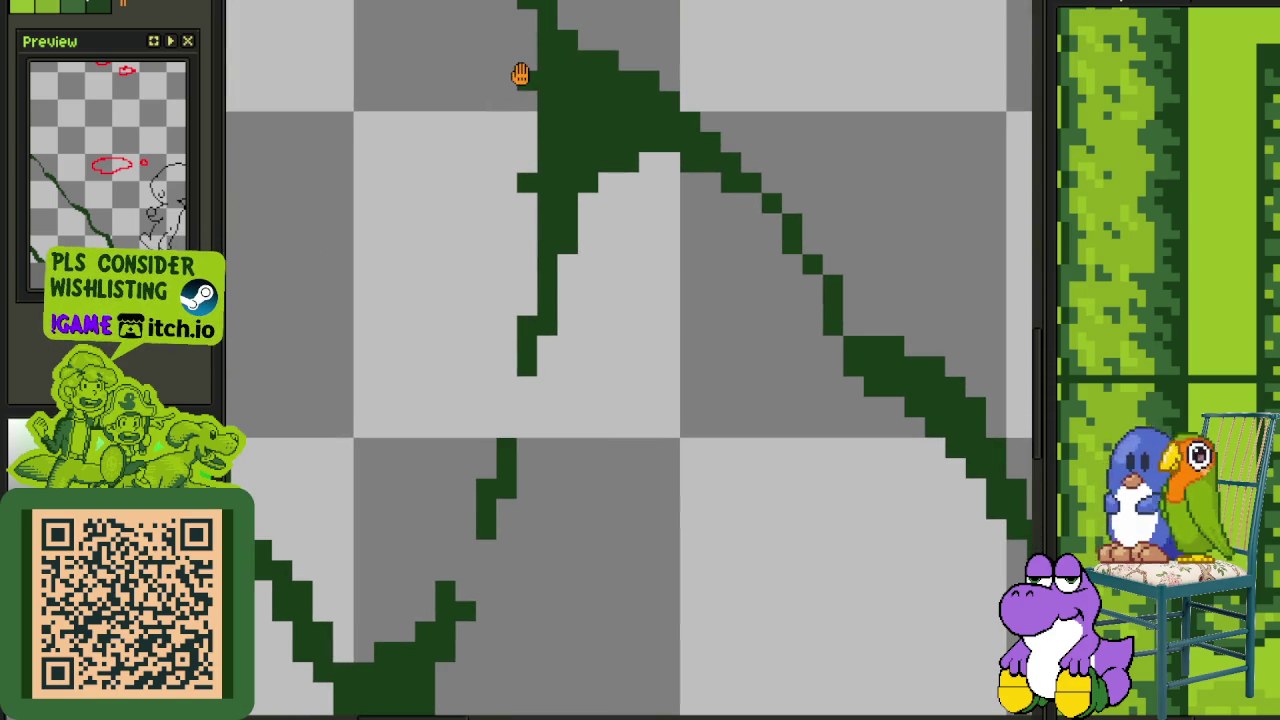
{"action": "scroll", "coordinate": [520, 71], "scroll_direction": "up", "scroll_amount": 3}
{"action": "left_click_drag", "start_coordinate": [557, 145], "coordinate": [557, 205]}
{"action": "left_click", "coordinate": [557, 315]}
{"action": "left_click_drag", "start_coordinate": [557, 239], "coordinate": [625, 299]}
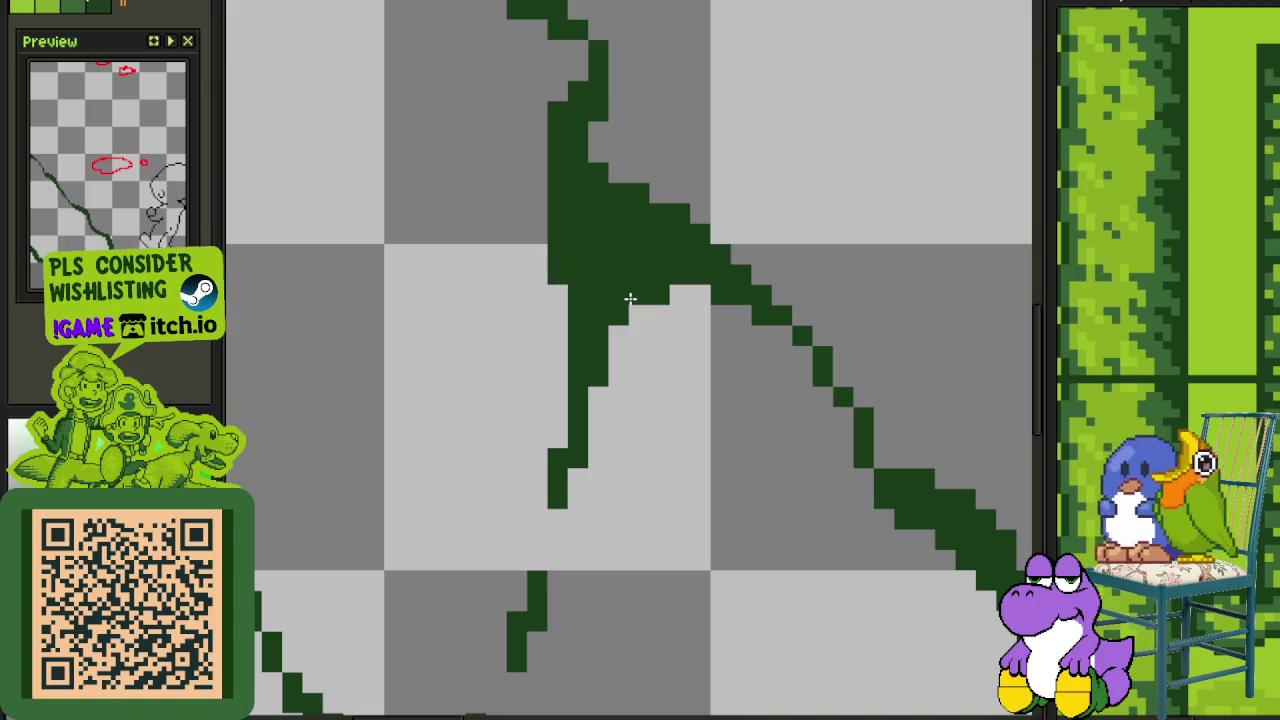
Draw a dark green W freehand near the red clouds
{"action": "scroll", "coordinate": [630, 299], "scroll_direction": "down", "scroll_amount": 2}
{"action": "scroll", "coordinate": [769, 177], "scroll_direction": "down", "scroll_amount": 1}
{"action": "scroll", "coordinate": [606, 369], "scroll_direction": "down", "scroll_amount": 1}
{"action": "scroll", "coordinate": [603, 331], "scroll_direction": "down", "scroll_amount": 1}
{"action": "scroll", "coordinate": [496, 343], "scroll_direction": "up", "scroll_amount": 3}
{"action": "mouse_move", "coordinate": [496, 290]}
{"action": "left_mouse_down"}
{"action": "mouse_move", "coordinate": [543, 357]}
{"action": "mouse_move", "coordinate": [620, 300]}
{"action": "left_mouse_up"}
{"action": "scroll", "coordinate": [818, 406], "scroll_direction": "right", "scroll_amount": 3}
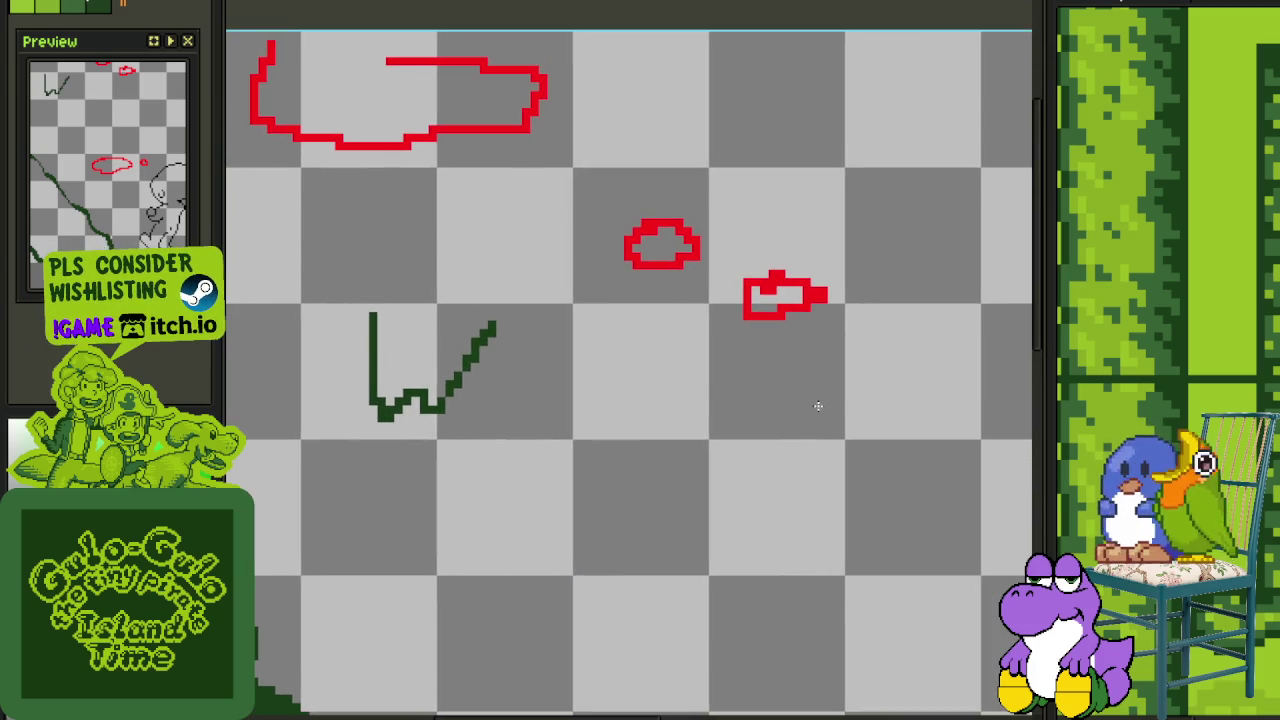
Doodle a dark green H and o beside the W and link them with long strokes
{"action": "scroll", "coordinate": [741, 512], "scroll_direction": "down", "scroll_amount": 3}
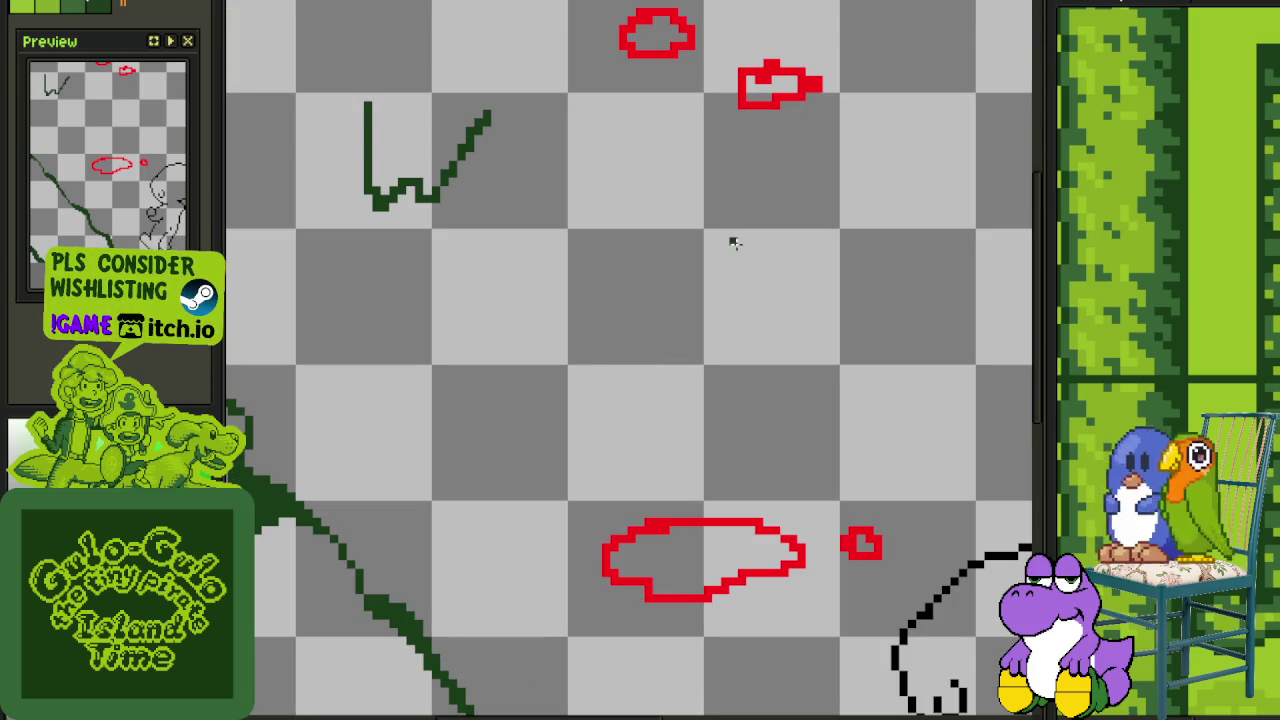
{"action": "mouse_move", "coordinate": [724, 188]}
{"action": "left_mouse_down"}
{"action": "mouse_move", "coordinate": [732, 288]}
{"action": "mouse_move", "coordinate": [790, 238]}
{"action": "left_mouse_up"}
{"action": "left_click_drag", "start_coordinate": [800, 188], "coordinate": [806, 320]}
{"action": "left_click_drag", "start_coordinate": [920, 224], "coordinate": [924, 310]}
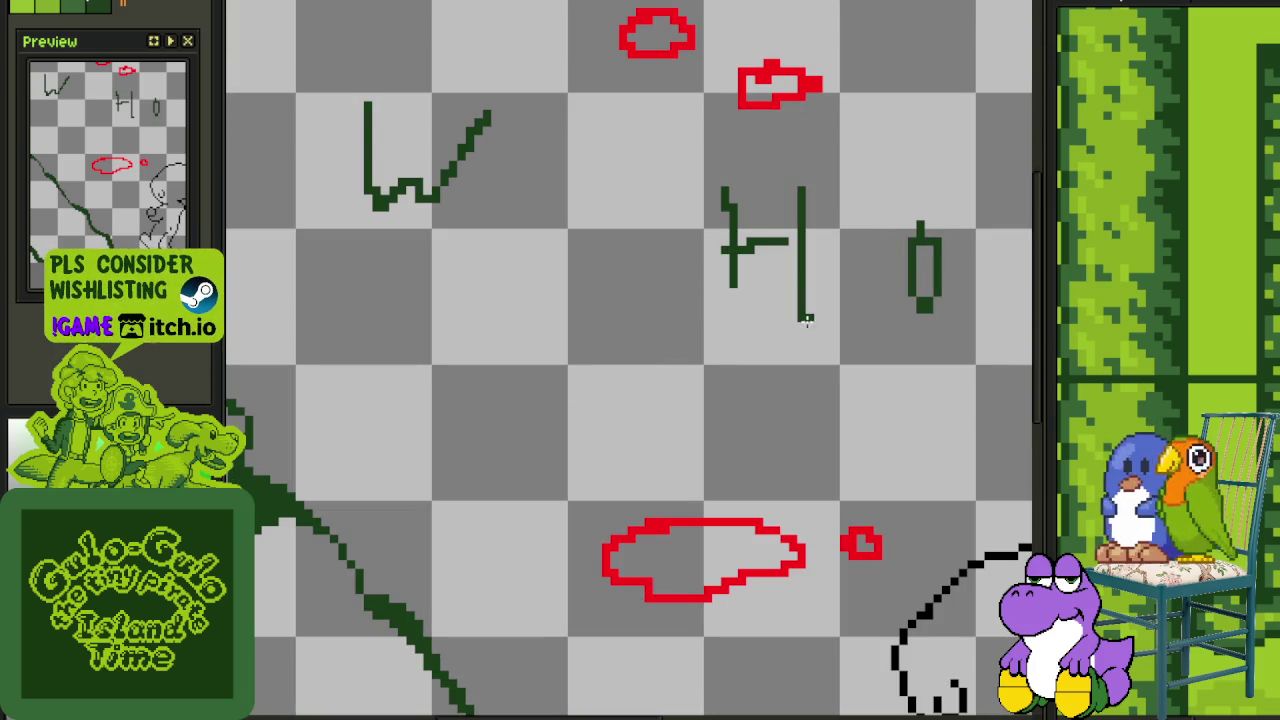
{"action": "scroll", "coordinate": [707, 410], "scroll_direction": "up", "scroll_amount": 2}
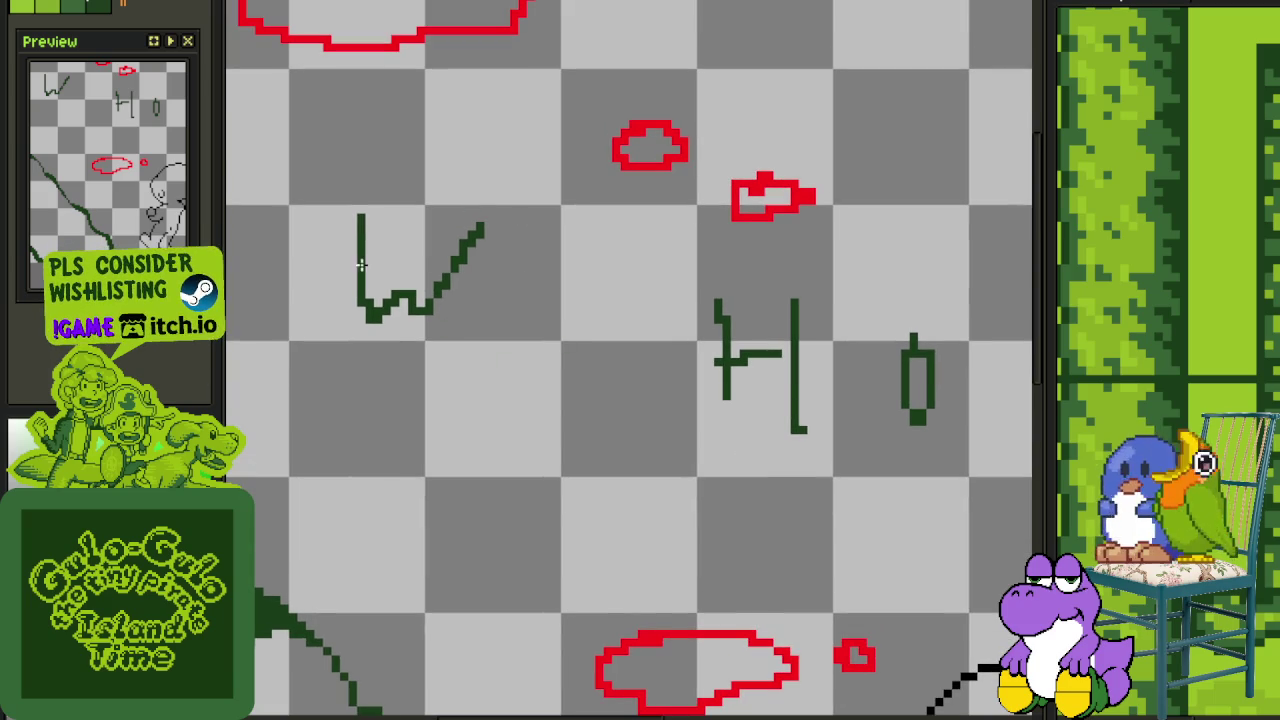
{"action": "mouse_move", "coordinate": [361, 257]}
{"action": "left_mouse_down"}
{"action": "mouse_move", "coordinate": [778, 366]}
{"action": "mouse_move", "coordinate": [928, 378]}
{"action": "left_mouse_up"}
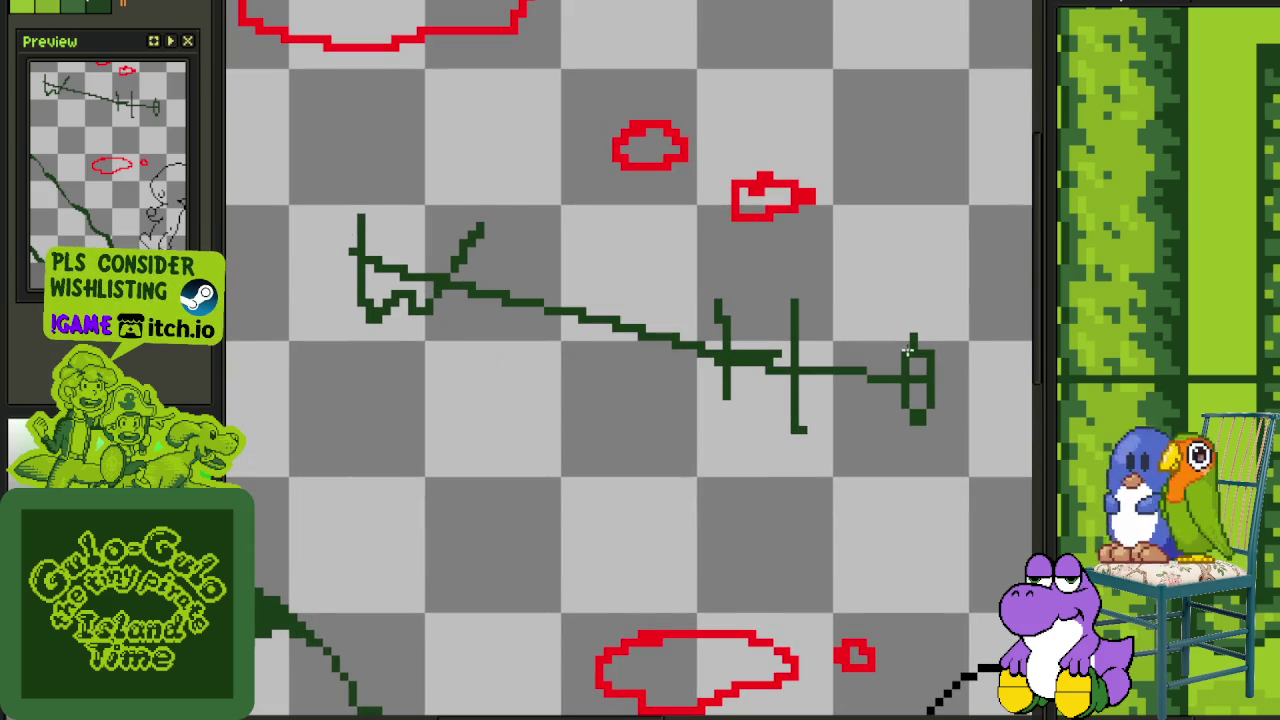
{"action": "mouse_move", "coordinate": [836, 364]}
{"action": "left_mouse_down"}
{"action": "mouse_move", "coordinate": [850, 342]}
{"action": "mouse_move", "coordinate": [930, 388]}
{"action": "mouse_move", "coordinate": [555, 372]}
{"action": "mouse_move", "coordinate": [462, 305]}
{"action": "left_mouse_up"}
Undo the letter doodles and zoom out to the whole canvas
{"action": "scroll", "coordinate": [462, 305], "scroll_direction": "down", "scroll_amount": 1}
{"action": "key", "text": "ctrl+z"}
{"action": "key", "text": "ctrl+z"}
{"action": "key", "text": "ctrl+z"}
{"action": "key", "text": "ctrl+z"}
{"action": "key", "text": "ctrl+z"}
{"action": "key", "text": "ctrl+z"}
{"action": "key", "text": "ctrl+z"}
{"action": "scroll", "coordinate": [480, 323], "scroll_direction": "down", "scroll_amount": 1}
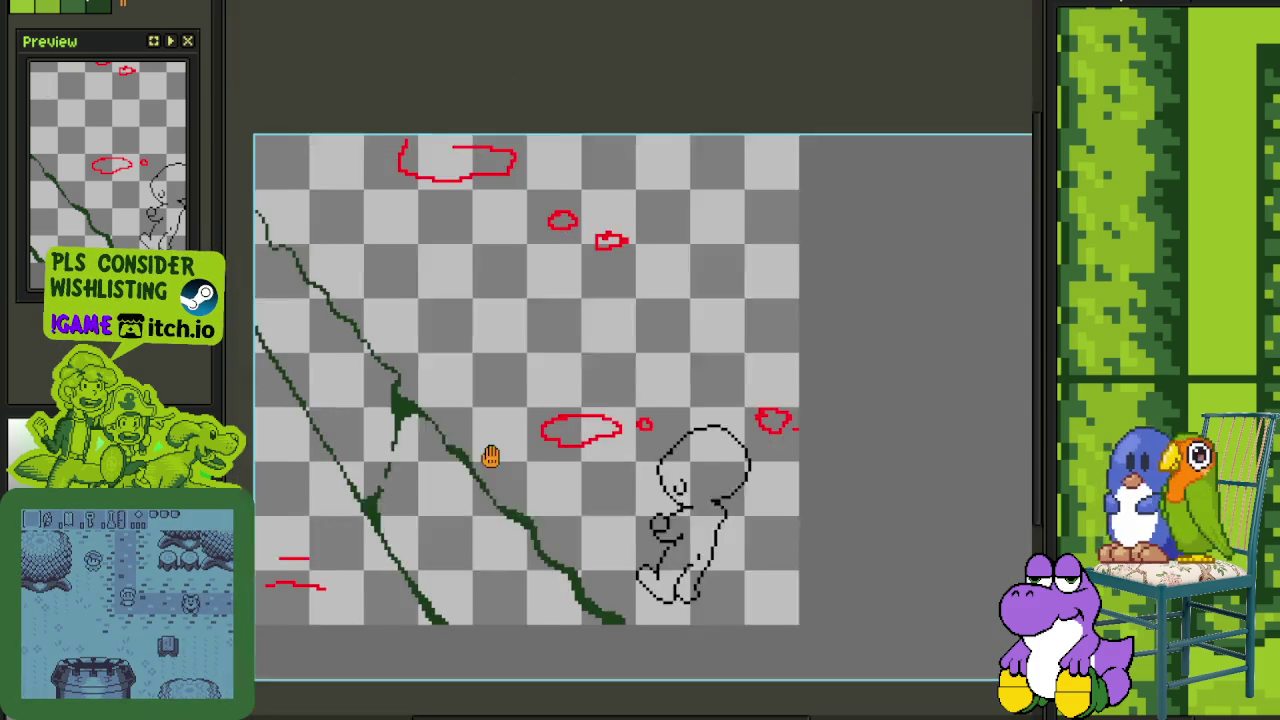
Inspect the vine and character sketch up close, saving the drawing twice
{"action": "scroll", "coordinate": [491, 451], "scroll_direction": "down", "scroll_amount": 2}
{"action": "mouse_move", "coordinate": [458, 423]}
{"action": "left_mouse_down"}
{"action": "mouse_move", "coordinate": [623, 363]}
{"action": "mouse_move", "coordinate": [617, 283]}
{"action": "left_mouse_up"}
{"action": "key", "text": "ctrl+s"}
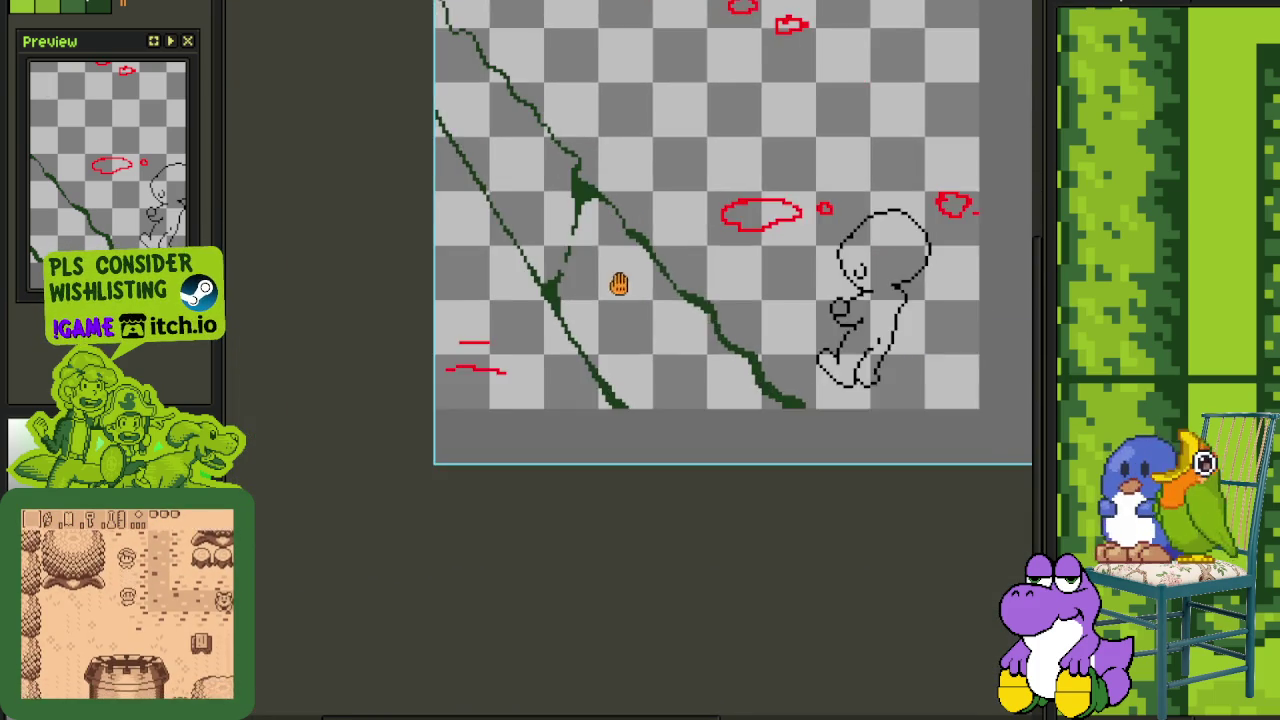
{"action": "scroll", "coordinate": [600, 272], "scroll_direction": "up", "scroll_amount": 1}
{"action": "scroll", "coordinate": [694, 322], "scroll_direction": "up", "scroll_amount": 1}
{"action": "scroll", "coordinate": [714, 273], "scroll_direction": "up", "scroll_amount": 2}
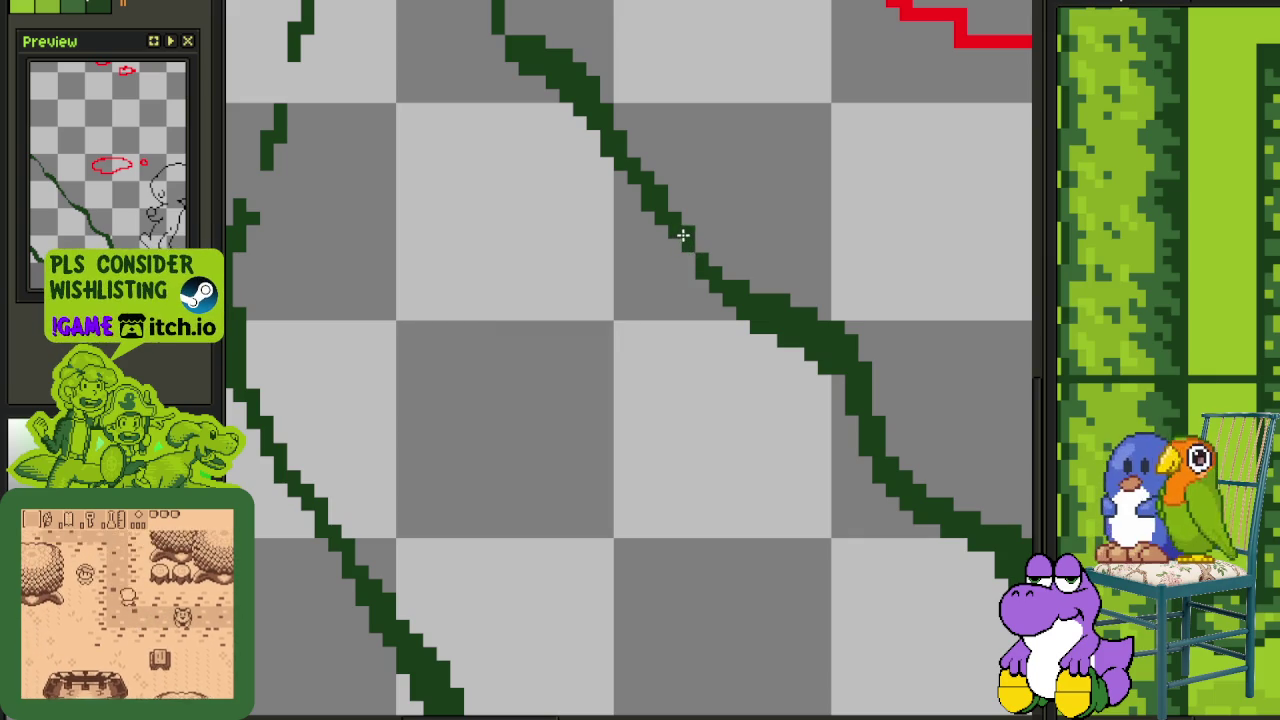
{"action": "scroll", "coordinate": [686, 250], "scroll_direction": "down", "scroll_amount": 3}
{"action": "scroll", "coordinate": [588, 300], "scroll_direction": "down", "scroll_amount": 1}
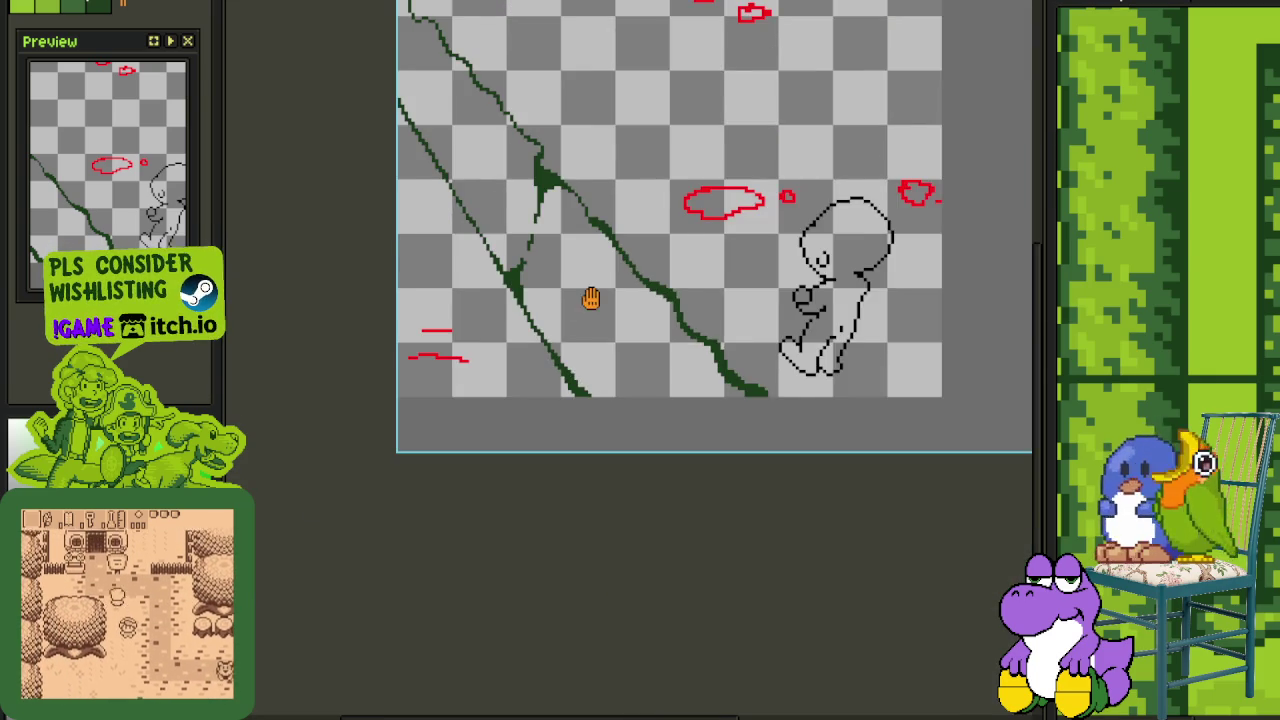
{"action": "scroll", "coordinate": [585, 280], "scroll_direction": "up", "scroll_amount": 1}
{"action": "scroll", "coordinate": [582, 216], "scroll_direction": "up", "scroll_amount": 2}
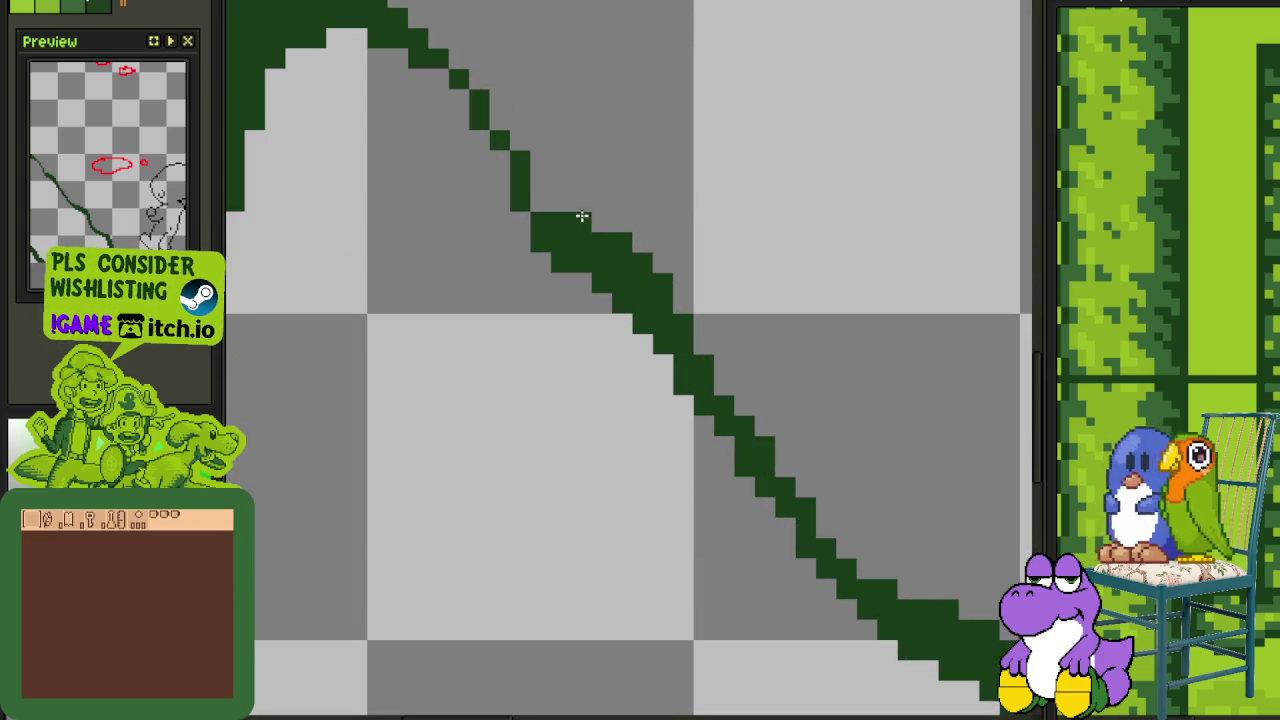
{"action": "scroll", "coordinate": [655, 291], "scroll_direction": "down", "scroll_amount": 1}
{"action": "scroll", "coordinate": [646, 343], "scroll_direction": "down", "scroll_amount": 2}
{"action": "key", "text": "ctrl+s"}
{"action": "mouse_move", "coordinate": [623, 423]}
{"action": "left_mouse_down"}
{"action": "mouse_move", "coordinate": [533, 340]}
{"action": "mouse_move", "coordinate": [563, 374]}
{"action": "left_mouse_up"}
{"action": "scroll", "coordinate": [533, 340], "scroll_direction": "down", "scroll_amount": 2}
{"action": "scroll", "coordinate": [509, 337], "scroll_direction": "up", "scroll_amount": 1}
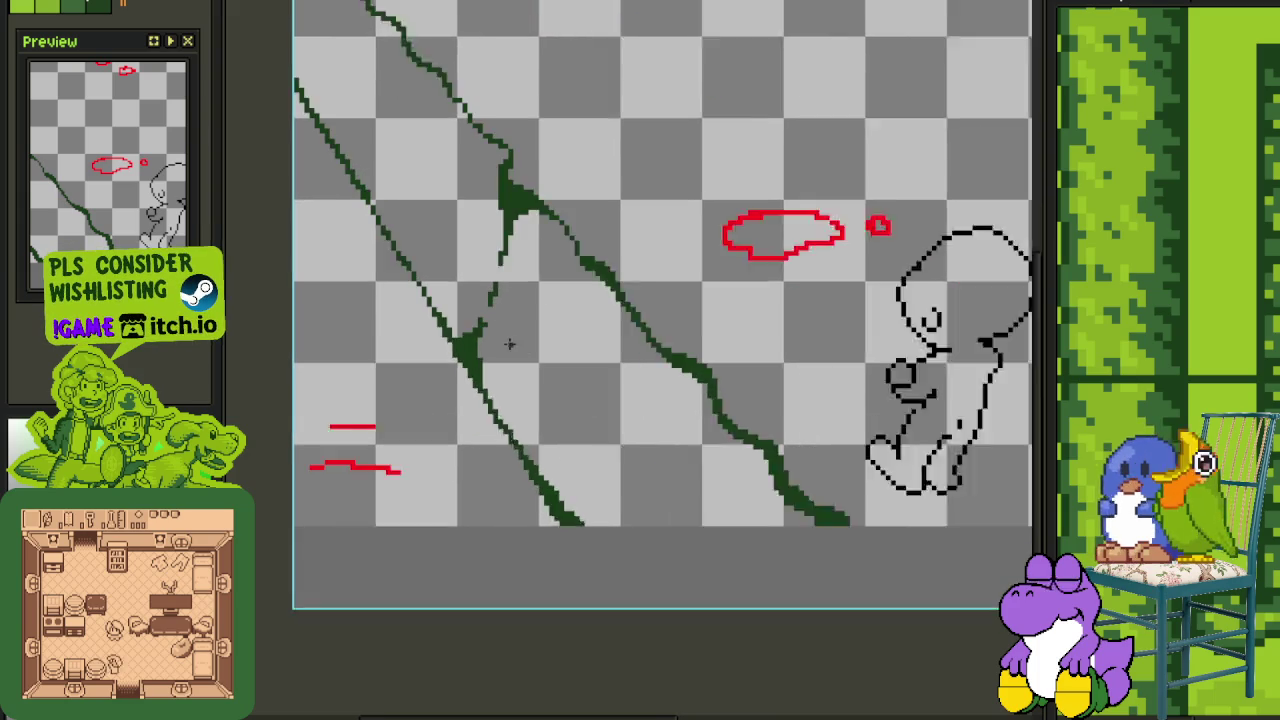
{"action": "scroll", "coordinate": [585, 348], "scroll_direction": "up", "scroll_amount": 1}
{"action": "scroll", "coordinate": [585, 348], "scroll_direction": "down", "scroll_amount": 1}
{"action": "left_click_drag", "start_coordinate": [643, 334], "coordinate": [551, 357]}
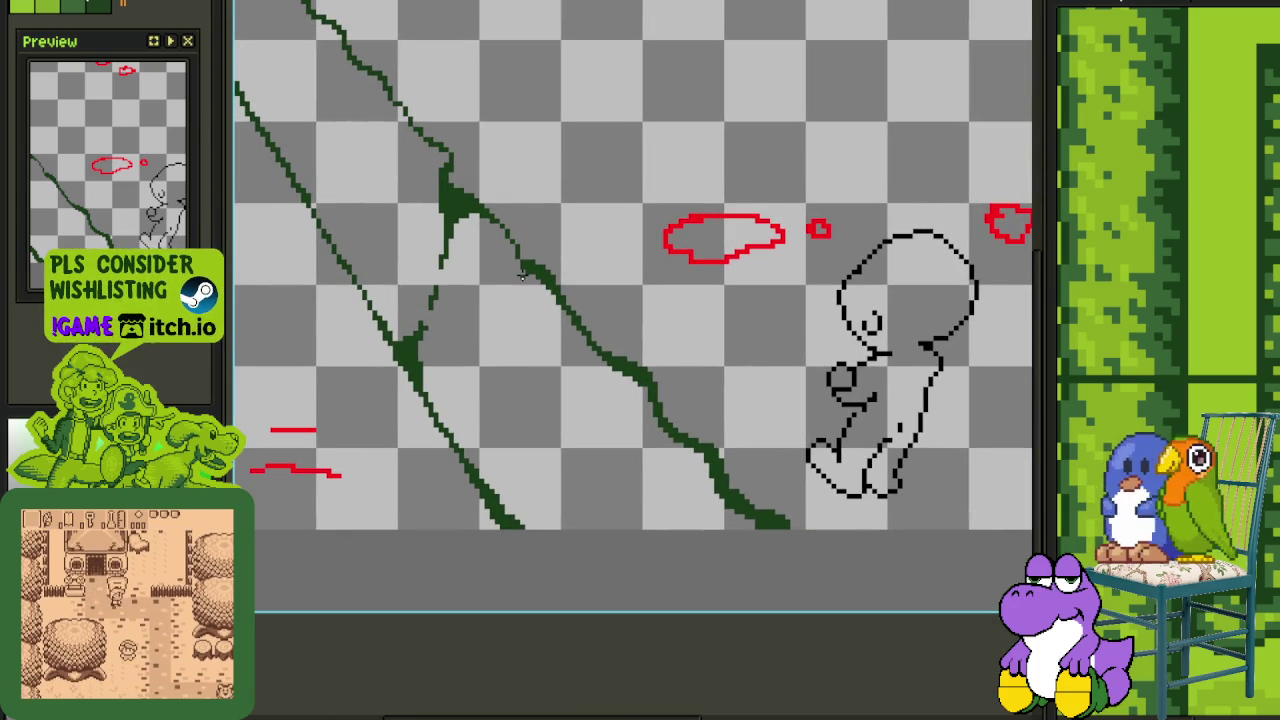
Sketch short dark-green leaf strokes and a shoot off the vine, then trim the excess
{"action": "left_click_drag", "start_coordinate": [522, 268], "coordinate": [517, 314]}
{"action": "scroll", "coordinate": [470, 420], "scroll_direction": "up", "scroll_amount": 1}
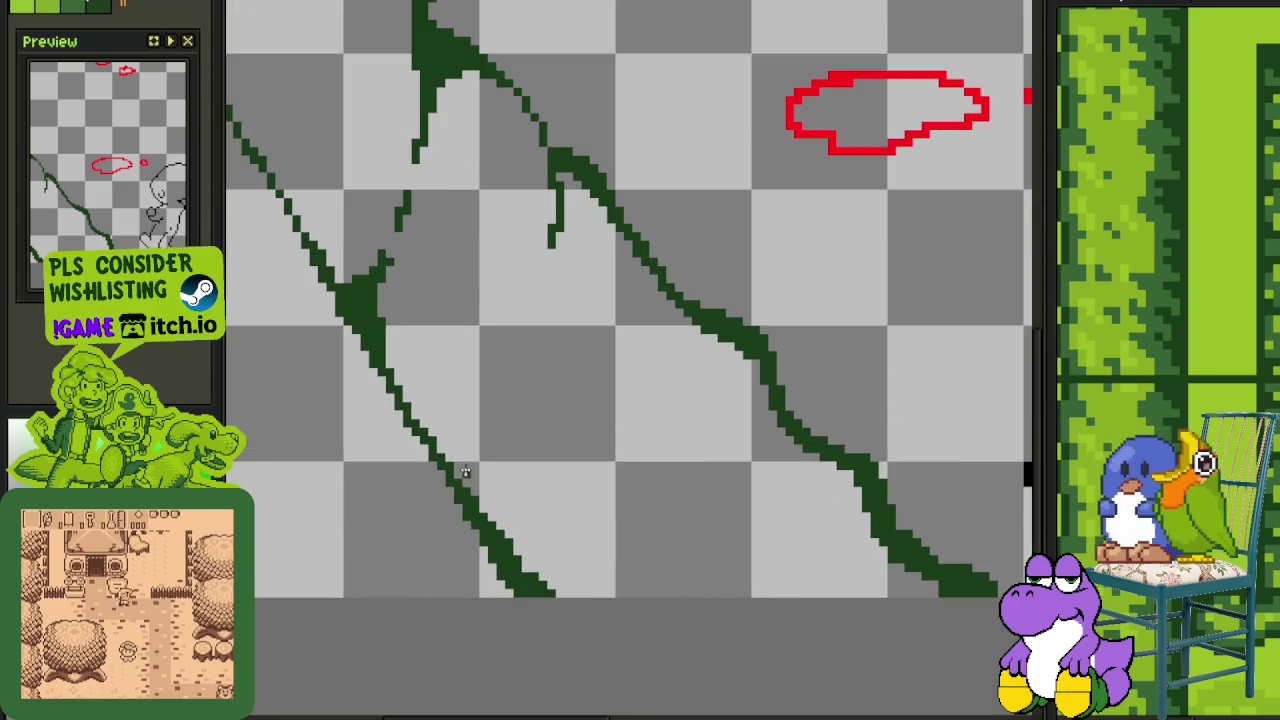
{"action": "mouse_move", "coordinate": [481, 465]}
{"action": "left_mouse_down"}
{"action": "mouse_move", "coordinate": [518, 364]}
{"action": "mouse_move", "coordinate": [500, 488]}
{"action": "mouse_move", "coordinate": [490, 474]}
{"action": "left_mouse_up"}
{"action": "scroll", "coordinate": [500, 490], "scroll_direction": "up", "scroll_amount": 1}
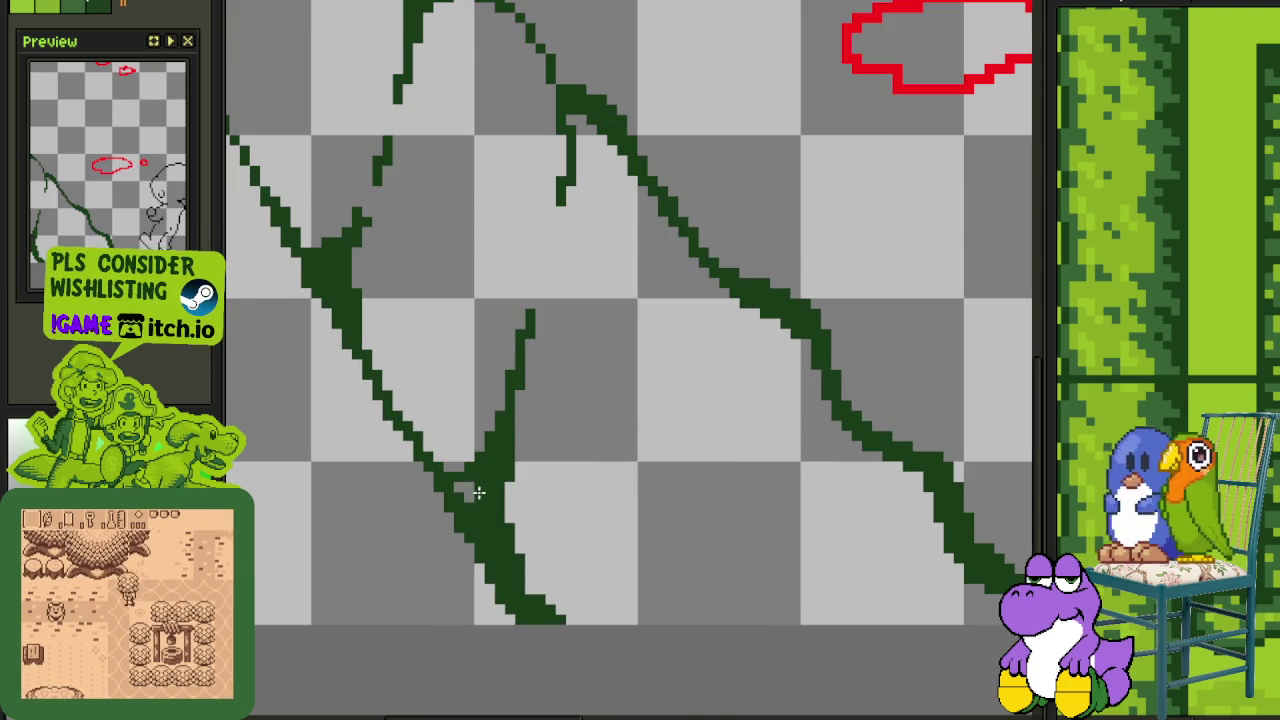
{"action": "scroll", "coordinate": [514, 311], "scroll_direction": "up", "scroll_amount": 2}
{"action": "scroll", "coordinate": [514, 300], "scroll_direction": "up", "scroll_amount": 1}
{"action": "mouse_move", "coordinate": [500, 186]}
{"action": "left_mouse_down"}
{"action": "mouse_move", "coordinate": [510, 327]}
{"action": "mouse_move", "coordinate": [518, 312]}
{"action": "left_mouse_up"}
{"action": "left_click_drag", "start_coordinate": [532, 248], "coordinate": [515, 236]}
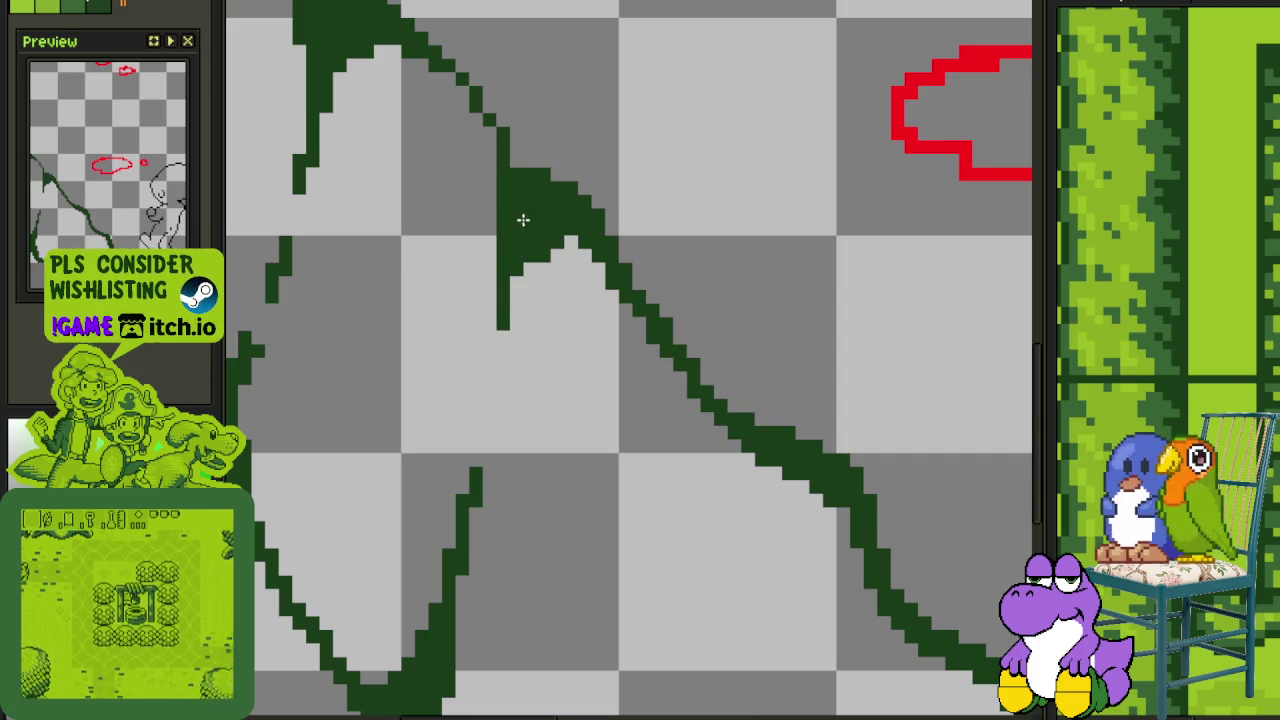
{"action": "mouse_move", "coordinate": [500, 252]}
{"action": "left_mouse_down"}
{"action": "mouse_move", "coordinate": [500, 322]}
{"action": "mouse_move", "coordinate": [486, 346]}
{"action": "mouse_move", "coordinate": [522, 268]}
{"action": "mouse_move", "coordinate": [505, 257]}
{"action": "mouse_move", "coordinate": [491, 123]}
{"action": "mouse_move", "coordinate": [477, 116]}
{"action": "left_mouse_up"}
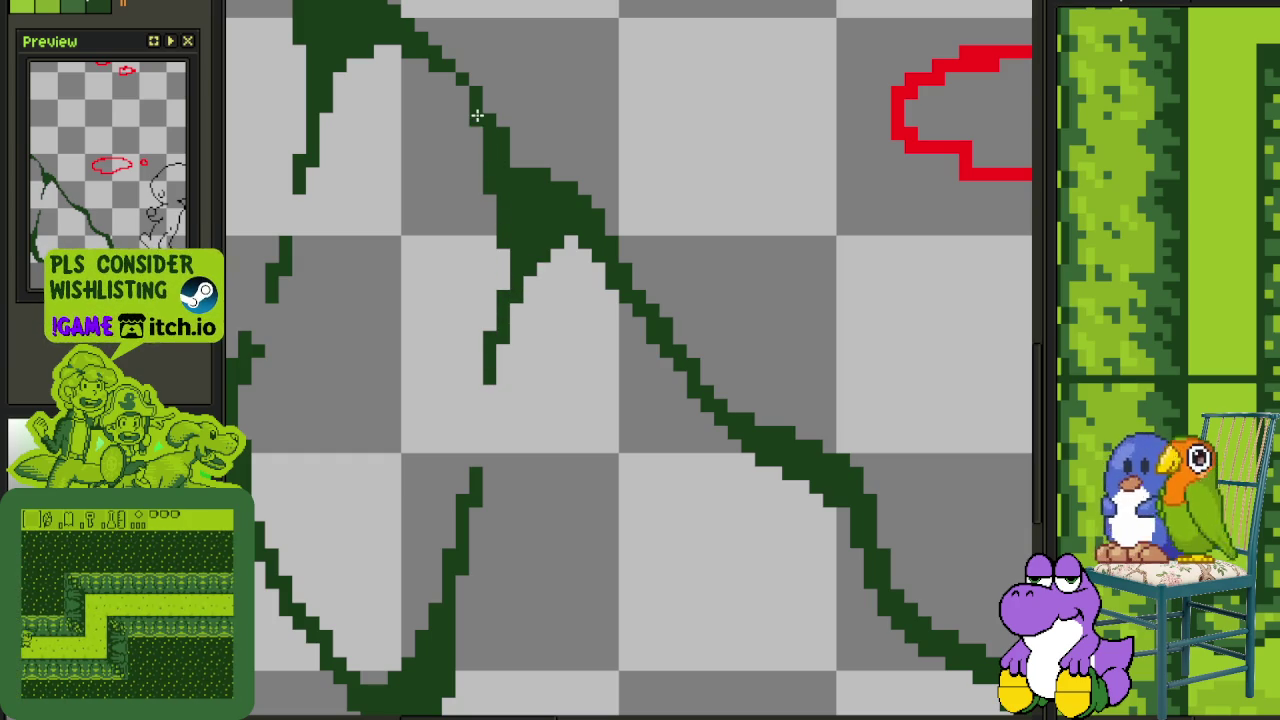
Check the stem at different zoom levels and undo the stray green pixels
{"action": "scroll", "coordinate": [540, 340], "scroll_direction": "down", "scroll_amount": 2}
{"action": "scroll", "coordinate": [577, 372], "scroll_direction": "down", "scroll_amount": 2}
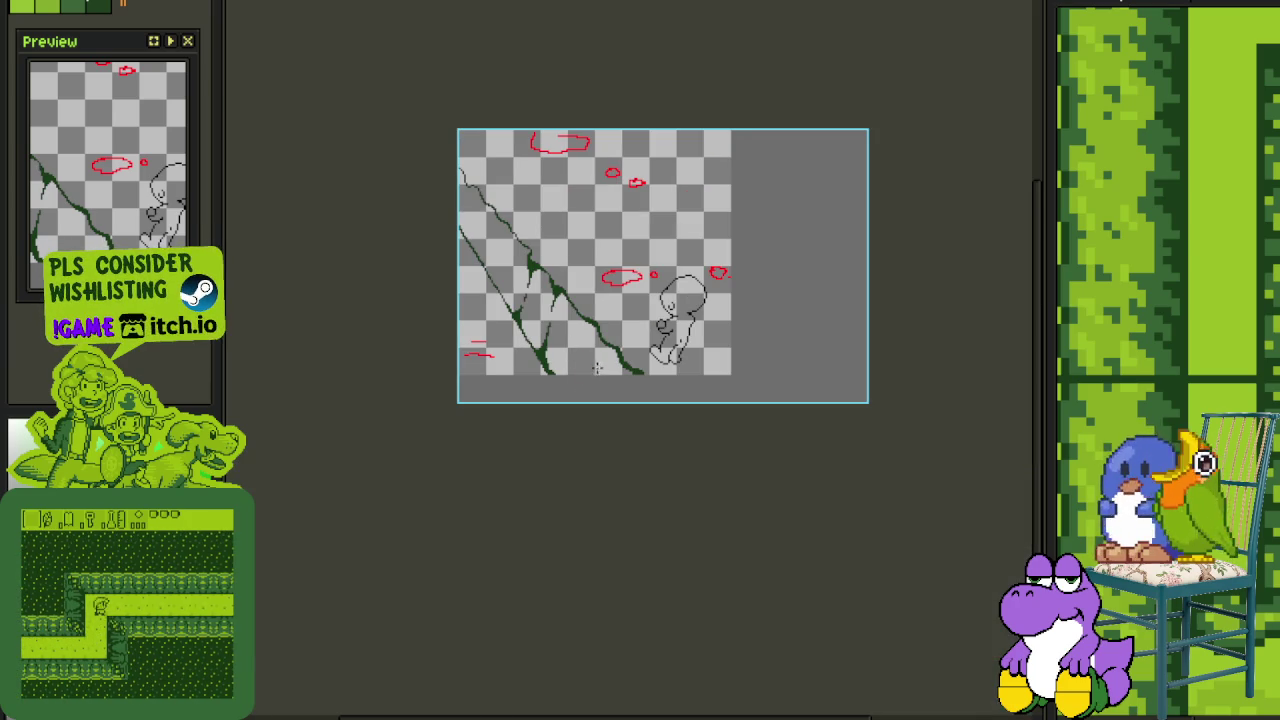
{"action": "scroll", "coordinate": [520, 263], "scroll_direction": "up", "scroll_amount": 3}
{"action": "scroll", "coordinate": [540, 337], "scroll_direction": "up", "scroll_amount": 2}
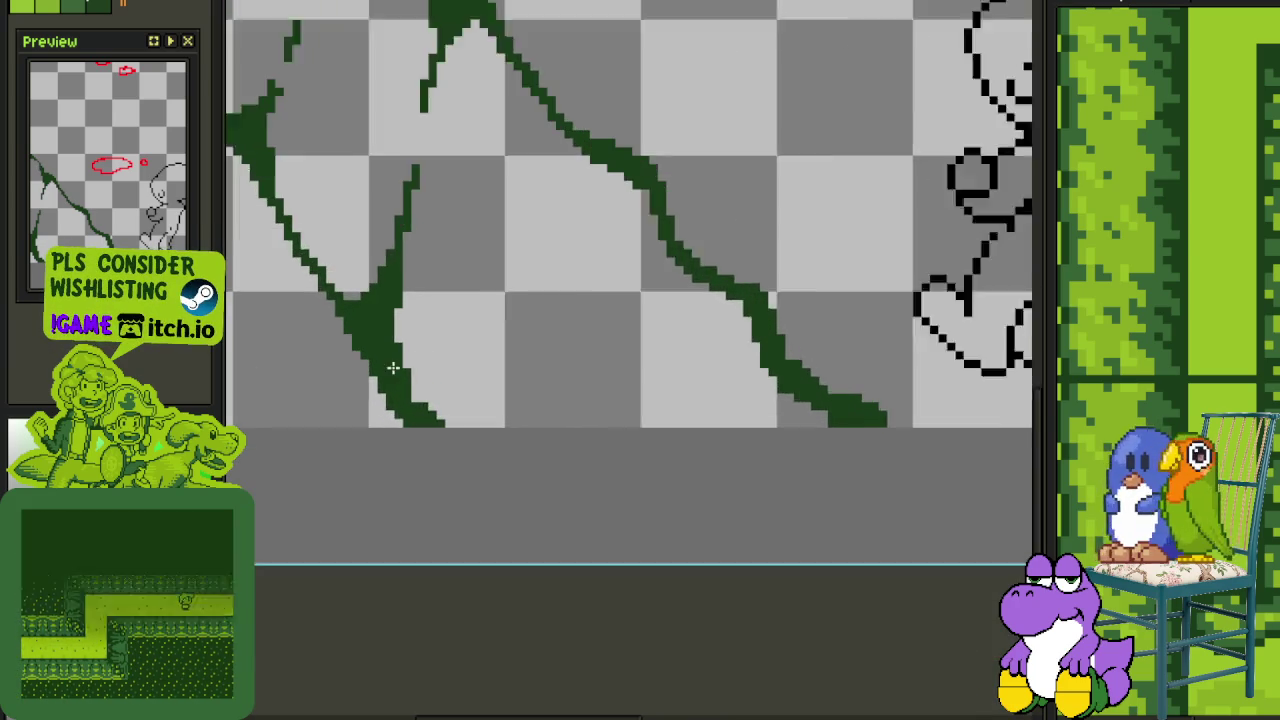
{"action": "scroll", "coordinate": [393, 368], "scroll_direction": "up", "scroll_amount": 1}
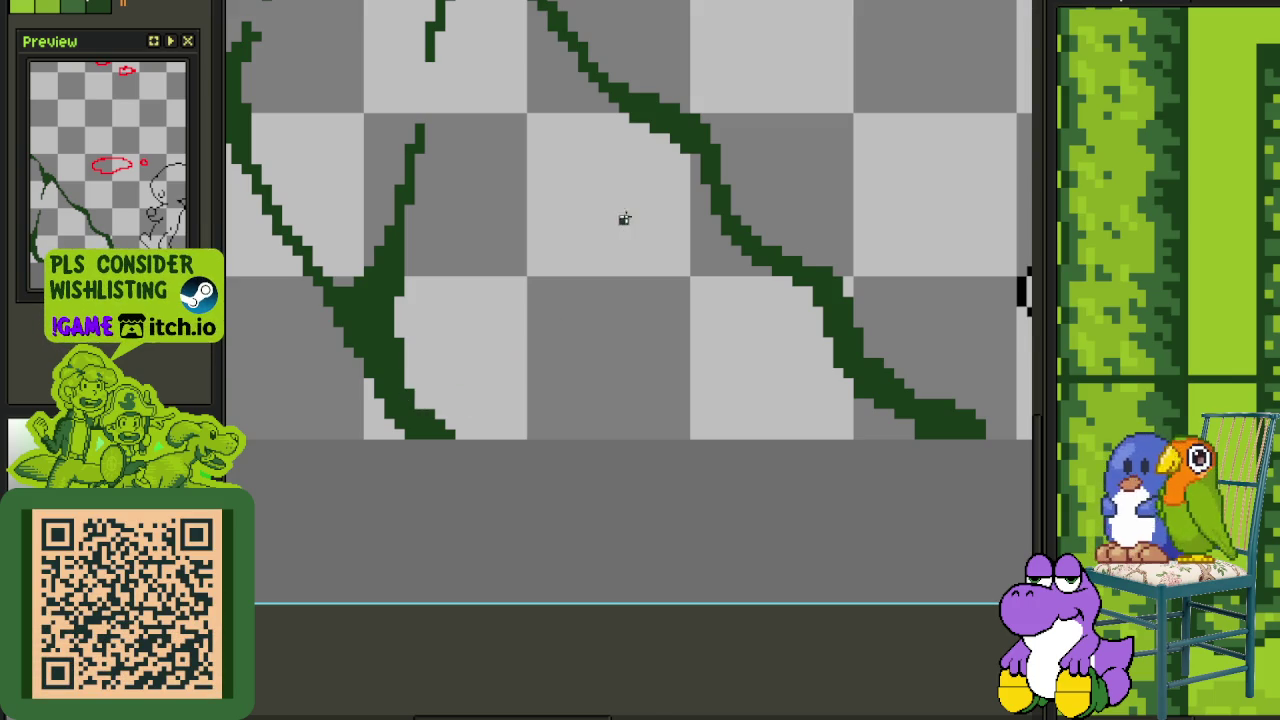
{"action": "scroll", "coordinate": [624, 218], "scroll_direction": "down", "scroll_amount": 2}
{"action": "scroll", "coordinate": [663, 189], "scroll_direction": "down", "scroll_amount": 1}
{"action": "scroll", "coordinate": [606, 257], "scroll_direction": "down", "scroll_amount": 2}
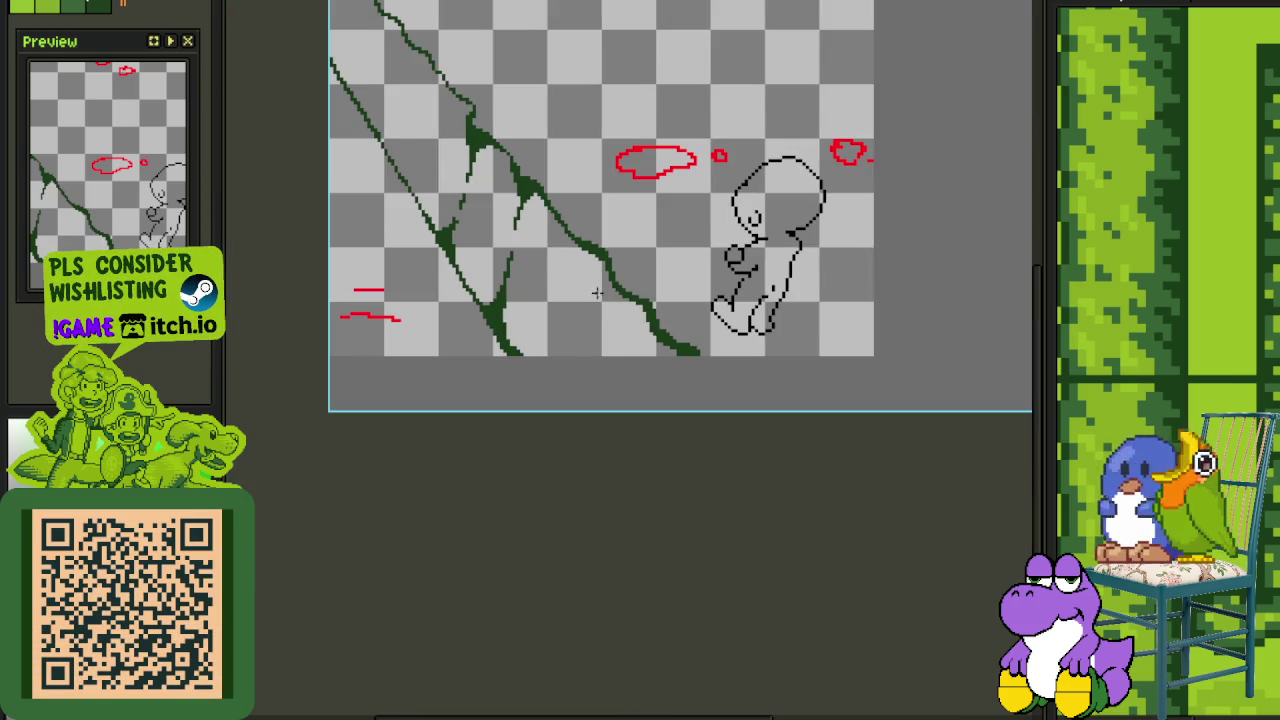
{"action": "scroll", "coordinate": [596, 292], "scroll_direction": "up", "scroll_amount": 1}
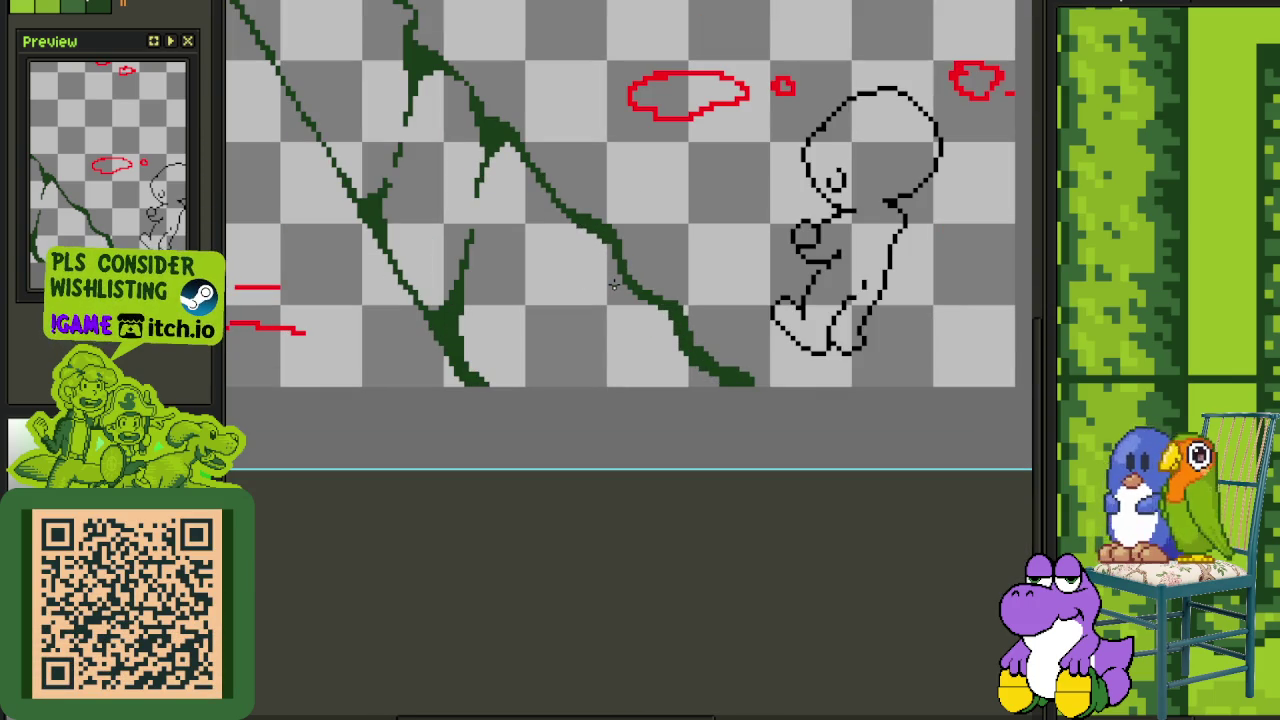
{"action": "scroll", "coordinate": [613, 288], "scroll_direction": "up", "scroll_amount": 1}
{"action": "scroll", "coordinate": [618, 280], "scroll_direction": "up", "scroll_amount": 1}
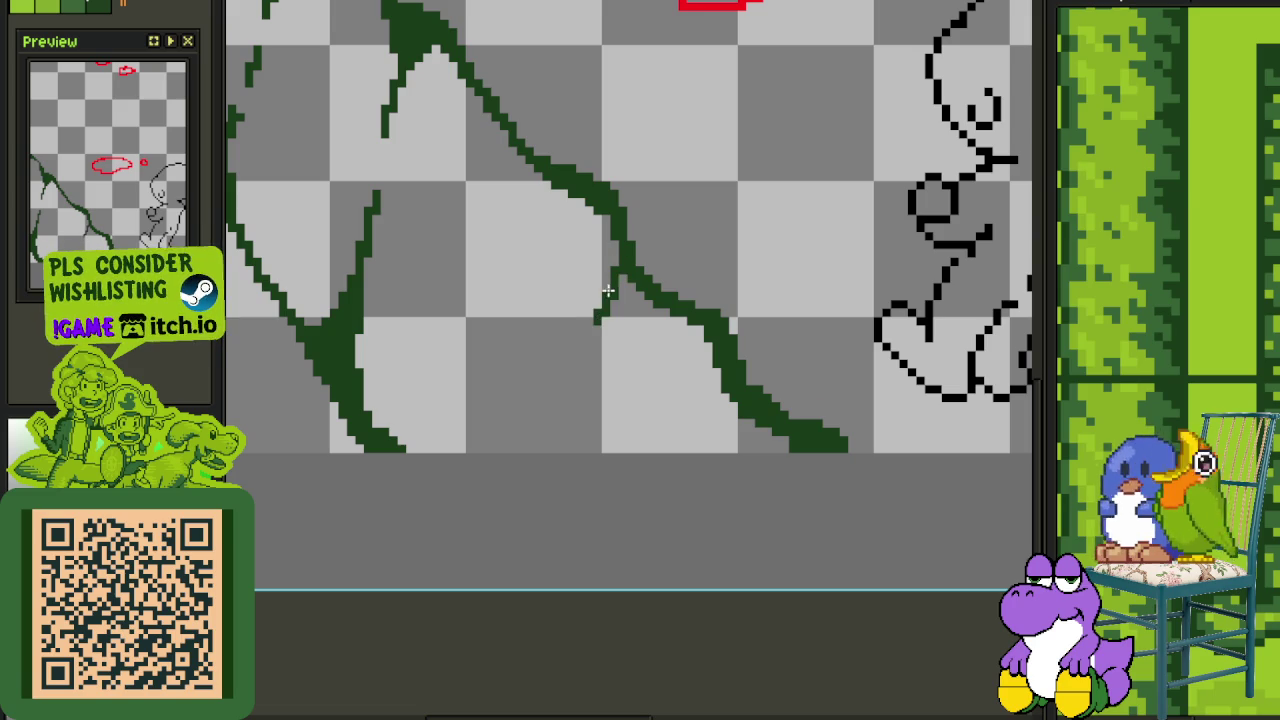
{"action": "scroll", "coordinate": [605, 285], "scroll_direction": "up", "scroll_amount": 1}
{"action": "key", "text": "ctrl+z"}
{"action": "key", "text": "ctrl+z"}
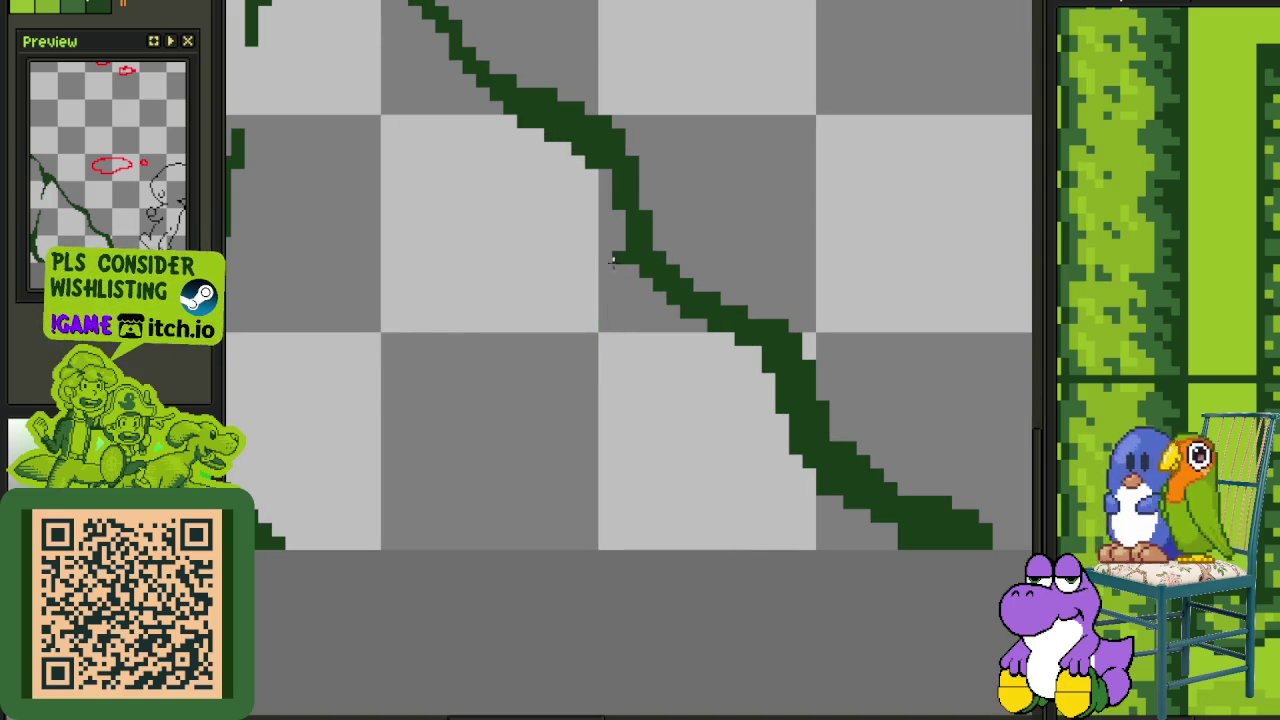
Draw a thin dark-green stem hanging down below the vine's junction
{"action": "mouse_move", "coordinate": [645, 282]}
{"action": "left_mouse_down"}
{"action": "mouse_move", "coordinate": [645, 412]}
{"action": "mouse_move", "coordinate": [705, 328]}
{"action": "left_mouse_up"}
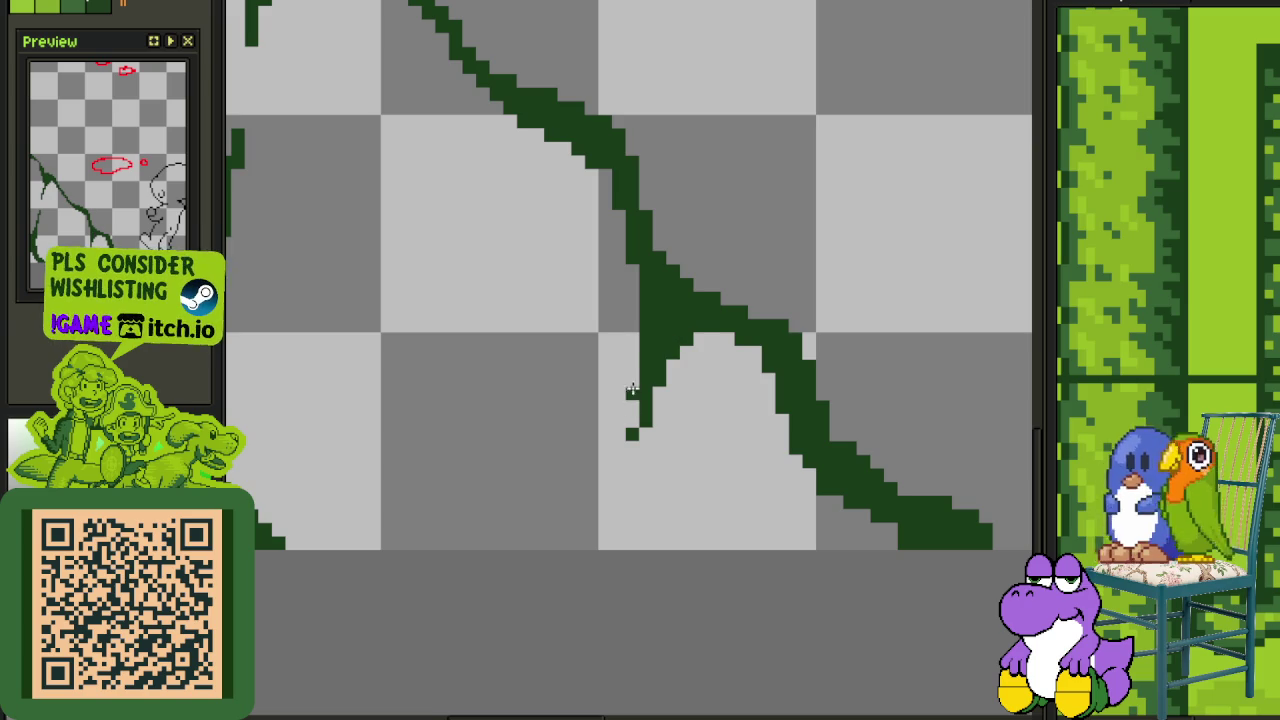
{"action": "scroll", "coordinate": [640, 400], "scroll_direction": "down", "scroll_amount": 2}
{"action": "scroll", "coordinate": [645, 410], "scroll_direction": "down", "scroll_amount": 3}
{"action": "scroll", "coordinate": [653, 428], "scroll_direction": "up", "scroll_amount": 2}
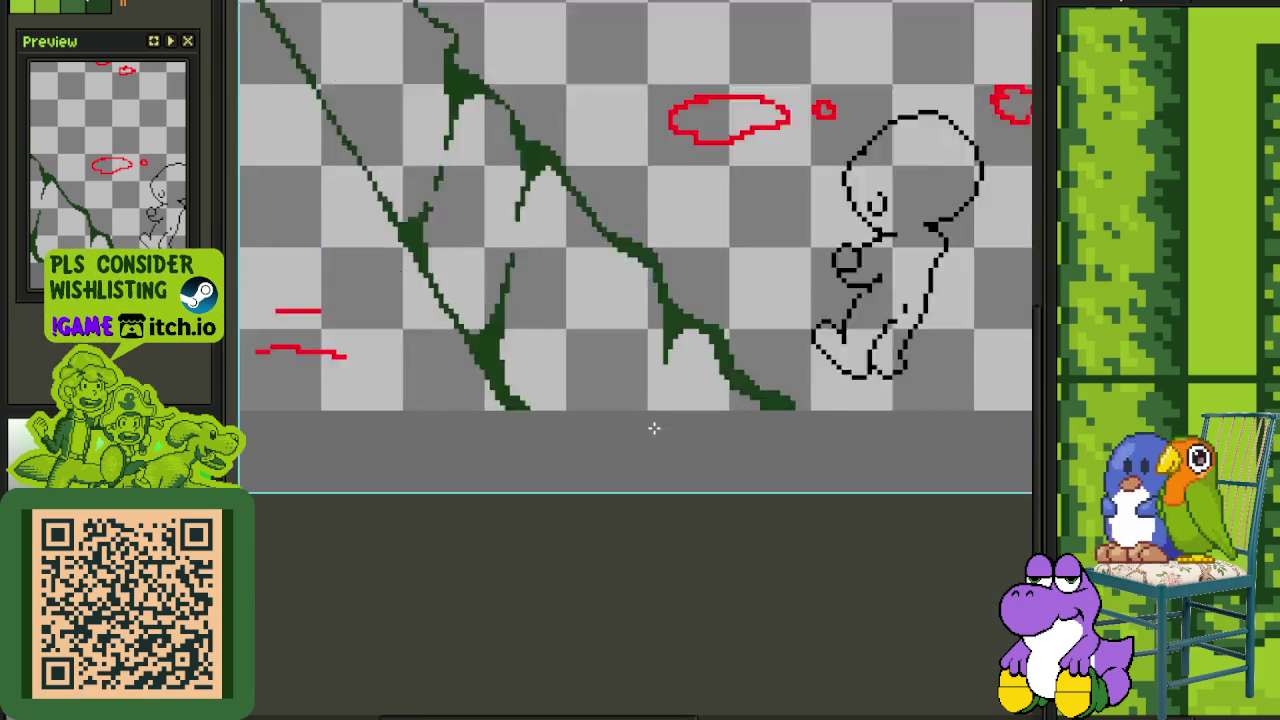
{"action": "scroll", "coordinate": [653, 428], "scroll_direction": "up", "scroll_amount": 2}
{"action": "scroll", "coordinate": [580, 403], "scroll_direction": "down", "scroll_amount": 3}
{"action": "scroll", "coordinate": [667, 369], "scroll_direction": "down", "scroll_amount": 1}
{"action": "scroll", "coordinate": [648, 325], "scroll_direction": "up", "scroll_amount": 3}
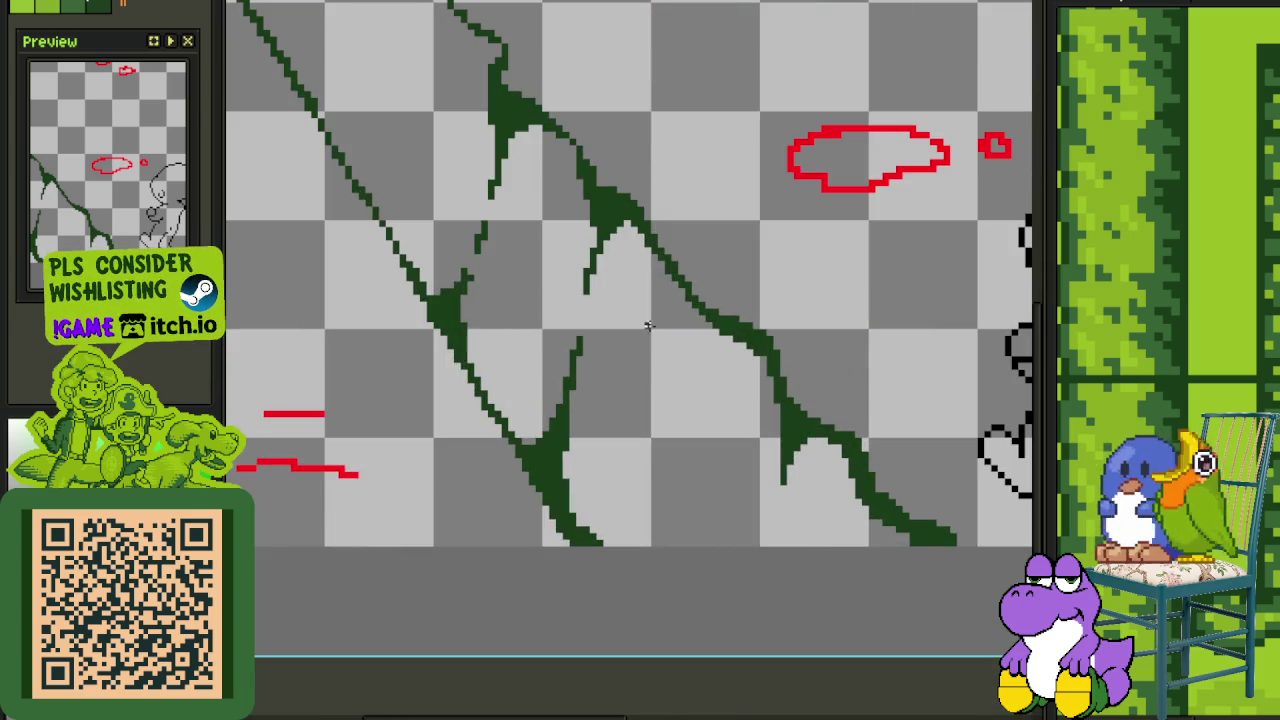
{"action": "scroll", "coordinate": [715, 357], "scroll_direction": "down", "scroll_amount": 3}
{"action": "scroll", "coordinate": [710, 360], "scroll_direction": "down", "scroll_amount": 1}
{"action": "scroll", "coordinate": [705, 360], "scroll_direction": "up", "scroll_amount": 1}
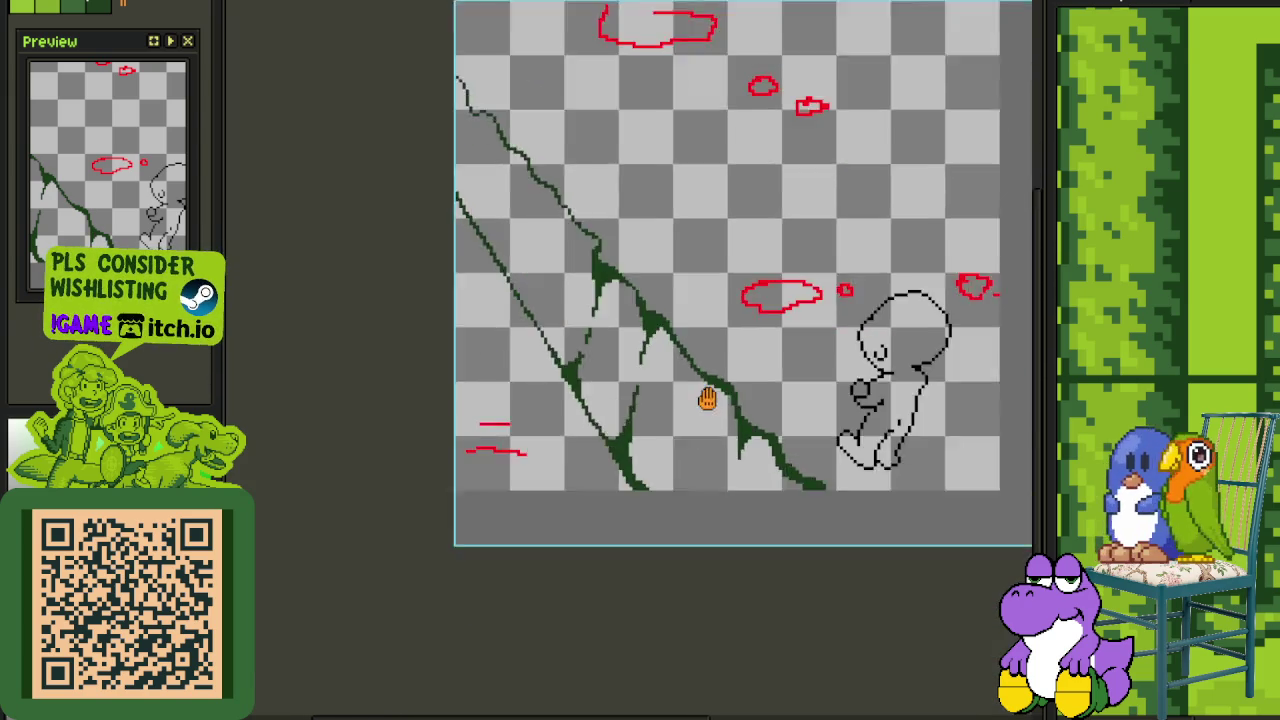
{"action": "scroll", "coordinate": [681, 357], "scroll_direction": "up", "scroll_amount": 3}
{"action": "left_click_drag", "start_coordinate": [697, 329], "coordinate": [696, 362]}
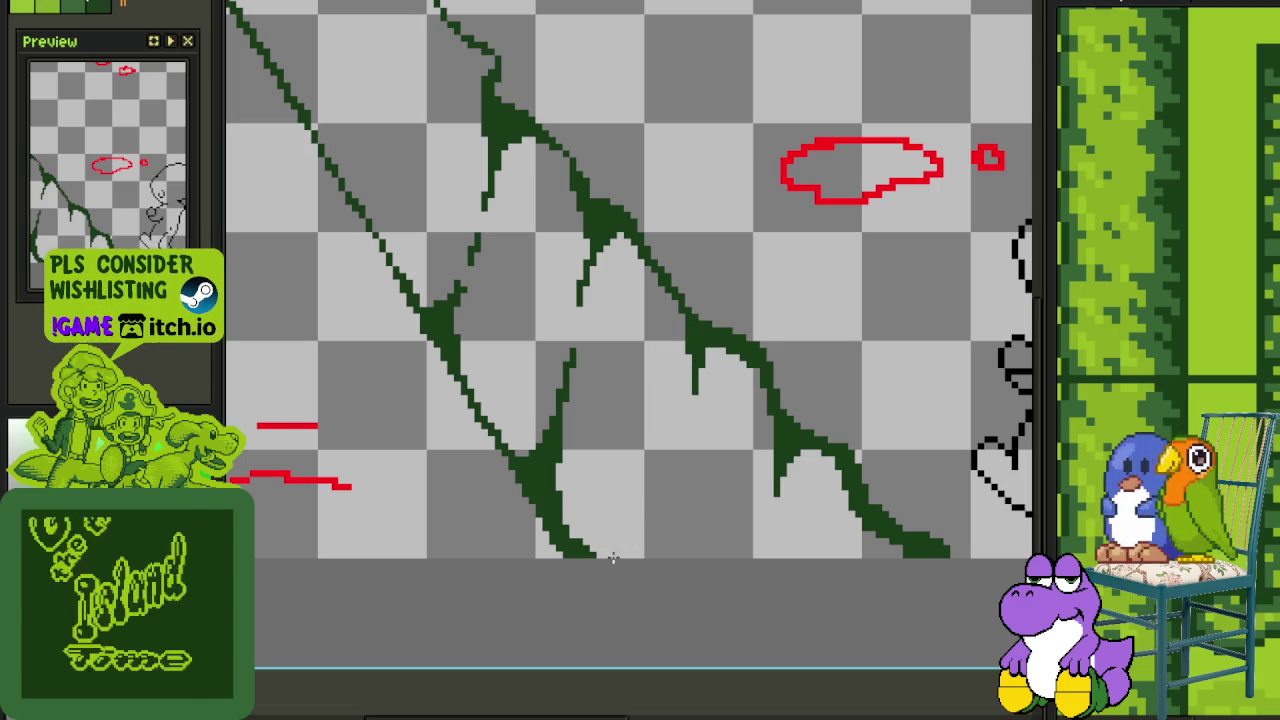
{"action": "scroll", "coordinate": [695, 398], "scroll_direction": "up", "scroll_amount": 1}
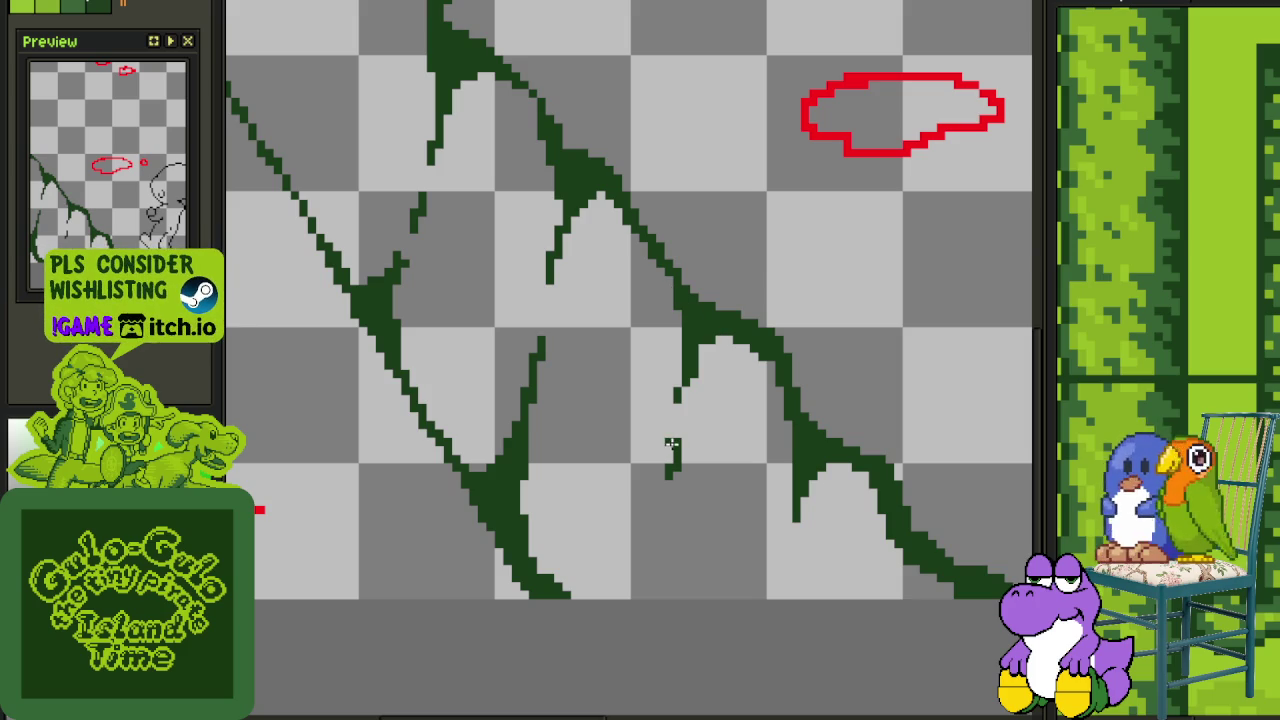
Lengthen that stem and add small strokes at the vine's lower end
{"action": "left_click_drag", "start_coordinate": [676, 440], "coordinate": [659, 491]}
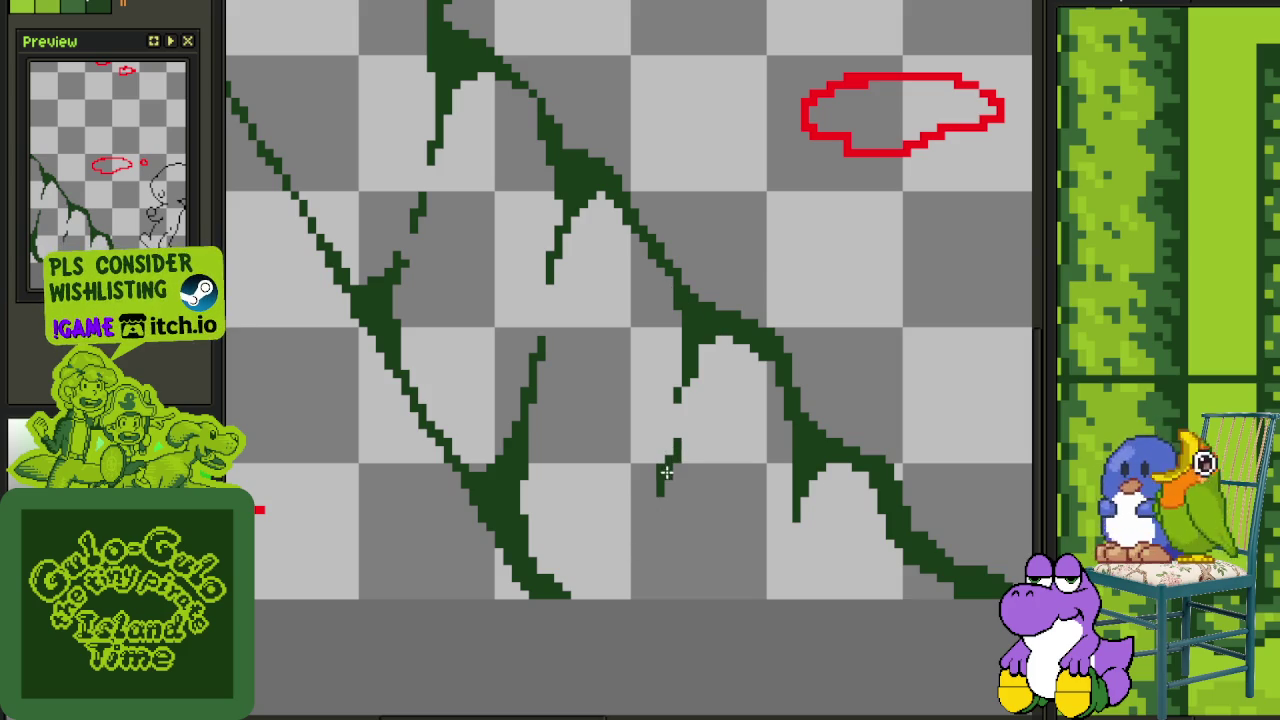
{"action": "left_click_drag", "start_coordinate": [668, 432], "coordinate": [668, 450]}
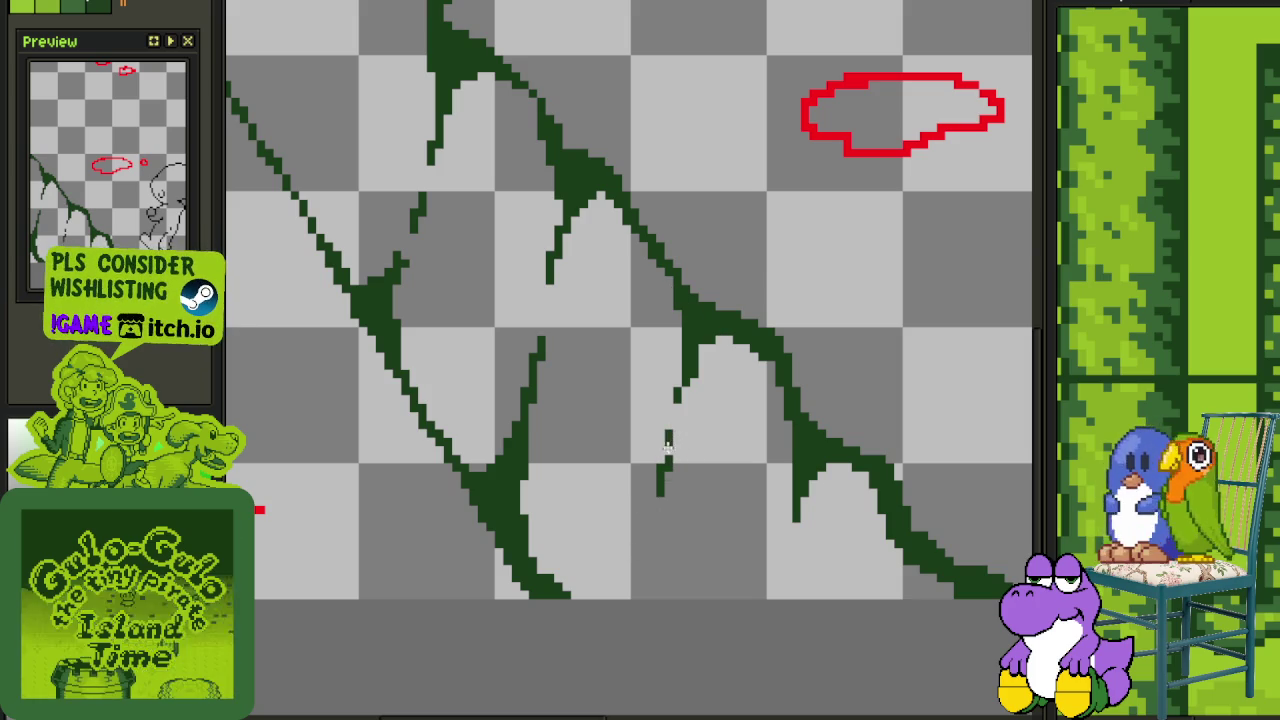
{"action": "left_click_drag", "start_coordinate": [627, 585], "coordinate": [590, 606]}
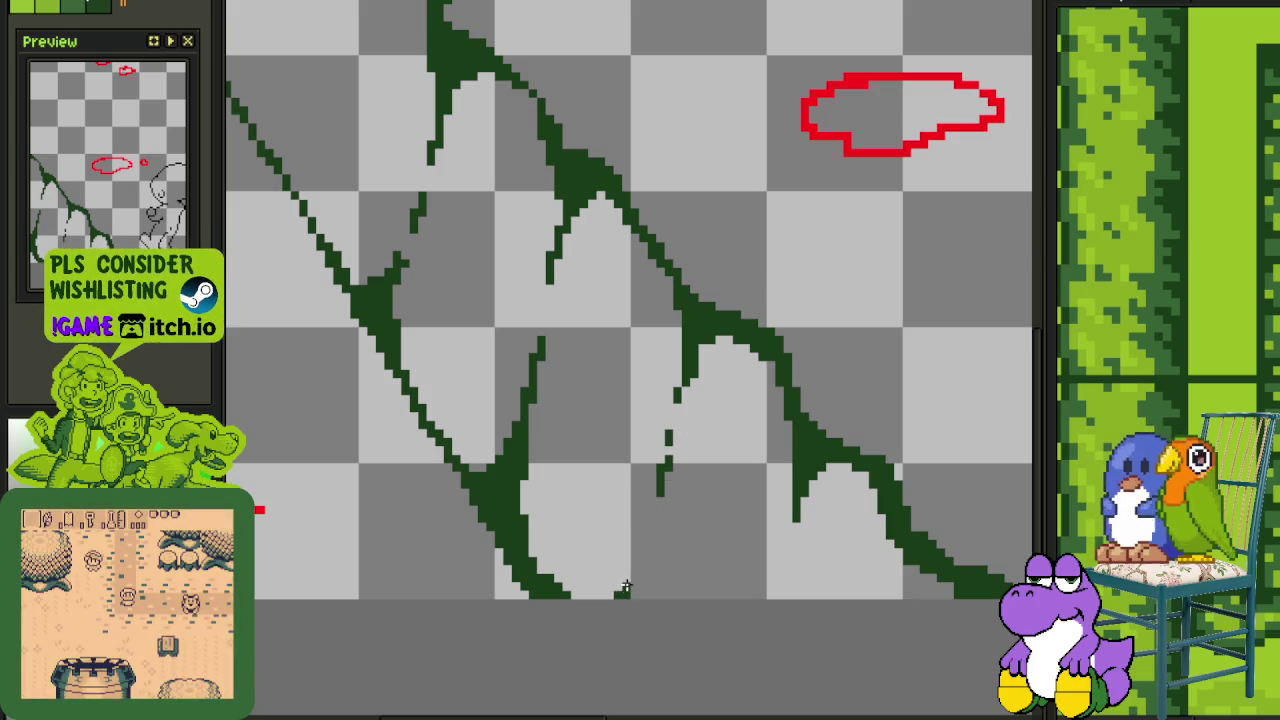
{"action": "left_click_drag", "start_coordinate": [634, 566], "coordinate": [628, 592]}
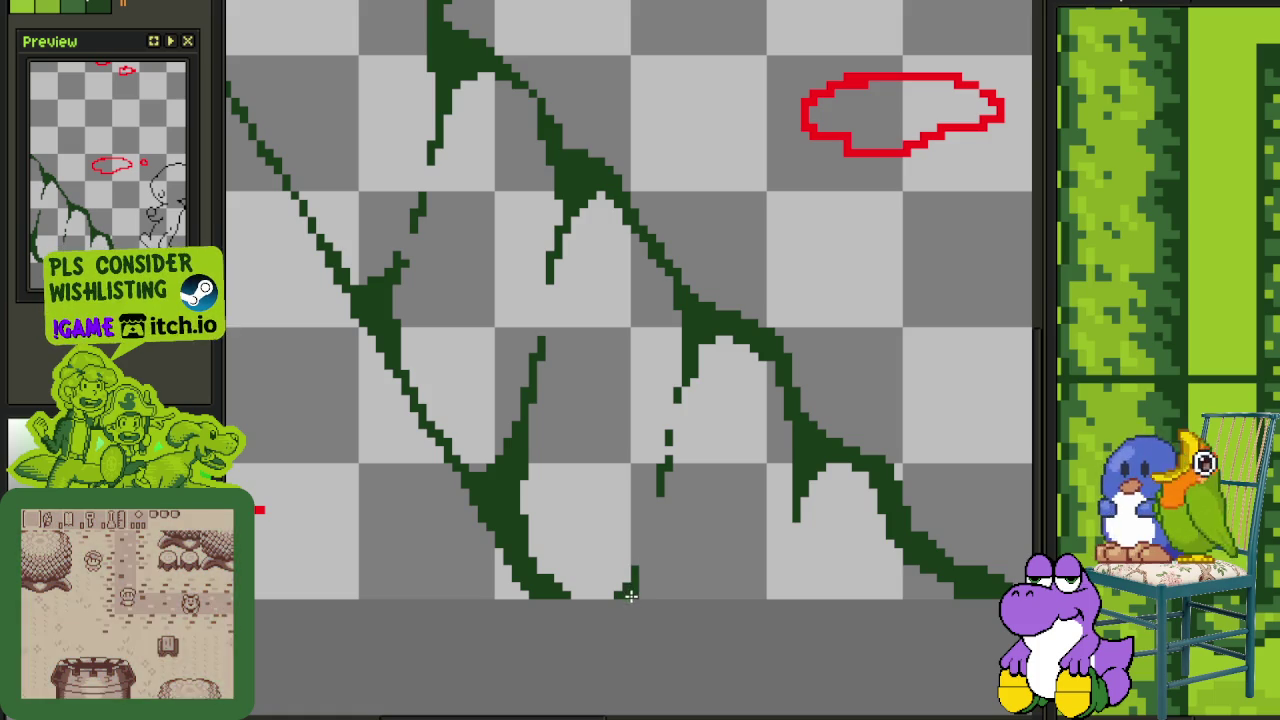
{"action": "scroll", "coordinate": [631, 595], "scroll_direction": "down", "scroll_amount": 2}
{"action": "scroll", "coordinate": [631, 595], "scroll_direction": "down", "scroll_amount": 2}
{"action": "scroll", "coordinate": [646, 508], "scroll_direction": "up", "scroll_amount": 2}
{"action": "scroll", "coordinate": [646, 508], "scroll_direction": "up", "scroll_amount": 1}
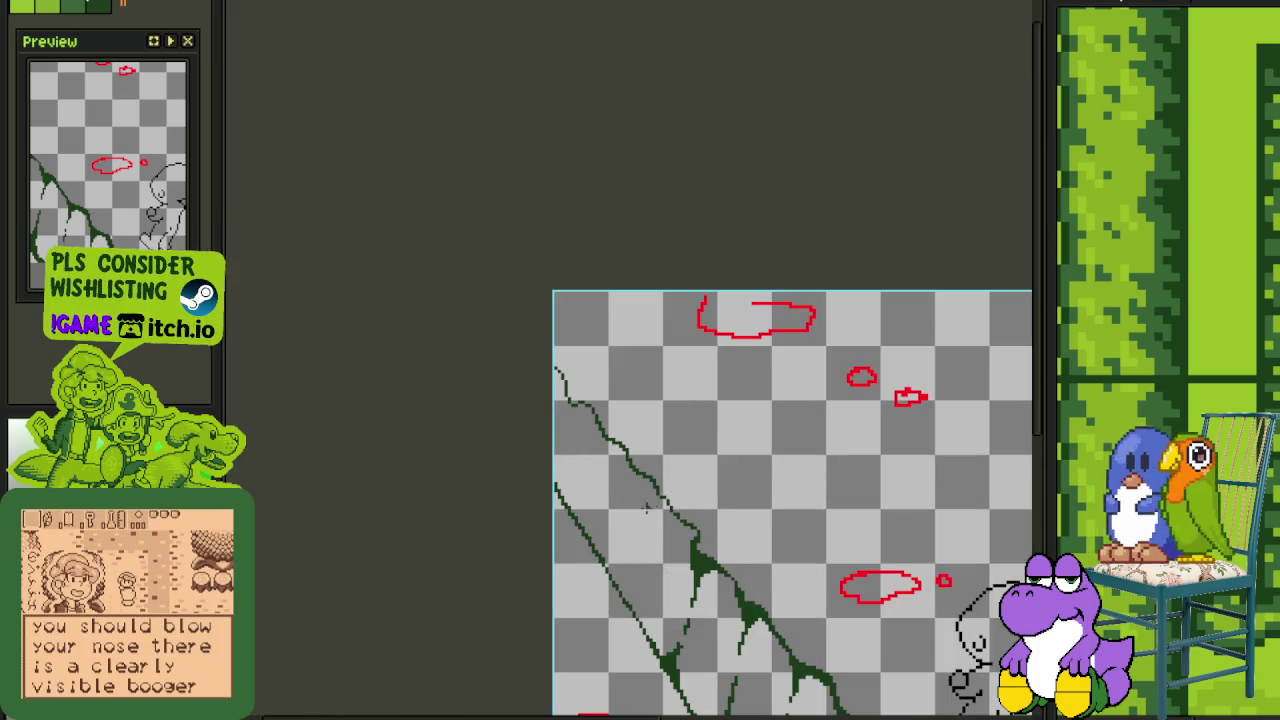
Draw a stem from the upper vine line and a leaf stroke off the lower line
{"action": "scroll", "coordinate": [646, 508], "scroll_direction": "up", "scroll_amount": 1}
{"action": "scroll", "coordinate": [660, 480], "scroll_direction": "up", "scroll_amount": 1}
{"action": "scroll", "coordinate": [677, 437], "scroll_direction": "up", "scroll_amount": 1}
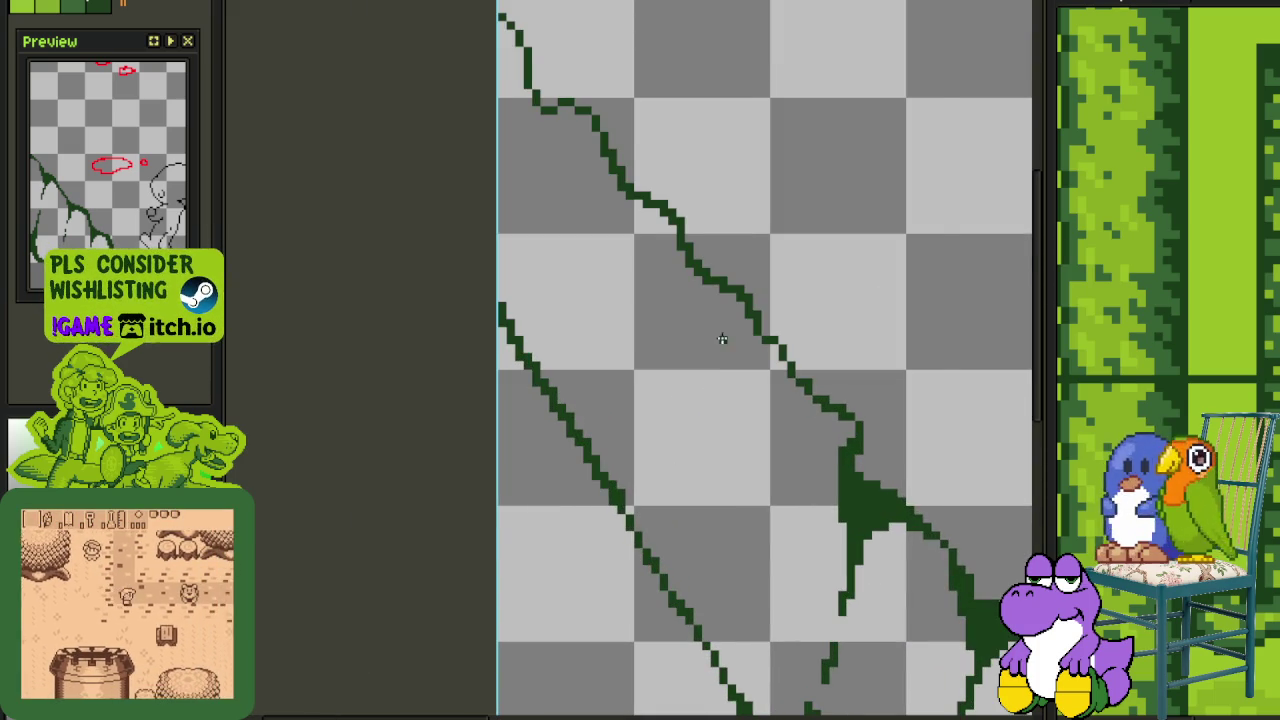
{"action": "scroll", "coordinate": [722, 339], "scroll_direction": "up", "scroll_amount": 1}
{"action": "left_click_drag", "start_coordinate": [683, 263], "coordinate": [688, 320]}
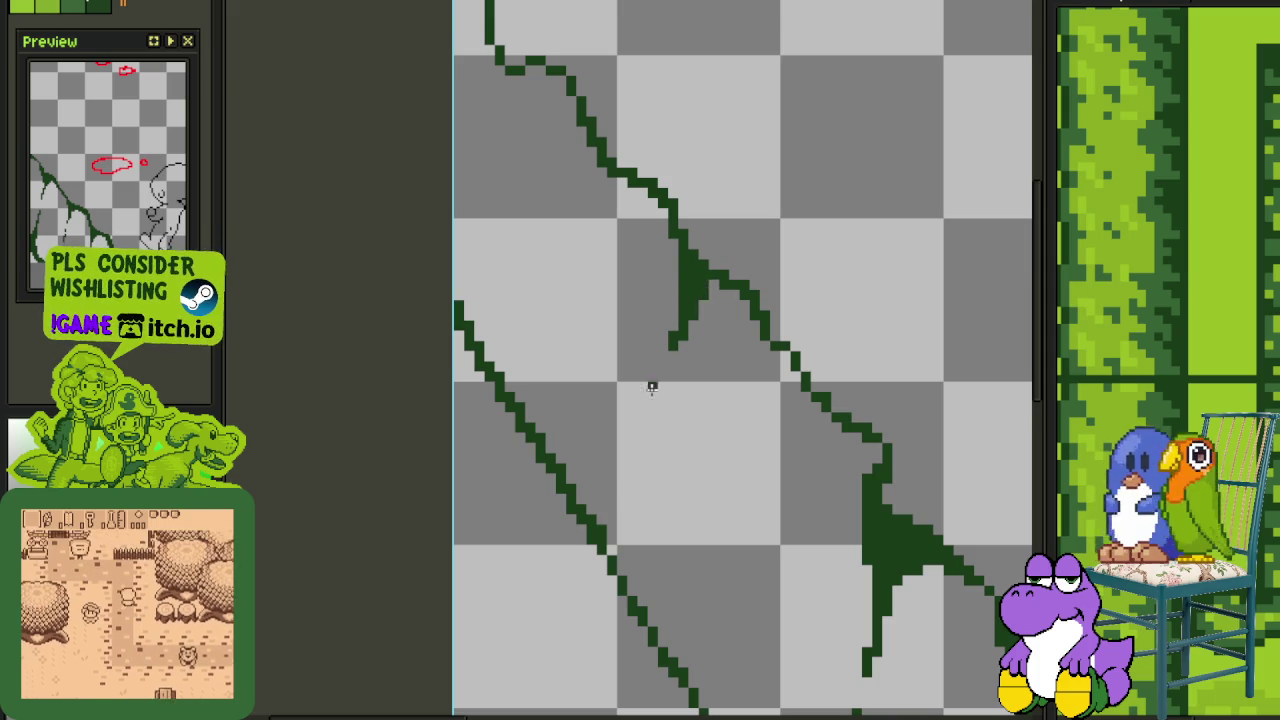
{"action": "mouse_move", "coordinate": [606, 534]}
{"action": "left_mouse_down"}
{"action": "mouse_move", "coordinate": [652, 474]}
{"action": "mouse_move", "coordinate": [615, 521]}
{"action": "mouse_move", "coordinate": [640, 448]}
{"action": "mouse_move", "coordinate": [608, 515]}
{"action": "mouse_move", "coordinate": [617, 539]}
{"action": "left_mouse_up"}
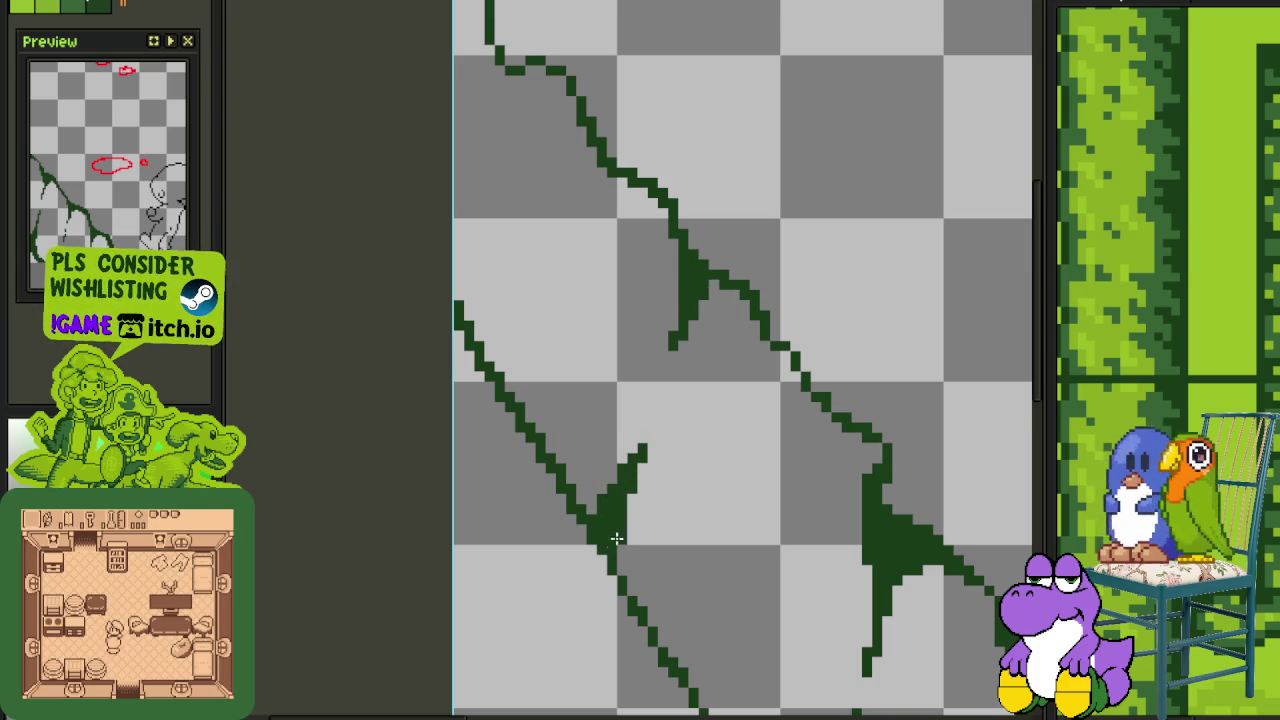
{"action": "scroll", "coordinate": [652, 438], "scroll_direction": "down", "scroll_amount": 4}
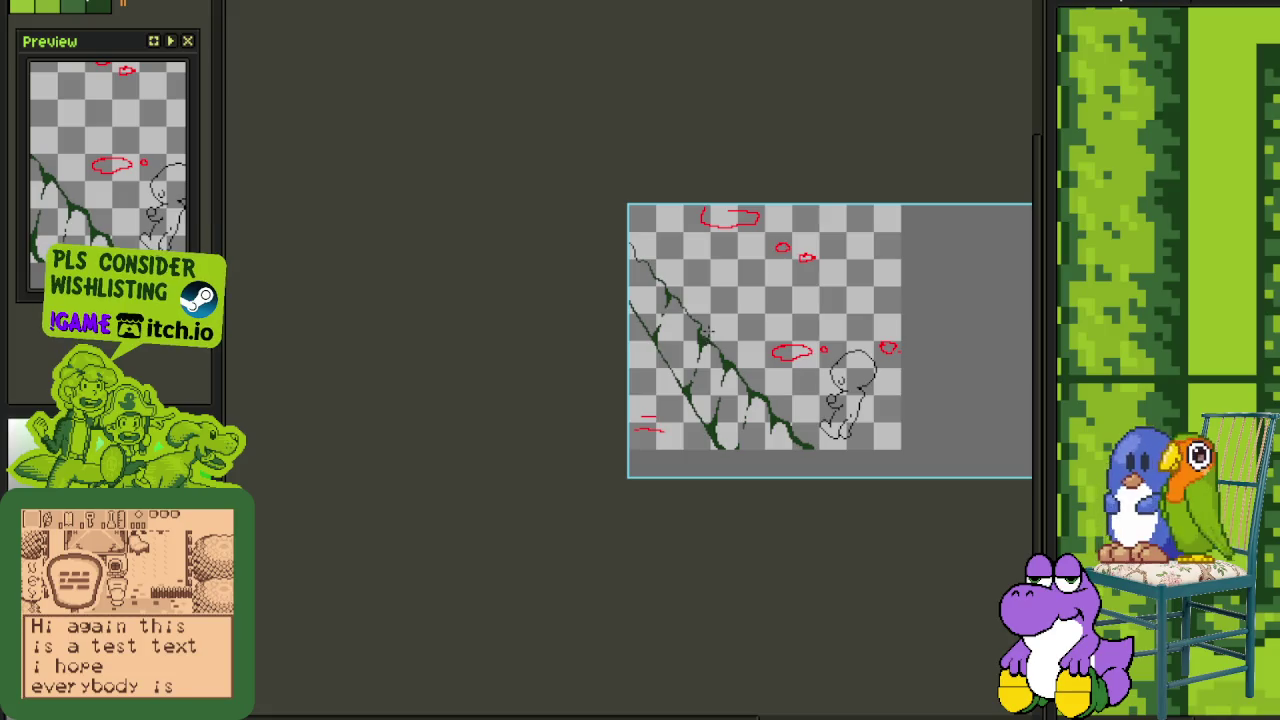
{"action": "scroll", "coordinate": [659, 372], "scroll_direction": "up", "scroll_amount": 2}
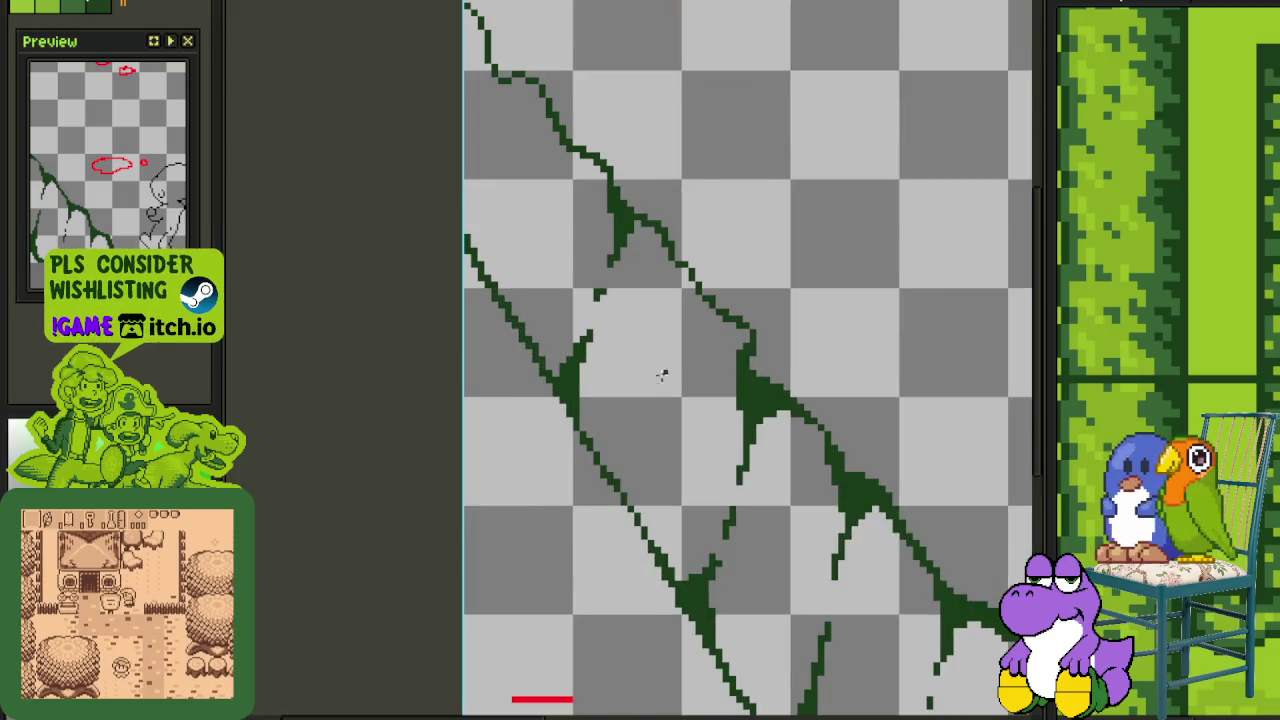
{"action": "scroll", "coordinate": [666, 371], "scroll_direction": "up", "scroll_amount": 1}
Add short stems between the vine lines, widen the junction into a wedge leaf, and bridge the lower gap
{"action": "mouse_move", "coordinate": [720, 243]}
{"action": "left_mouse_down"}
{"action": "mouse_move", "coordinate": [712, 300]}
{"action": "mouse_move", "coordinate": [725, 257]}
{"action": "left_mouse_up"}
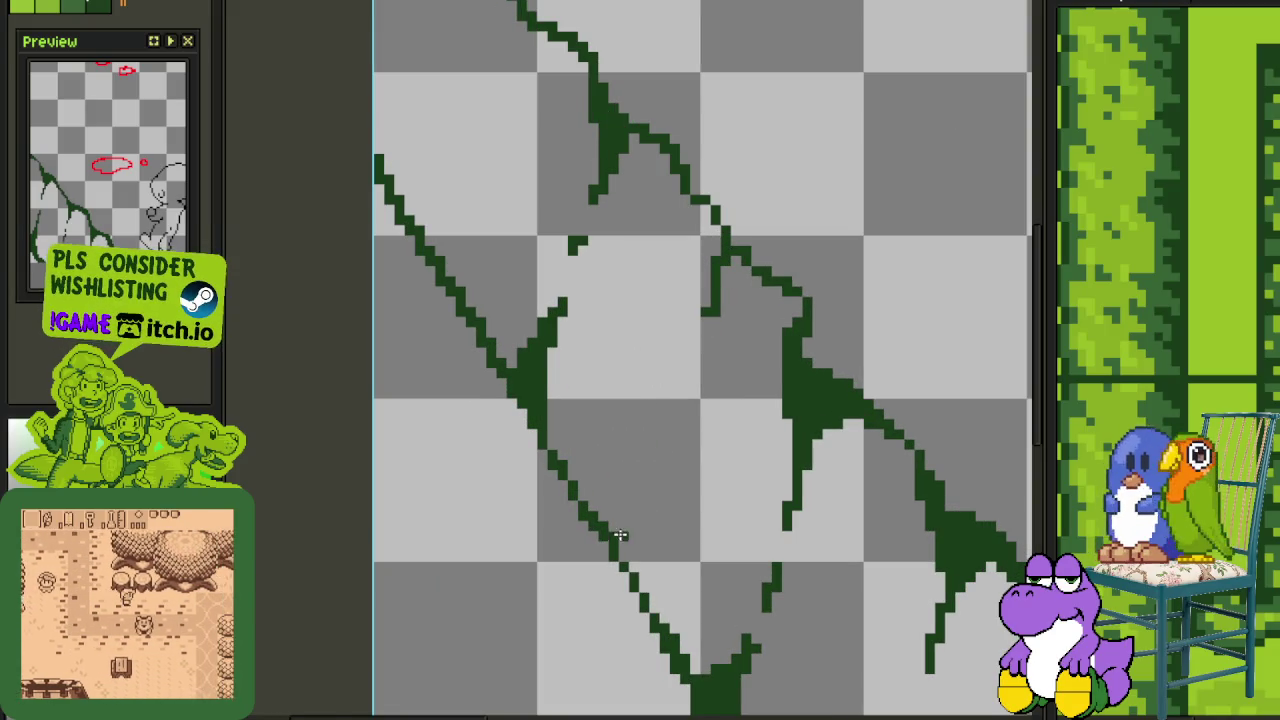
{"action": "left_click_drag", "start_coordinate": [645, 493], "coordinate": [698, 358]}
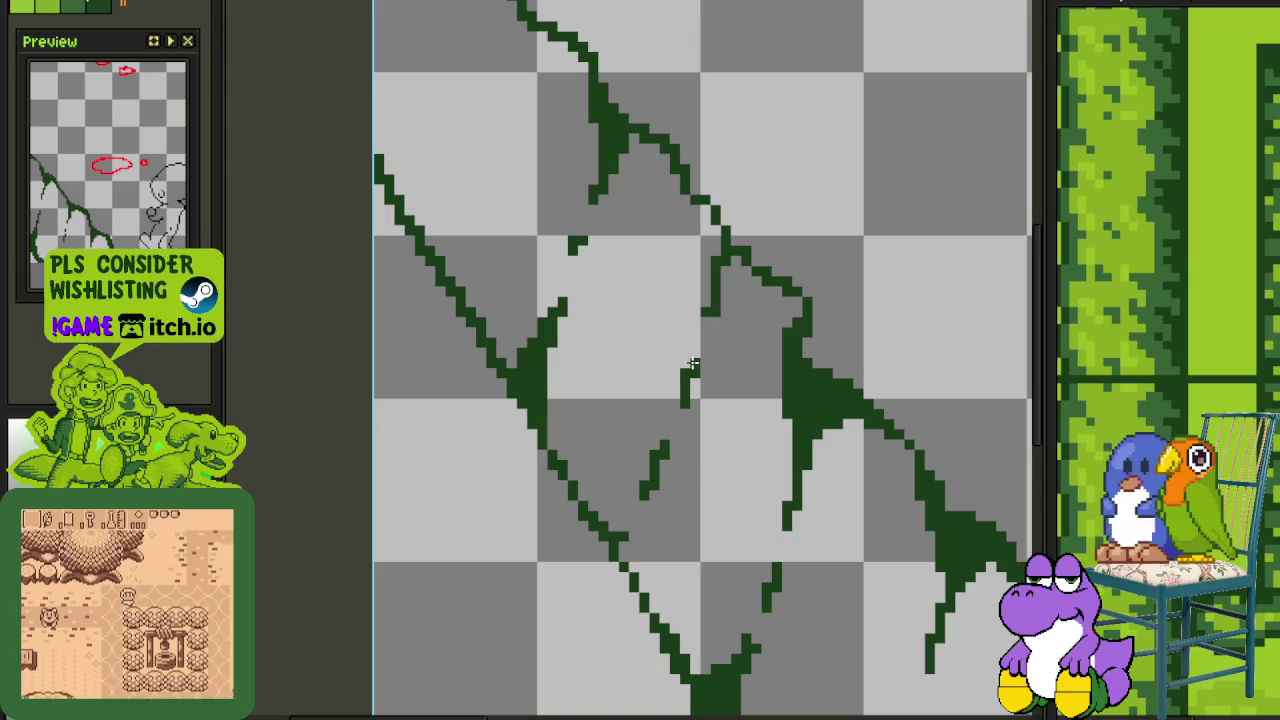
{"action": "left_click_drag", "start_coordinate": [737, 263], "coordinate": [706, 297]}
{"action": "left_click_drag", "start_coordinate": [632, 533], "coordinate": [622, 563]}
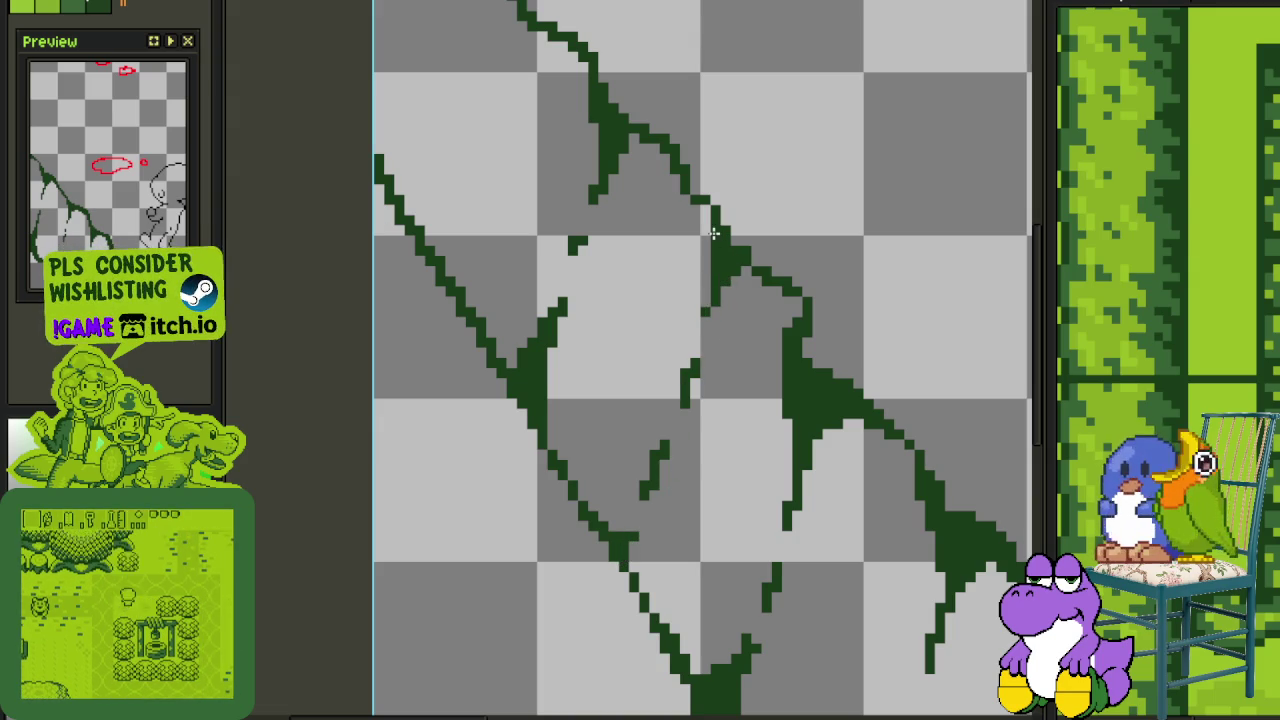
Thicken the dark-green vine stroke, add more stems, and erase part of one stroke
{"action": "scroll", "coordinate": [716, 278], "scroll_direction": "down", "scroll_amount": 2}
{"action": "scroll", "coordinate": [751, 341], "scroll_direction": "down", "scroll_amount": 2}
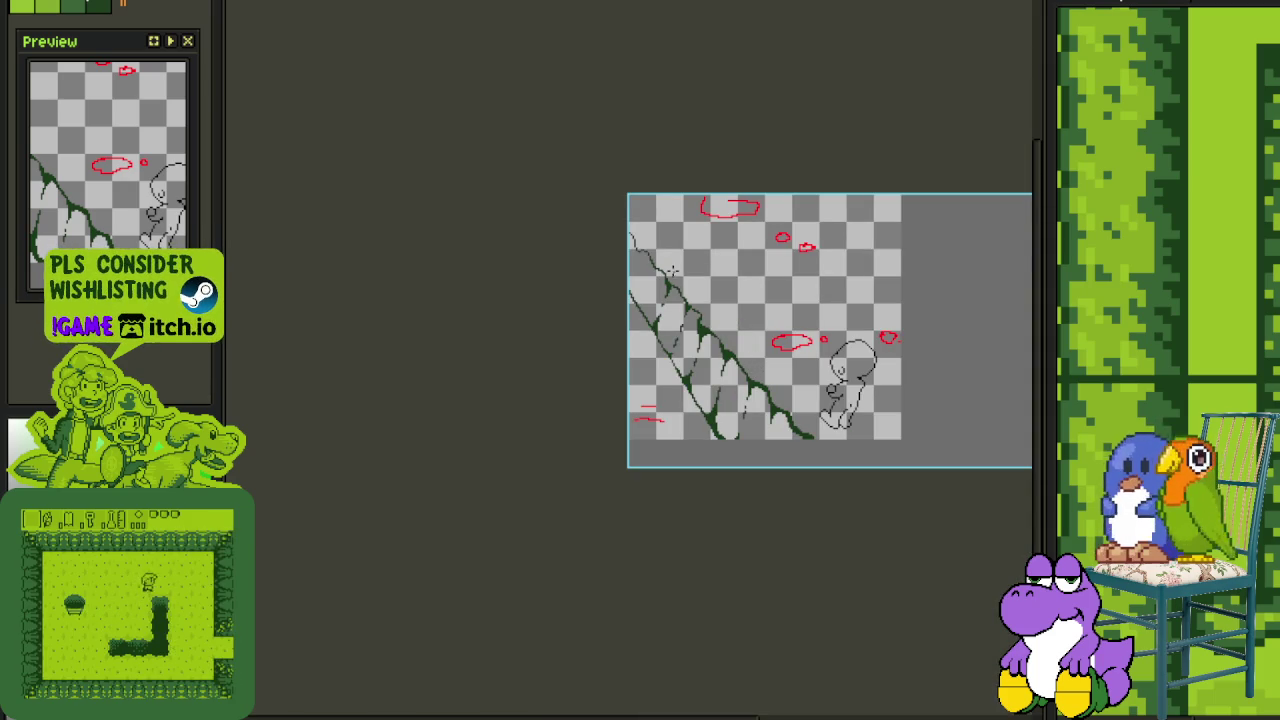
{"action": "scroll", "coordinate": [668, 286], "scroll_direction": "up", "scroll_amount": 2}
{"action": "scroll", "coordinate": [664, 355], "scroll_direction": "up", "scroll_amount": 1}
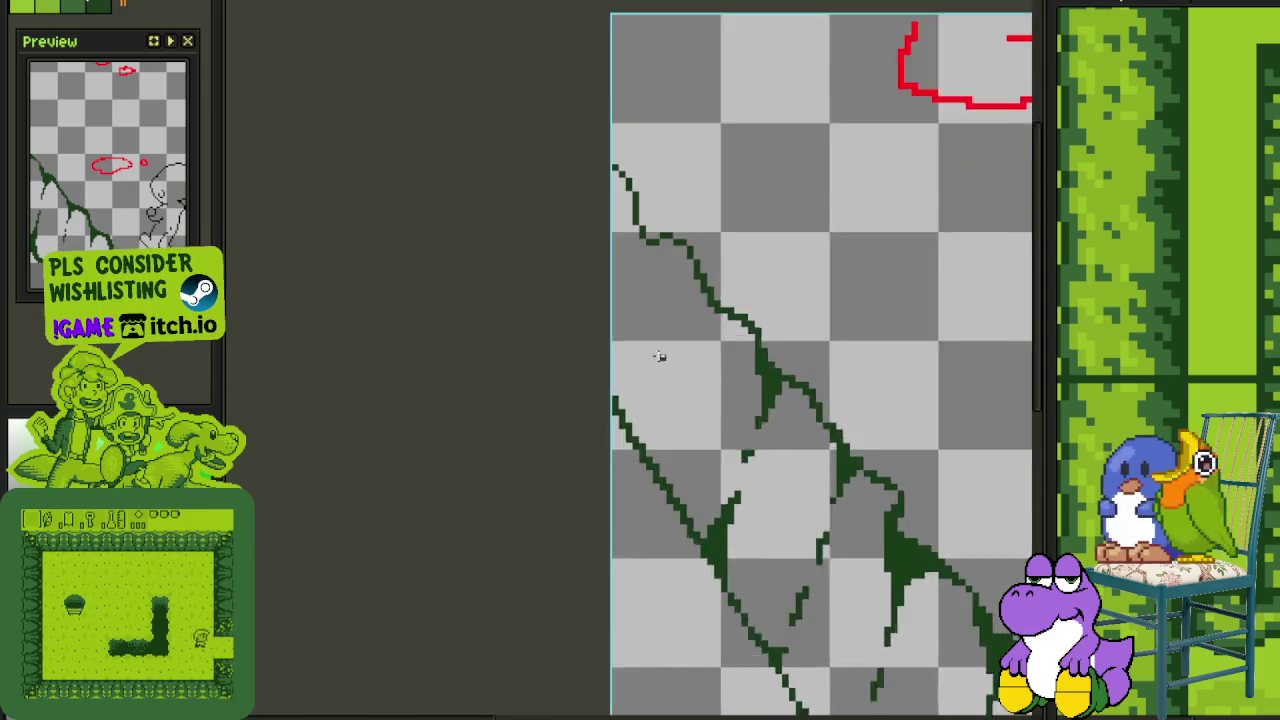
{"action": "scroll", "coordinate": [656, 350], "scroll_direction": "up", "scroll_amount": 1}
{"action": "scroll", "coordinate": [680, 300], "scroll_direction": "up", "scroll_amount": 2}
{"action": "scroll", "coordinate": [700, 280], "scroll_direction": "down", "scroll_amount": 1}
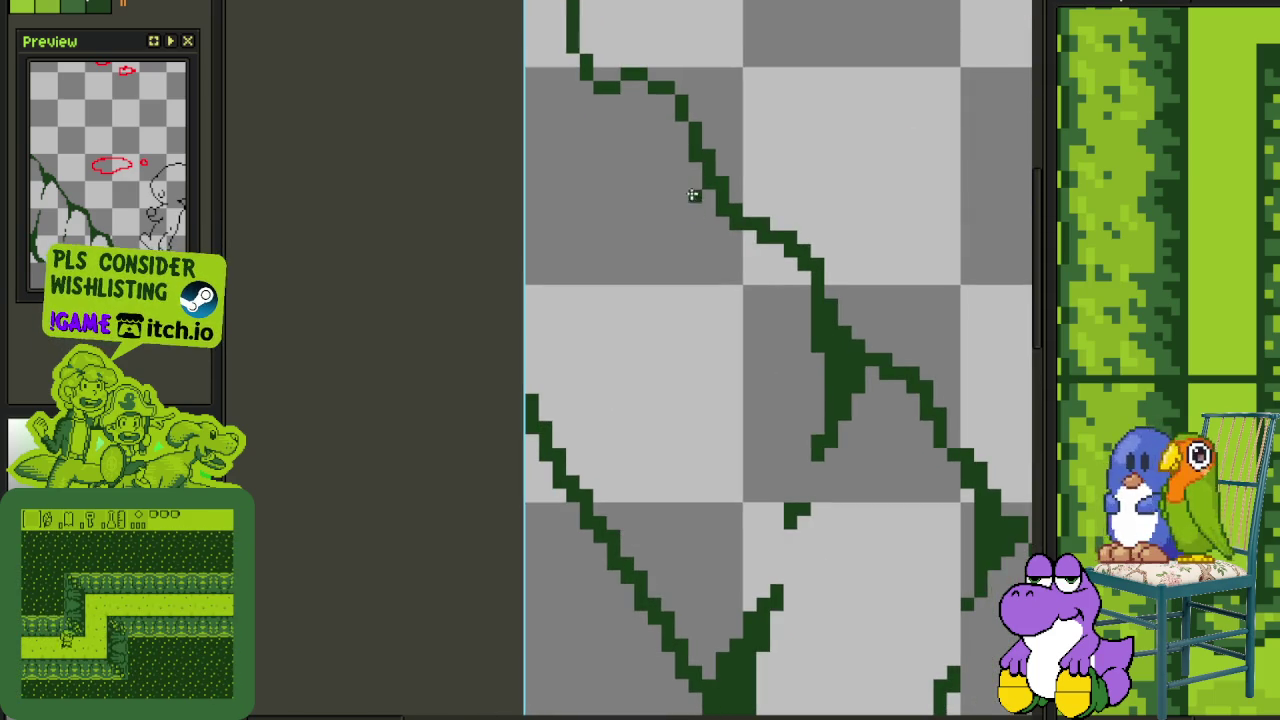
{"action": "mouse_move", "coordinate": [720, 220]}
{"action": "left_mouse_down"}
{"action": "mouse_move", "coordinate": [697, 277]}
{"action": "mouse_move", "coordinate": [700, 249]}
{"action": "left_mouse_up"}
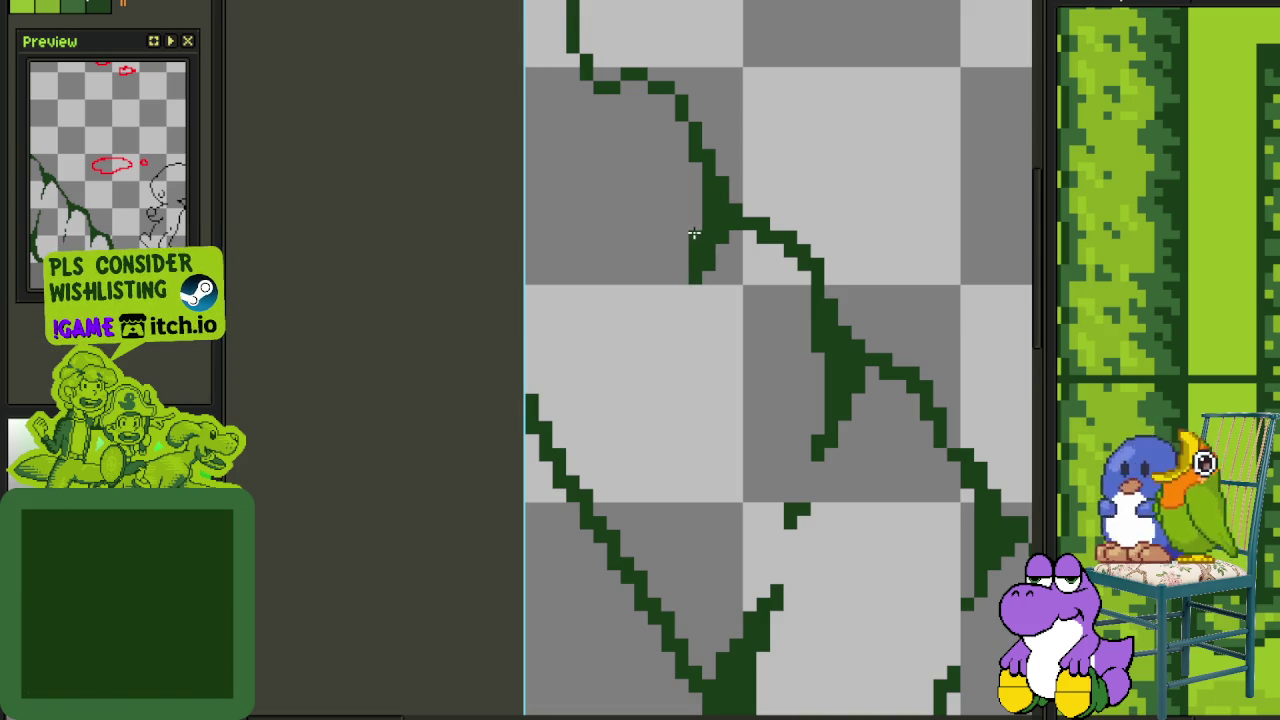
{"action": "left_click_drag", "start_coordinate": [752, 230], "coordinate": [706, 256]}
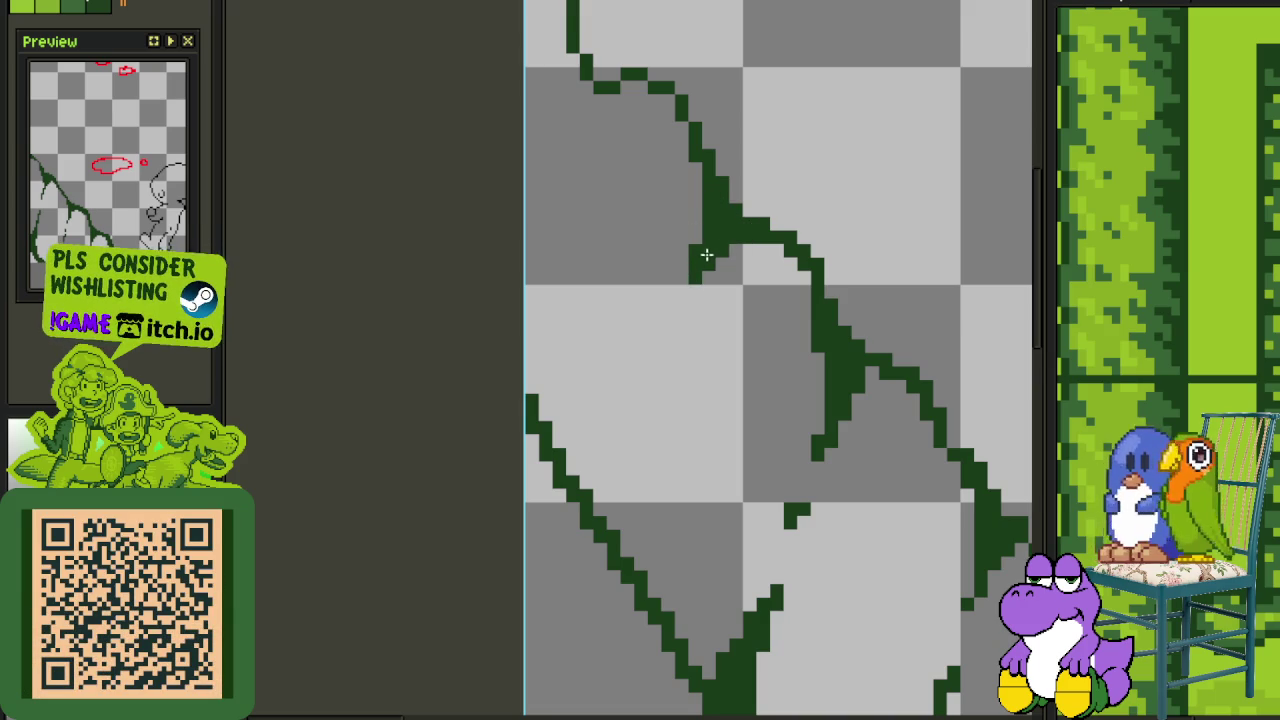
{"action": "left_click_drag", "start_coordinate": [587, 489], "coordinate": [640, 400]}
{"action": "left_click_drag", "start_coordinate": [678, 320], "coordinate": [666, 347]}
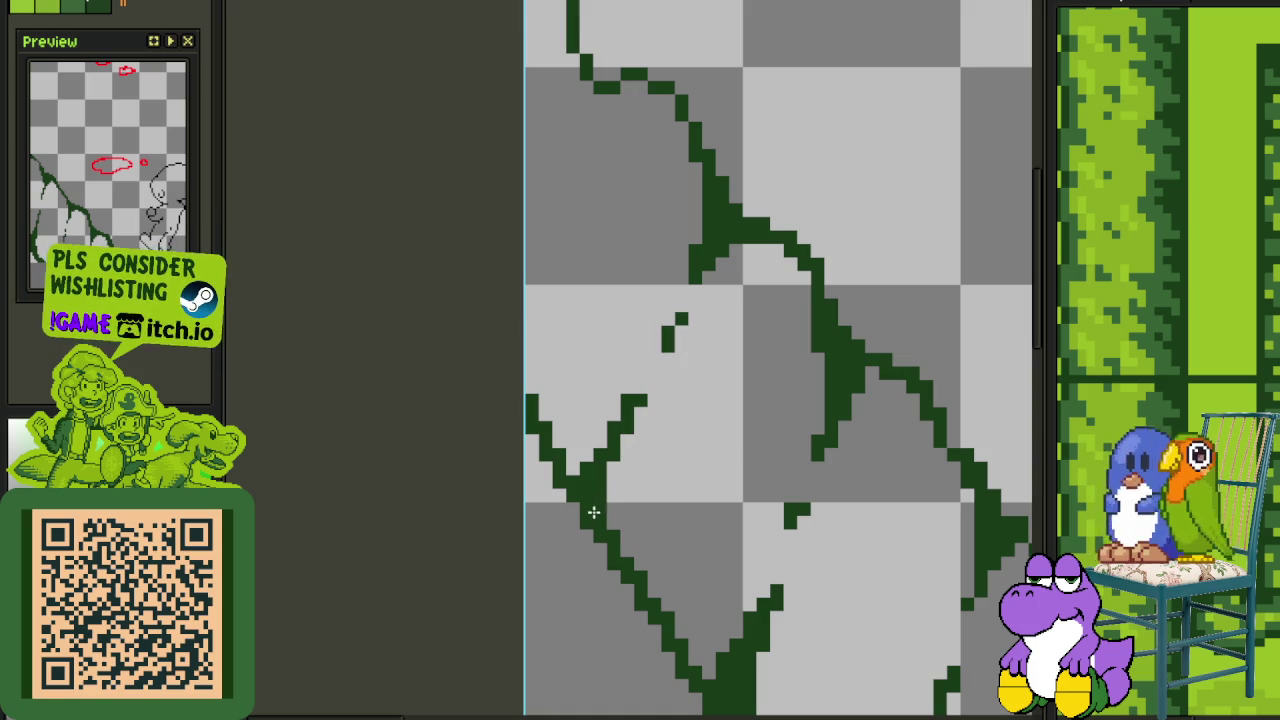
{"action": "left_click_drag", "start_coordinate": [625, 436], "coordinate": [607, 436]}
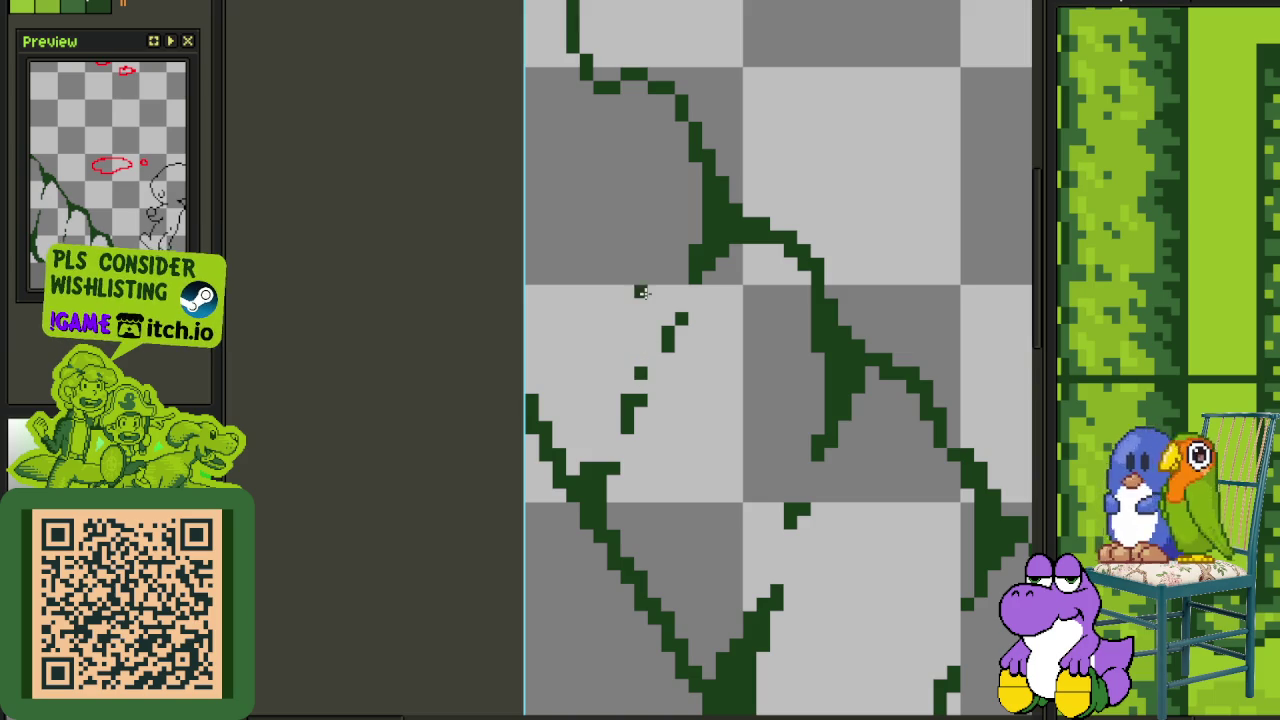
Try extending the dark-green line down-left, then undo the last extension
{"action": "scroll", "coordinate": [643, 352], "scroll_direction": "up", "scroll_amount": 2}
{"action": "scroll", "coordinate": [606, 309], "scroll_direction": "up", "scroll_amount": 2}
{"action": "scroll", "coordinate": [606, 371], "scroll_direction": "up", "scroll_amount": 2}
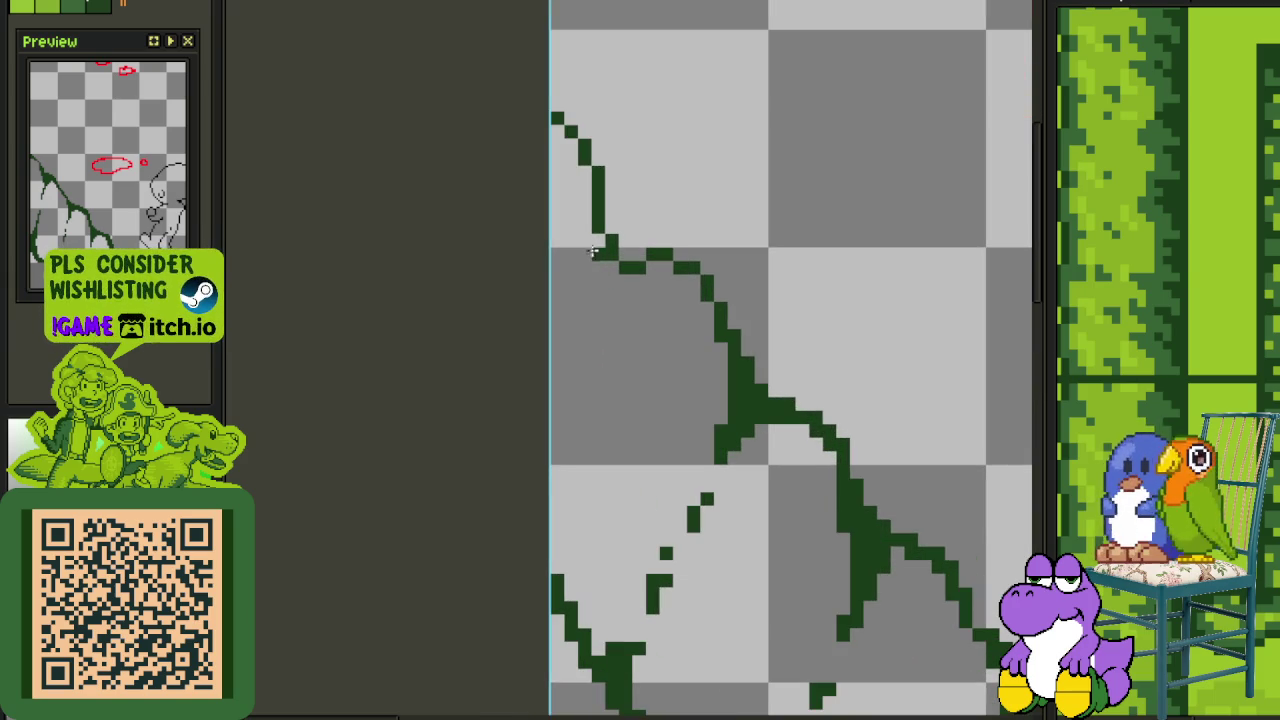
{"action": "left_click_drag", "start_coordinate": [608, 266], "coordinate": [598, 296]}
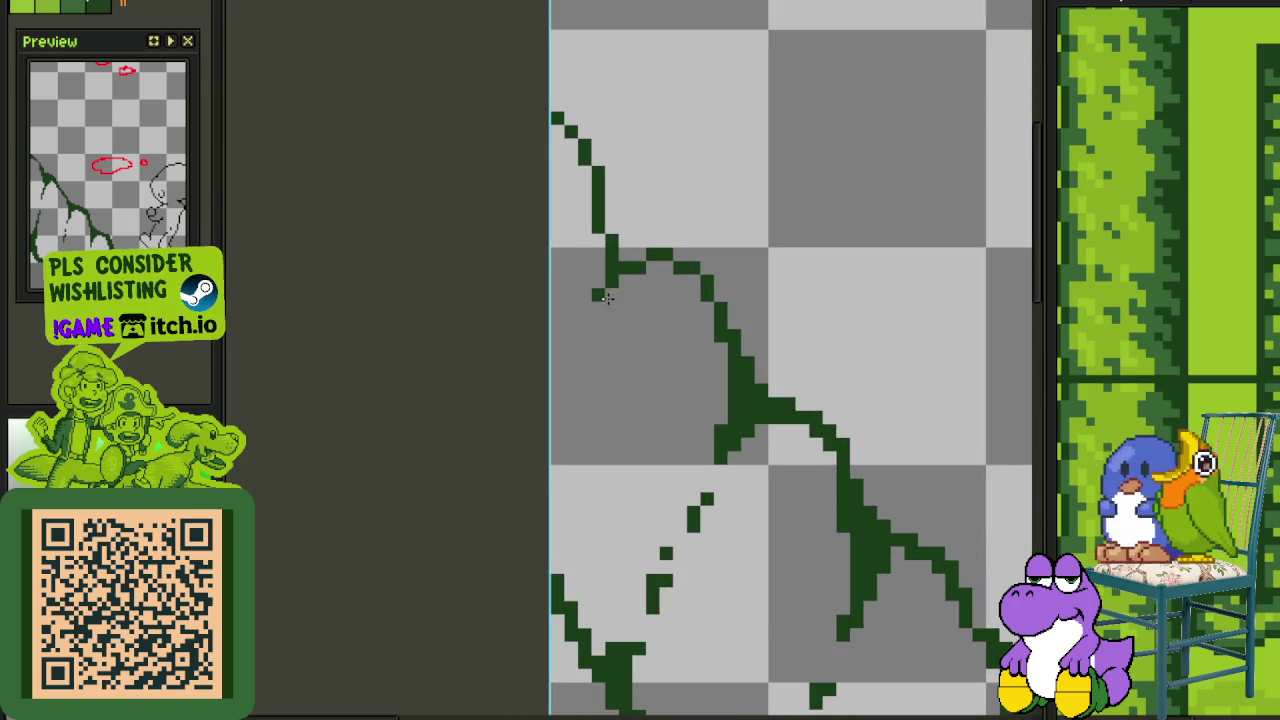
{"action": "left_click_drag", "start_coordinate": [601, 248], "coordinate": [589, 287]}
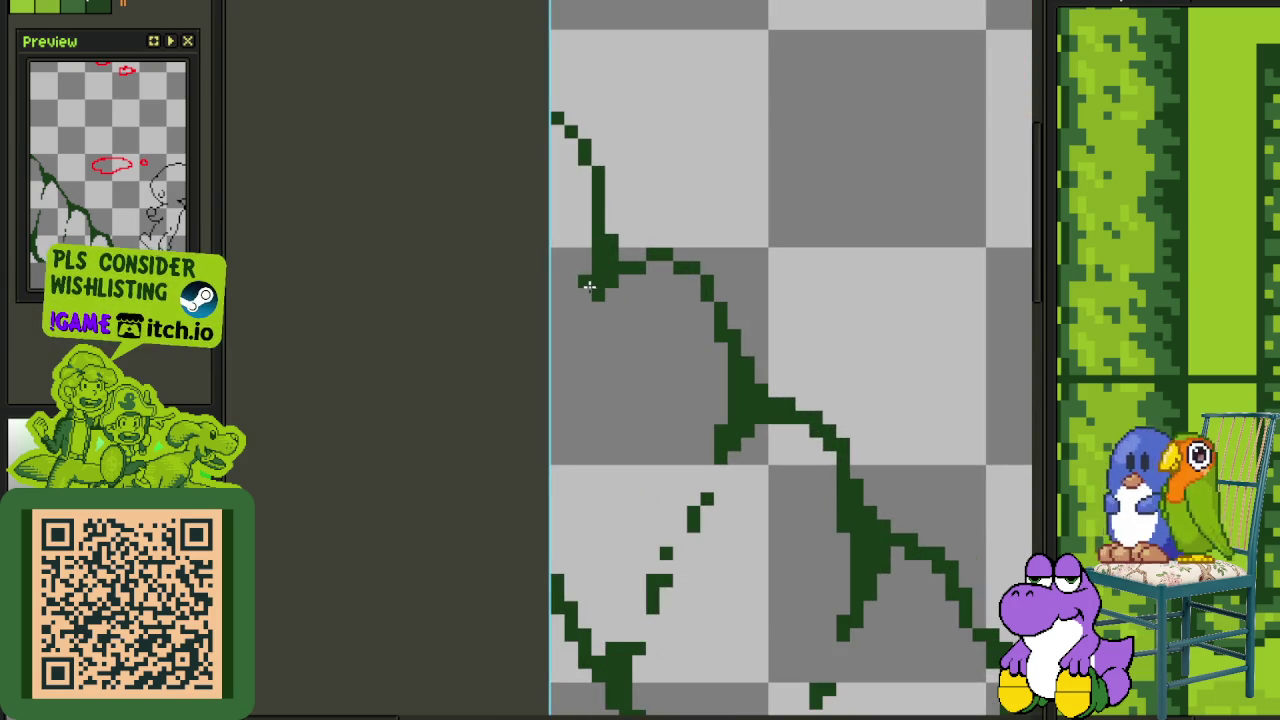
{"action": "key", "text": "ctrl+z"}
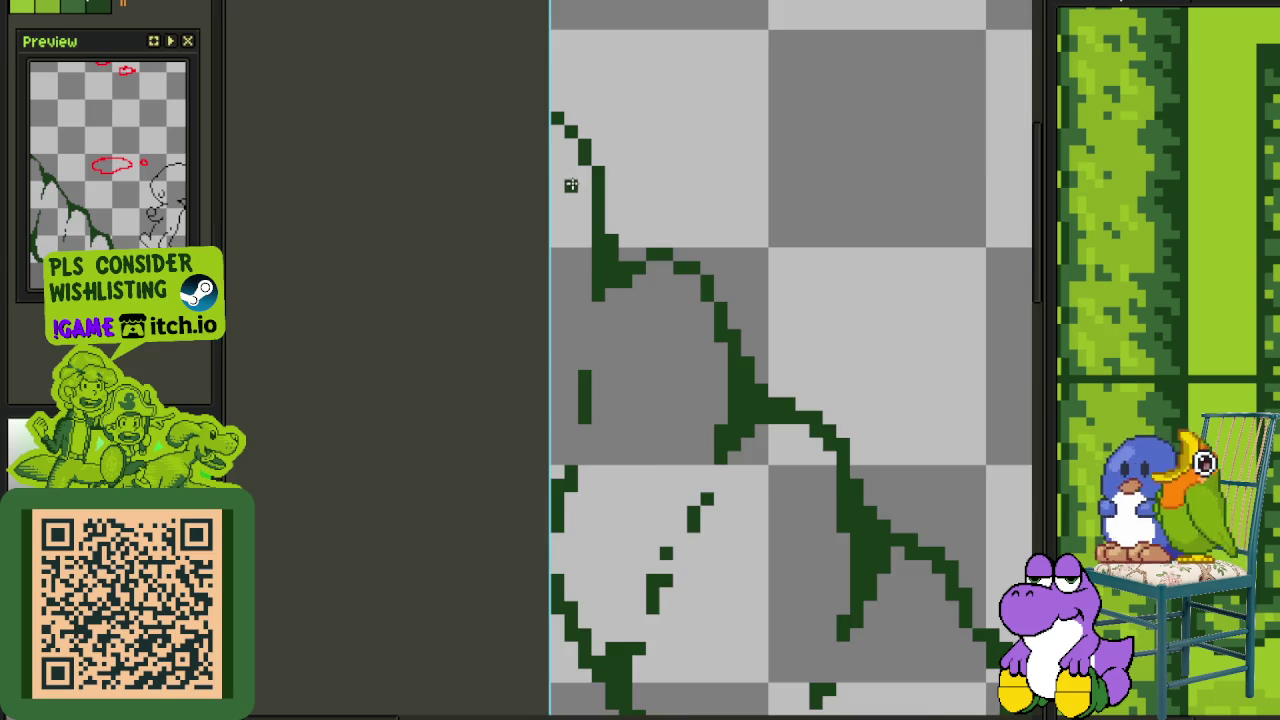
View the whole sprite and save it
{"action": "scroll", "coordinate": [571, 185], "scroll_direction": "down", "scroll_amount": 2}
{"action": "scroll", "coordinate": [614, 286], "scroll_direction": "down", "scroll_amount": 3}
{"action": "mouse_move", "coordinate": [778, 478]}
{"action": "left_mouse_down"}
{"action": "mouse_move", "coordinate": [700, 402]}
{"action": "mouse_move", "coordinate": [722, 457]}
{"action": "left_mouse_up"}
{"action": "key", "text": "ctrl+s"}
{"action": "scroll", "coordinate": [655, 481], "scroll_direction": "up", "scroll_amount": 2}
Patch the gaps in the vine's dark outline with straight dark-green lines
{"action": "left_click_drag", "start_coordinate": [655, 481], "coordinate": [655, 497]}
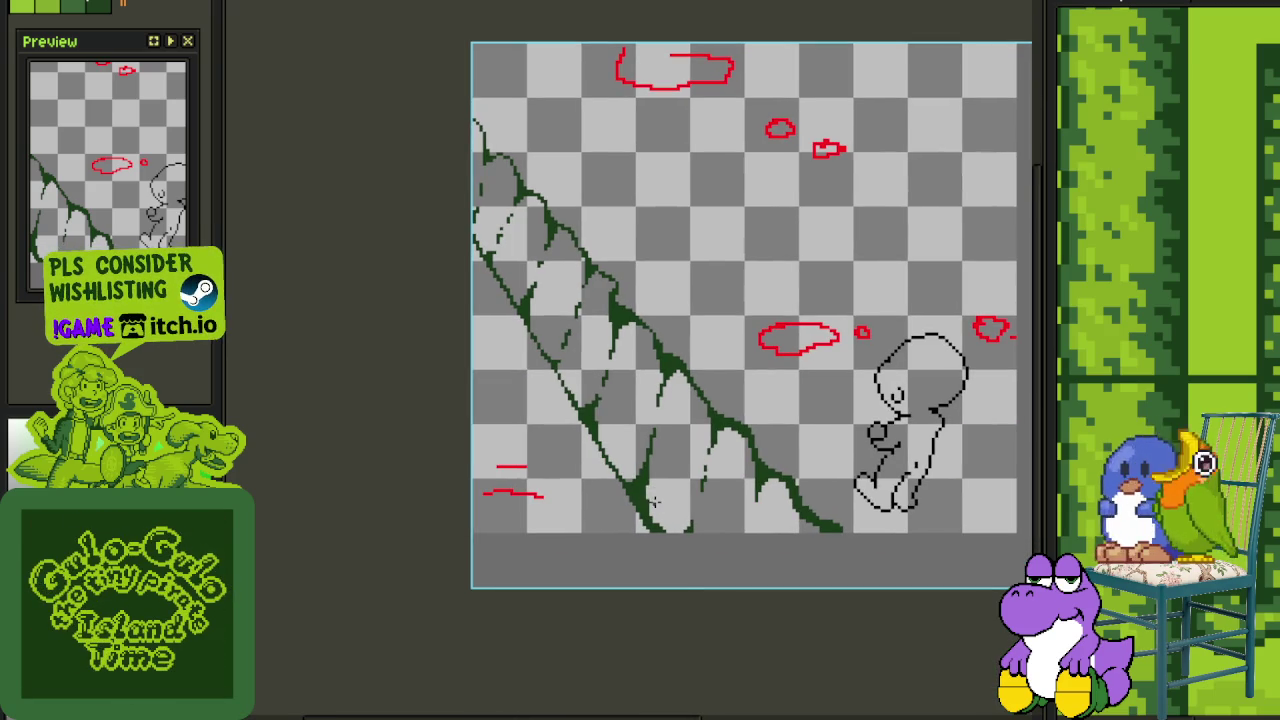
{"action": "left_click_drag", "start_coordinate": [624, 457], "coordinate": [597, 368]}
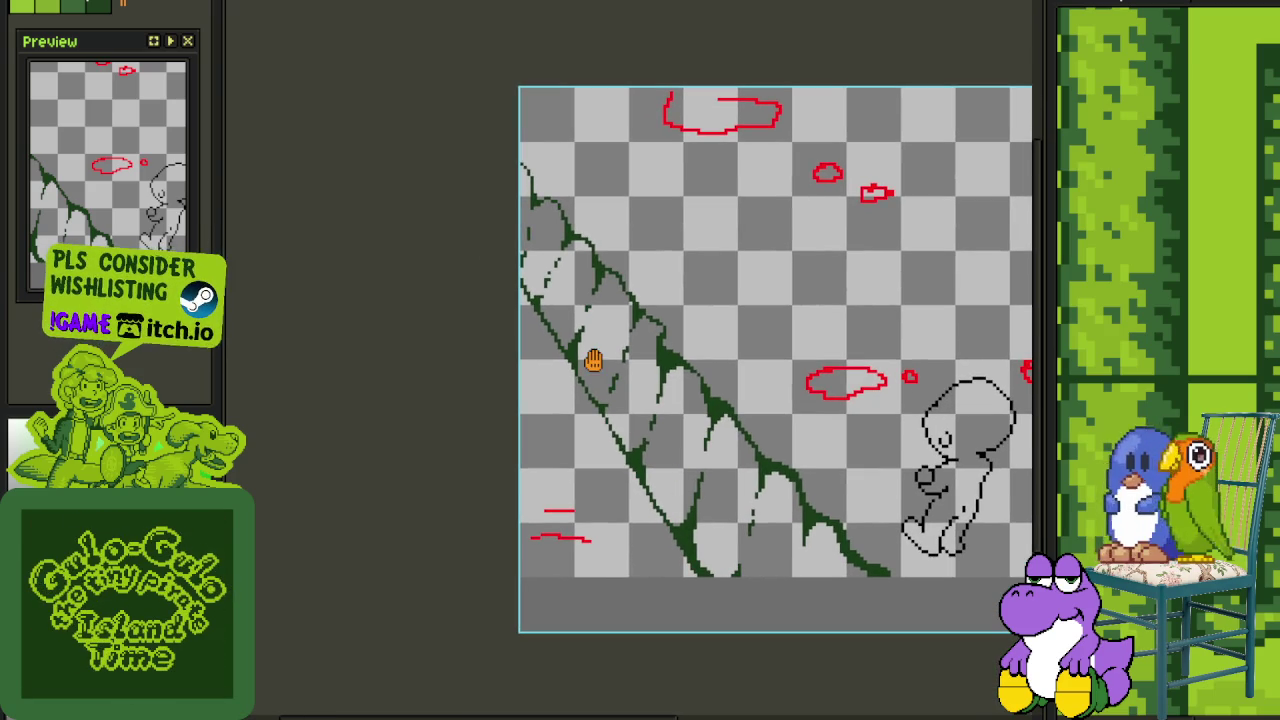
{"action": "scroll", "coordinate": [525, 299], "scroll_direction": "up", "scroll_amount": 2}
{"action": "left_click_drag", "start_coordinate": [517, 315], "coordinate": [420, 160]}
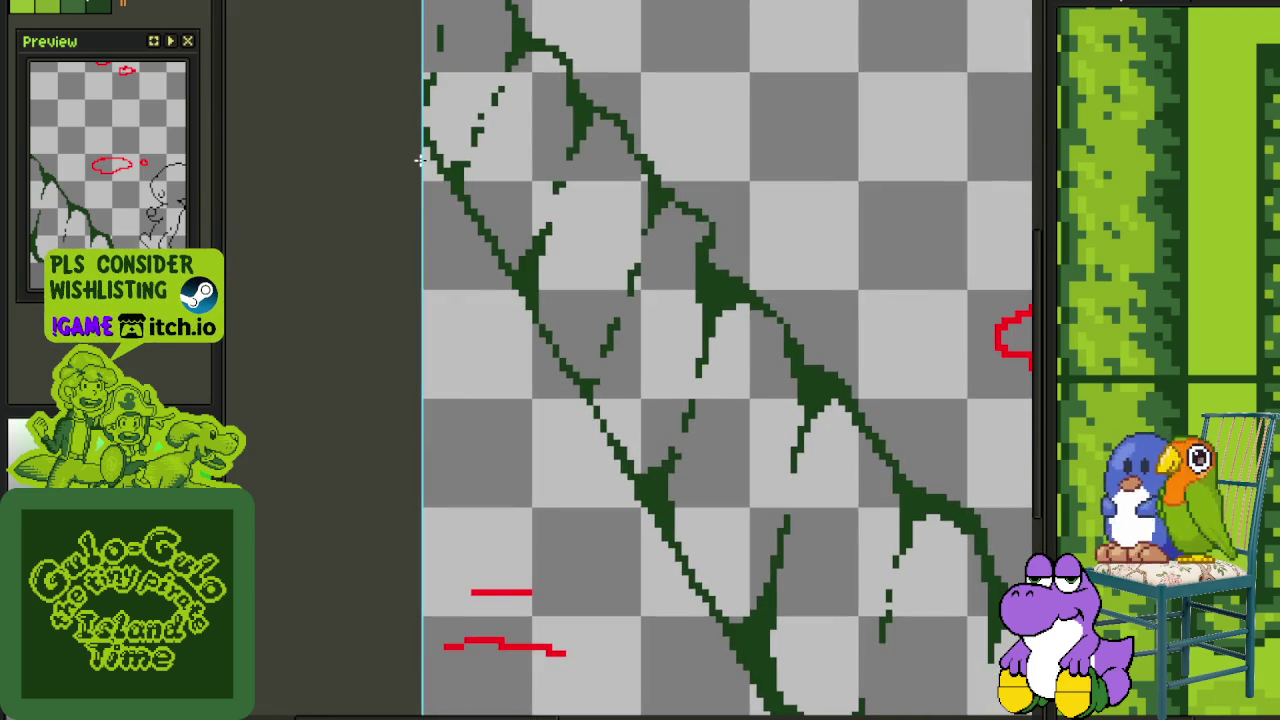
{"action": "scroll", "coordinate": [700, 500], "scroll_direction": "down", "scroll_amount": 5}
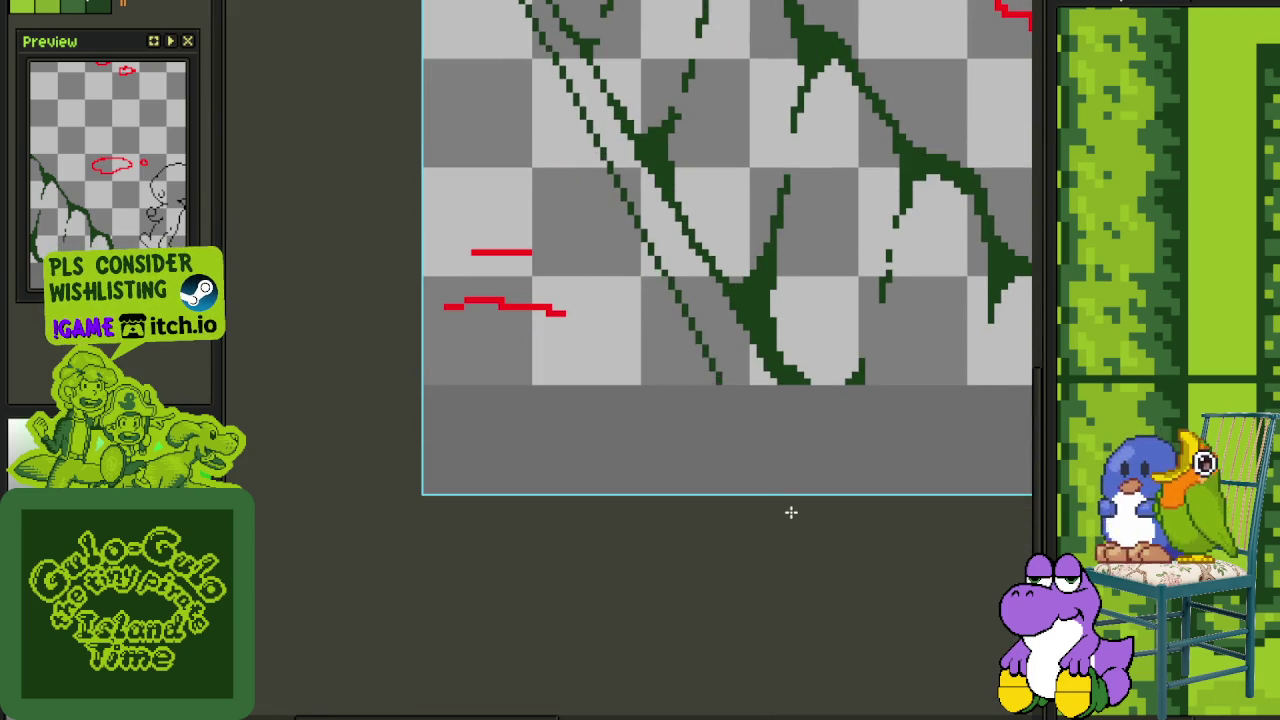
{"action": "left_click", "coordinate": [760, 375]}
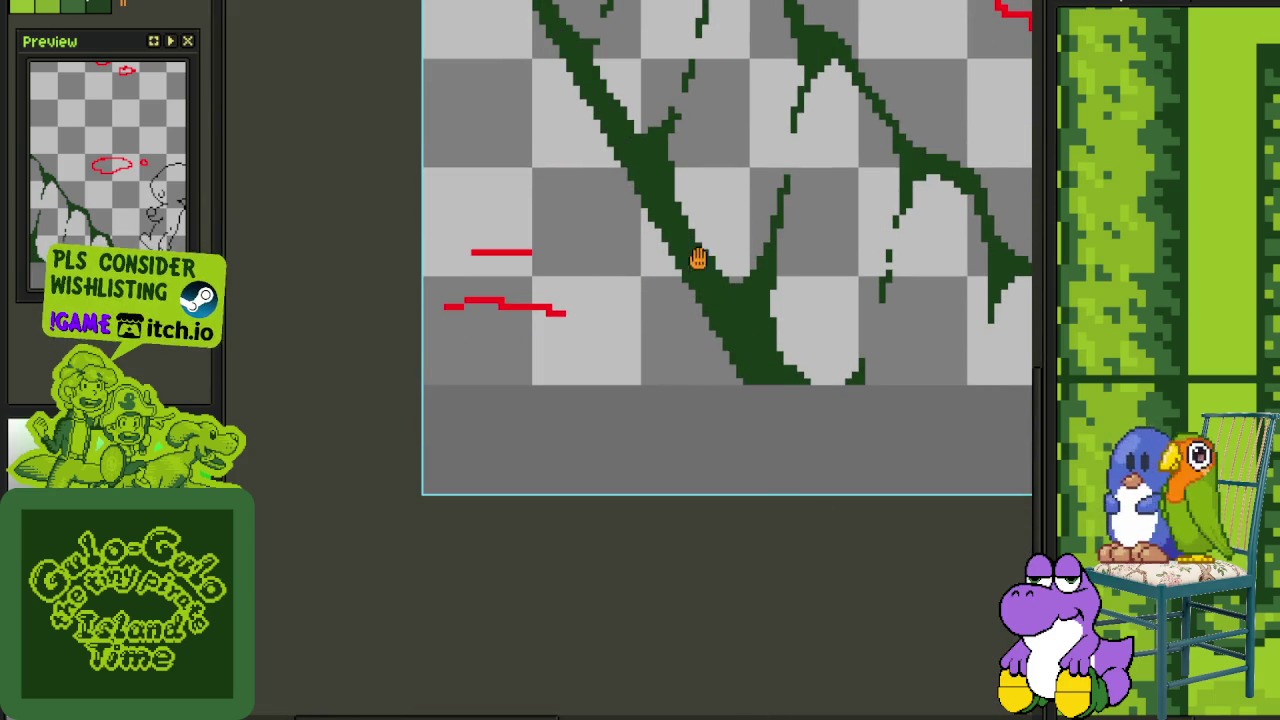
{"action": "scroll", "coordinate": [694, 257], "scroll_direction": "down", "scroll_amount": 3}
{"action": "scroll", "coordinate": [640, 380], "scroll_direction": "up", "scroll_amount": 1}
{"action": "scroll", "coordinate": [636, 386], "scroll_direction": "up", "scroll_amount": 4}
{"action": "left_click_drag", "start_coordinate": [664, 442], "coordinate": [468, 109]}
Check the closed outline and save the sprite
{"action": "scroll", "coordinate": [447, 77], "scroll_direction": "down", "scroll_amount": 4}
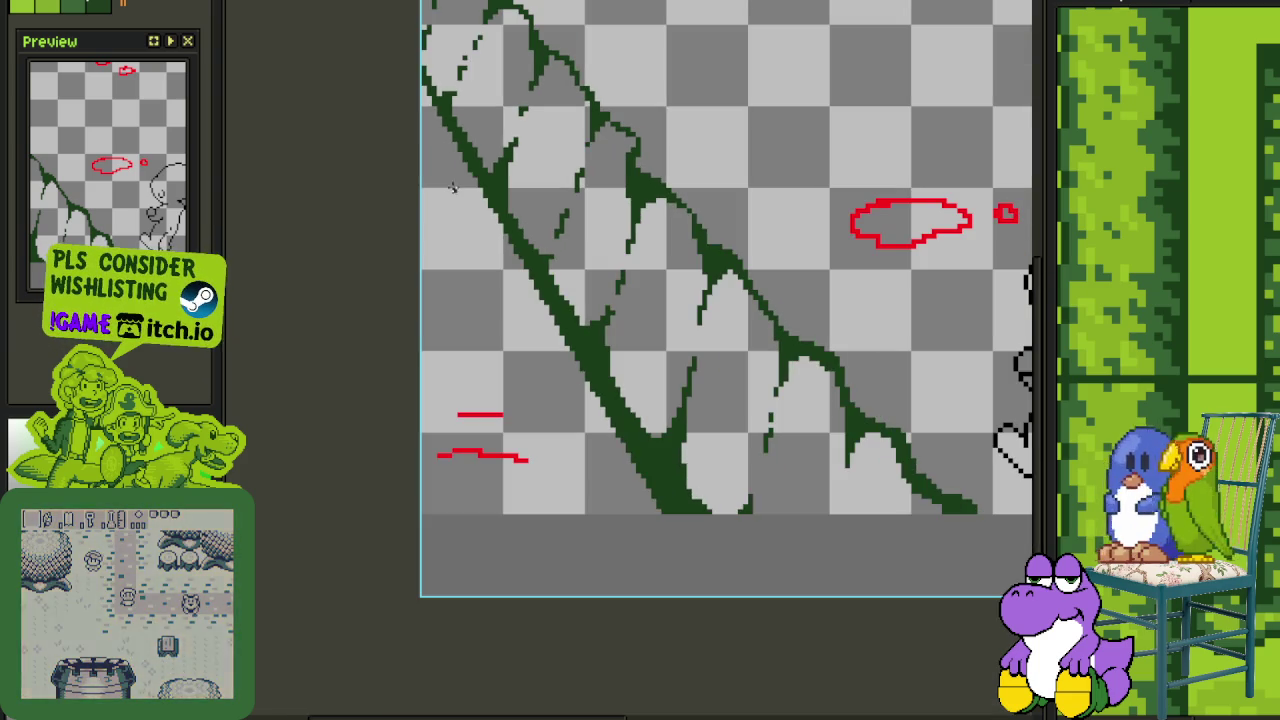
{"action": "scroll", "coordinate": [490, 516], "scroll_direction": "down", "scroll_amount": 1}
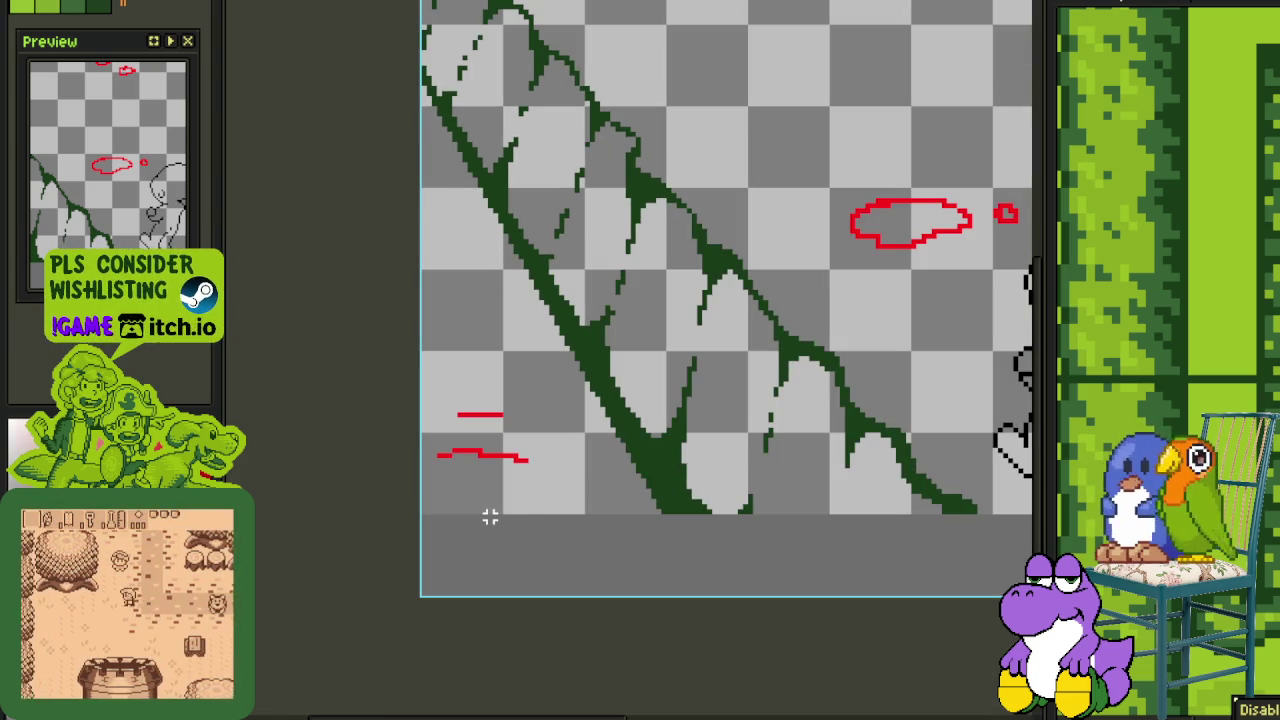
{"action": "scroll", "coordinate": [490, 516], "scroll_direction": "down", "scroll_amount": 2}
{"action": "scroll", "coordinate": [500, 289], "scroll_direction": "down", "scroll_amount": 1}
{"action": "scroll", "coordinate": [500, 289], "scroll_direction": "down", "scroll_amount": 2}
{"action": "scroll", "coordinate": [500, 289], "scroll_direction": "up", "scroll_amount": 2}
{"action": "key", "text": "ctrl+s"}
Bucket-fill the leaf shapes with light green
{"action": "left_click_drag", "start_coordinate": [663, 240], "coordinate": [663, 403]}
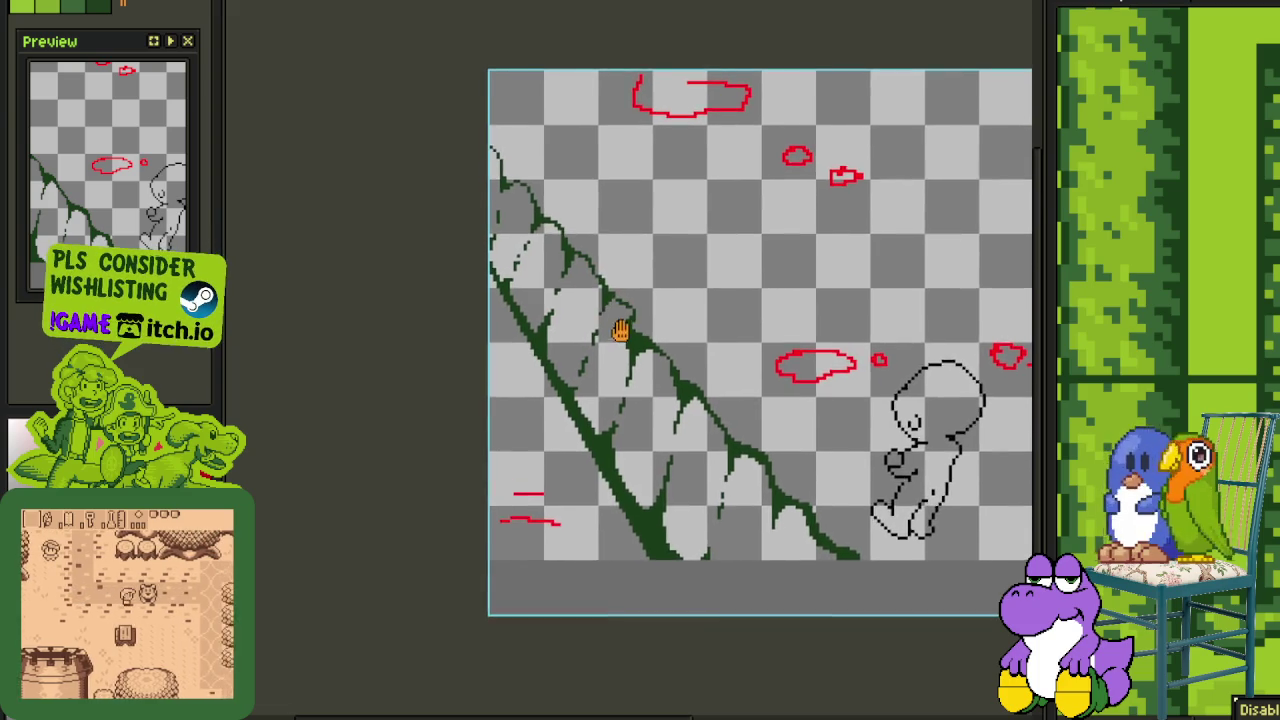
{"action": "left_click_drag", "start_coordinate": [614, 331], "coordinate": [562, 225]}
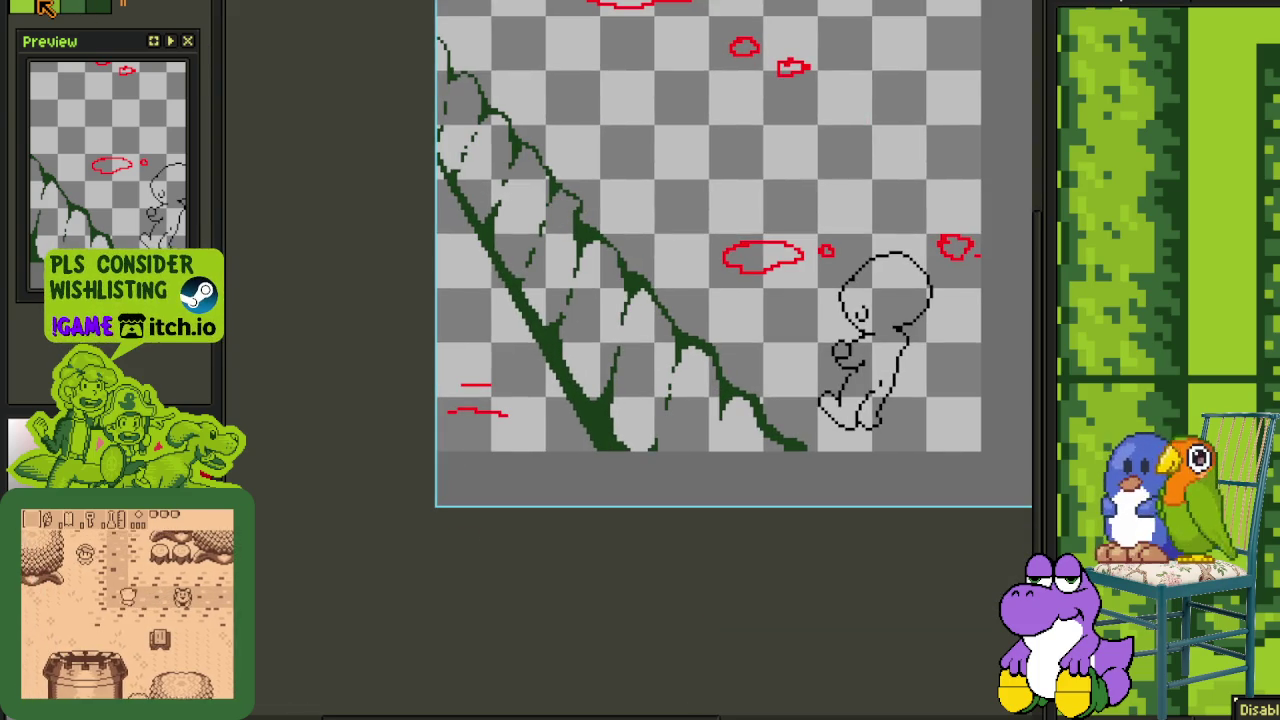
{"action": "left_click", "coordinate": [557, 320]}
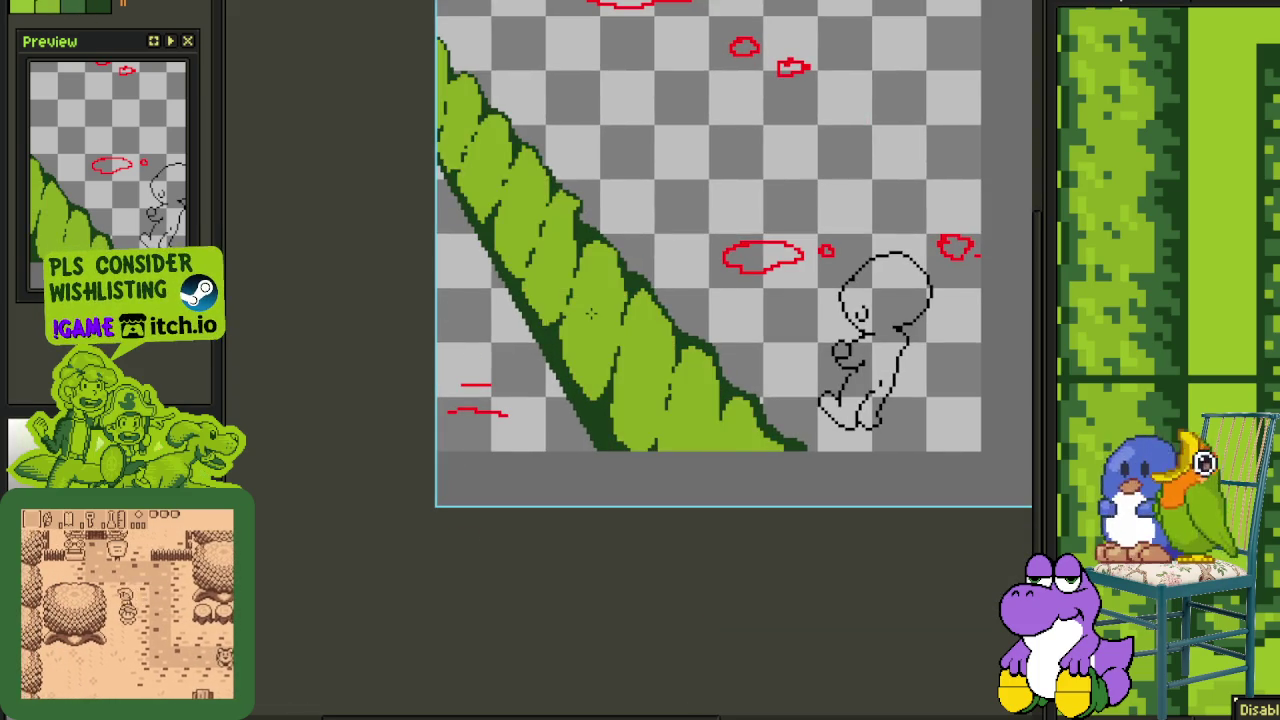
Save the sprite with Ctrl+S
{"action": "scroll", "coordinate": [557, 320], "scroll_direction": "down", "scroll_amount": 2}
{"action": "key", "text": "ctrl+s"}
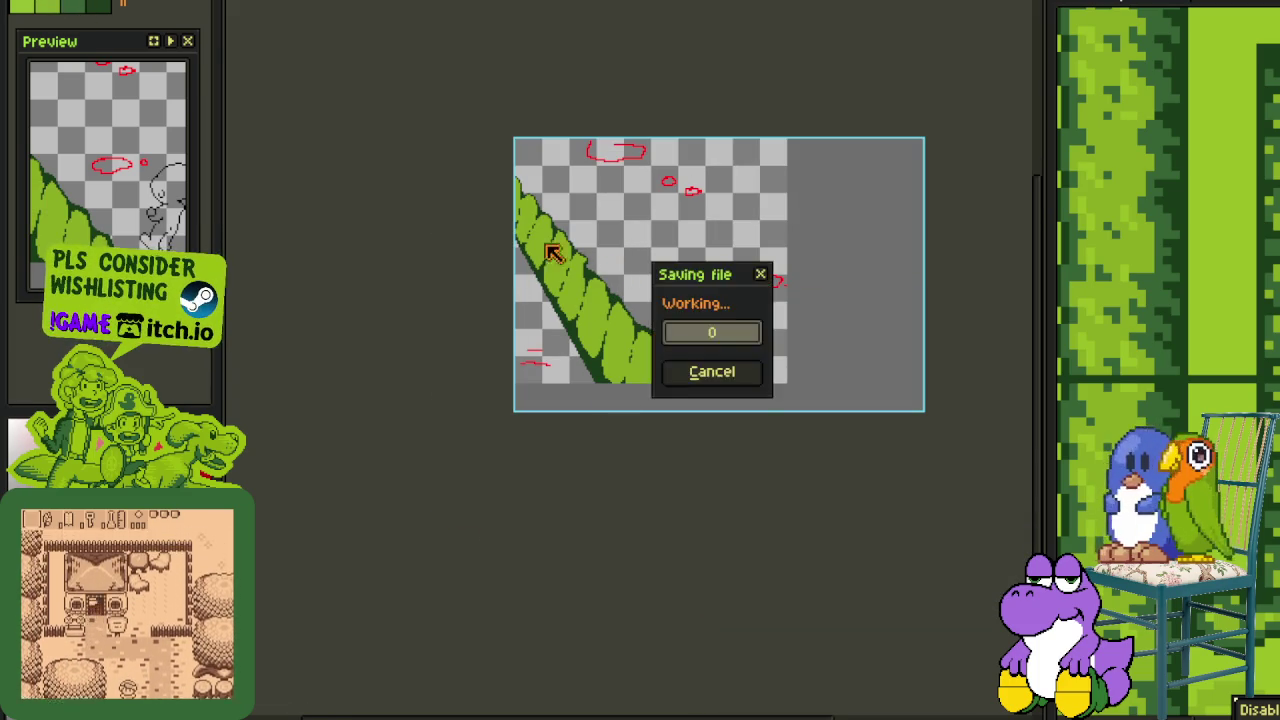
{"action": "key", "text": "ctrl+s"}
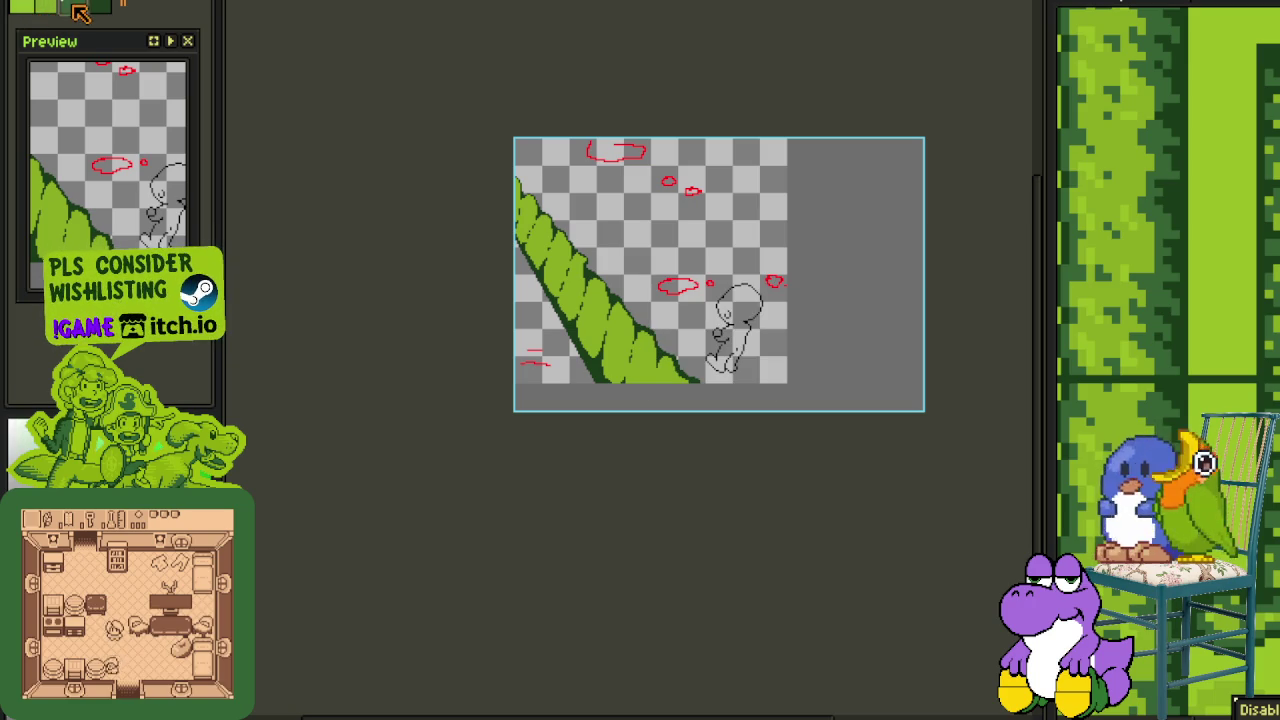
{"action": "scroll", "coordinate": [651, 402], "scroll_direction": "up", "scroll_amount": 3}
{"action": "scroll", "coordinate": [612, 434], "scroll_direction": "up", "scroll_amount": 2}
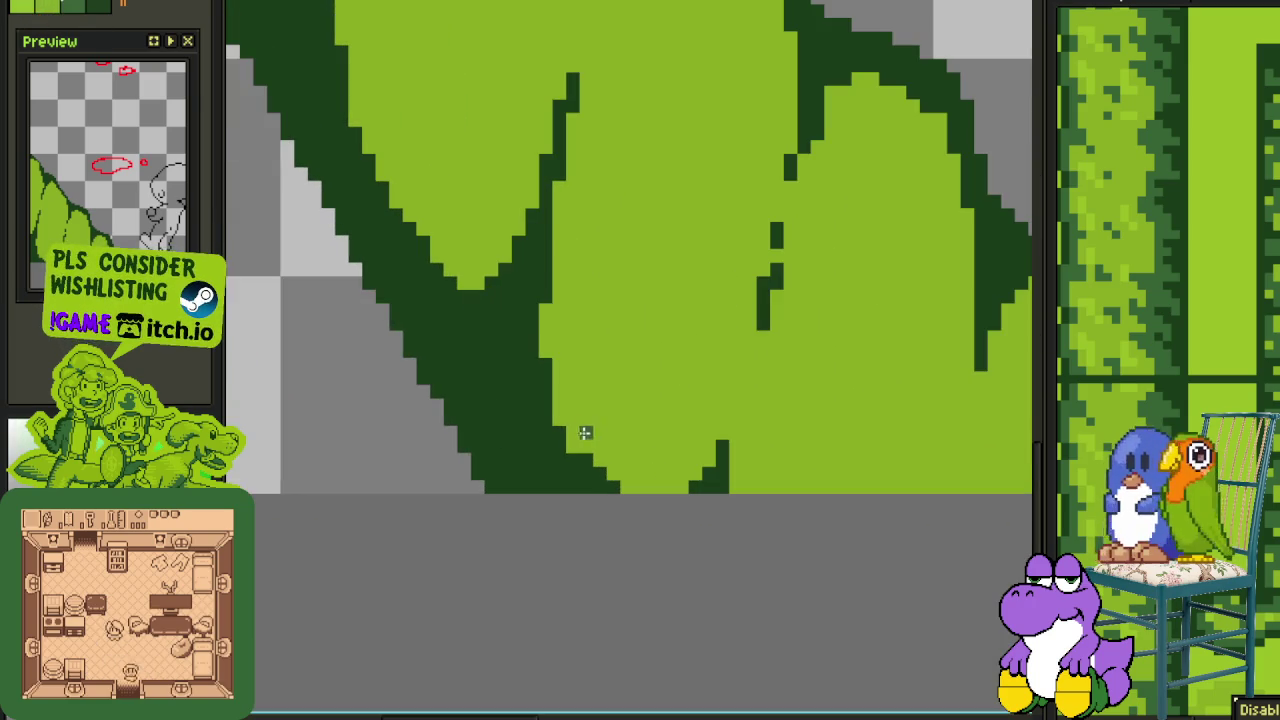
{"action": "scroll", "coordinate": [574, 448], "scroll_direction": "up", "scroll_amount": 1}
{"action": "scroll", "coordinate": [615, 484], "scroll_direction": "down", "scroll_amount": 3}
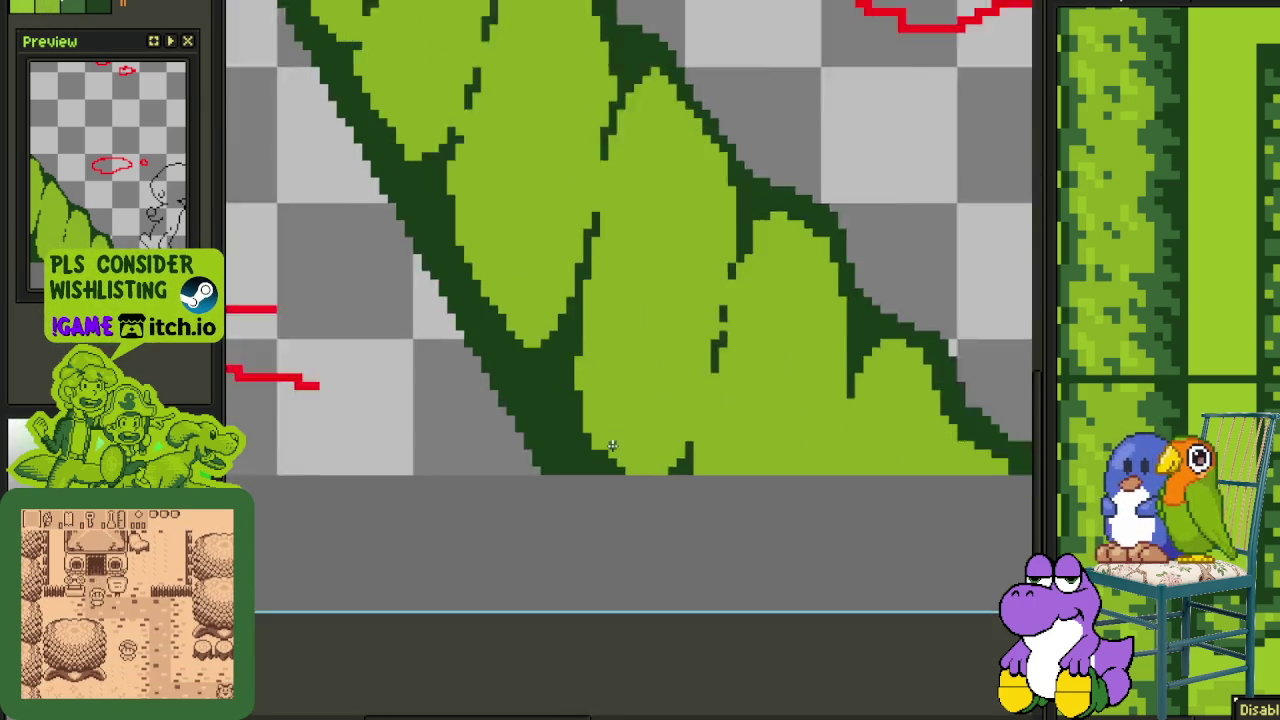
Show the timeline and merge Layer 2 down into Char 1
{"action": "key", "text": "Tab"}
{"action": "left_click", "coordinate": [350, 637]}
{"action": "right_click", "coordinate": [350, 637]}
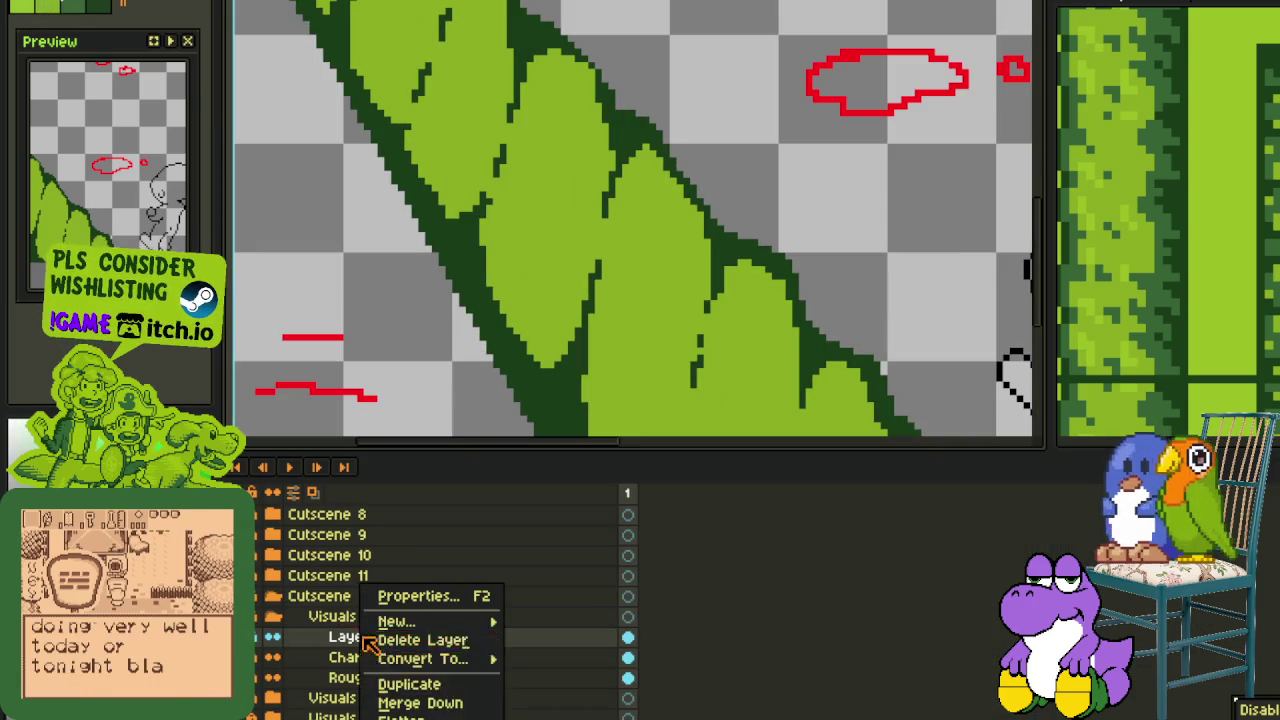
{"action": "left_click", "coordinate": [430, 703]}
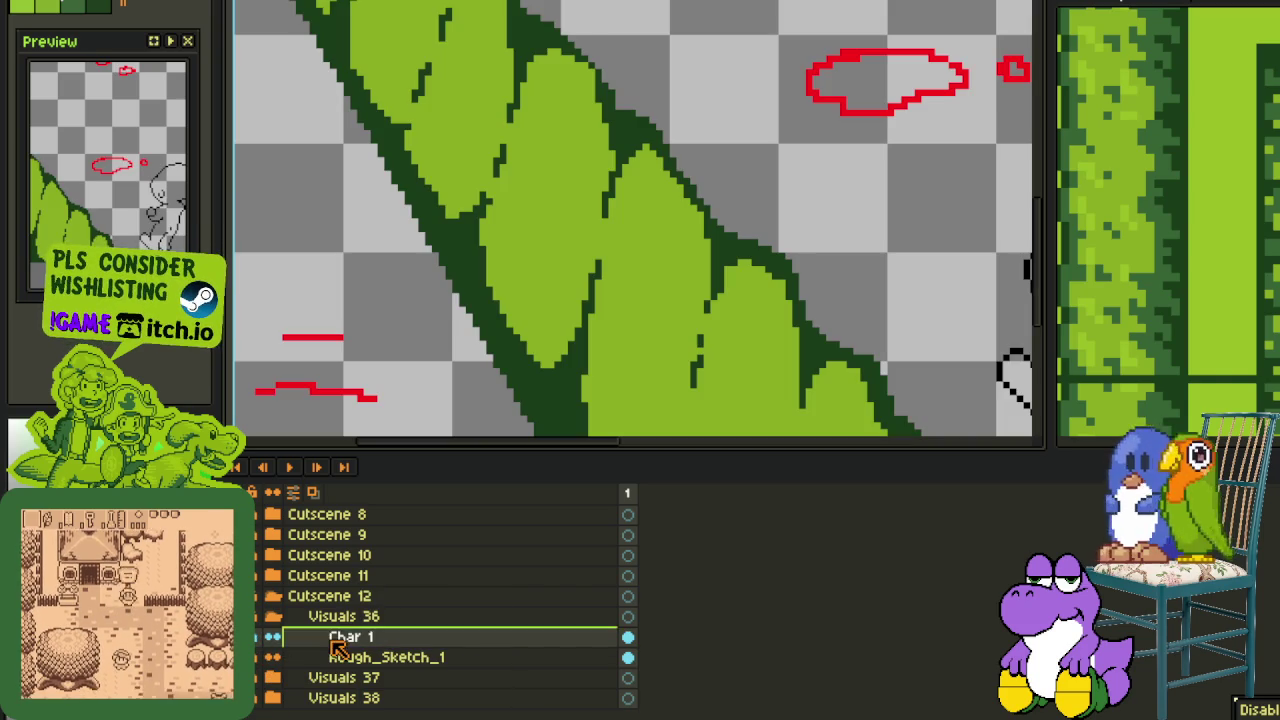
Add a new layer under Visuals 36 and save
{"action": "right_click", "coordinate": [350, 637]}
{"action": "left_click", "coordinate": [528, 617]}
{"action": "scroll", "coordinate": [650, 310], "scroll_direction": "down", "scroll_amount": 5}
{"action": "key", "text": "ctrl+s"}
Hide the layers timeline and save the sprite again
{"action": "key", "text": "Tab"}
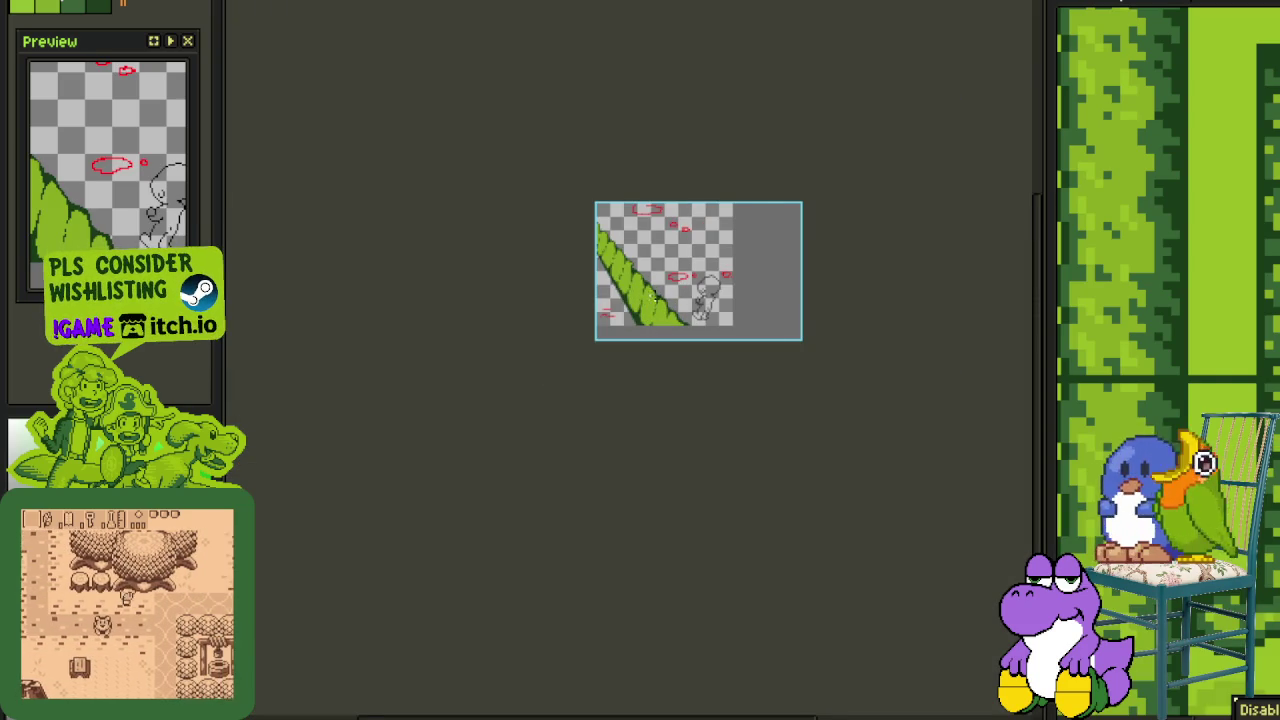
{"action": "scroll", "coordinate": [654, 301], "scroll_direction": "up", "scroll_amount": 2}
{"action": "scroll", "coordinate": [650, 260], "scroll_direction": "up", "scroll_amount": 2}
{"action": "scroll", "coordinate": [655, 450], "scroll_direction": "up", "scroll_amount": 2}
{"action": "key", "text": "ctrl+s"}
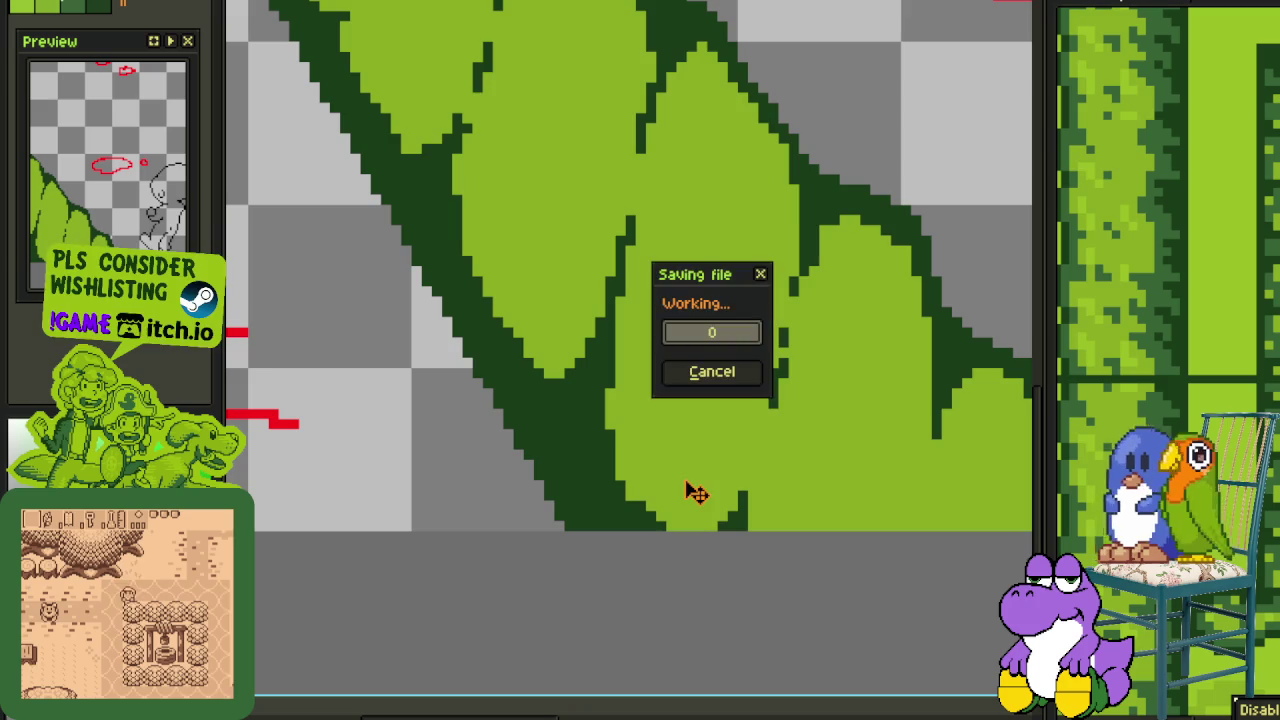
{"action": "scroll", "coordinate": [688, 492], "scroll_direction": "up", "scroll_amount": 2}
{"action": "scroll", "coordinate": [681, 493], "scroll_direction": "down", "scroll_amount": 1}
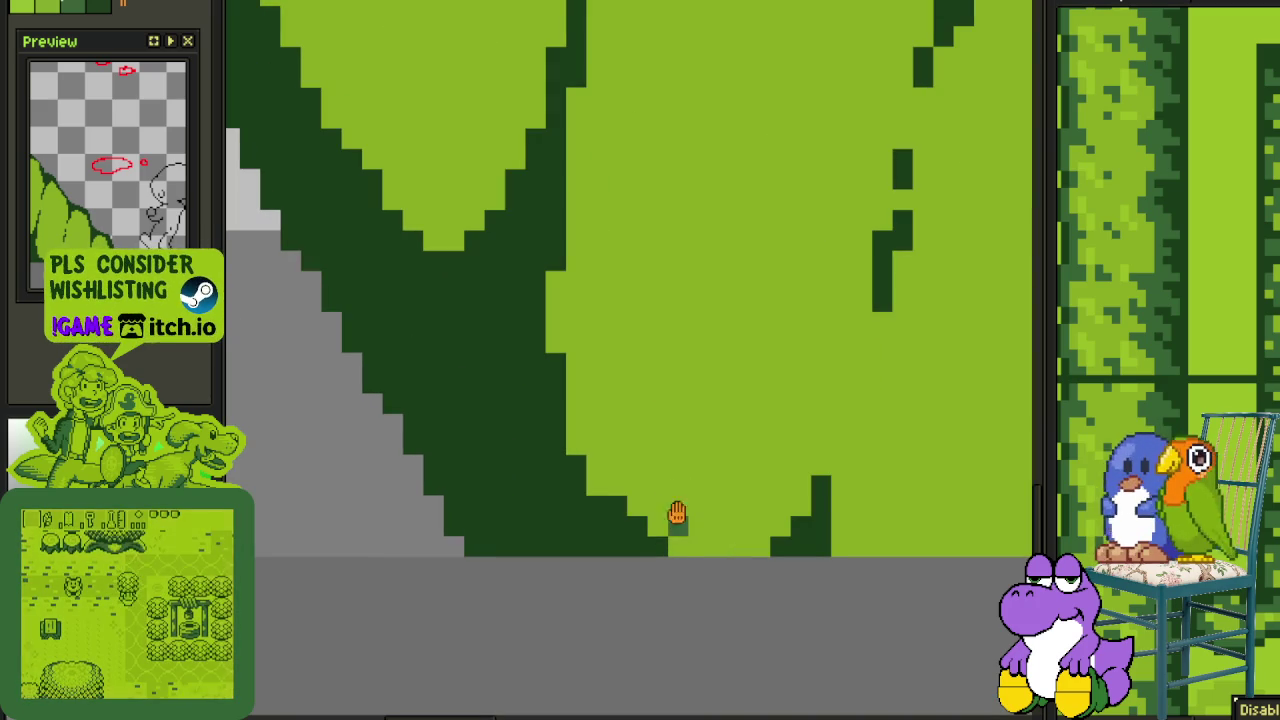
{"action": "scroll", "coordinate": [675, 495], "scroll_direction": "down", "scroll_amount": 1}
{"action": "scroll", "coordinate": [660, 478], "scroll_direction": "down", "scroll_amount": 1}
{"action": "scroll", "coordinate": [625, 400], "scroll_direction": "up", "scroll_amount": 2}
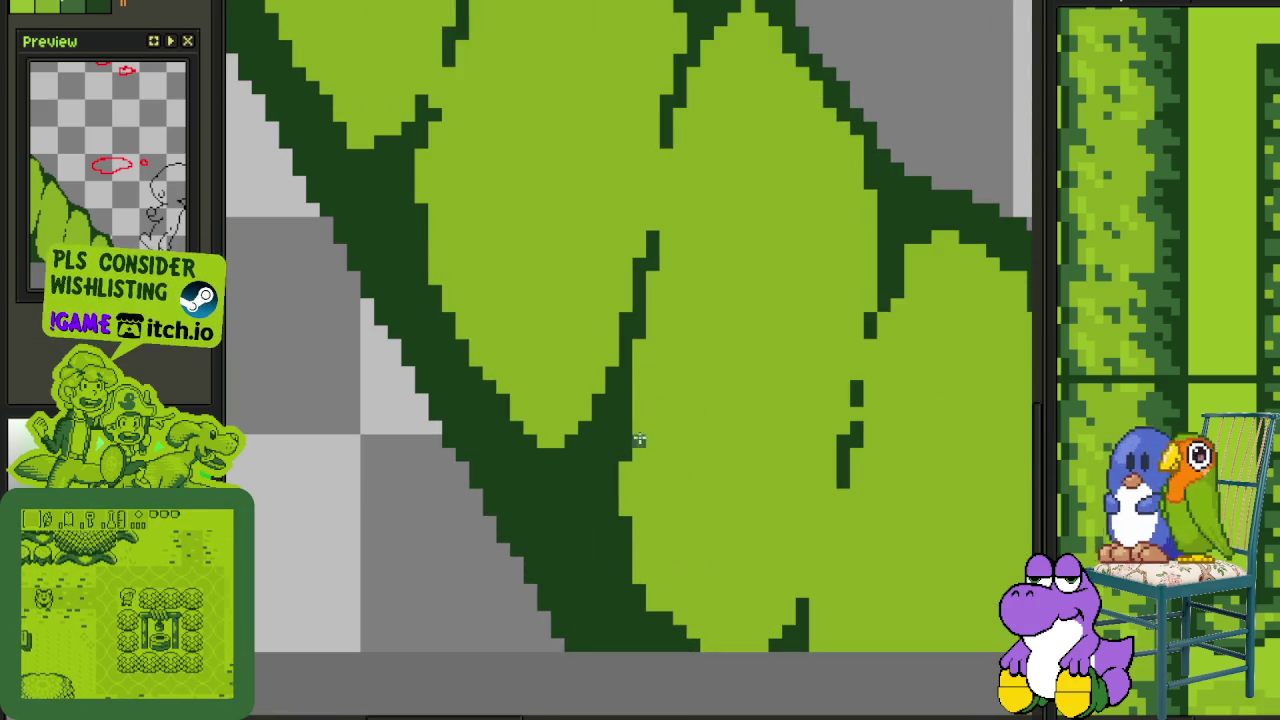
Paint dark-green strokes down the leaf and along its edge
{"action": "mouse_move", "coordinate": [645, 390]}
{"action": "left_mouse_down"}
{"action": "mouse_move", "coordinate": [637, 371]}
{"action": "mouse_move", "coordinate": [642, 432]}
{"action": "mouse_move", "coordinate": [620, 517]}
{"action": "left_mouse_up"}
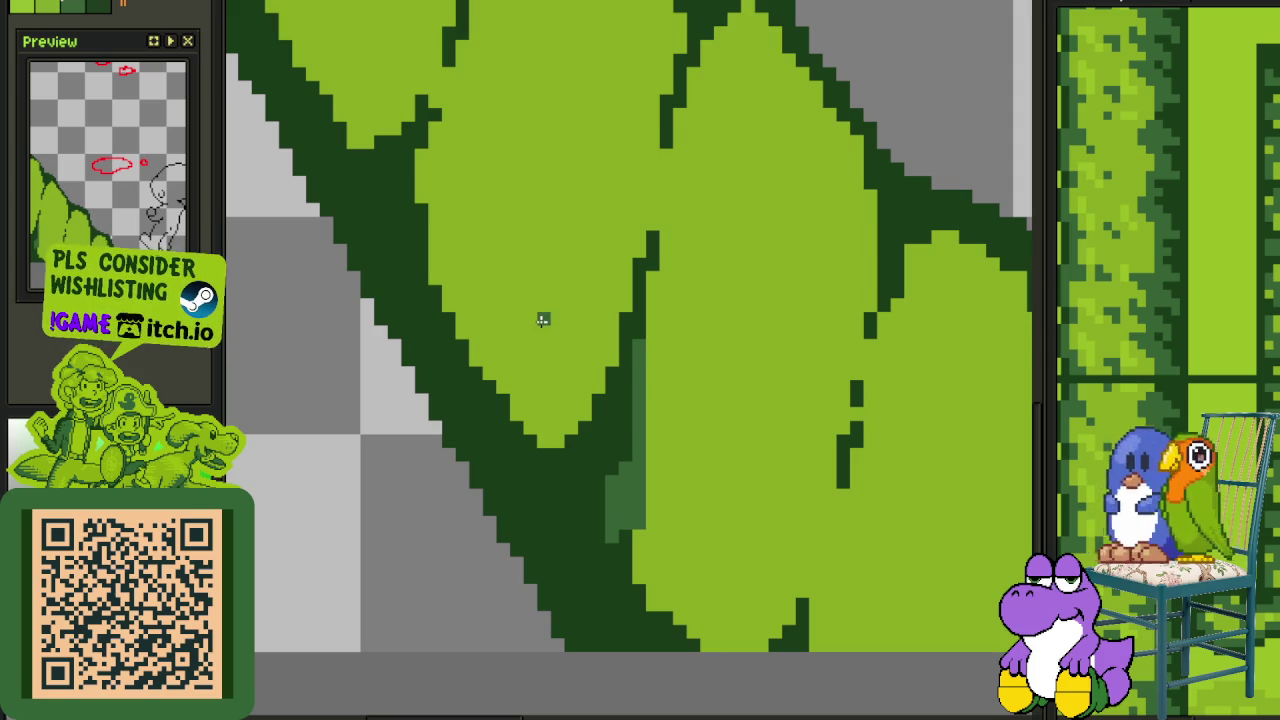
{"action": "scroll", "coordinate": [645, 430], "scroll_direction": "down", "scroll_amount": 2}
{"action": "scroll", "coordinate": [645, 430], "scroll_direction": "up", "scroll_amount": 1}
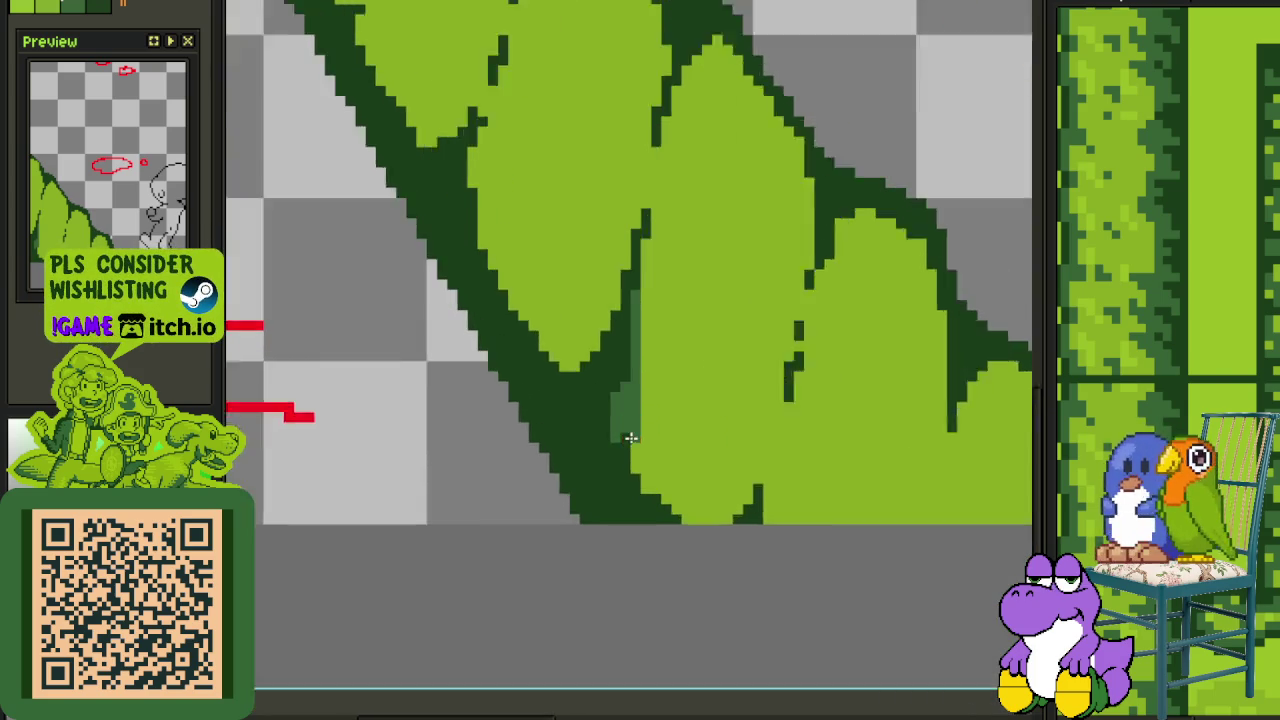
{"action": "scroll", "coordinate": [645, 430], "scroll_direction": "up", "scroll_amount": 1}
{"action": "mouse_move", "coordinate": [650, 385]}
{"action": "left_mouse_down"}
{"action": "mouse_move", "coordinate": [645, 452]}
{"action": "mouse_move", "coordinate": [645, 420]}
{"action": "left_mouse_up"}
{"action": "scroll", "coordinate": [645, 420], "scroll_direction": "up", "scroll_amount": 3}
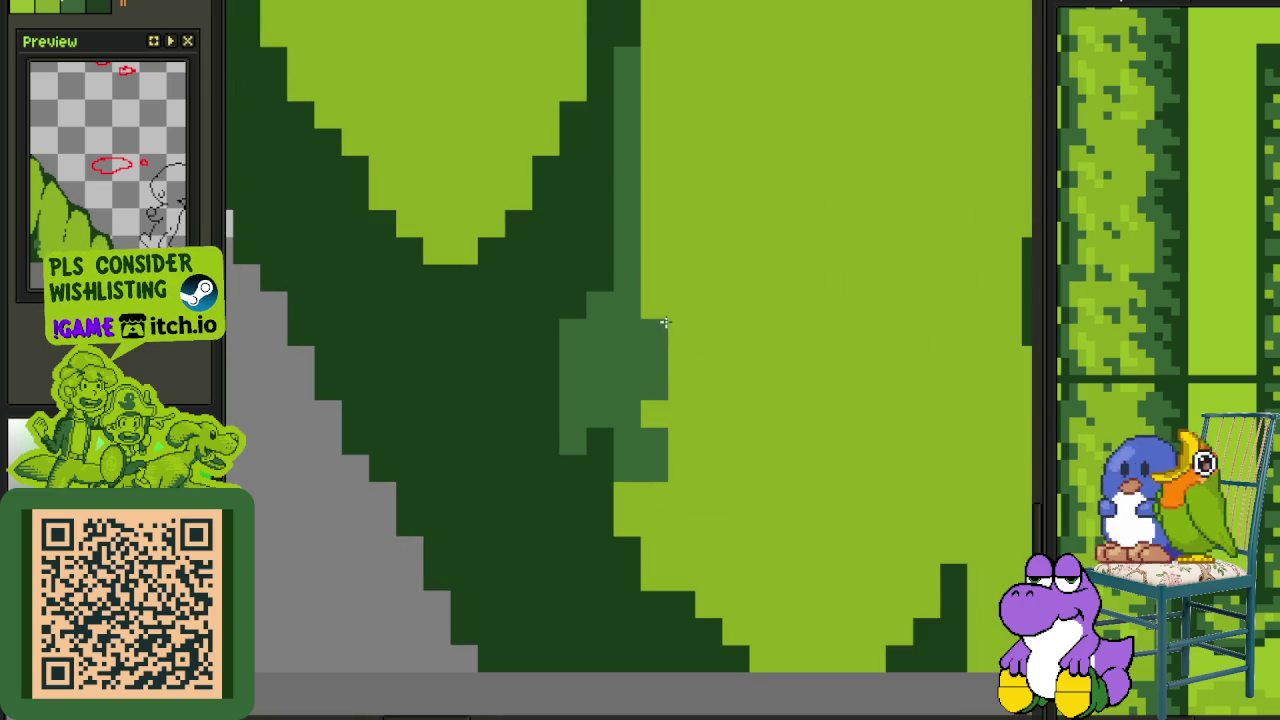
Paint mid-green shading staircases and a stroke up the leaf edges
{"action": "left_click_drag", "start_coordinate": [664, 322], "coordinate": [674, 491]}
{"action": "scroll", "coordinate": [674, 491], "scroll_direction": "down", "scroll_amount": 2}
{"action": "scroll", "coordinate": [630, 491], "scroll_direction": "right", "scroll_amount": 2}
{"action": "mouse_move", "coordinate": [586, 491]}
{"action": "left_mouse_down"}
{"action": "mouse_move", "coordinate": [617, 523]}
{"action": "mouse_move", "coordinate": [471, 455]}
{"action": "mouse_move", "coordinate": [434, 366]}
{"action": "mouse_move", "coordinate": [406, 389]}
{"action": "mouse_move", "coordinate": [406, 298]}
{"action": "left_mouse_up"}
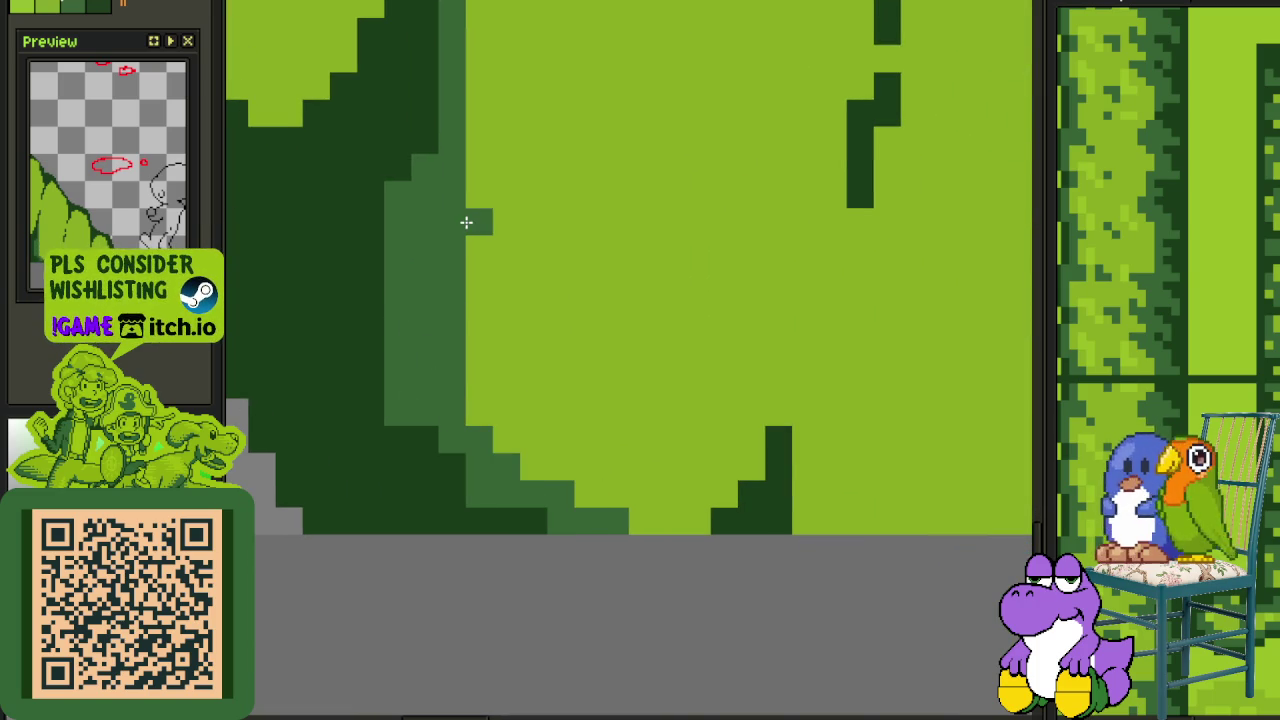
{"action": "mouse_move", "coordinate": [466, 222]}
{"action": "left_mouse_down"}
{"action": "mouse_move", "coordinate": [497, 257]}
{"action": "mouse_move", "coordinate": [474, 314]}
{"action": "mouse_move", "coordinate": [474, 68]}
{"action": "left_mouse_up"}
{"action": "mouse_move", "coordinate": [474, 68]}
{"action": "left_mouse_down"}
{"action": "mouse_move", "coordinate": [472, 306]}
{"action": "mouse_move", "coordinate": [465, 117]}
{"action": "left_mouse_up"}
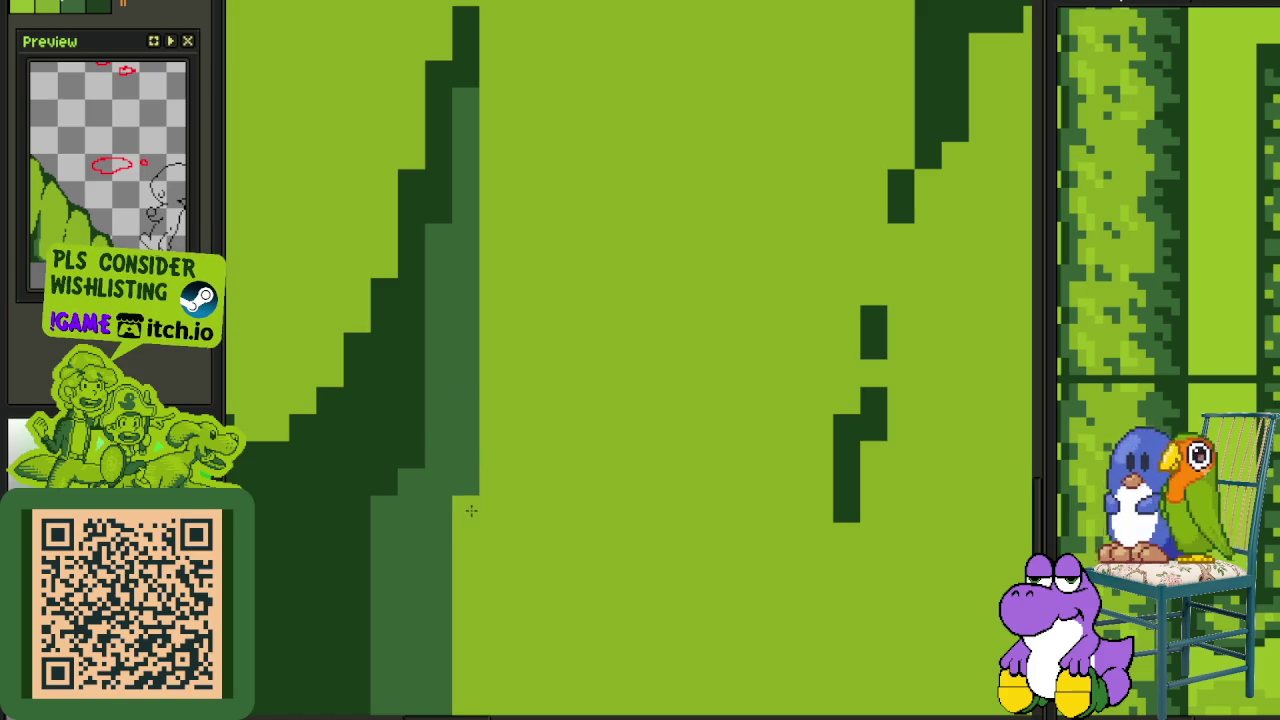
Add a small mid-green shading stroke on another leaf, then save the sprite
{"action": "scroll", "coordinate": [471, 510], "scroll_direction": "down", "scroll_amount": 3}
{"action": "scroll", "coordinate": [540, 470], "scroll_direction": "down", "scroll_amount": 2}
{"action": "scroll", "coordinate": [454, 382], "scroll_direction": "up", "scroll_amount": 2}
{"action": "scroll", "coordinate": [454, 382], "scroll_direction": "up", "scroll_amount": 1}
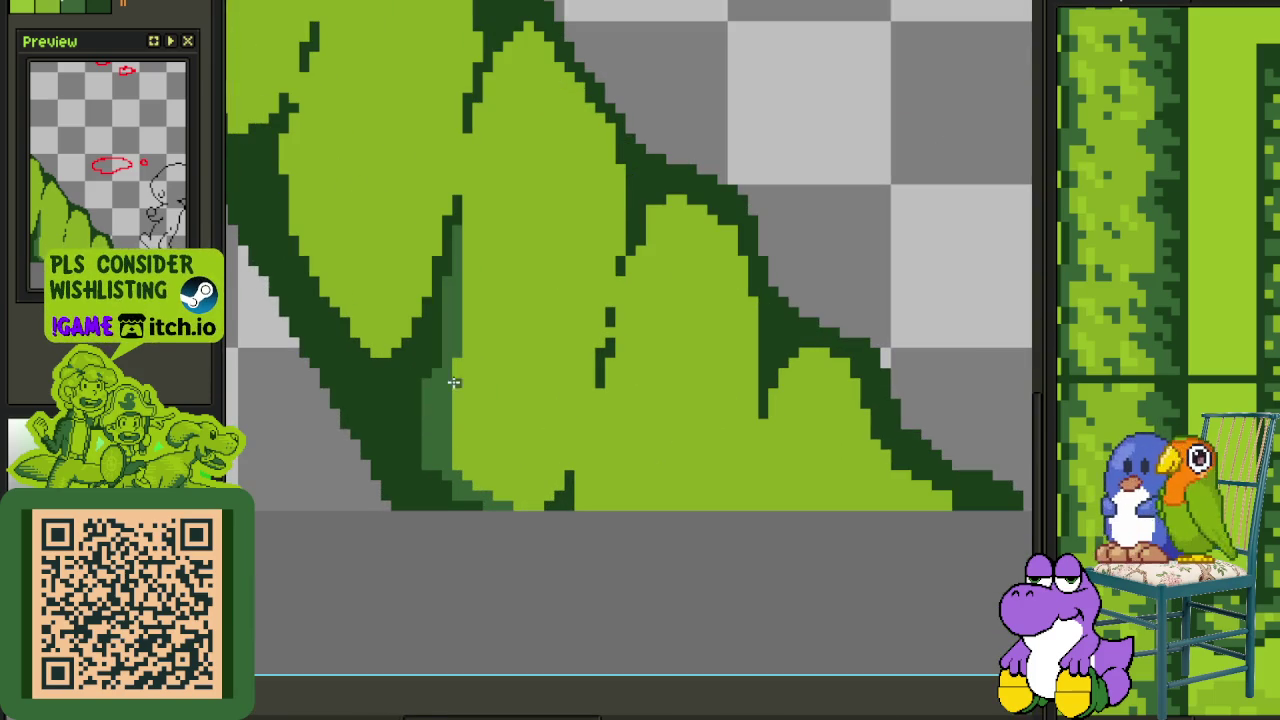
{"action": "scroll", "coordinate": [391, 414], "scroll_direction": "up", "scroll_amount": 1}
{"action": "scroll", "coordinate": [391, 414], "scroll_direction": "up", "scroll_amount": 1}
{"action": "left_click_drag", "start_coordinate": [387, 385], "coordinate": [387, 433]}
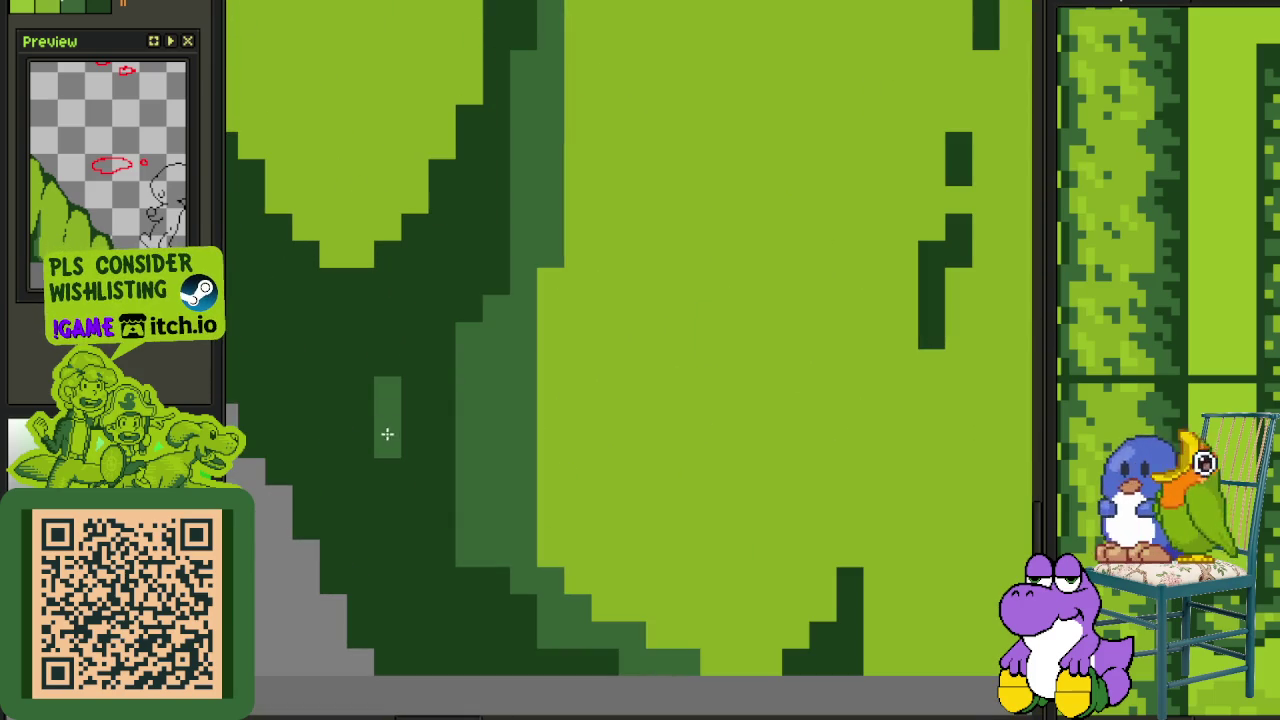
{"action": "scroll", "coordinate": [383, 407], "scroll_direction": "down", "scroll_amount": 2}
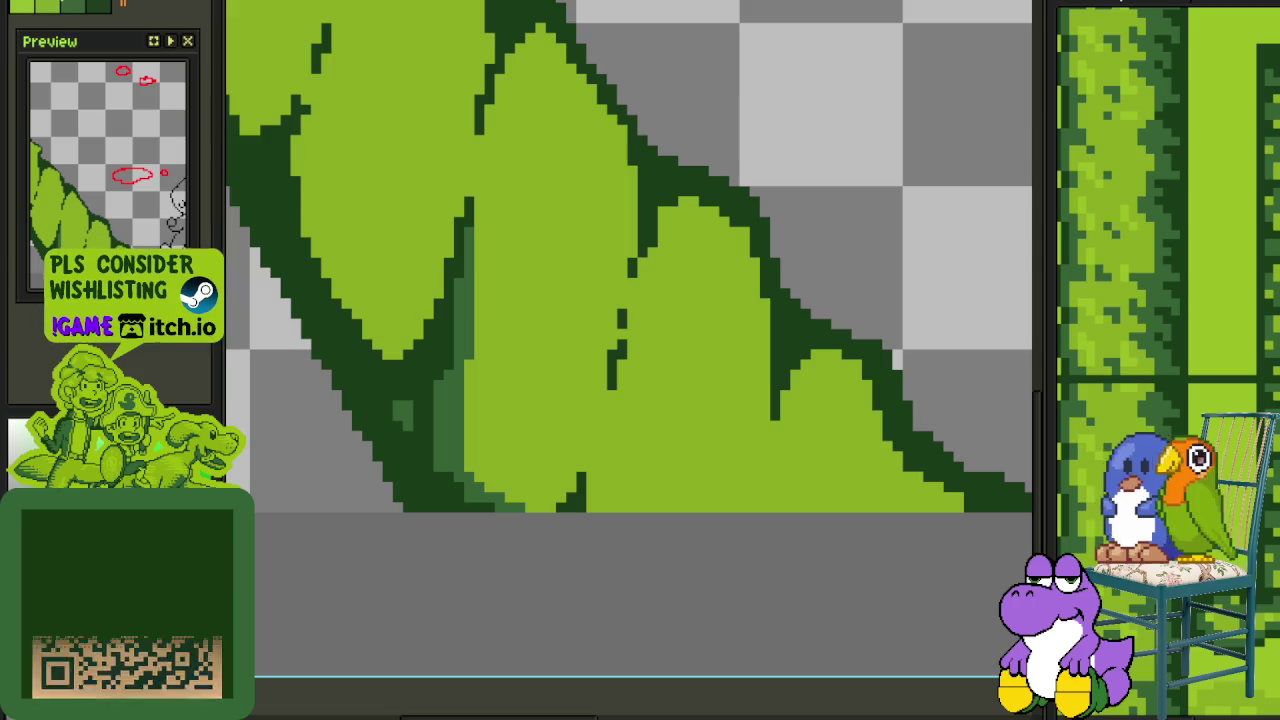
{"action": "scroll", "coordinate": [432, 208], "scroll_direction": "down", "scroll_amount": 2}
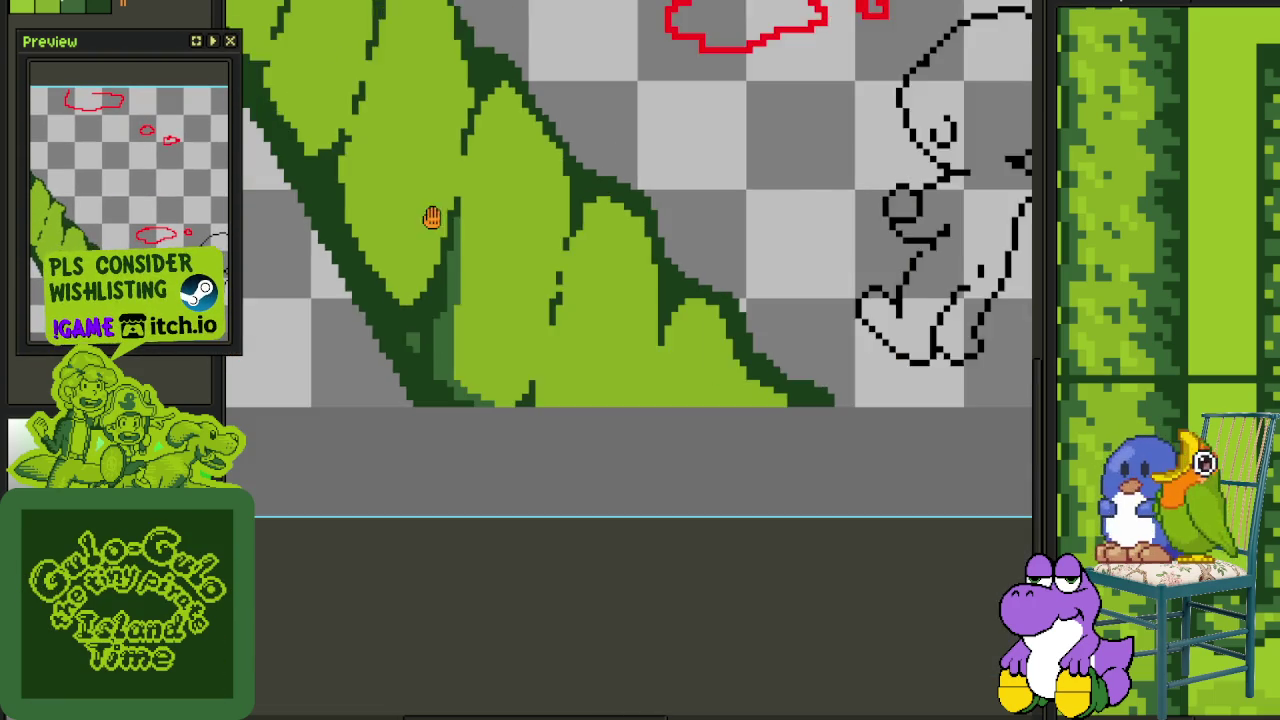
{"action": "scroll", "coordinate": [551, 371], "scroll_direction": "down", "scroll_amount": 1}
{"action": "scroll", "coordinate": [610, 450], "scroll_direction": "down", "scroll_amount": 1}
{"action": "scroll", "coordinate": [673, 527], "scroll_direction": "down", "scroll_amount": 1}
{"action": "key", "text": "ctrl+s"}
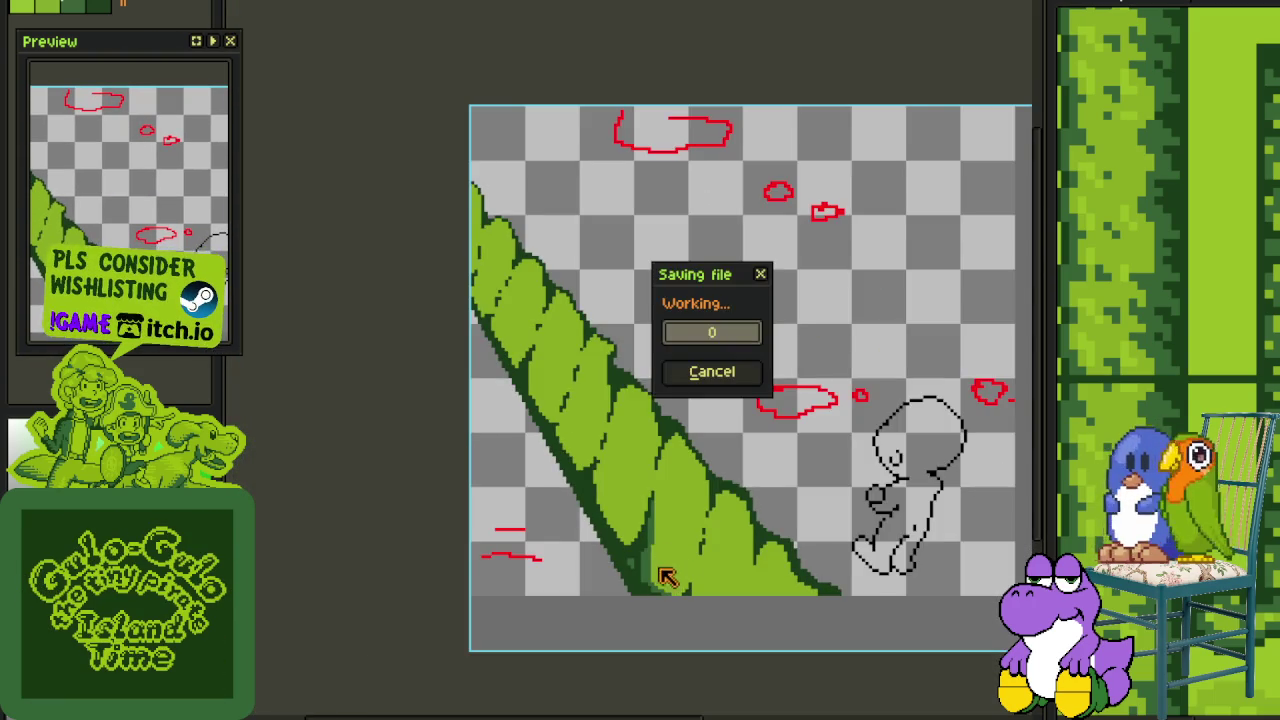
Add dark-green outline pixels and short L-shaped and vertical runs along leaf edges
{"action": "scroll", "coordinate": [646, 514], "scroll_direction": "up", "scroll_amount": 1}
{"action": "scroll", "coordinate": [666, 449], "scroll_direction": "up", "scroll_amount": 1}
{"action": "scroll", "coordinate": [643, 316], "scroll_direction": "up", "scroll_amount": 1}
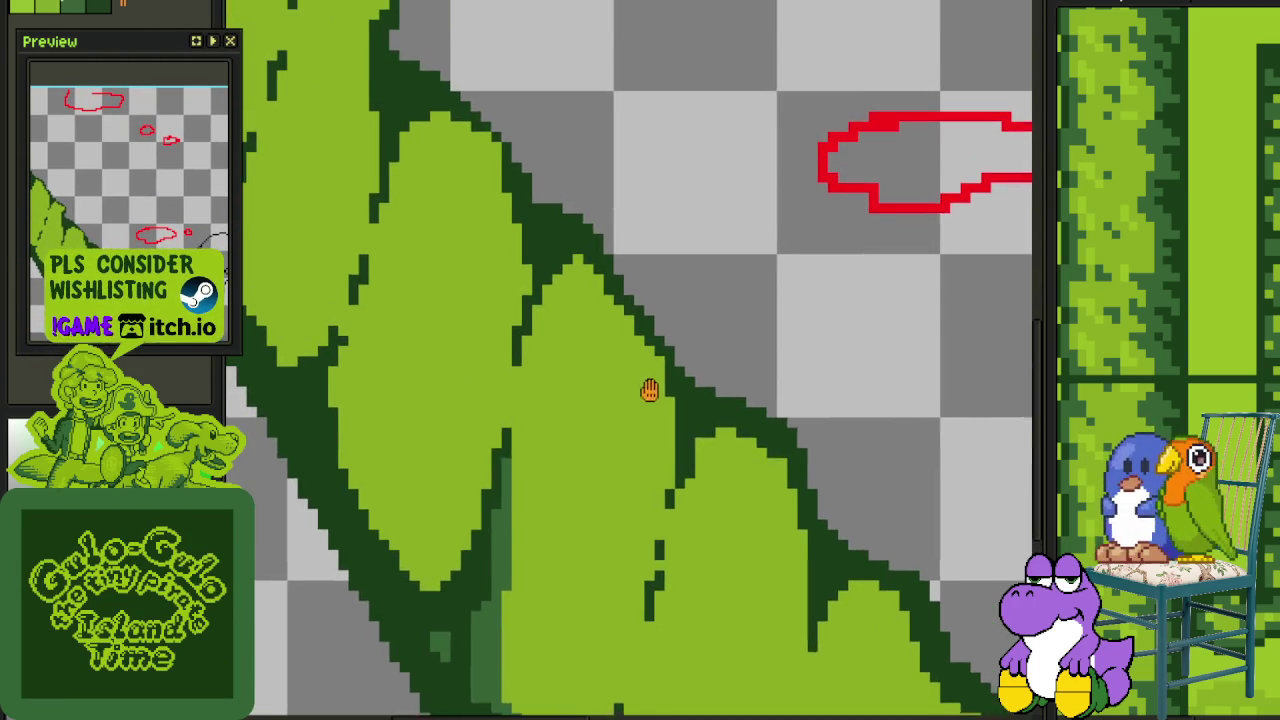
{"action": "scroll", "coordinate": [680, 417], "scroll_direction": "up", "scroll_amount": 1}
{"action": "scroll", "coordinate": [617, 371], "scroll_direction": "up", "scroll_amount": 1}
{"action": "scroll", "coordinate": [435, 364], "scroll_direction": "up", "scroll_amount": 1}
{"action": "left_click", "coordinate": [323, 440]}
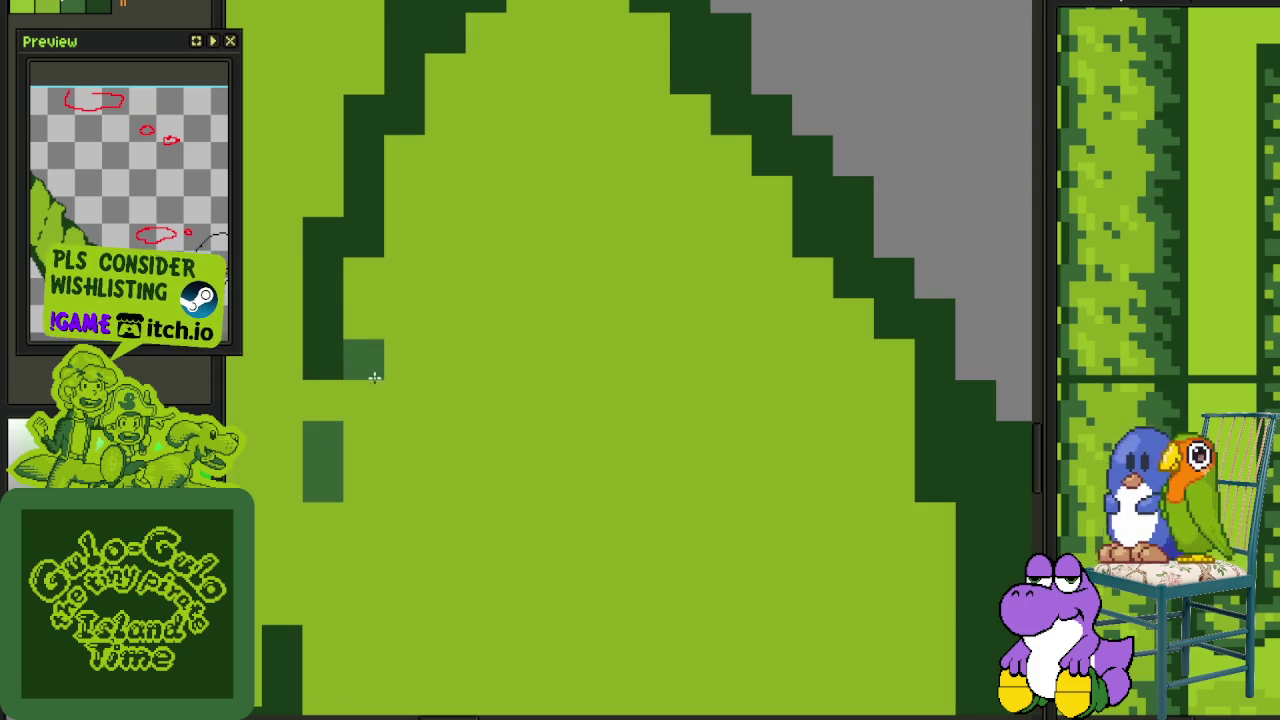
{"action": "left_click_drag", "start_coordinate": [363, 360], "coordinate": [405, 277]}
{"action": "scroll", "coordinate": [624, 465], "scroll_direction": "down", "scroll_amount": 1}
{"action": "mouse_move", "coordinate": [694, 303]}
{"action": "left_mouse_down"}
{"action": "mouse_move", "coordinate": [766, 463]}
{"action": "mouse_move", "coordinate": [762, 411]}
{"action": "left_mouse_up"}
Extend mid-green shading diagonally up a leaf edge and down a vertical strip, then save
{"action": "left_click_drag", "start_coordinate": [730, 371], "coordinate": [724, 330]}
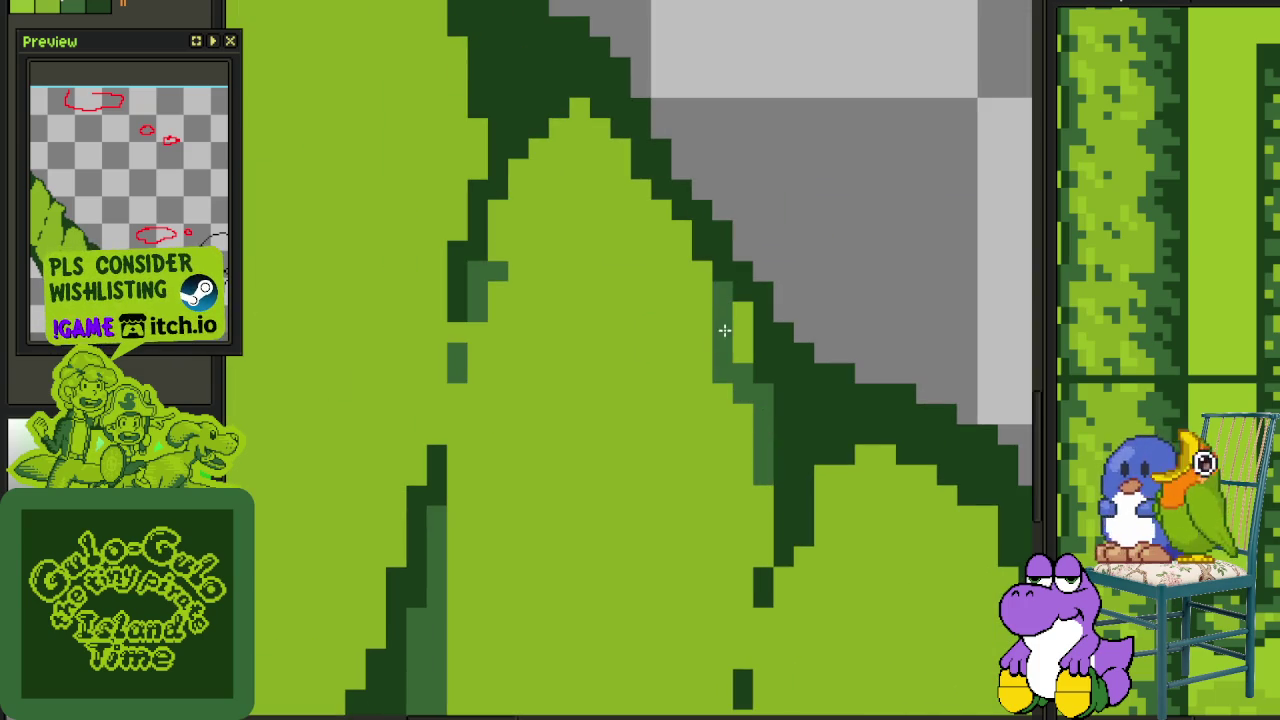
{"action": "mouse_move", "coordinate": [697, 280]}
{"action": "left_mouse_down"}
{"action": "mouse_move", "coordinate": [578, 108]}
{"action": "mouse_move", "coordinate": [526, 171]}
{"action": "mouse_move", "coordinate": [504, 227]}
{"action": "left_mouse_up"}
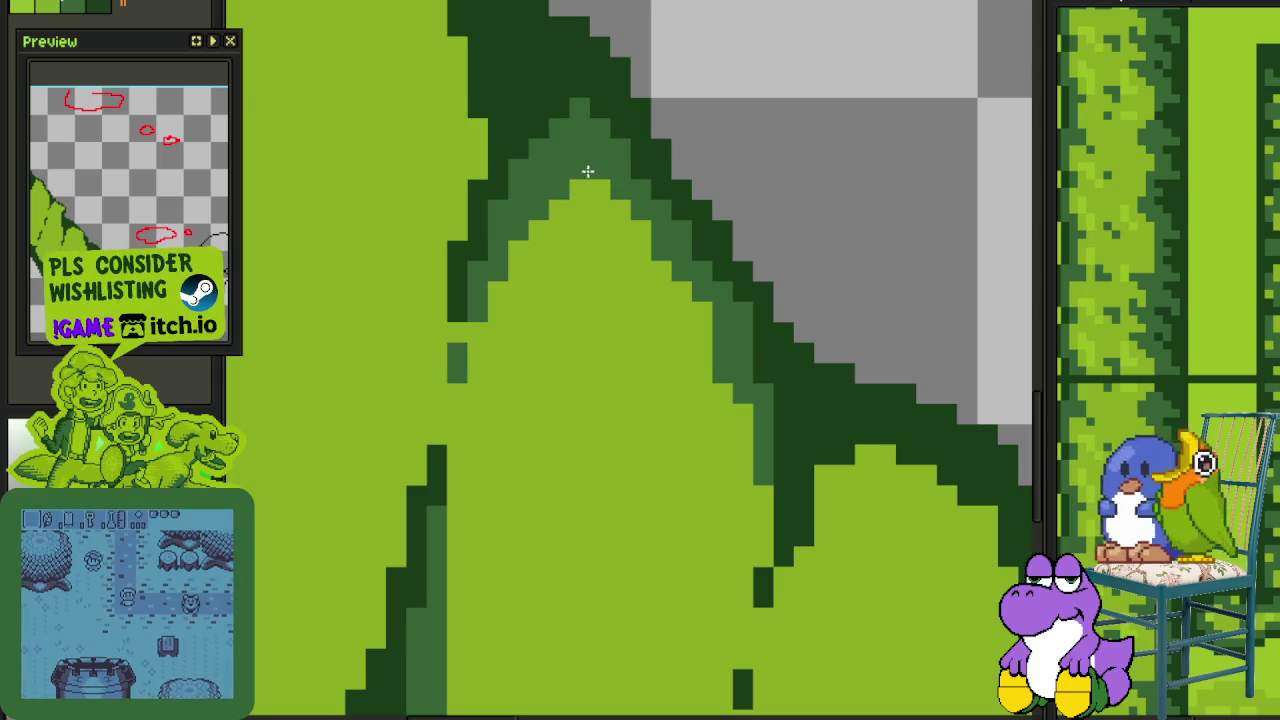
{"action": "scroll", "coordinate": [586, 171], "scroll_direction": "down", "scroll_amount": 3}
{"action": "scroll", "coordinate": [630, 305], "scroll_direction": "up", "scroll_amount": 1}
{"action": "scroll", "coordinate": [590, 270], "scroll_direction": "up", "scroll_amount": 1}
{"action": "scroll", "coordinate": [603, 171], "scroll_direction": "up", "scroll_amount": 1}
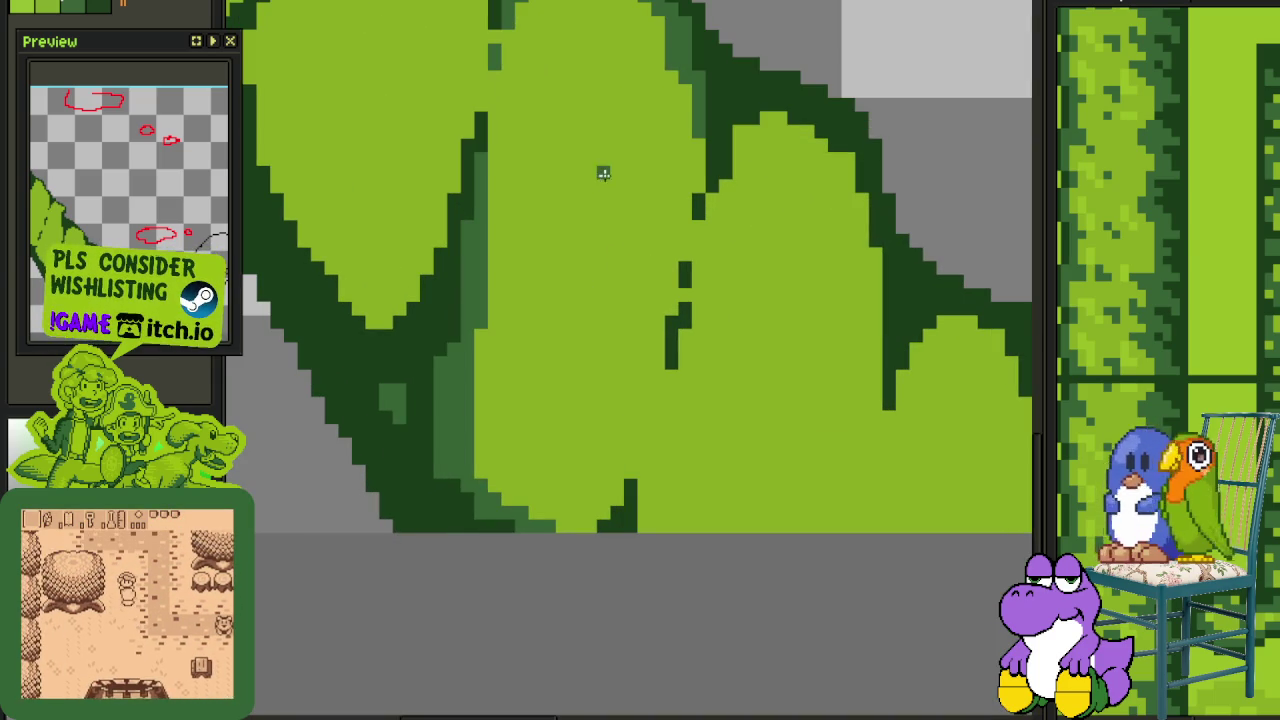
{"action": "left_click_drag", "start_coordinate": [603, 171], "coordinate": [569, 308]}
{"action": "scroll", "coordinate": [576, 304], "scroll_direction": "up", "scroll_amount": 2}
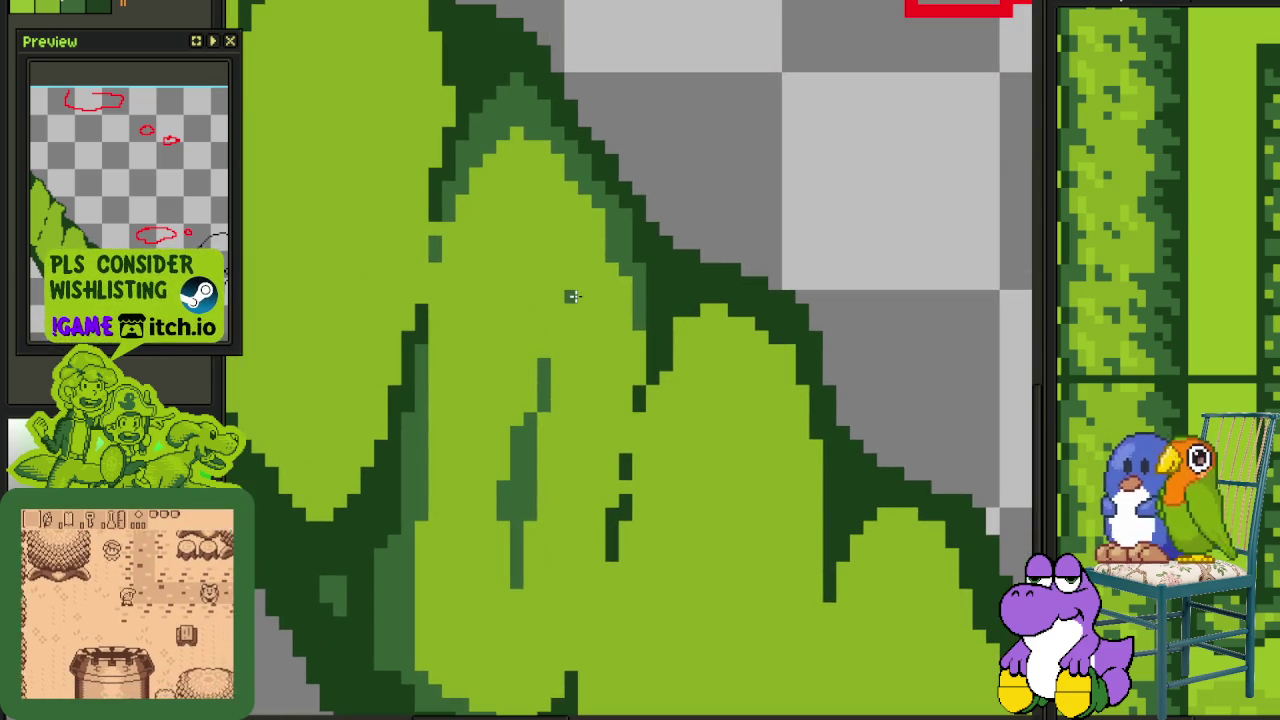
{"action": "scroll", "coordinate": [566, 257], "scroll_direction": "down", "scroll_amount": 2}
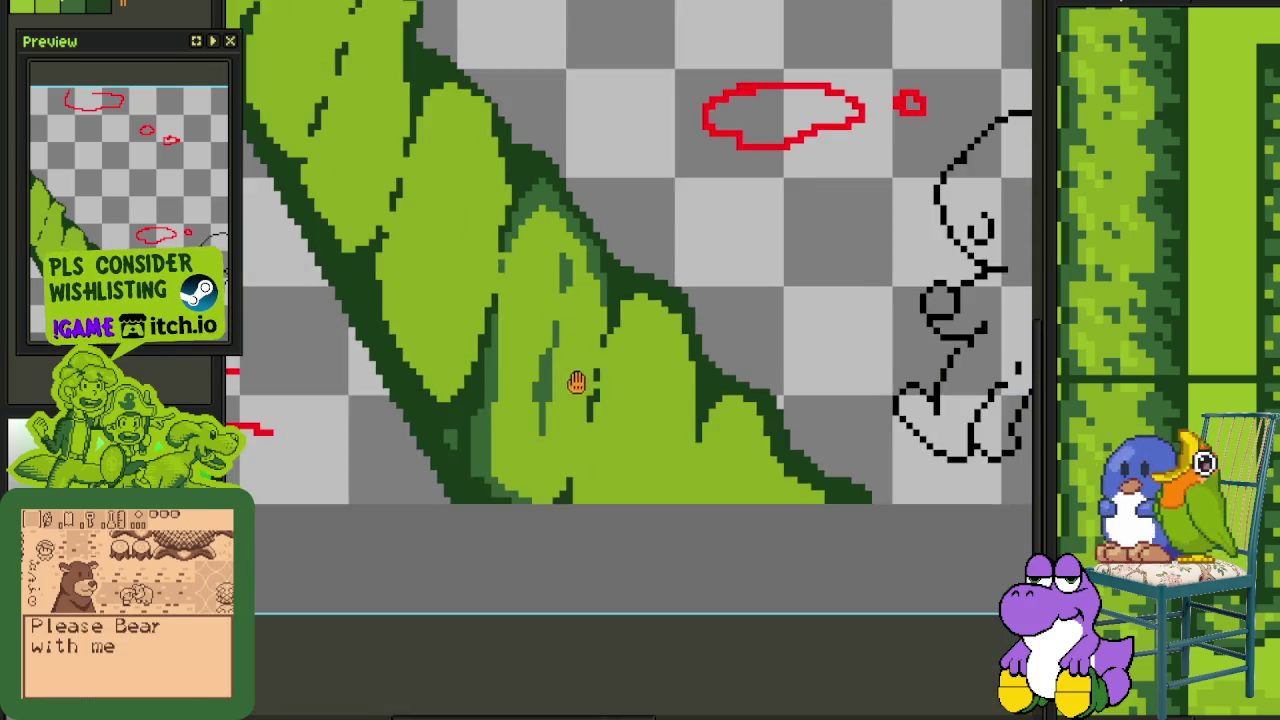
{"action": "scroll", "coordinate": [571, 380], "scroll_direction": "down", "scroll_amount": 1}
{"action": "key", "text": "ctrl+s"}
Extend a dark-green stroke on the leaf and add mid-green pixels above it
{"action": "scroll", "coordinate": [622, 354], "scroll_direction": "down", "scroll_amount": 1}
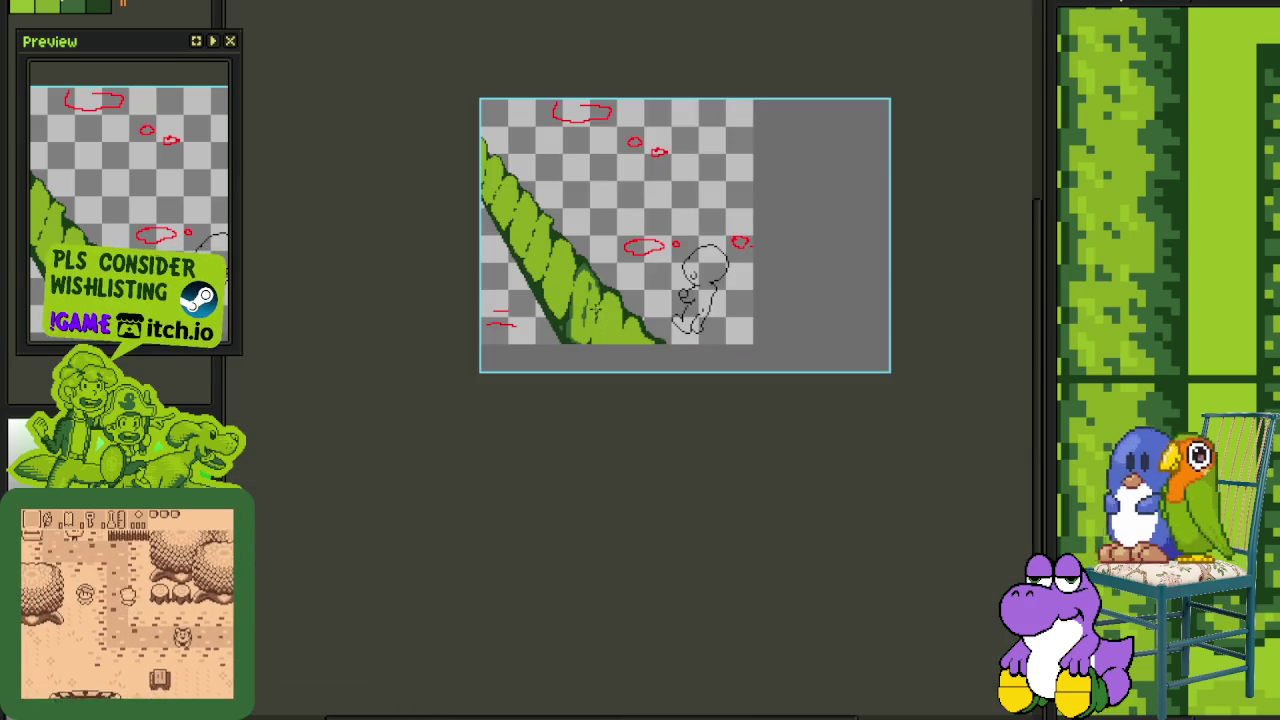
{"action": "scroll", "coordinate": [586, 406], "scroll_direction": "up", "scroll_amount": 4}
{"action": "scroll", "coordinate": [543, 493], "scroll_direction": "up", "scroll_amount": 1}
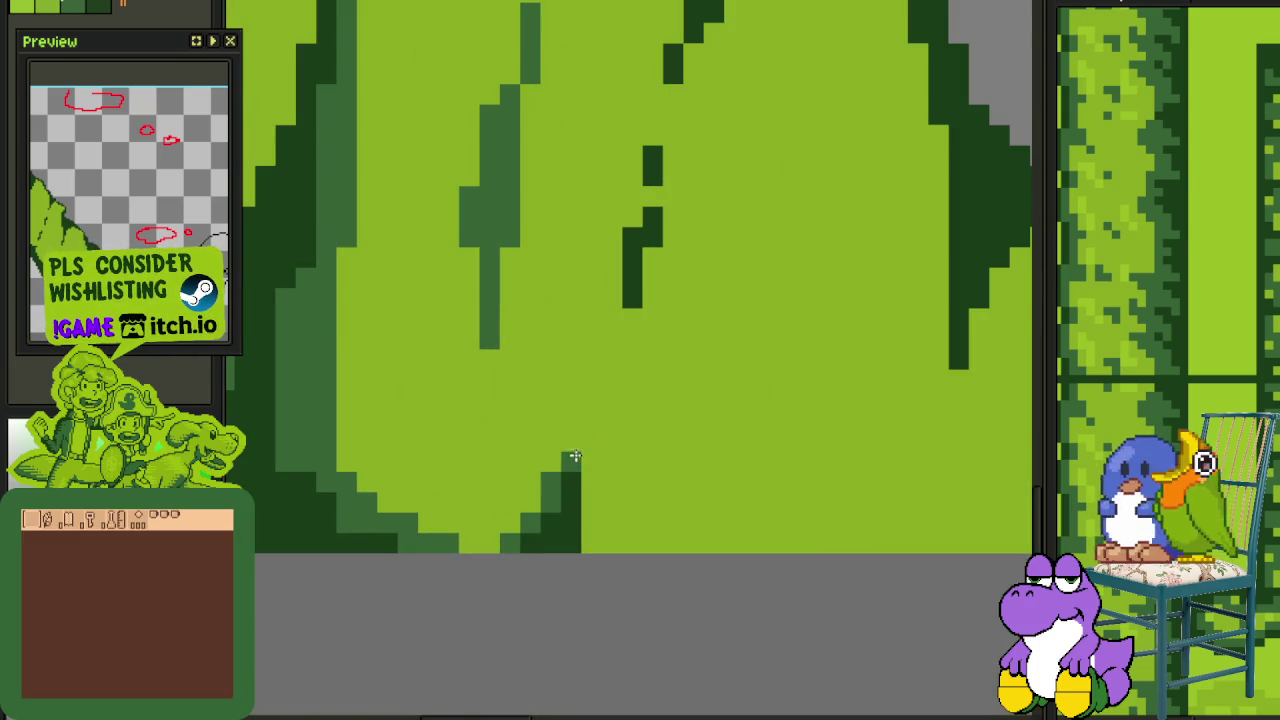
{"action": "left_click_drag", "start_coordinate": [574, 457], "coordinate": [585, 401]}
{"action": "left_click_drag", "start_coordinate": [586, 460], "coordinate": [586, 549]}
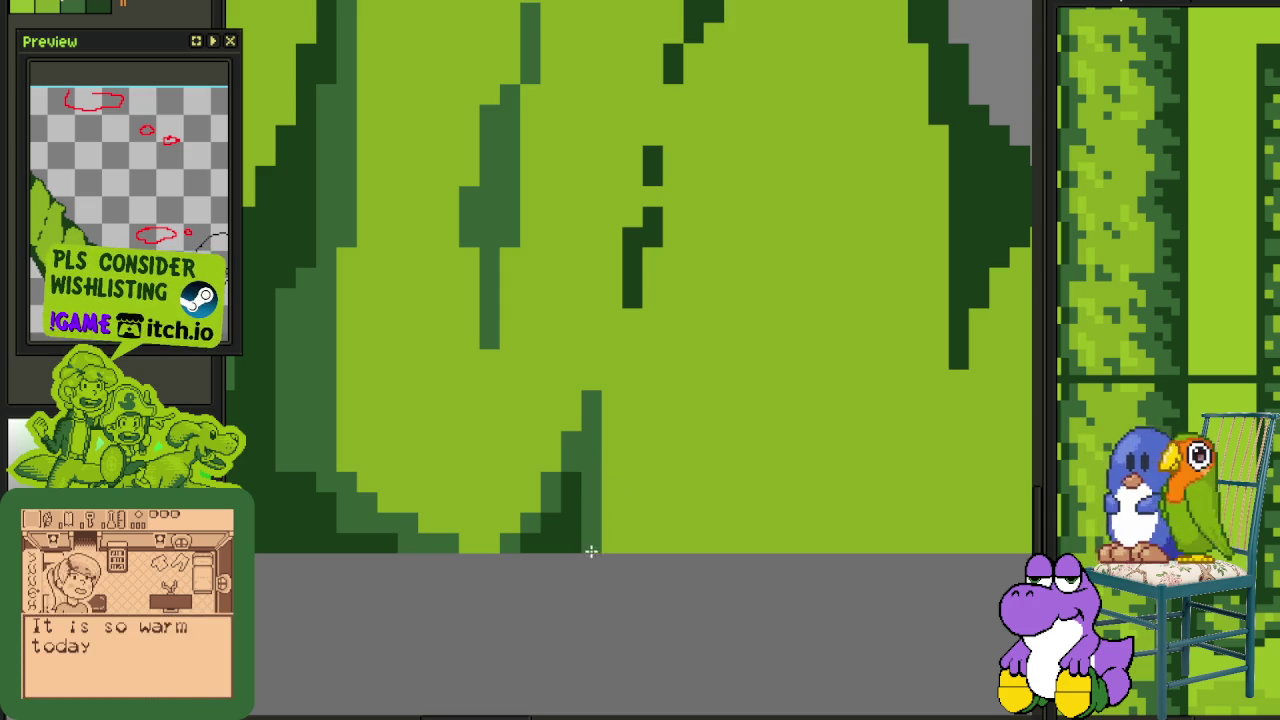
{"action": "scroll", "coordinate": [623, 406], "scroll_direction": "down", "scroll_amount": 2}
{"action": "scroll", "coordinate": [583, 466], "scroll_direction": "up", "scroll_amount": 3}
{"action": "mouse_move", "coordinate": [583, 490]}
{"action": "left_mouse_down"}
{"action": "mouse_move", "coordinate": [564, 469]}
{"action": "mouse_move", "coordinate": [560, 360]}
{"action": "left_mouse_up"}
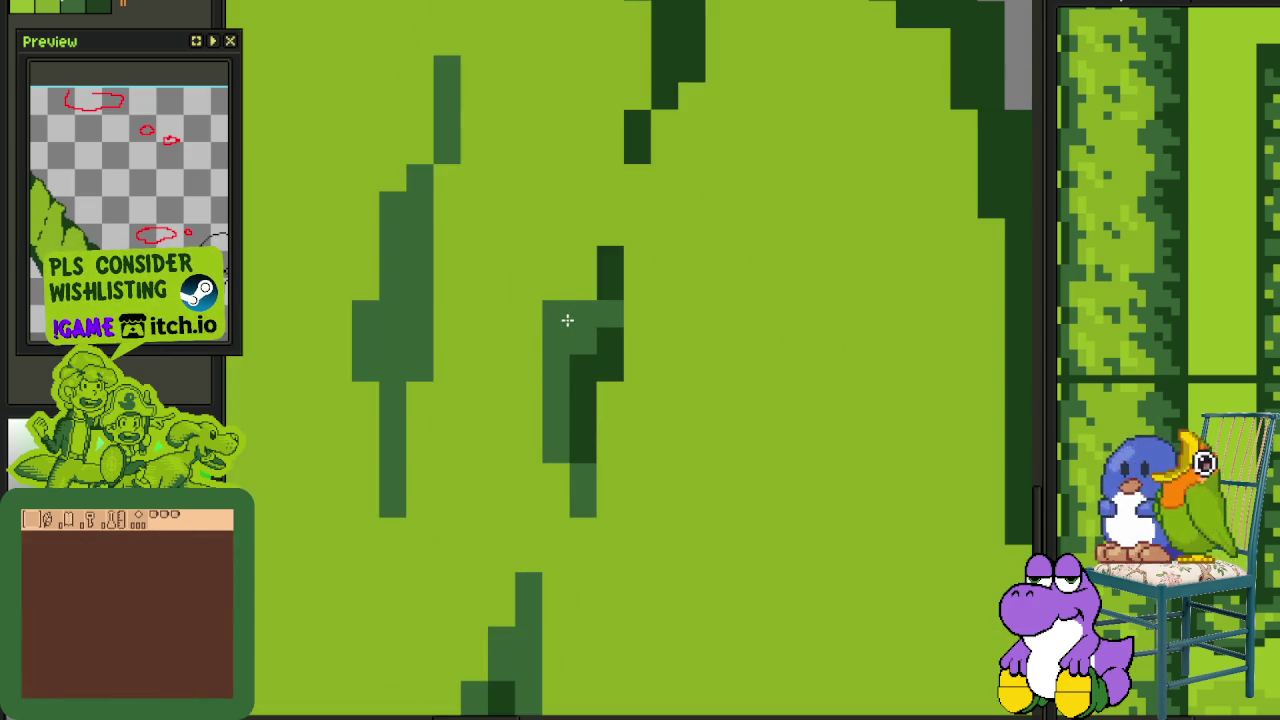
{"action": "left_click_drag", "start_coordinate": [560, 325], "coordinate": [584, 258]}
{"action": "left_click", "coordinate": [612, 212]}
{"action": "mouse_move", "coordinate": [612, 212]}
{"action": "left_mouse_down"}
{"action": "mouse_move", "coordinate": [566, 375]}
{"action": "mouse_move", "coordinate": [583, 343]}
{"action": "mouse_move", "coordinate": [569, 309]}
{"action": "mouse_move", "coordinate": [589, 177]}
{"action": "left_mouse_up"}
Add dark and mid-green pixels along the leaf's upper edge and short mid-green strokes
{"action": "mouse_move", "coordinate": [637, 259]}
{"action": "left_mouse_down"}
{"action": "mouse_move", "coordinate": [586, 374]}
{"action": "mouse_move", "coordinate": [623, 277]}
{"action": "mouse_move", "coordinate": [680, 223]}
{"action": "mouse_move", "coordinate": [680, 259]}
{"action": "left_mouse_up"}
{"action": "mouse_move", "coordinate": [623, 306]}
{"action": "left_mouse_down"}
{"action": "mouse_move", "coordinate": [729, 251]}
{"action": "mouse_move", "coordinate": [811, 300]}
{"action": "mouse_move", "coordinate": [840, 335]}
{"action": "left_mouse_up"}
{"action": "scroll", "coordinate": [871, 386], "scroll_direction": "down", "scroll_amount": 2}
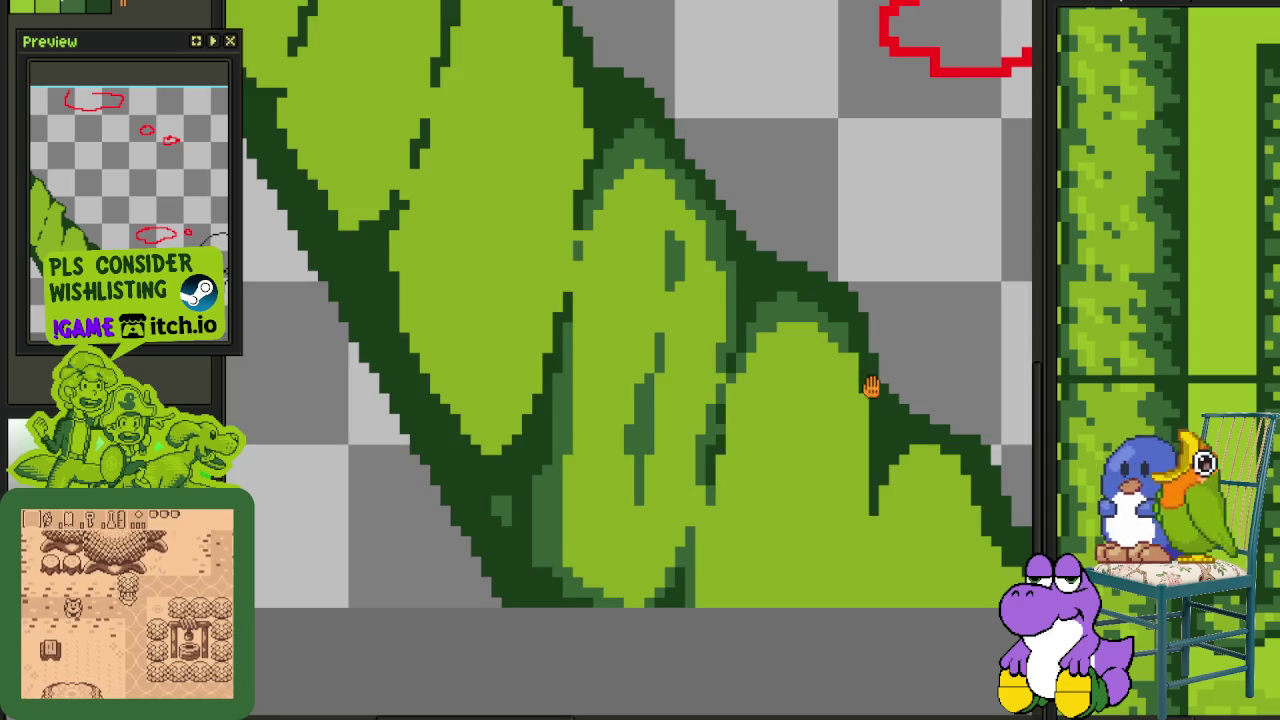
{"action": "scroll", "coordinate": [778, 352], "scroll_direction": "up", "scroll_amount": 1}
{"action": "scroll", "coordinate": [778, 352], "scroll_direction": "up", "scroll_amount": 2}
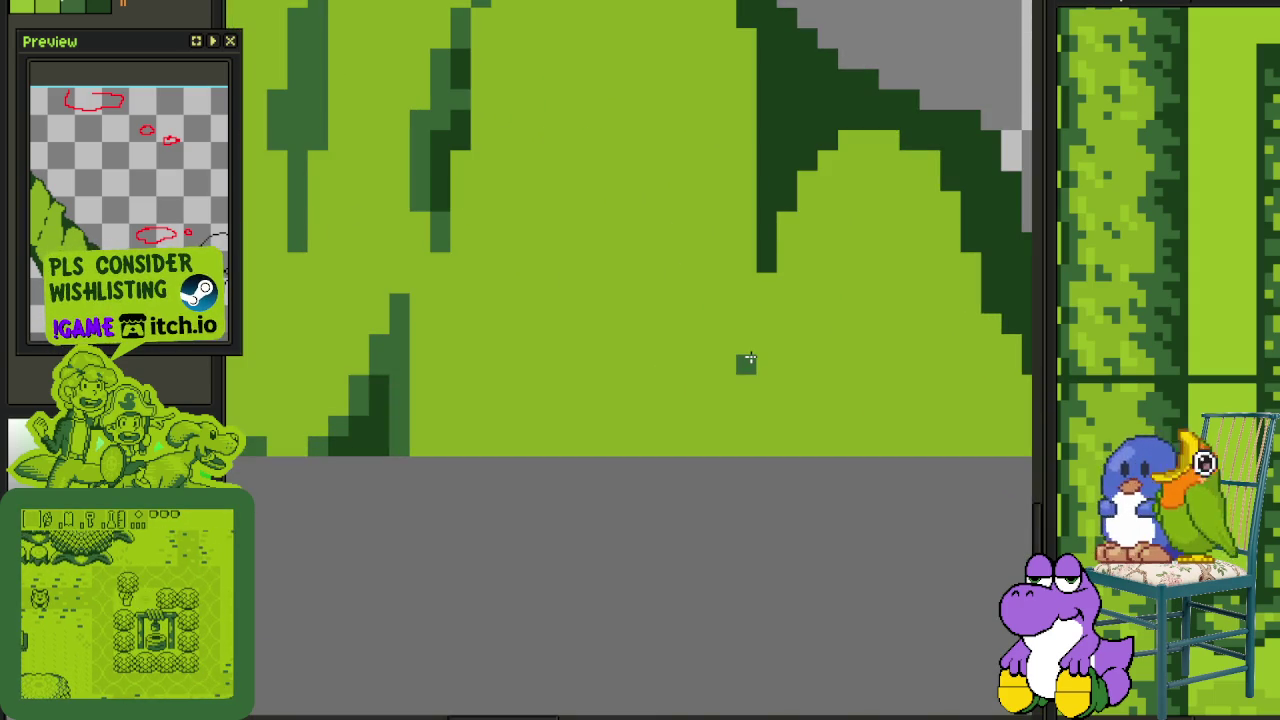
{"action": "scroll", "coordinate": [748, 345], "scroll_direction": "down", "scroll_amount": 2}
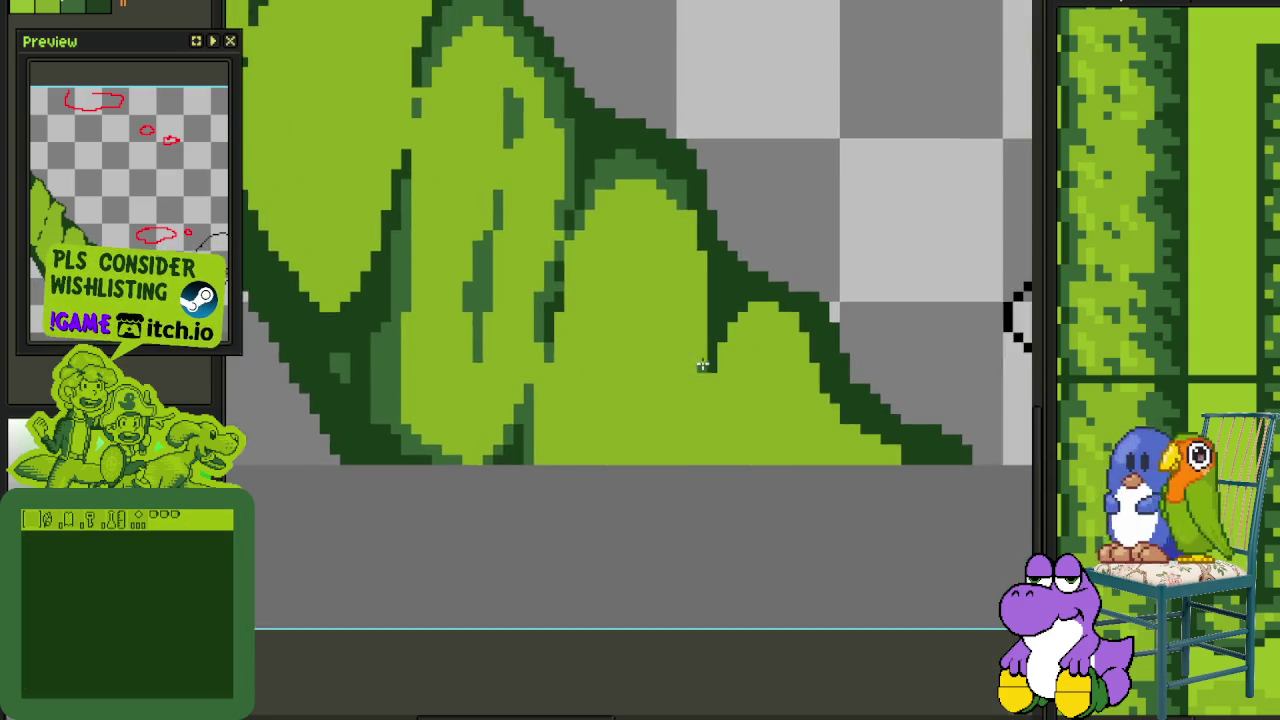
{"action": "scroll", "coordinate": [703, 366], "scroll_direction": "up", "scroll_amount": 3}
{"action": "left_click_drag", "start_coordinate": [700, 534], "coordinate": [707, 490]}
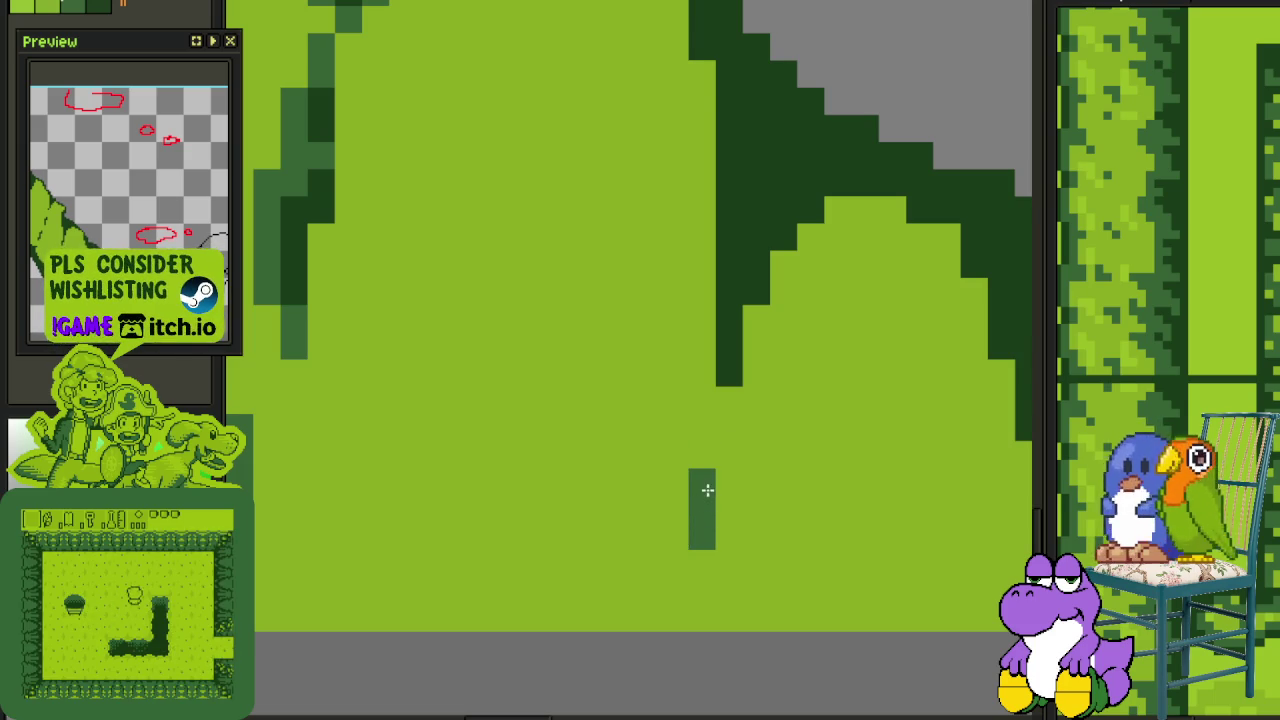
{"action": "mouse_move", "coordinate": [728, 428]}
{"action": "left_mouse_down"}
{"action": "mouse_move", "coordinate": [706, 386]}
{"action": "mouse_move", "coordinate": [720, 149]}
{"action": "mouse_move", "coordinate": [714, 189]}
{"action": "mouse_move", "coordinate": [703, 124]}
{"action": "mouse_move", "coordinate": [694, 463]}
{"action": "mouse_move", "coordinate": [694, 380]}
{"action": "mouse_move", "coordinate": [650, 258]}
{"action": "mouse_move", "coordinate": [670, 392]}
{"action": "left_mouse_up"}
Darken the lowest leaf's inner edge, then add mid-green along its lower and inner edges
{"action": "left_click_drag", "start_coordinate": [617, 226], "coordinate": [551, 171]}
{"action": "scroll", "coordinate": [704, 296], "scroll_direction": "down", "scroll_amount": 2}
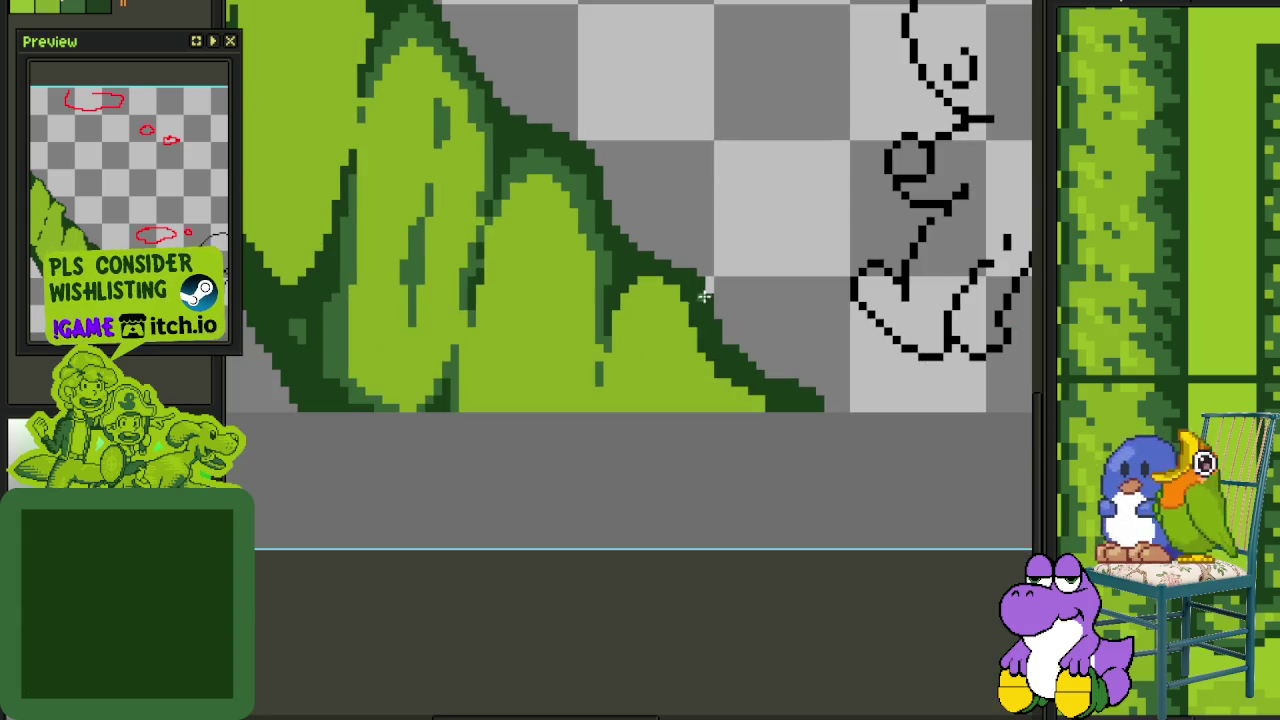
{"action": "scroll", "coordinate": [761, 413], "scroll_direction": "up", "scroll_amount": 2}
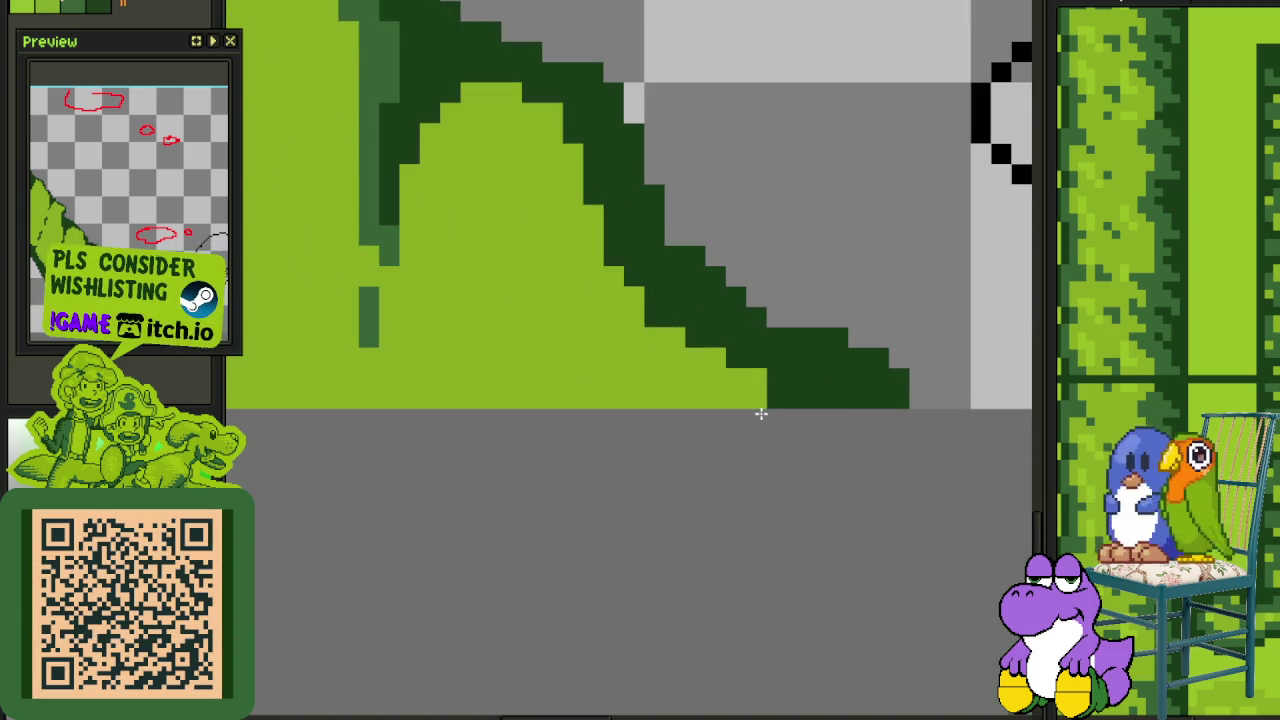
{"action": "left_click_drag", "start_coordinate": [746, 383], "coordinate": [708, 366]}
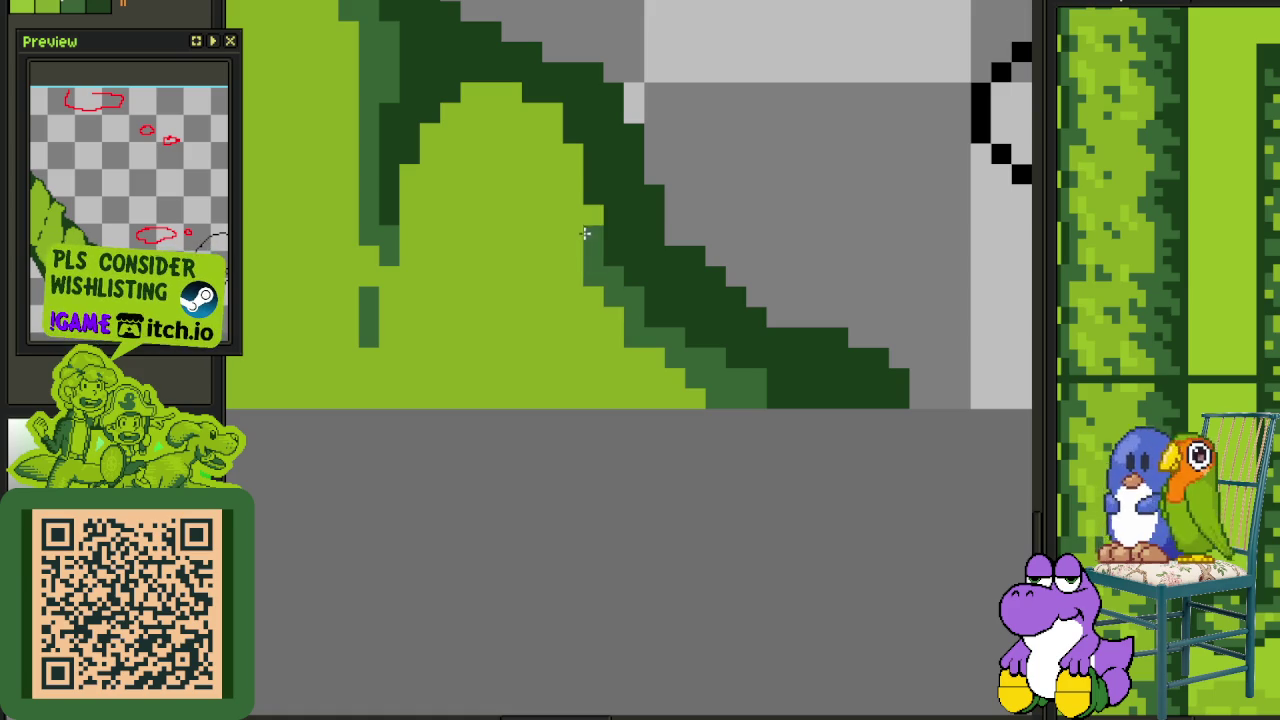
{"action": "mouse_move", "coordinate": [567, 189]}
{"action": "left_mouse_down"}
{"action": "mouse_move", "coordinate": [535, 120]}
{"action": "mouse_move", "coordinate": [487, 92]}
{"action": "mouse_move", "coordinate": [443, 129]}
{"action": "mouse_move", "coordinate": [459, 133]}
{"action": "mouse_move", "coordinate": [413, 200]}
{"action": "left_mouse_up"}
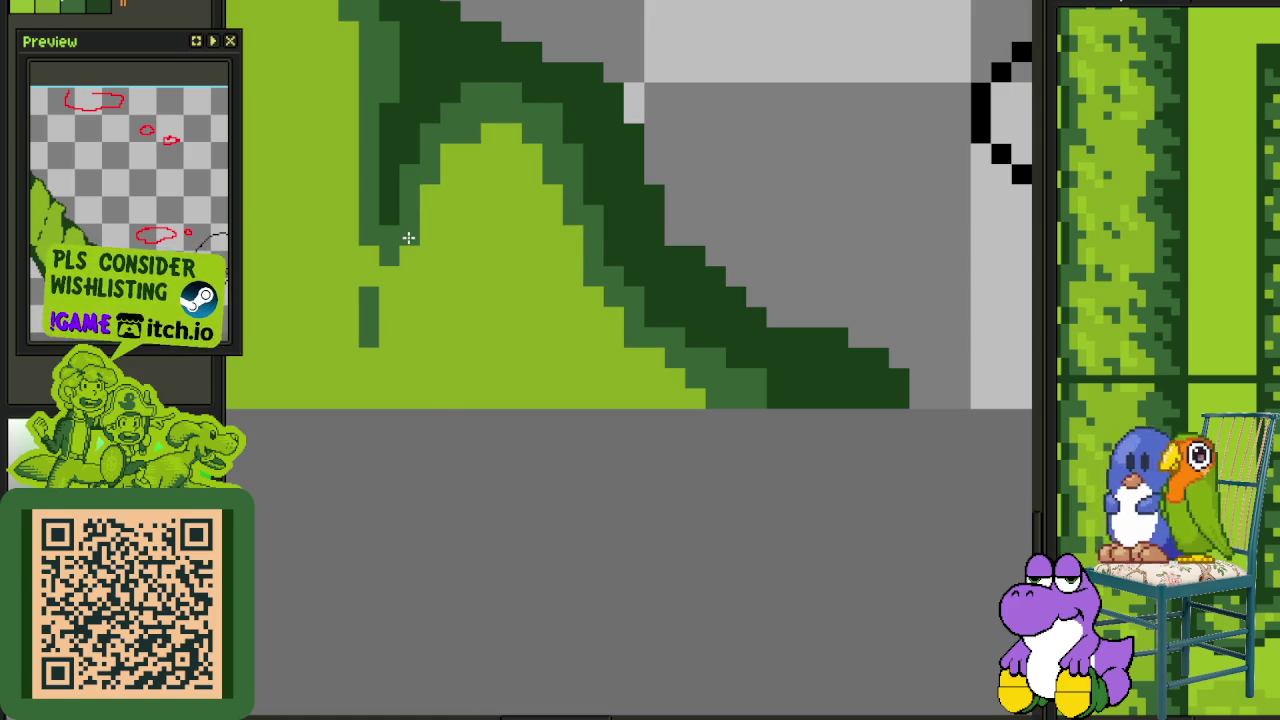
{"action": "scroll", "coordinate": [417, 237], "scroll_direction": "down", "scroll_amount": 2}
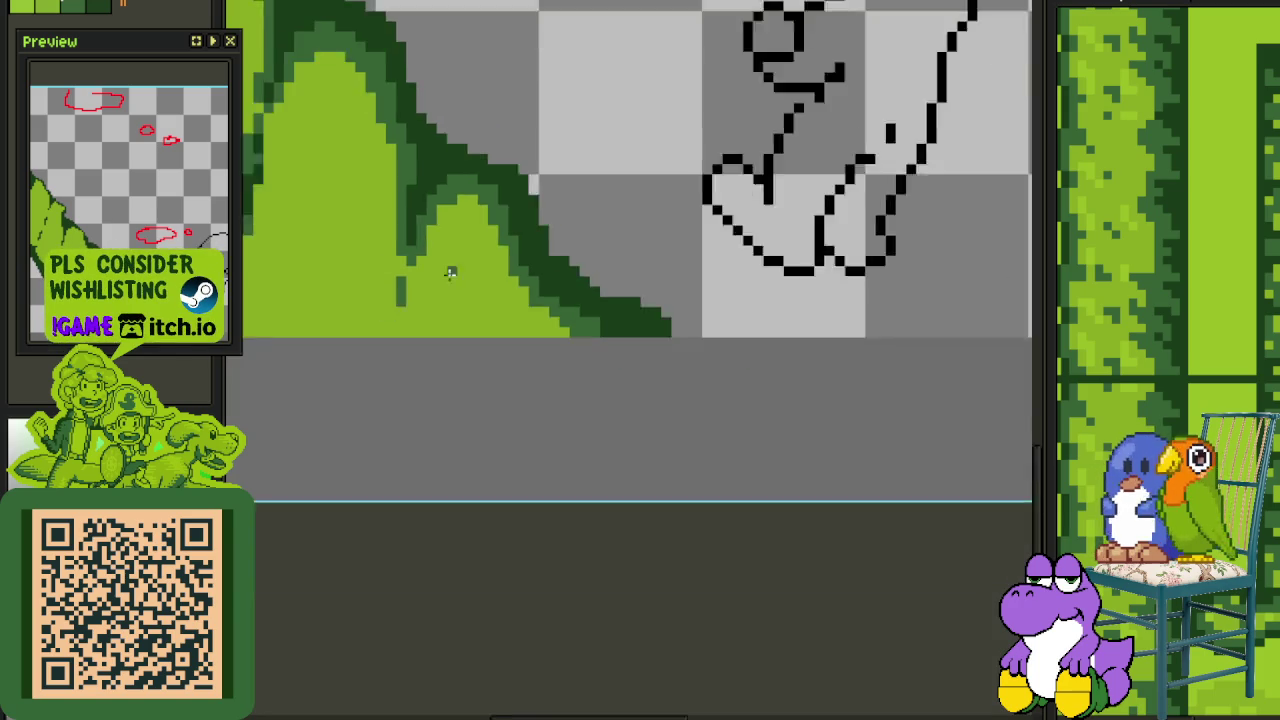
{"action": "left_click_drag", "start_coordinate": [506, 286], "coordinate": [686, 280]}
{"action": "scroll", "coordinate": [632, 285], "scroll_direction": "up", "scroll_amount": 1}
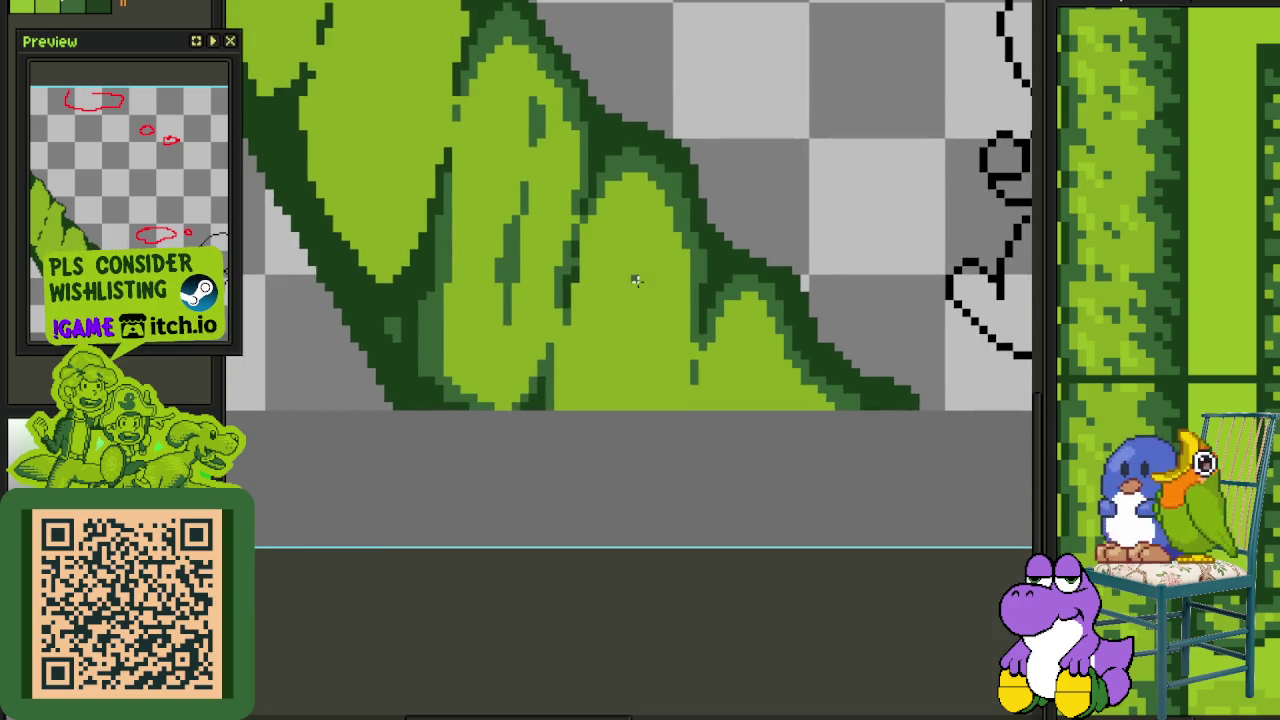
{"action": "scroll", "coordinate": [660, 285], "scroll_direction": "up", "scroll_amount": 1}
{"action": "scroll", "coordinate": [663, 278], "scroll_direction": "down", "scroll_amount": 2}
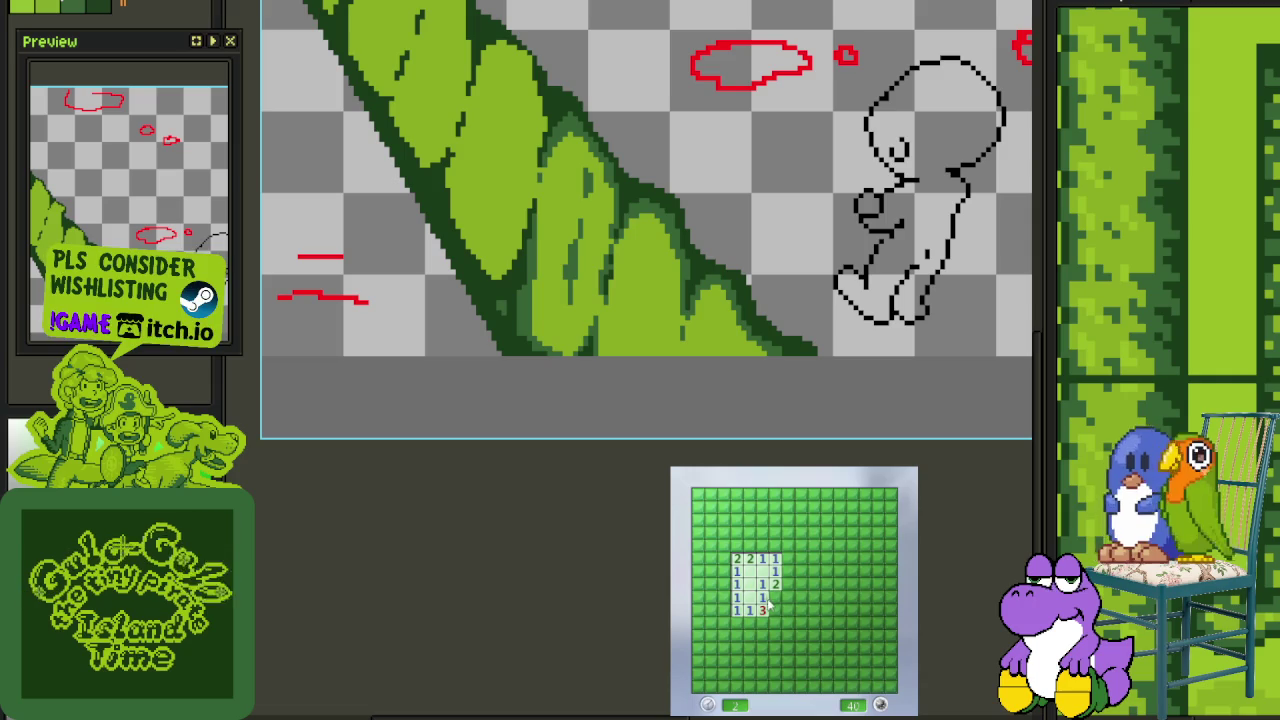
Open the centre of the board and flag the mines bordering it
{"action": "right_click", "coordinate": [774, 621]}
{"action": "left_click", "coordinate": [792, 604]}
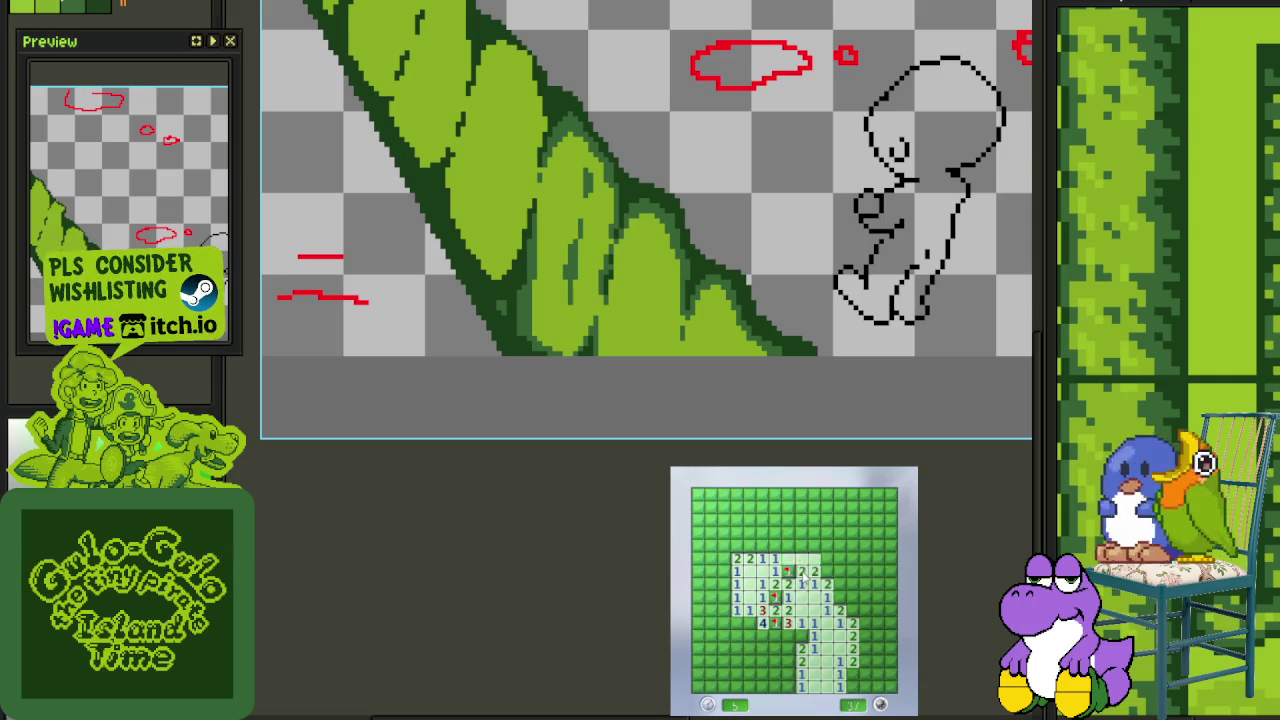
{"action": "left_click", "coordinate": [786, 566]}
{"action": "right_click", "coordinate": [749, 532]}
{"action": "left_click", "coordinate": [762, 520]}
{"action": "right_click", "coordinate": [736, 545]}
{"action": "left_click", "coordinate": [723, 558]}
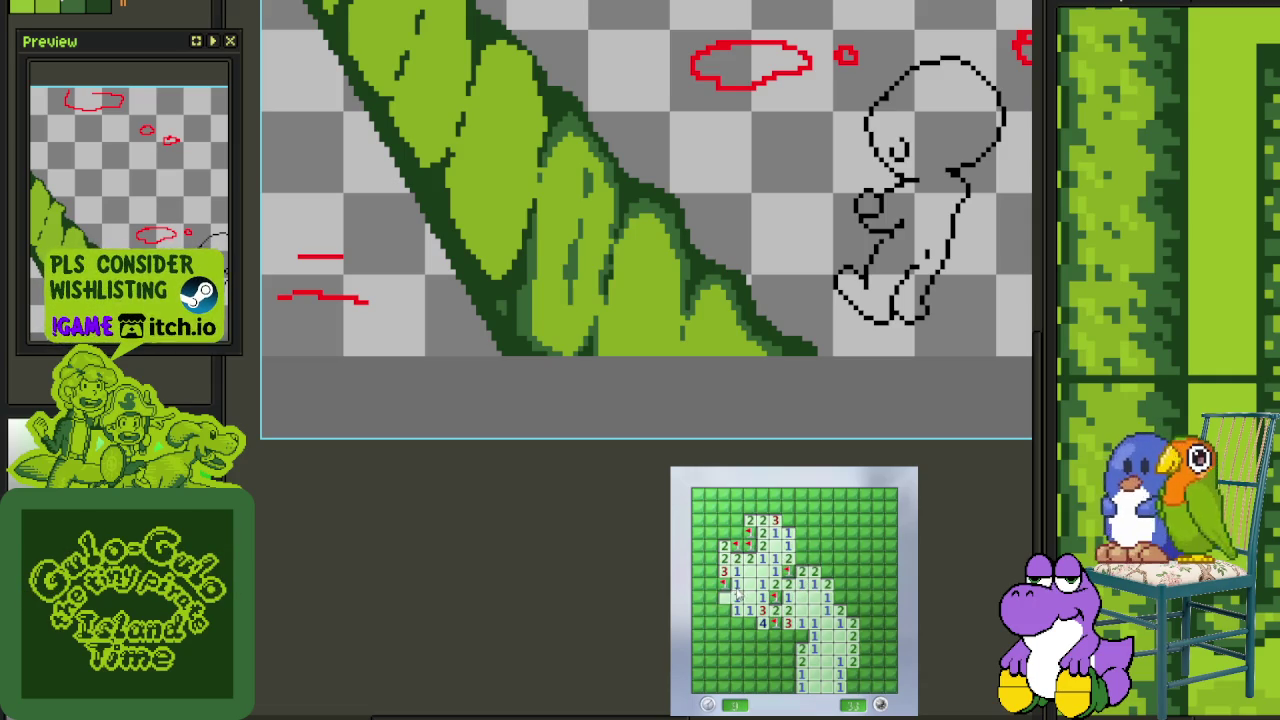
{"action": "left_click", "coordinate": [734, 594]}
Clear the left and top rows of the open area, flagging mines found there
{"action": "right_click", "coordinate": [710, 583]}
{"action": "left_click", "coordinate": [710, 570]}
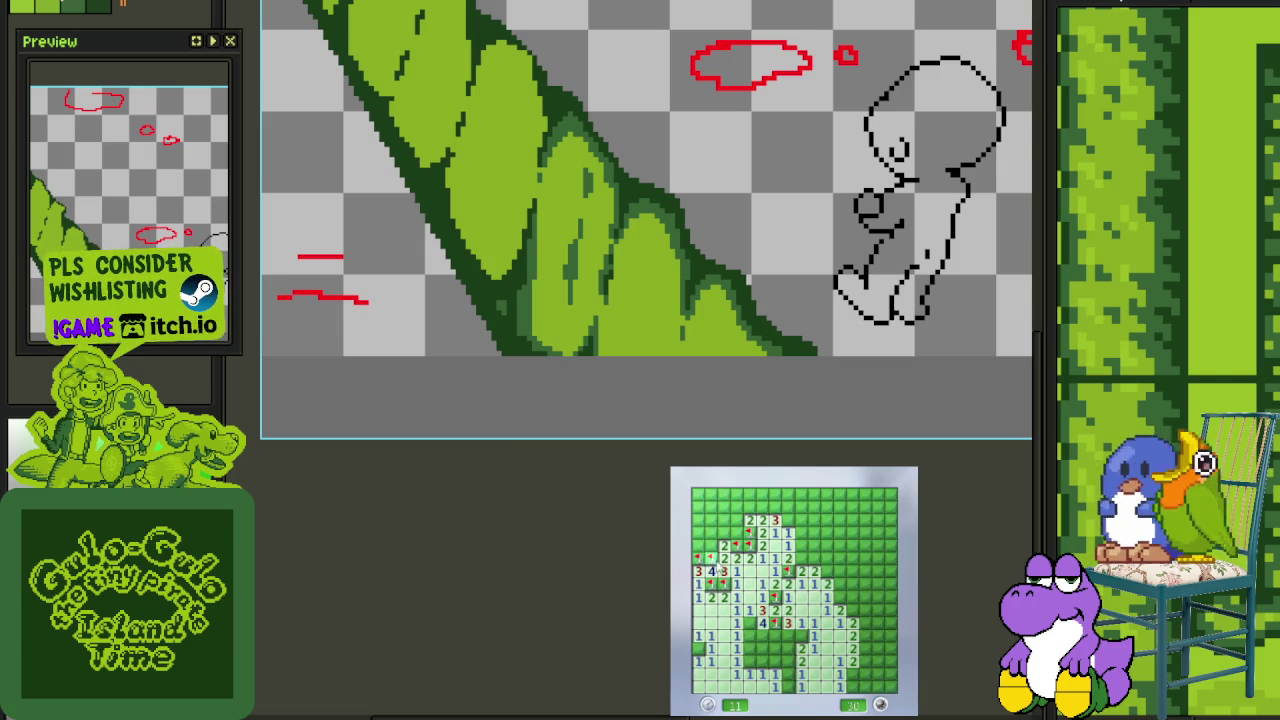
{"action": "left_click", "coordinate": [698, 532]}
{"action": "left_click", "coordinate": [735, 520]}
{"action": "left_click", "coordinate": [736, 507]}
{"action": "right_click", "coordinate": [761, 507]}
{"action": "left_click", "coordinate": [762, 495]}
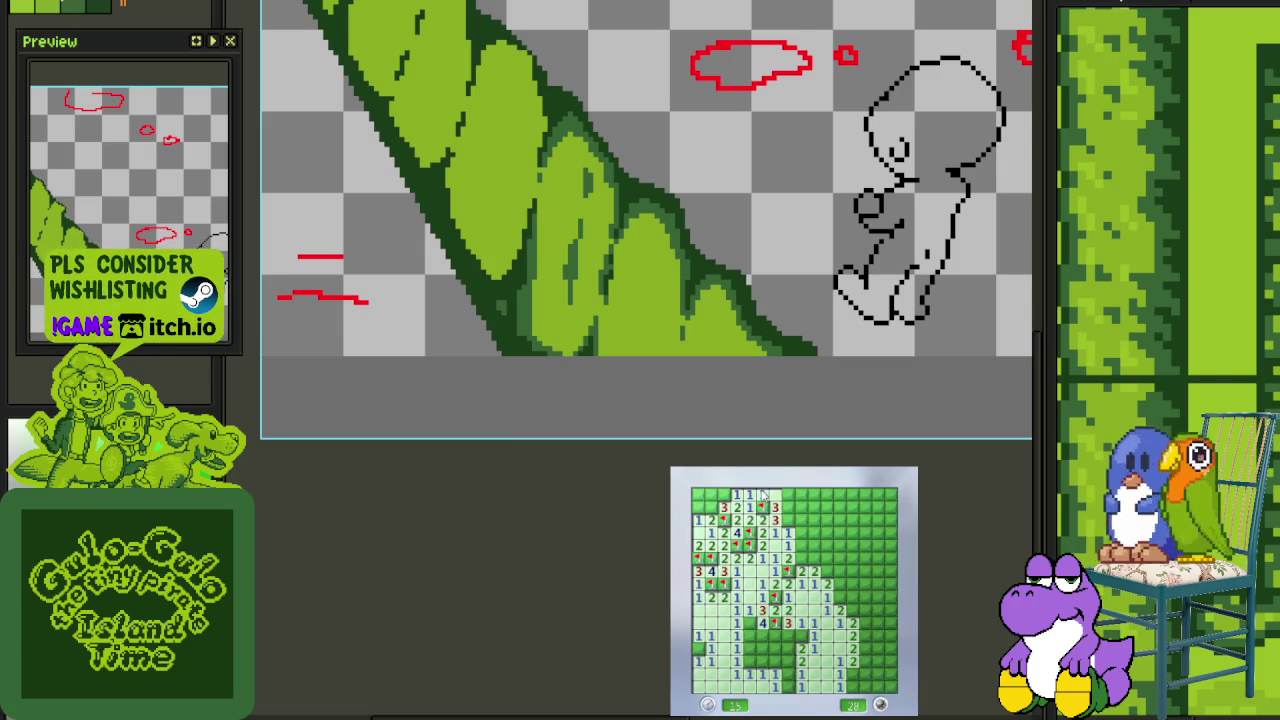
{"action": "left_click", "coordinate": [698, 495]}
{"action": "left_click", "coordinate": [698, 507]}
Clear the upper-right region and flag its two mines
{"action": "right_click", "coordinate": [786, 507]}
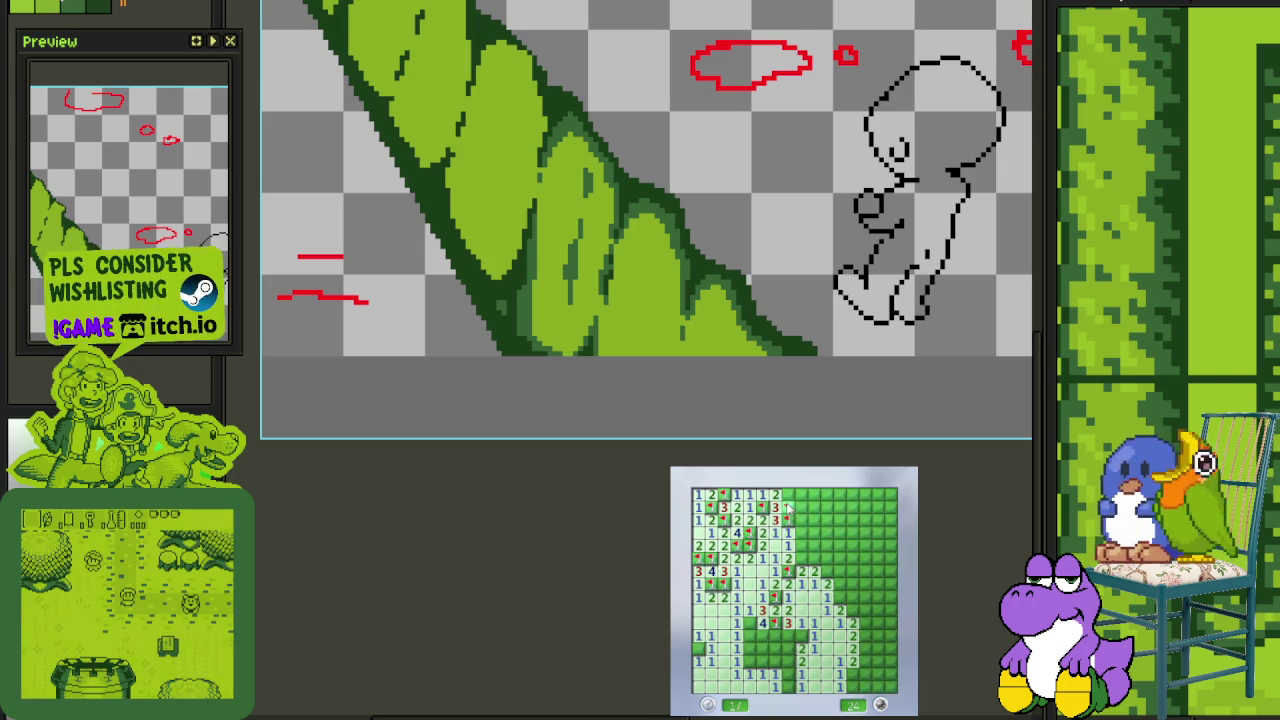
{"action": "left_click", "coordinate": [812, 530]}
{"action": "left_click", "coordinate": [826, 537]}
{"action": "left_click", "coordinate": [828, 555]}
{"action": "right_click", "coordinate": [845, 552]}
{"action": "right_click", "coordinate": [852, 545]}
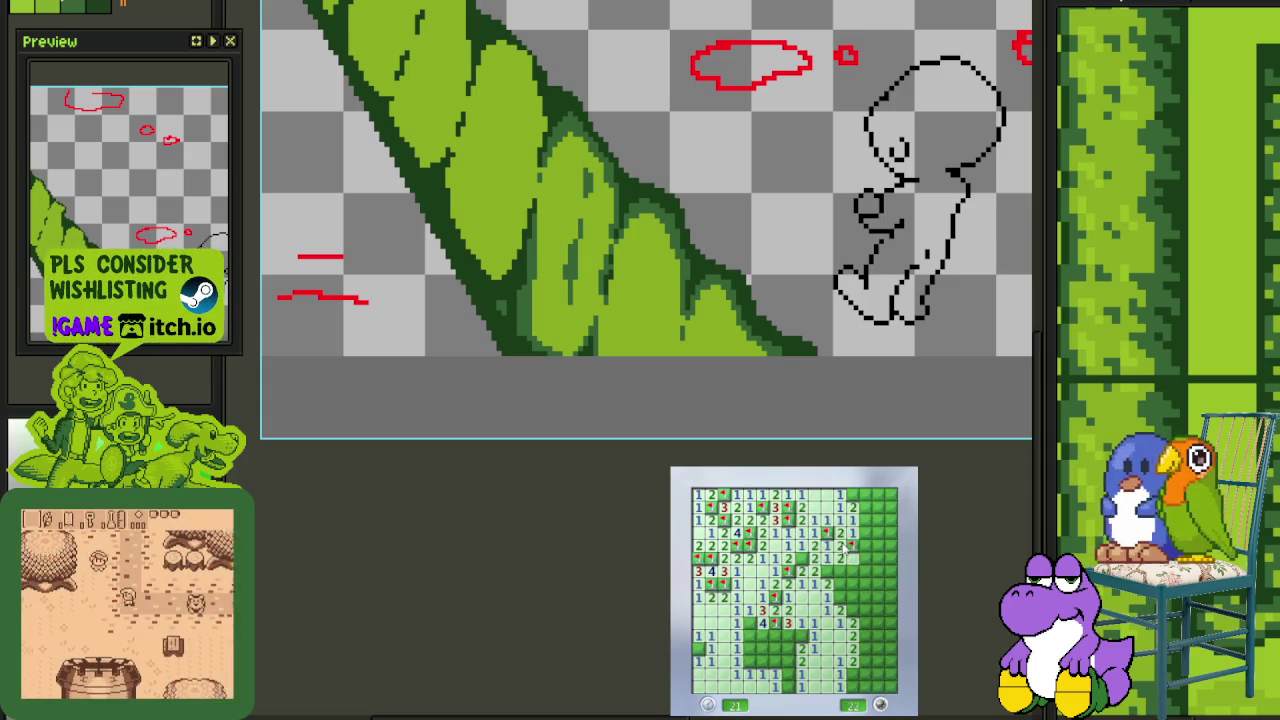
{"action": "left_click", "coordinate": [864, 557]}
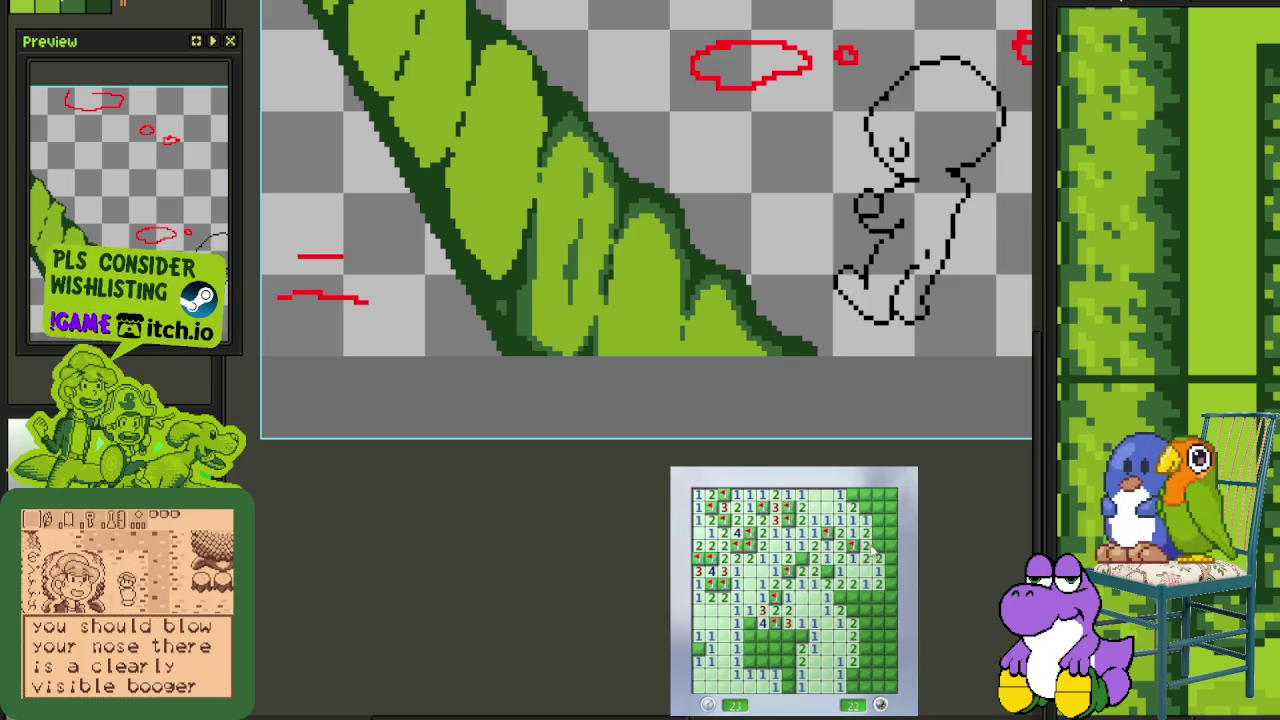
{"action": "left_click", "coordinate": [876, 534]}
Flag the mines along the right edge and reveal the safe cells between them
{"action": "right_click", "coordinate": [852, 494]}
{"action": "right_click", "coordinate": [878, 538]}
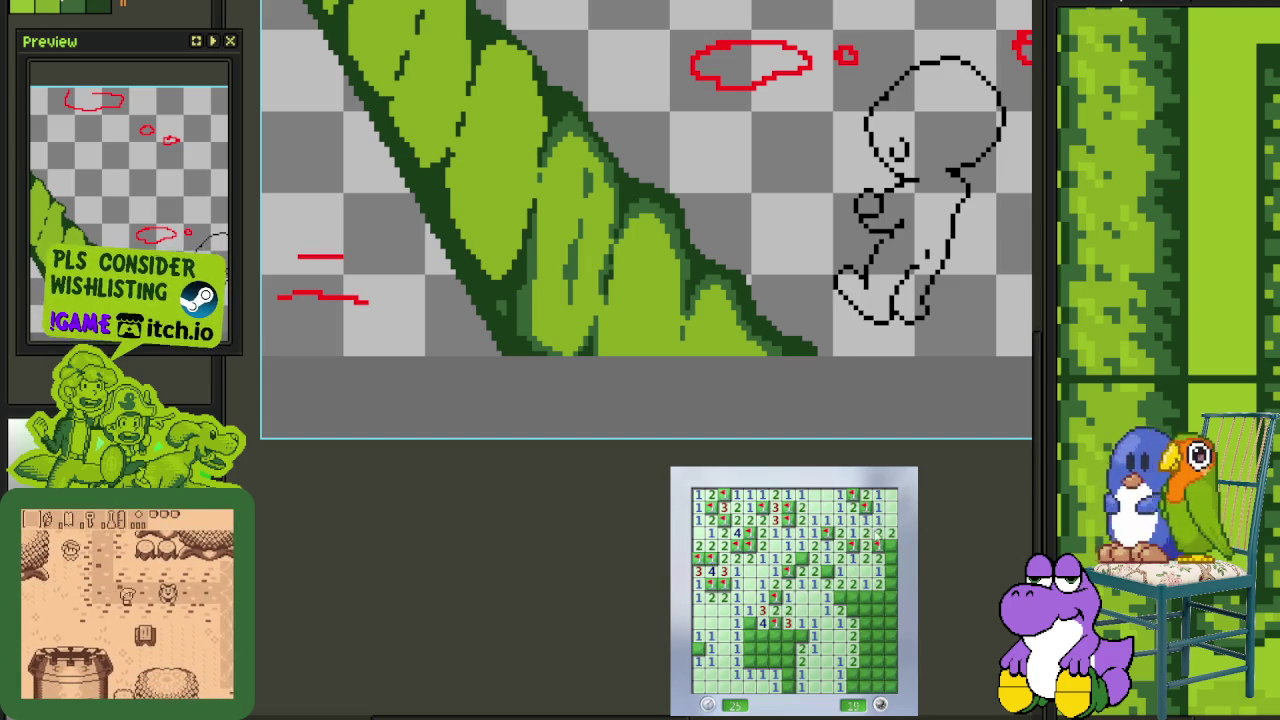
{"action": "right_click", "coordinate": [885, 568]}
{"action": "left_click", "coordinate": [888, 584]}
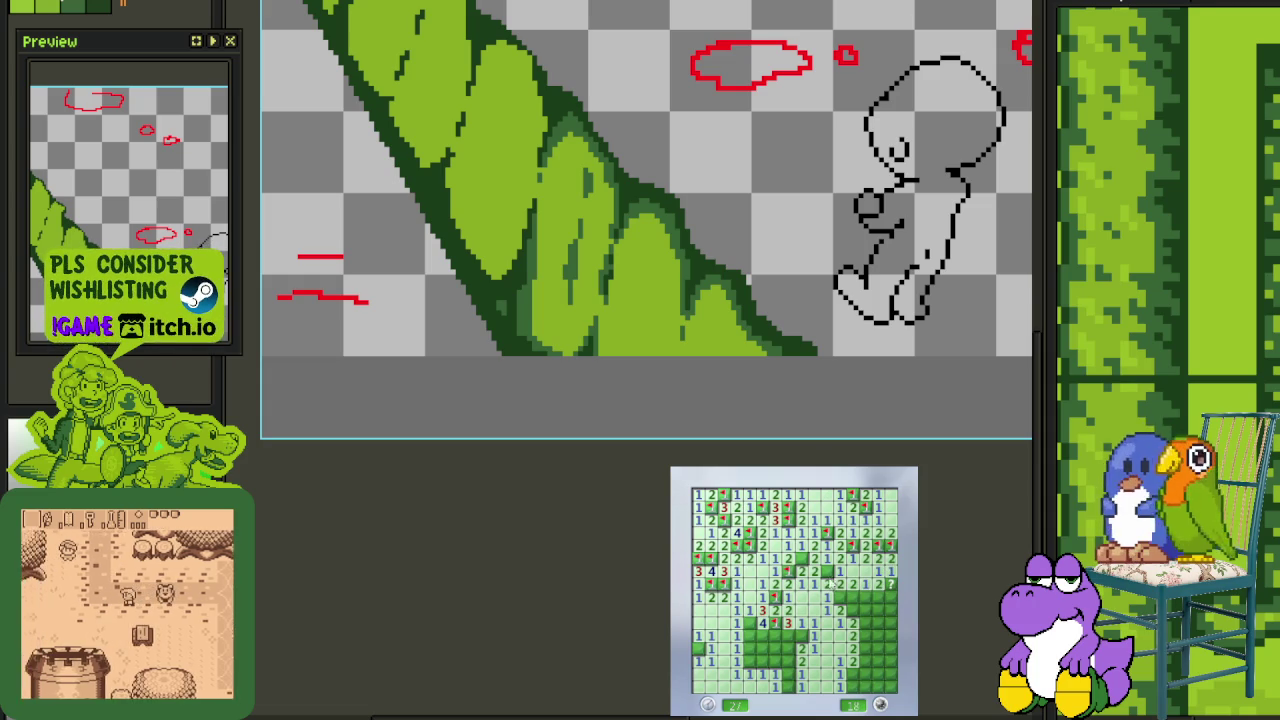
{"action": "right_click", "coordinate": [838, 597]}
{"action": "right_click", "coordinate": [850, 609]}
{"action": "left_click", "coordinate": [857, 597]}
{"action": "right_click", "coordinate": [886, 591]}
{"action": "left_click", "coordinate": [882, 603]}
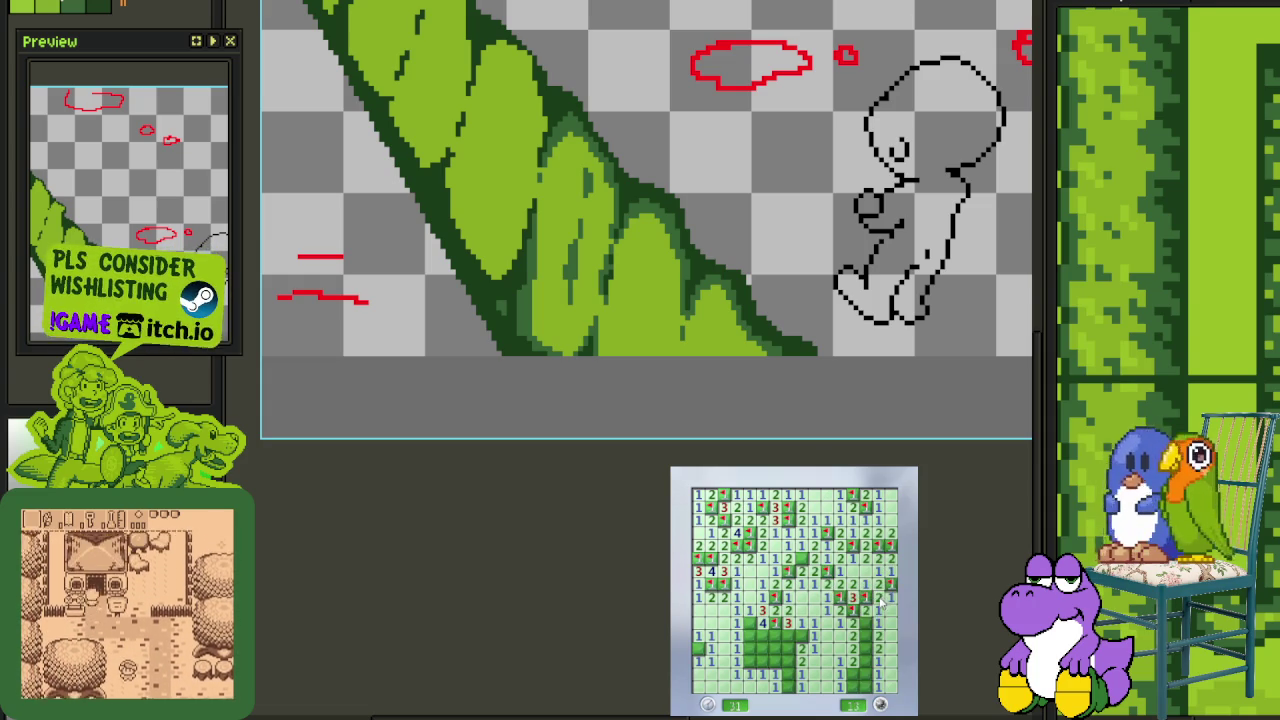
{"action": "right_click", "coordinate": [866, 636]}
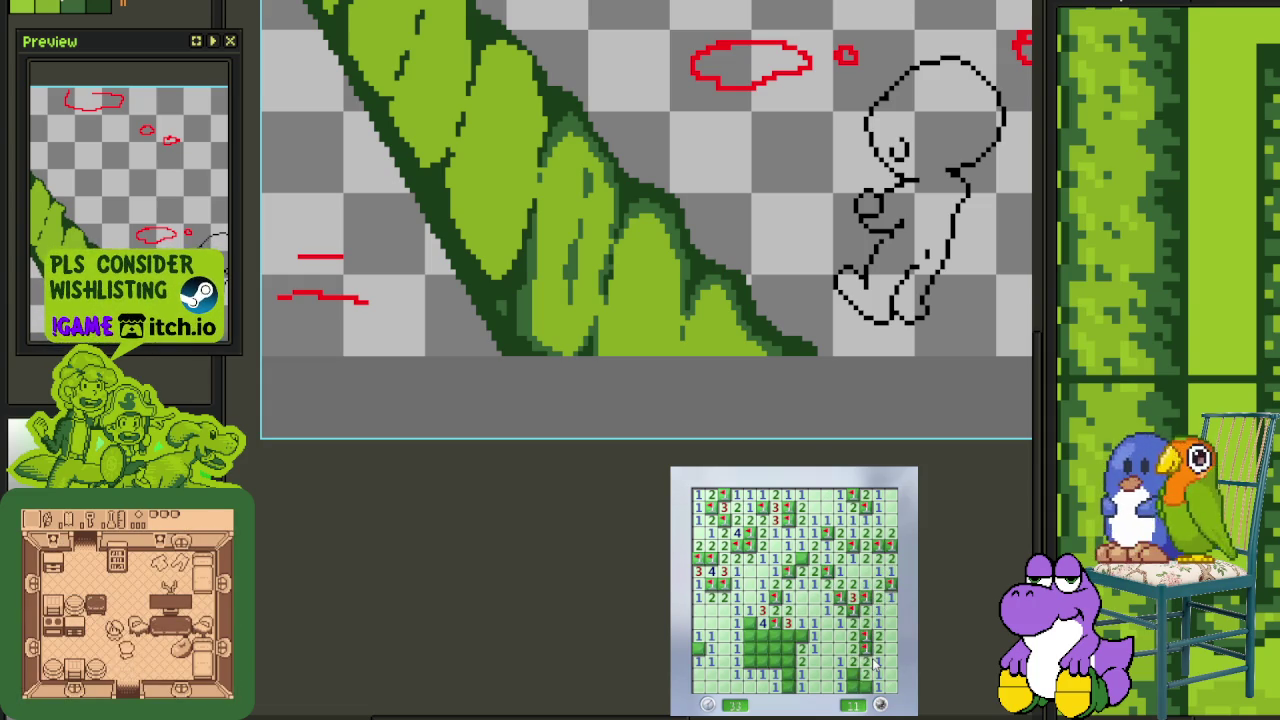
Flag the last lower-middle mines, then start a fresh game and open its first area
{"action": "left_click", "coordinate": [790, 656]}
{"action": "right_click", "coordinate": [781, 667]}
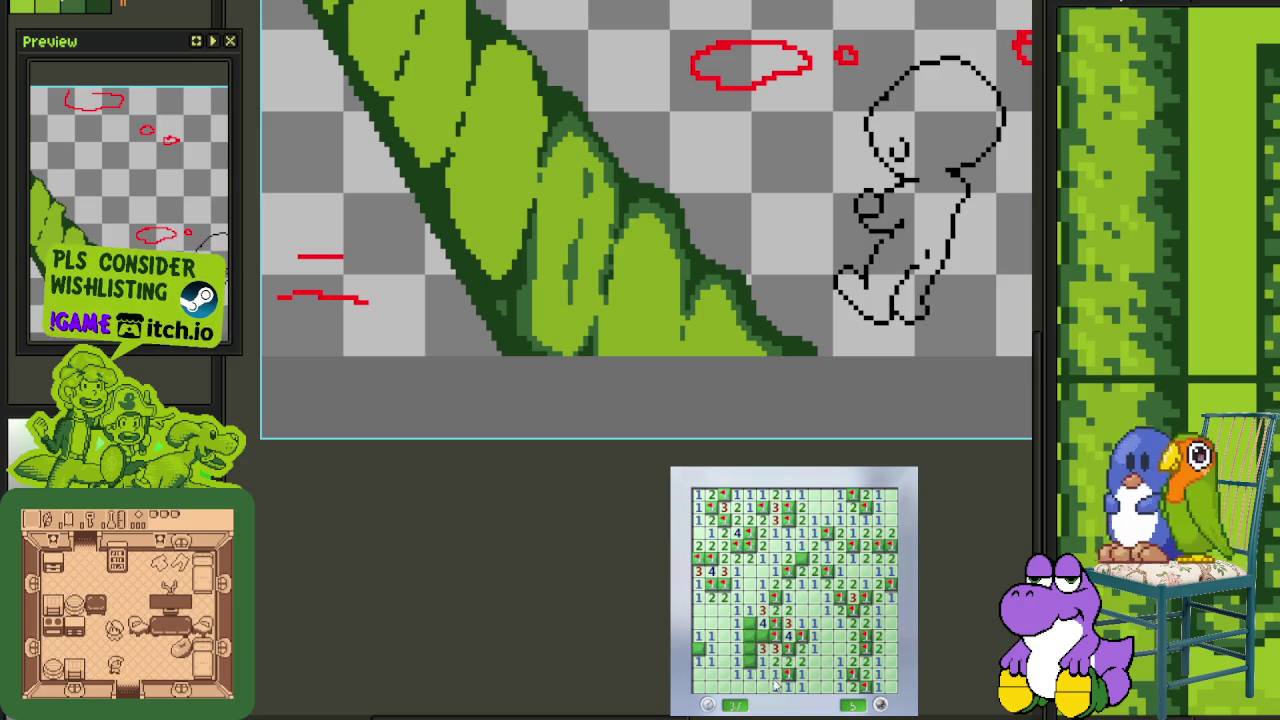
{"action": "right_click", "coordinate": [763, 650]}
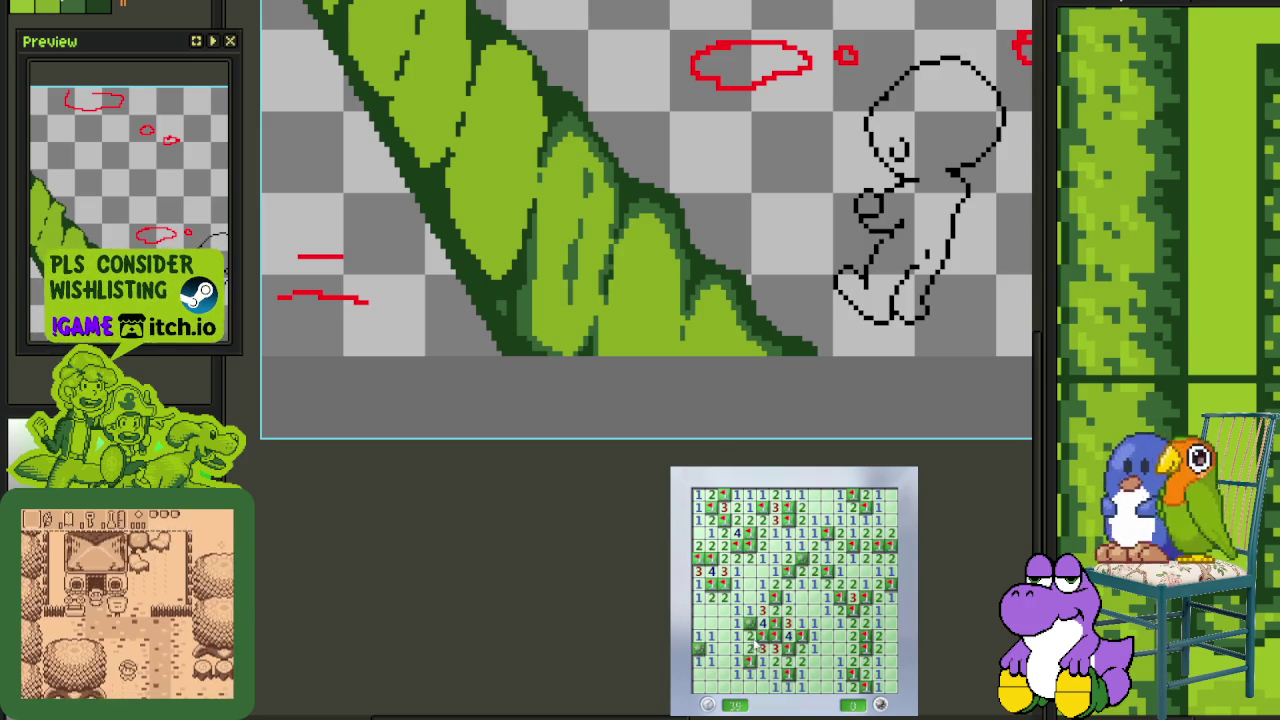
{"action": "key", "text": "F2"}
{"action": "left_click", "coordinate": [763, 610]}
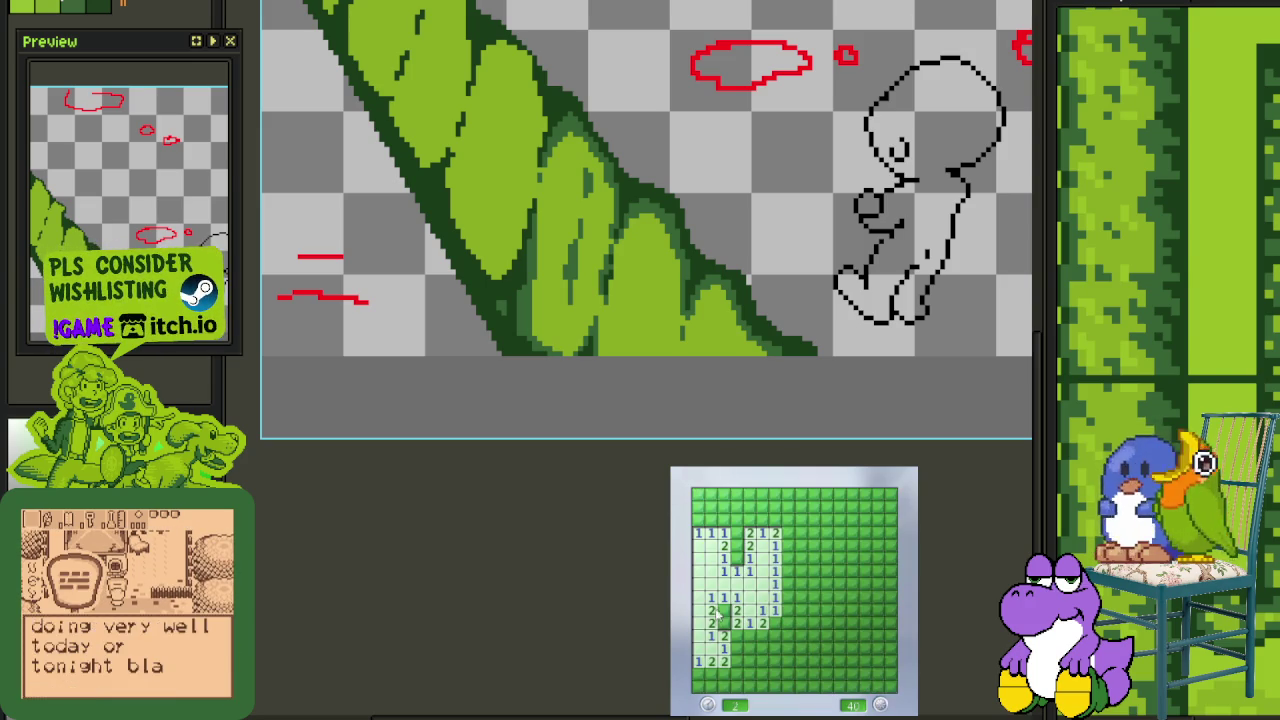
Reveal and flag cells around the centre of the board until a mine is hit
{"action": "left_click", "coordinate": [750, 648]}
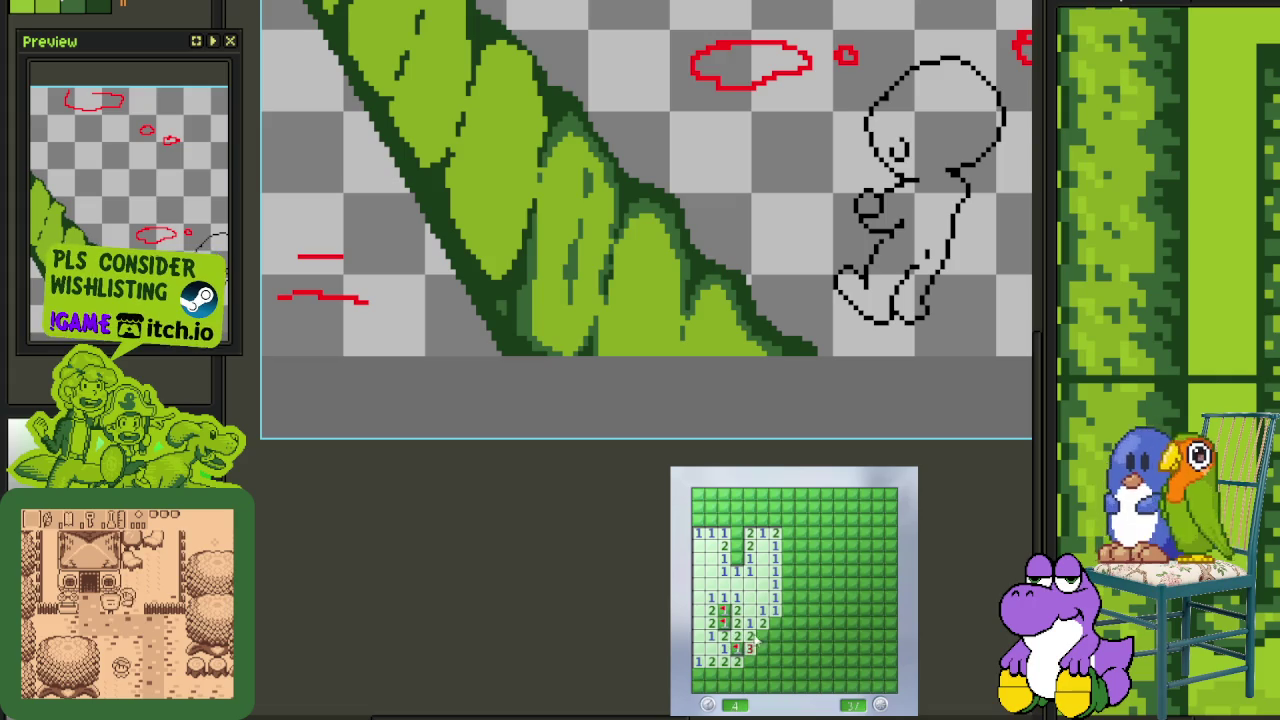
{"action": "left_click", "coordinate": [790, 610]}
{"action": "left_click", "coordinate": [790, 636]}
{"action": "right_click", "coordinate": [775, 623]}
{"action": "right_click", "coordinate": [800, 597]}
{"action": "right_click", "coordinate": [789, 584]}
{"action": "left_click", "coordinate": [815, 584]}
{"action": "left_click", "coordinate": [815, 597]}
{"action": "right_click", "coordinate": [806, 566]}
{"action": "left_click", "coordinate": [800, 547]}
Start a new board and open the central area, flagging adjacent mines
{"action": "left_click", "coordinate": [775, 600]}
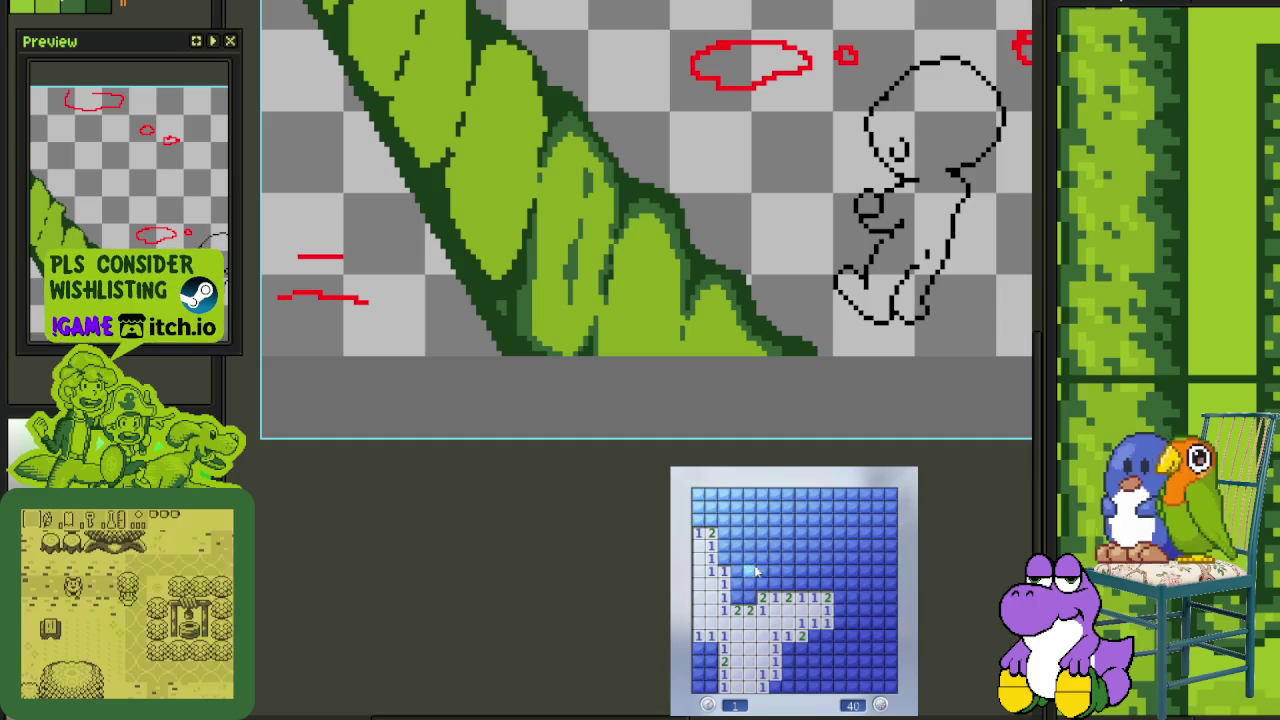
{"action": "right_click", "coordinate": [774, 583]}
{"action": "left_click", "coordinate": [797, 588]}
{"action": "left_click", "coordinate": [820, 588]}
{"action": "left_click", "coordinate": [815, 560]}
{"action": "right_click", "coordinate": [788, 583]}
{"action": "left_click", "coordinate": [788, 550]}
{"action": "left_click", "coordinate": [770, 568]}
{"action": "left_click", "coordinate": [750, 572]}
Flag the mines on the left side and in the upper rows
{"action": "right_click", "coordinate": [737, 597]}
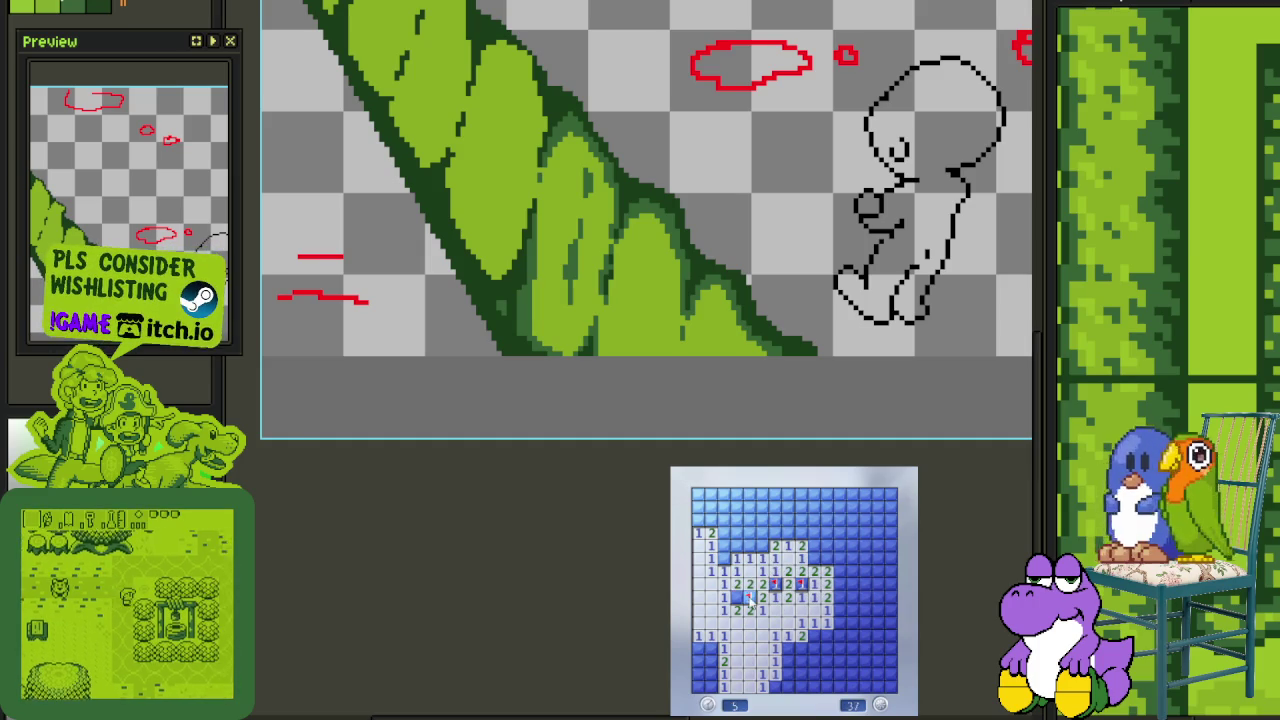
{"action": "right_click", "coordinate": [749, 597]}
{"action": "left_click", "coordinate": [737, 557]}
{"action": "right_click", "coordinate": [723, 558]}
{"action": "left_click", "coordinate": [723, 533]}
{"action": "right_click", "coordinate": [736, 533]}
{"action": "right_click", "coordinate": [749, 533]}
{"action": "right_click", "coordinate": [762, 545]}
{"action": "left_click", "coordinate": [762, 533]}
Clear the top rows and top-right block, flagging their mines
{"action": "left_click", "coordinate": [749, 520]}
{"action": "left_click", "coordinate": [762, 508]}
{"action": "right_click", "coordinate": [788, 533]}
{"action": "left_click", "coordinate": [775, 495]}
{"action": "right_click", "coordinate": [814, 545]}
{"action": "left_click", "coordinate": [816, 553]}
{"action": "left_click", "coordinate": [840, 558]}
{"action": "right_click", "coordinate": [801, 508]}
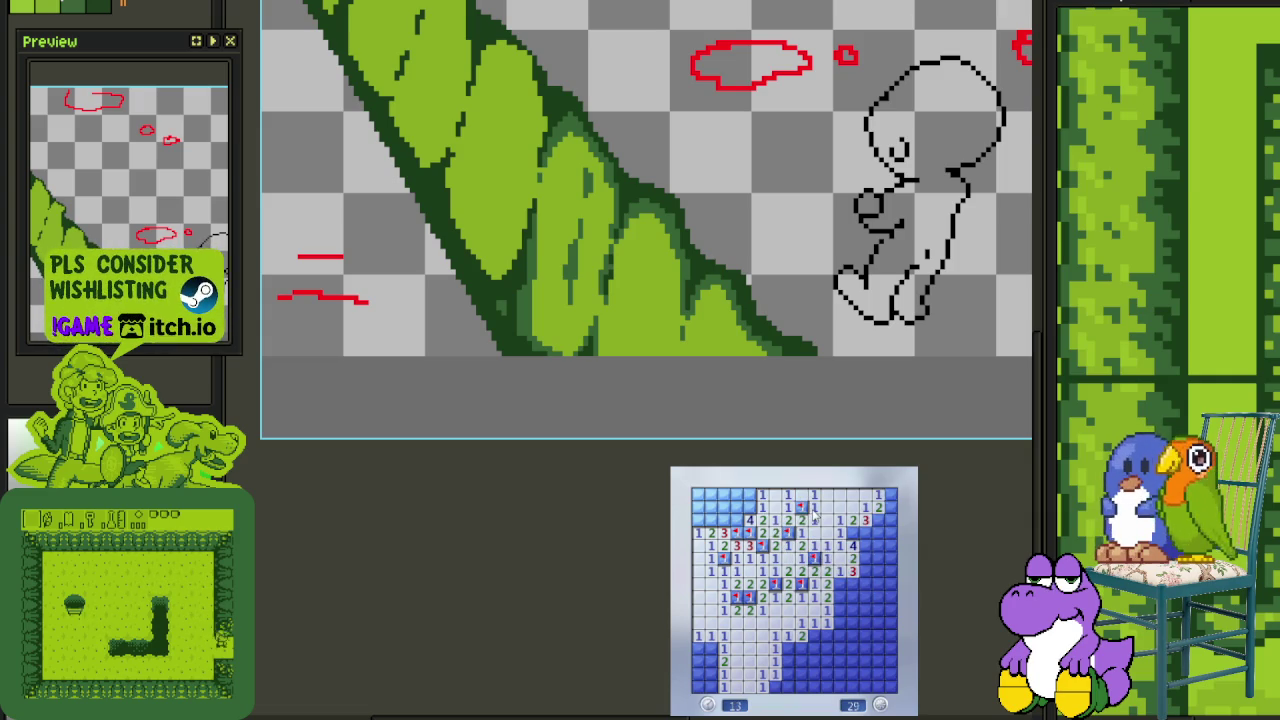
{"action": "right_click", "coordinate": [749, 508]}
{"action": "left_click", "coordinate": [762, 497]}
Flag the four top-left mines and reveal the numbered cells in that corner
{"action": "right_click", "coordinate": [736, 495]}
{"action": "right_click", "coordinate": [736, 508]}
{"action": "left_click", "coordinate": [736, 520]}
{"action": "right_click", "coordinate": [723, 508]}
{"action": "right_click", "coordinate": [710, 520]}
{"action": "left_click", "coordinate": [710, 495]}
{"action": "left_click", "coordinate": [710, 508]}
{"action": "left_click", "coordinate": [697, 495]}
{"action": "left_click", "coordinate": [697, 508]}
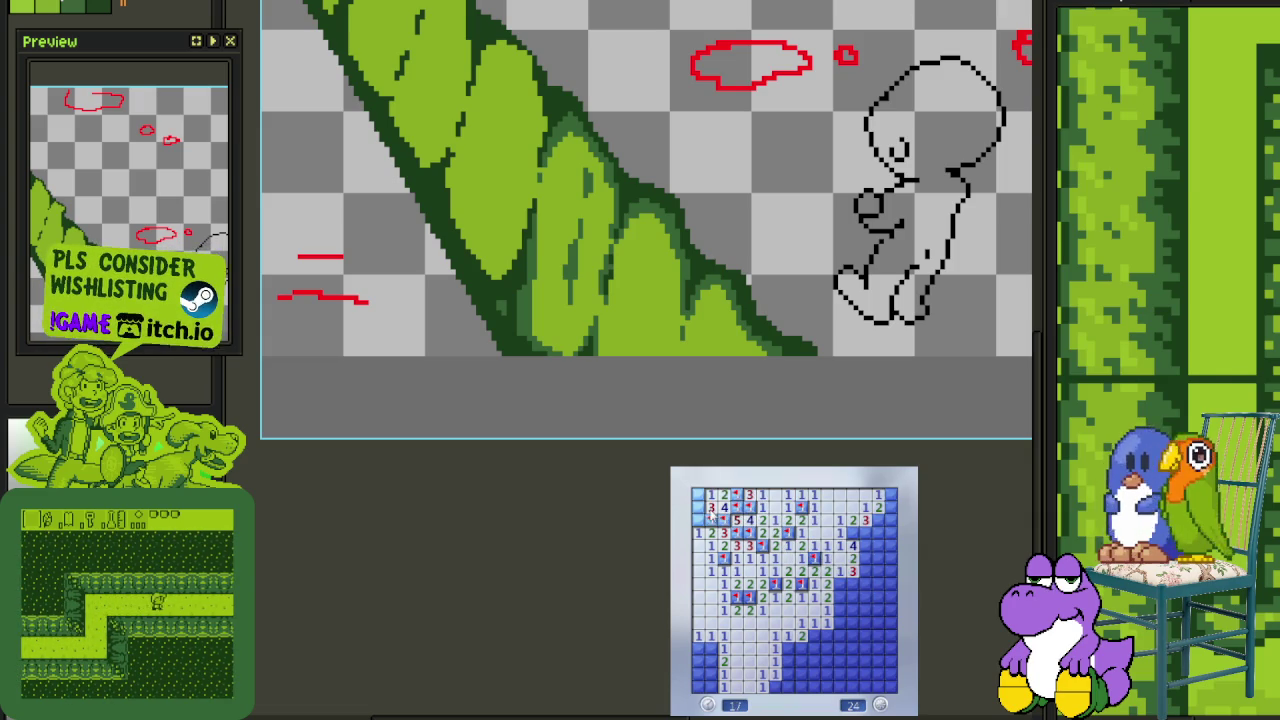
{"action": "right_click", "coordinate": [697, 508]}
{"action": "left_click", "coordinate": [697, 520]}
Clear the bottom-left and lower-middle areas and flag mines toward the bottom right
{"action": "right_click", "coordinate": [710, 674]}
{"action": "left_click", "coordinate": [697, 686]}
{"action": "left_click", "coordinate": [775, 674]}
{"action": "left_click", "coordinate": [788, 686]}
{"action": "left_click", "coordinate": [801, 674]}
{"action": "left_click", "coordinate": [801, 648]}
{"action": "right_click", "coordinate": [814, 635]}
{"action": "left_click", "coordinate": [827, 622]}
{"action": "right_click", "coordinate": [827, 648]}
{"action": "left_click", "coordinate": [840, 661]}
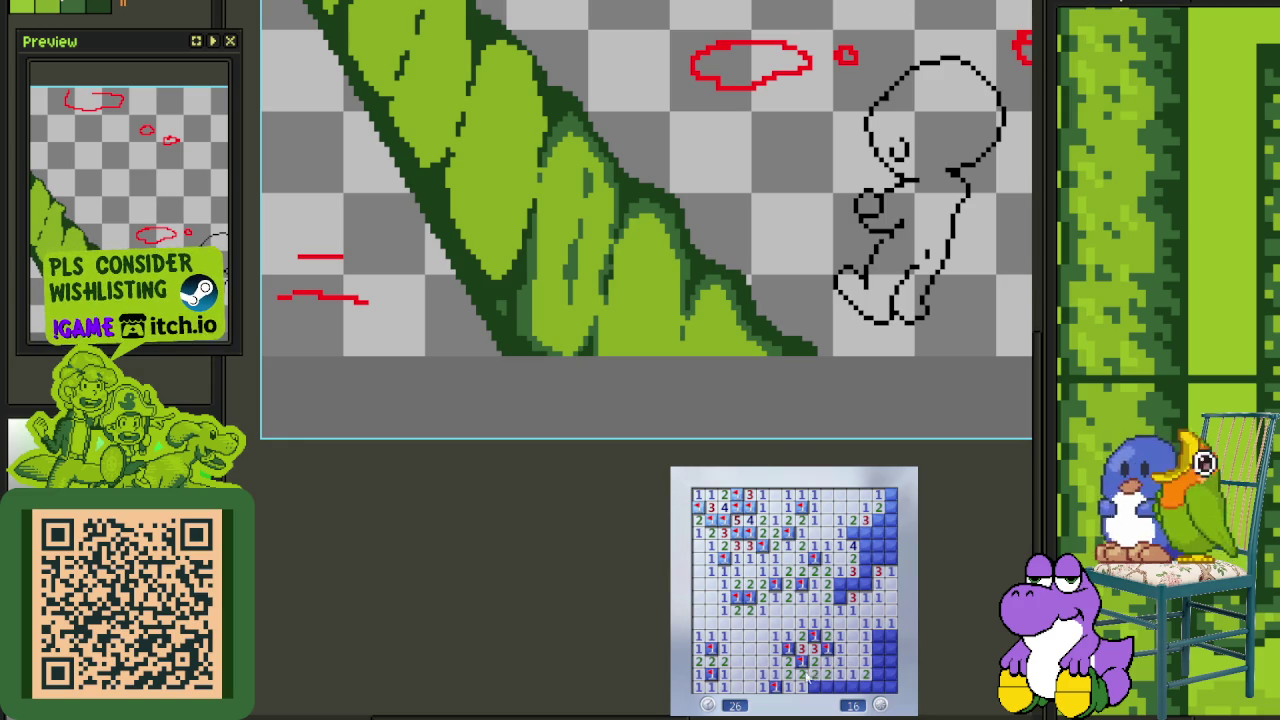
Flag the remaining right-side and corner mines to reach 0, then return to Aseprite
{"action": "right_click", "coordinate": [840, 686]}
{"action": "right_click", "coordinate": [877, 685]}
{"action": "right_click", "coordinate": [879, 649]}
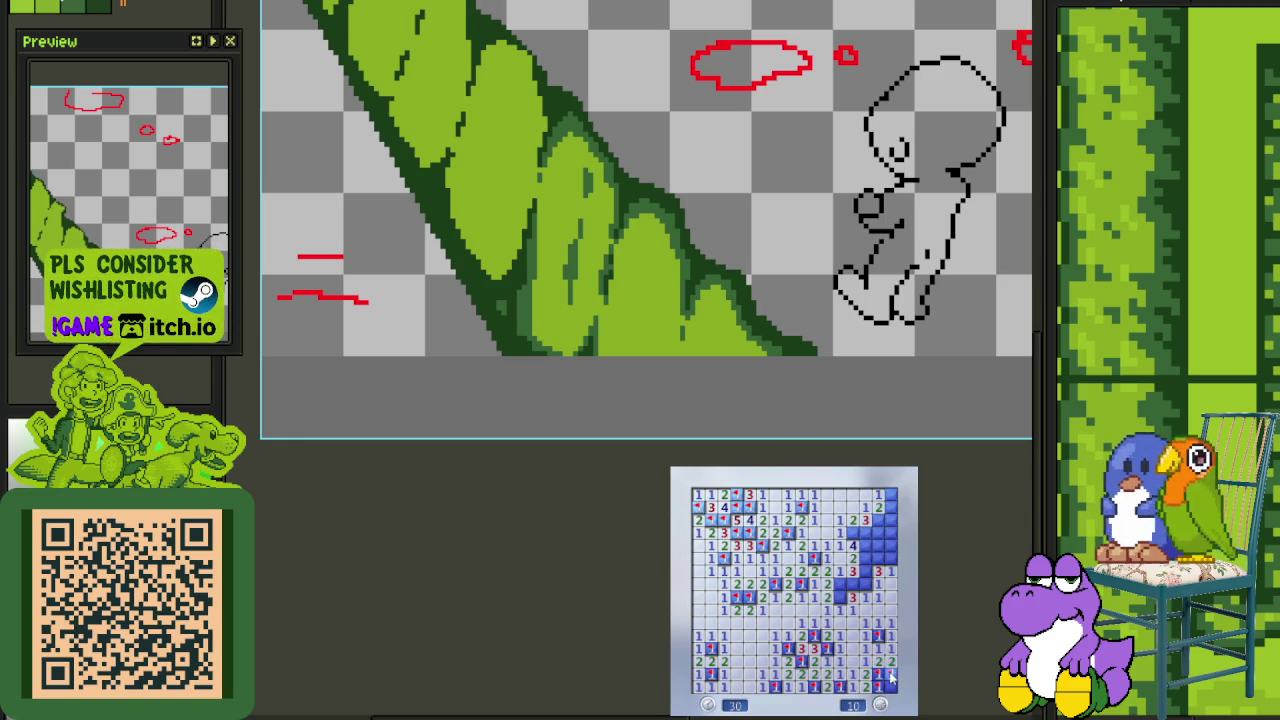
{"action": "right_click", "coordinate": [841, 596]}
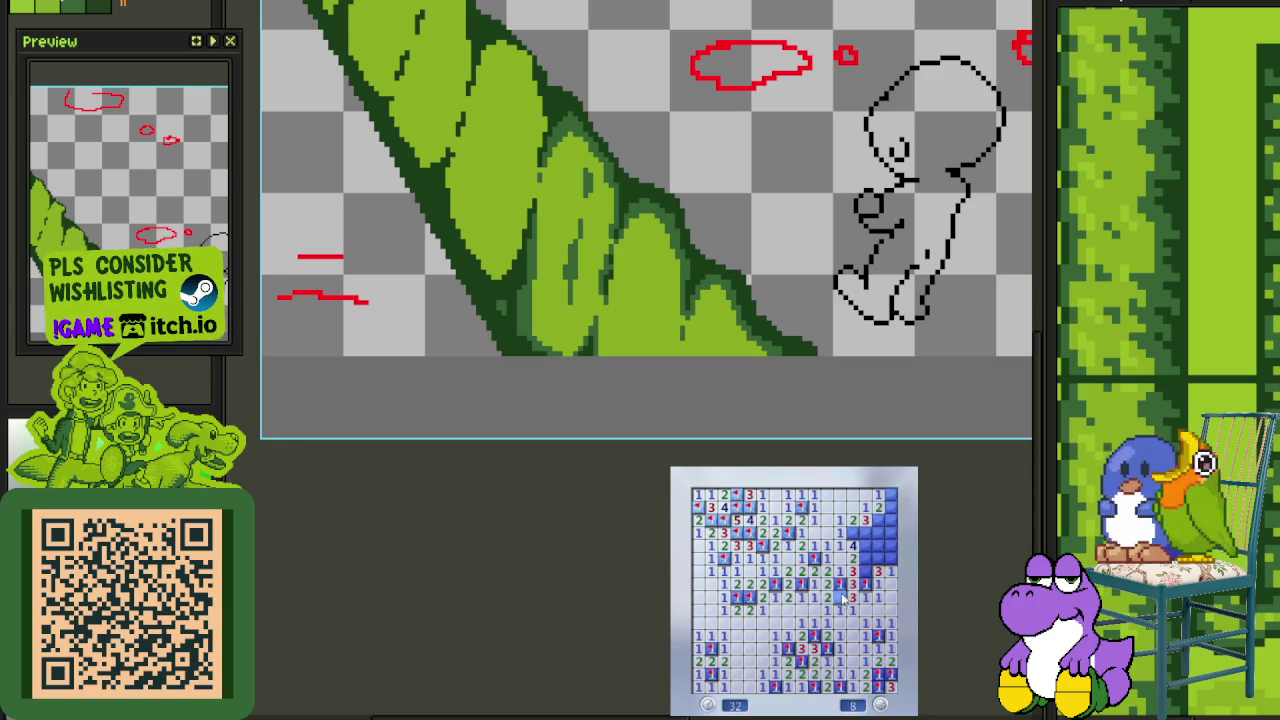
{"action": "right_click", "coordinate": [865, 546]}
{"action": "right_click", "coordinate": [878, 558]}
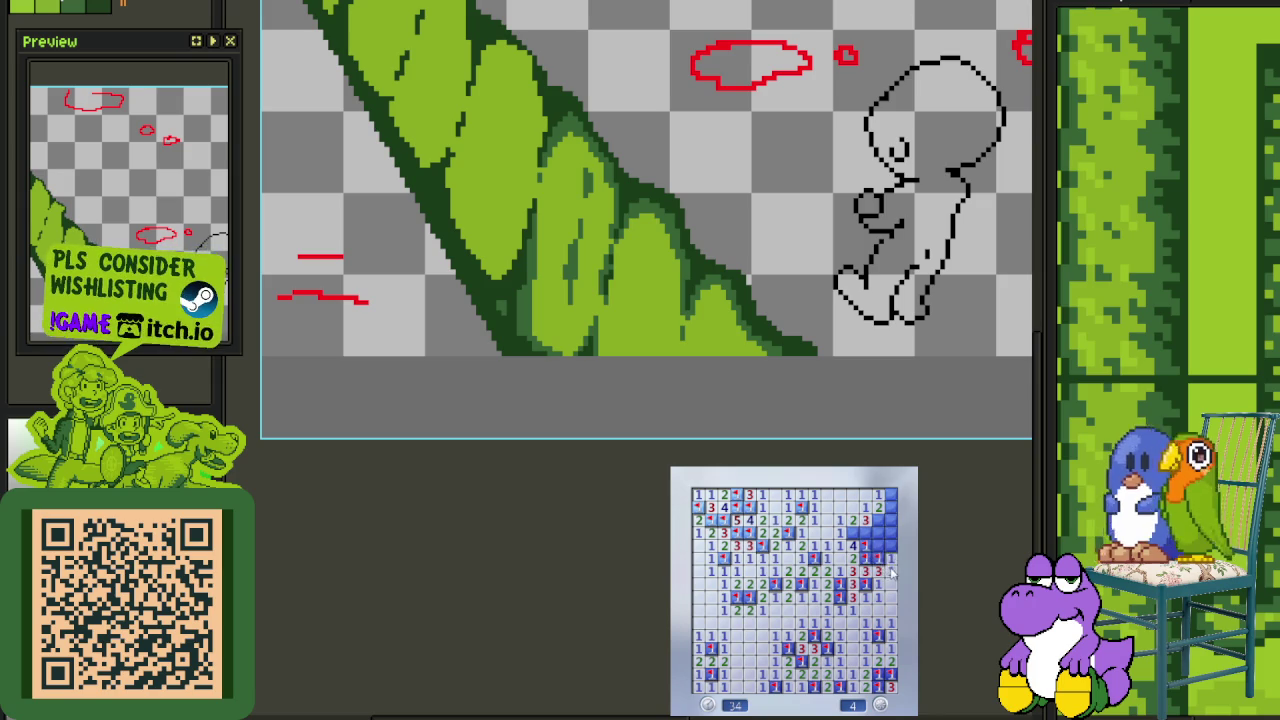
{"action": "right_click", "coordinate": [860, 533]}
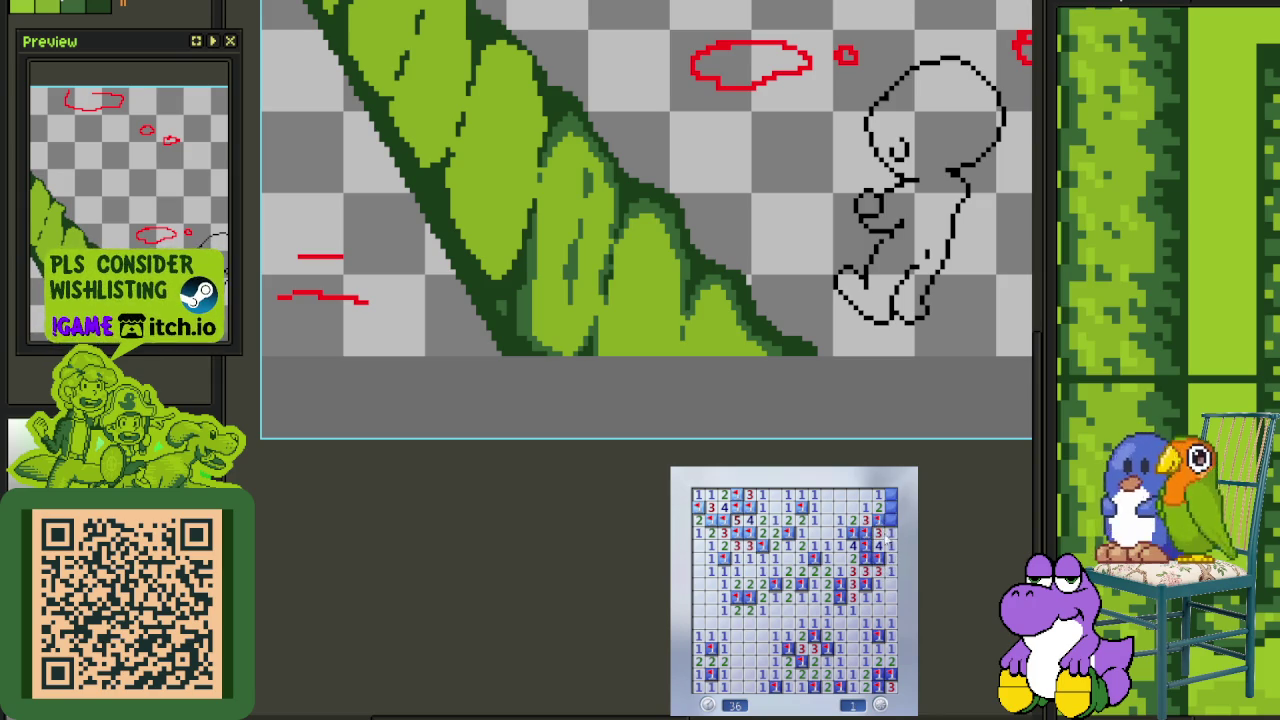
{"action": "left_click", "coordinate": [890, 507]}
{"action": "right_click", "coordinate": [890, 494]}
{"action": "key", "text": "alt+Tab"}
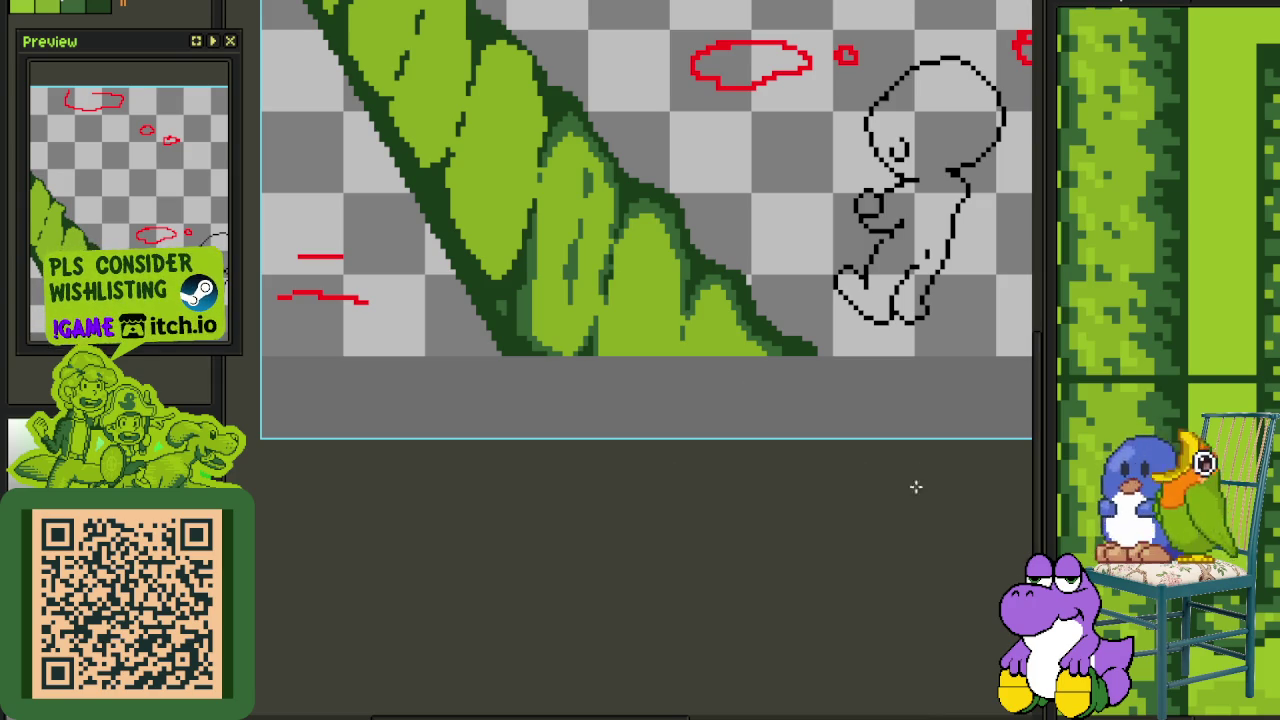
Zoom in on the lower leaf and try dark shading pixels, undoing them
{"action": "scroll", "coordinate": [703, 325], "scroll_direction": "up", "scroll_amount": 2}
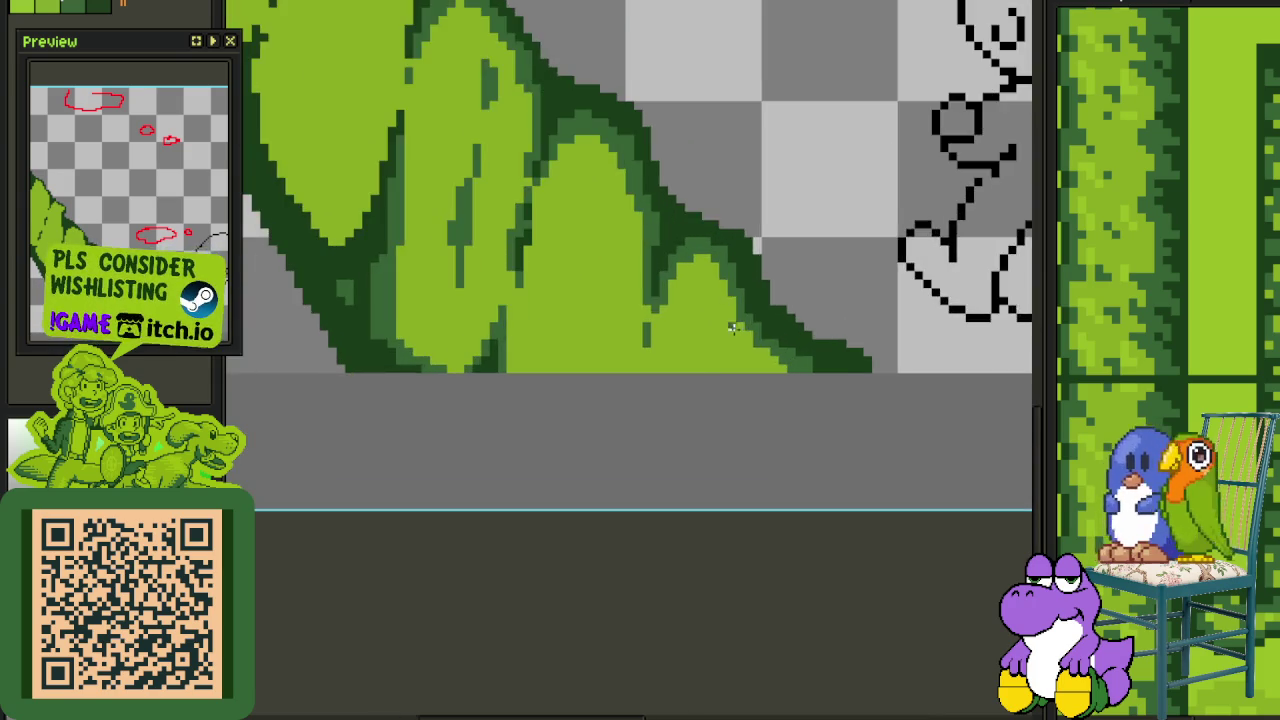
{"action": "scroll", "coordinate": [730, 380], "scroll_direction": "down", "scroll_amount": 1}
{"action": "scroll", "coordinate": [758, 424], "scroll_direction": "up", "scroll_amount": 3}
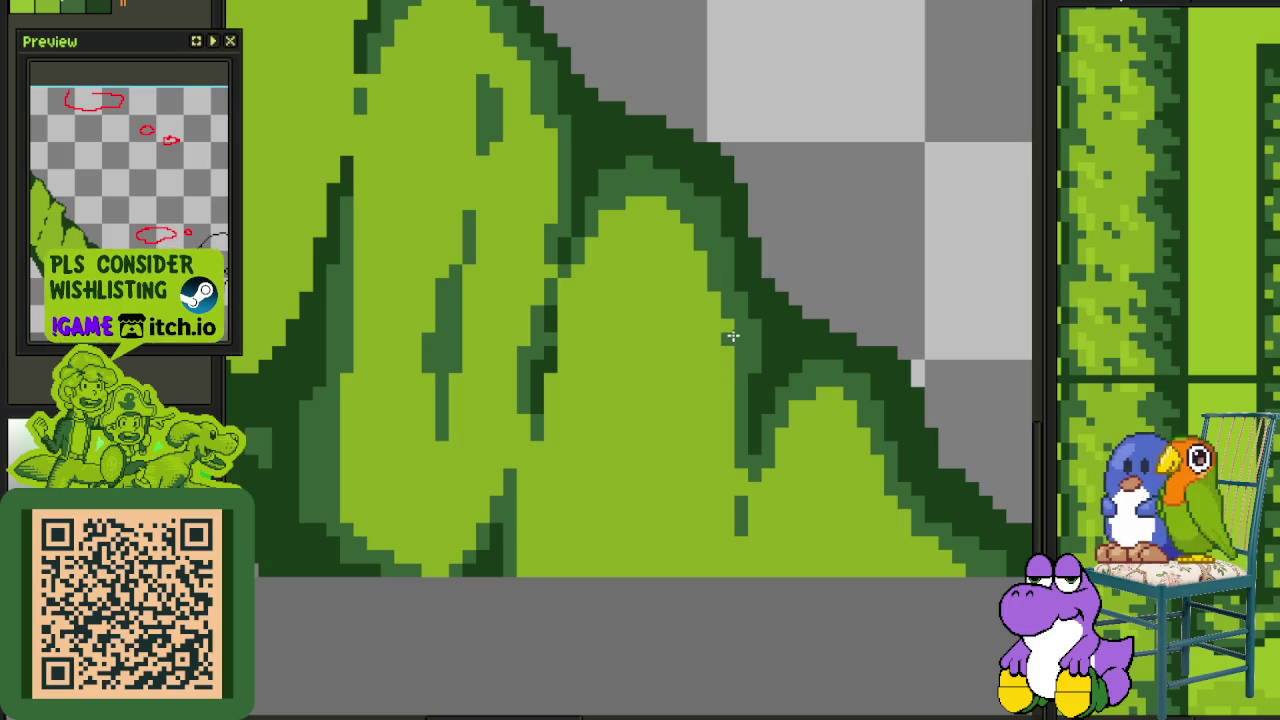
{"action": "scroll", "coordinate": [767, 437], "scroll_direction": "down", "scroll_amount": 1}
{"action": "mouse_move", "coordinate": [866, 478]}
{"action": "left_mouse_down"}
{"action": "mouse_move", "coordinate": [816, 392]}
{"action": "mouse_move", "coordinate": [791, 471]}
{"action": "mouse_move", "coordinate": [811, 380]}
{"action": "mouse_move", "coordinate": [834, 415]}
{"action": "left_mouse_up"}
{"action": "scroll", "coordinate": [814, 430], "scroll_direction": "up", "scroll_amount": 1}
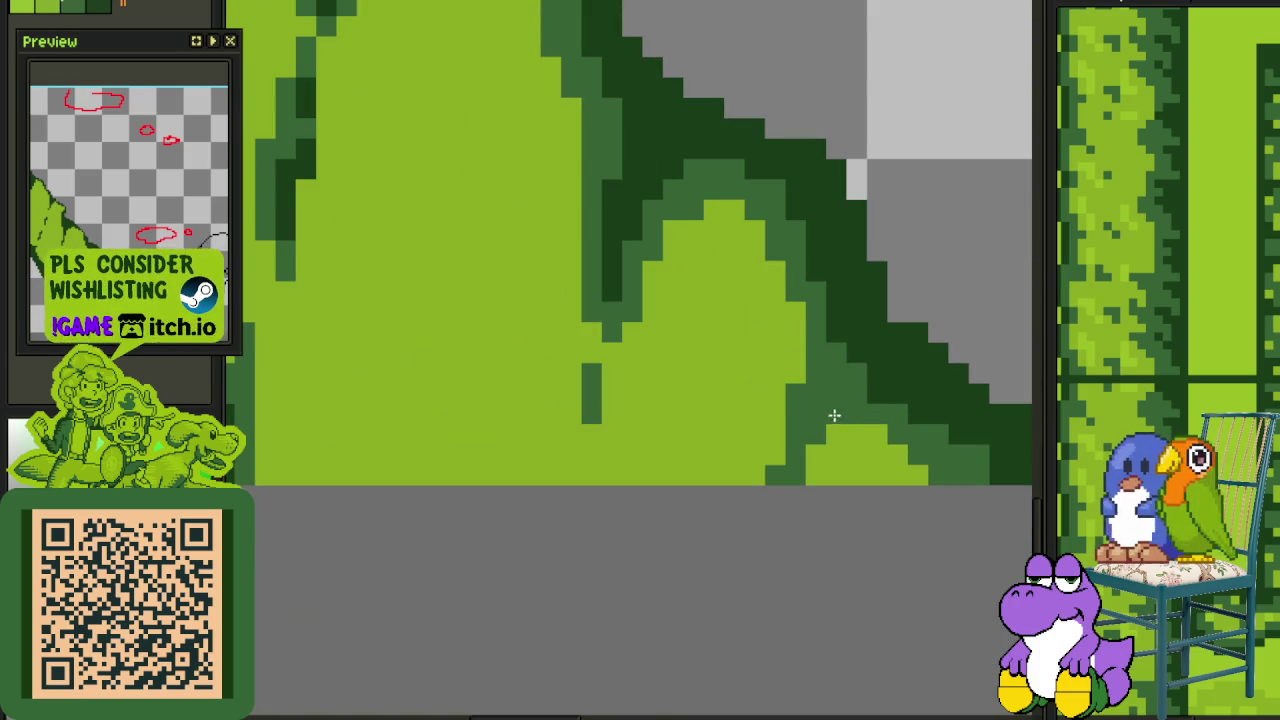
{"action": "left_click", "coordinate": [760, 468]}
{"action": "key", "text": "ctrl+z"}
{"action": "key", "text": "ctrl+z"}
{"action": "left_click", "coordinate": [789, 380]}
{"action": "key", "text": "ctrl+z"}
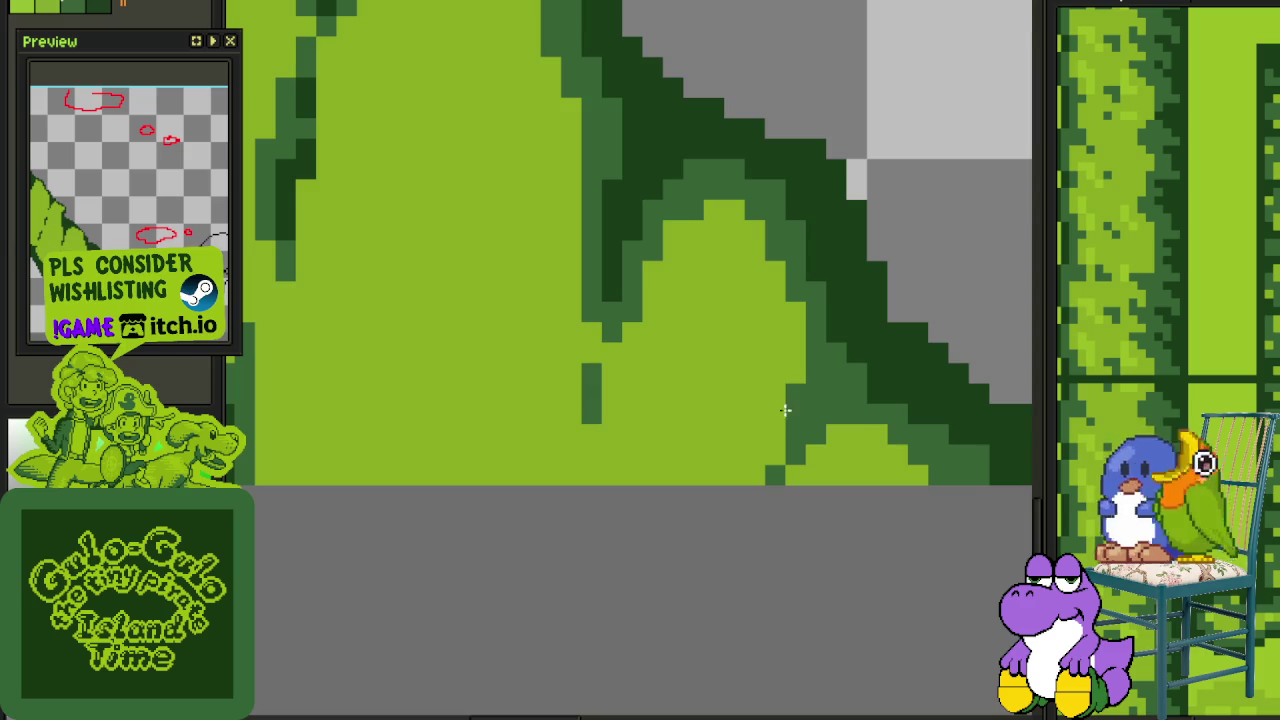
Paint dark-green diagonal shading strokes on the leaf, then undo most of them
{"action": "scroll", "coordinate": [733, 393], "scroll_direction": "down", "scroll_amount": 2}
{"action": "scroll", "coordinate": [682, 488], "scroll_direction": "up", "scroll_amount": 2}
{"action": "left_click_drag", "start_coordinate": [706, 573], "coordinate": [768, 460]}
{"action": "mouse_move", "coordinate": [710, 313]}
{"action": "left_mouse_down"}
{"action": "mouse_move", "coordinate": [668, 395]}
{"action": "mouse_move", "coordinate": [704, 323]}
{"action": "left_mouse_up"}
{"action": "key", "text": "ctrl+z"}
{"action": "key", "text": "ctrl+z"}
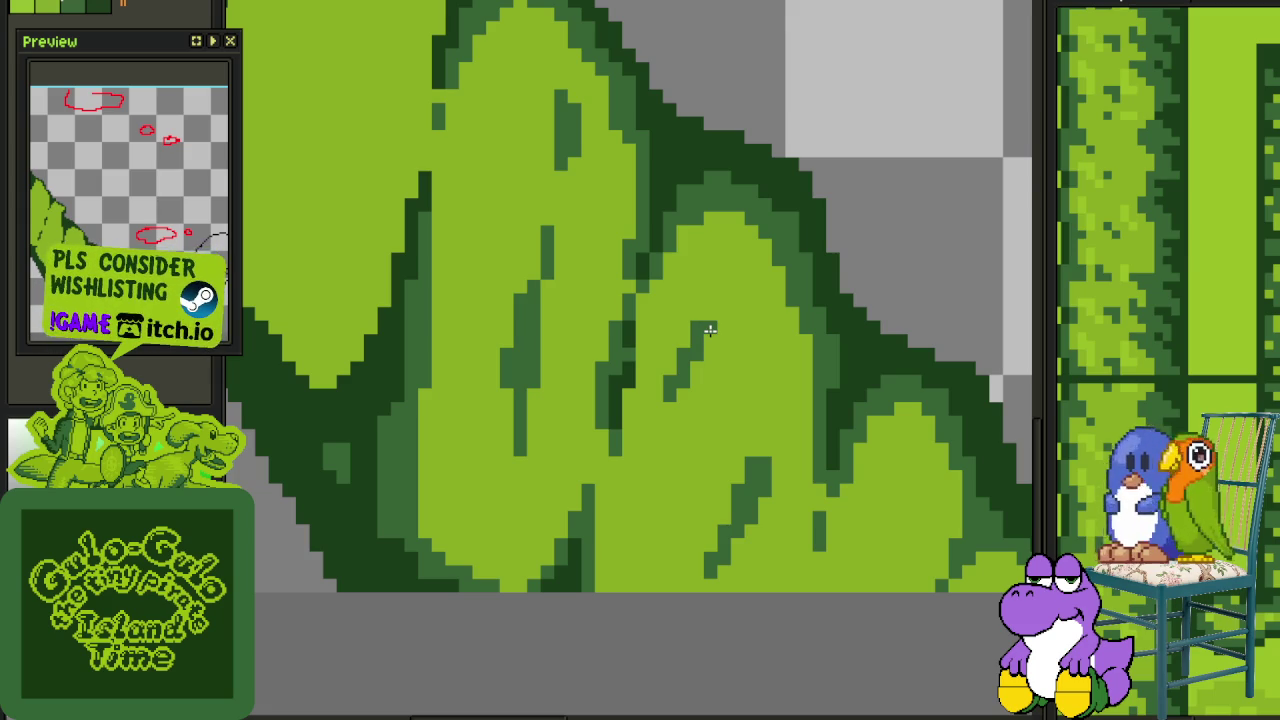
Reframe the leaves and paint a dark-green shading strip up beside the leaf edge
{"action": "scroll", "coordinate": [710, 330], "scroll_direction": "down", "scroll_amount": 1}
{"action": "scroll", "coordinate": [730, 350], "scroll_direction": "down", "scroll_amount": 1}
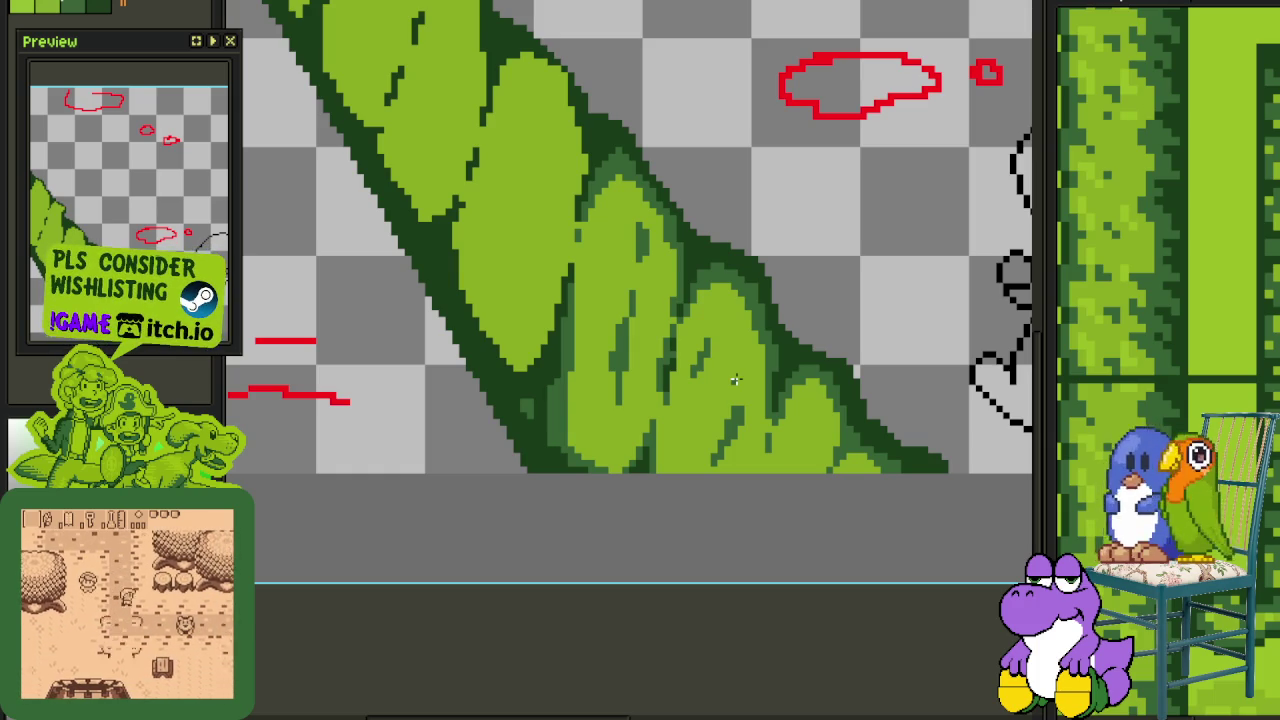
{"action": "scroll", "coordinate": [573, 265], "scroll_direction": "up", "scroll_amount": 1}
{"action": "scroll", "coordinate": [590, 300], "scroll_direction": "up", "scroll_amount": 1}
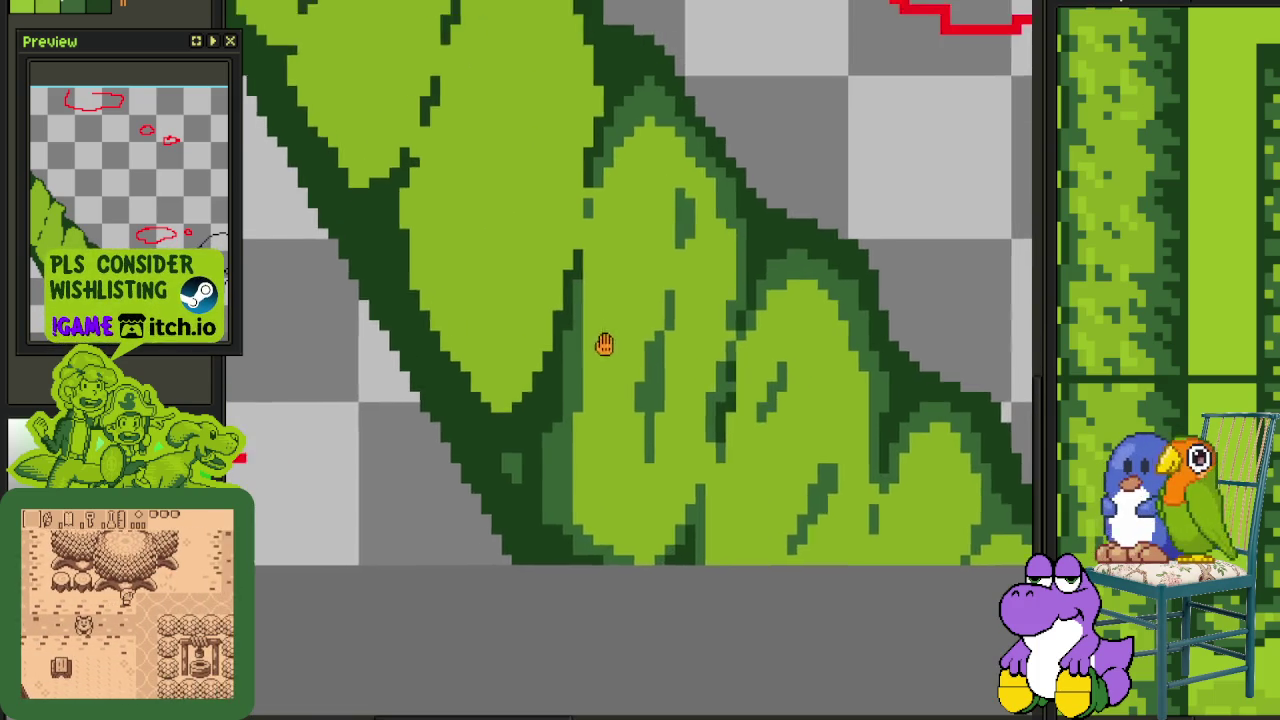
{"action": "scroll", "coordinate": [620, 330], "scroll_direction": "up", "scroll_amount": 2}
{"action": "scroll", "coordinate": [616, 316], "scroll_direction": "up", "scroll_amount": 1}
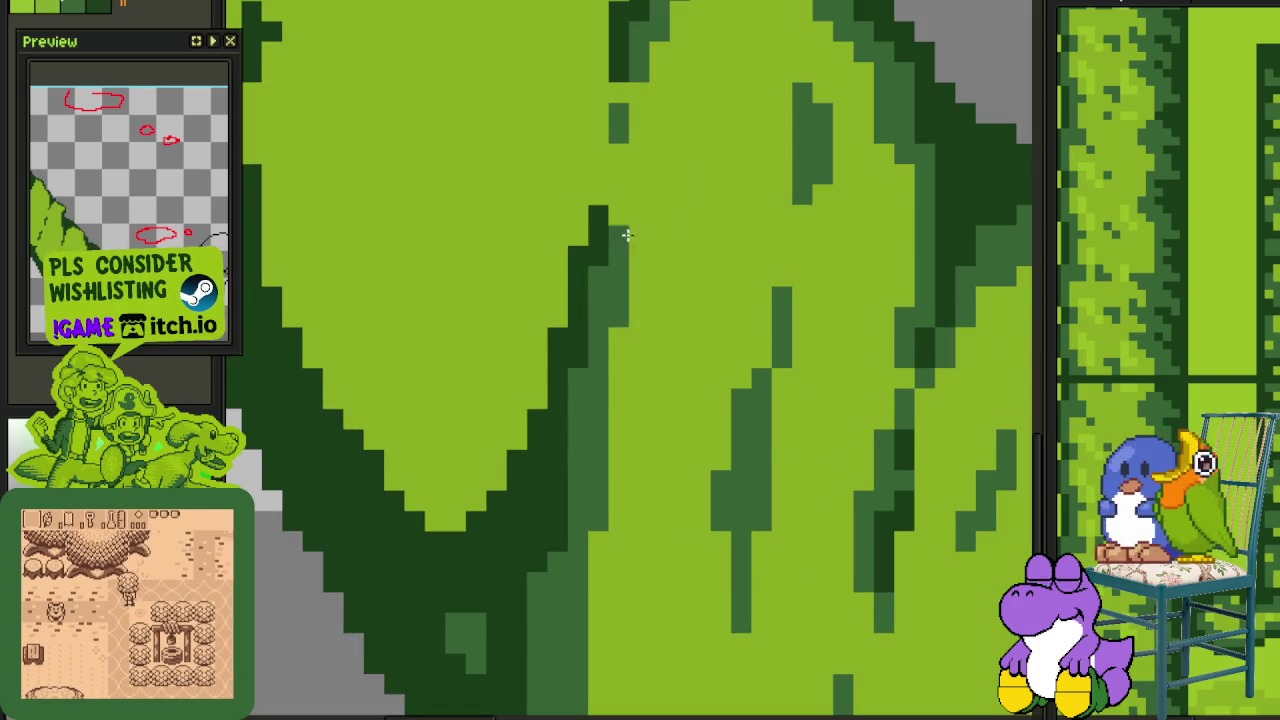
{"action": "scroll", "coordinate": [653, 257], "scroll_direction": "down", "scroll_amount": 3}
{"action": "mouse_move", "coordinate": [721, 345]}
{"action": "left_mouse_down"}
{"action": "mouse_move", "coordinate": [743, 389]}
{"action": "mouse_move", "coordinate": [698, 474]}
{"action": "left_mouse_up"}
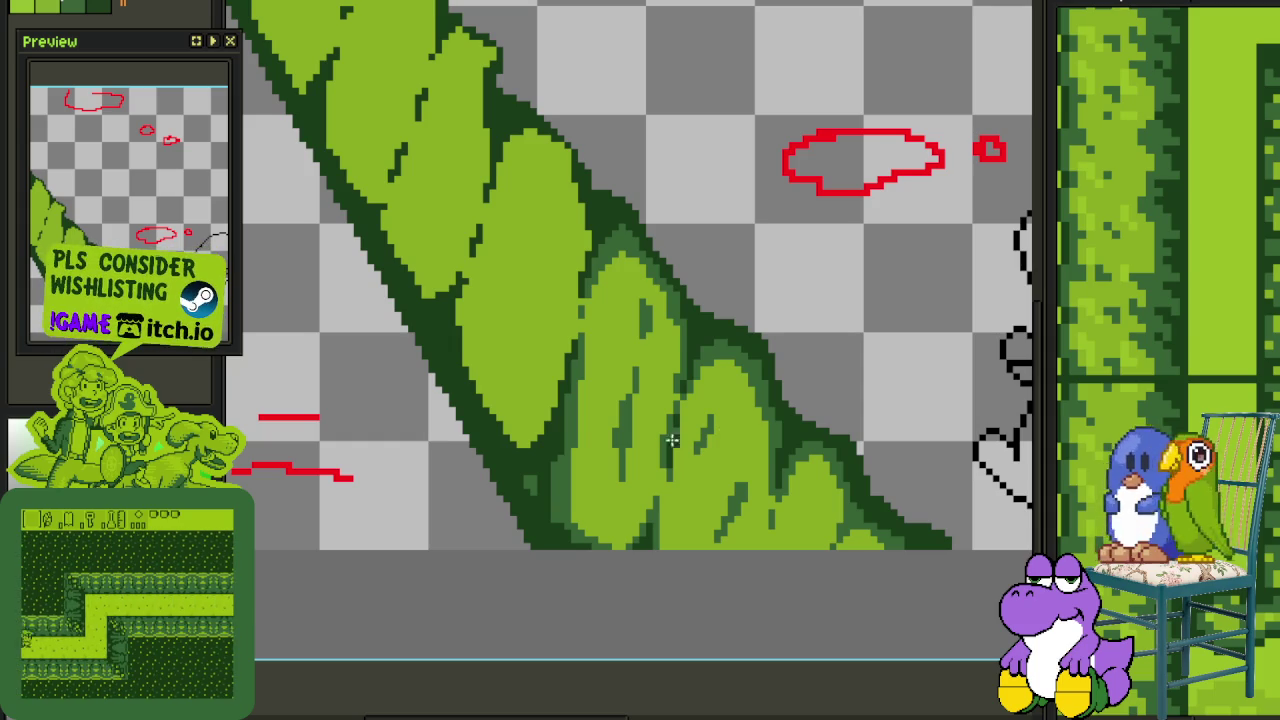
{"action": "scroll", "coordinate": [700, 420], "scroll_direction": "up", "scroll_amount": 2}
{"action": "scroll", "coordinate": [700, 420], "scroll_direction": "left", "scroll_amount": 2}
{"action": "scroll", "coordinate": [670, 404], "scroll_direction": "up", "scroll_amount": 1}
{"action": "scroll", "coordinate": [634, 323], "scroll_direction": "up", "scroll_amount": 1}
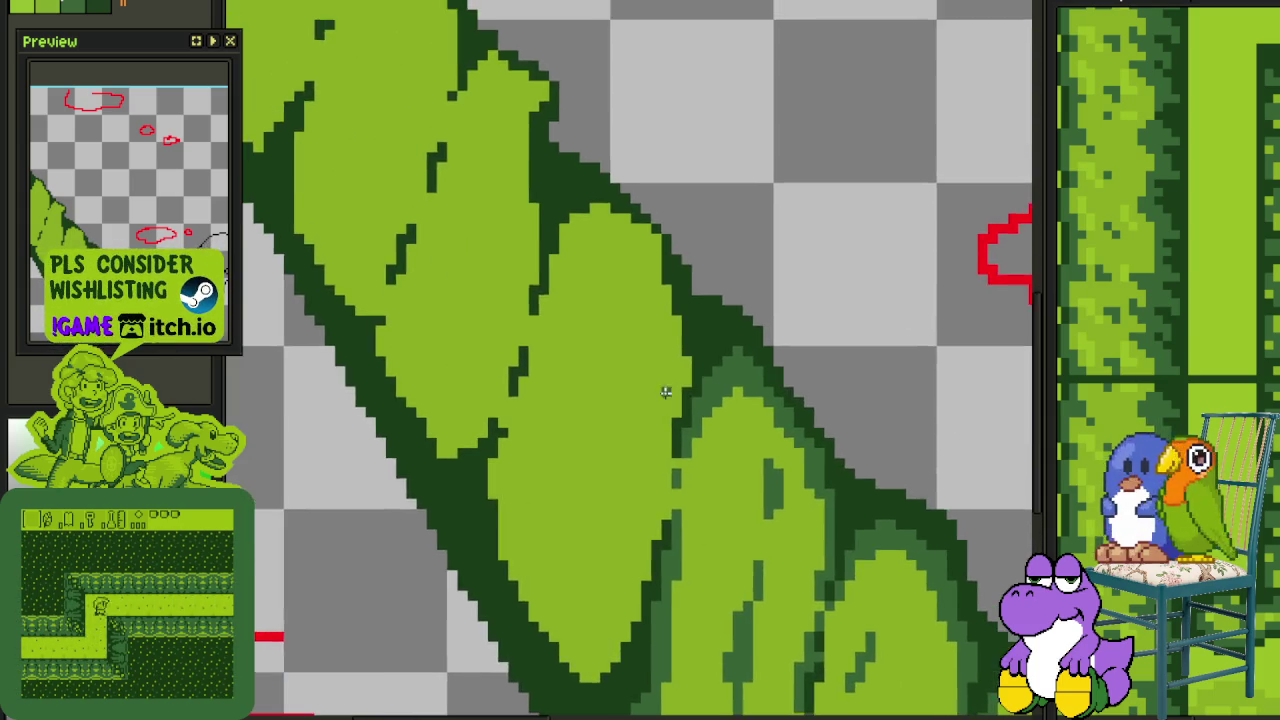
{"action": "scroll", "coordinate": [663, 386], "scroll_direction": "up", "scroll_amount": 1}
{"action": "scroll", "coordinate": [651, 531], "scroll_direction": "up", "scroll_amount": 1}
{"action": "scroll", "coordinate": [705, 351], "scroll_direction": "up", "scroll_amount": 1}
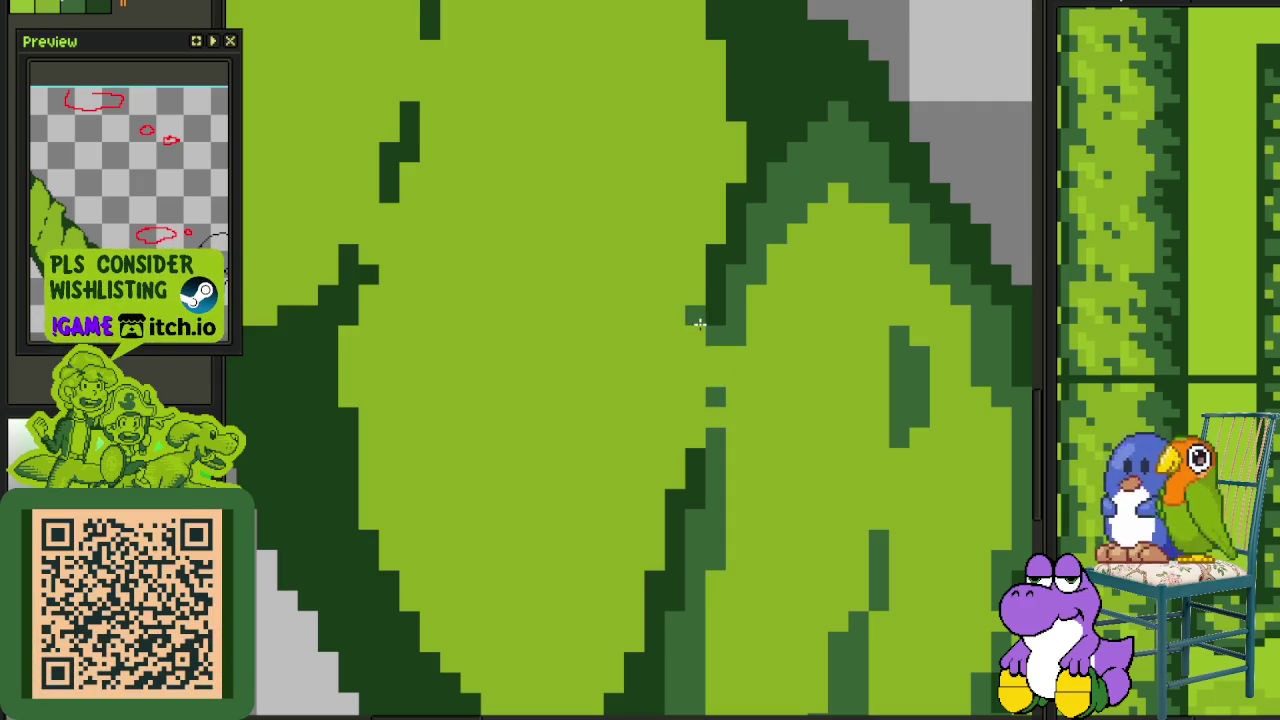
{"action": "mouse_move", "coordinate": [694, 334]}
{"action": "left_mouse_down"}
{"action": "mouse_move", "coordinate": [693, 238]}
{"action": "mouse_move", "coordinate": [709, 191]}
{"action": "left_mouse_up"}
{"action": "mouse_move", "coordinate": [737, 129]}
{"action": "left_mouse_down"}
{"action": "mouse_move", "coordinate": [734, 418]}
{"action": "mouse_move", "coordinate": [720, 418]}
{"action": "mouse_move", "coordinate": [726, 380]}
{"action": "mouse_move", "coordinate": [711, 366]}
{"action": "mouse_move", "coordinate": [711, 383]}
{"action": "mouse_move", "coordinate": [691, 297]}
{"action": "mouse_move", "coordinate": [690, 341]}
{"action": "left_mouse_up"}
{"action": "left_click", "coordinate": [734, 420]}
Paint mid-green shading up the dark edge and in a band around the leaf tip
{"action": "mouse_move", "coordinate": [684, 252]}
{"action": "left_mouse_down"}
{"action": "mouse_move", "coordinate": [651, 157]}
{"action": "mouse_move", "coordinate": [668, 172]}
{"action": "left_mouse_up"}
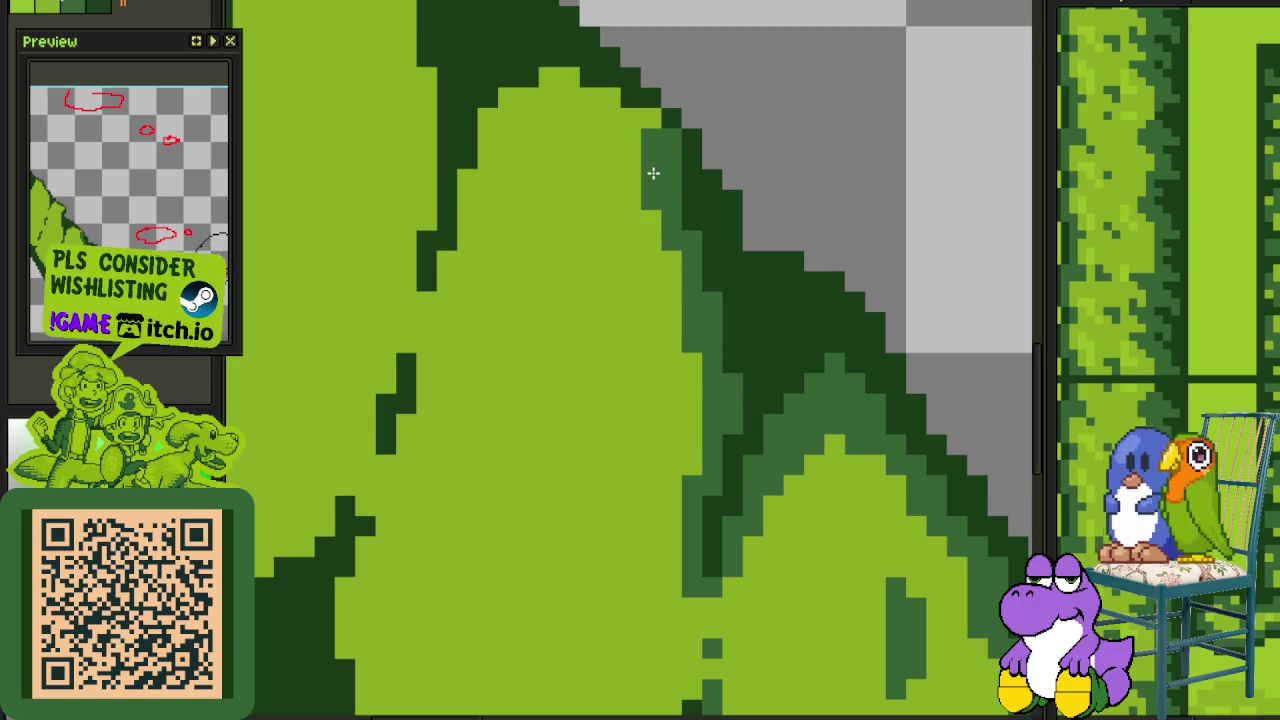
{"action": "scroll", "coordinate": [709, 274], "scroll_direction": "down", "scroll_amount": 2}
{"action": "scroll", "coordinate": [594, 443], "scroll_direction": "up", "scroll_amount": 3}
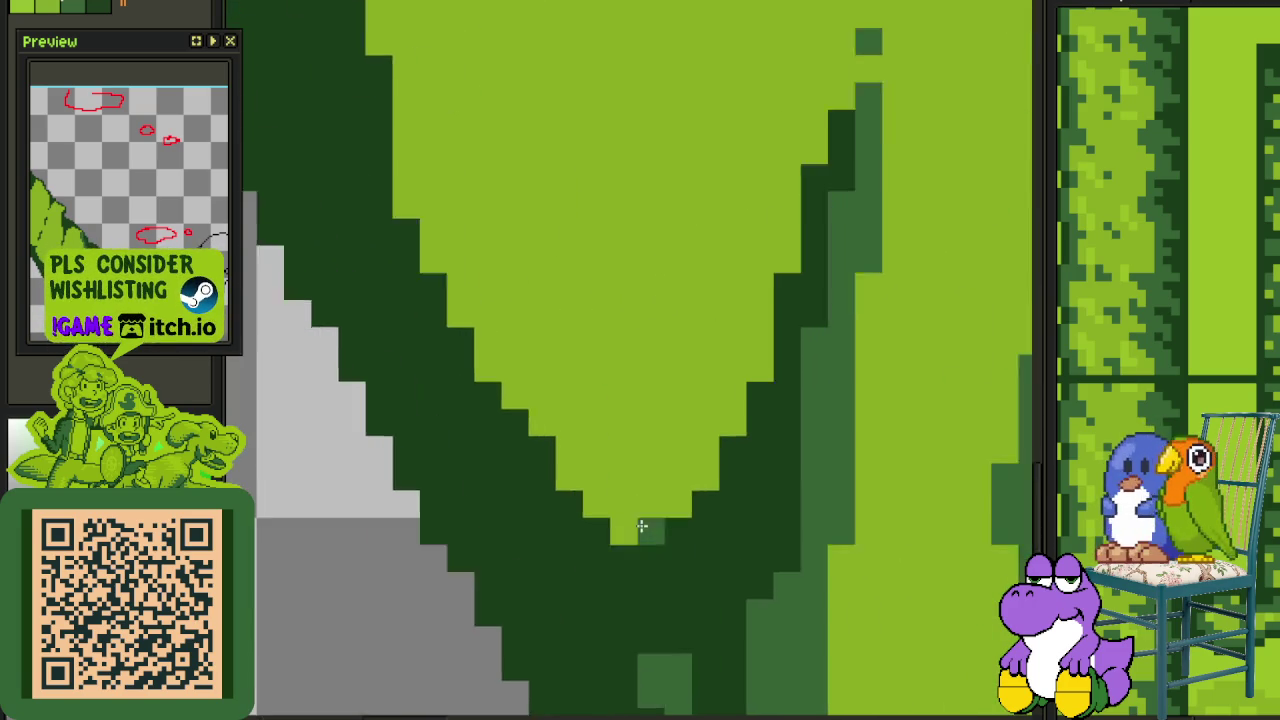
{"action": "scroll", "coordinate": [611, 526], "scroll_direction": "down", "scroll_amount": 2}
{"action": "scroll", "coordinate": [597, 451], "scroll_direction": "up", "scroll_amount": 2}
{"action": "mouse_move", "coordinate": [526, 400]}
{"action": "left_mouse_down"}
{"action": "mouse_move", "coordinate": [688, 474]}
{"action": "mouse_move", "coordinate": [791, 323]}
{"action": "mouse_move", "coordinate": [800, 243]}
{"action": "mouse_move", "coordinate": [846, 182]}
{"action": "left_mouse_up"}
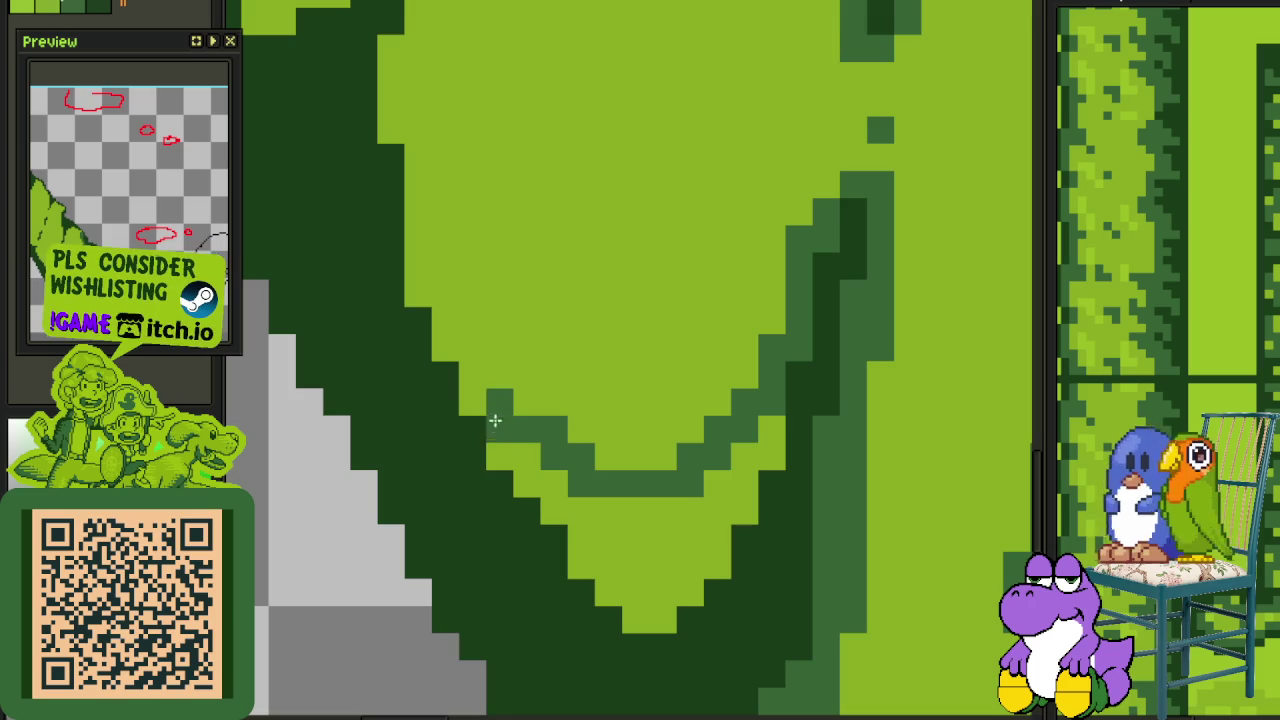
{"action": "left_click_drag", "start_coordinate": [505, 433], "coordinate": [519, 457]}
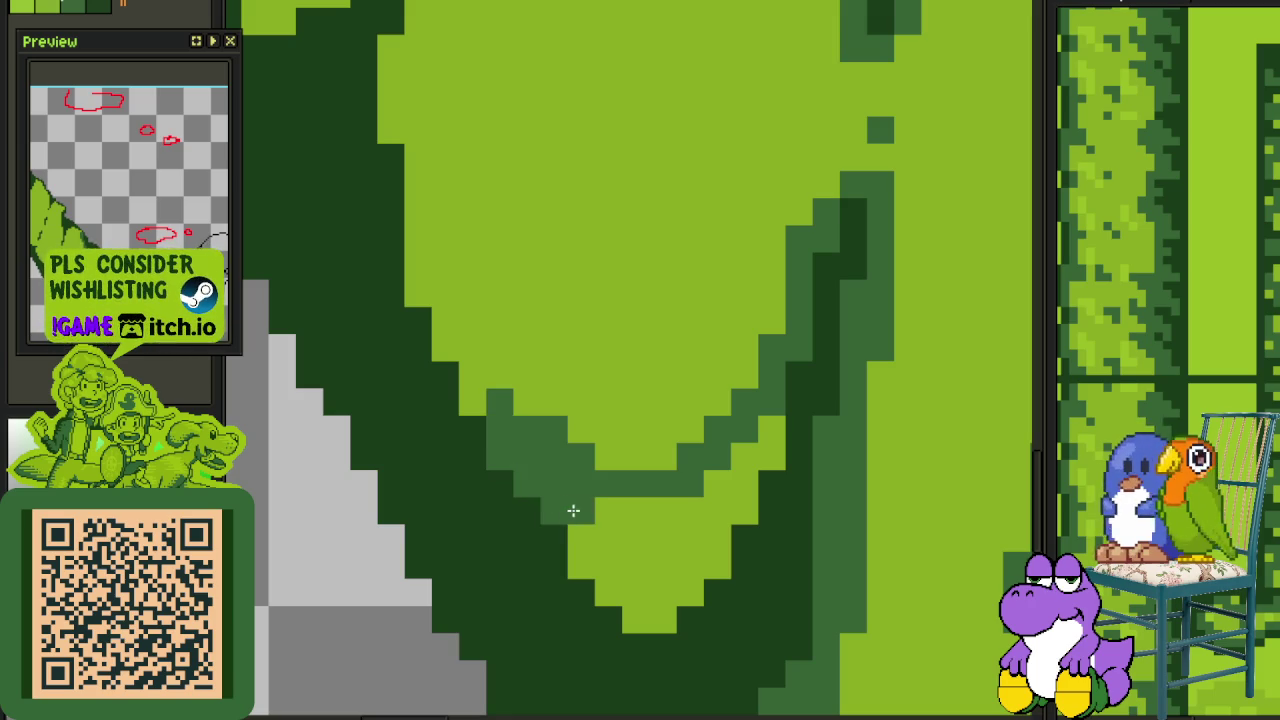
Extend the mid-green diagonal and reshape the light-green pocket at the leaf tip
{"action": "left_click_drag", "start_coordinate": [585, 559], "coordinate": [610, 550]}
{"action": "mouse_move", "coordinate": [609, 601]}
{"action": "left_mouse_down"}
{"action": "mouse_move", "coordinate": [633, 618]}
{"action": "mouse_move", "coordinate": [663, 591]}
{"action": "mouse_move", "coordinate": [640, 517]}
{"action": "mouse_move", "coordinate": [694, 563]}
{"action": "mouse_move", "coordinate": [700, 527]}
{"action": "mouse_move", "coordinate": [752, 457]}
{"action": "left_mouse_up"}
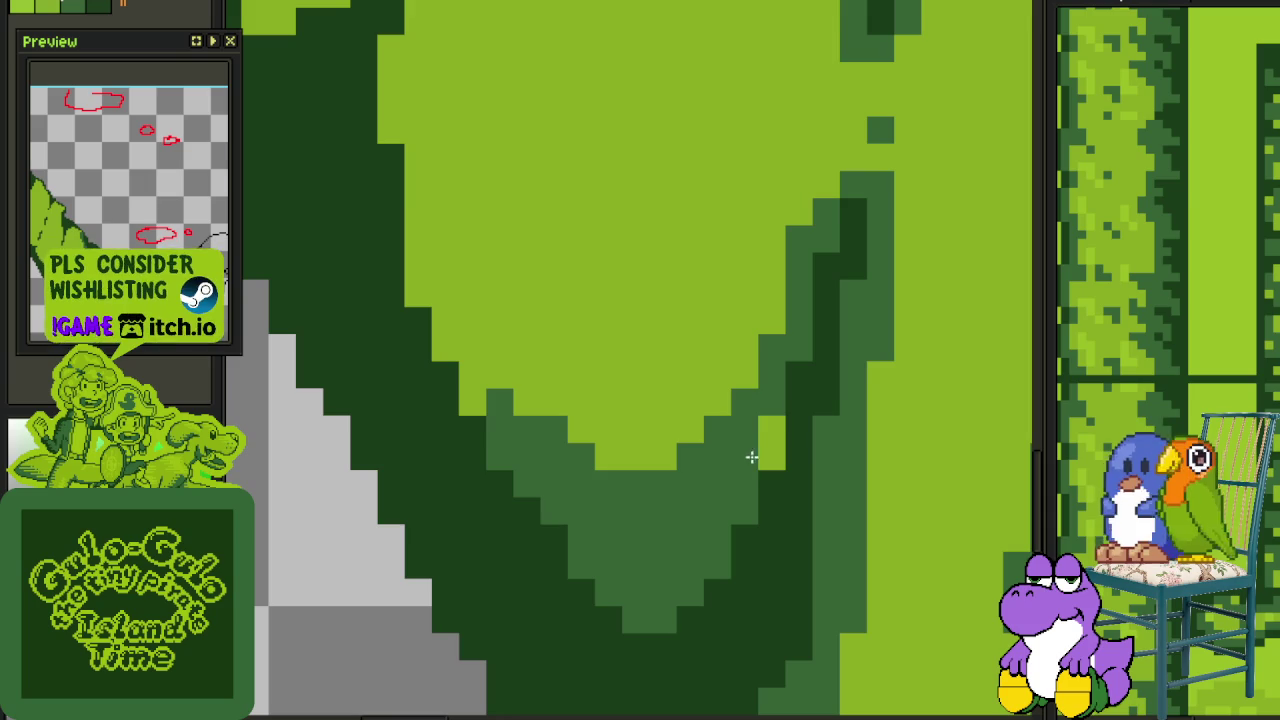
{"action": "scroll", "coordinate": [769, 426], "scroll_direction": "down", "scroll_amount": 3}
{"action": "scroll", "coordinate": [666, 537], "scroll_direction": "up", "scroll_amount": 3}
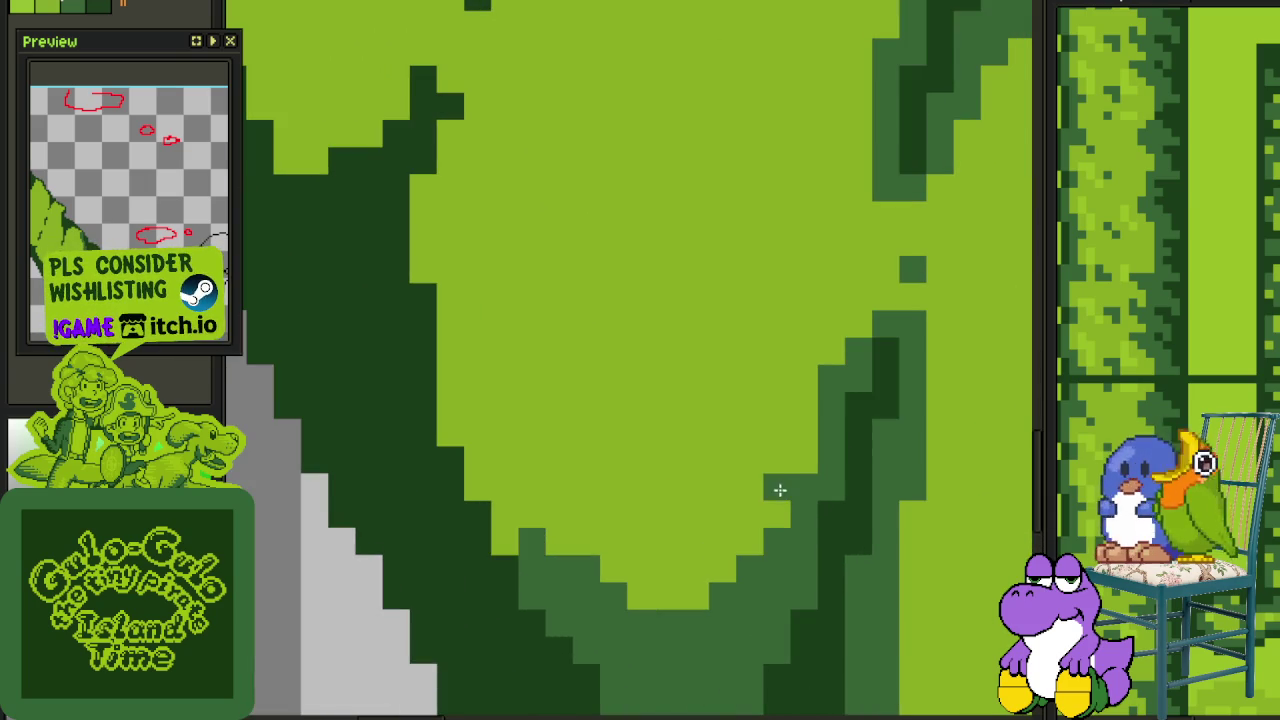
{"action": "mouse_move", "coordinate": [606, 578]}
{"action": "left_mouse_down"}
{"action": "mouse_move", "coordinate": [686, 606]}
{"action": "mouse_move", "coordinate": [634, 623]}
{"action": "mouse_move", "coordinate": [526, 503]}
{"action": "mouse_move", "coordinate": [499, 540]}
{"action": "left_mouse_up"}
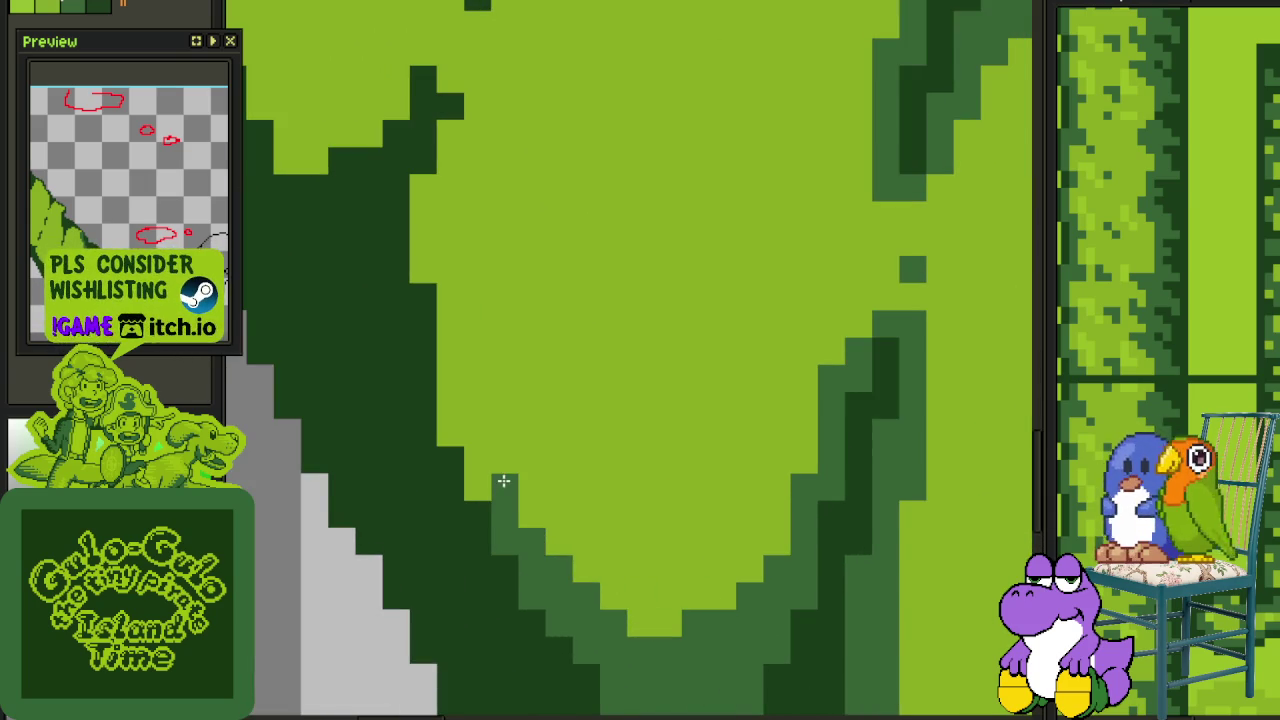
{"action": "left_click_drag", "start_coordinate": [503, 481], "coordinate": [478, 460]}
{"action": "mouse_move", "coordinate": [467, 372]}
{"action": "left_mouse_down"}
{"action": "mouse_move", "coordinate": [466, 540]}
{"action": "mouse_move", "coordinate": [451, 397]}
{"action": "mouse_move", "coordinate": [427, 321]}
{"action": "mouse_move", "coordinate": [459, 289]}
{"action": "left_mouse_up"}
{"action": "left_click", "coordinate": [466, 562]}
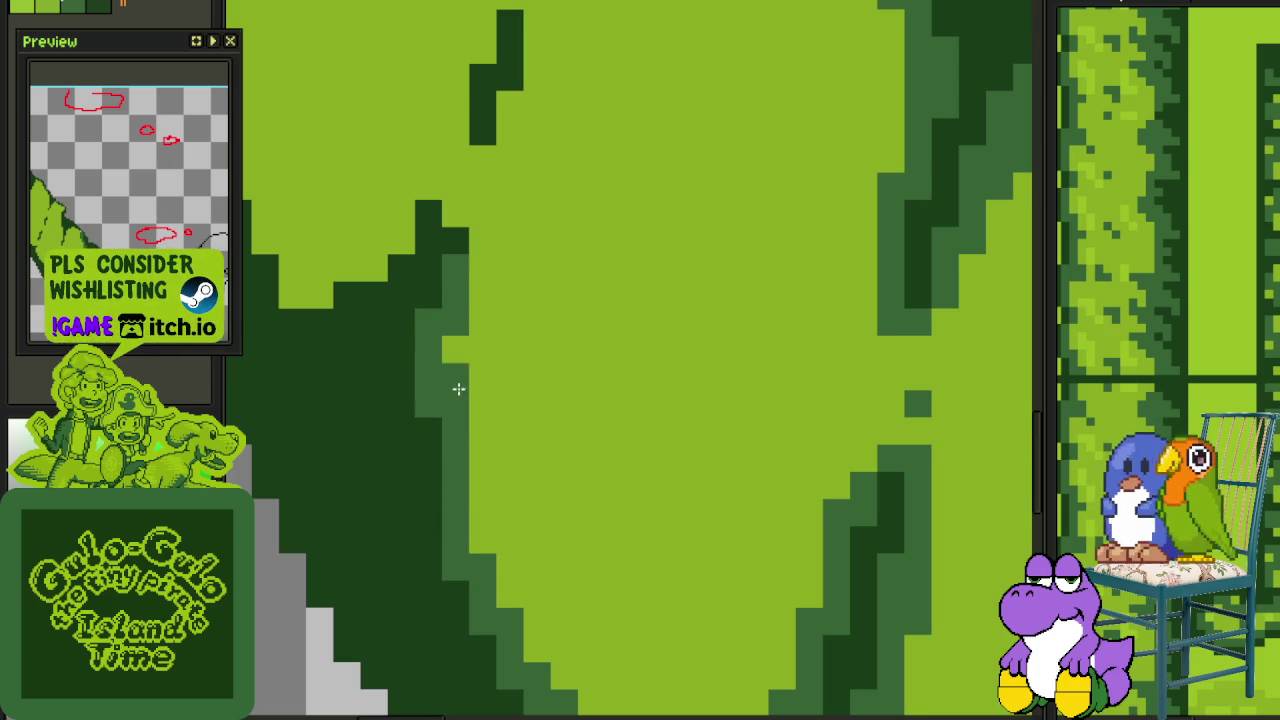
Paint mid-green shading up the leaf's edge and across it to the upper right
{"action": "scroll", "coordinate": [458, 389], "scroll_direction": "up", "scroll_amount": 5}
{"action": "left_click", "coordinate": [512, 484]}
{"action": "left_click_drag", "start_coordinate": [482, 490], "coordinate": [459, 400]}
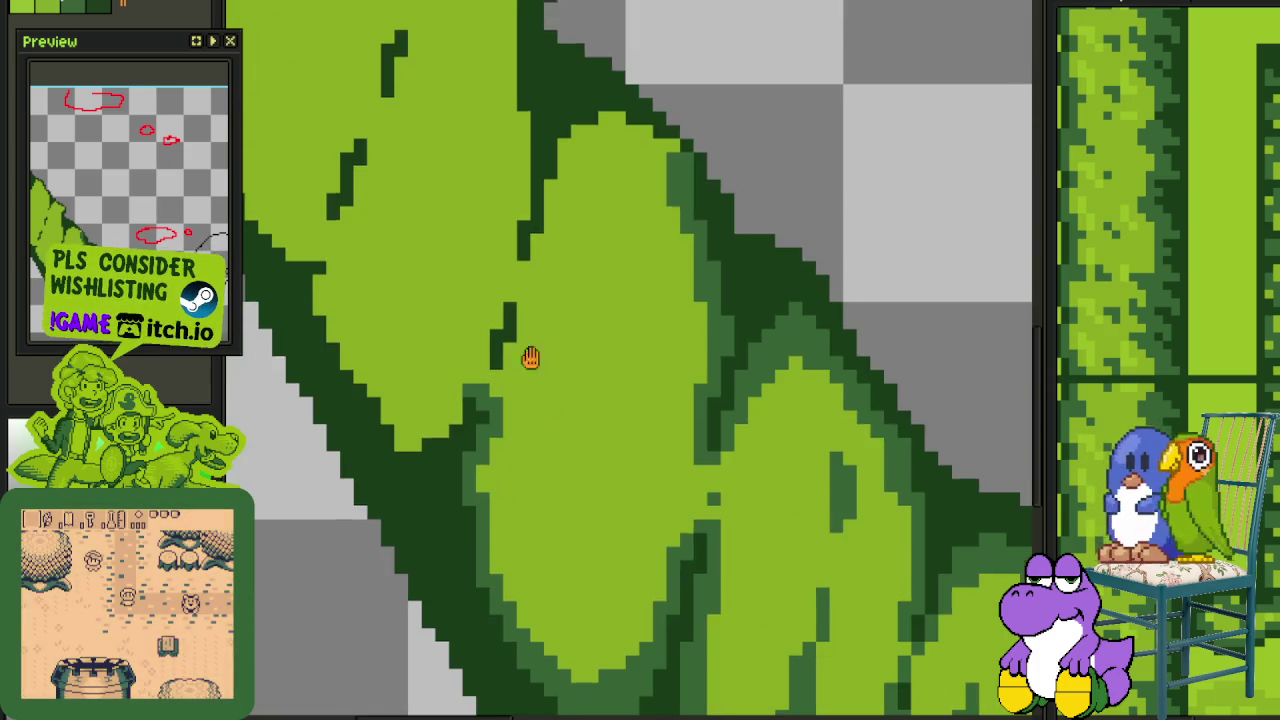
{"action": "scroll", "coordinate": [529, 357], "scroll_direction": "up", "scroll_amount": 4}
{"action": "mouse_move", "coordinate": [496, 541]}
{"action": "left_mouse_down"}
{"action": "mouse_move", "coordinate": [551, 443]}
{"action": "mouse_move", "coordinate": [549, 386]}
{"action": "mouse_move", "coordinate": [475, 457]}
{"action": "left_mouse_up"}
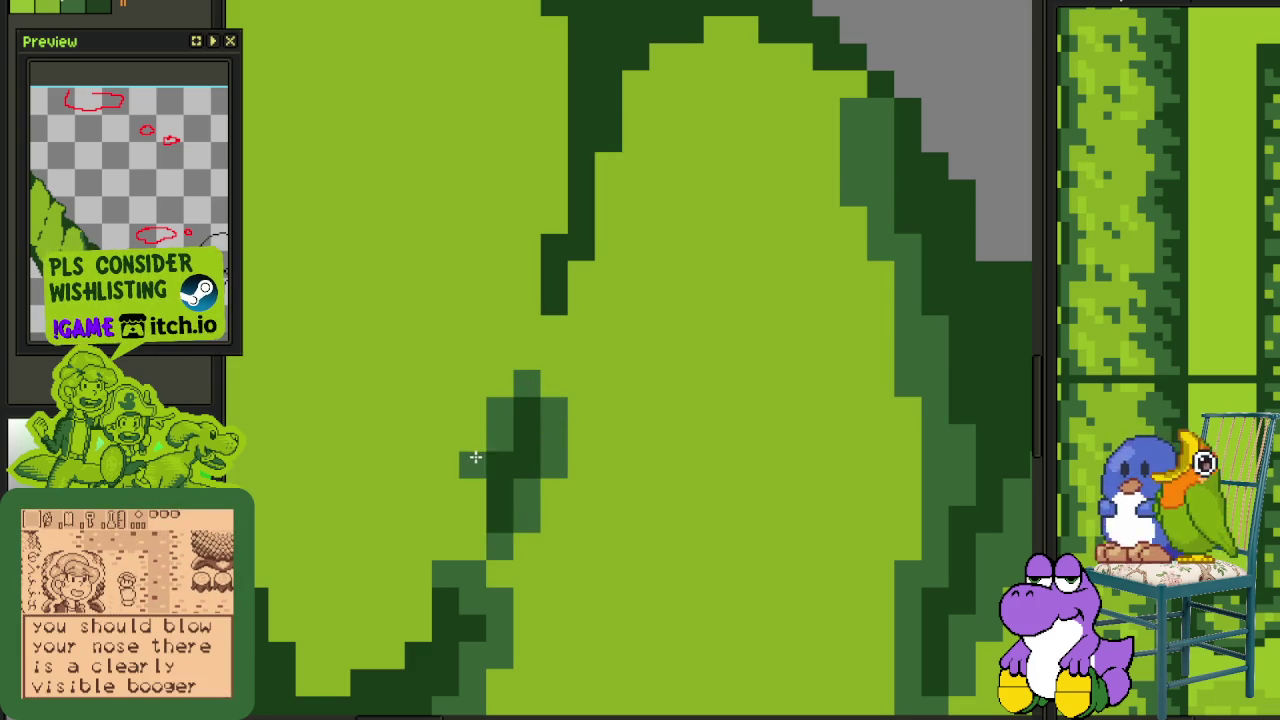
{"action": "mouse_move", "coordinate": [557, 363]}
{"action": "left_mouse_down"}
{"action": "mouse_move", "coordinate": [523, 509]}
{"action": "mouse_move", "coordinate": [571, 435]}
{"action": "left_mouse_up"}
{"action": "mouse_move", "coordinate": [574, 354]}
{"action": "left_mouse_down"}
{"action": "mouse_move", "coordinate": [617, 263]}
{"action": "mouse_move", "coordinate": [700, 211]}
{"action": "mouse_move", "coordinate": [802, 270]}
{"action": "mouse_move", "coordinate": [790, 320]}
{"action": "left_mouse_up"}
Touch up the leaf's bottom edge with light green and darken pixels beside it
{"action": "scroll", "coordinate": [790, 320], "scroll_direction": "down", "scroll_amount": 3}
{"action": "scroll", "coordinate": [757, 409], "scroll_direction": "down", "scroll_amount": 1}
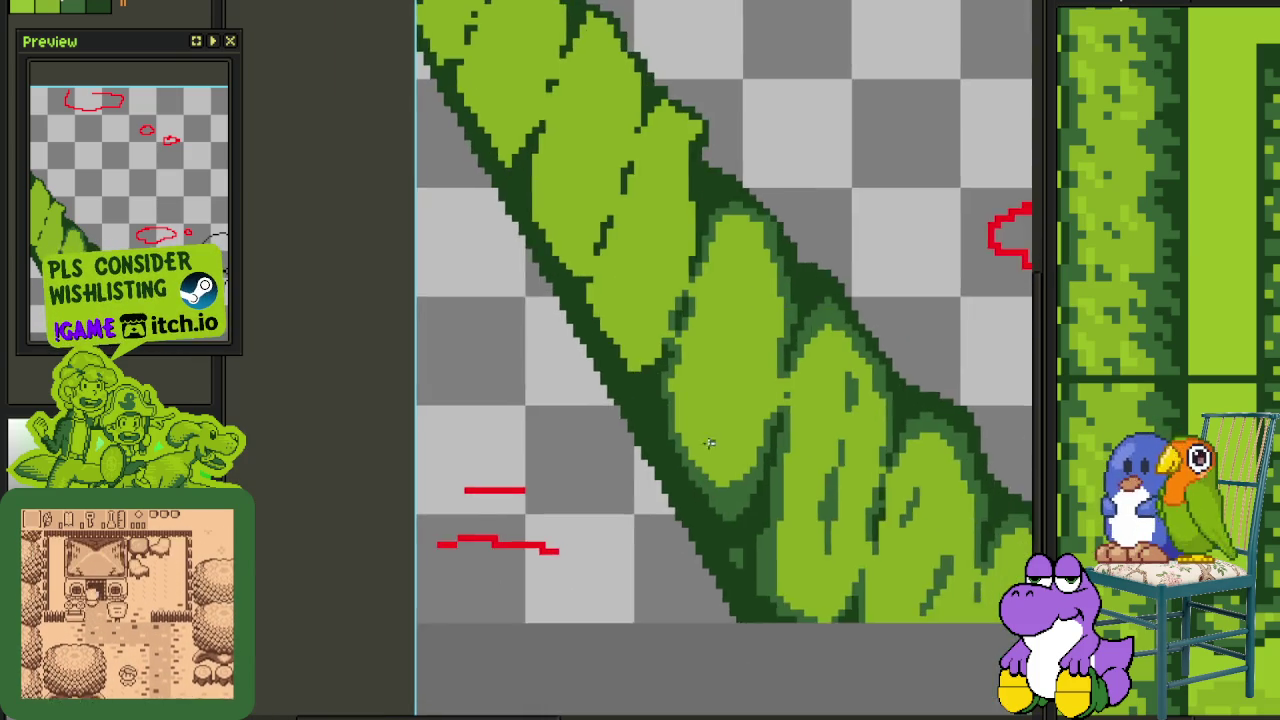
{"action": "scroll", "coordinate": [710, 500], "scroll_direction": "up", "scroll_amount": 2}
{"action": "scroll", "coordinate": [796, 522], "scroll_direction": "up", "scroll_amount": 2}
{"action": "mouse_move", "coordinate": [823, 457]}
{"action": "left_mouse_down"}
{"action": "mouse_move", "coordinate": [700, 510]}
{"action": "mouse_move", "coordinate": [630, 510]}
{"action": "left_mouse_up"}
{"action": "left_click_drag", "start_coordinate": [790, 500], "coordinate": [797, 507]}
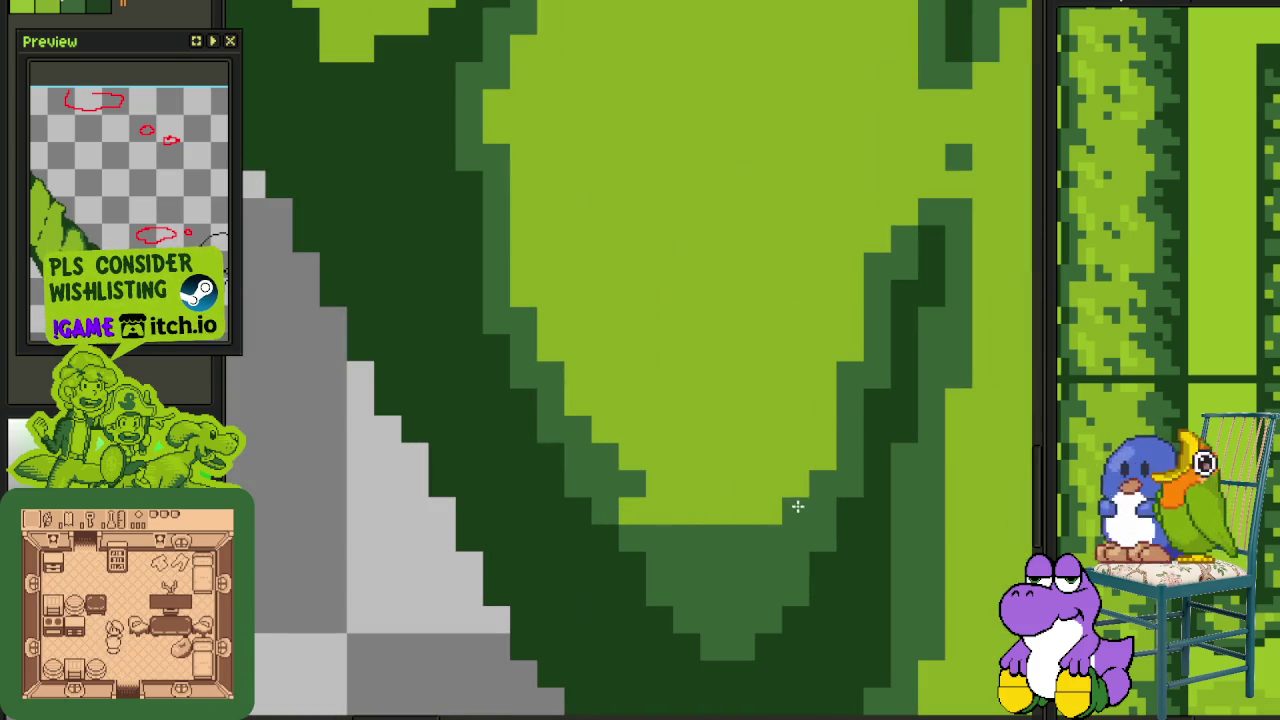
{"action": "scroll", "coordinate": [646, 511], "scroll_direction": "down", "scroll_amount": 3}
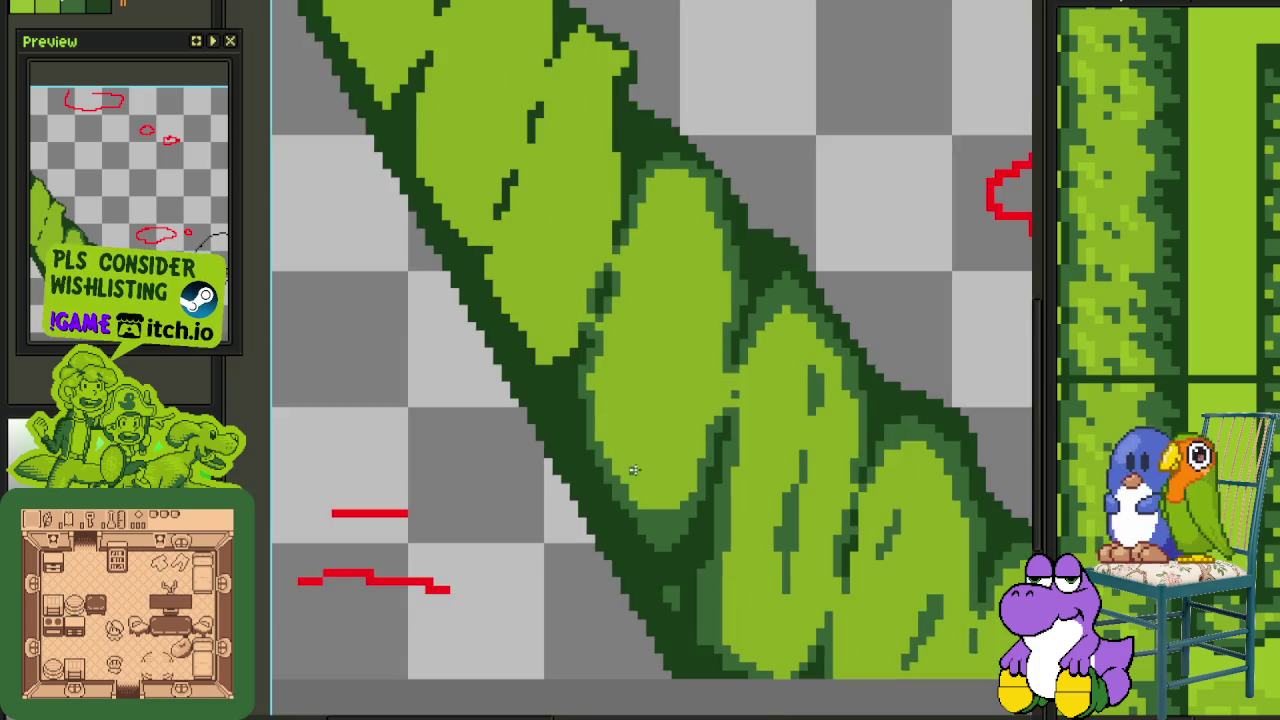
{"action": "scroll", "coordinate": [634, 471], "scroll_direction": "up", "scroll_amount": 1}
{"action": "scroll", "coordinate": [614, 489], "scroll_direction": "up", "scroll_amount": 2}
{"action": "scroll", "coordinate": [614, 489], "scroll_direction": "up", "scroll_amount": 2}
{"action": "left_click_drag", "start_coordinate": [634, 646], "coordinate": [577, 626]}
{"action": "scroll", "coordinate": [577, 626], "scroll_direction": "down", "scroll_amount": 2}
{"action": "scroll", "coordinate": [614, 517], "scroll_direction": "down", "scroll_amount": 1}
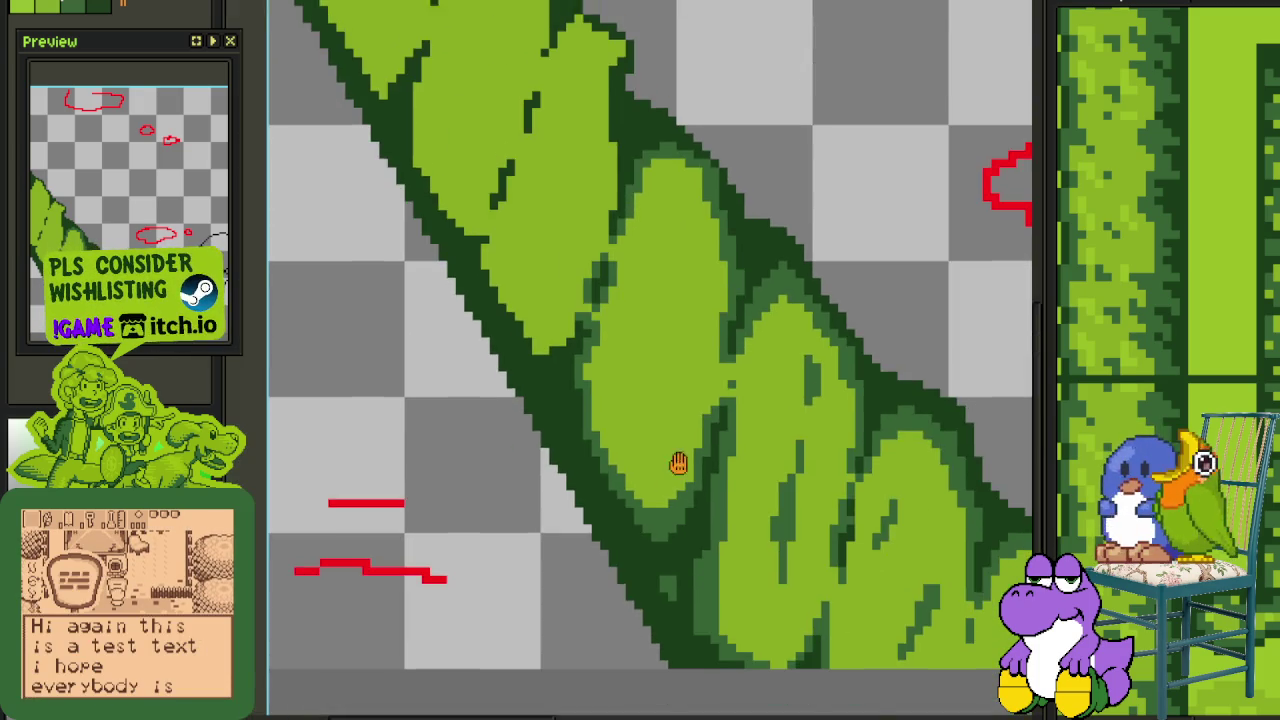
{"action": "scroll", "coordinate": [677, 471], "scroll_direction": "up", "scroll_amount": 2}
{"action": "scroll", "coordinate": [720, 500], "scroll_direction": "down", "scroll_amount": 2}
{"action": "scroll", "coordinate": [730, 430], "scroll_direction": "up", "scroll_amount": 1}
{"action": "scroll", "coordinate": [587, 491], "scroll_direction": "up", "scroll_amount": 1}
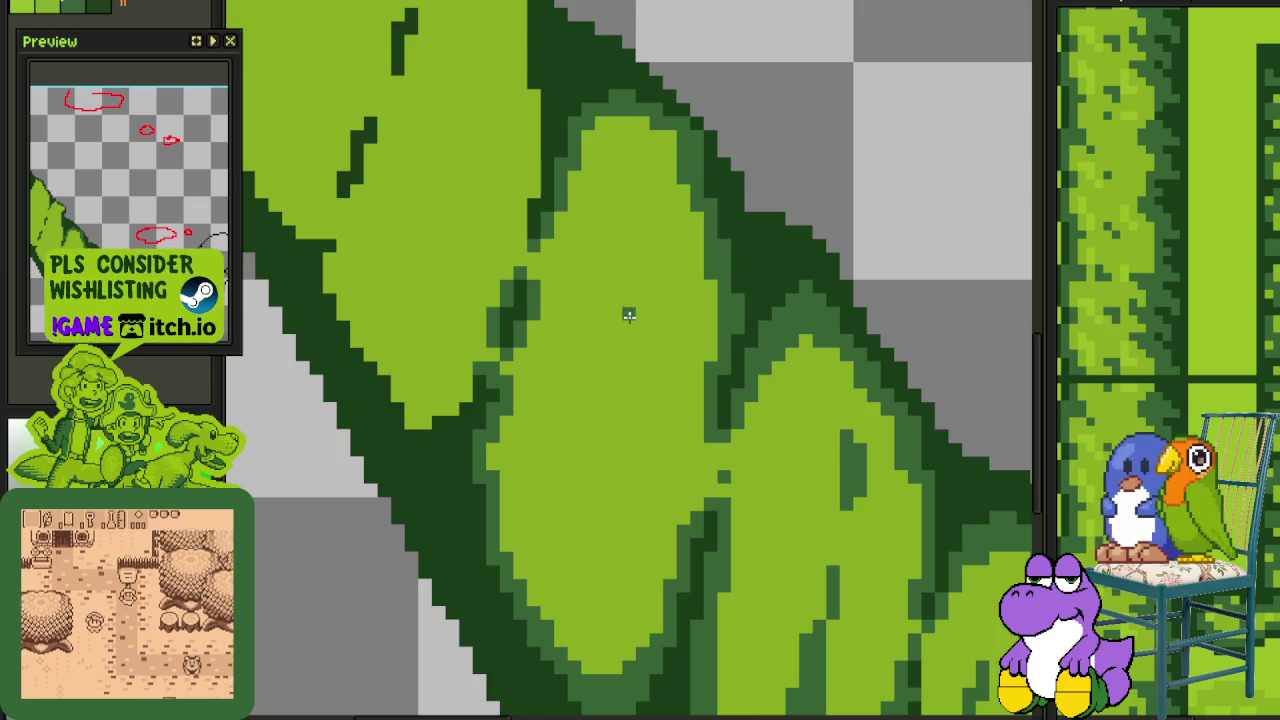
Draw two dark-green diagonal vein strokes inside the leaf
{"action": "scroll", "coordinate": [629, 314], "scroll_direction": "down", "scroll_amount": 1}
{"action": "scroll", "coordinate": [680, 386], "scroll_direction": "up", "scroll_amount": 2}
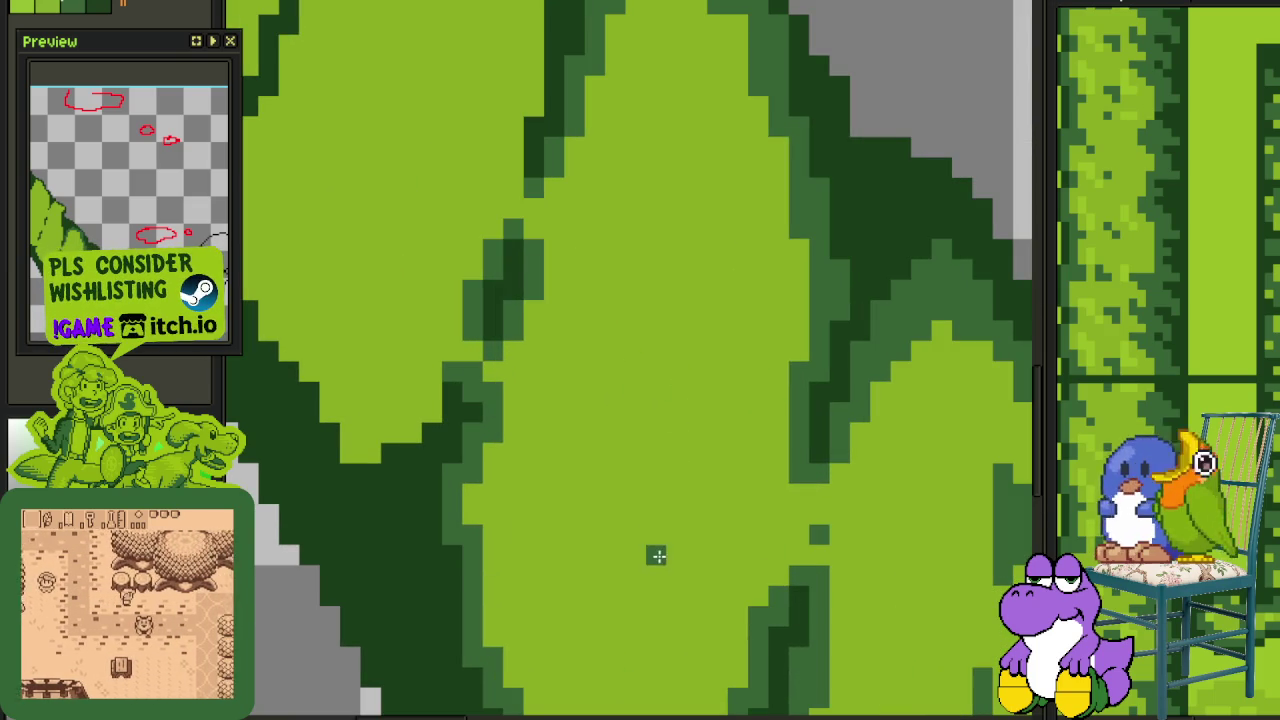
{"action": "left_click_drag", "start_coordinate": [675, 555], "coordinate": [696, 452]}
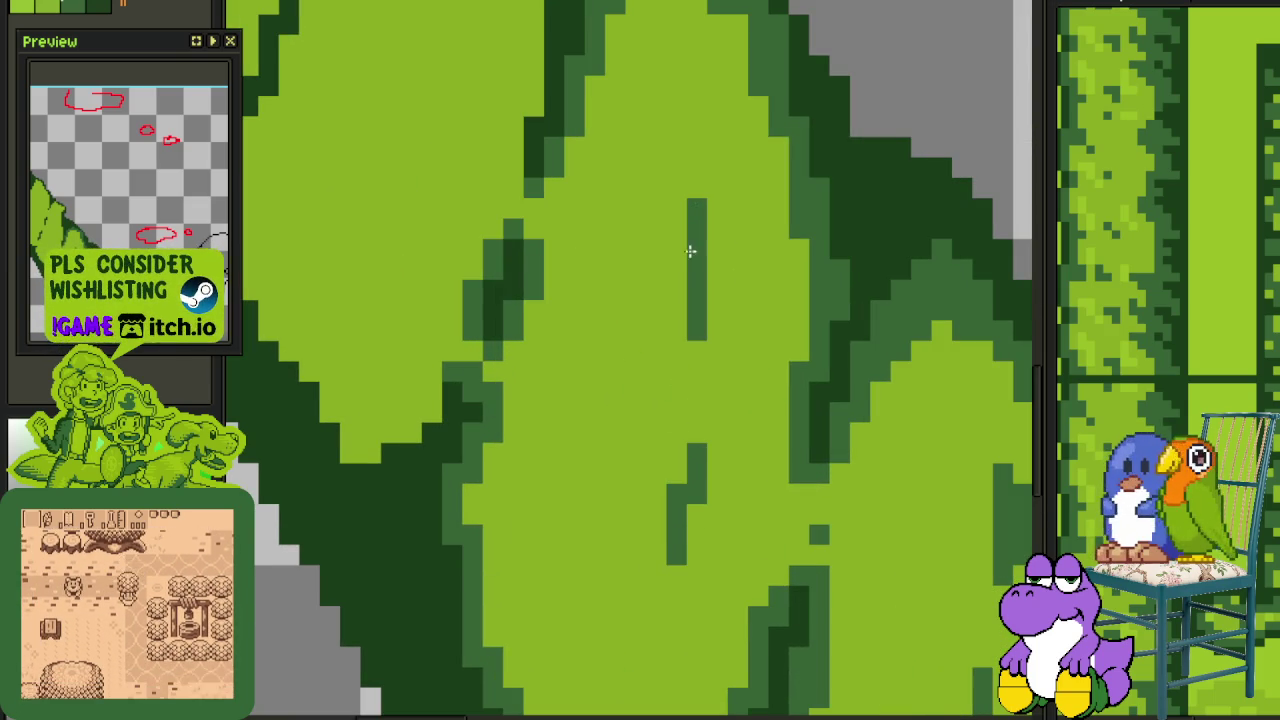
{"action": "left_click_drag", "start_coordinate": [615, 268], "coordinate": [631, 183]}
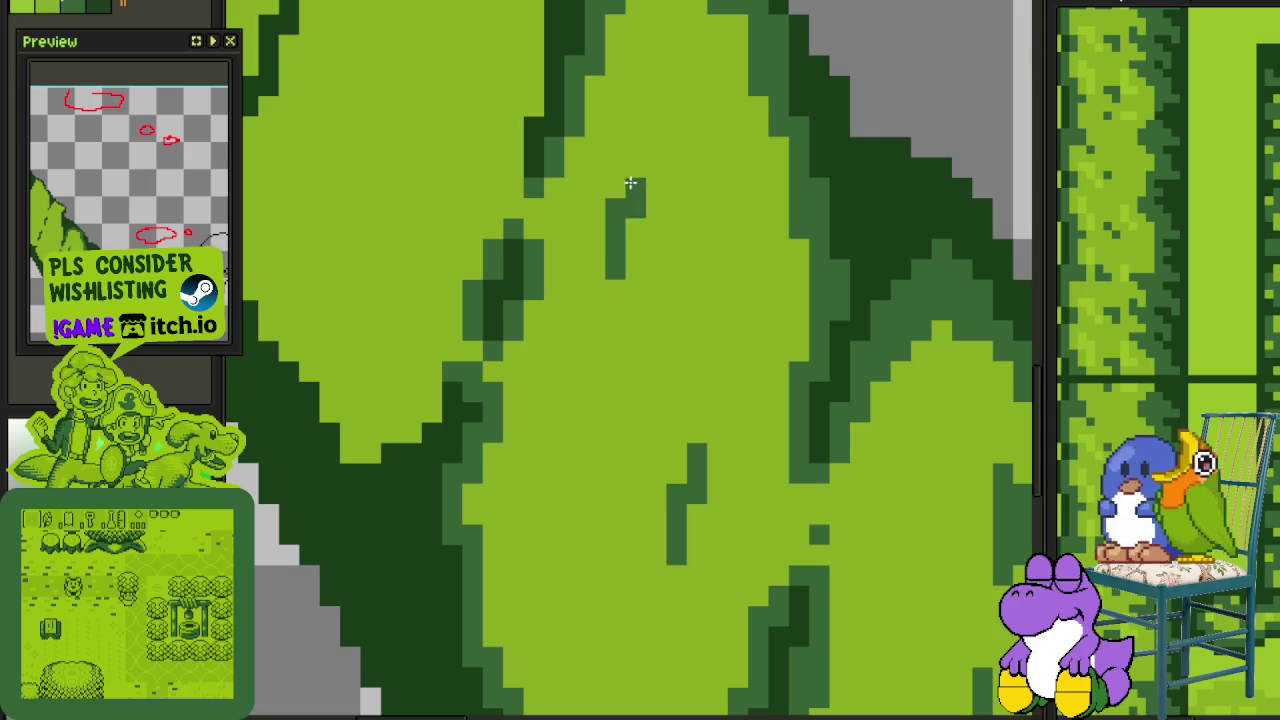
Add a mid-green stair-step and shading along the leaf's edge
{"action": "scroll", "coordinate": [658, 165], "scroll_direction": "down", "scroll_amount": 1}
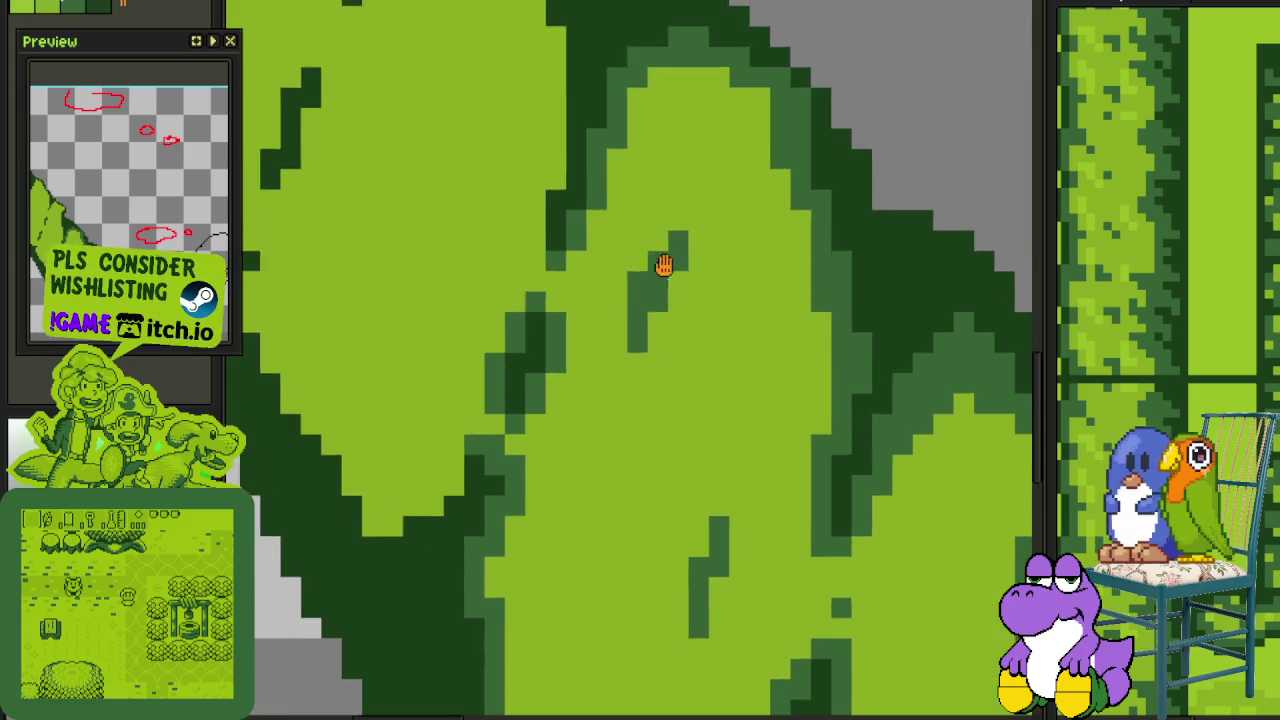
{"action": "scroll", "coordinate": [663, 263], "scroll_direction": "down", "scroll_amount": 2}
{"action": "scroll", "coordinate": [543, 394], "scroll_direction": "up", "scroll_amount": 2}
{"action": "scroll", "coordinate": [597, 471], "scroll_direction": "up", "scroll_amount": 2}
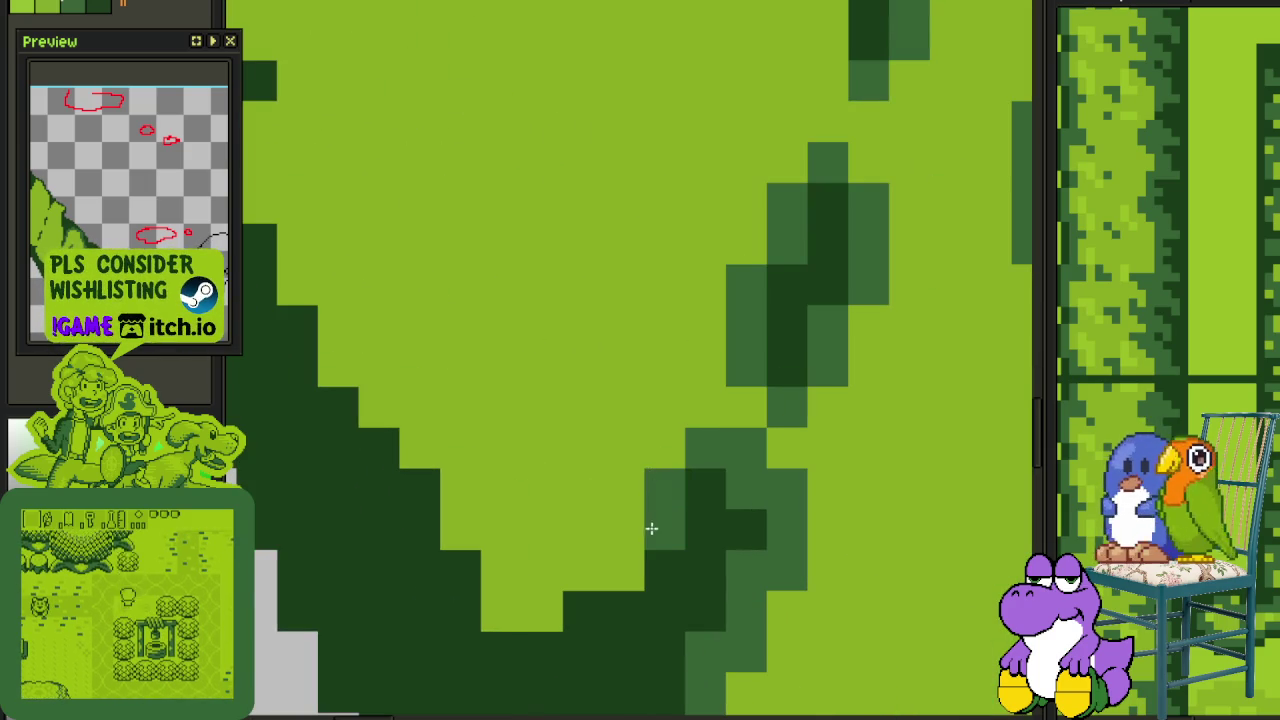
{"action": "mouse_move", "coordinate": [630, 525]}
{"action": "left_mouse_down"}
{"action": "mouse_move", "coordinate": [508, 603]}
{"action": "mouse_move", "coordinate": [551, 577]}
{"action": "mouse_move", "coordinate": [466, 523]}
{"action": "mouse_move", "coordinate": [435, 447]}
{"action": "left_mouse_up"}
{"action": "scroll", "coordinate": [435, 447], "scroll_direction": "up", "scroll_amount": 3}
{"action": "scroll", "coordinate": [486, 509], "scroll_direction": "left", "scroll_amount": 2}
{"action": "mouse_move", "coordinate": [480, 580]}
{"action": "left_mouse_down"}
{"action": "mouse_move", "coordinate": [417, 517]}
{"action": "mouse_move", "coordinate": [349, 363]}
{"action": "mouse_move", "coordinate": [386, 220]}
{"action": "mouse_move", "coordinate": [374, 267]}
{"action": "left_mouse_up"}
Paint a darker green stroke and mid-green edge shading, reverting some edge pixels to light green
{"action": "scroll", "coordinate": [374, 267], "scroll_direction": "down", "scroll_amount": 2}
{"action": "scroll", "coordinate": [580, 466], "scroll_direction": "up", "scroll_amount": 2}
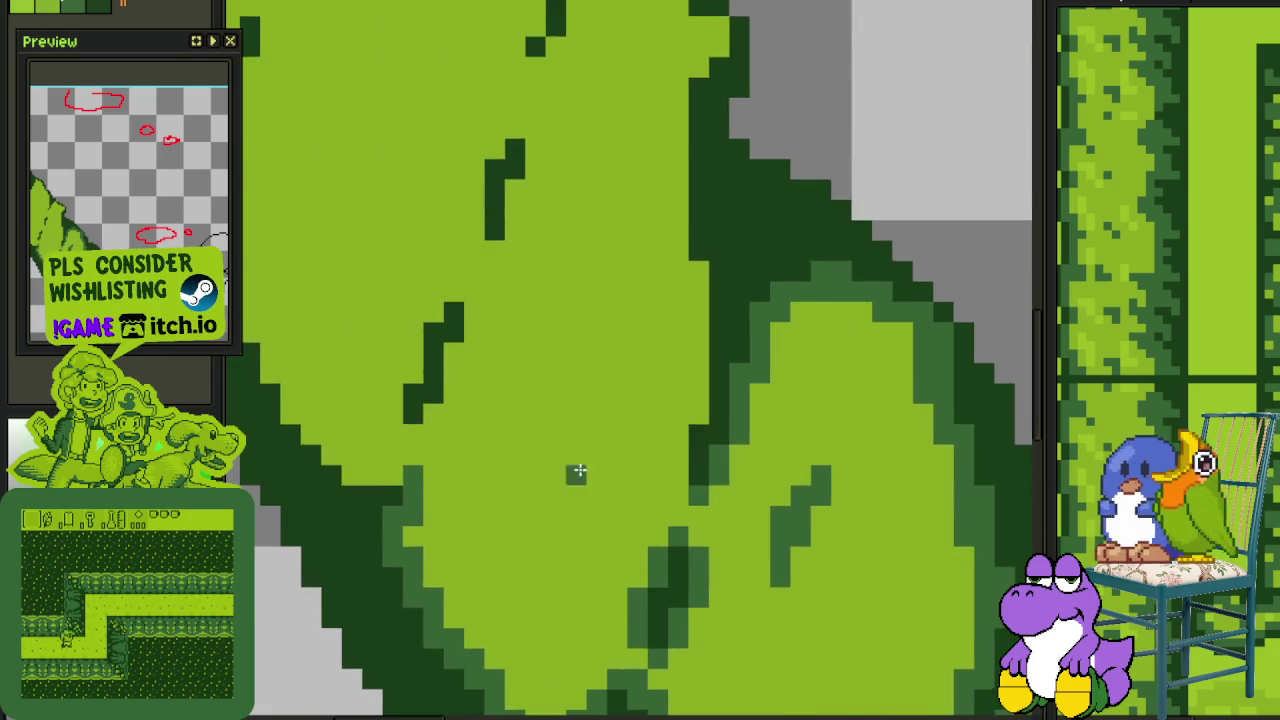
{"action": "scroll", "coordinate": [686, 489], "scroll_direction": "up", "scroll_amount": 1}
{"action": "mouse_move", "coordinate": [686, 489]}
{"action": "left_mouse_down"}
{"action": "mouse_move", "coordinate": [716, 391]}
{"action": "mouse_move", "coordinate": [700, 123]}
{"action": "mouse_move", "coordinate": [743, 314]}
{"action": "mouse_move", "coordinate": [745, 498]}
{"action": "mouse_move", "coordinate": [760, 200]}
{"action": "left_mouse_up"}
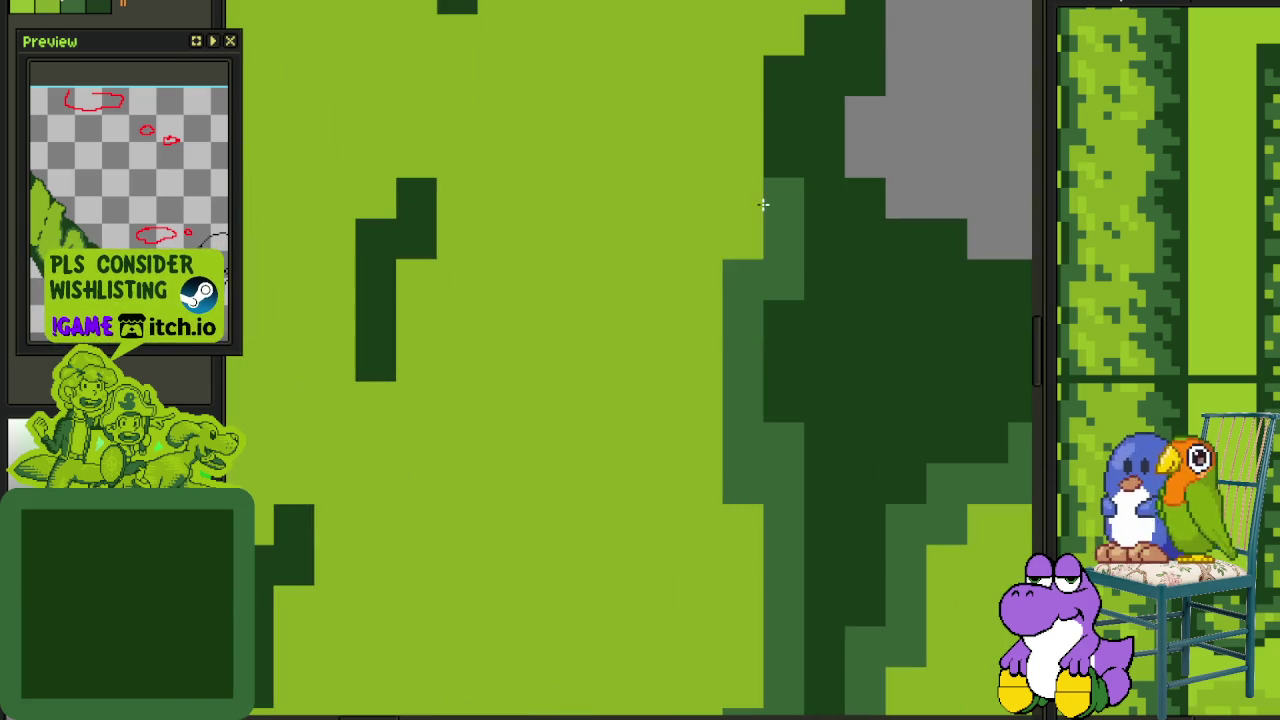
{"action": "scroll", "coordinate": [782, 265], "scroll_direction": "down", "scroll_amount": 3}
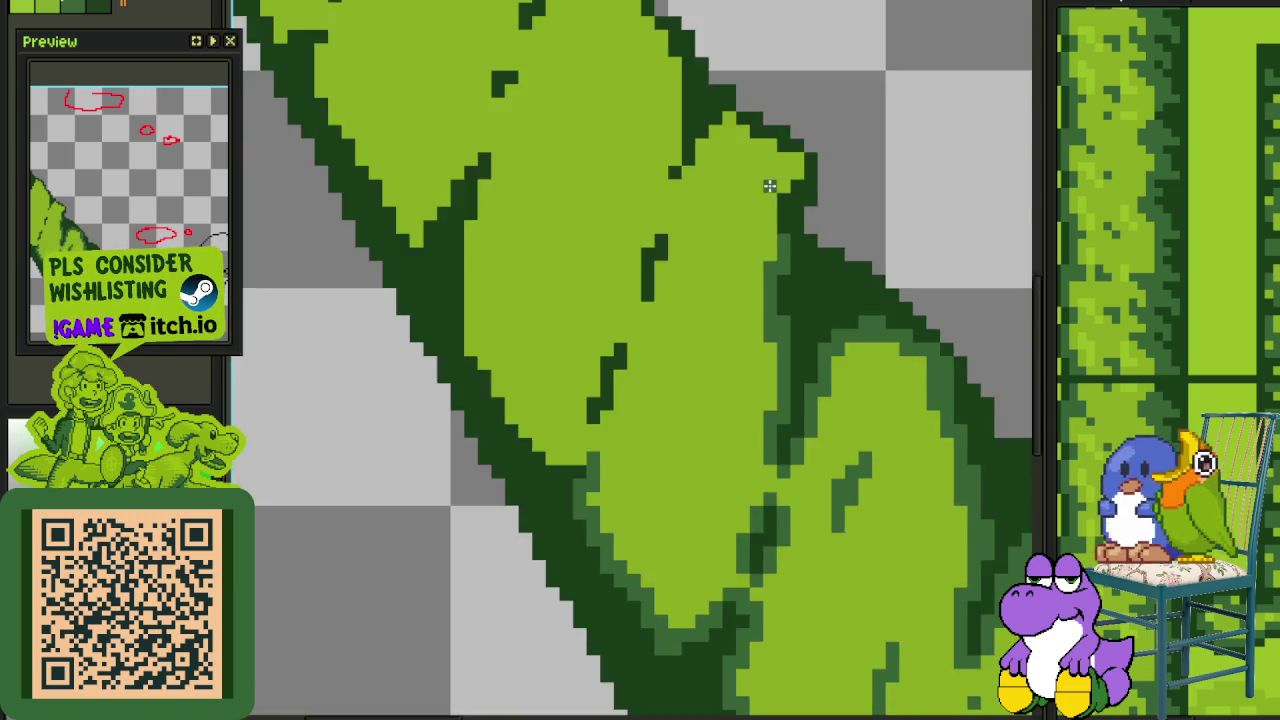
{"action": "scroll", "coordinate": [737, 491], "scroll_direction": "up", "scroll_amount": 2}
{"action": "mouse_move", "coordinate": [765, 519]}
{"action": "left_mouse_down"}
{"action": "mouse_move", "coordinate": [757, 443]}
{"action": "mouse_move", "coordinate": [820, 363]}
{"action": "mouse_move", "coordinate": [760, 383]}
{"action": "left_mouse_up"}
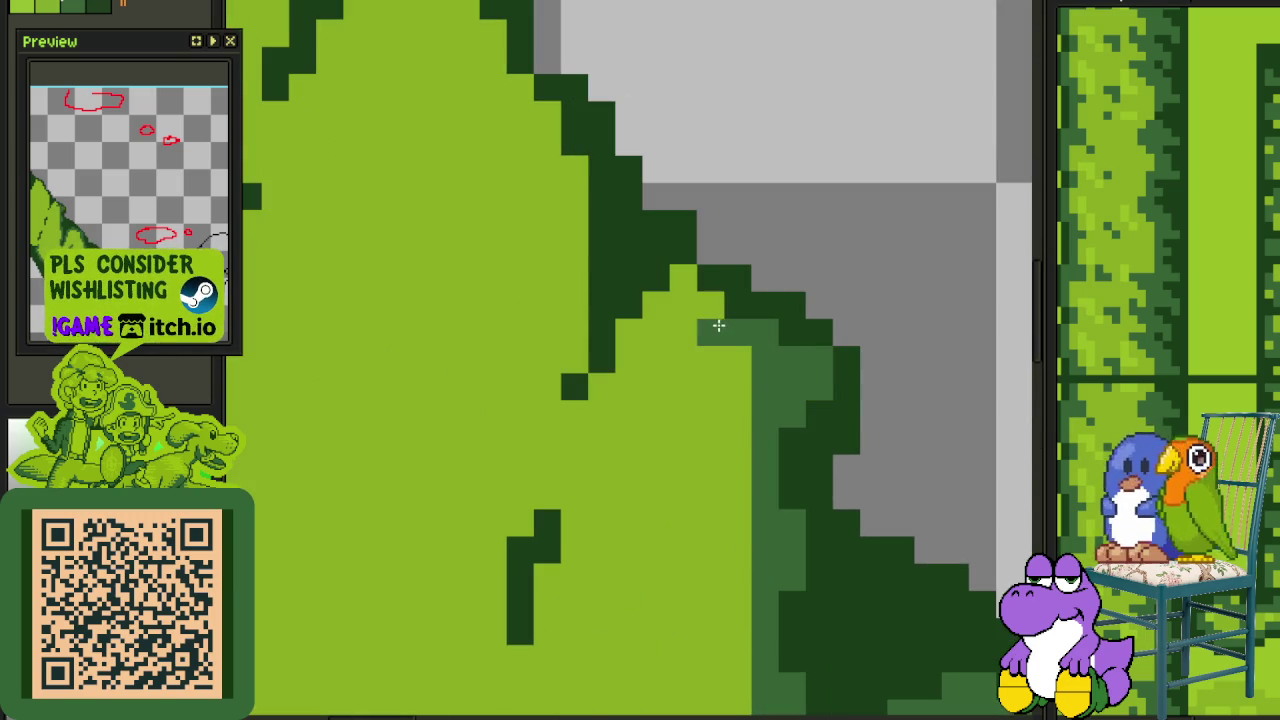
{"action": "left_click_drag", "start_coordinate": [718, 326], "coordinate": [684, 288]}
{"action": "mouse_move", "coordinate": [693, 337]}
{"action": "left_mouse_down"}
{"action": "mouse_move", "coordinate": [690, 308]}
{"action": "mouse_move", "coordinate": [623, 334]}
{"action": "mouse_move", "coordinate": [602, 387]}
{"action": "mouse_move", "coordinate": [566, 177]}
{"action": "left_mouse_up"}
Extend the dark vein and flank it with mid-green pixel columns
{"action": "scroll", "coordinate": [566, 177], "scroll_direction": "down", "scroll_amount": 3}
{"action": "scroll", "coordinate": [586, 349], "scroll_direction": "down", "scroll_amount": 1}
{"action": "scroll", "coordinate": [690, 476], "scroll_direction": "up", "scroll_amount": 1}
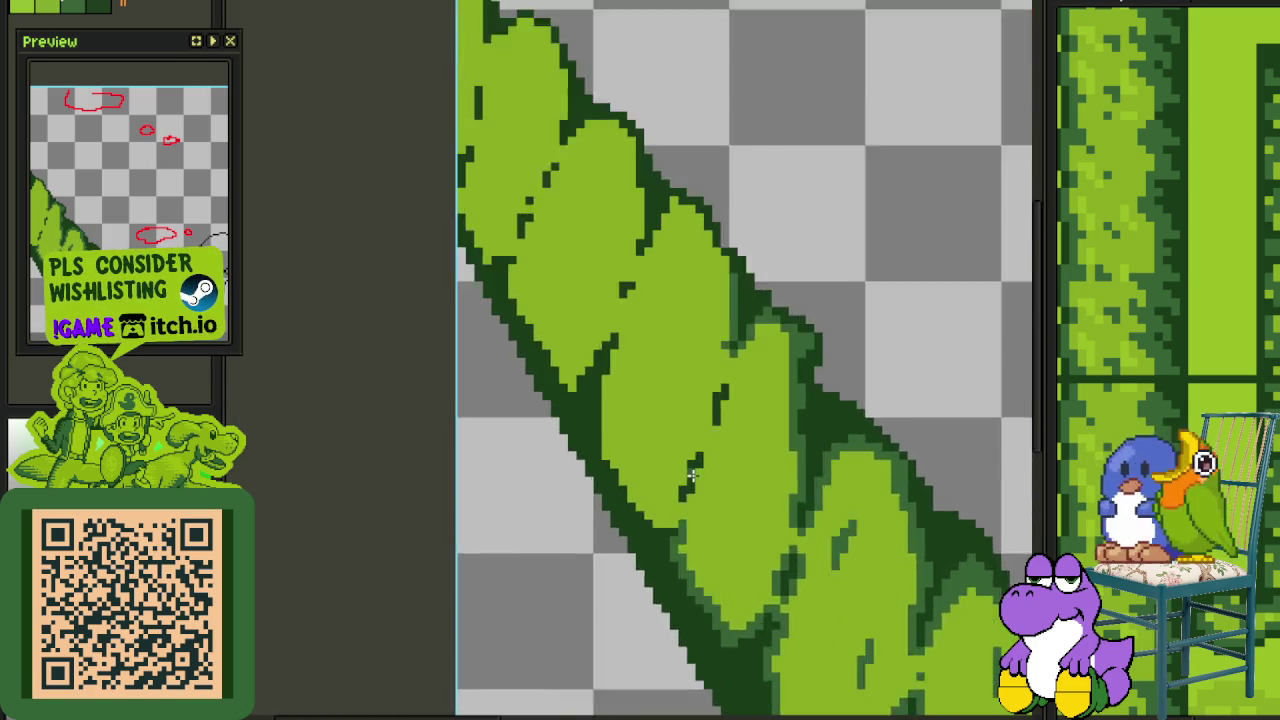
{"action": "scroll", "coordinate": [691, 476], "scroll_direction": "up", "scroll_amount": 2}
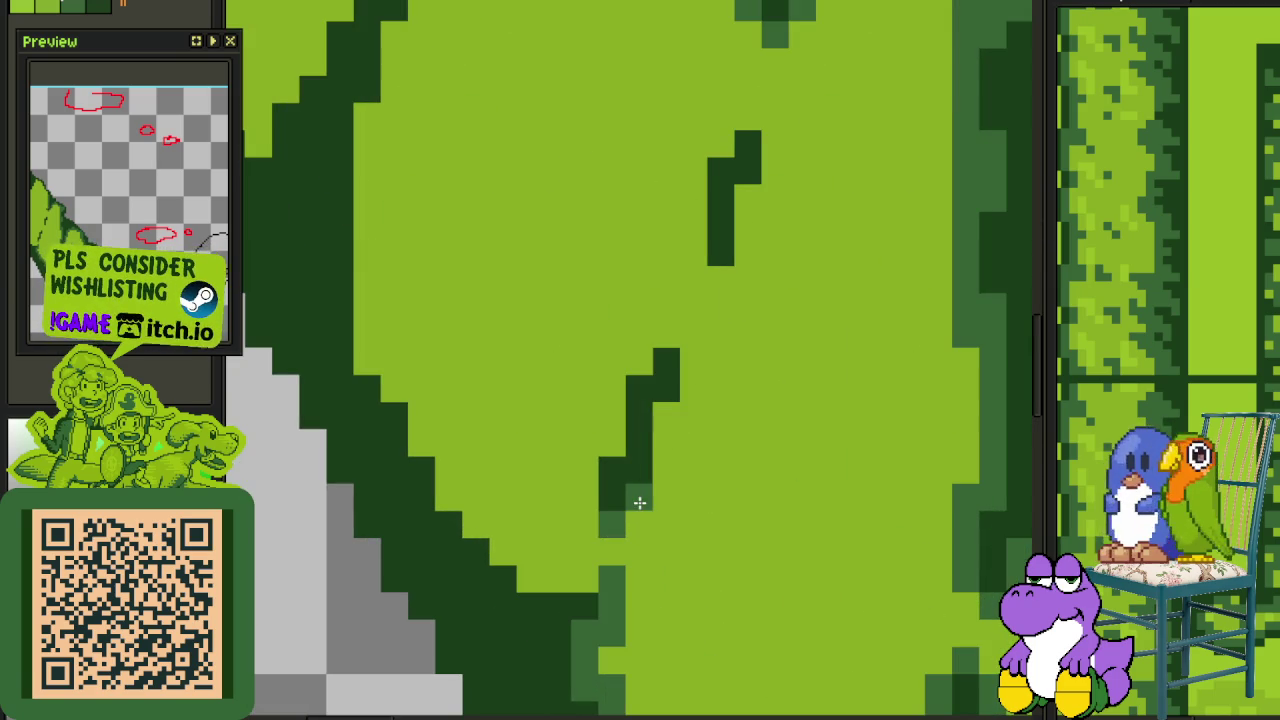
{"action": "left_click_drag", "start_coordinate": [664, 482], "coordinate": [666, 423]}
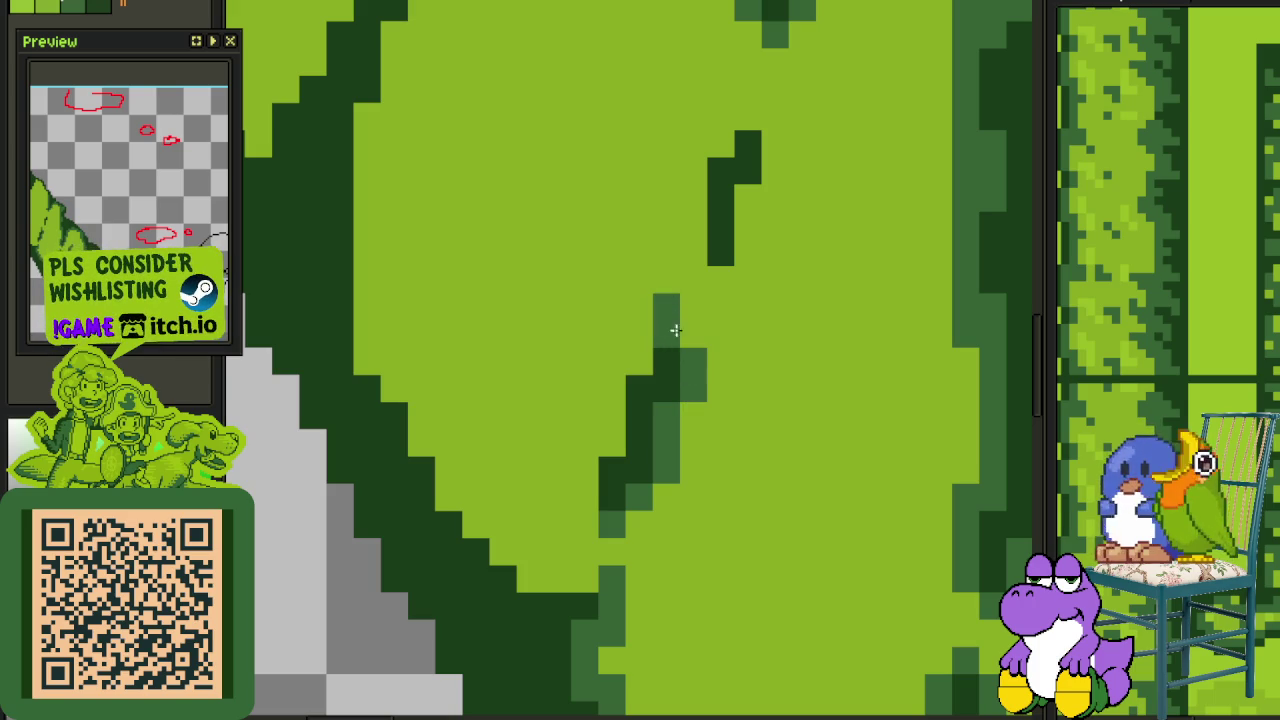
{"action": "left_click_drag", "start_coordinate": [620, 372], "coordinate": [605, 436]}
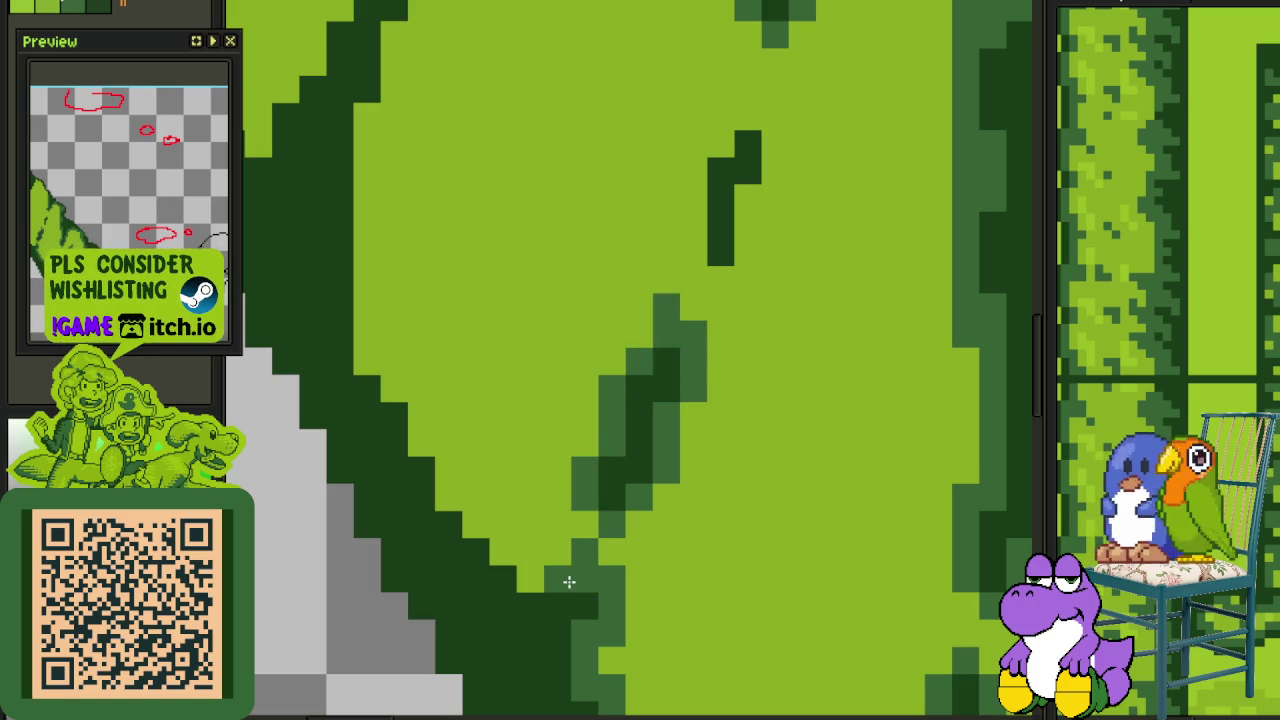
{"action": "left_click_drag", "start_coordinate": [495, 548], "coordinate": [464, 501]}
Extend mid-green edge shading up-left and along the leaf's dark stroke
{"action": "mouse_move", "coordinate": [434, 456]}
{"action": "left_mouse_down"}
{"action": "mouse_move", "coordinate": [415, 436]}
{"action": "mouse_move", "coordinate": [412, 386]}
{"action": "left_mouse_up"}
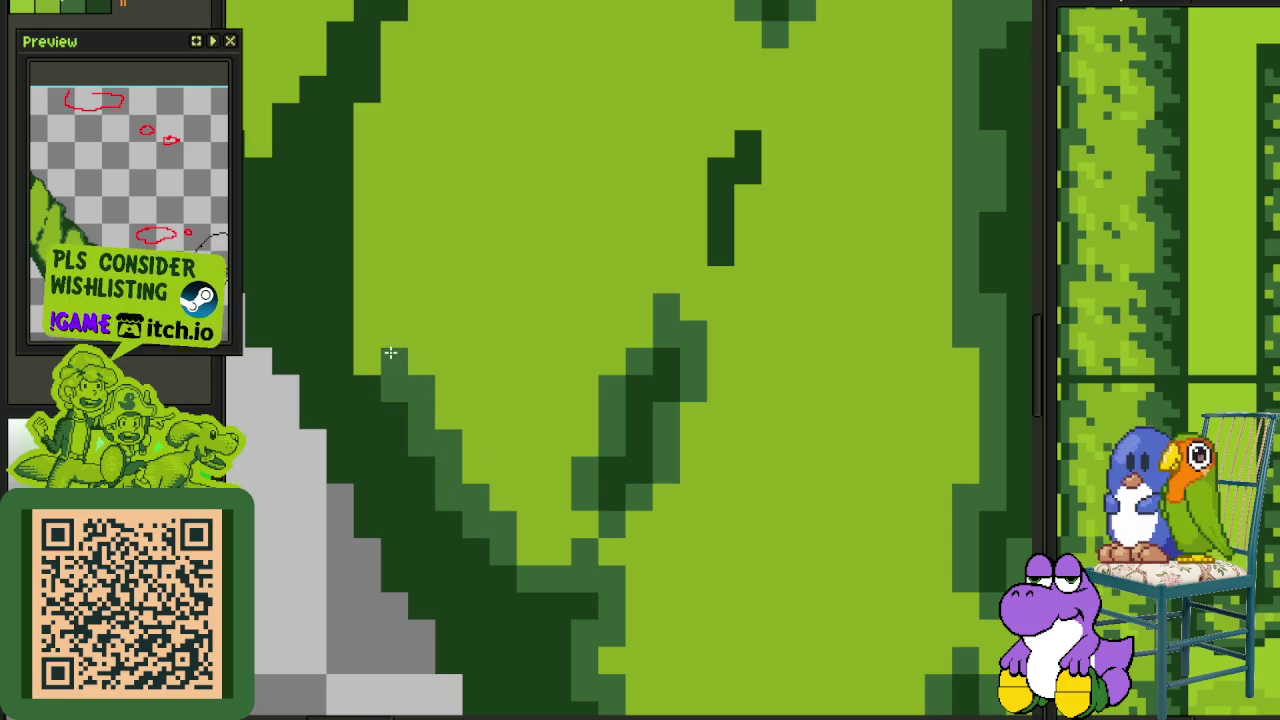
{"action": "mouse_move", "coordinate": [382, 334]}
{"action": "left_mouse_down"}
{"action": "mouse_move", "coordinate": [366, 217]}
{"action": "mouse_move", "coordinate": [372, 130]}
{"action": "left_mouse_up"}
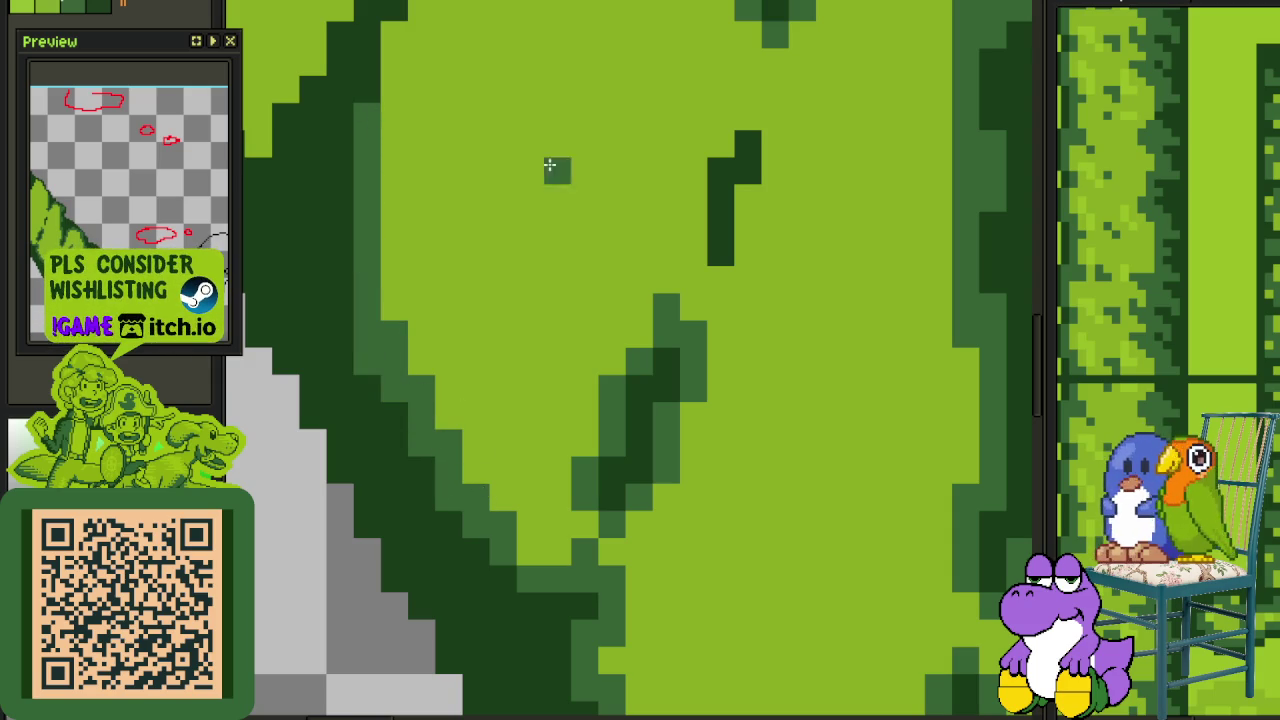
{"action": "left_click", "coordinate": [720, 280]}
{"action": "left_click_drag", "start_coordinate": [748, 198], "coordinate": [748, 250]}
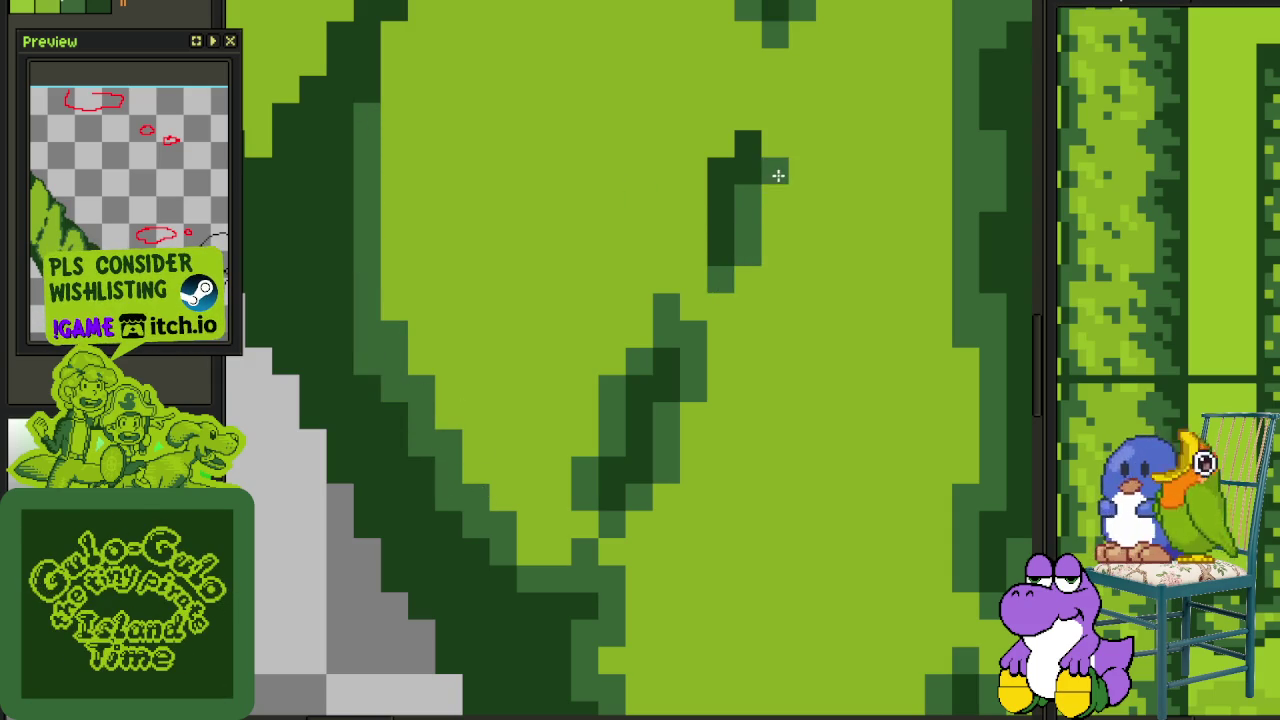
{"action": "left_click_drag", "start_coordinate": [754, 112], "coordinate": [720, 137]}
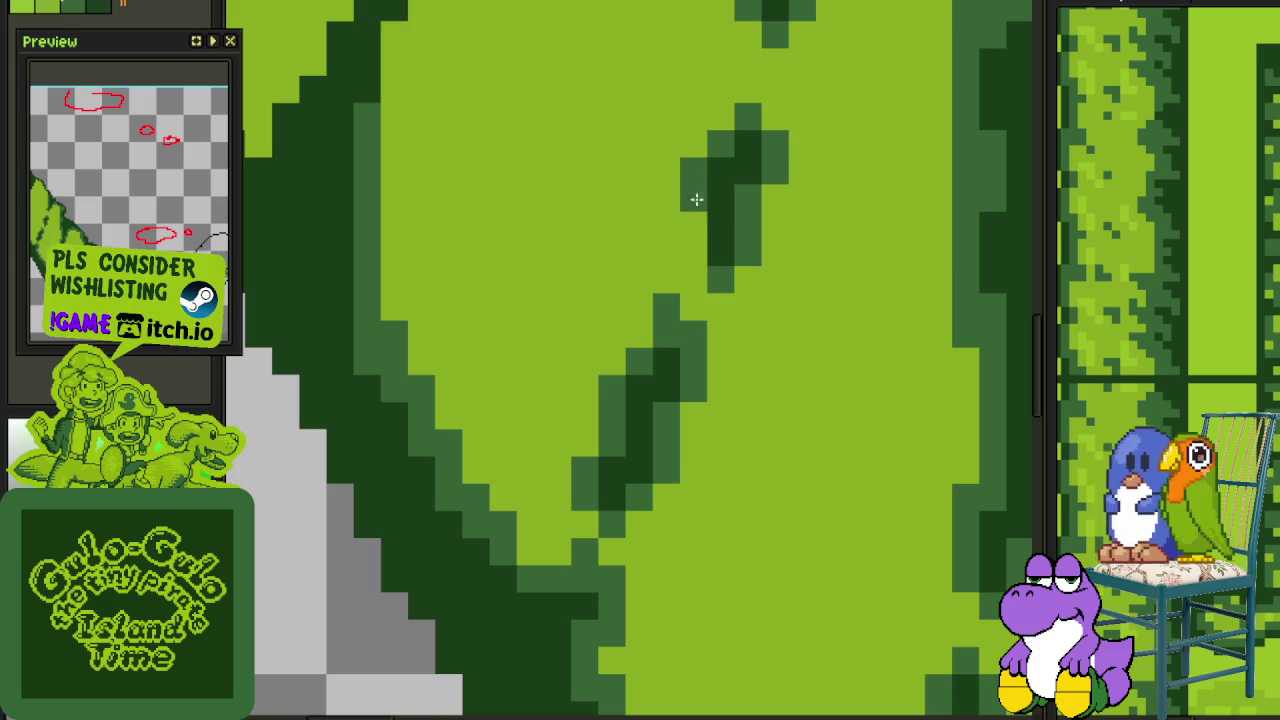
{"action": "key", "text": "Right"}
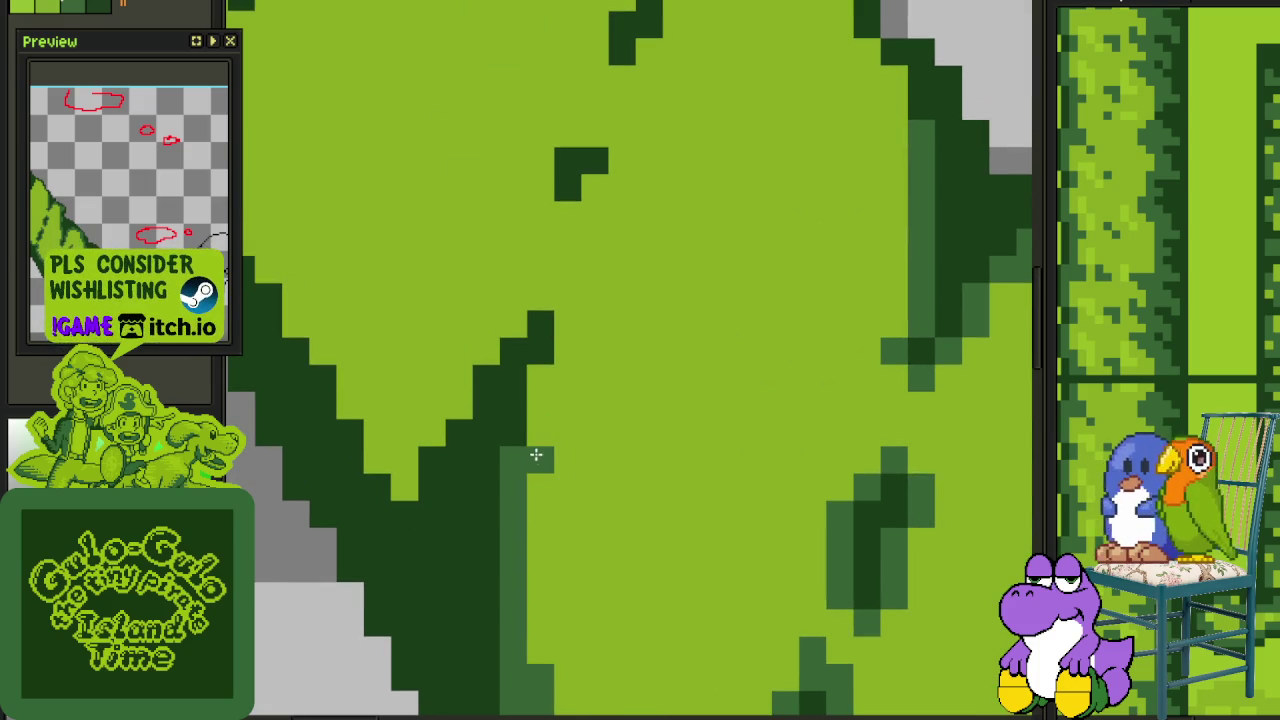
Add a mid-green column, darker edge pixels and a softening mid-green diagonal on the next leaf
{"action": "left_click_drag", "start_coordinate": [536, 455], "coordinate": [540, 390]}
{"action": "left_click_drag", "start_coordinate": [576, 349], "coordinate": [571, 286]}
{"action": "scroll", "coordinate": [608, 357], "scroll_direction": "down", "scroll_amount": 3}
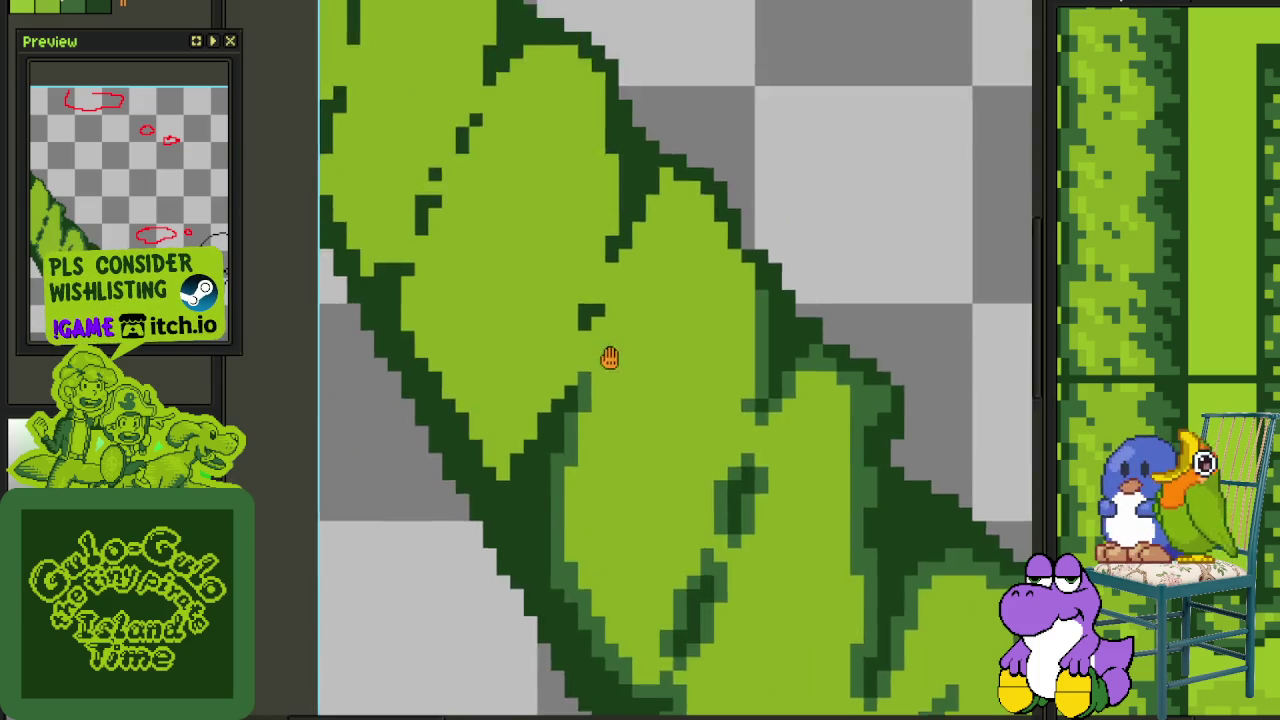
{"action": "scroll", "coordinate": [766, 362], "scroll_direction": "up", "scroll_amount": 3}
{"action": "mouse_move", "coordinate": [810, 392]}
{"action": "left_mouse_down"}
{"action": "mouse_move", "coordinate": [794, 343]}
{"action": "mouse_move", "coordinate": [734, 271]}
{"action": "left_mouse_up"}
{"action": "left_click", "coordinate": [685, 318]}
{"action": "left_click_drag", "start_coordinate": [739, 209], "coordinate": [717, 237]}
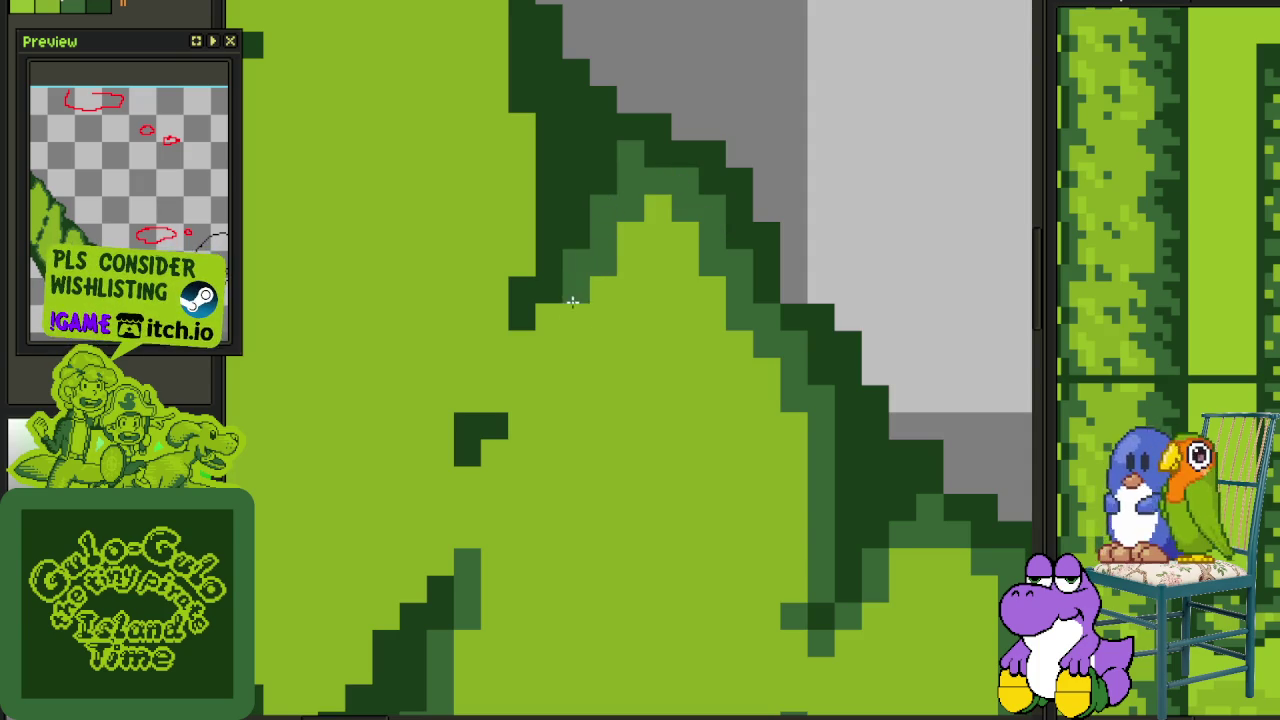
Place mid-green pixels along a leaf's left outline, darkening the pixel above
{"action": "left_click", "coordinate": [520, 370]}
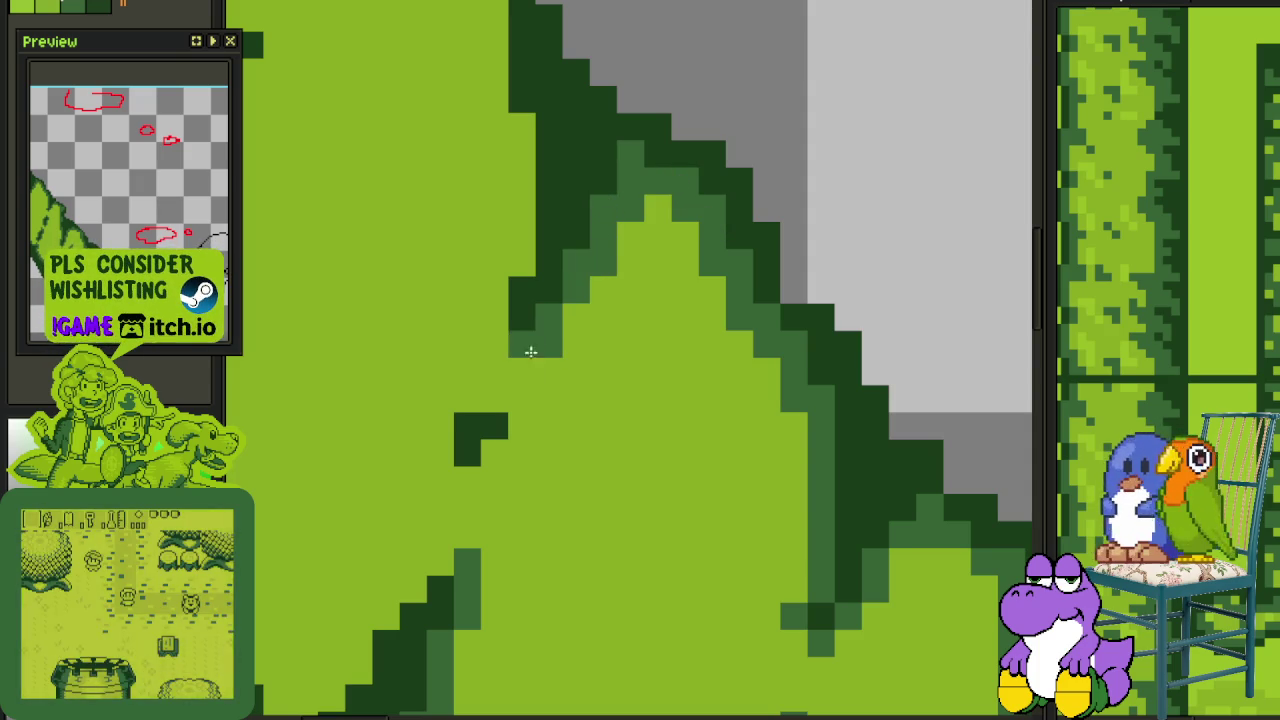
{"action": "left_click", "coordinate": [520, 355]}
{"action": "left_click_drag", "start_coordinate": [492, 338], "coordinate": [486, 292]}
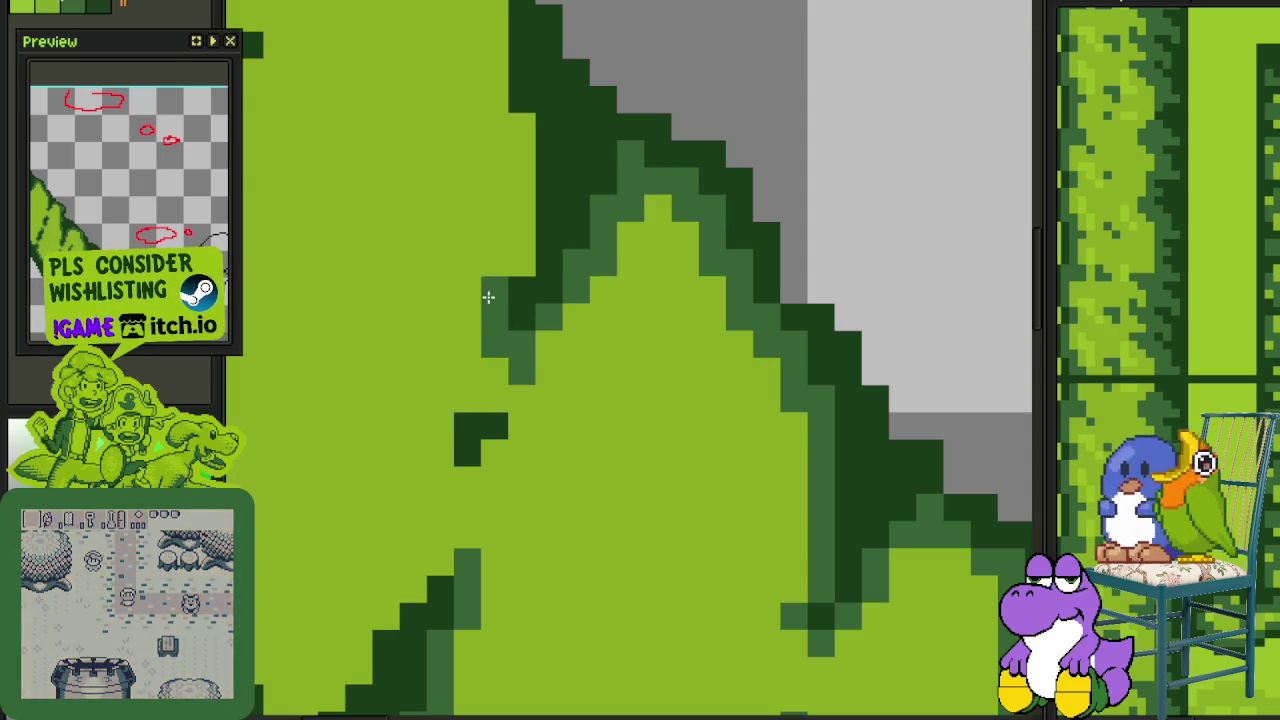
{"action": "left_click", "coordinate": [514, 259]}
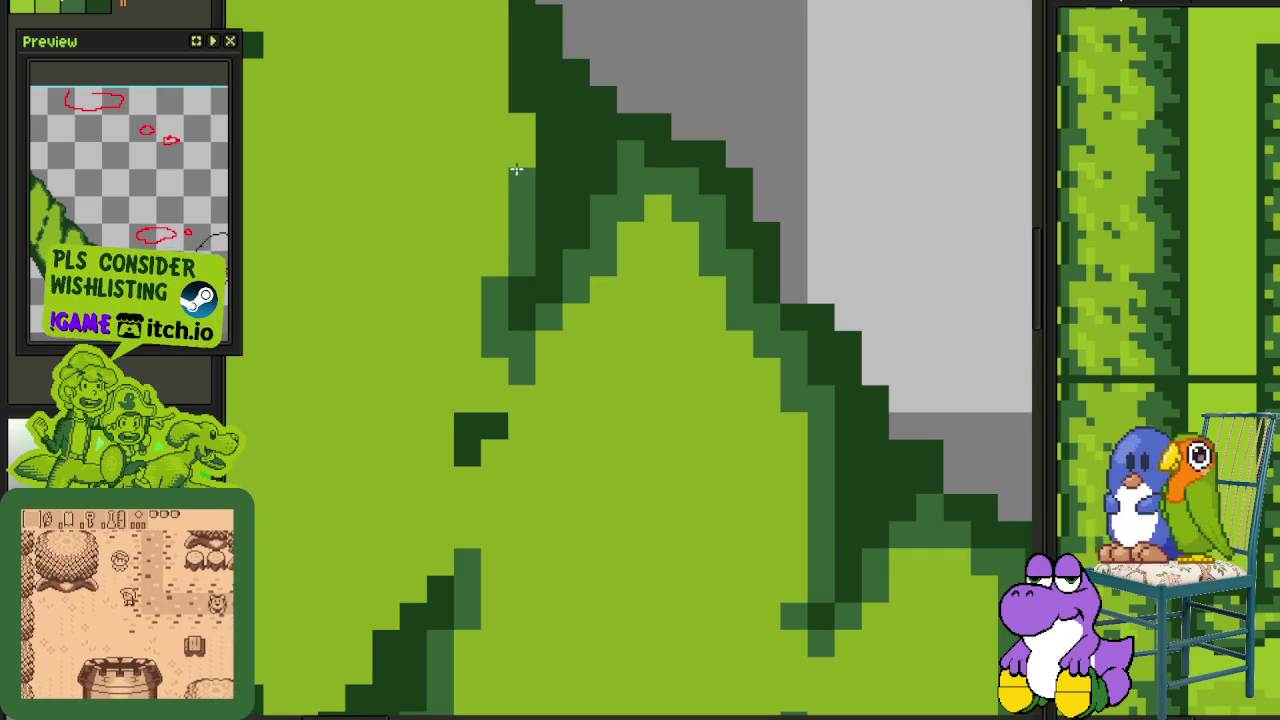
Paint a mid-green stroke along another leaf section's outline
{"action": "mouse_move", "coordinate": [514, 123]}
{"action": "left_mouse_down"}
{"action": "mouse_move", "coordinate": [631, 463]}
{"action": "mouse_move", "coordinate": [617, 303]}
{"action": "mouse_move", "coordinate": [570, 265]}
{"action": "mouse_move", "coordinate": [500, 249]}
{"action": "mouse_move", "coordinate": [435, 308]}
{"action": "left_mouse_up"}
{"action": "scroll", "coordinate": [509, 366], "scroll_direction": "down", "scroll_amount": 3}
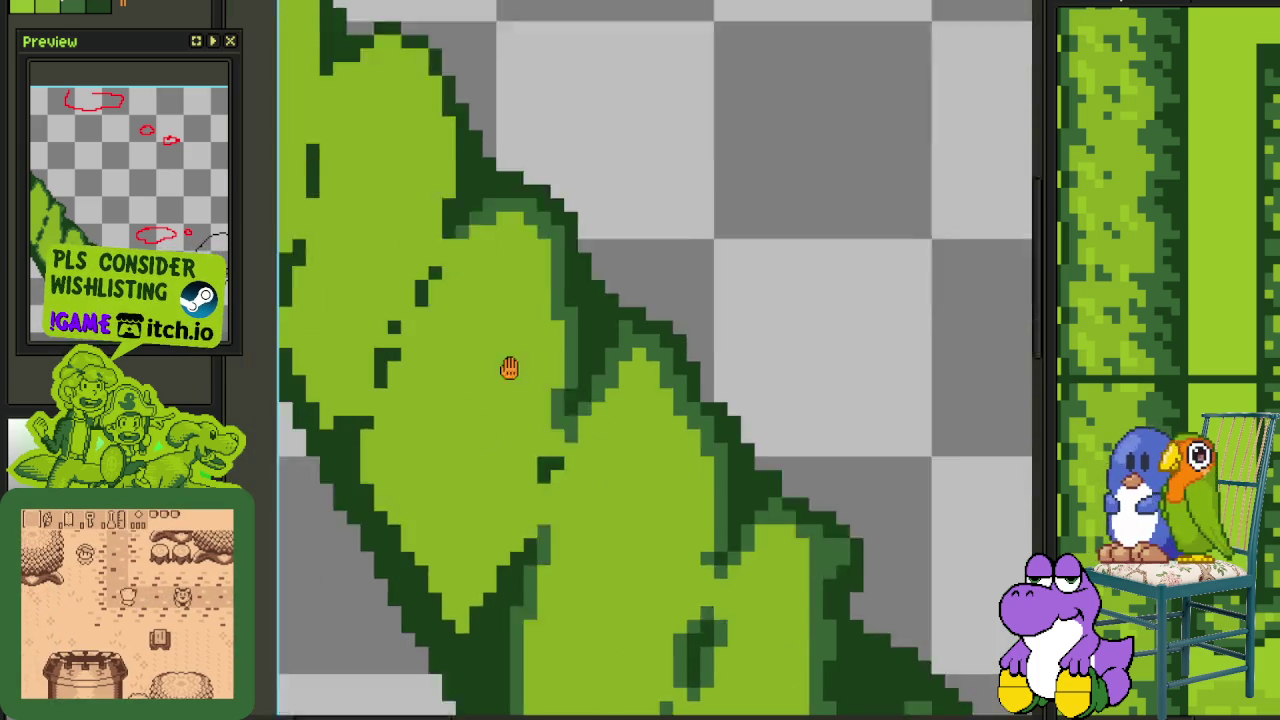
{"action": "scroll", "coordinate": [614, 343], "scroll_direction": "up", "scroll_amount": 4}
{"action": "left_click", "coordinate": [661, 300]}
{"action": "mouse_move", "coordinate": [661, 300]}
{"action": "left_mouse_down"}
{"action": "mouse_move", "coordinate": [623, 263]}
{"action": "mouse_move", "coordinate": [583, 263]}
{"action": "mouse_move", "coordinate": [537, 343]}
{"action": "mouse_move", "coordinate": [588, 375]}
{"action": "mouse_move", "coordinate": [588, 412]}
{"action": "left_mouse_up"}
Add mid-green transition pixels along the leaf's diagonal edge
{"action": "scroll", "coordinate": [529, 449], "scroll_direction": "down", "scroll_amount": 3}
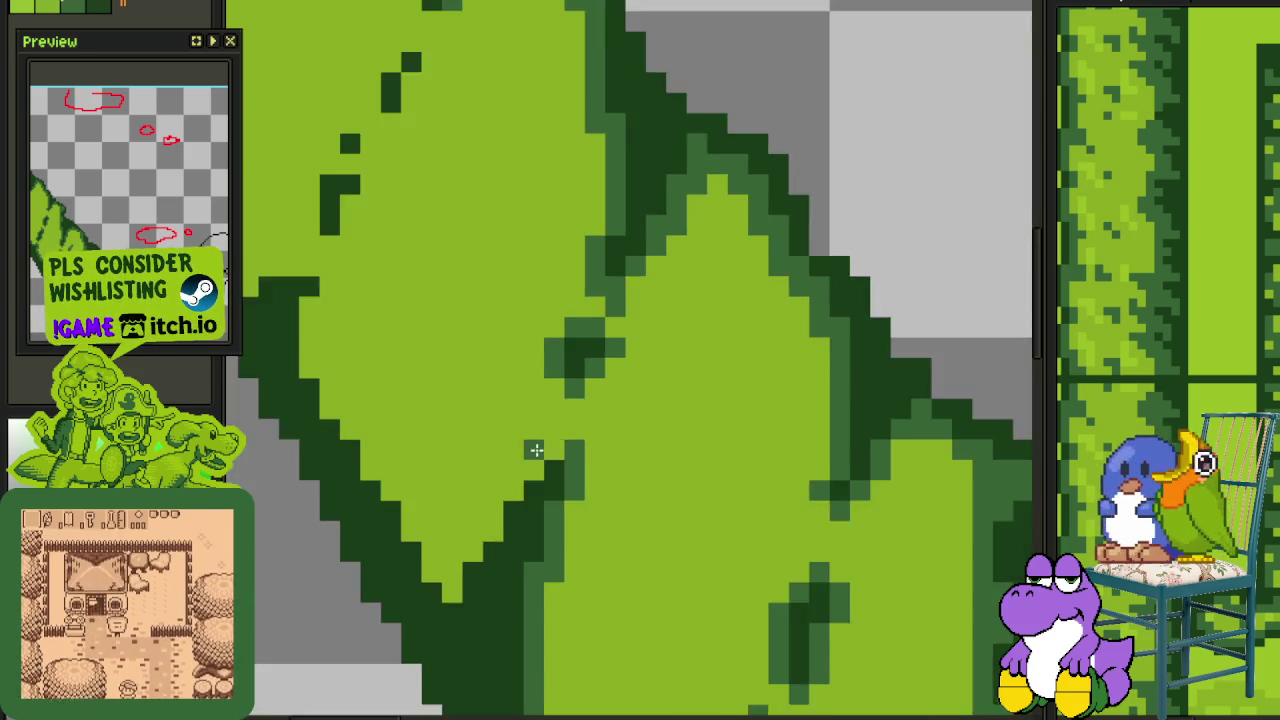
{"action": "scroll", "coordinate": [511, 529], "scroll_direction": "up", "scroll_amount": 3}
{"action": "mouse_move", "coordinate": [511, 529]}
{"action": "left_mouse_down"}
{"action": "mouse_move", "coordinate": [534, 478]}
{"action": "mouse_move", "coordinate": [583, 437]}
{"action": "mouse_move", "coordinate": [617, 357]}
{"action": "mouse_move", "coordinate": [726, 272]}
{"action": "mouse_move", "coordinate": [740, 240]}
{"action": "left_mouse_up"}
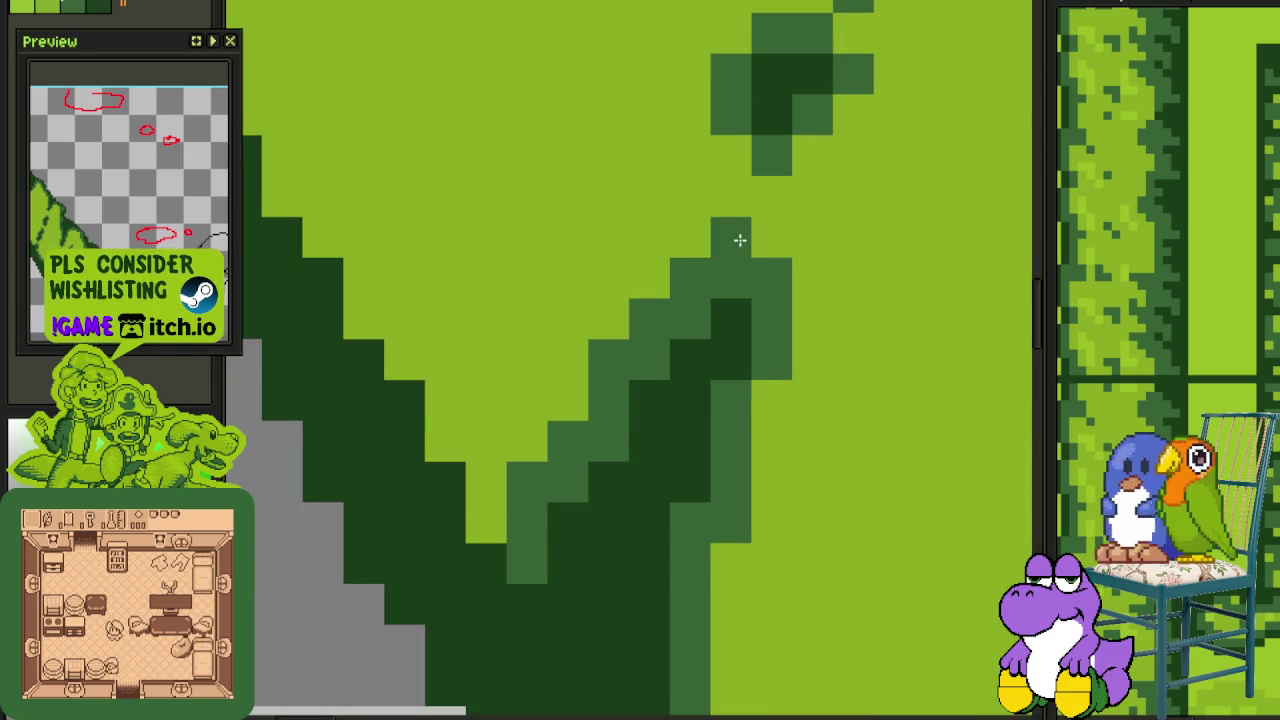
{"action": "mouse_move", "coordinate": [494, 494]}
{"action": "left_mouse_down"}
{"action": "mouse_move", "coordinate": [494, 449]}
{"action": "mouse_move", "coordinate": [451, 434]}
{"action": "mouse_move", "coordinate": [443, 391]}
{"action": "mouse_move", "coordinate": [600, 600]}
{"action": "mouse_move", "coordinate": [540, 540]}
{"action": "mouse_move", "coordinate": [511, 466]}
{"action": "mouse_move", "coordinate": [502, 479]}
{"action": "mouse_move", "coordinate": [394, 309]}
{"action": "mouse_move", "coordinate": [434, 143]}
{"action": "mouse_move", "coordinate": [610, 420]}
{"action": "mouse_move", "coordinate": [528, 486]}
{"action": "mouse_move", "coordinate": [517, 417]}
{"action": "mouse_move", "coordinate": [417, 232]}
{"action": "left_mouse_up"}
{"action": "left_click", "coordinate": [557, 570]}
{"action": "left_click", "coordinate": [614, 455]}
Paint single mid-green pixels onto the dark leaf edge while zooming in
{"action": "scroll", "coordinate": [417, 232], "scroll_direction": "down", "scroll_amount": 3}
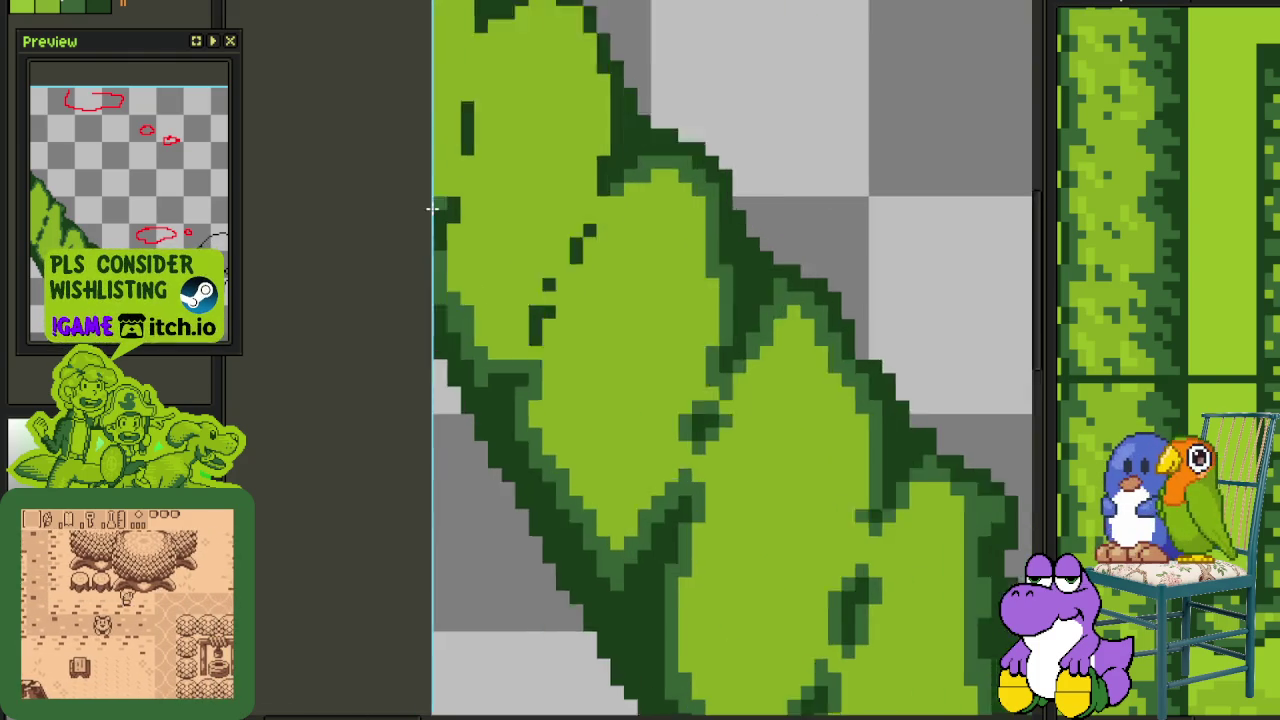
{"action": "scroll", "coordinate": [557, 306], "scroll_direction": "up", "scroll_amount": 2}
{"action": "scroll", "coordinate": [557, 306], "scroll_direction": "down", "scroll_amount": 3}
{"action": "scroll", "coordinate": [678, 527], "scroll_direction": "down", "scroll_amount": 2}
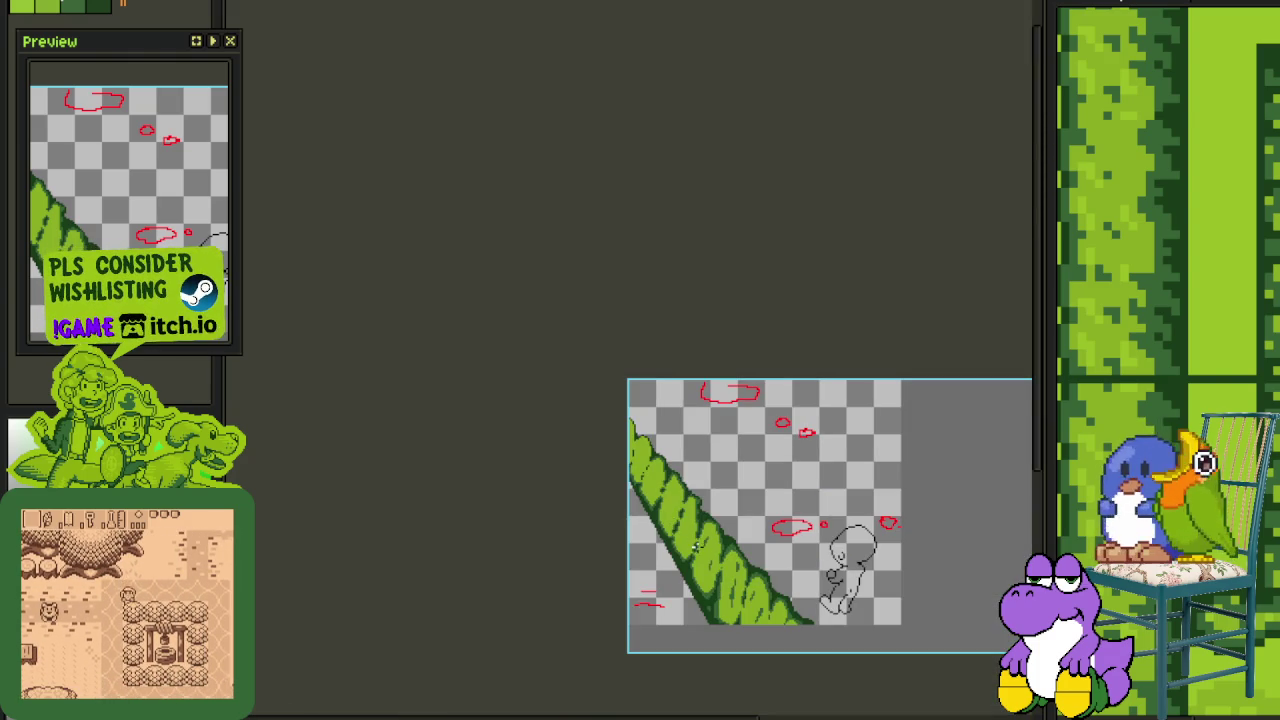
{"action": "scroll", "coordinate": [690, 540], "scroll_direction": "up", "scroll_amount": 4}
{"action": "scroll", "coordinate": [660, 512], "scroll_direction": "up", "scroll_amount": 2}
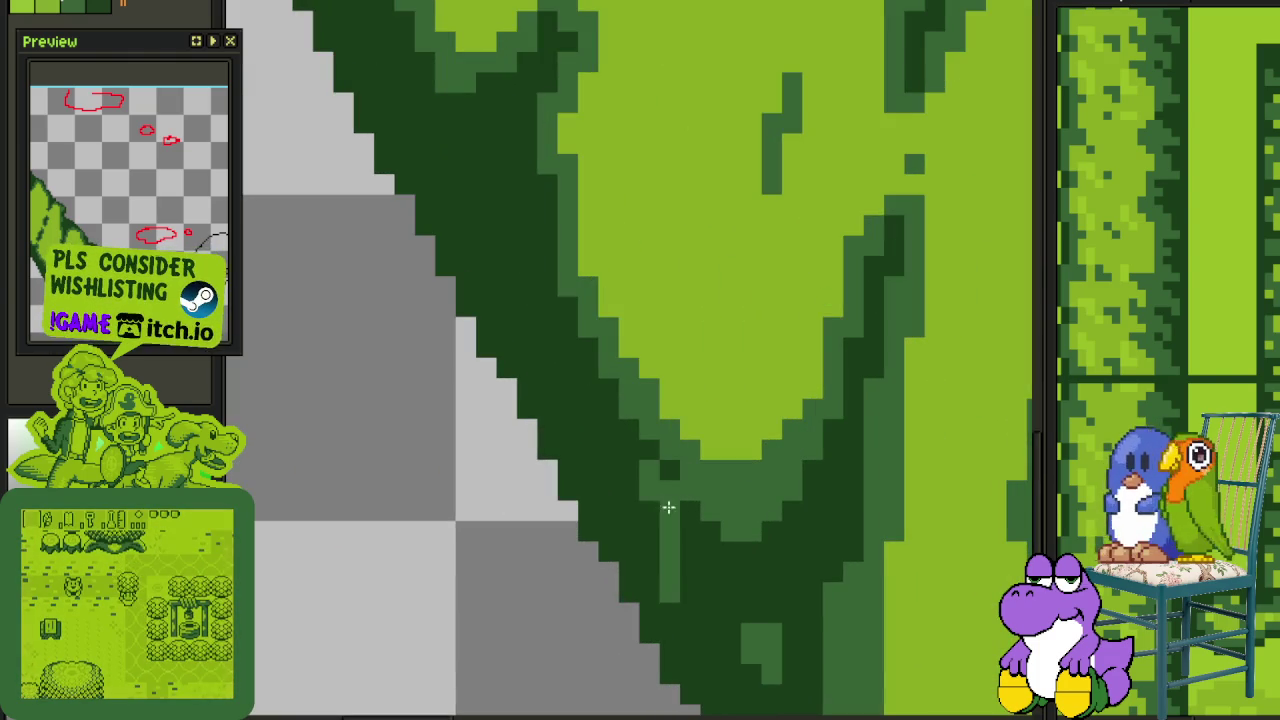
{"action": "scroll", "coordinate": [686, 549], "scroll_direction": "down", "scroll_amount": 2}
{"action": "scroll", "coordinate": [686, 549], "scroll_direction": "down", "scroll_amount": 2}
{"action": "scroll", "coordinate": [600, 450], "scroll_direction": "up", "scroll_amount": 2}
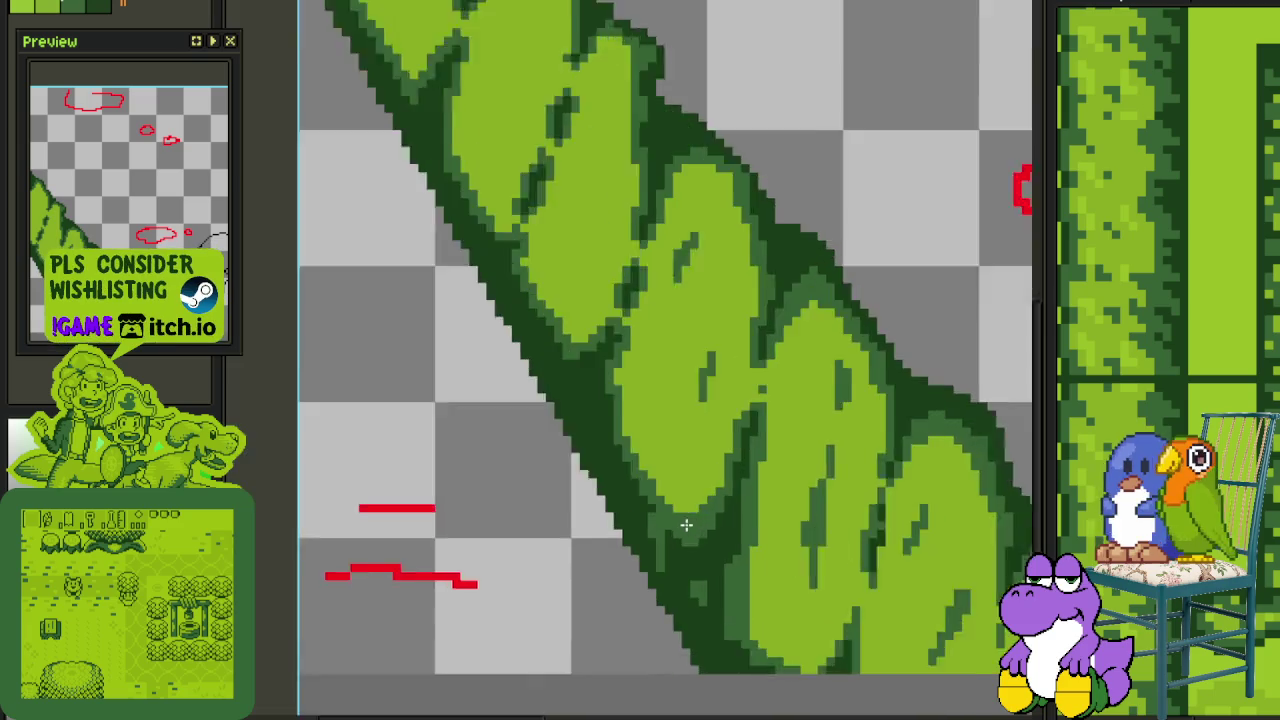
{"action": "scroll", "coordinate": [575, 412], "scroll_direction": "up", "scroll_amount": 2}
{"action": "left_click", "coordinate": [575, 412]}
{"action": "scroll", "coordinate": [563, 408], "scroll_direction": "down", "scroll_amount": 2}
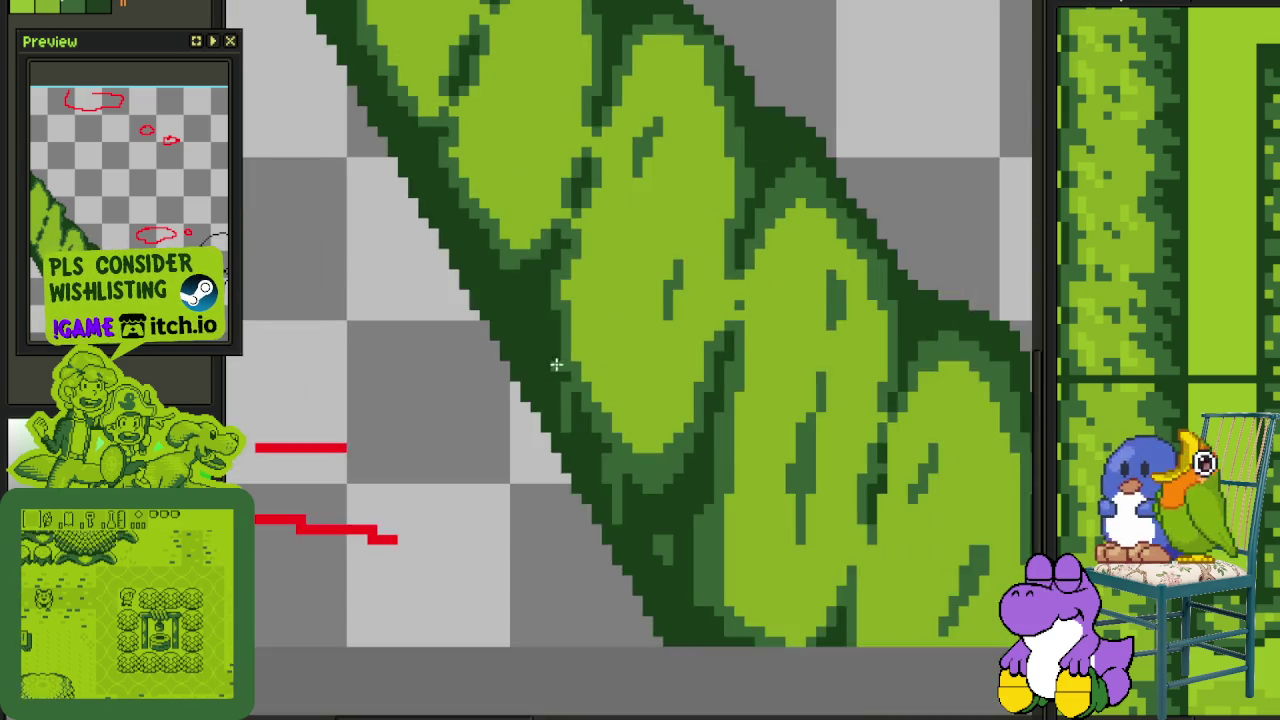
{"action": "scroll", "coordinate": [568, 440], "scroll_direction": "up", "scroll_amount": 3}
{"action": "left_click_drag", "start_coordinate": [570, 402], "coordinate": [554, 403]}
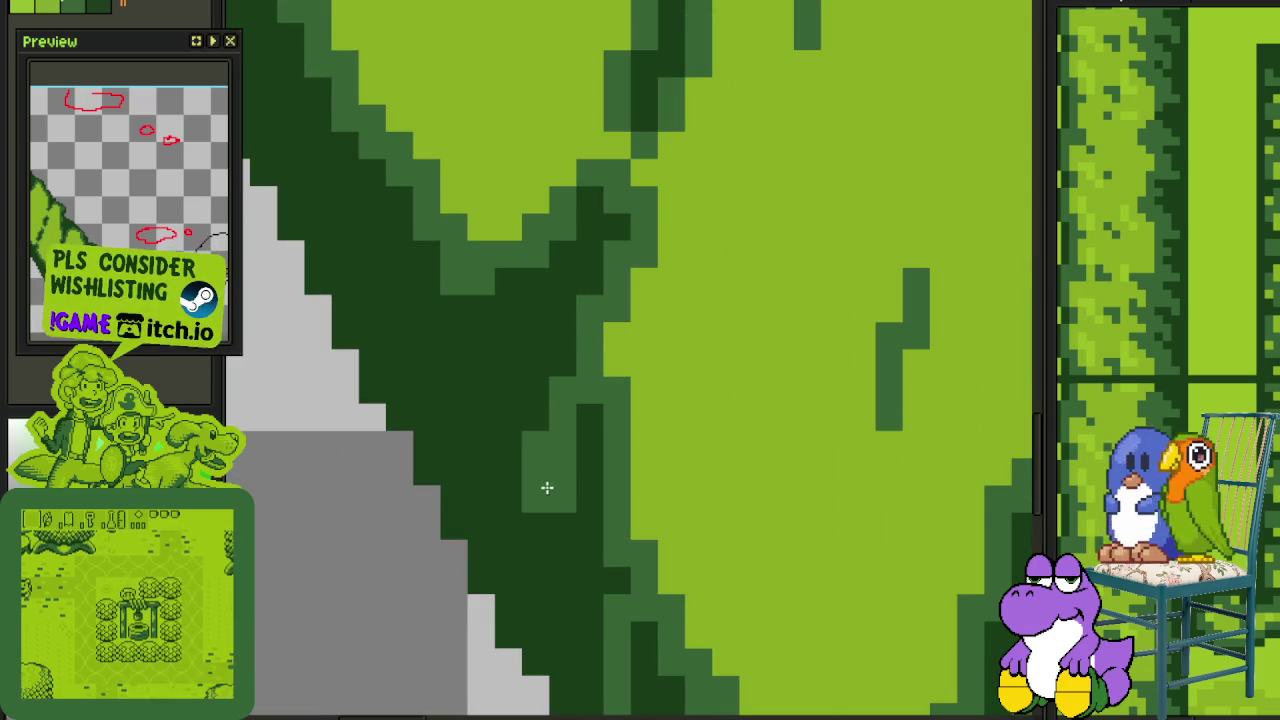
{"action": "left_click_drag", "start_coordinate": [551, 503], "coordinate": [559, 467]}
Rebalance dark and mid-green pixels on the edge, turning a mid-green column dark green
{"action": "scroll", "coordinate": [559, 466], "scroll_direction": "down", "scroll_amount": 2}
{"action": "scroll", "coordinate": [565, 500], "scroll_direction": "down", "scroll_amount": 2}
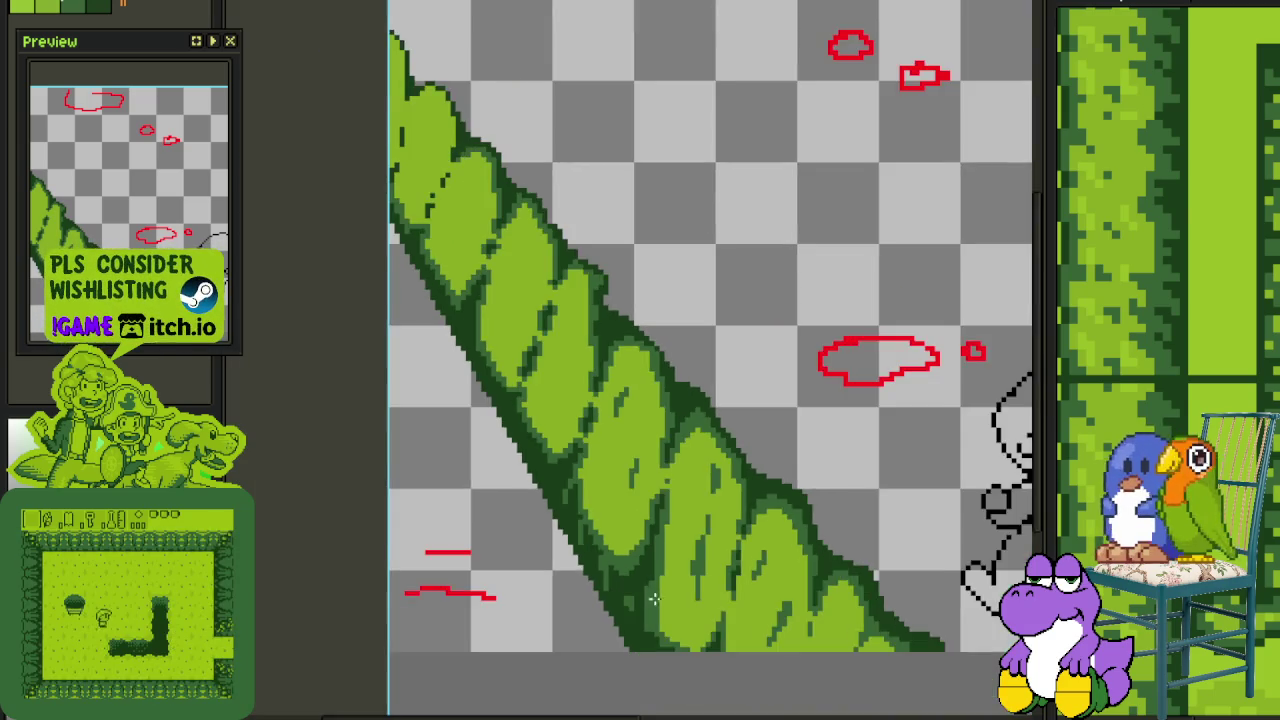
{"action": "scroll", "coordinate": [580, 470], "scroll_direction": "up", "scroll_amount": 2}
{"action": "scroll", "coordinate": [550, 430], "scroll_direction": "up", "scroll_amount": 3}
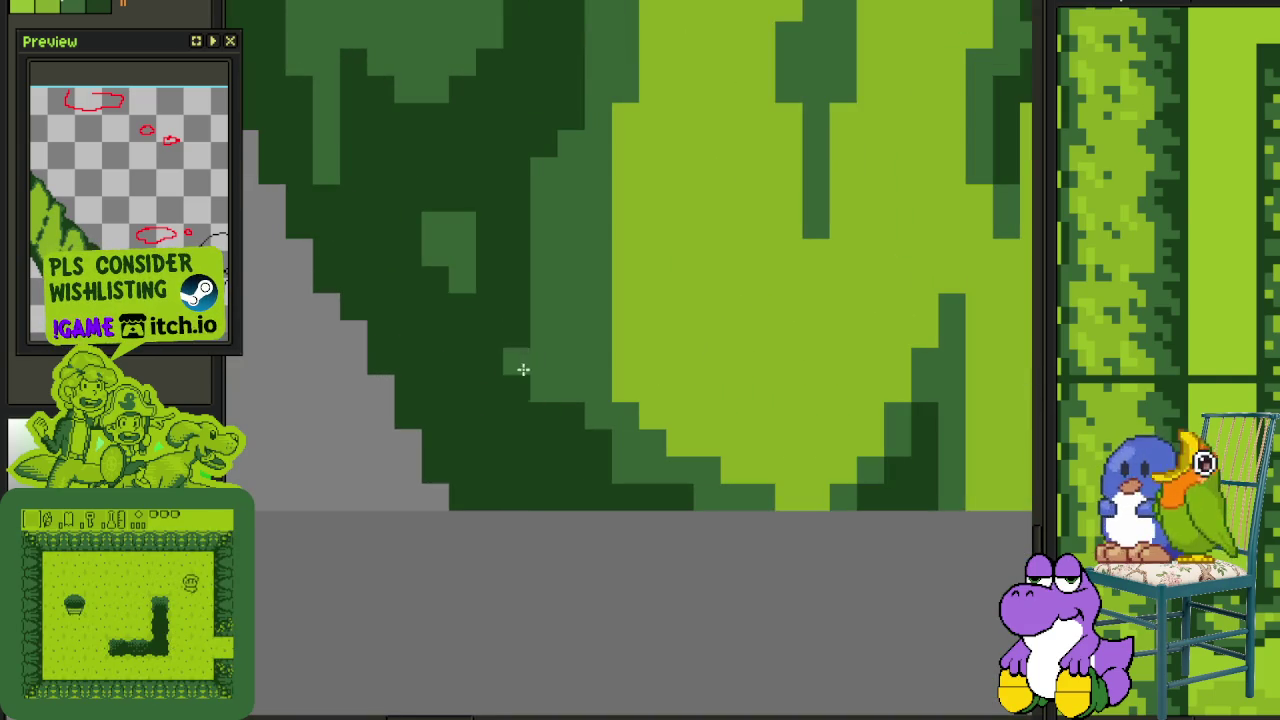
{"action": "left_click_drag", "start_coordinate": [511, 391], "coordinate": [537, 428]}
{"action": "mouse_move", "coordinate": [543, 346]}
{"action": "left_mouse_down"}
{"action": "mouse_move", "coordinate": [543, 296]}
{"action": "mouse_move", "coordinate": [515, 302]}
{"action": "mouse_move", "coordinate": [490, 425]}
{"action": "left_mouse_up"}
{"action": "left_click_drag", "start_coordinate": [490, 292], "coordinate": [487, 341]}
{"action": "left_click", "coordinate": [487, 341]}
{"action": "scroll", "coordinate": [480, 374], "scroll_direction": "down", "scroll_amount": 1}
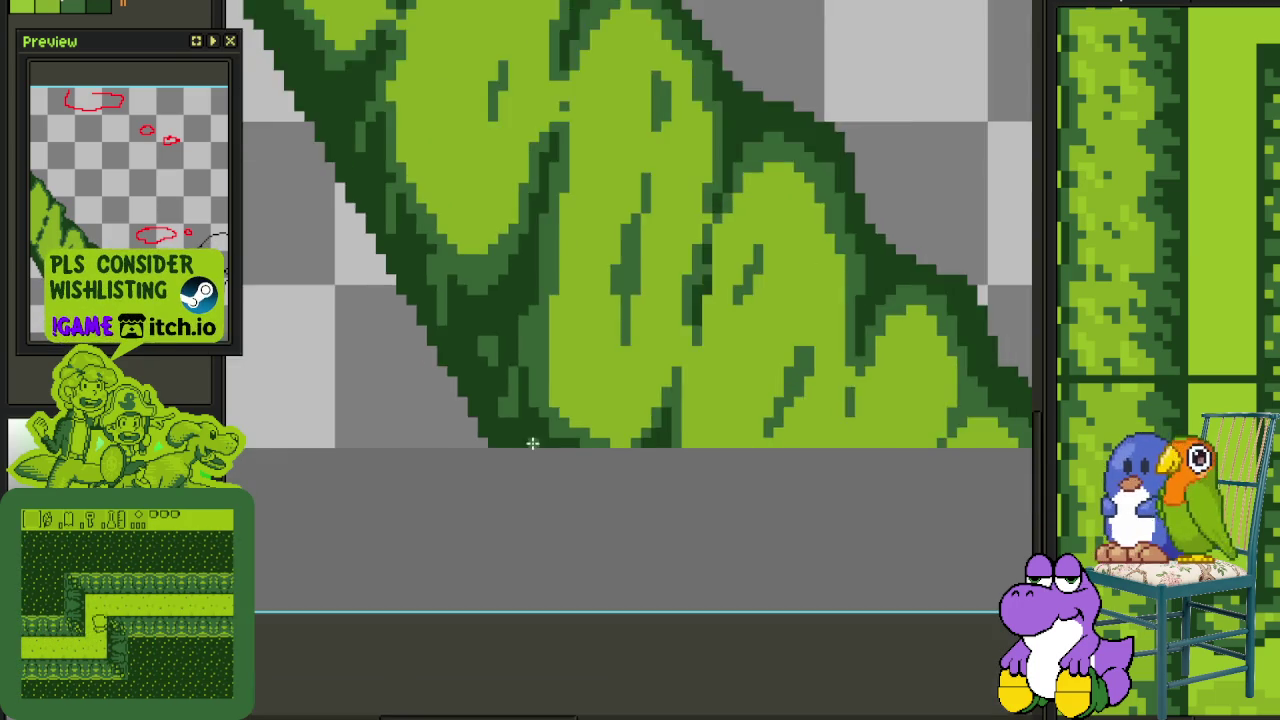
{"action": "scroll", "coordinate": [531, 443], "scroll_direction": "down", "scroll_amount": 2}
{"action": "scroll", "coordinate": [568, 449], "scroll_direction": "up", "scroll_amount": 3}
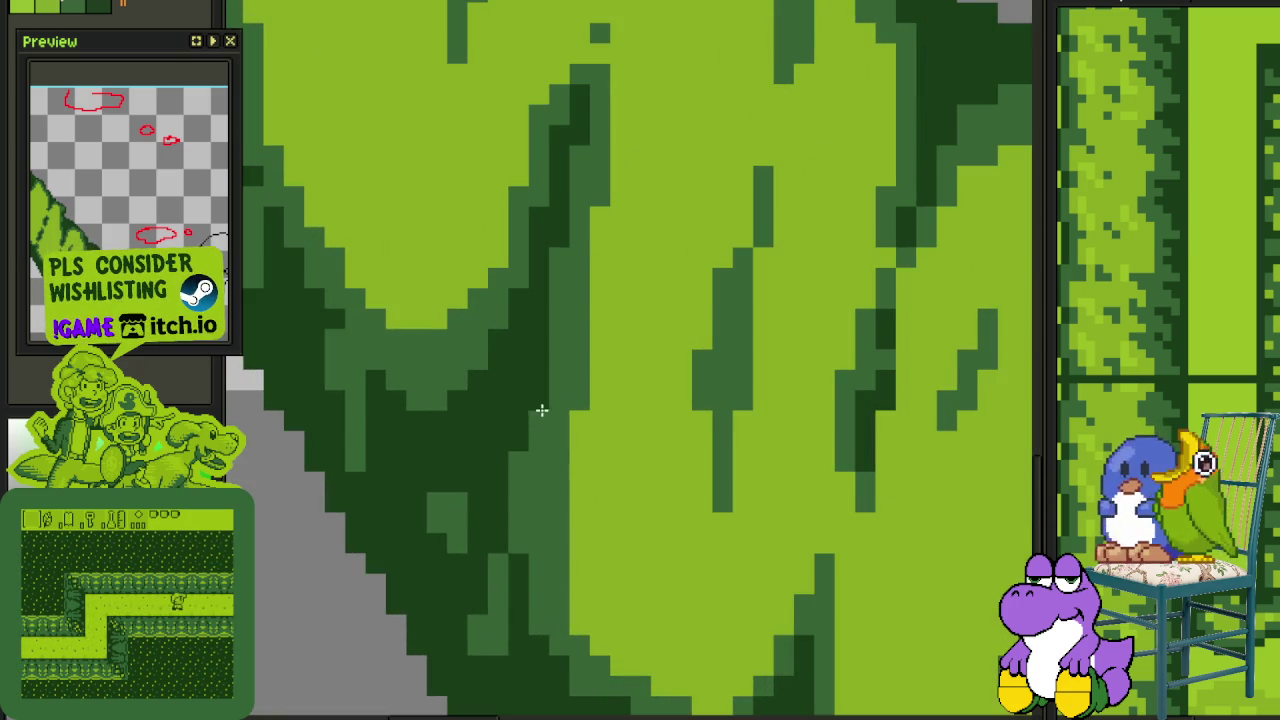
{"action": "scroll", "coordinate": [541, 410], "scroll_direction": "down", "scroll_amount": 1}
{"action": "scroll", "coordinate": [543, 414], "scroll_direction": "down", "scroll_amount": 1}
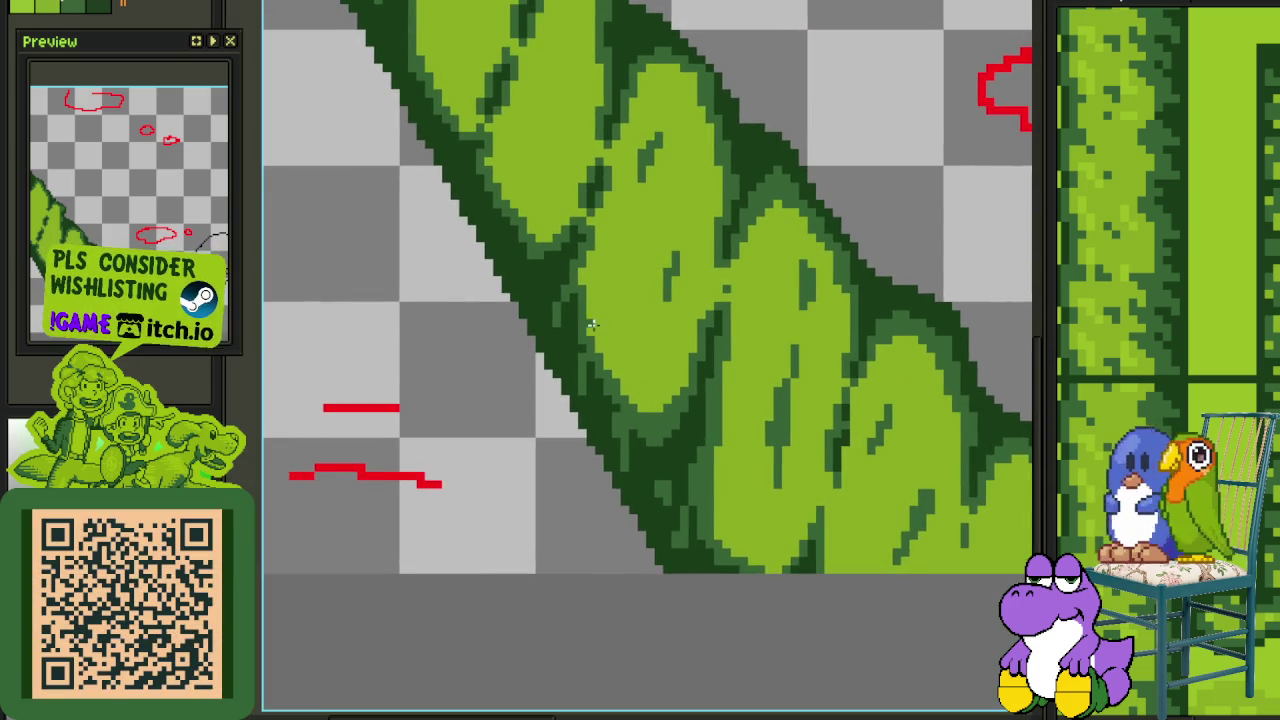
{"action": "scroll", "coordinate": [686, 451], "scroll_direction": "up", "scroll_amount": 1}
{"action": "scroll", "coordinate": [651, 400], "scroll_direction": "up", "scroll_amount": 1}
{"action": "scroll", "coordinate": [609, 366], "scroll_direction": "up", "scroll_amount": 1}
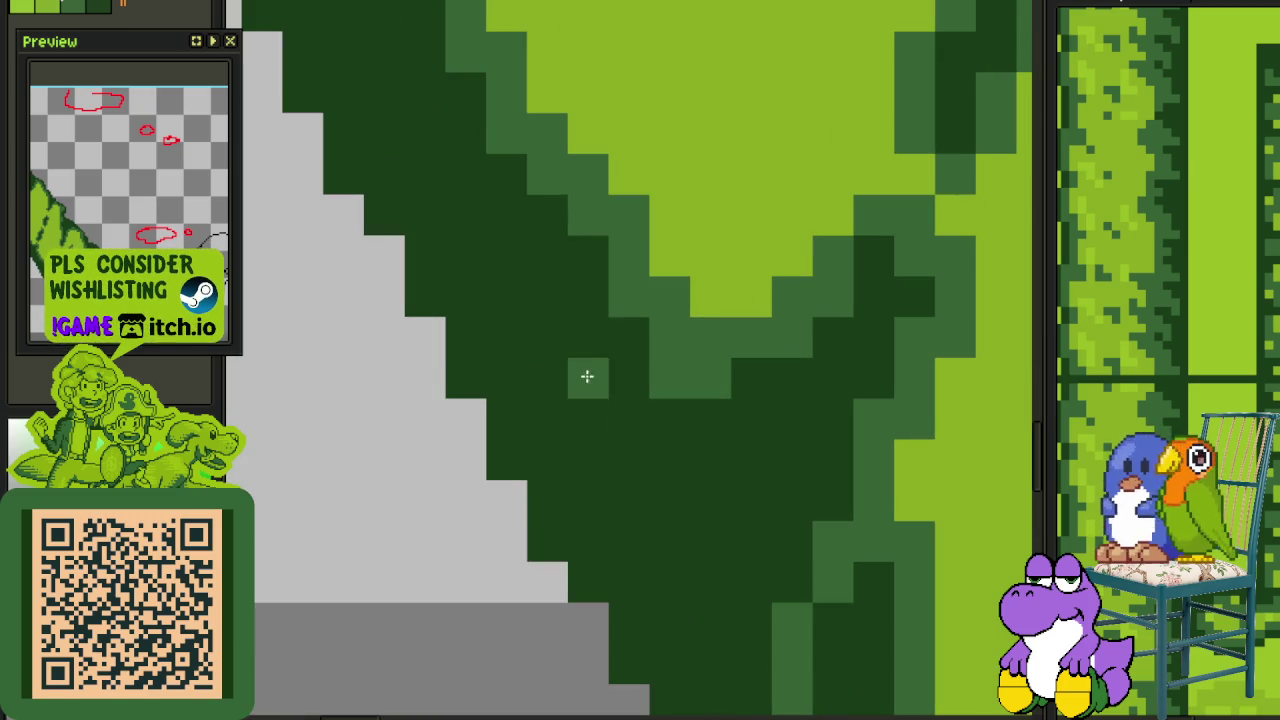
{"action": "scroll", "coordinate": [584, 426], "scroll_direction": "down", "scroll_amount": 1}
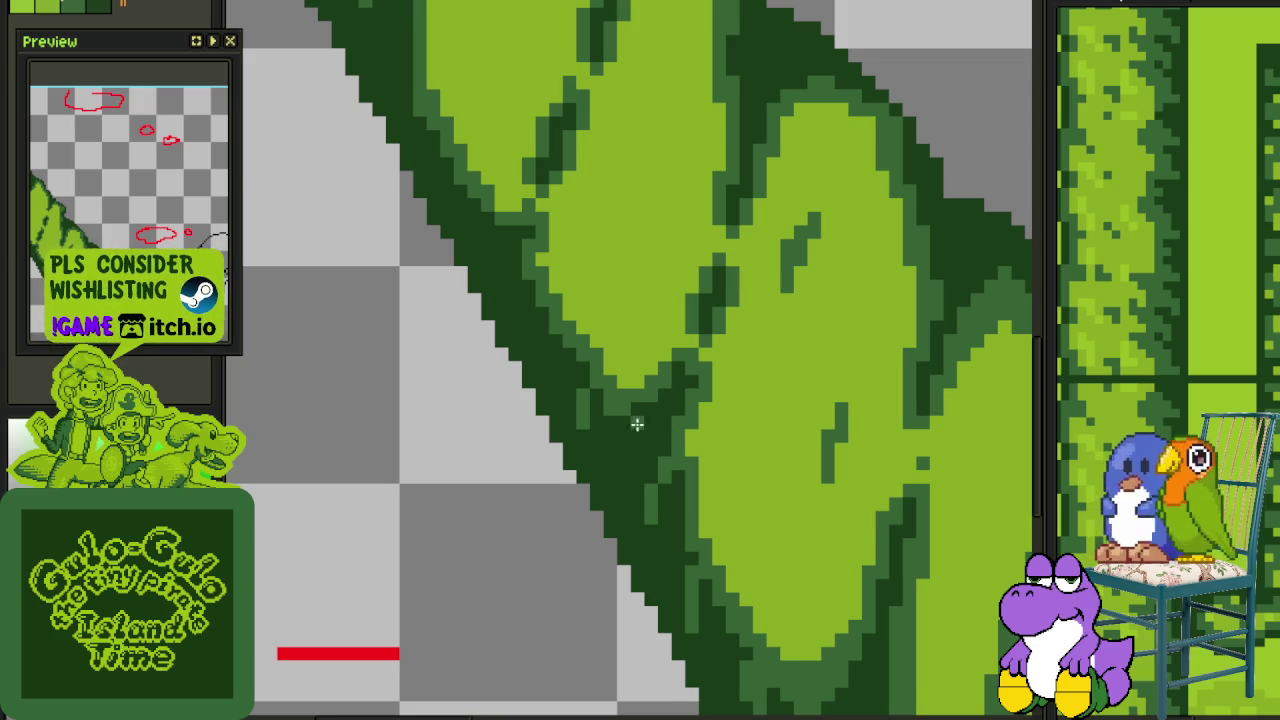
Paint mid-green columns and pixels along the leaf edges
{"action": "scroll", "coordinate": [600, 360], "scroll_direction": "up", "scroll_amount": 1}
{"action": "scroll", "coordinate": [551, 291], "scroll_direction": "up", "scroll_amount": 1}
{"action": "scroll", "coordinate": [646, 323], "scroll_direction": "up", "scroll_amount": 2}
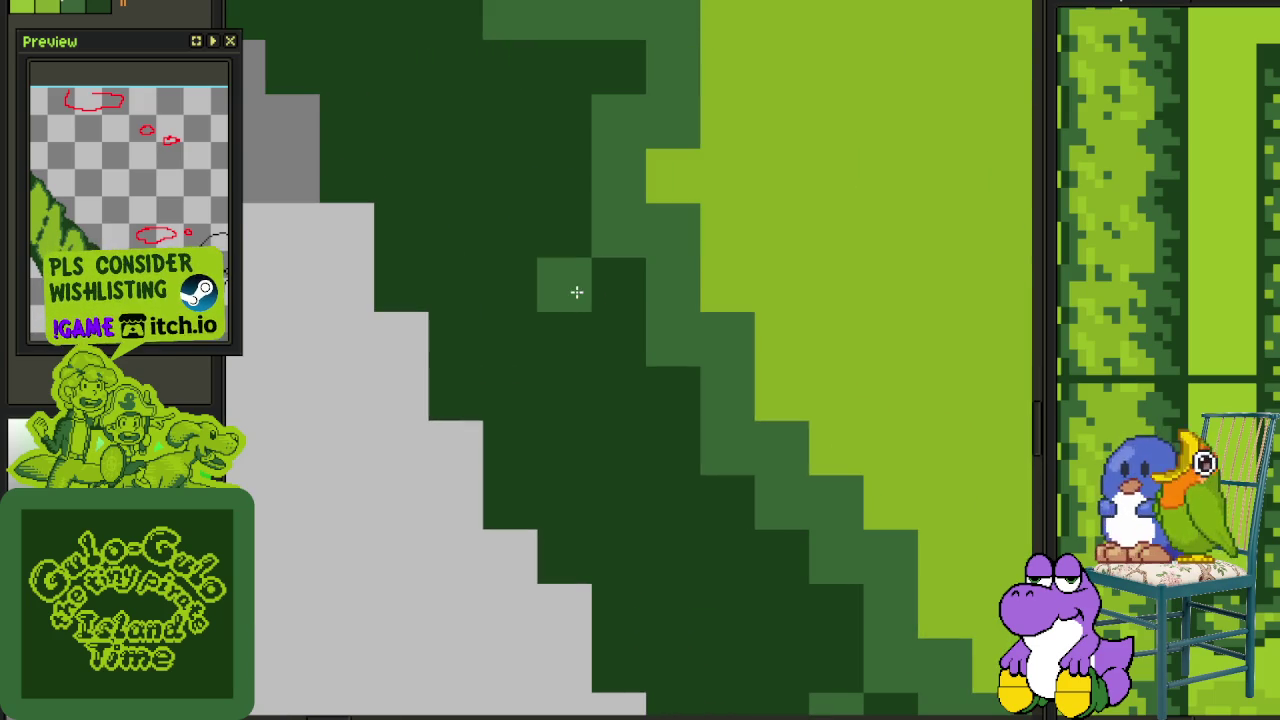
{"action": "left_click_drag", "start_coordinate": [576, 291], "coordinate": [586, 400]}
{"action": "left_click", "coordinate": [600, 503]}
{"action": "left_click_drag", "start_coordinate": [600, 523], "coordinate": [660, 516]}
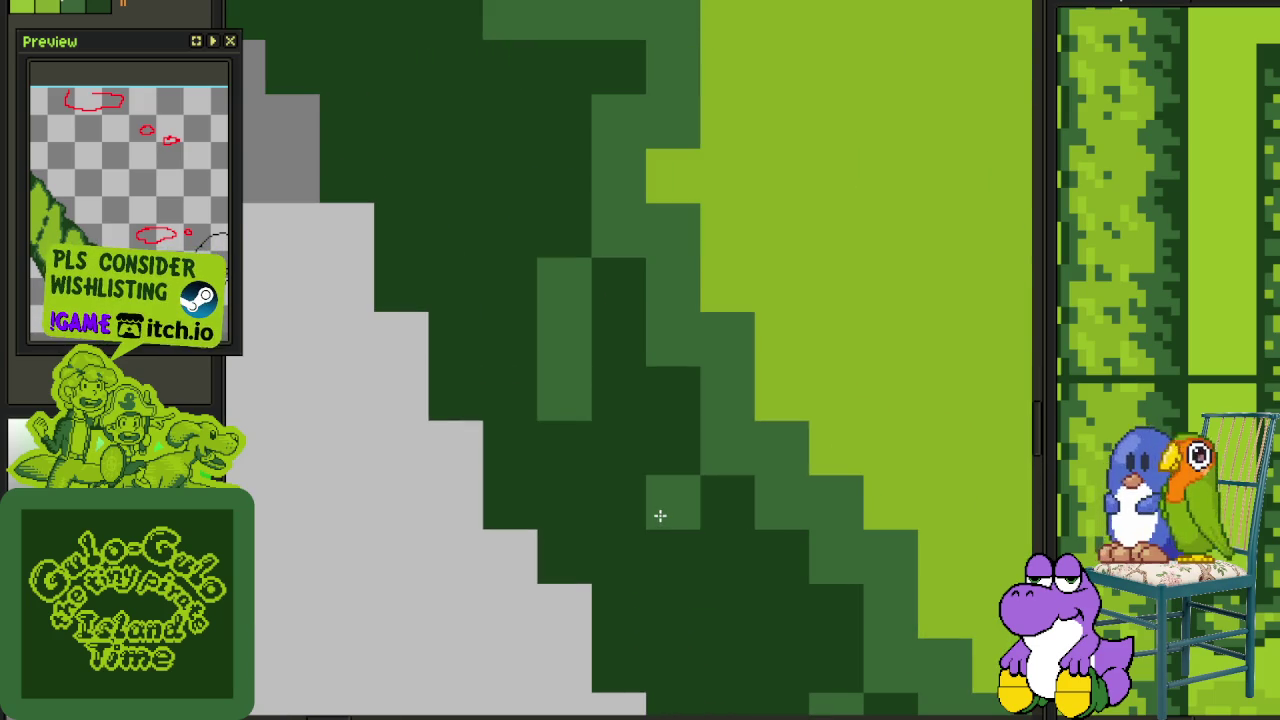
{"action": "scroll", "coordinate": [672, 555], "scroll_direction": "down", "scroll_amount": 2}
{"action": "scroll", "coordinate": [676, 560], "scroll_direction": "down", "scroll_amount": 2}
{"action": "scroll", "coordinate": [680, 568], "scroll_direction": "up", "scroll_amount": 2}
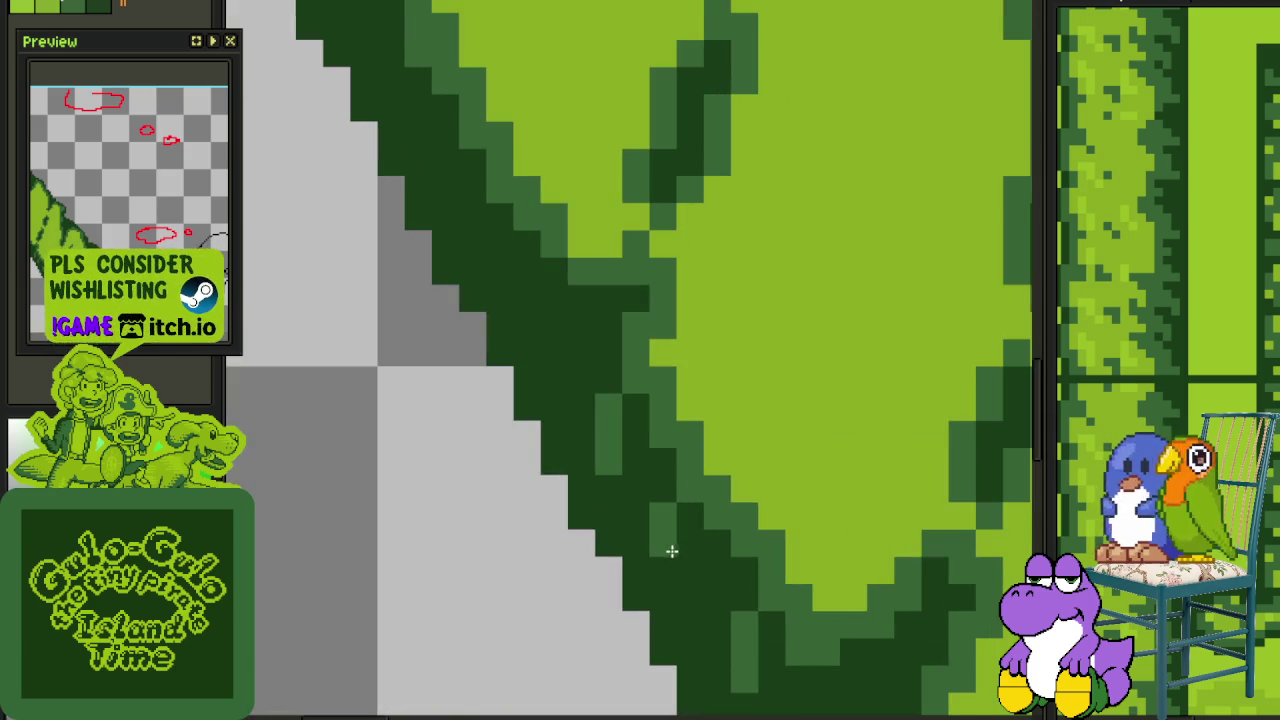
{"action": "scroll", "coordinate": [654, 497], "scroll_direction": "down", "scroll_amount": 2}
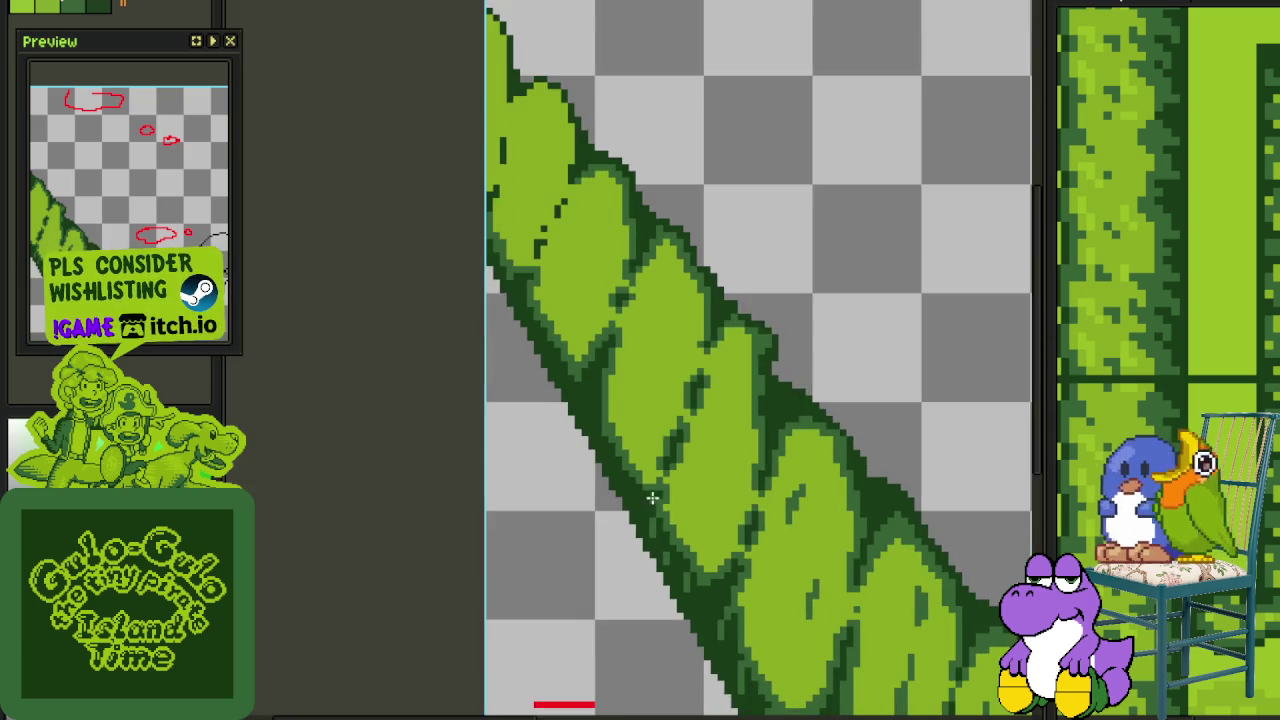
Draw a dark green stroke up a leaf's inner edge, touching up pixels with medium green
{"action": "left_click_drag", "start_coordinate": [654, 497], "coordinate": [650, 508]}
{"action": "scroll", "coordinate": [650, 508], "scroll_direction": "up", "scroll_amount": 3}
{"action": "scroll", "coordinate": [643, 425], "scroll_direction": "up", "scroll_amount": 1}
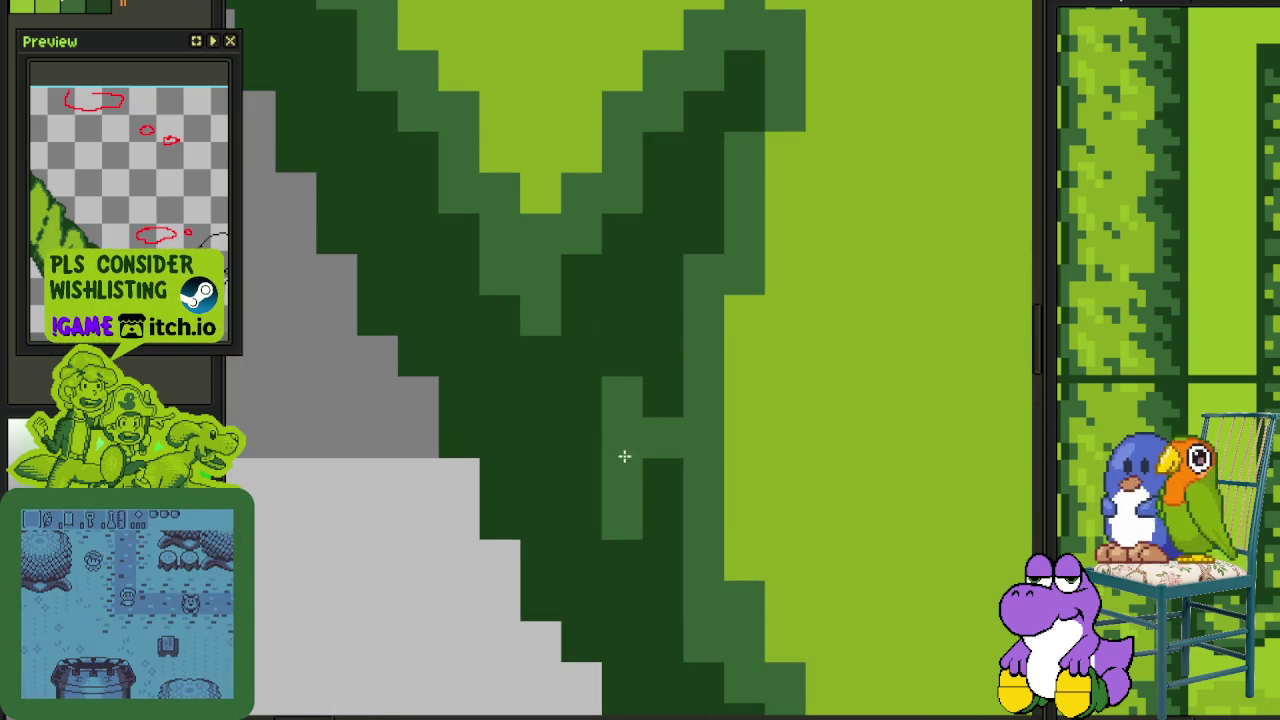
{"action": "scroll", "coordinate": [660, 470], "scroll_direction": "down", "scroll_amount": 3}
{"action": "scroll", "coordinate": [660, 470], "scroll_direction": "down", "scroll_amount": 3}
{"action": "scroll", "coordinate": [620, 400], "scroll_direction": "up", "scroll_amount": 1}
{"action": "scroll", "coordinate": [590, 330], "scroll_direction": "up", "scroll_amount": 2}
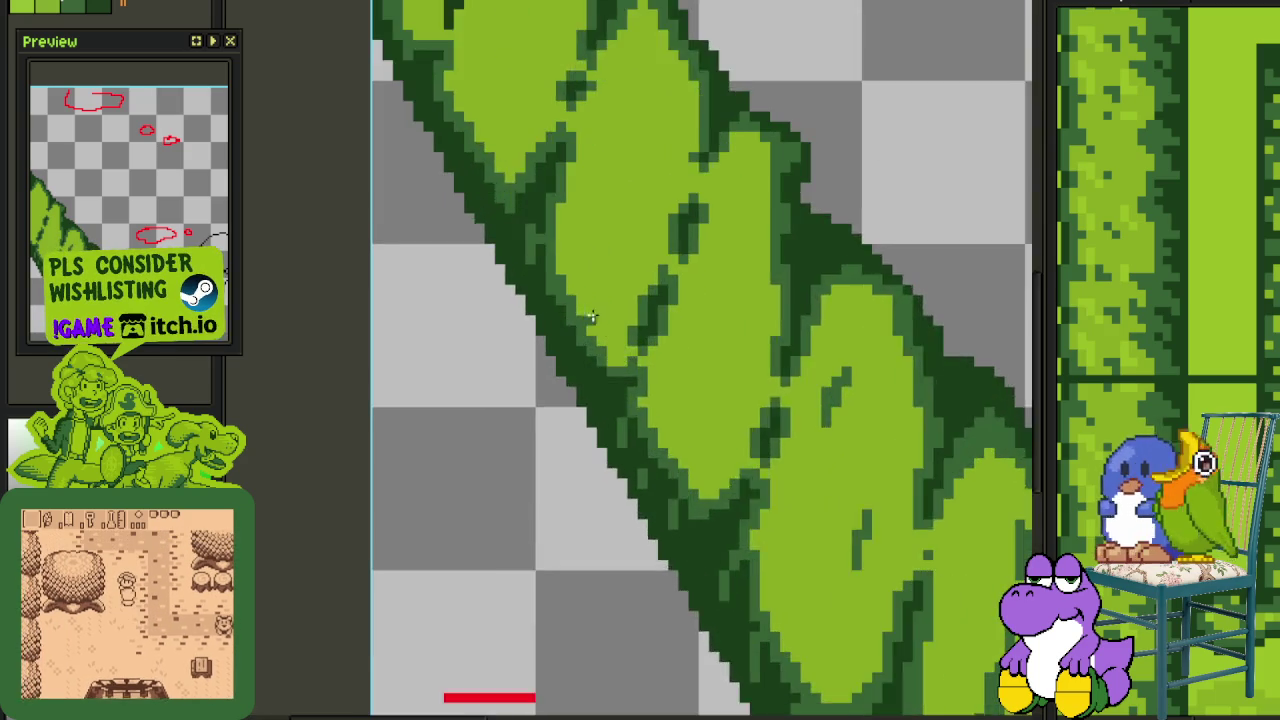
{"action": "scroll", "coordinate": [579, 305], "scroll_direction": "up", "scroll_amount": 1}
{"action": "scroll", "coordinate": [578, 290], "scroll_direction": "up", "scroll_amount": 1}
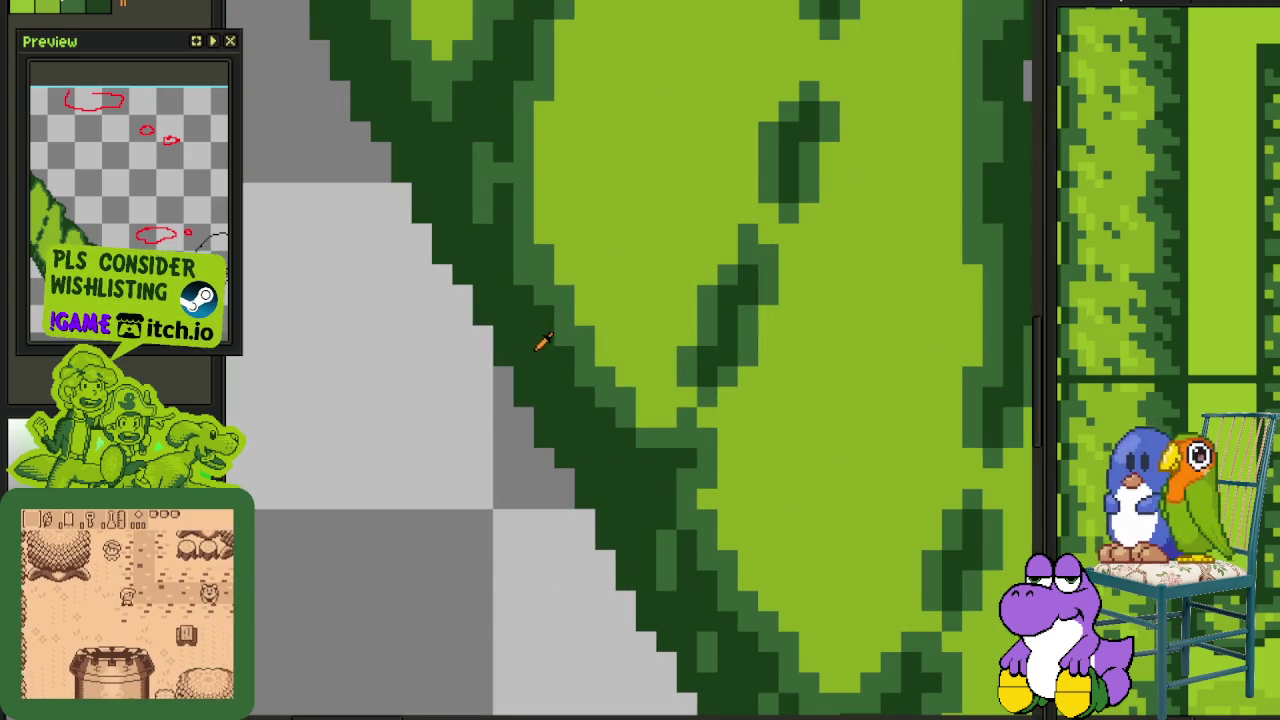
{"action": "scroll", "coordinate": [550, 320], "scroll_direction": "up", "scroll_amount": 1}
{"action": "mouse_move", "coordinate": [540, 308]}
{"action": "left_mouse_down"}
{"action": "mouse_move", "coordinate": [588, 260]}
{"action": "mouse_move", "coordinate": [606, 206]}
{"action": "mouse_move", "coordinate": [620, 206]}
{"action": "mouse_move", "coordinate": [603, 310]}
{"action": "mouse_move", "coordinate": [577, 366]}
{"action": "mouse_move", "coordinate": [634, 394]}
{"action": "mouse_move", "coordinate": [648, 133]}
{"action": "left_mouse_up"}
{"action": "left_click", "coordinate": [632, 378]}
{"action": "left_click", "coordinate": [617, 127]}
{"action": "scroll", "coordinate": [629, 194], "scroll_direction": "down", "scroll_amount": 2}
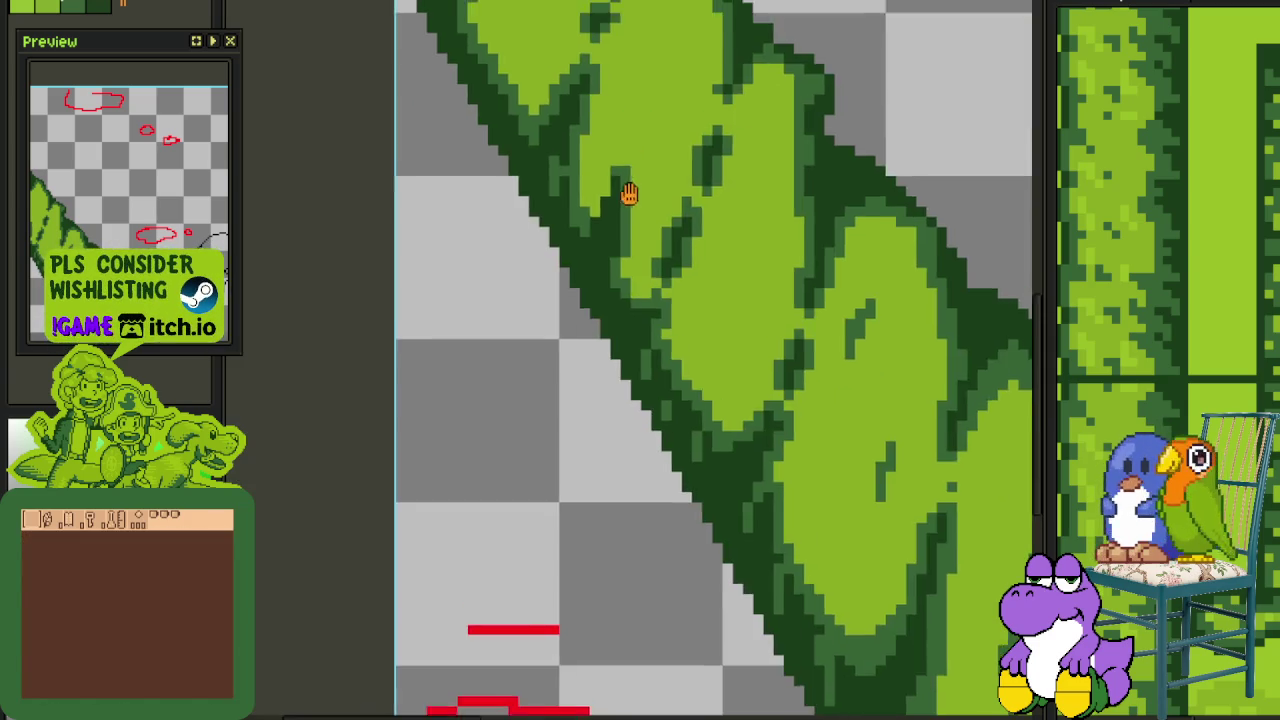
{"action": "scroll", "coordinate": [606, 323], "scroll_direction": "up", "scroll_amount": 1}
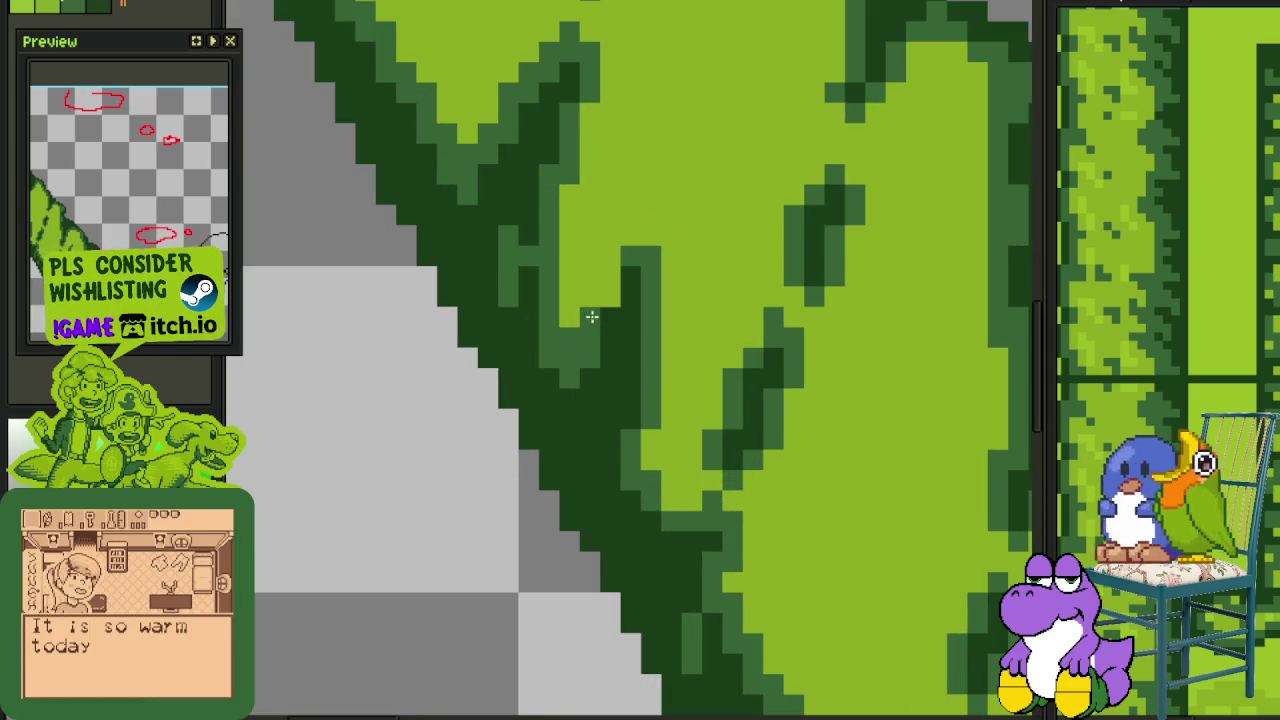
{"action": "scroll", "coordinate": [612, 312], "scroll_direction": "down", "scroll_amount": 1}
{"action": "scroll", "coordinate": [700, 386], "scroll_direction": "down", "scroll_amount": 1}
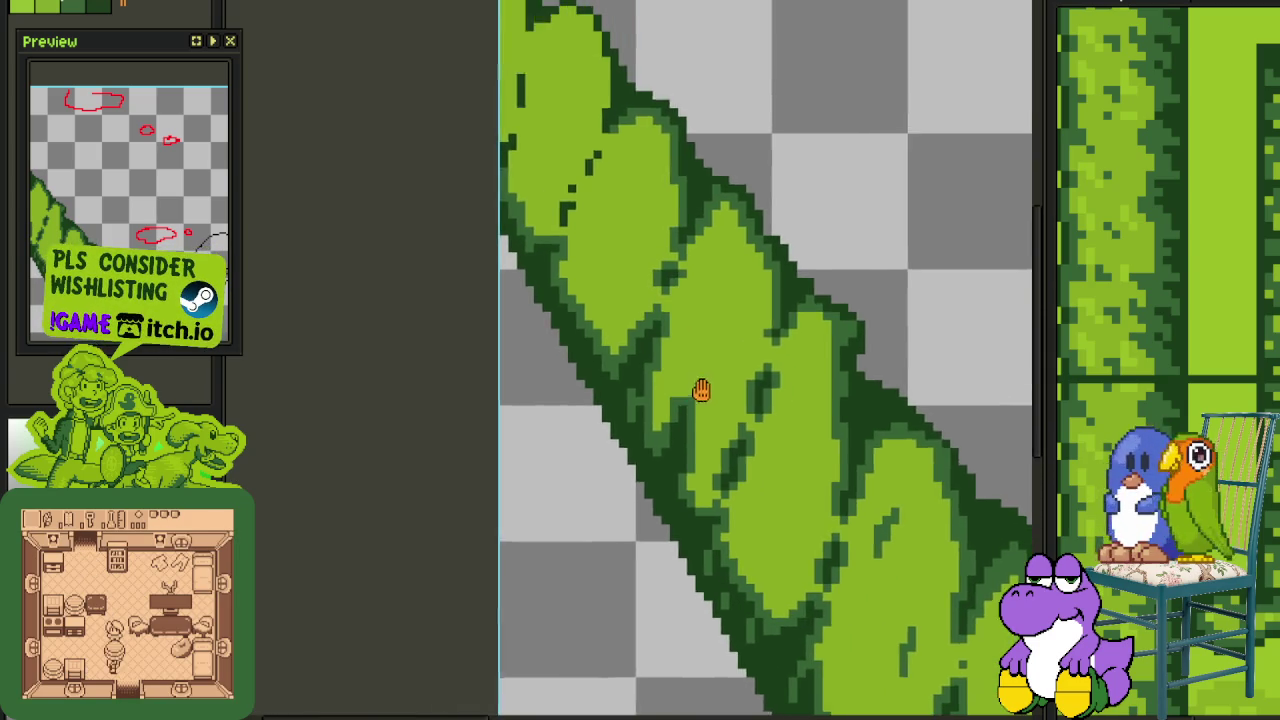
{"action": "scroll", "coordinate": [763, 381], "scroll_direction": "down", "scroll_amount": 1}
{"action": "scroll", "coordinate": [762, 382], "scroll_direction": "down", "scroll_amount": 1}
{"action": "scroll", "coordinate": [762, 382], "scroll_direction": "down", "scroll_amount": 1}
{"action": "scroll", "coordinate": [740, 395], "scroll_direction": "down", "scroll_amount": 1}
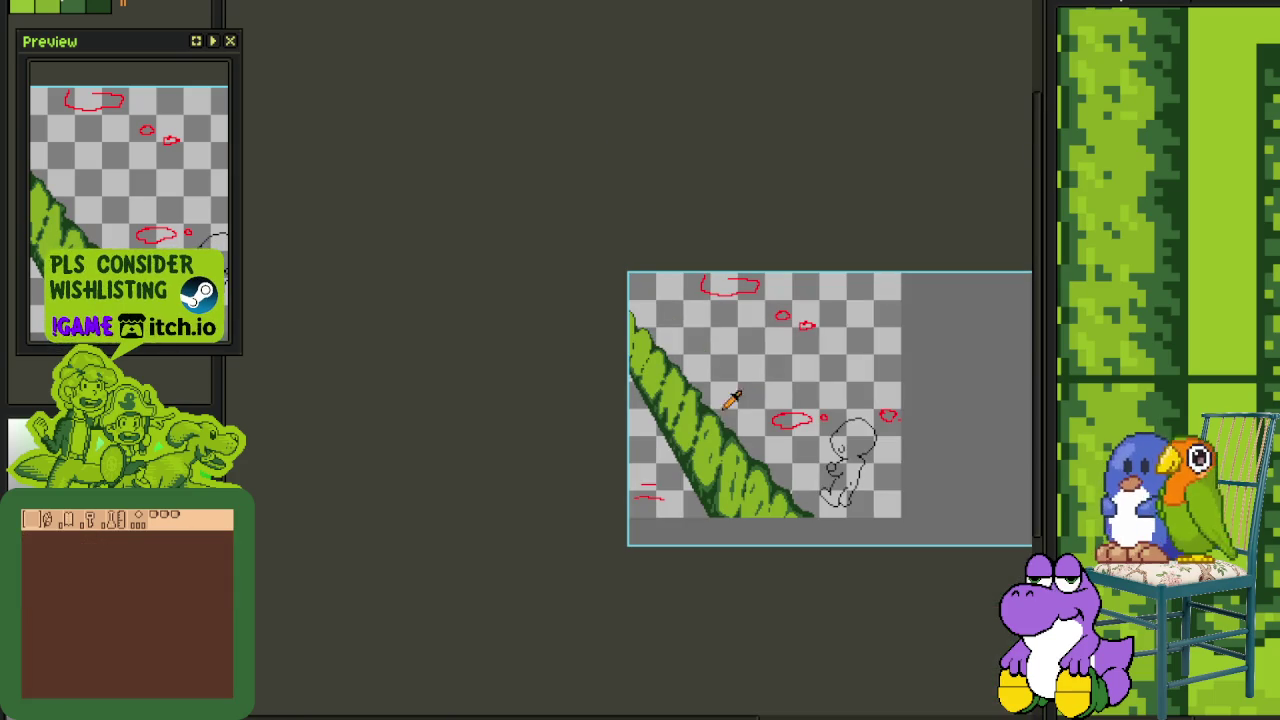
Paint dark green along a leaf edge and medium-green shading columns inside the leaf
{"action": "scroll", "coordinate": [636, 444], "scroll_direction": "up", "scroll_amount": 2}
{"action": "scroll", "coordinate": [650, 445], "scroll_direction": "up", "scroll_amount": 2}
{"action": "scroll", "coordinate": [690, 455], "scroll_direction": "up", "scroll_amount": 1}
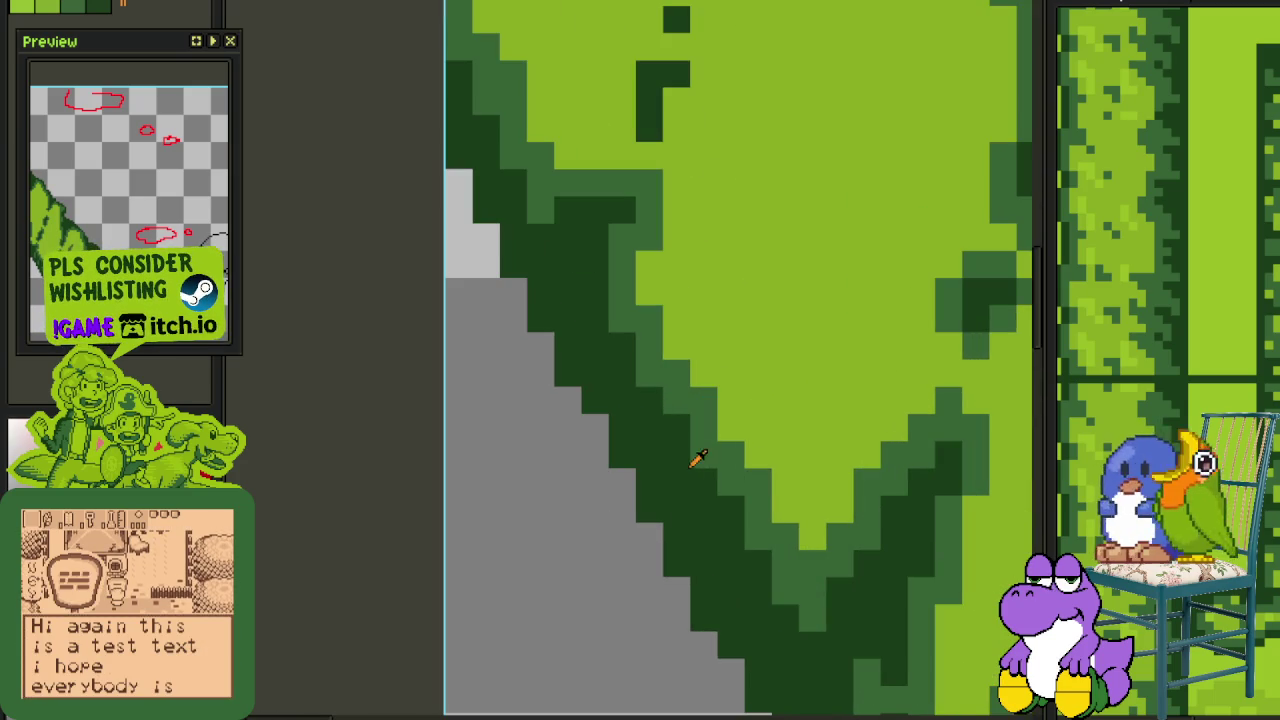
{"action": "mouse_move", "coordinate": [730, 471]}
{"action": "left_mouse_down"}
{"action": "mouse_move", "coordinate": [754, 401]}
{"action": "mouse_move", "coordinate": [723, 406]}
{"action": "mouse_move", "coordinate": [760, 343]}
{"action": "mouse_move", "coordinate": [779, 426]}
{"action": "mouse_move", "coordinate": [757, 457]}
{"action": "left_mouse_up"}
{"action": "scroll", "coordinate": [757, 457], "scroll_direction": "down", "scroll_amount": 2}
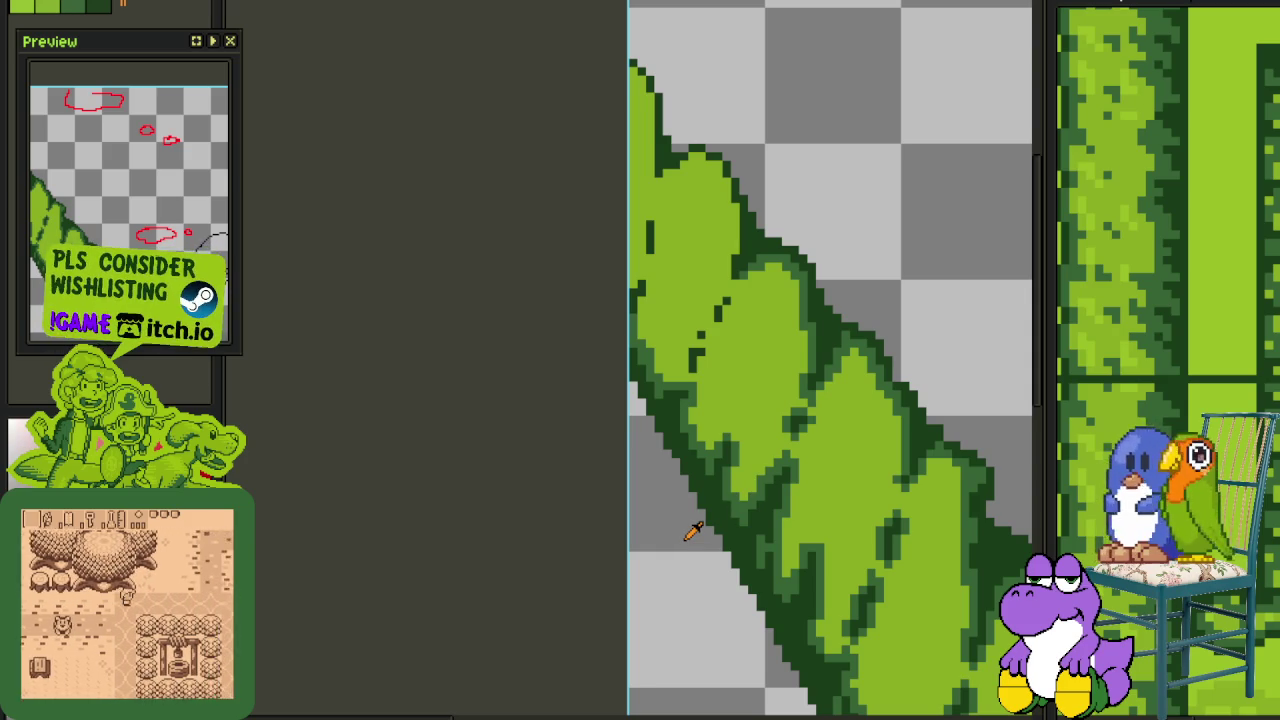
{"action": "scroll", "coordinate": [694, 266], "scroll_direction": "up", "scroll_amount": 2}
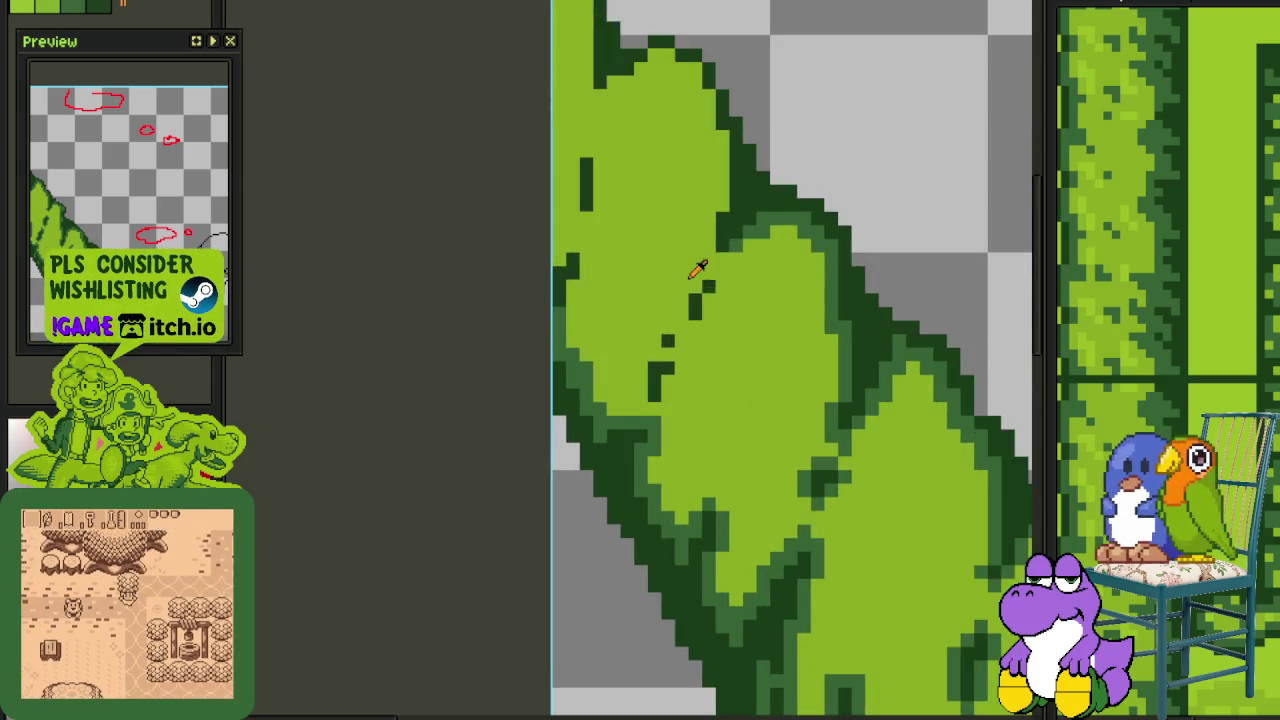
{"action": "scroll", "coordinate": [757, 231], "scroll_direction": "up", "scroll_amount": 2}
{"action": "mouse_move", "coordinate": [676, 282]}
{"action": "left_mouse_down"}
{"action": "mouse_move", "coordinate": [631, 300]}
{"action": "mouse_move", "coordinate": [603, 174]}
{"action": "mouse_move", "coordinate": [638, 386]}
{"action": "mouse_move", "coordinate": [666, 177]}
{"action": "mouse_move", "coordinate": [671, 377]}
{"action": "mouse_move", "coordinate": [666, 266]}
{"action": "mouse_move", "coordinate": [609, 243]}
{"action": "mouse_move", "coordinate": [589, 166]}
{"action": "mouse_move", "coordinate": [539, 140]}
{"action": "mouse_move", "coordinate": [523, 163]}
{"action": "mouse_move", "coordinate": [443, 166]}
{"action": "mouse_move", "coordinate": [378, 214]}
{"action": "mouse_move", "coordinate": [500, 410]}
{"action": "left_mouse_up"}
{"action": "mouse_move", "coordinate": [430, 440]}
{"action": "left_mouse_down"}
{"action": "mouse_move", "coordinate": [443, 68]}
{"action": "mouse_move", "coordinate": [432, 34]}
{"action": "mouse_move", "coordinate": [486, 349]}
{"action": "mouse_move", "coordinate": [429, 226]}
{"action": "left_mouse_up"}
Outline the dark vein in medium green and extend dark shading from the edge inward
{"action": "scroll", "coordinate": [429, 226], "scroll_direction": "down", "scroll_amount": 3}
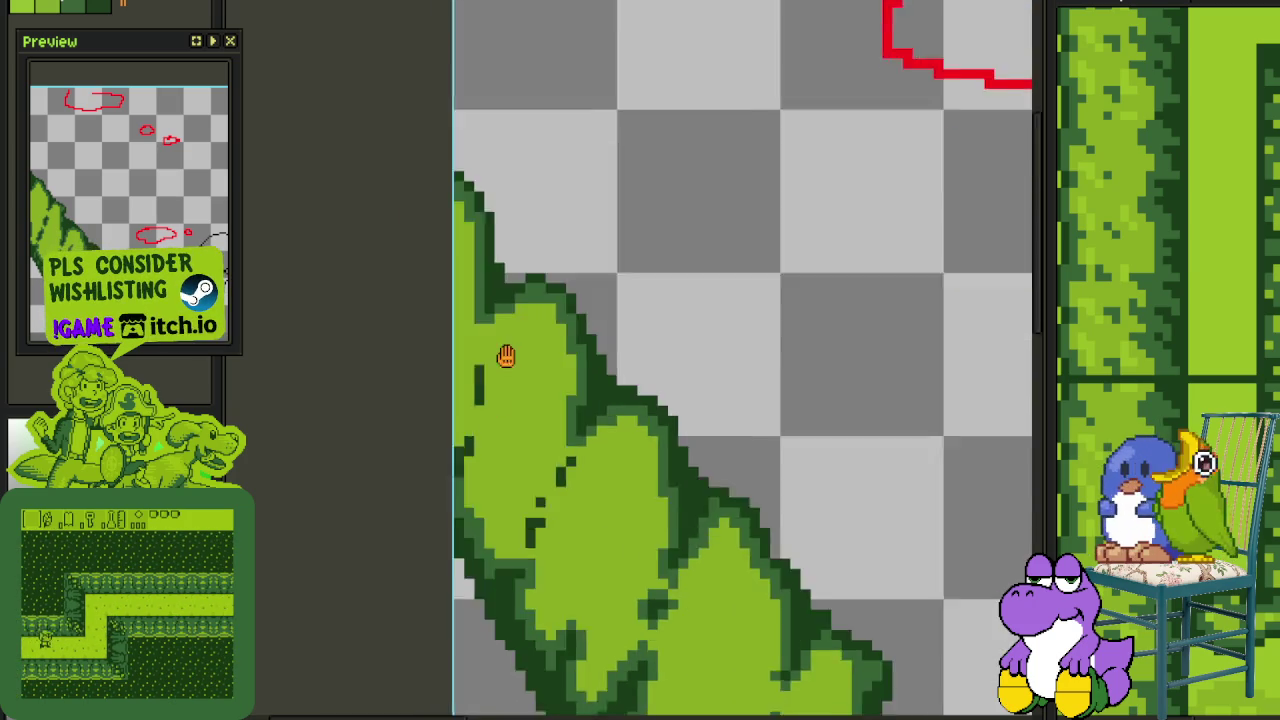
{"action": "scroll", "coordinate": [514, 306], "scroll_direction": "up", "scroll_amount": 2}
{"action": "left_click", "coordinate": [525, 282]}
{"action": "mouse_move", "coordinate": [525, 282]}
{"action": "left_mouse_down"}
{"action": "mouse_move", "coordinate": [554, 358]}
{"action": "mouse_move", "coordinate": [528, 412]}
{"action": "mouse_move", "coordinate": [502, 388]}
{"action": "mouse_move", "coordinate": [499, 305]}
{"action": "left_mouse_up"}
{"action": "mouse_move", "coordinate": [502, 468]}
{"action": "left_mouse_down"}
{"action": "mouse_move", "coordinate": [503, 583]}
{"action": "mouse_move", "coordinate": [529, 531]}
{"action": "mouse_move", "coordinate": [528, 486]}
{"action": "mouse_move", "coordinate": [491, 466]}
{"action": "mouse_move", "coordinate": [471, 494]}
{"action": "left_mouse_up"}
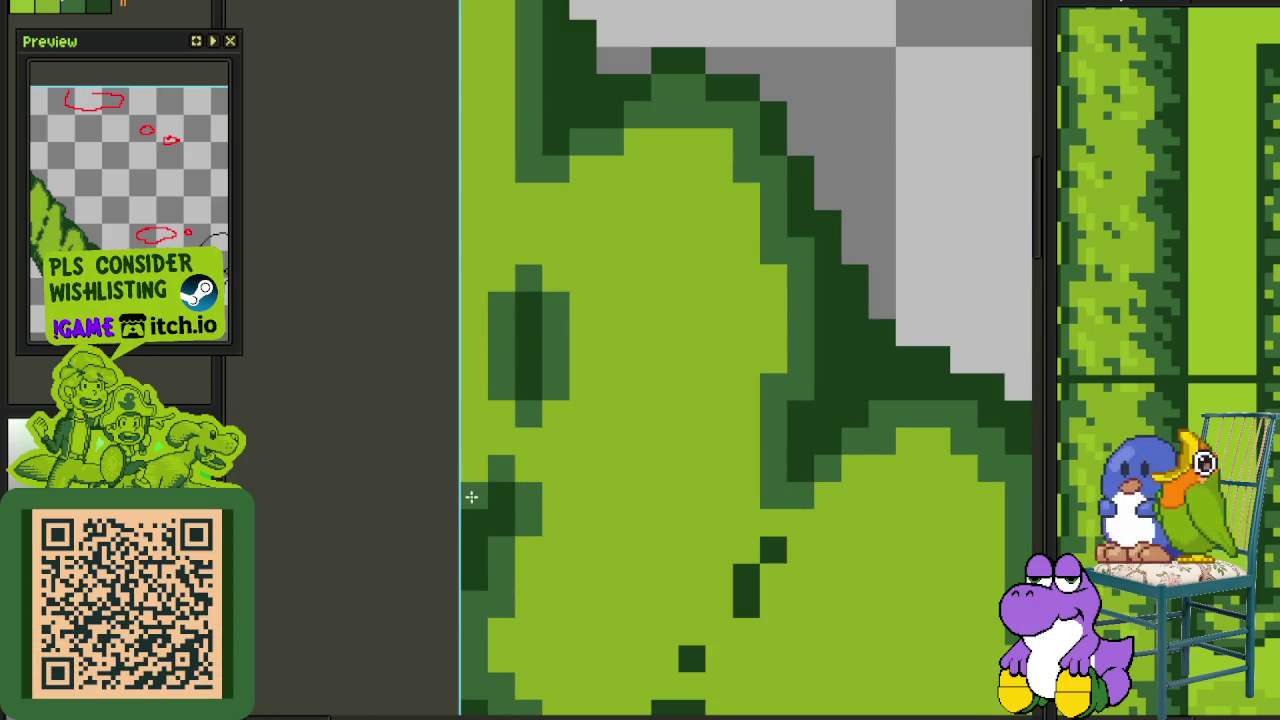
{"action": "scroll", "coordinate": [471, 494], "scroll_direction": "down", "scroll_amount": 2}
{"action": "scroll", "coordinate": [633, 381], "scroll_direction": "up", "scroll_amount": 2}
{"action": "scroll", "coordinate": [633, 381], "scroll_direction": "up", "scroll_amount": 2}
{"action": "scroll", "coordinate": [529, 463], "scroll_direction": "up", "scroll_amount": 1}
{"action": "mouse_move", "coordinate": [529, 463]}
{"action": "left_mouse_down"}
{"action": "mouse_move", "coordinate": [566, 409]}
{"action": "mouse_move", "coordinate": [531, 377]}
{"action": "mouse_move", "coordinate": [480, 414]}
{"action": "mouse_move", "coordinate": [466, 466]}
{"action": "mouse_move", "coordinate": [474, 523]}
{"action": "mouse_move", "coordinate": [471, 507]}
{"action": "left_mouse_up"}
{"action": "mouse_move", "coordinate": [484, 354]}
{"action": "left_mouse_down"}
{"action": "mouse_move", "coordinate": [560, 334]}
{"action": "mouse_move", "coordinate": [534, 294]}
{"action": "mouse_move", "coordinate": [583, 251]}
{"action": "mouse_move", "coordinate": [620, 296]}
{"action": "mouse_move", "coordinate": [586, 251]}
{"action": "mouse_move", "coordinate": [586, 180]}
{"action": "mouse_move", "coordinate": [646, 131]}
{"action": "mouse_move", "coordinate": [695, 151]}
{"action": "mouse_move", "coordinate": [634, 260]}
{"action": "left_mouse_up"}
Zoom out and save the sprite with Ctrl+S
{"action": "scroll", "coordinate": [640, 300], "scroll_direction": "down", "scroll_amount": 3}
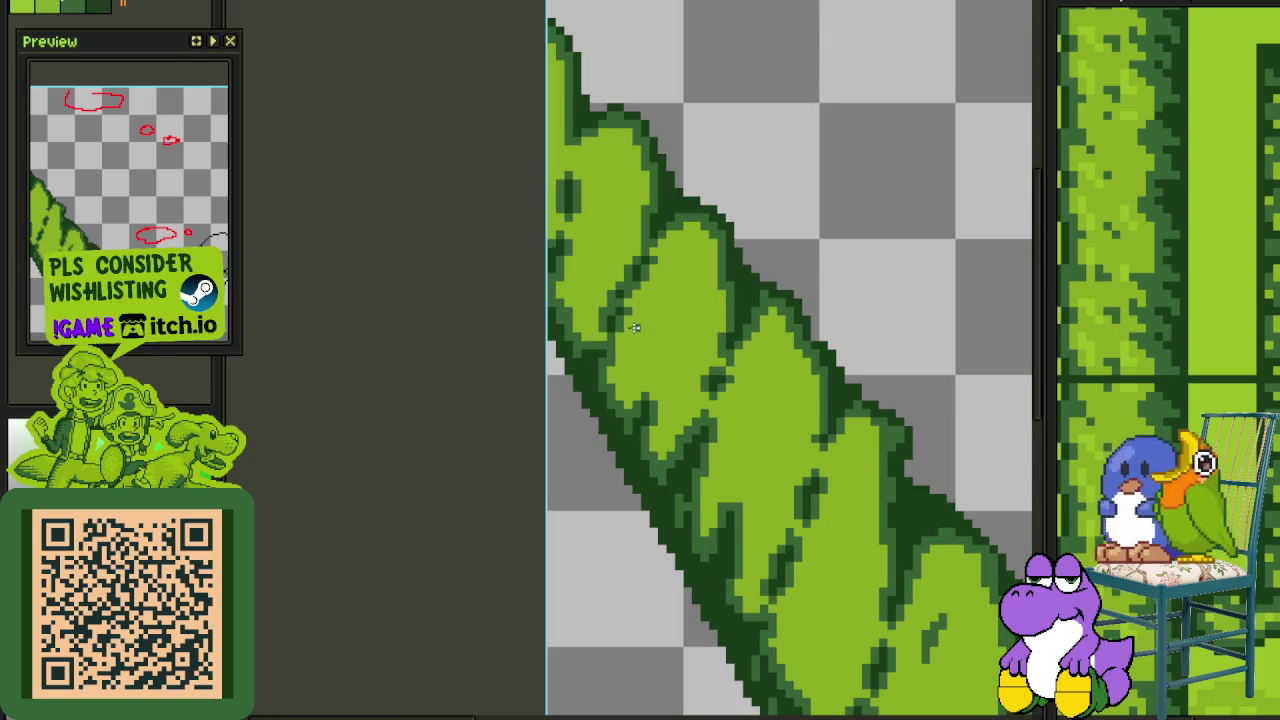
{"action": "scroll", "coordinate": [635, 328], "scroll_direction": "up", "scroll_amount": 2}
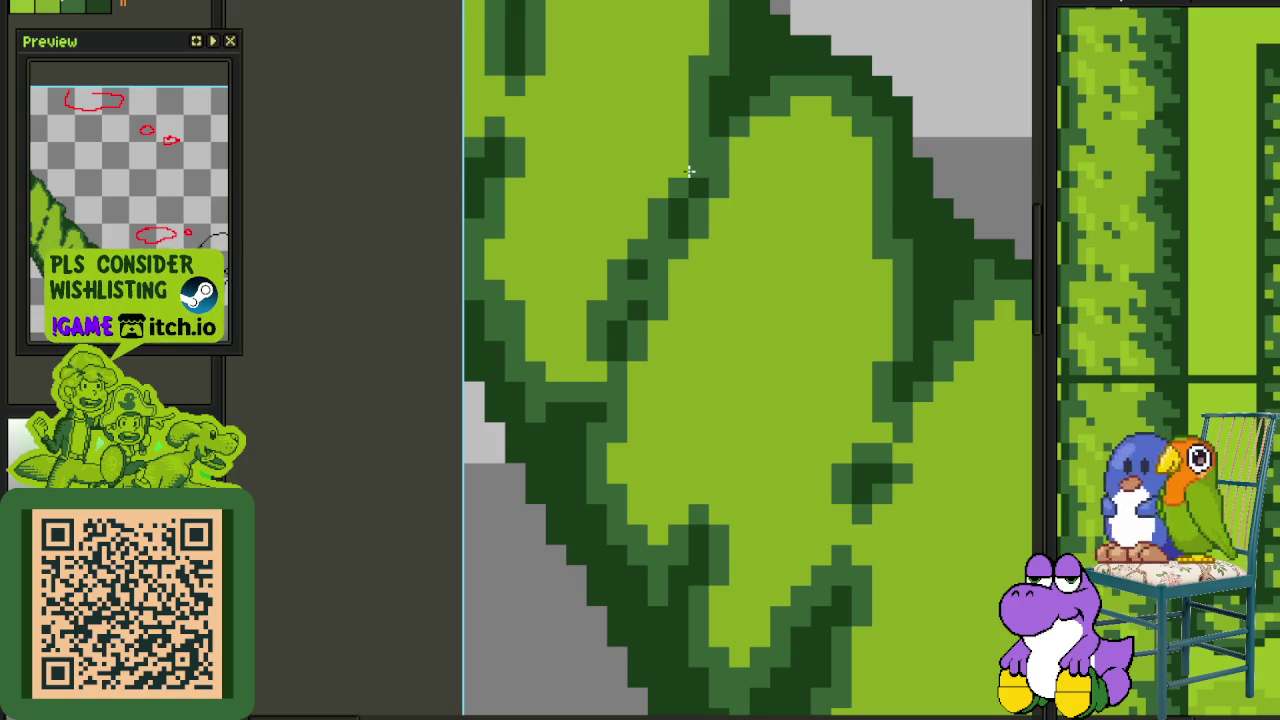
{"action": "scroll", "coordinate": [591, 363], "scroll_direction": "down", "scroll_amount": 2}
{"action": "scroll", "coordinate": [597, 346], "scroll_direction": "down", "scroll_amount": 2}
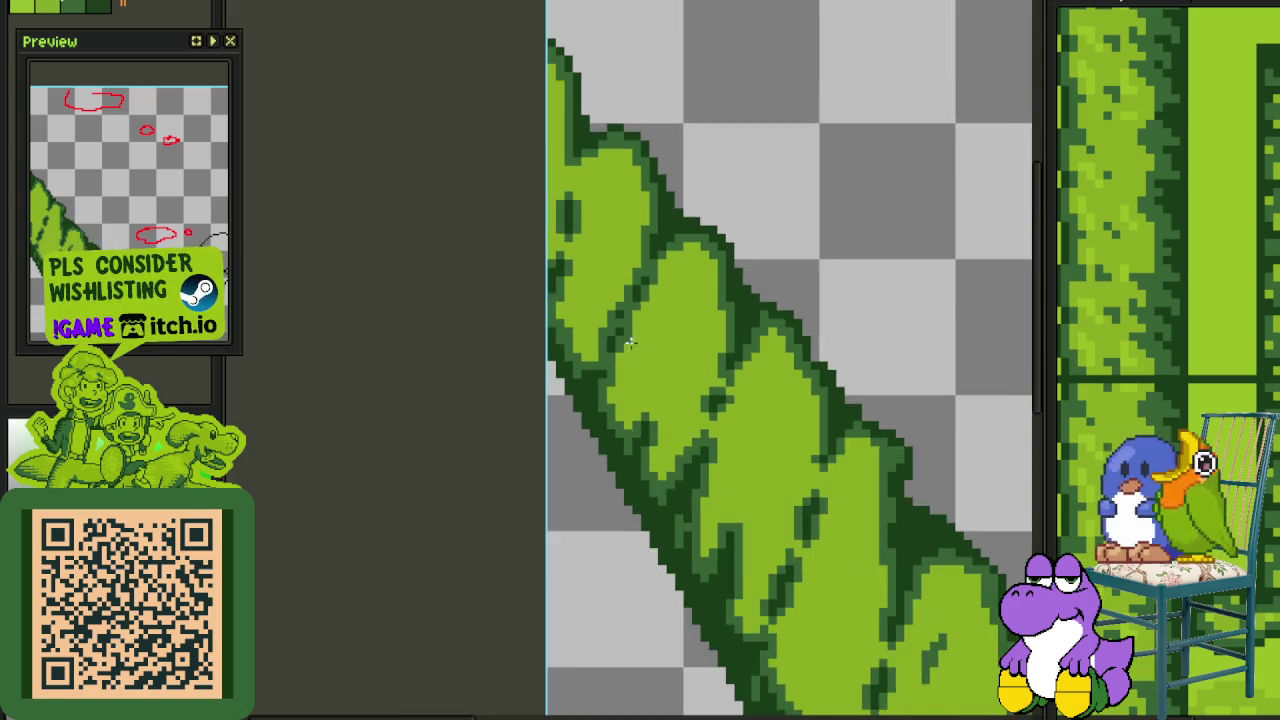
{"action": "scroll", "coordinate": [732, 412], "scroll_direction": "down", "scroll_amount": 2}
{"action": "scroll", "coordinate": [645, 419], "scroll_direction": "down", "scroll_amount": 3}
{"action": "key", "text": "ctrl+s"}
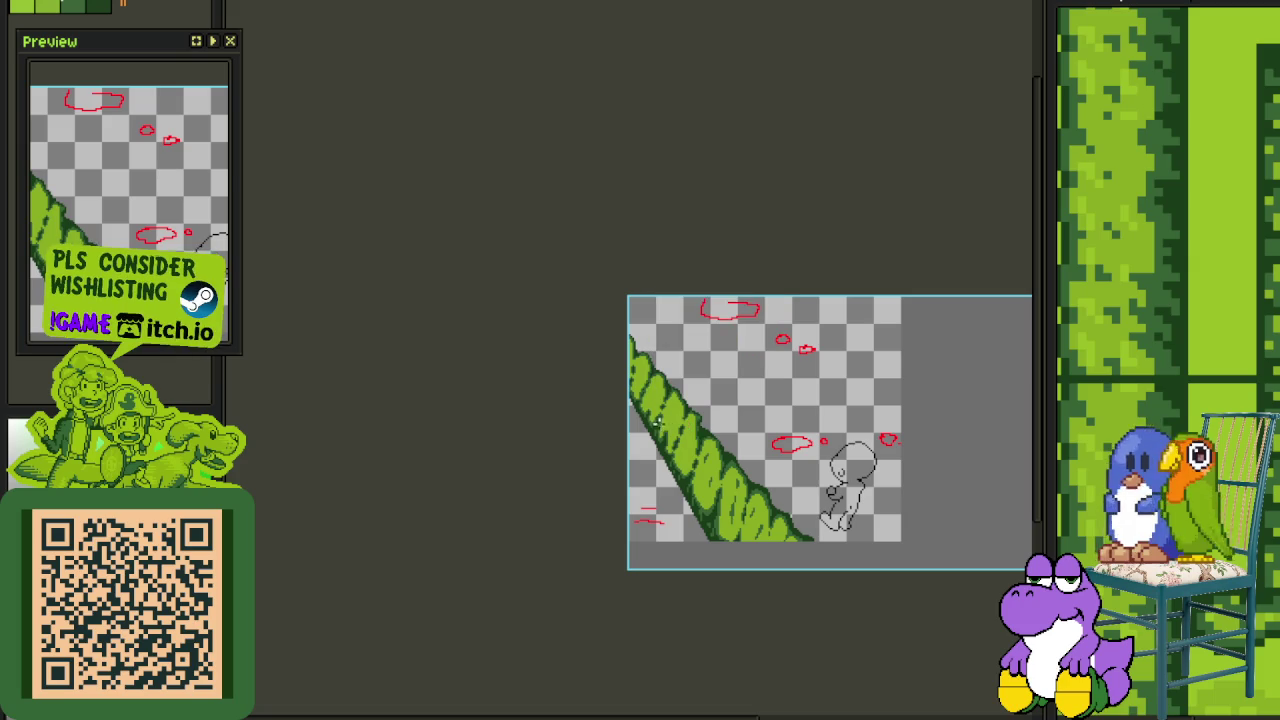
Recolour dark pixels on a lower leaf edge light green
{"action": "scroll", "coordinate": [637, 452], "scroll_direction": "down", "scroll_amount": 2}
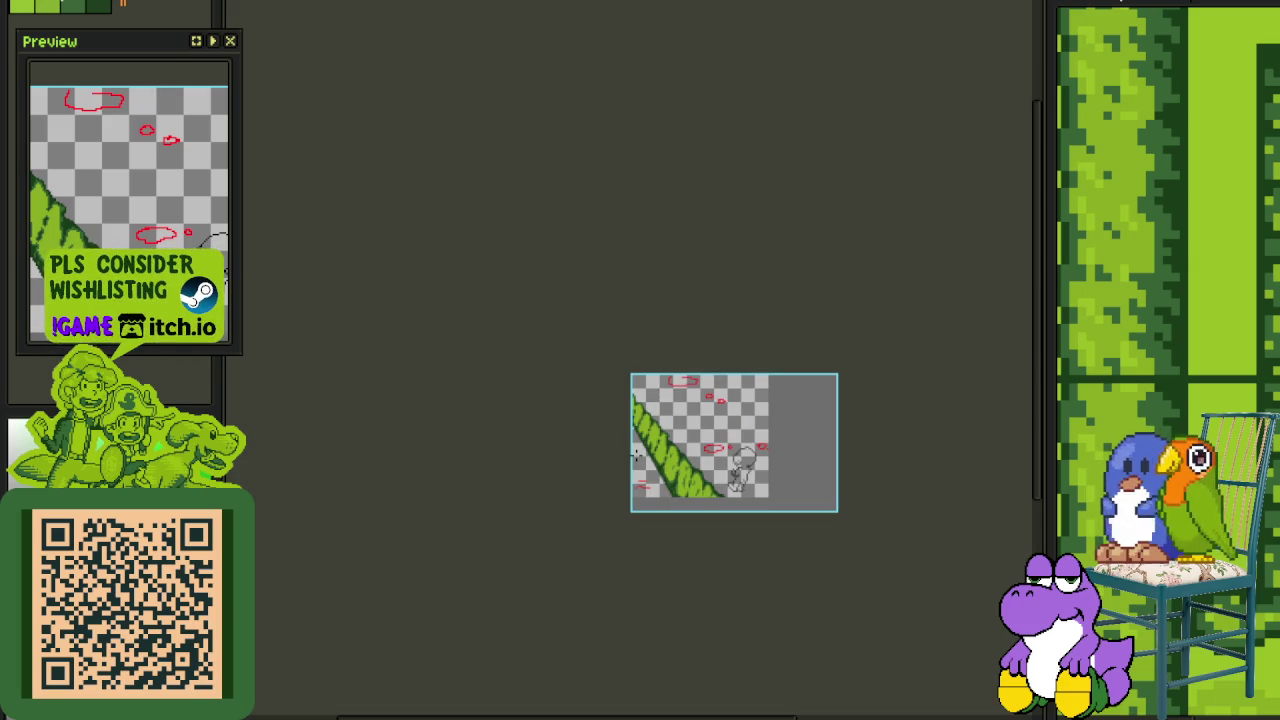
{"action": "scroll", "coordinate": [636, 452], "scroll_direction": "up", "scroll_amount": 2}
{"action": "scroll", "coordinate": [660, 448], "scroll_direction": "up", "scroll_amount": 2}
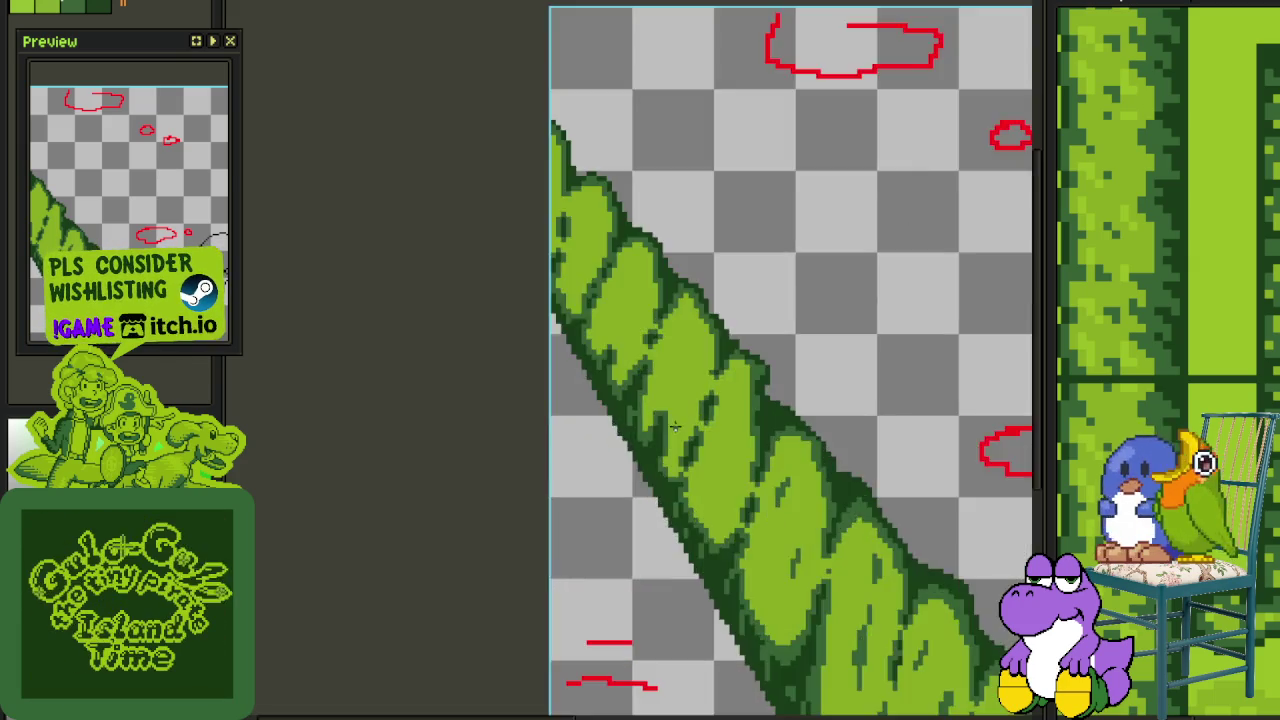
{"action": "scroll", "coordinate": [700, 440], "scroll_direction": "up", "scroll_amount": 2}
{"action": "scroll", "coordinate": [710, 436], "scroll_direction": "up", "scroll_amount": 2}
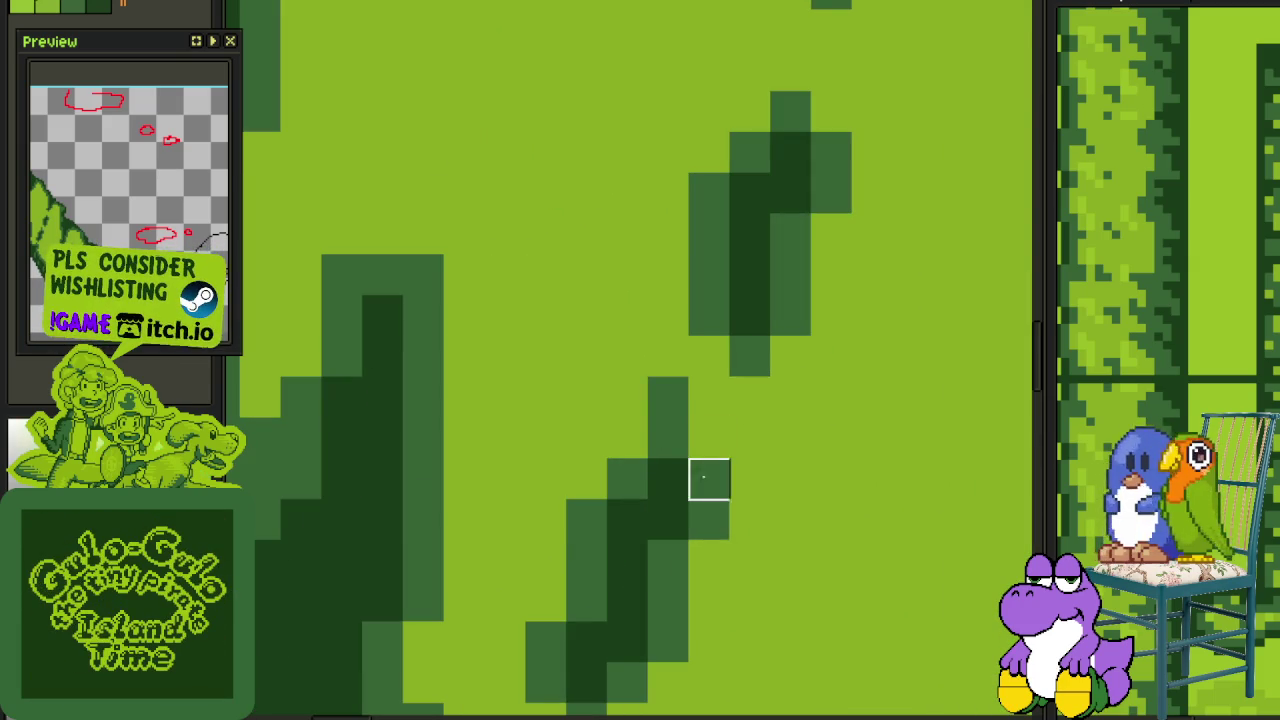
{"action": "mouse_move", "coordinate": [710, 480]}
{"action": "left_mouse_down"}
{"action": "mouse_move", "coordinate": [546, 637]}
{"action": "mouse_move", "coordinate": [550, 447]}
{"action": "mouse_move", "coordinate": [626, 517]}
{"action": "mouse_move", "coordinate": [709, 351]}
{"action": "mouse_move", "coordinate": [709, 434]}
{"action": "mouse_move", "coordinate": [709, 294]}
{"action": "mouse_move", "coordinate": [655, 434]}
{"action": "left_mouse_up"}
Lighten stray dark outline pixels along the upper-left leaves' edges
{"action": "scroll", "coordinate": [700, 458], "scroll_direction": "down", "scroll_amount": 2}
{"action": "scroll", "coordinate": [700, 458], "scroll_direction": "up", "scroll_amount": 2}
{"action": "scroll", "coordinate": [655, 434], "scroll_direction": "down", "scroll_amount": 3}
{"action": "scroll", "coordinate": [690, 500], "scroll_direction": "down", "scroll_amount": 2}
{"action": "scroll", "coordinate": [720, 563], "scroll_direction": "down", "scroll_amount": 1}
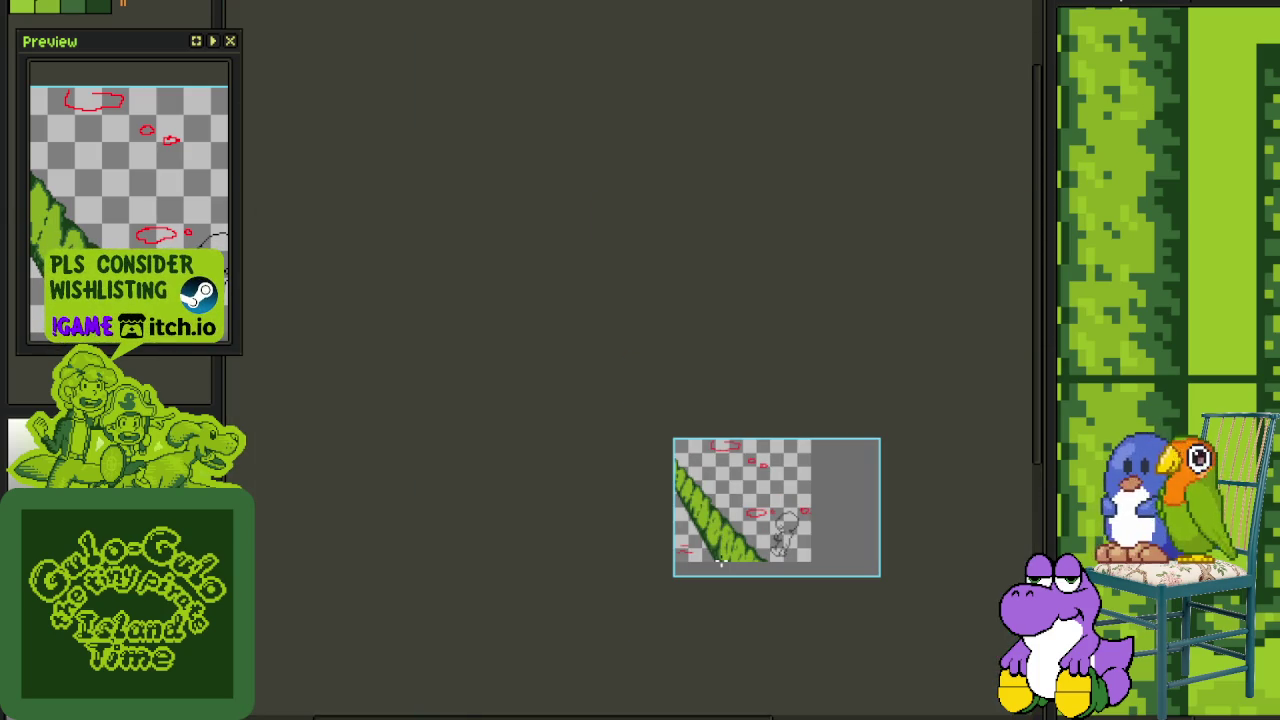
{"action": "scroll", "coordinate": [714, 527], "scroll_direction": "up", "scroll_amount": 1}
{"action": "scroll", "coordinate": [700, 500], "scroll_direction": "up", "scroll_amount": 2}
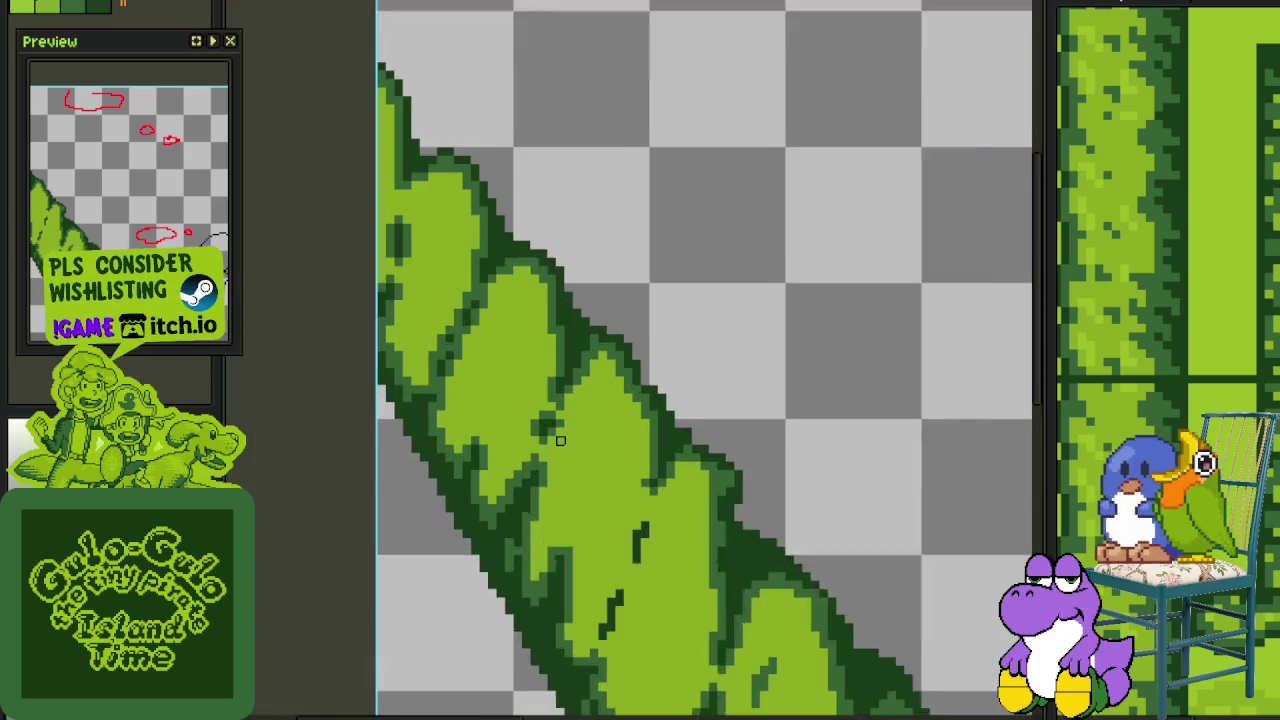
{"action": "scroll", "coordinate": [551, 421], "scroll_direction": "up", "scroll_amount": 1}
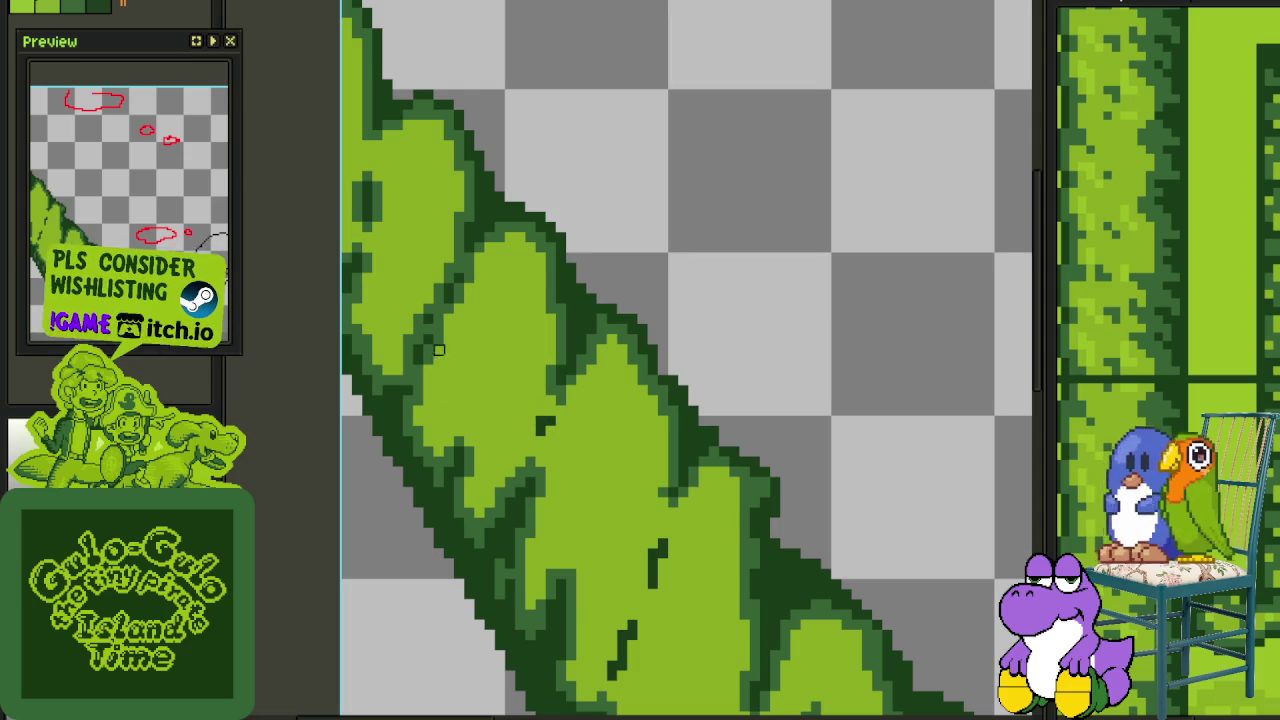
{"action": "left_click_drag", "start_coordinate": [408, 360], "coordinate": [469, 268]}
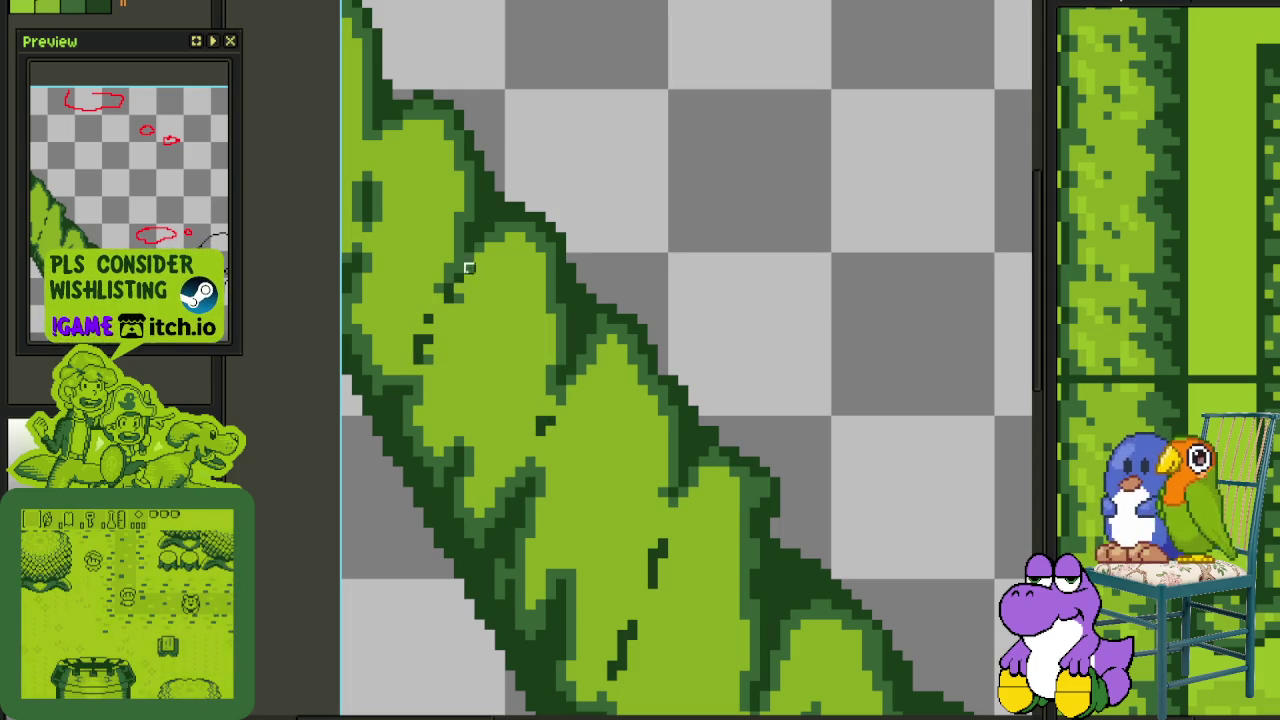
{"action": "left_click", "coordinate": [451, 294]}
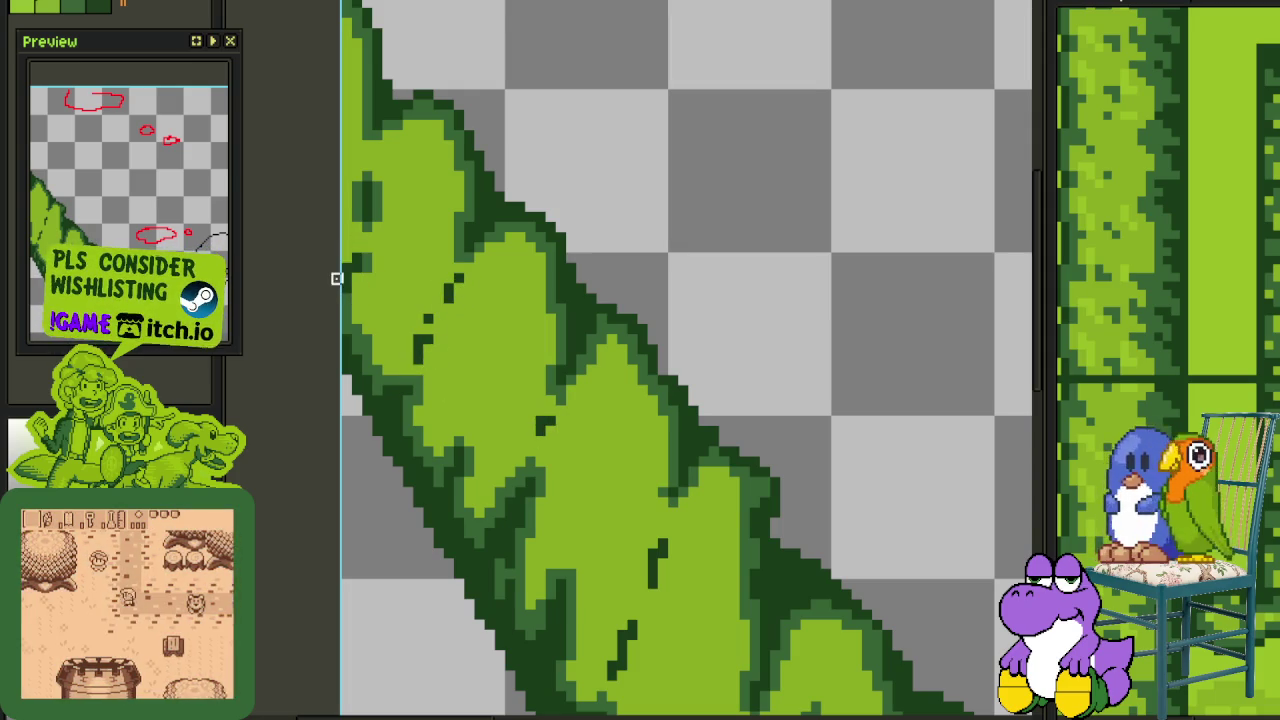
{"action": "left_click_drag", "start_coordinate": [357, 177], "coordinate": [357, 217]}
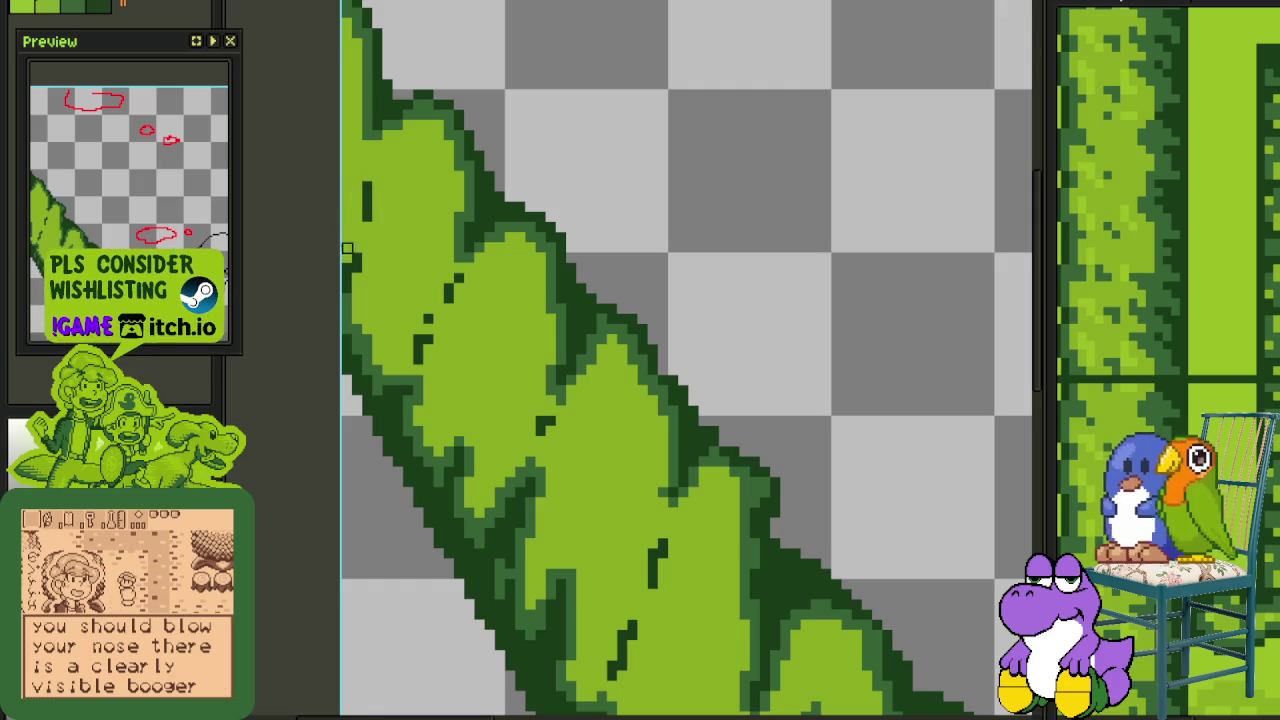
Save the sprite with Ctrl+S
{"action": "scroll", "coordinate": [352, 290], "scroll_direction": "up", "scroll_amount": 2}
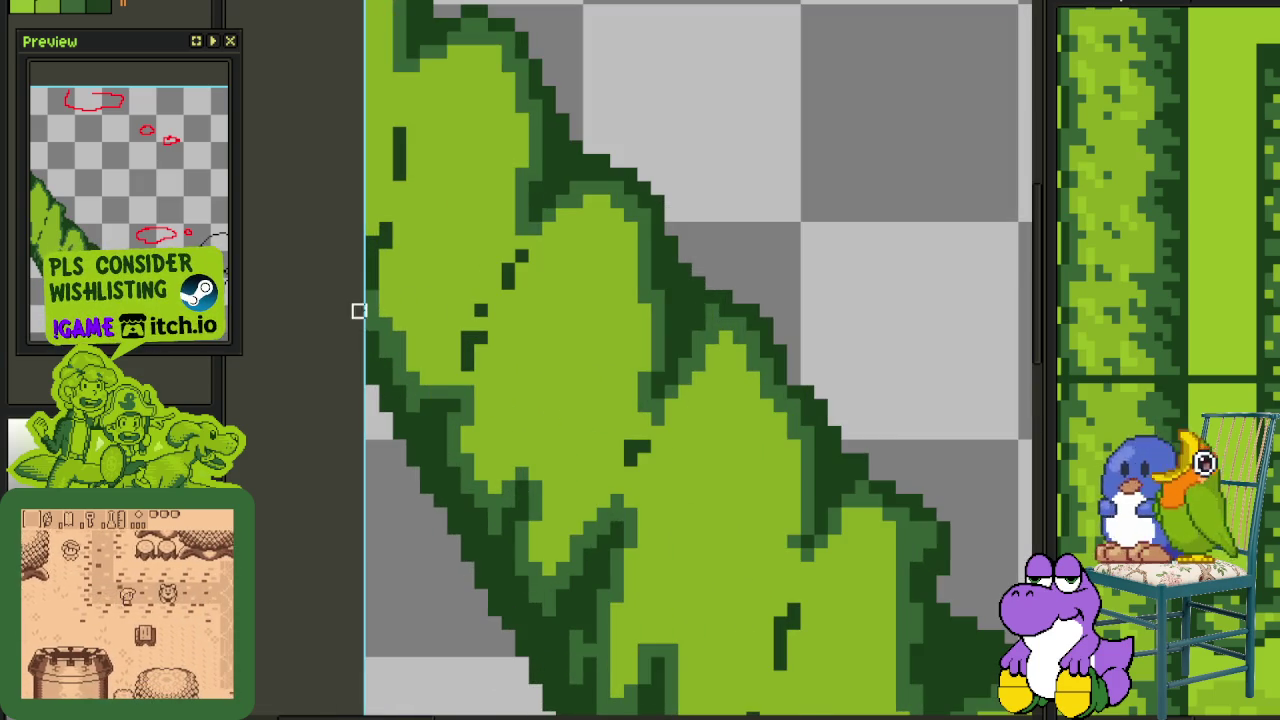
{"action": "scroll", "coordinate": [405, 290], "scroll_direction": "down", "scroll_amount": 2}
{"action": "key", "text": "ctrl+s"}
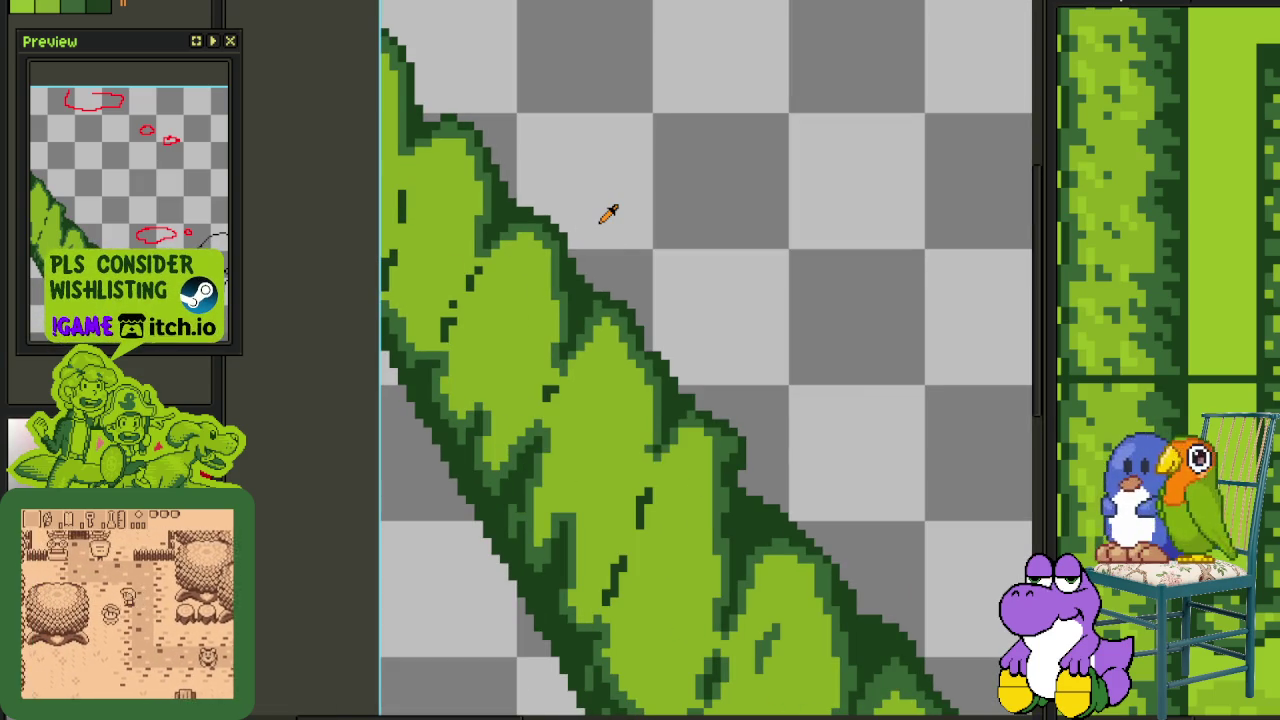
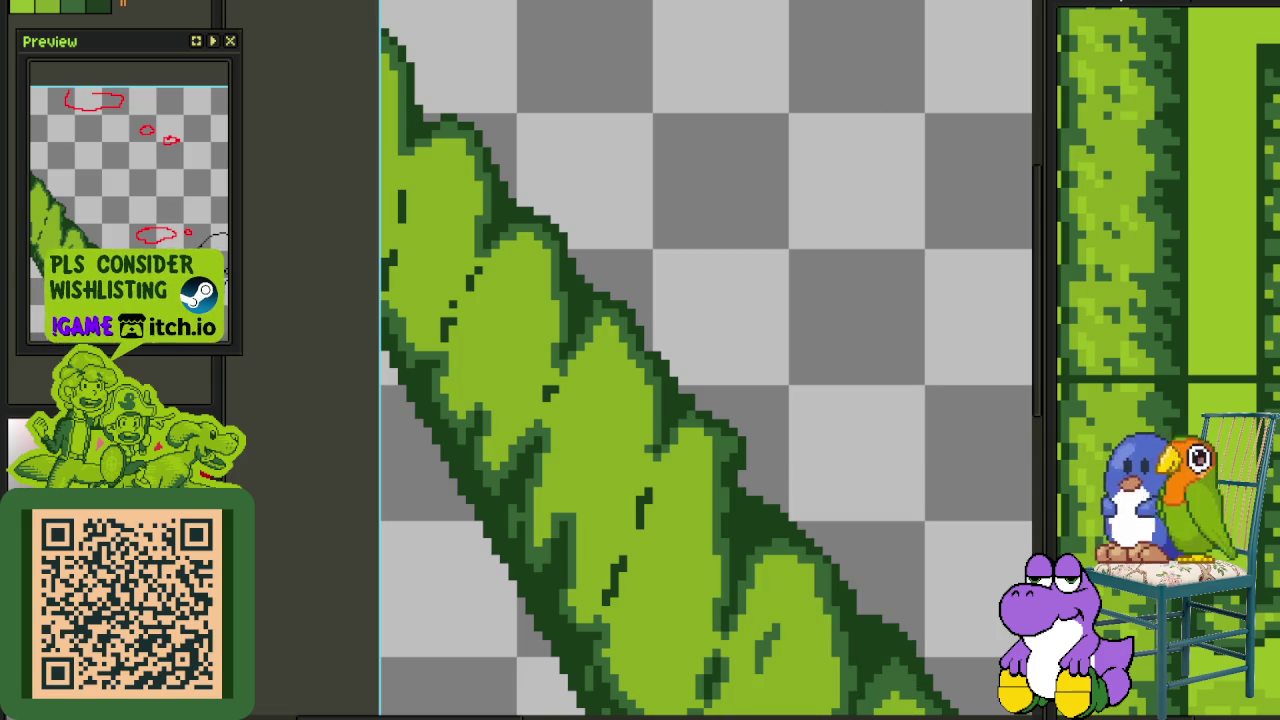
Zoom over the vine and save the sprite
{"action": "scroll", "coordinate": [774, 271], "scroll_direction": "down", "scroll_amount": 3}
{"action": "scroll", "coordinate": [808, 514], "scroll_direction": "down", "scroll_amount": 1}
{"action": "scroll", "coordinate": [752, 420], "scroll_direction": "up", "scroll_amount": 1}
{"action": "scroll", "coordinate": [730, 378], "scroll_direction": "up", "scroll_amount": 3}
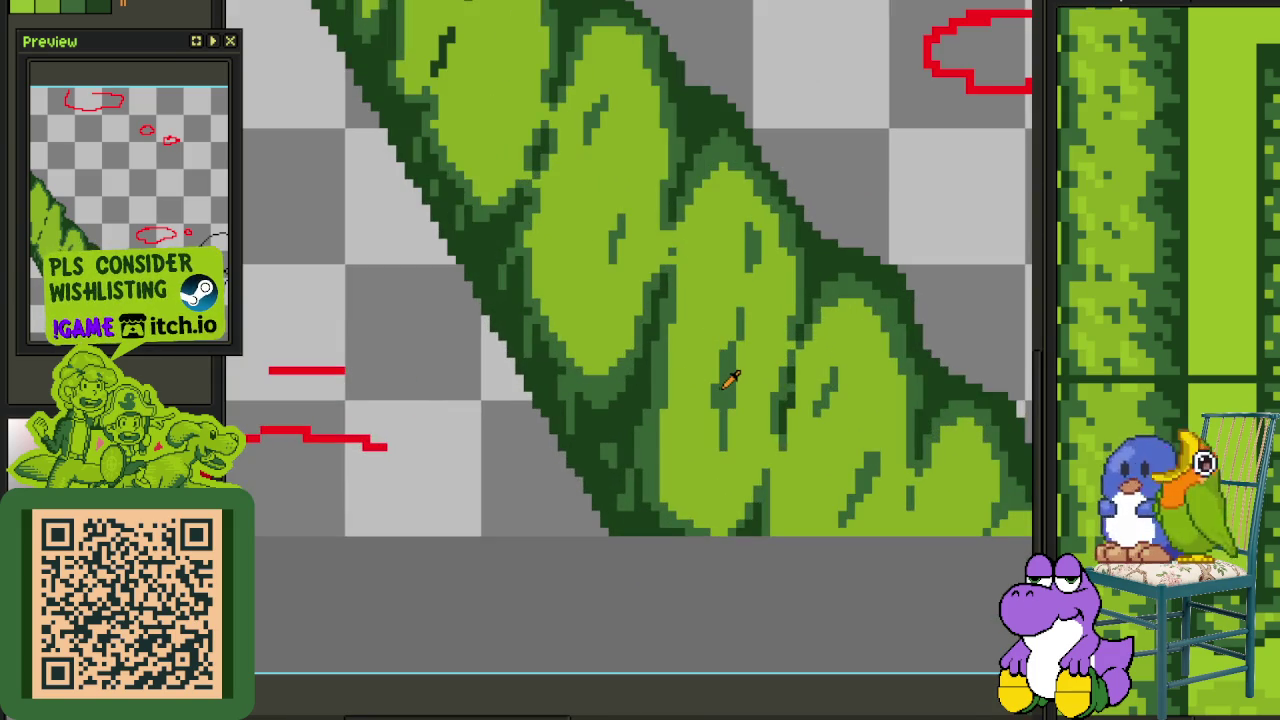
{"action": "key", "text": "ctrl+s"}
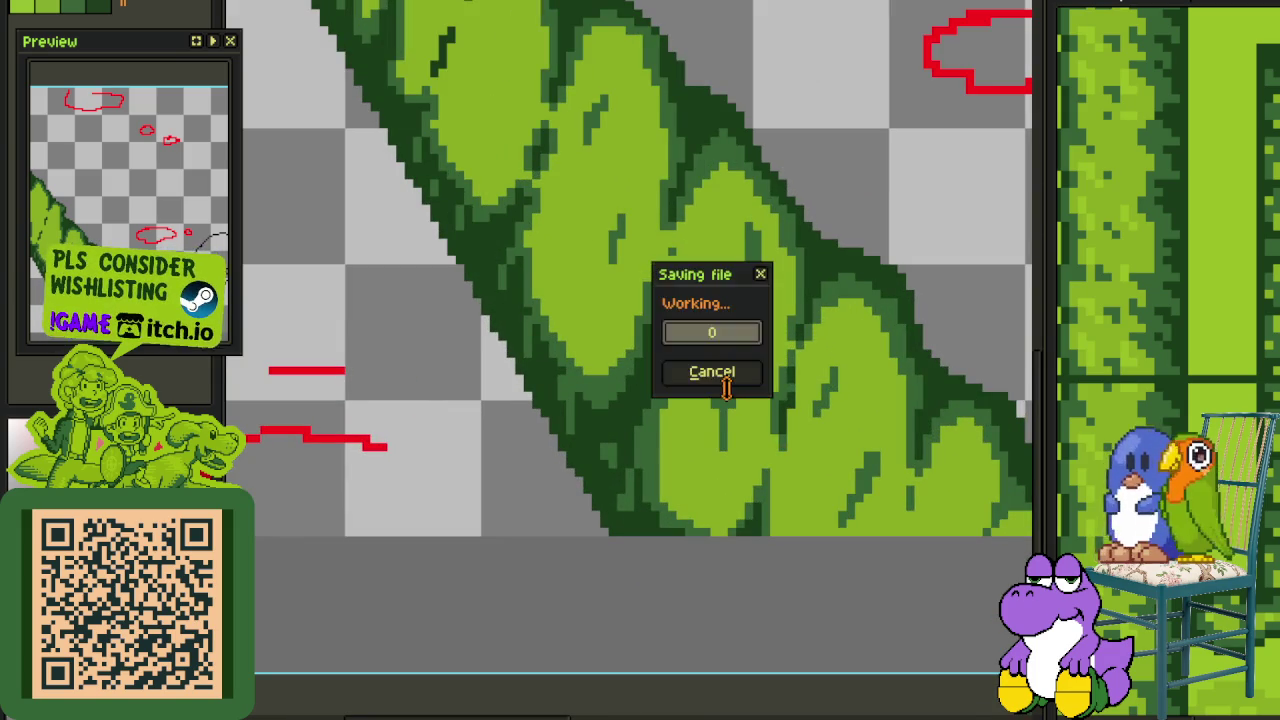
Undo the last dark stroke and redraw dark-green diagonal strokes inside the leaf
{"action": "scroll", "coordinate": [648, 395], "scroll_direction": "up", "scroll_amount": 1}
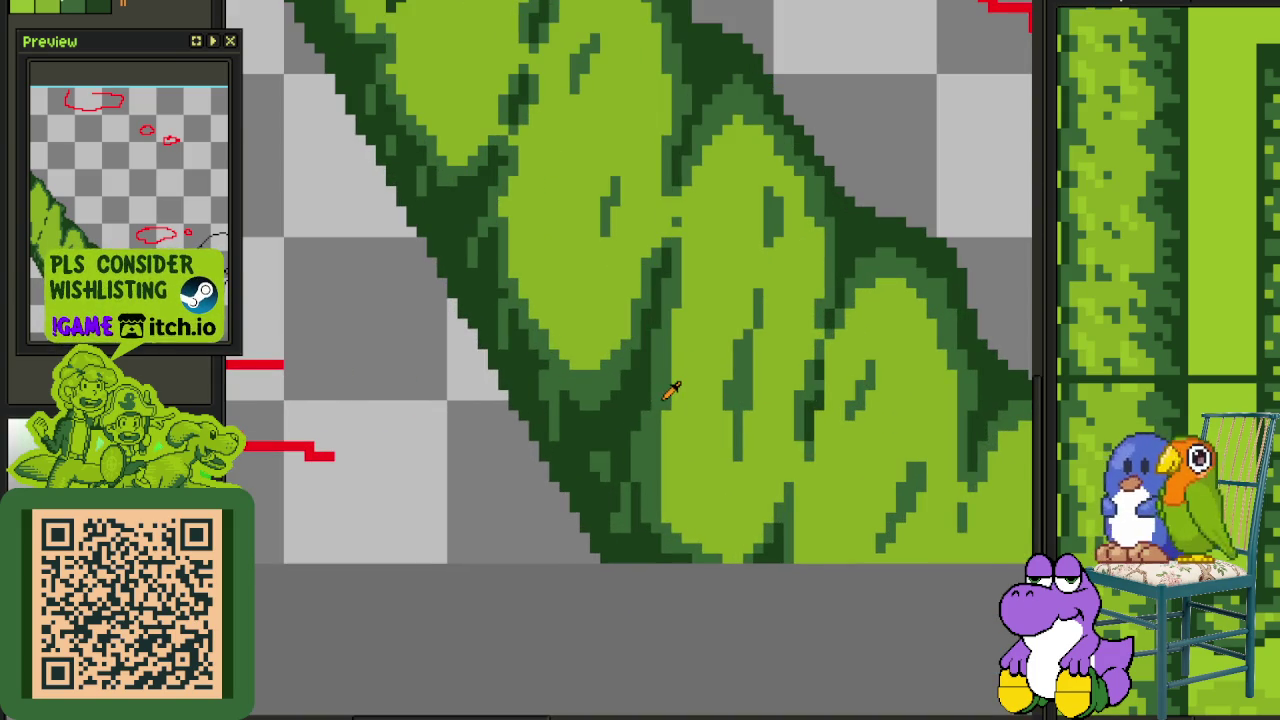
{"action": "scroll", "coordinate": [674, 386], "scroll_direction": "down", "scroll_amount": 5}
{"action": "scroll", "coordinate": [676, 382], "scroll_direction": "up", "scroll_amount": 2}
{"action": "left_click_drag", "start_coordinate": [676, 382], "coordinate": [676, 601]}
{"action": "scroll", "coordinate": [531, 300], "scroll_direction": "up", "scroll_amount": 1}
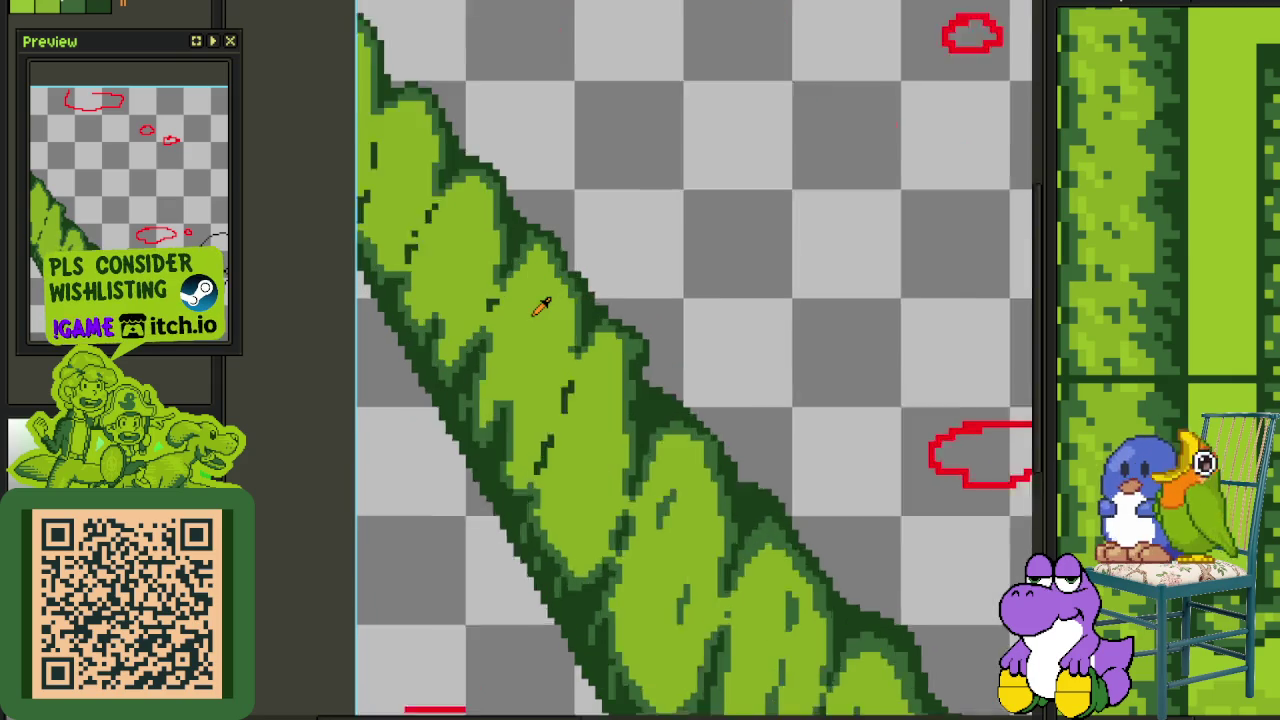
{"action": "scroll", "coordinate": [531, 300], "scroll_direction": "up", "scroll_amount": 1}
{"action": "scroll", "coordinate": [531, 285], "scroll_direction": "up", "scroll_amount": 2}
{"action": "mouse_move", "coordinate": [531, 271]}
{"action": "left_mouse_down"}
{"action": "mouse_move", "coordinate": [574, 449]}
{"action": "mouse_move", "coordinate": [557, 509]}
{"action": "mouse_move", "coordinate": [591, 449]}
{"action": "mouse_move", "coordinate": [591, 395]}
{"action": "left_mouse_up"}
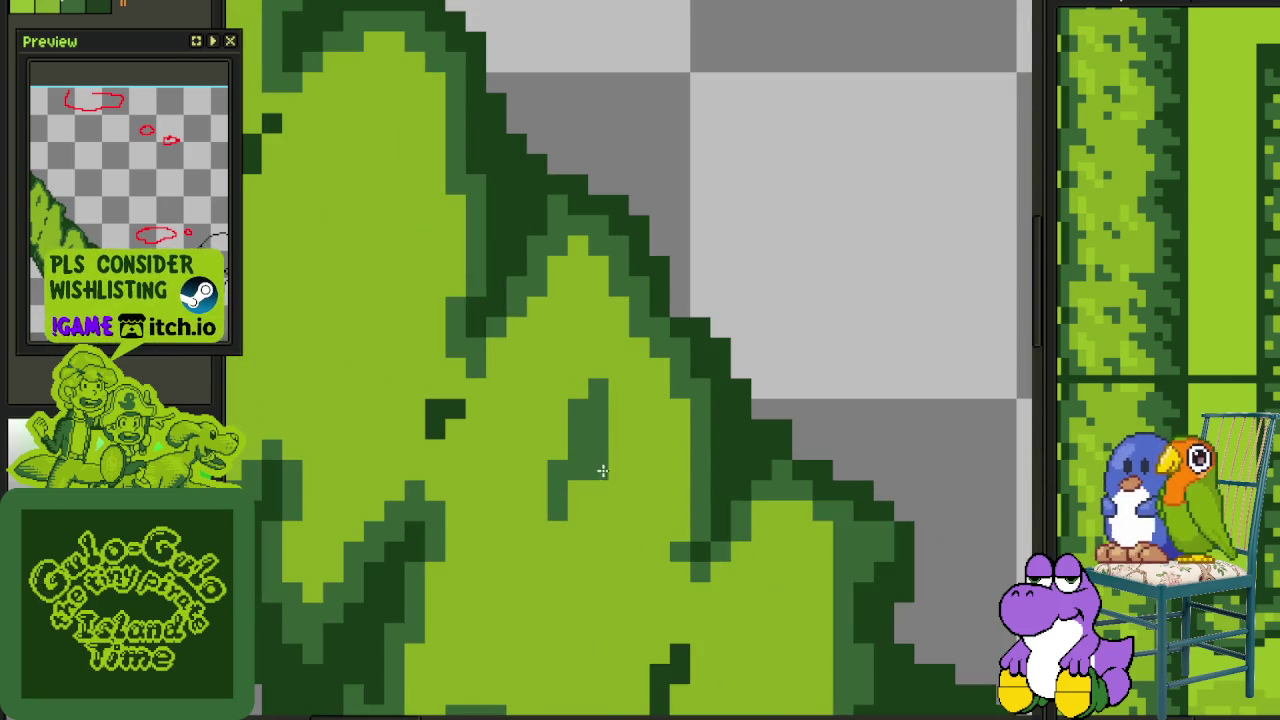
{"action": "key", "text": "ctrl+z"}
{"action": "key", "text": "ctrl+z"}
{"action": "left_click_drag", "start_coordinate": [438, 367], "coordinate": [703, 500]}
{"action": "left_click_drag", "start_coordinate": [600, 325], "coordinate": [571, 427]}
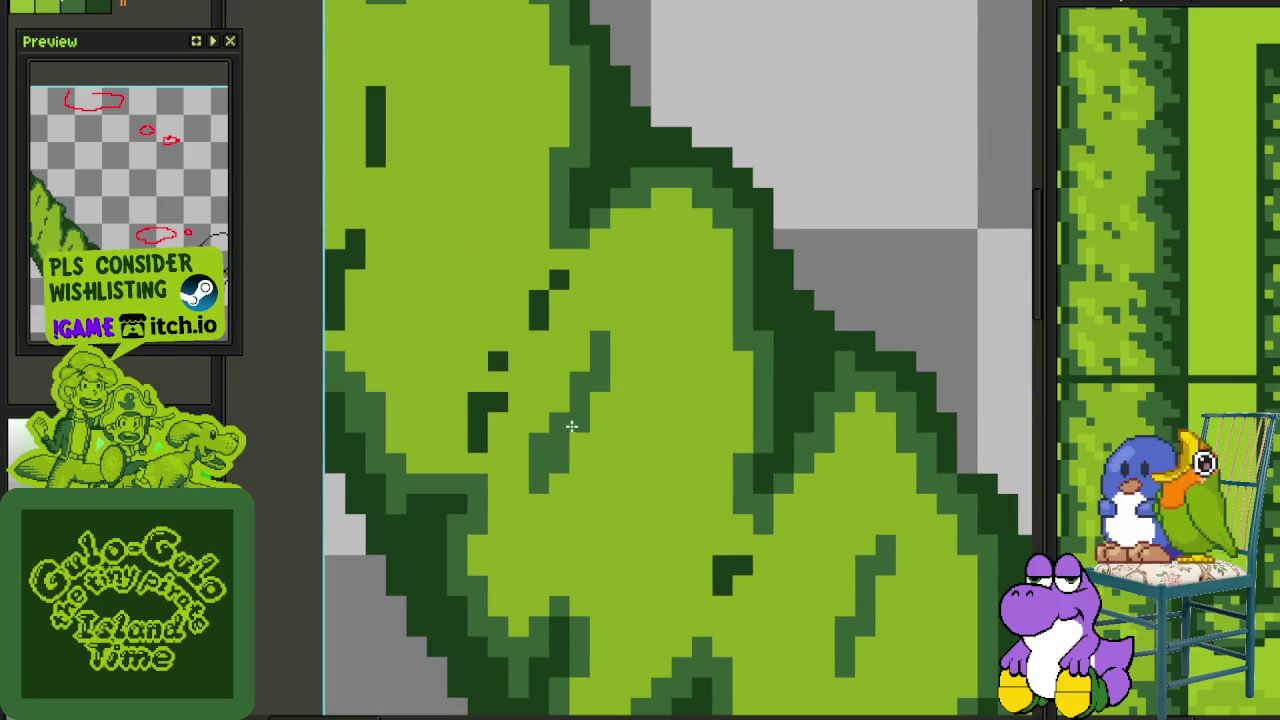
{"action": "left_click_drag", "start_coordinate": [680, 400], "coordinate": [655, 466]}
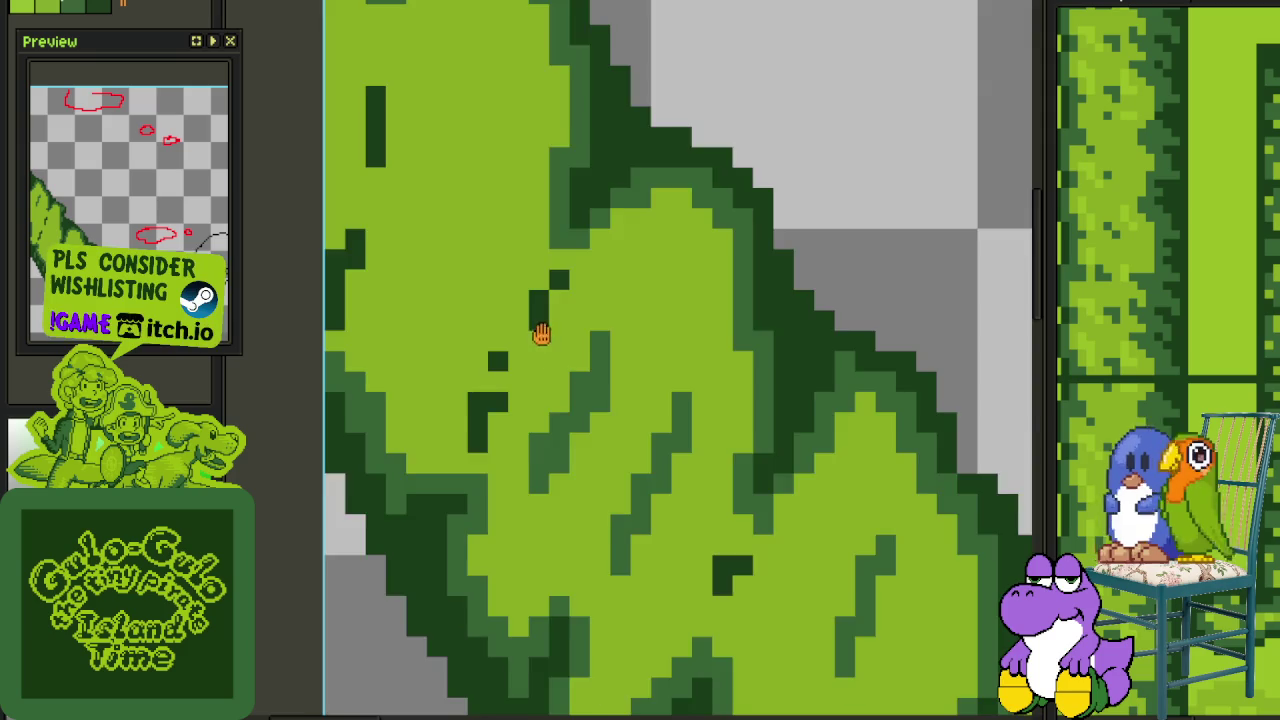
Add a medium-green diagonal stroke further down the leaf and save
{"action": "left_click_drag", "start_coordinate": [541, 334], "coordinate": [616, 659]}
{"action": "mouse_move", "coordinate": [573, 437]}
{"action": "left_mouse_down"}
{"action": "mouse_move", "coordinate": [520, 590]}
{"action": "mouse_move", "coordinate": [555, 437]}
{"action": "left_mouse_up"}
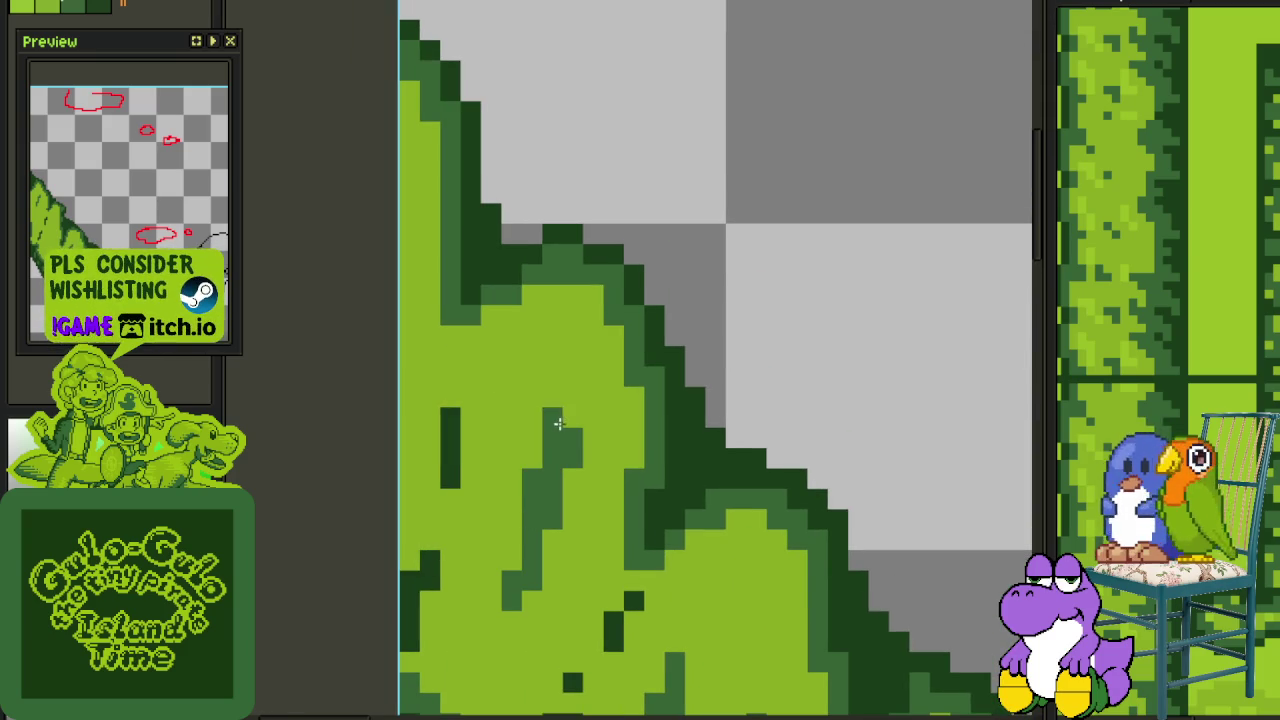
{"action": "scroll", "coordinate": [558, 424], "scroll_direction": "down", "scroll_amount": 3}
{"action": "scroll", "coordinate": [640, 422], "scroll_direction": "down", "scroll_amount": 2}
{"action": "key", "text": "ctrl+s"}
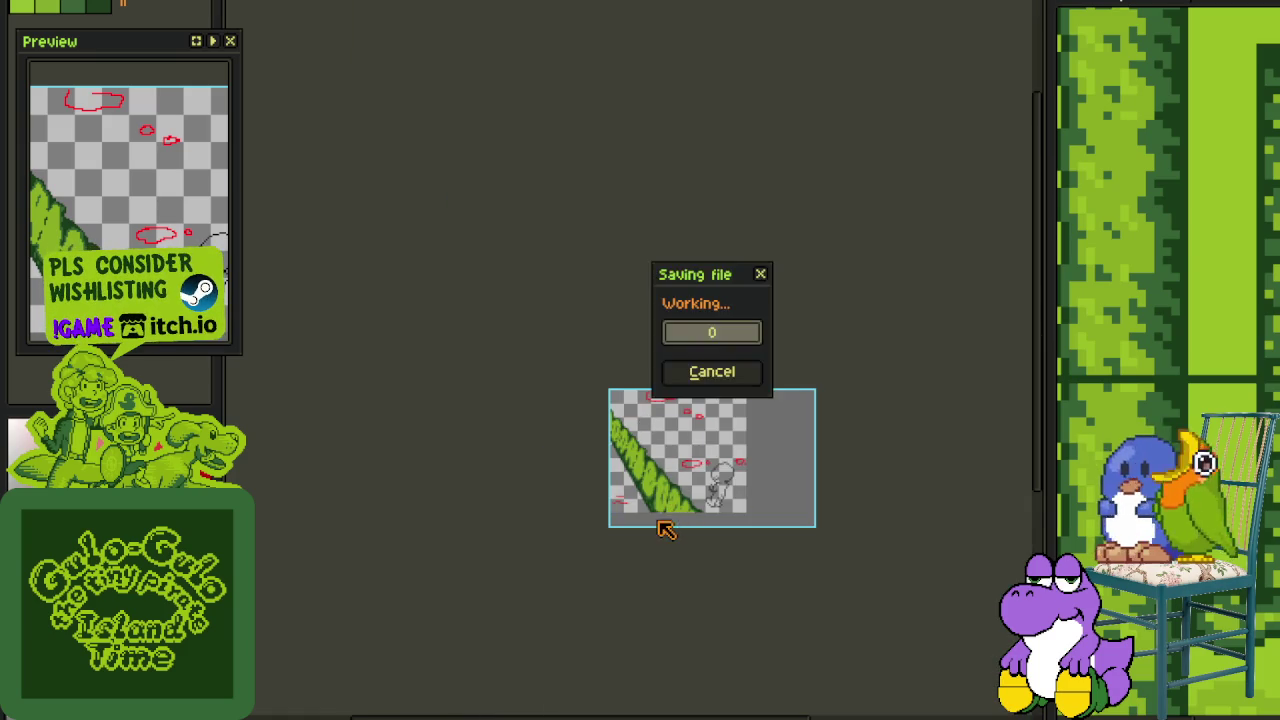
Paint light green over the leaf's dark edge pixels
{"action": "scroll", "coordinate": [665, 528], "scroll_direction": "up", "scroll_amount": 2}
{"action": "scroll", "coordinate": [680, 535], "scroll_direction": "up", "scroll_amount": 1}
{"action": "scroll", "coordinate": [688, 540], "scroll_direction": "up", "scroll_amount": 1}
{"action": "scroll", "coordinate": [689, 537], "scroll_direction": "up", "scroll_amount": 1}
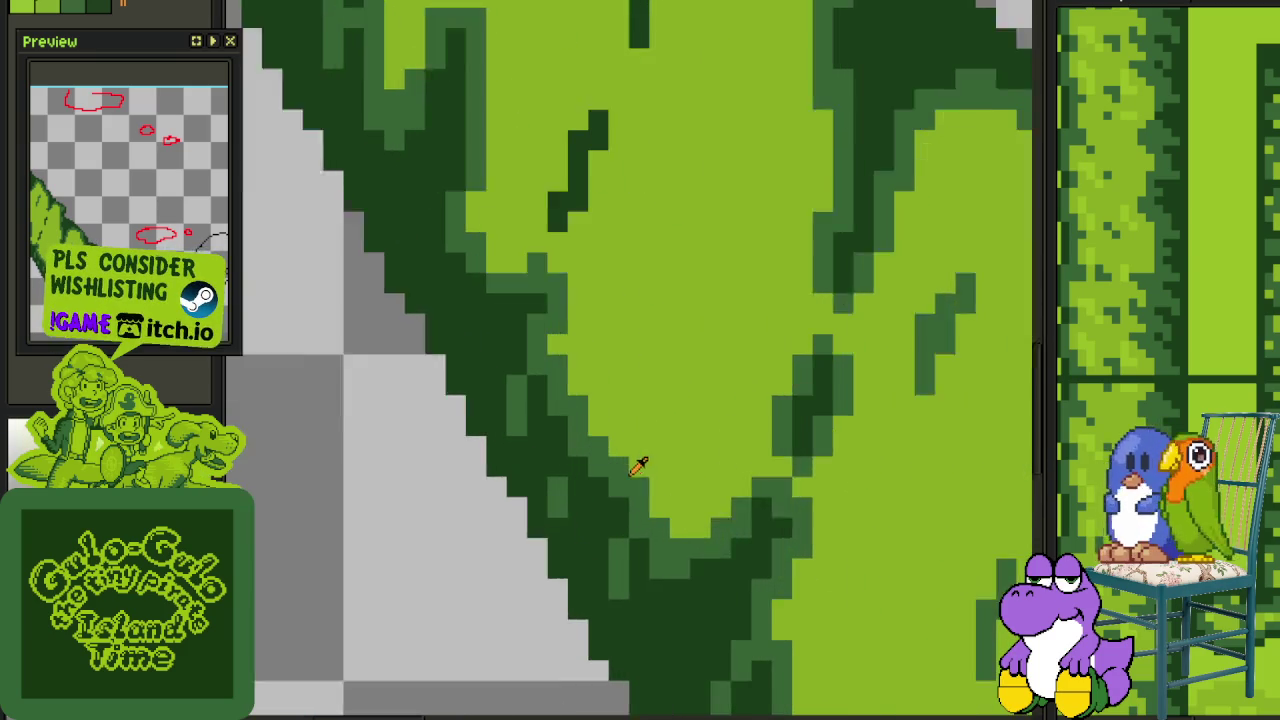
{"action": "scroll", "coordinate": [640, 463], "scroll_direction": "up", "scroll_amount": 1}
{"action": "mouse_move", "coordinate": [630, 440]}
{"action": "left_mouse_down"}
{"action": "mouse_move", "coordinate": [650, 475]}
{"action": "mouse_move", "coordinate": [600, 578]}
{"action": "mouse_move", "coordinate": [615, 640]}
{"action": "mouse_move", "coordinate": [670, 585]}
{"action": "mouse_move", "coordinate": [712, 588]}
{"action": "mouse_move", "coordinate": [654, 597]}
{"action": "mouse_move", "coordinate": [591, 646]}
{"action": "mouse_move", "coordinate": [588, 468]}
{"action": "left_mouse_up"}
{"action": "mouse_move", "coordinate": [575, 575]}
{"action": "left_mouse_down"}
{"action": "mouse_move", "coordinate": [591, 586]}
{"action": "mouse_move", "coordinate": [591, 634]}
{"action": "mouse_move", "coordinate": [626, 623]}
{"action": "mouse_move", "coordinate": [619, 560]}
{"action": "left_mouse_up"}
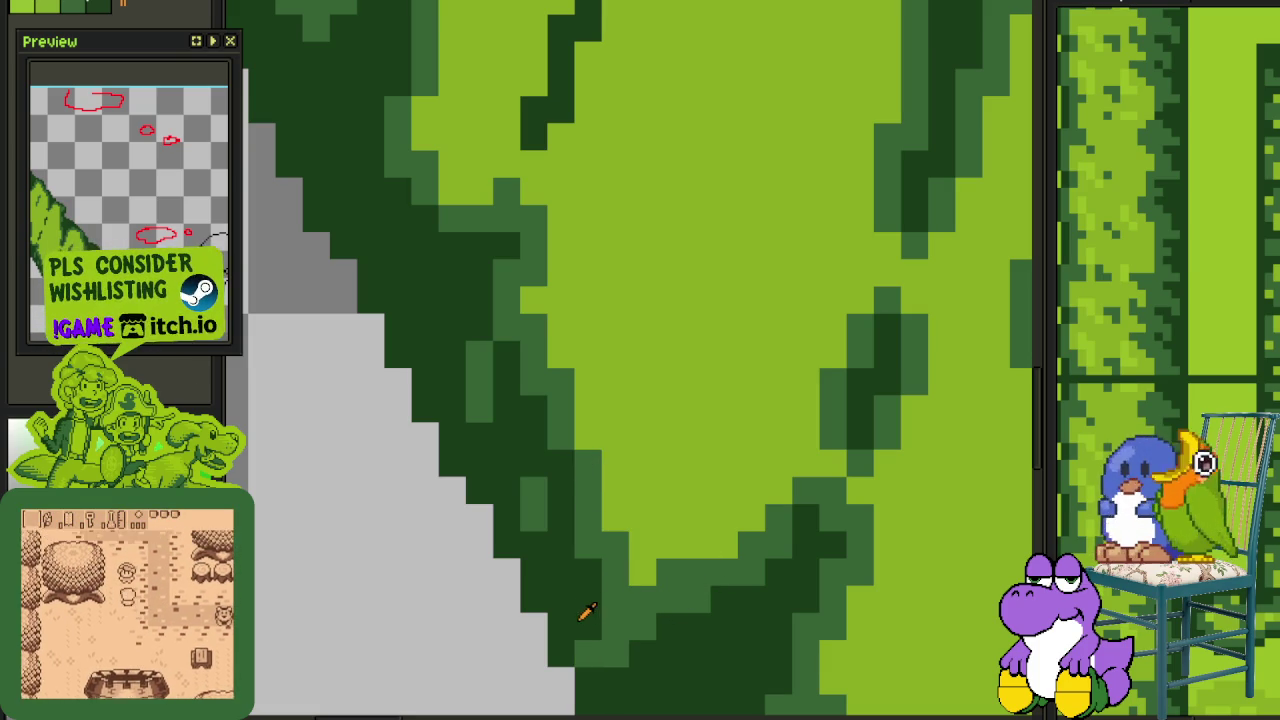
Move back up the vine and save the sprite again
{"action": "mouse_move", "coordinate": [617, 674]}
{"action": "left_mouse_down"}
{"action": "mouse_move", "coordinate": [580, 495]}
{"action": "mouse_move", "coordinate": [609, 506]}
{"action": "left_mouse_up"}
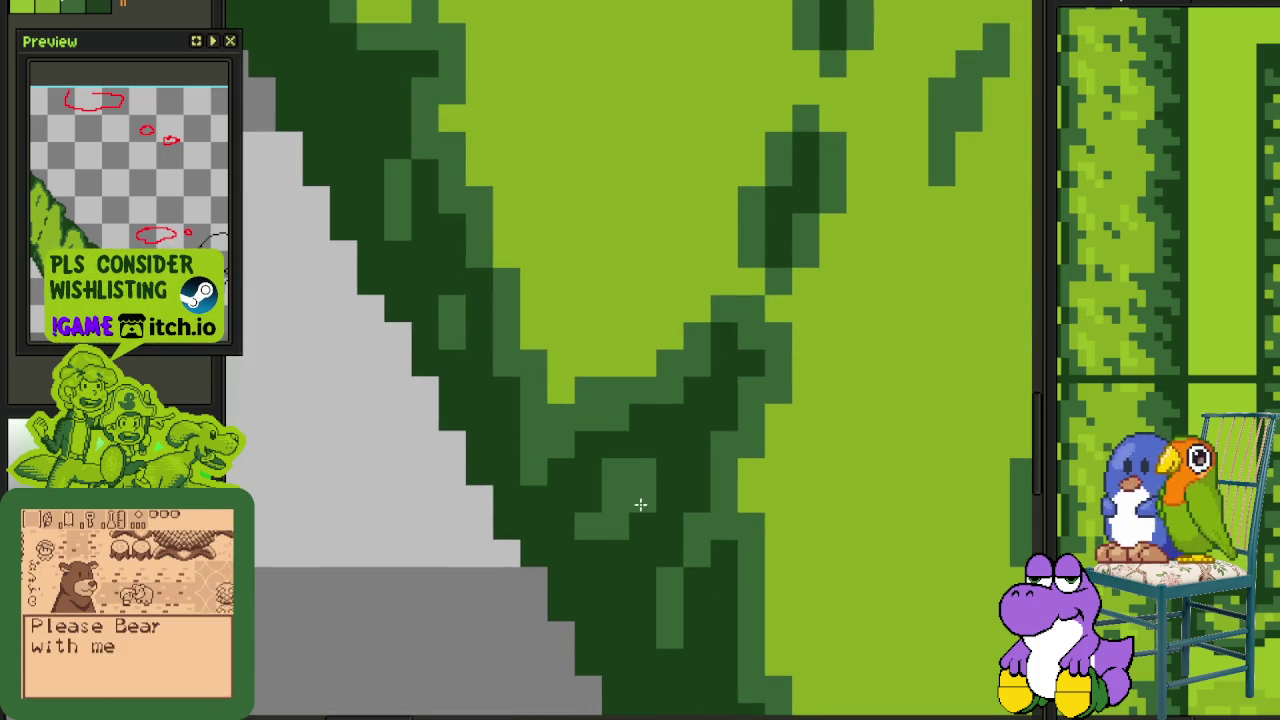
{"action": "scroll", "coordinate": [697, 608], "scroll_direction": "down", "scroll_amount": 2}
{"action": "scroll", "coordinate": [697, 608], "scroll_direction": "down", "scroll_amount": 2}
{"action": "scroll", "coordinate": [700, 590], "scroll_direction": "down", "scroll_amount": 1}
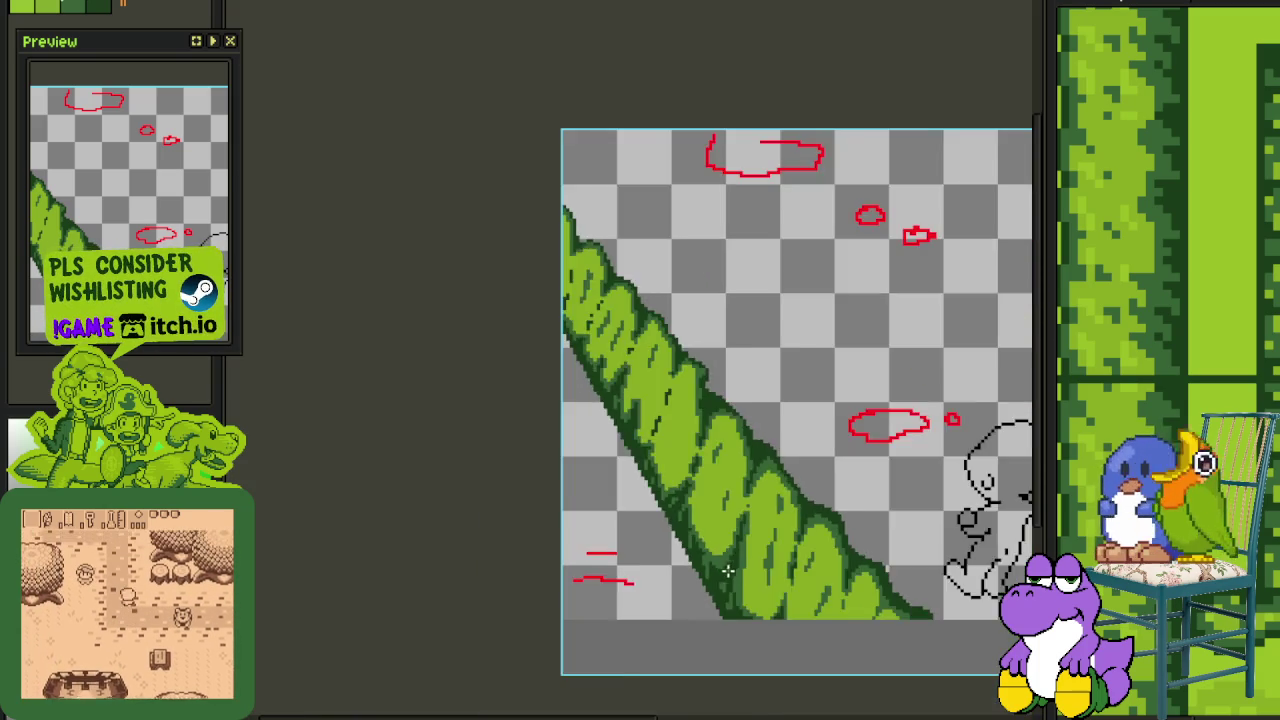
{"action": "scroll", "coordinate": [740, 520], "scroll_direction": "down", "scroll_amount": 1}
{"action": "key", "text": "ctrl+s"}
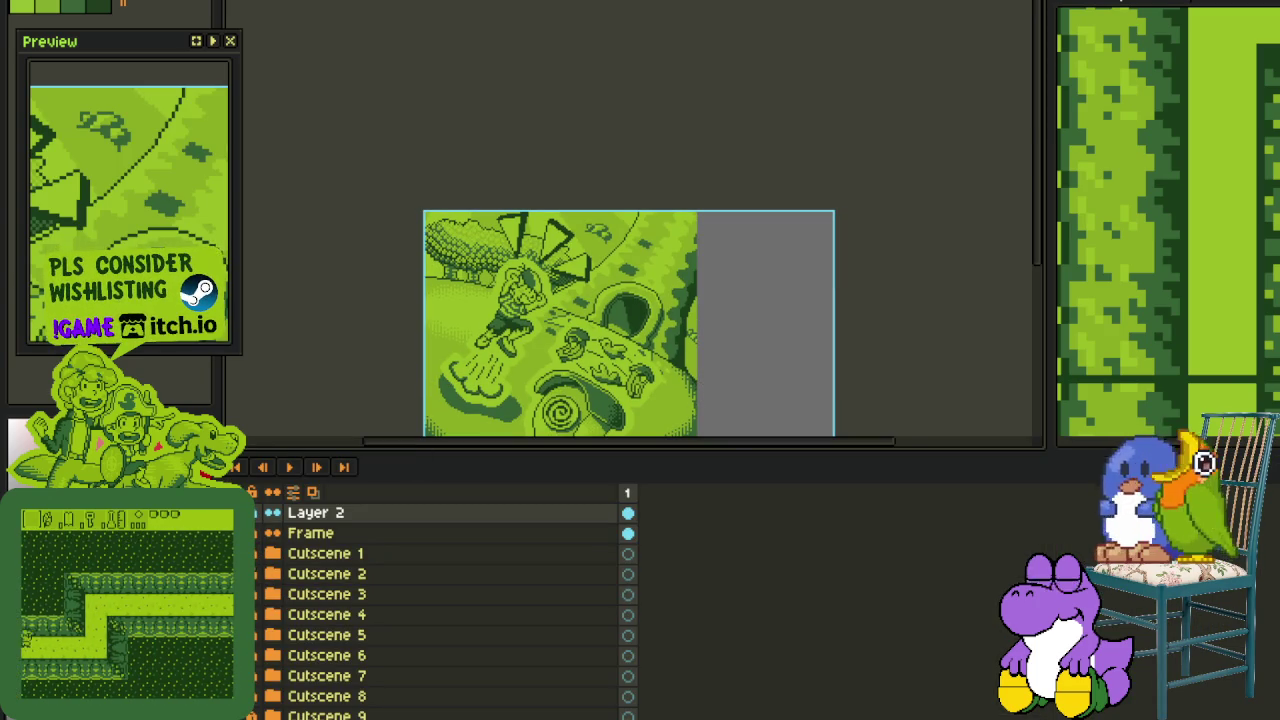
Collapse Cutscene 11 and expand Cutscene 10, 8 and 7, leaving Cutscene 6 collapsed
{"action": "scroll", "coordinate": [262, 625], "scroll_direction": "down", "scroll_amount": 3}
{"action": "left_click", "coordinate": [270, 668]}
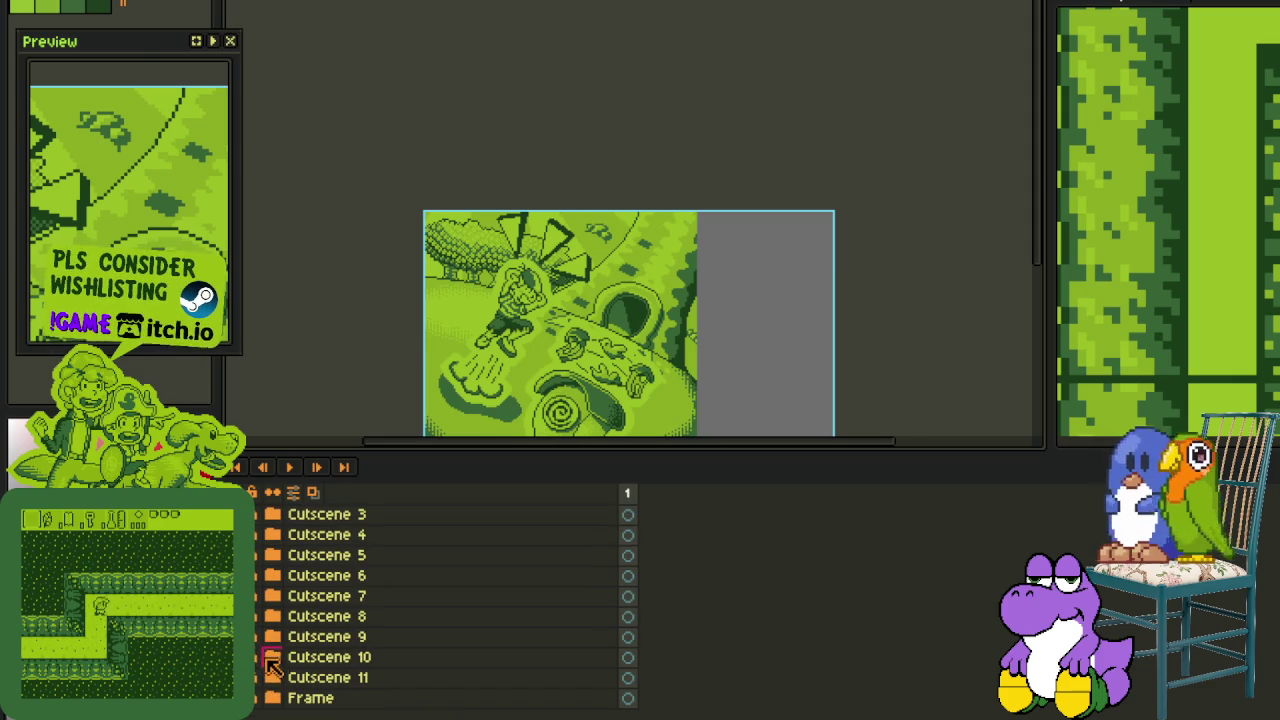
{"action": "left_click", "coordinate": [258, 657]}
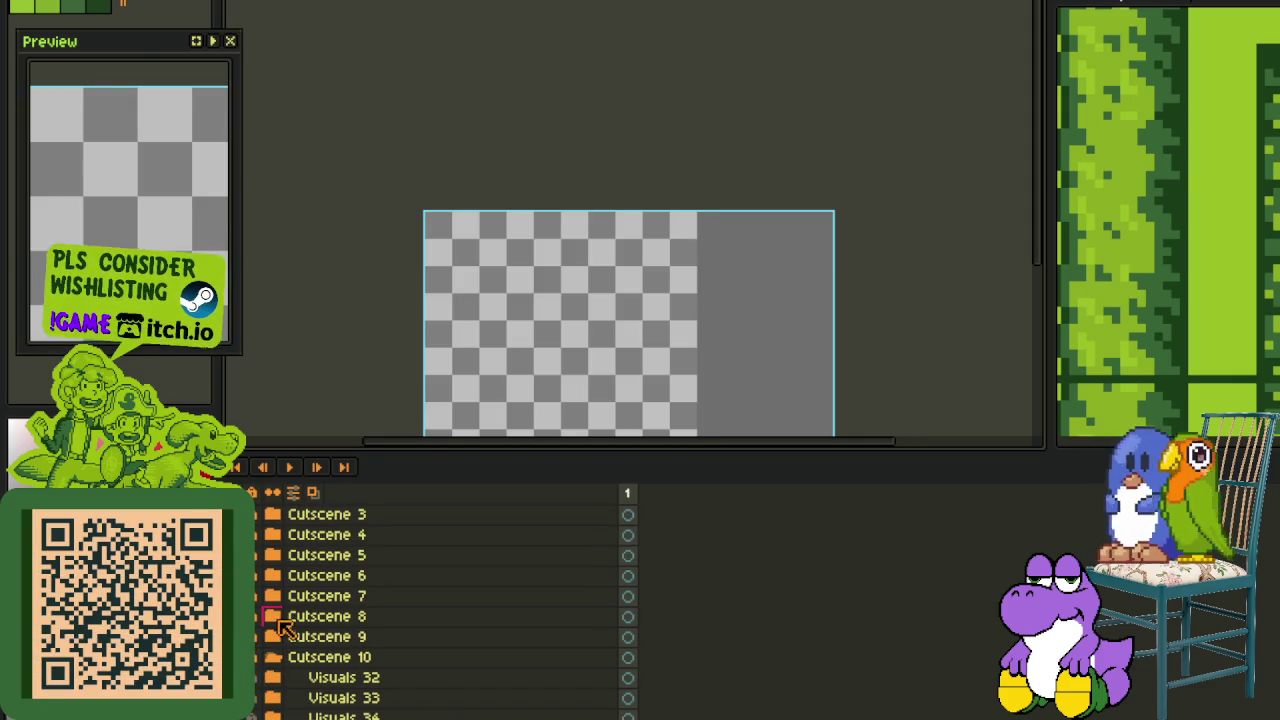
{"action": "left_click", "coordinate": [278, 619]}
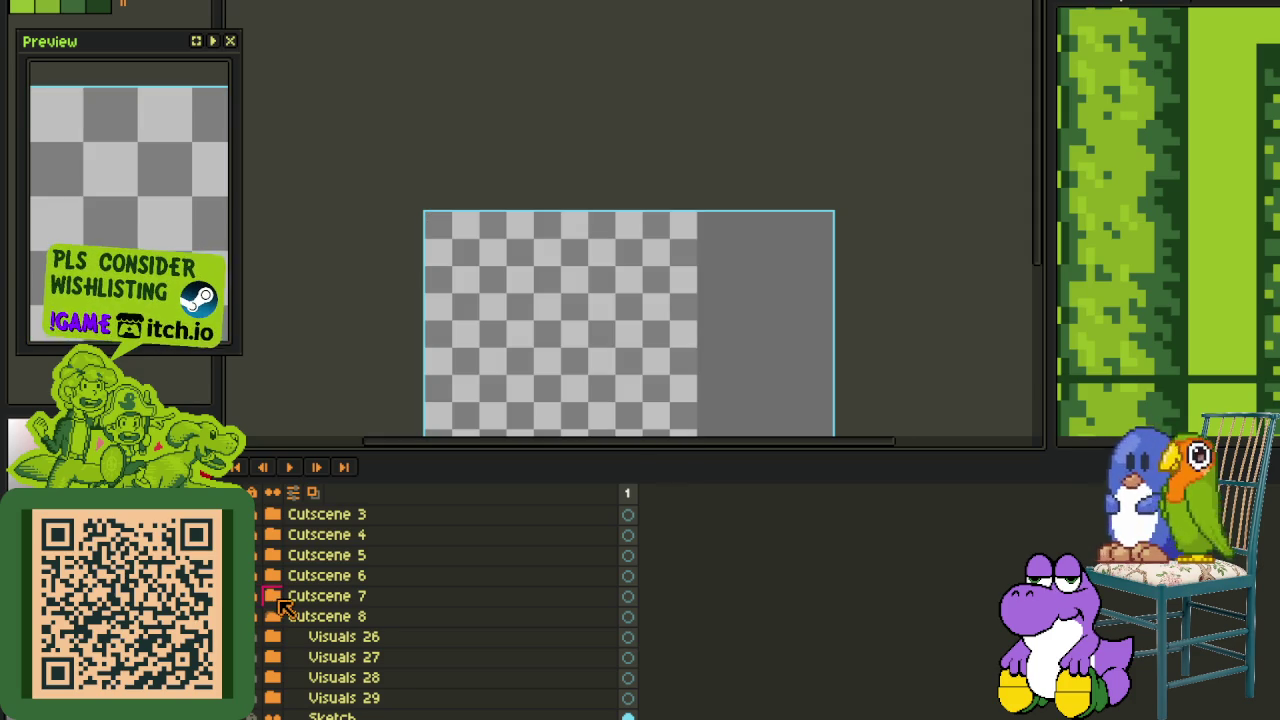
{"action": "left_click", "coordinate": [276, 598]}
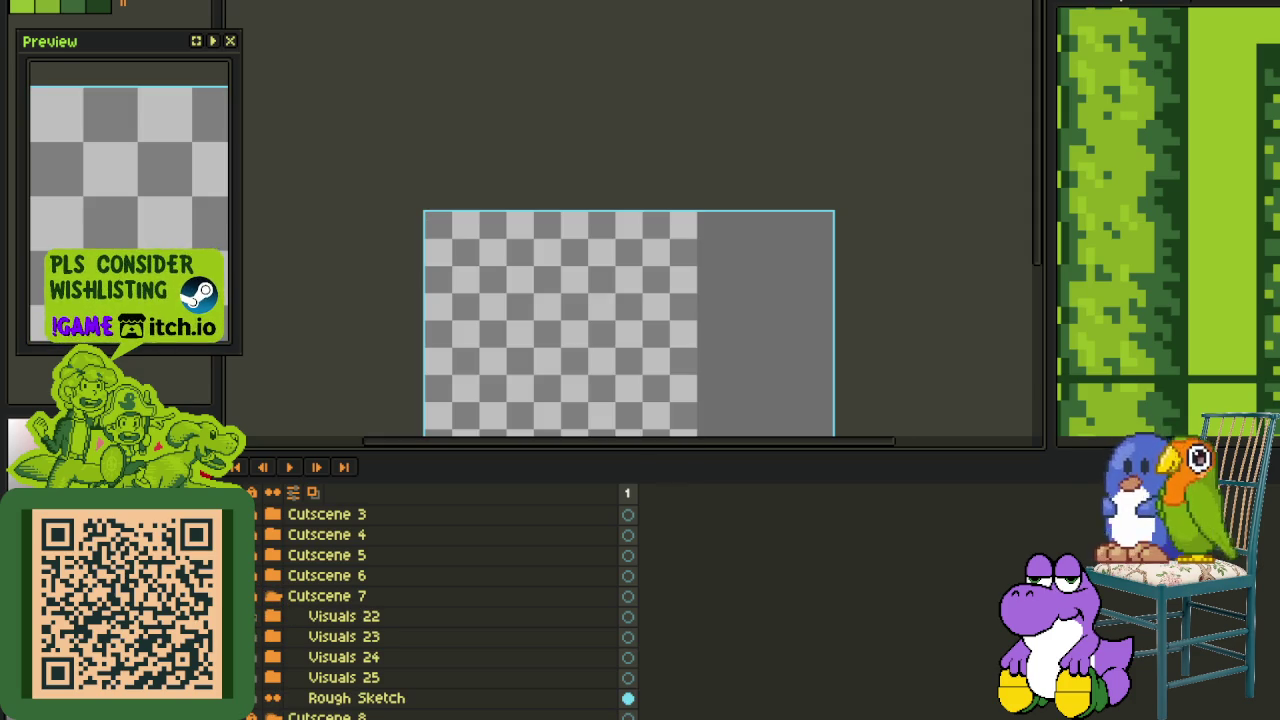
{"action": "left_click", "coordinate": [272, 575]}
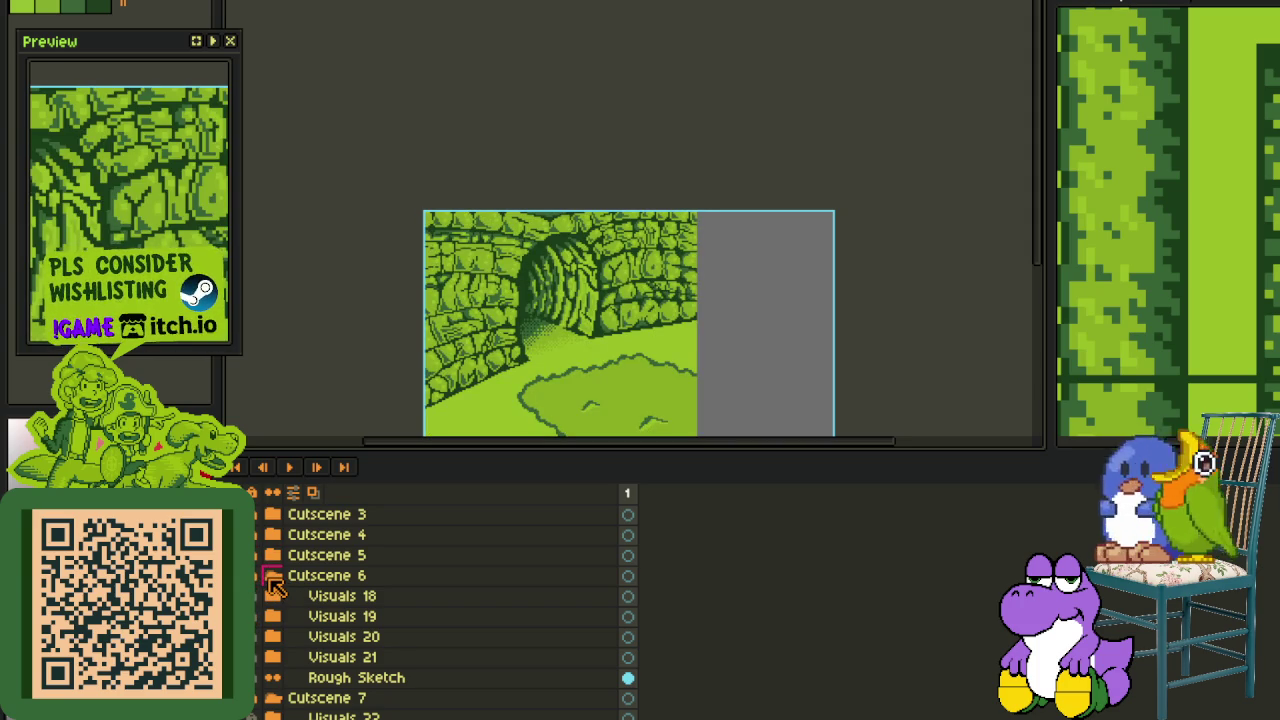
{"action": "left_click", "coordinate": [273, 578]}
Expand Cutscene 4, 3 and 2, then hide the timeline
{"action": "scroll", "coordinate": [457, 290], "scroll_direction": "up", "scroll_amount": 1}
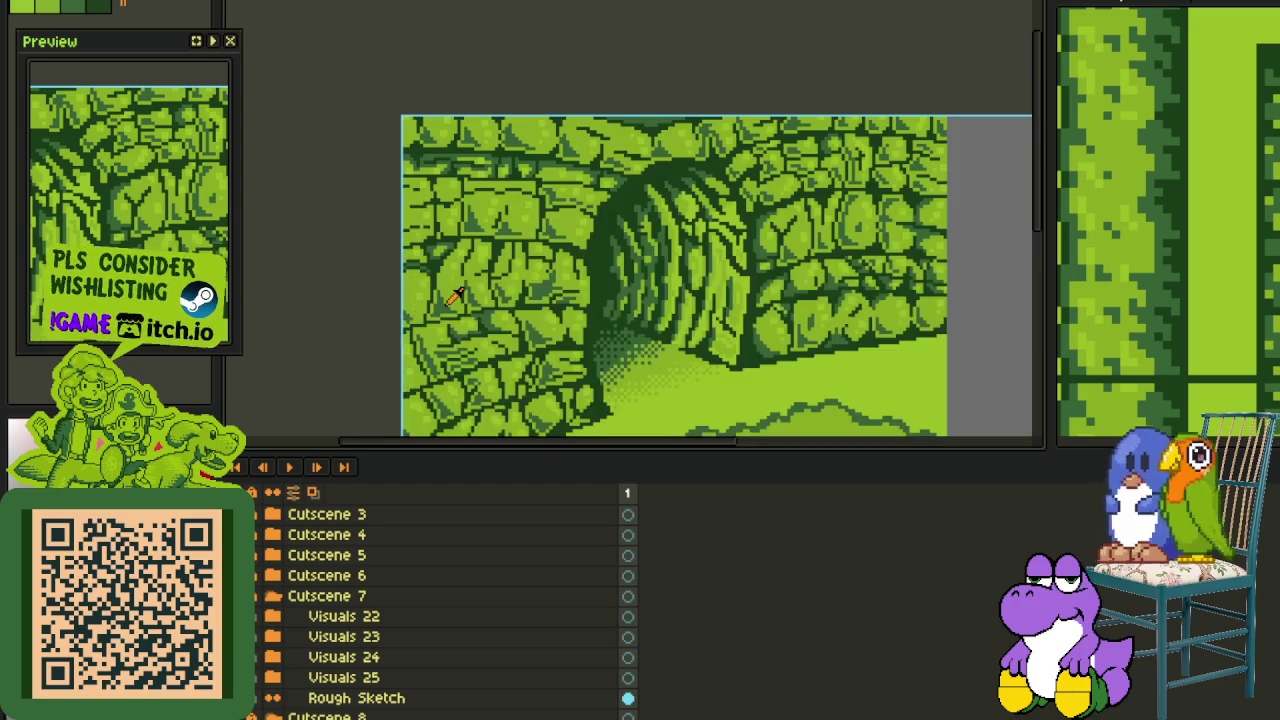
{"action": "scroll", "coordinate": [452, 297], "scroll_direction": "down", "scroll_amount": 1}
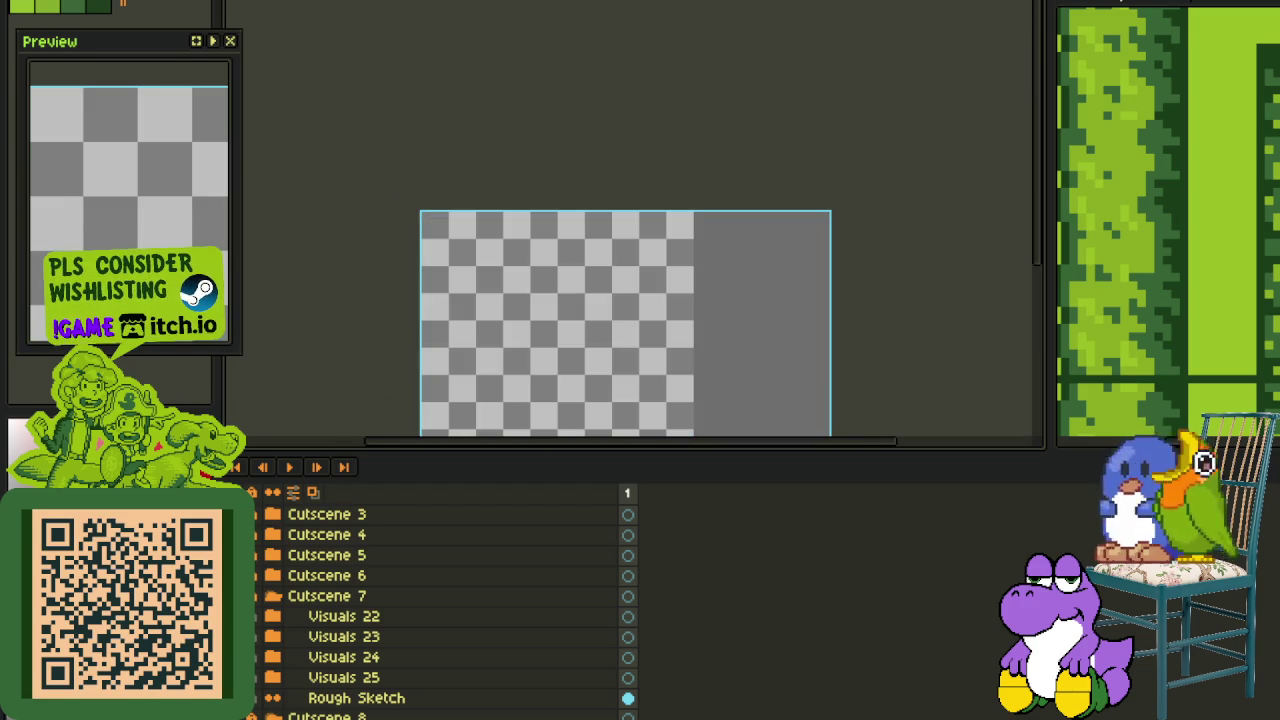
{"action": "left_click", "coordinate": [272, 536]}
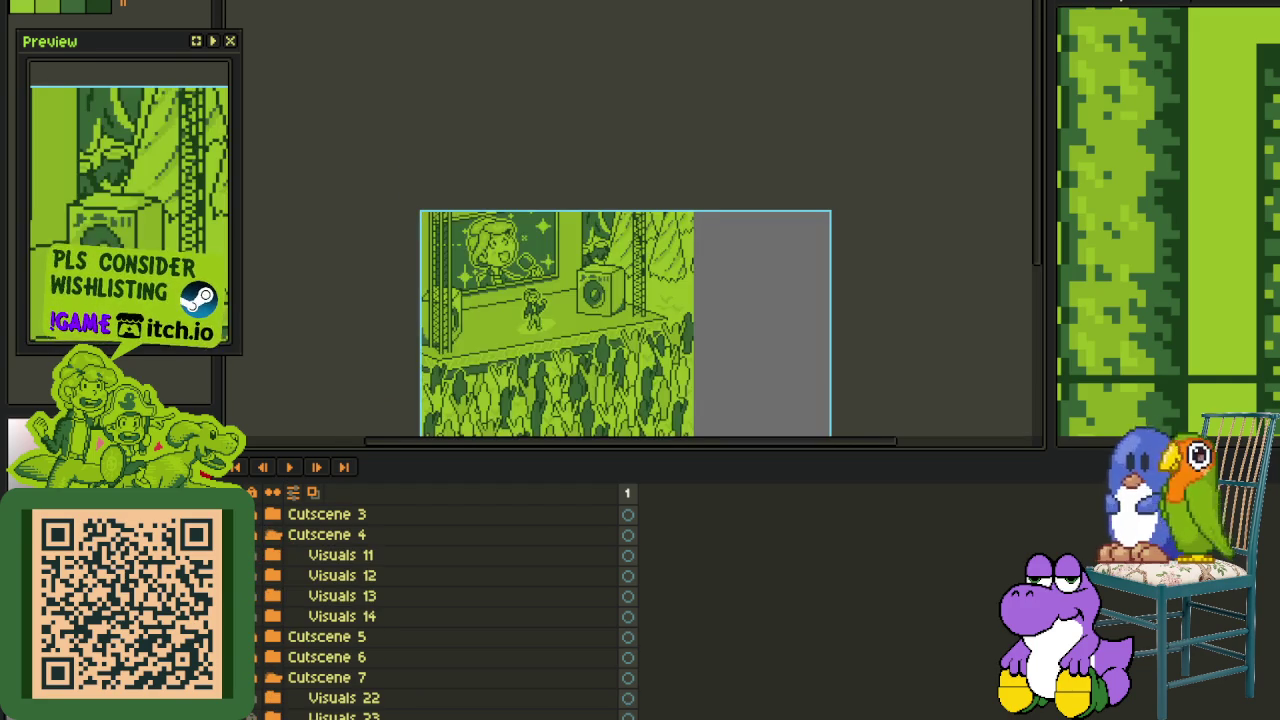
{"action": "scroll", "coordinate": [440, 610], "scroll_direction": "up", "scroll_amount": 1}
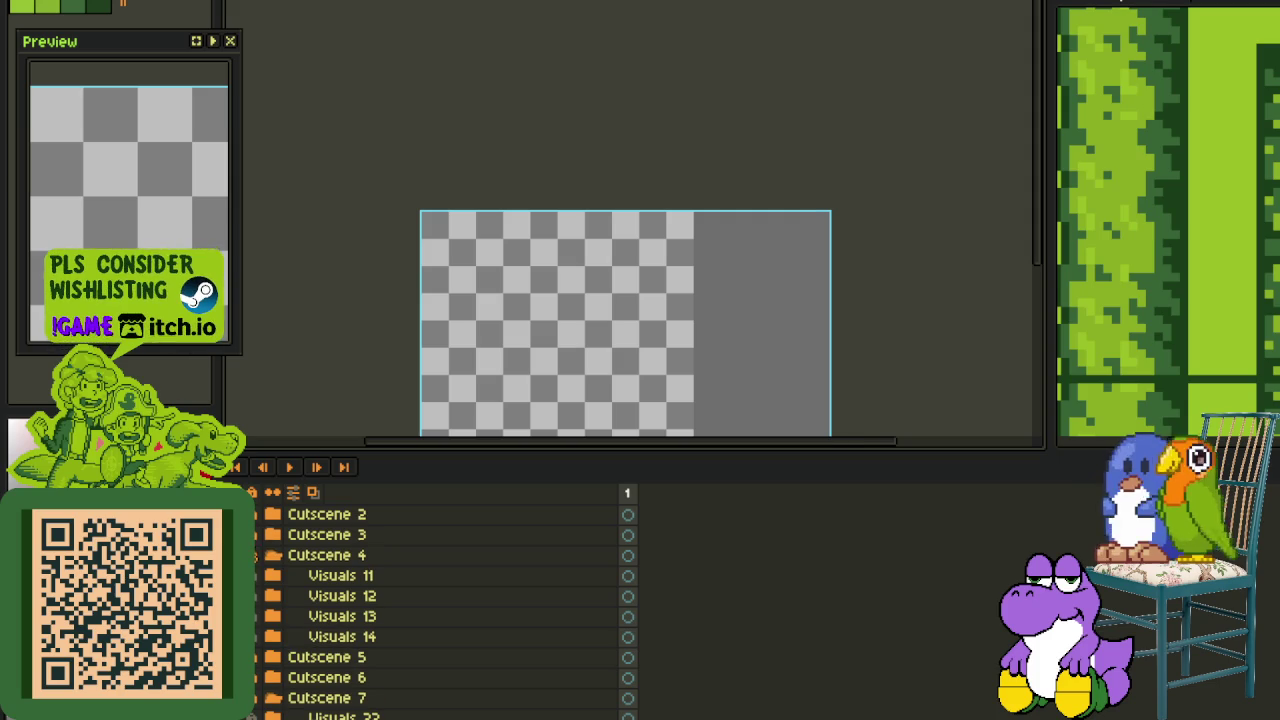
{"action": "left_click", "coordinate": [266, 538]}
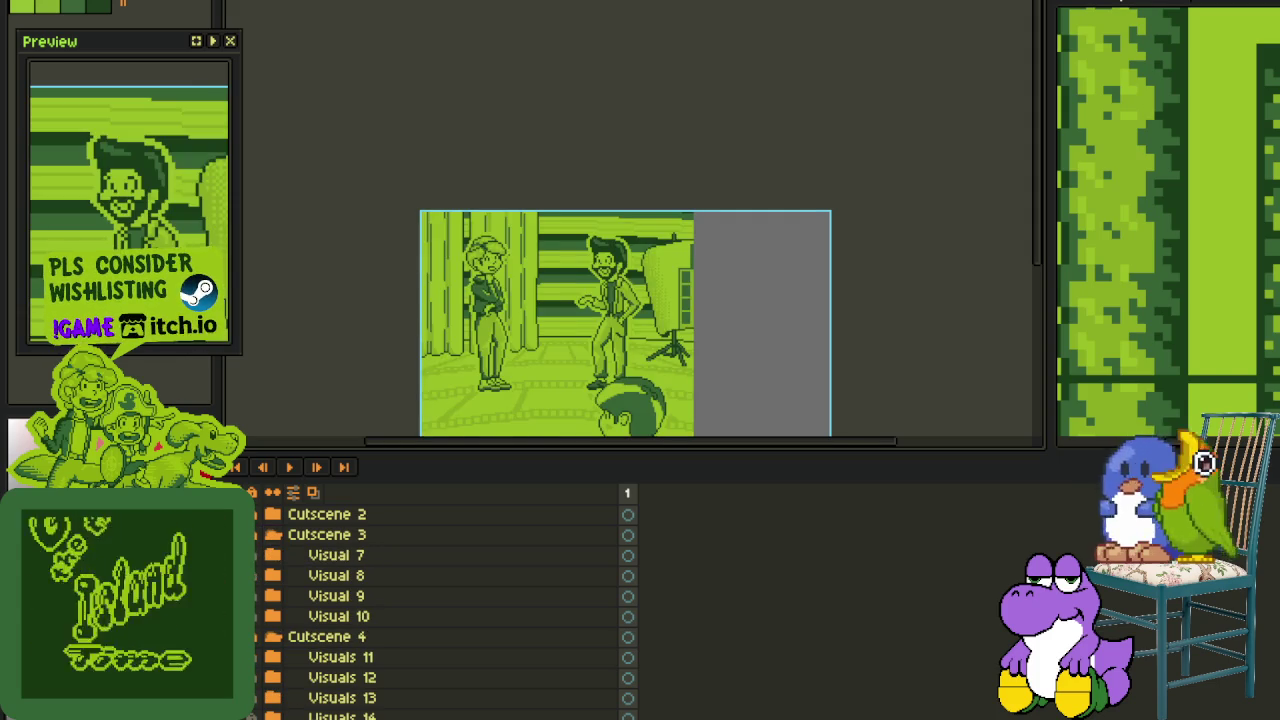
{"action": "left_click", "coordinate": [280, 514]}
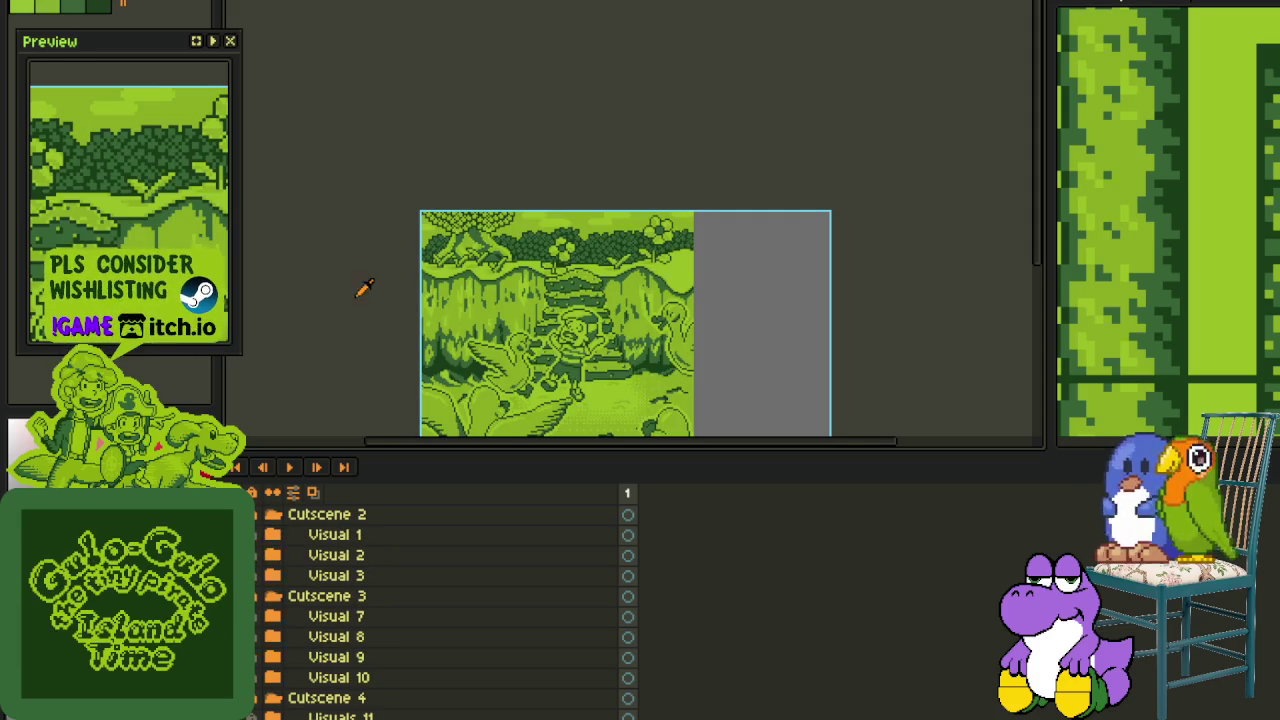
{"action": "key", "text": "Tab"}
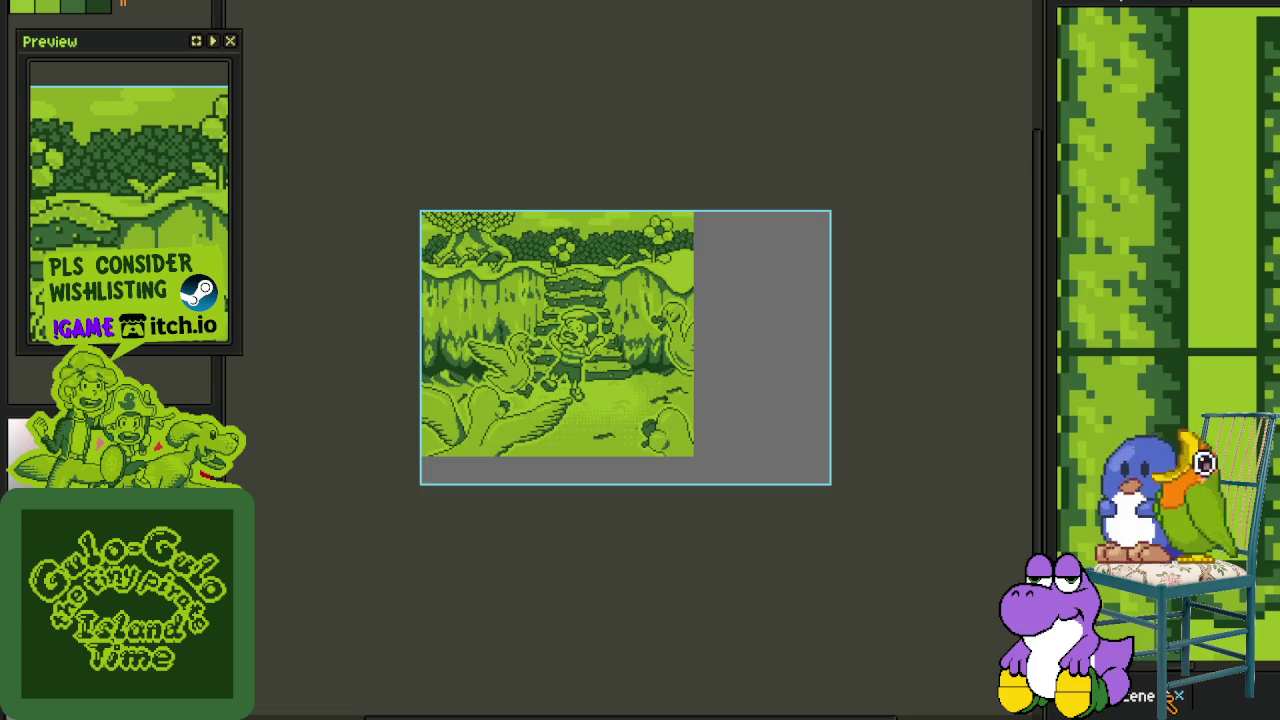
Dock the G - Cutscene 9 sprite as a side view and frame the vine
{"action": "left_click_drag", "start_coordinate": [985, 528], "coordinate": [1130, 694]}
{"action": "scroll", "coordinate": [923, 591], "scroll_direction": "up", "scroll_amount": 2}
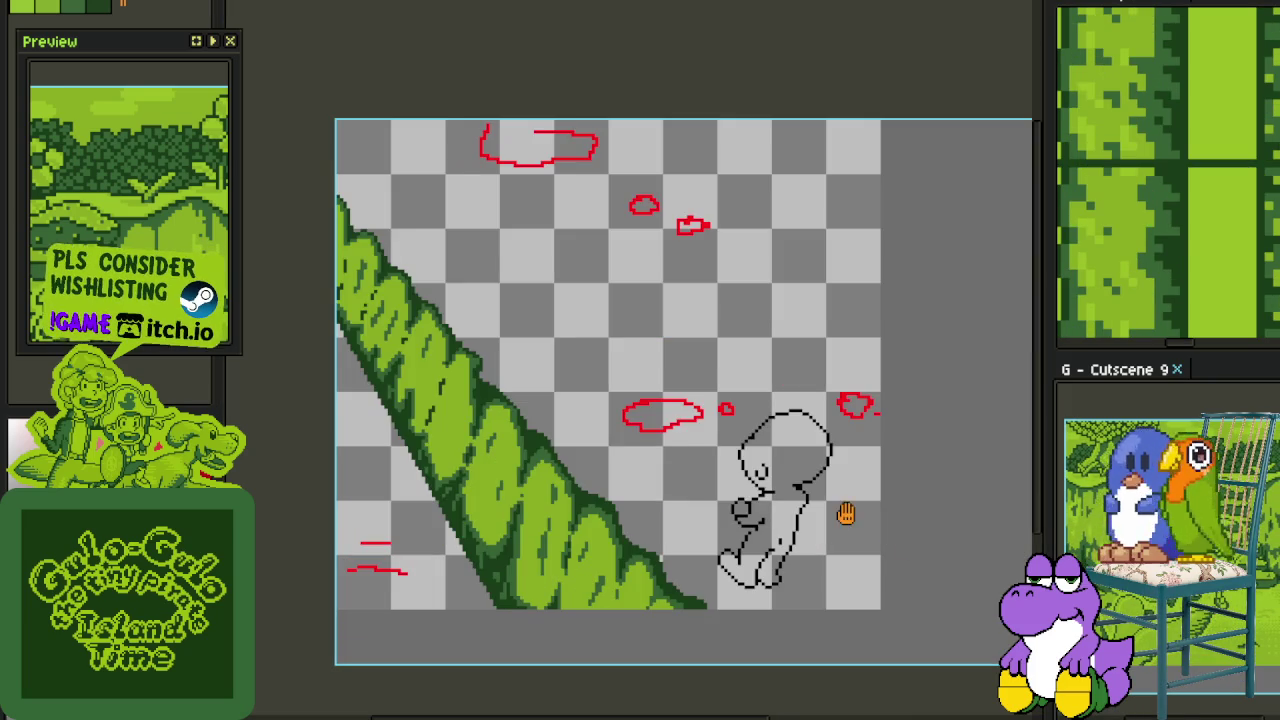
{"action": "scroll", "coordinate": [780, 470], "scroll_direction": "down", "scroll_amount": 1}
{"action": "scroll", "coordinate": [607, 440], "scroll_direction": "up", "scroll_amount": 1}
{"action": "left_click_drag", "start_coordinate": [586, 386], "coordinate": [771, 420]}
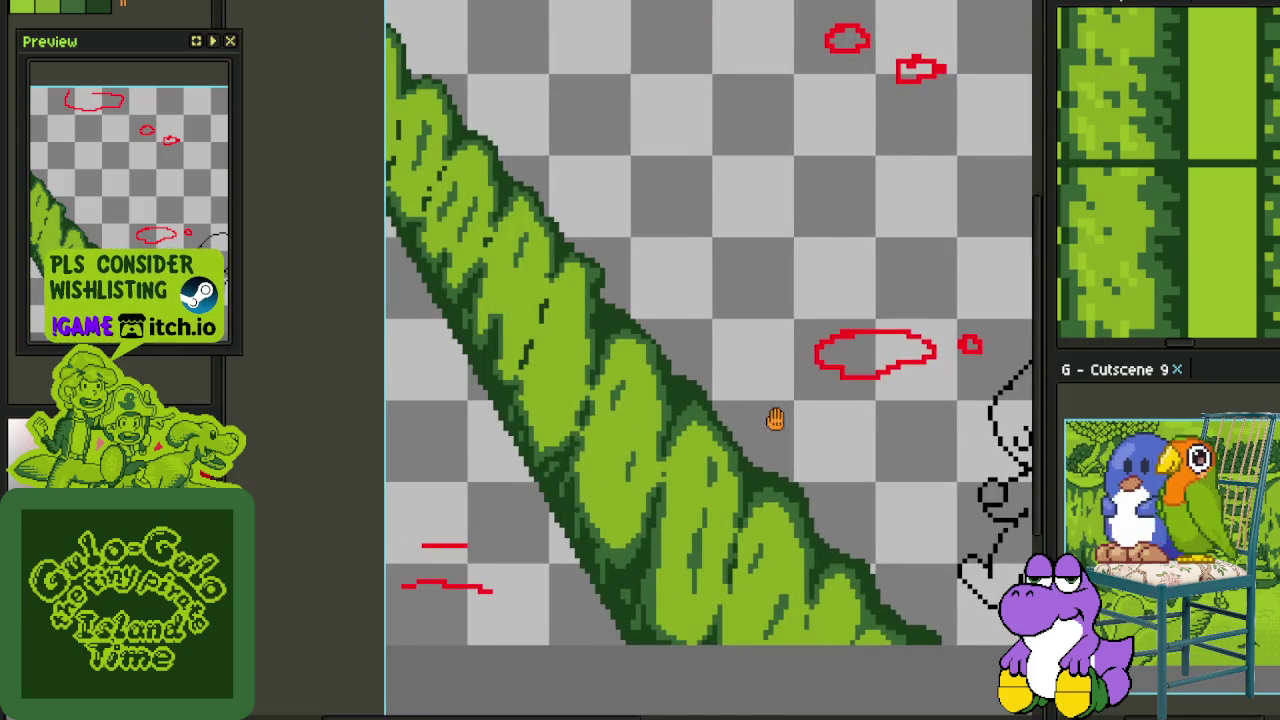
{"action": "scroll", "coordinate": [697, 450], "scroll_direction": "down", "scroll_amount": 1}
{"action": "scroll", "coordinate": [697, 451], "scroll_direction": "down", "scroll_amount": 1}
{"action": "left_click_drag", "start_coordinate": [700, 452], "coordinate": [680, 300]}
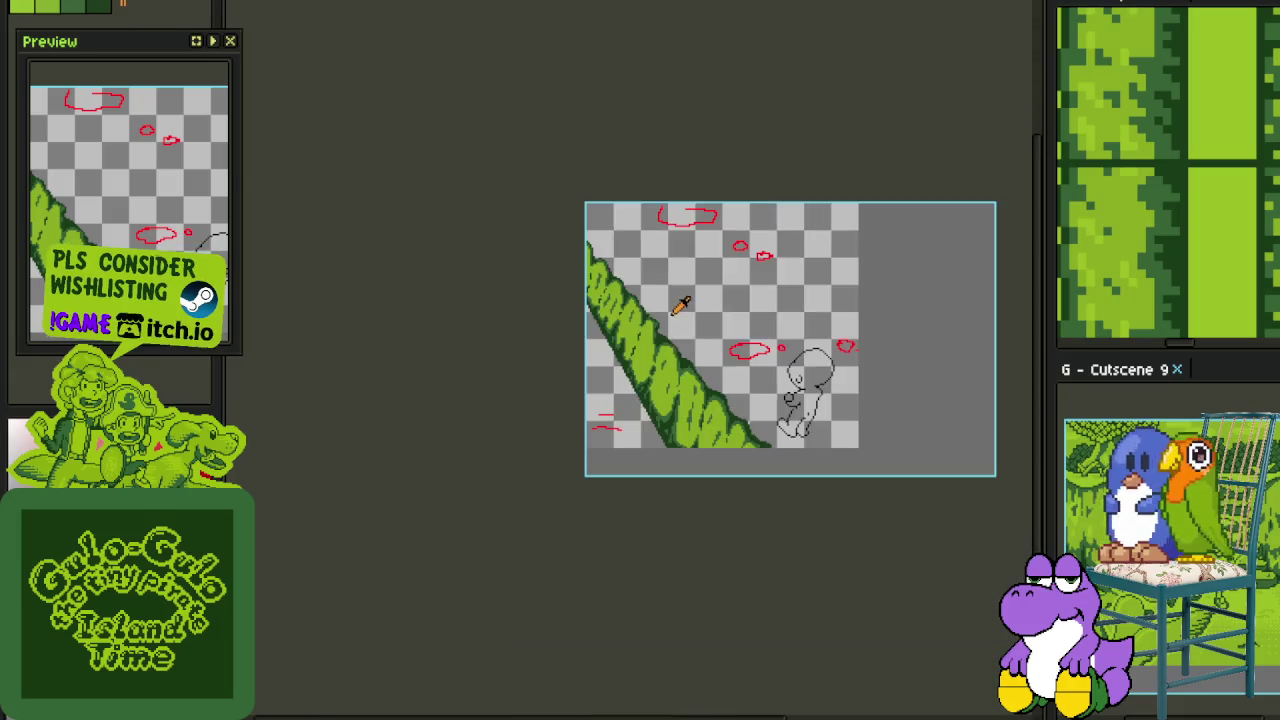
{"action": "scroll", "coordinate": [664, 322], "scroll_direction": "up", "scroll_amount": 2}
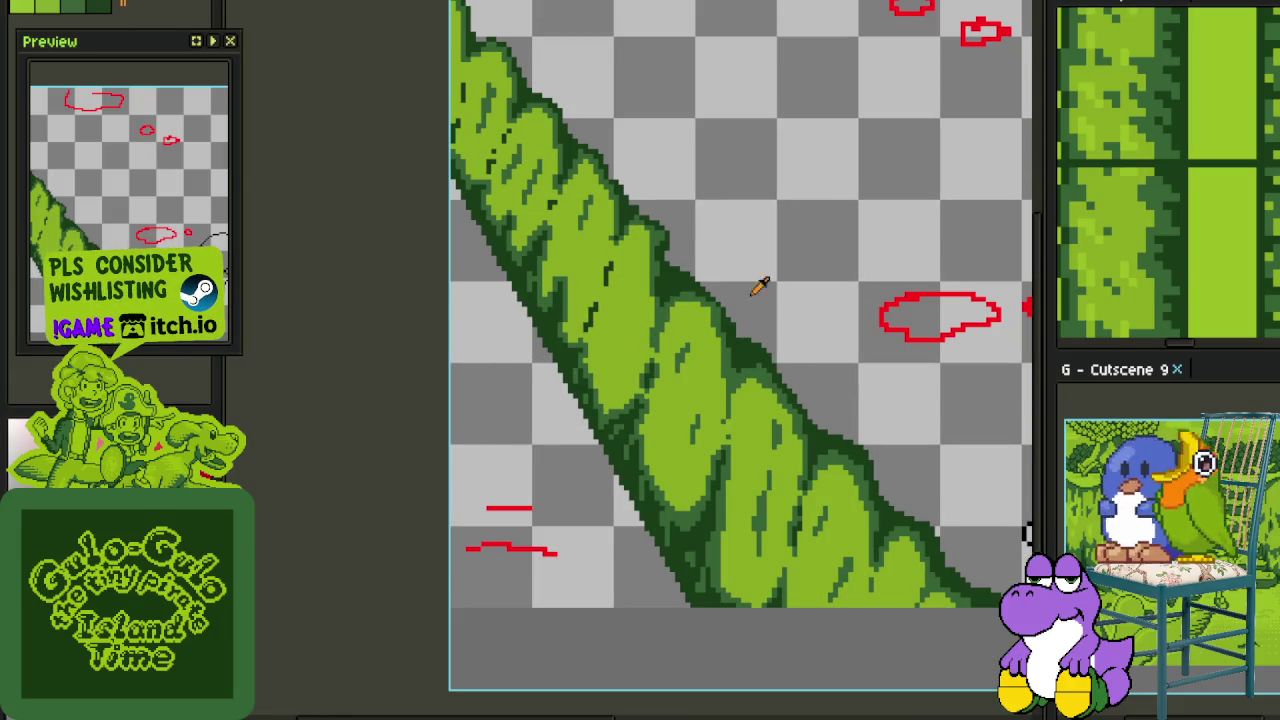
{"action": "scroll", "coordinate": [740, 310], "scroll_direction": "up", "scroll_amount": 2}
{"action": "scroll", "coordinate": [748, 407], "scroll_direction": "down", "scroll_amount": 1}
{"action": "scroll", "coordinate": [790, 450], "scroll_direction": "down", "scroll_amount": 1}
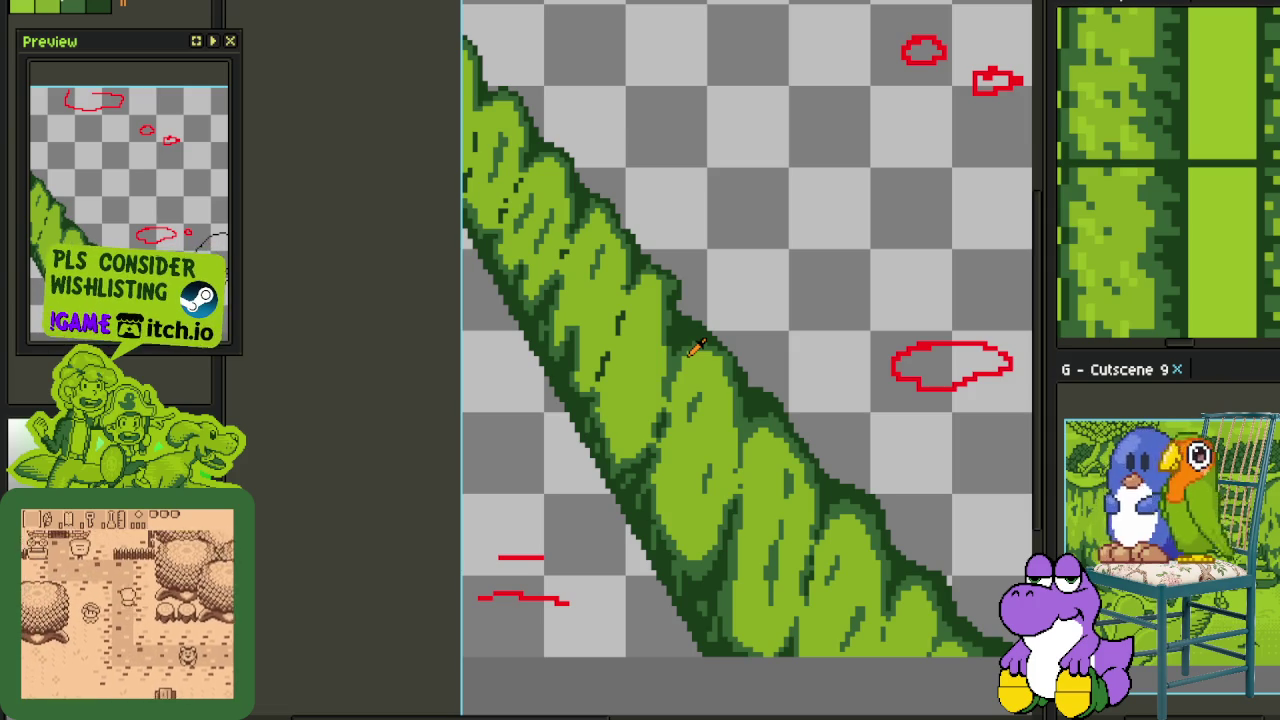
Bring the upper vine trunk into close view and save the artwork
{"action": "scroll", "coordinate": [733, 311], "scroll_direction": "up", "scroll_amount": 1}
{"action": "scroll", "coordinate": [733, 311], "scroll_direction": "up", "scroll_amount": 2}
{"action": "scroll", "coordinate": [634, 360], "scroll_direction": "up", "scroll_amount": 1}
{"action": "scroll", "coordinate": [629, 420], "scroll_direction": "down", "scroll_amount": 3}
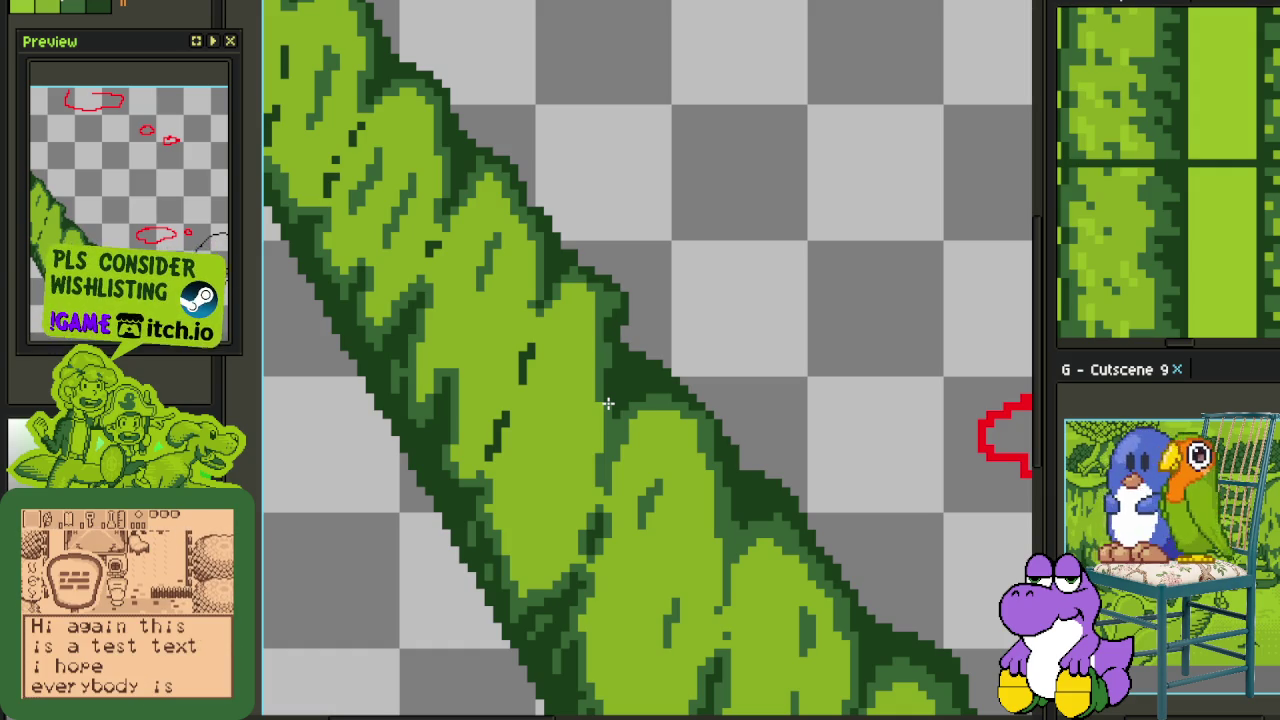
{"action": "scroll", "coordinate": [668, 177], "scroll_direction": "down", "scroll_amount": 1}
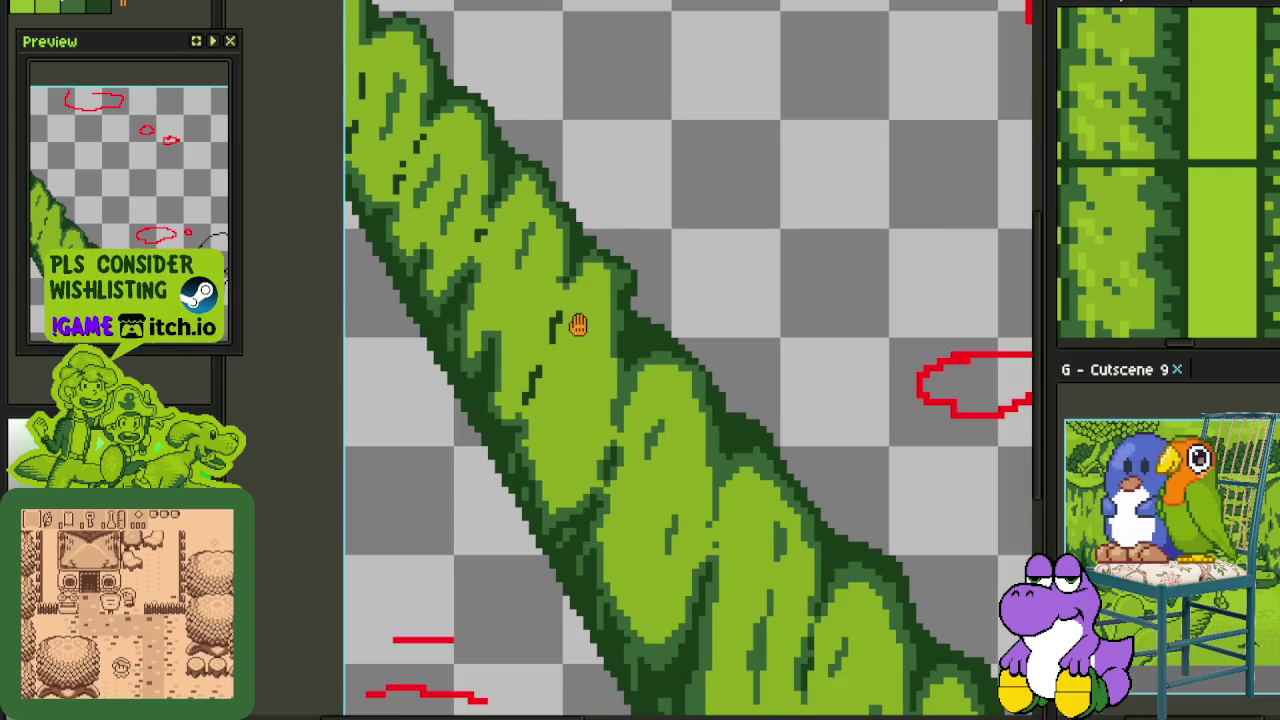
{"action": "left_click_drag", "start_coordinate": [580, 323], "coordinate": [609, 380]}
{"action": "left_click_drag", "start_coordinate": [604, 445], "coordinate": [611, 350]}
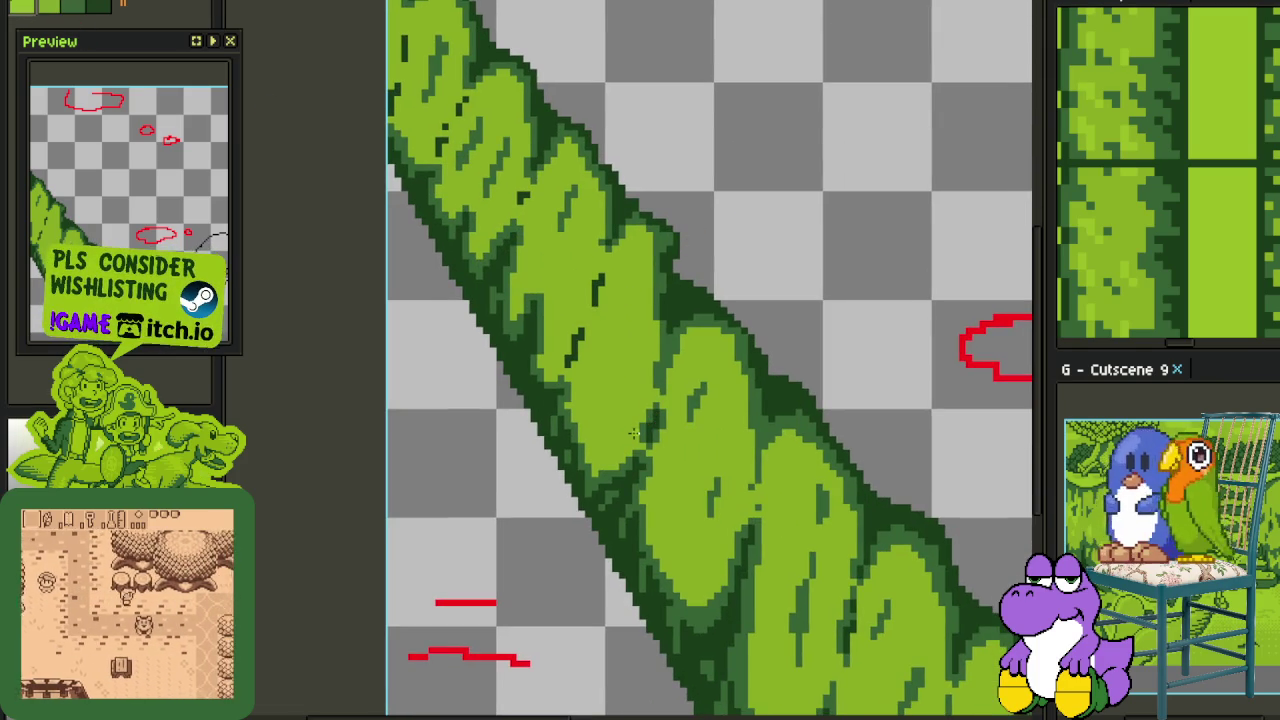
{"action": "scroll", "coordinate": [626, 363], "scroll_direction": "up", "scroll_amount": 1}
{"action": "key", "text": "ctrl+s"}
Paint a light-green highlight on one of the vine's leaves
{"action": "scroll", "coordinate": [611, 300], "scroll_direction": "up", "scroll_amount": 1}
{"action": "scroll", "coordinate": [612, 305], "scroll_direction": "down", "scroll_amount": 1}
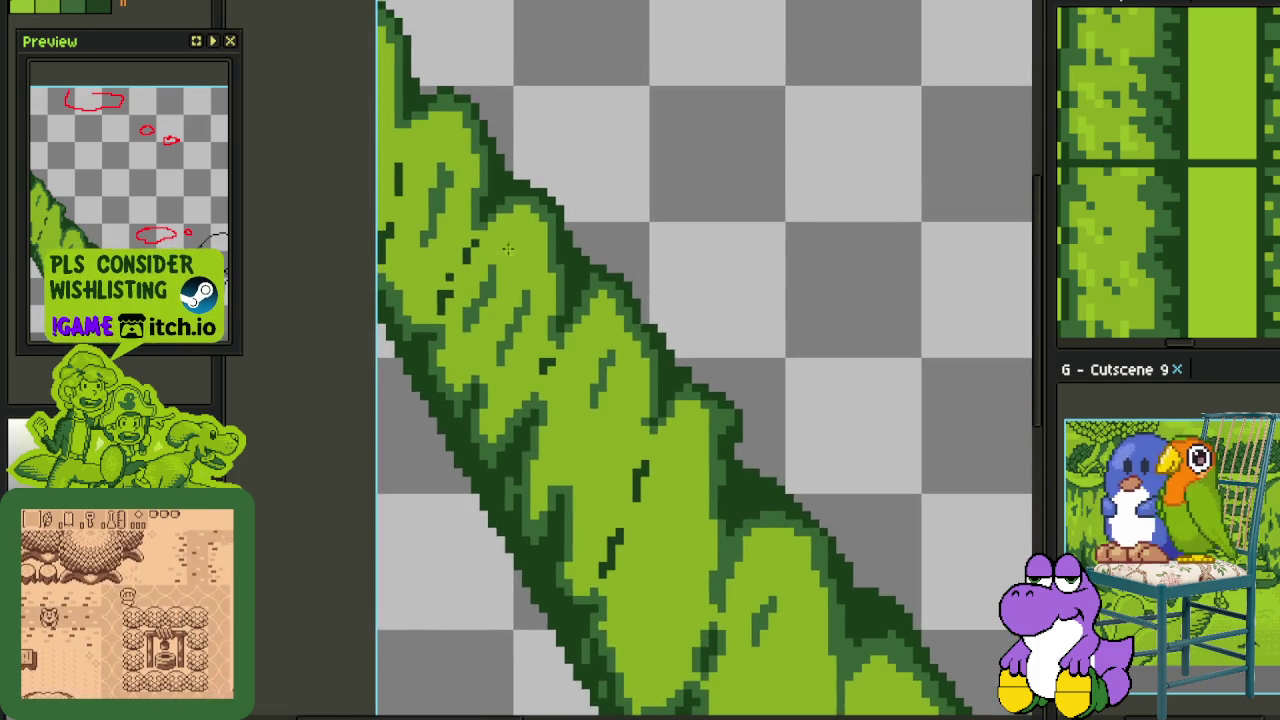
{"action": "scroll", "coordinate": [609, 474], "scroll_direction": "up", "scroll_amount": 3}
{"action": "scroll", "coordinate": [610, 490], "scroll_direction": "down", "scroll_amount": 1}
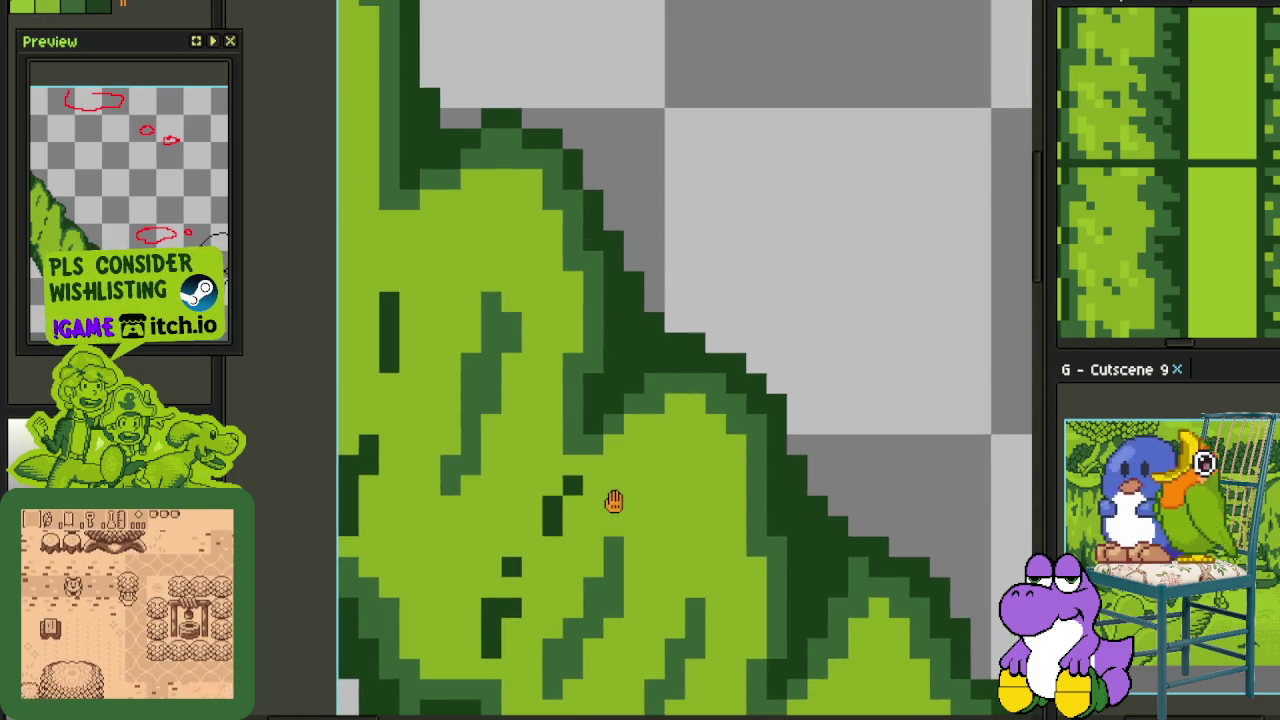
{"action": "scroll", "coordinate": [449, 280], "scroll_direction": "up", "scroll_amount": 2}
{"action": "mouse_move", "coordinate": [449, 295]}
{"action": "left_mouse_down"}
{"action": "mouse_move", "coordinate": [440, 340]}
{"action": "mouse_move", "coordinate": [506, 192]}
{"action": "left_mouse_up"}
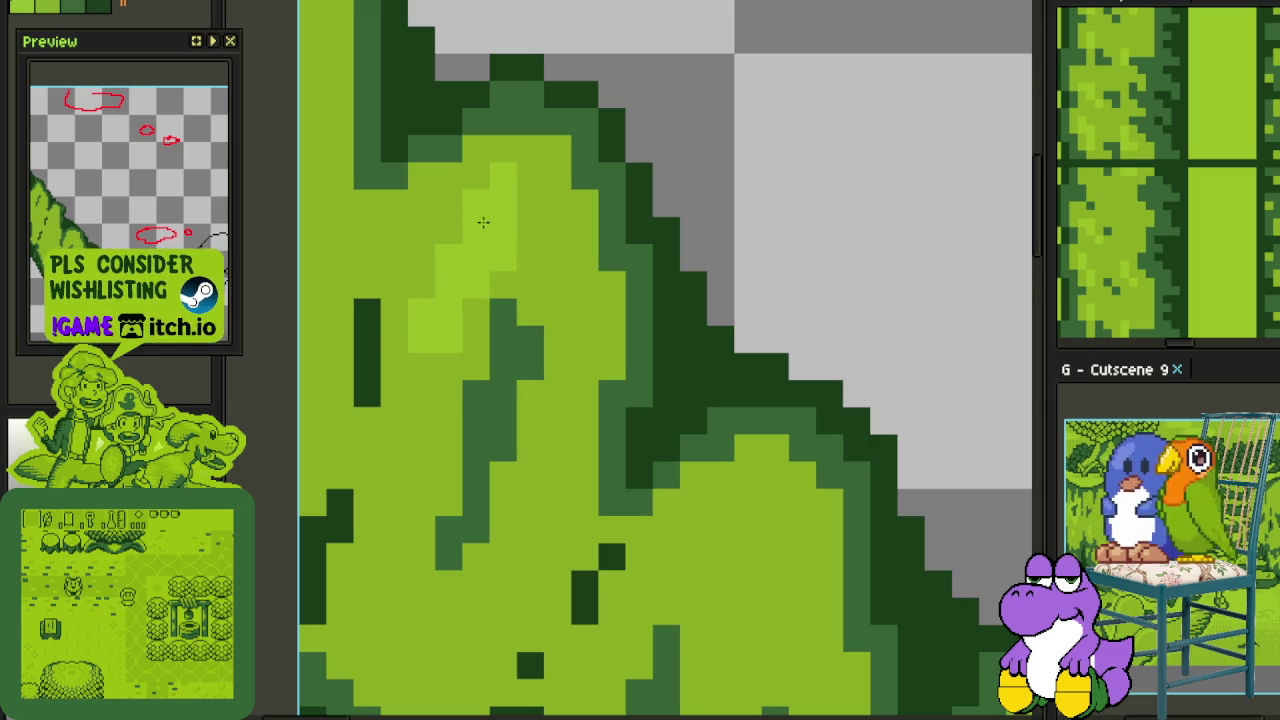
Add light-green highlight pixels to the leaf, extending toward its upper right
{"action": "scroll", "coordinate": [510, 291], "scroll_direction": "down", "scroll_amount": 2}
{"action": "scroll", "coordinate": [510, 291], "scroll_direction": "up", "scroll_amount": 2}
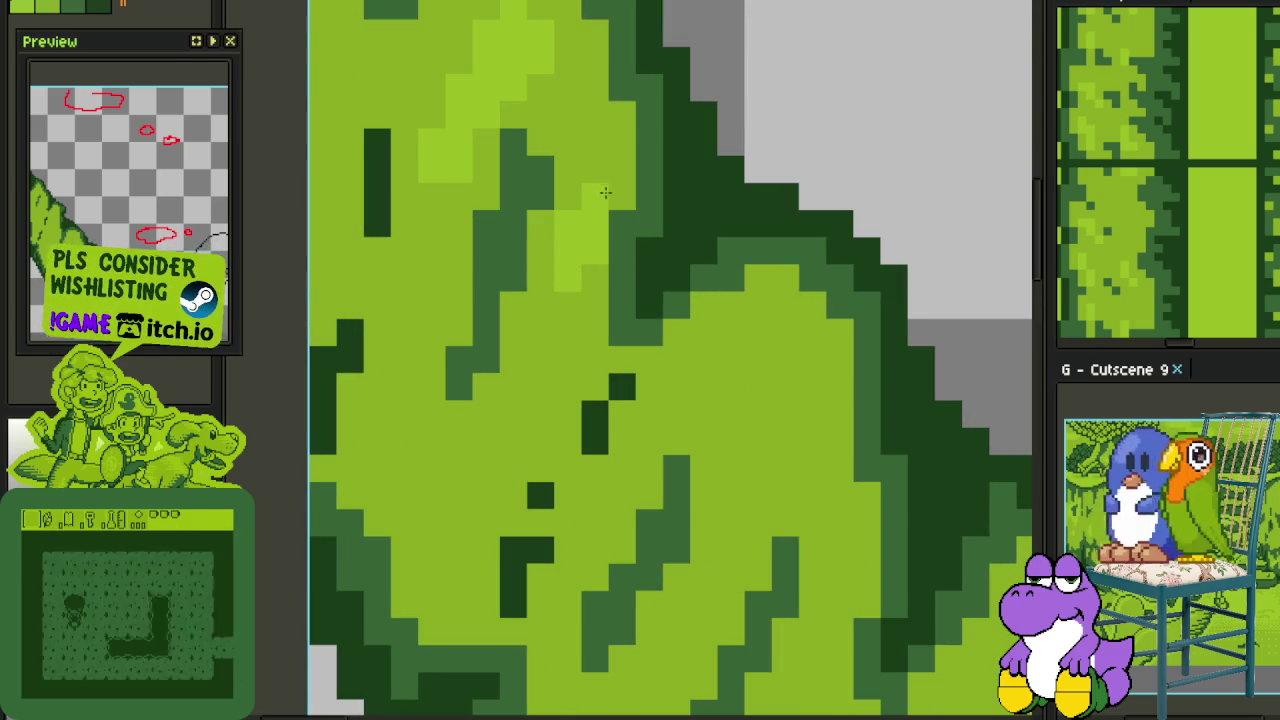
{"action": "scroll", "coordinate": [600, 222], "scroll_direction": "down", "scroll_amount": 2}
{"action": "mouse_move", "coordinate": [649, 324]}
{"action": "left_mouse_down"}
{"action": "mouse_move", "coordinate": [641, 344]}
{"action": "mouse_move", "coordinate": [617, 346]}
{"action": "mouse_move", "coordinate": [663, 252]}
{"action": "left_mouse_up"}
{"action": "scroll", "coordinate": [641, 344], "scroll_direction": "up", "scroll_amount": 2}
{"action": "left_click_drag", "start_coordinate": [583, 359], "coordinate": [579, 398]}
{"action": "mouse_move", "coordinate": [735, 412]}
{"action": "left_mouse_down"}
{"action": "mouse_move", "coordinate": [693, 306]}
{"action": "mouse_move", "coordinate": [638, 324]}
{"action": "mouse_move", "coordinate": [674, 280]}
{"action": "left_mouse_up"}
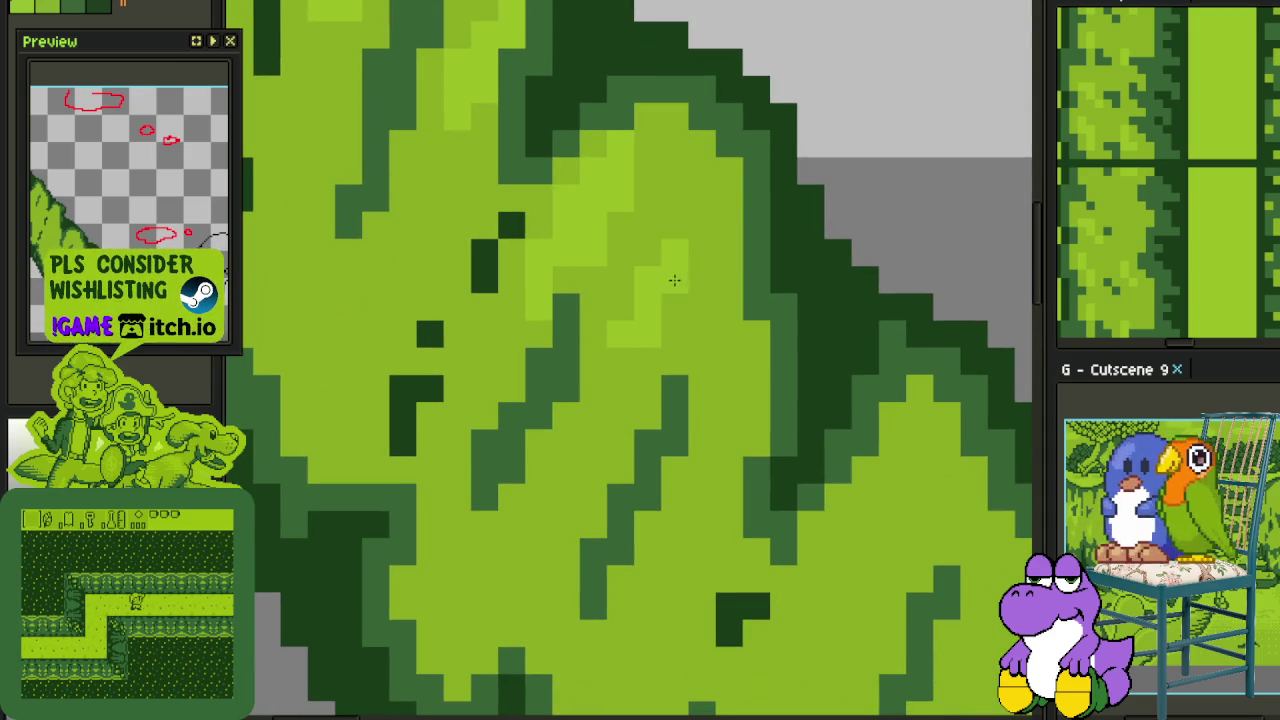
{"action": "left_click_drag", "start_coordinate": [689, 334], "coordinate": [688, 280]}
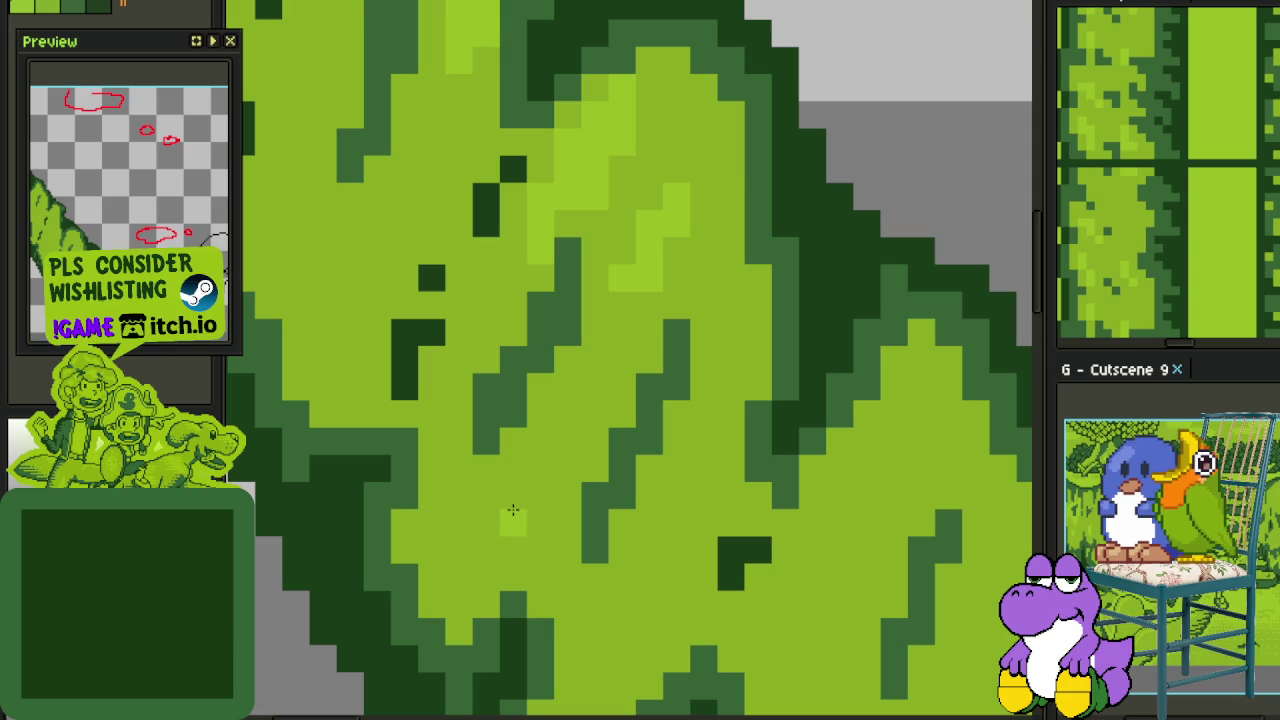
{"action": "left_click_drag", "start_coordinate": [455, 554], "coordinate": [538, 470]}
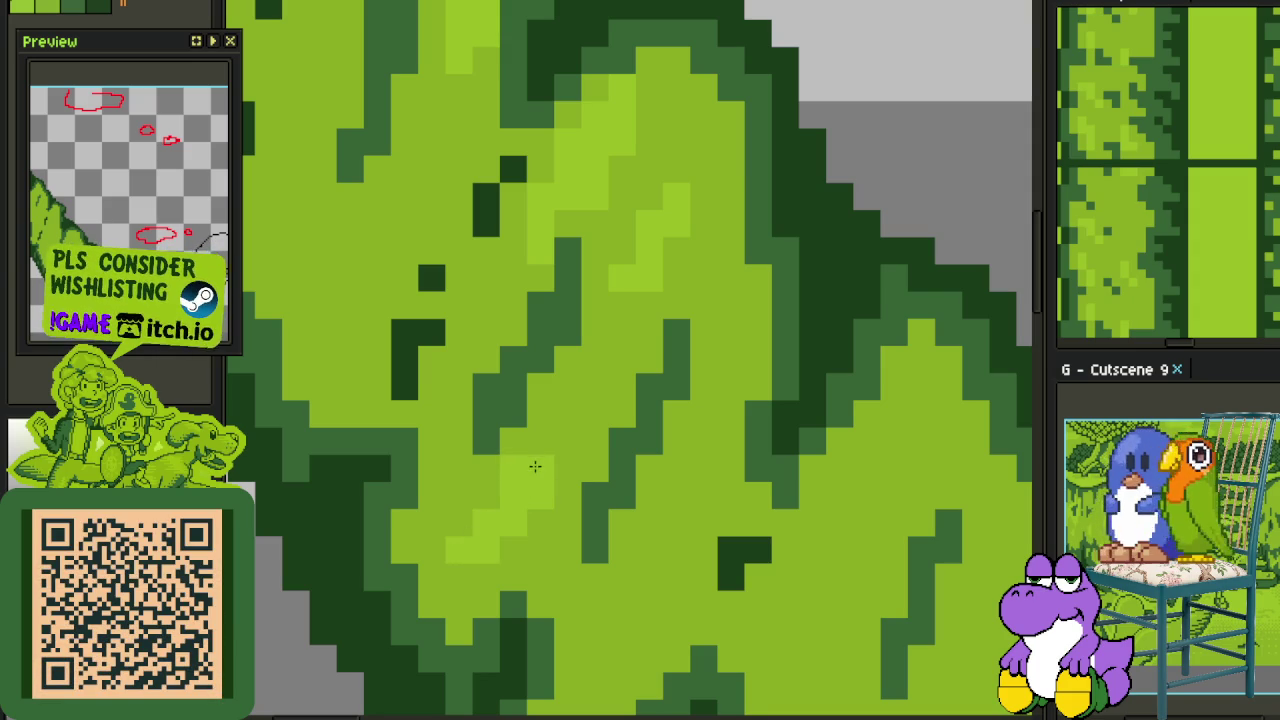
Paint a light-green highlight stroke on the lower leaf
{"action": "scroll", "coordinate": [529, 488], "scroll_direction": "down", "scroll_amount": 2}
{"action": "scroll", "coordinate": [580, 420], "scroll_direction": "down", "scroll_amount": 2}
{"action": "scroll", "coordinate": [580, 557], "scroll_direction": "up", "scroll_amount": 4}
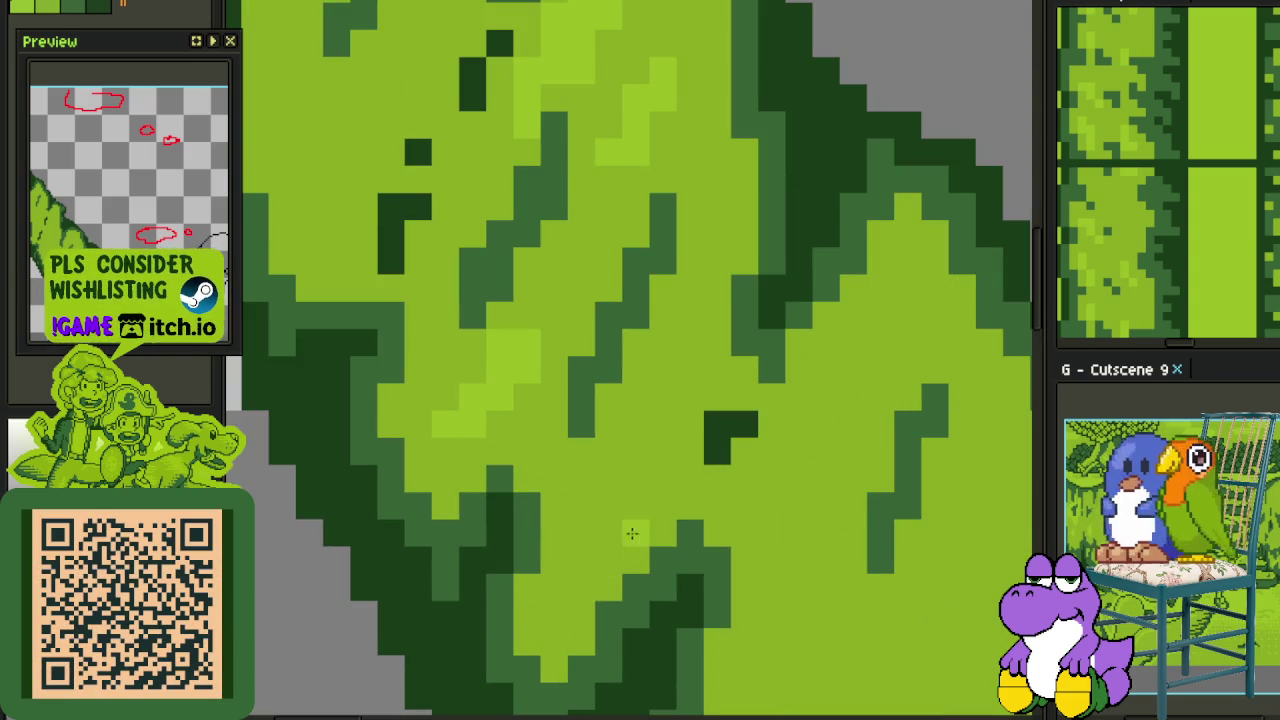
{"action": "left_click_drag", "start_coordinate": [690, 506], "coordinate": [720, 460]}
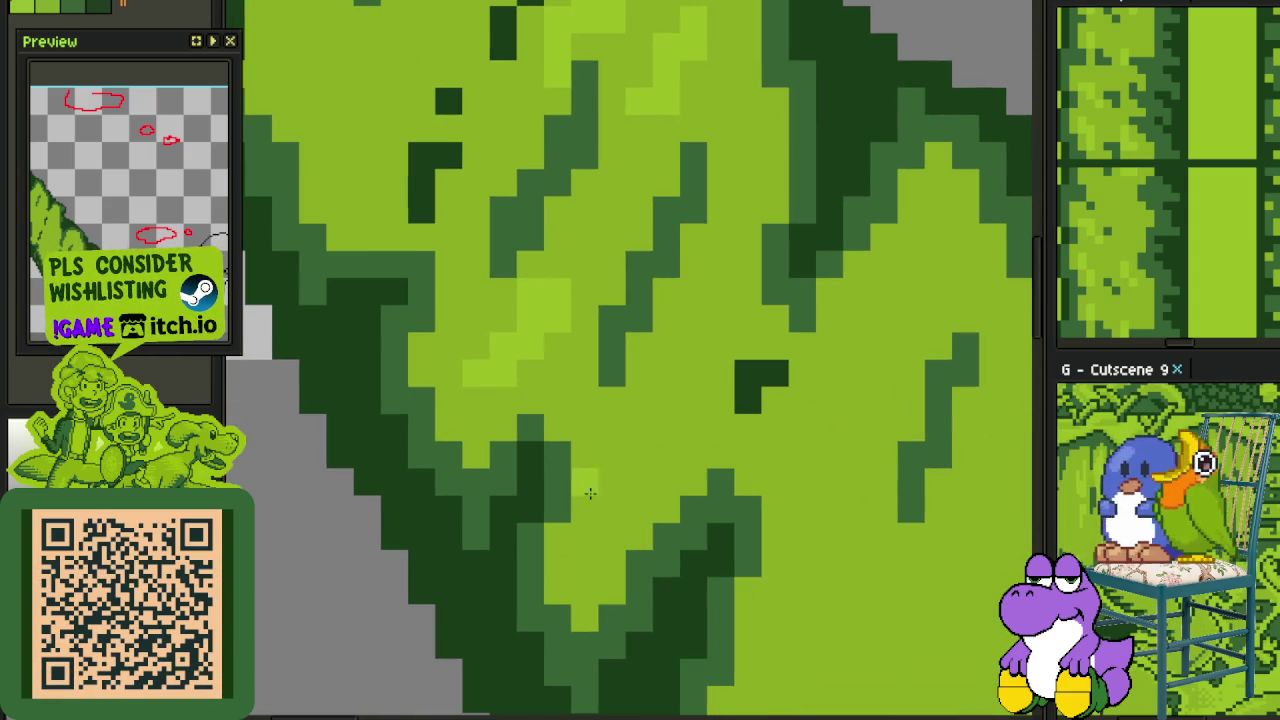
{"action": "left_click_drag", "start_coordinate": [614, 514], "coordinate": [647, 452]}
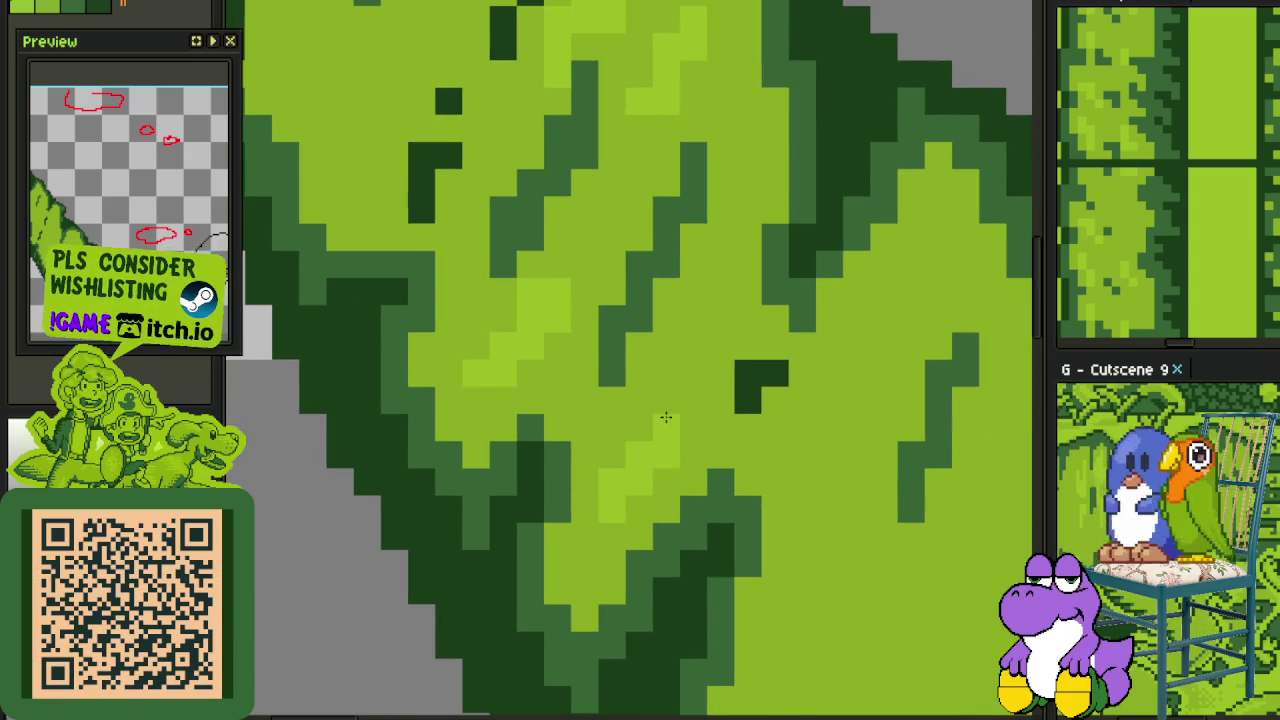
{"action": "scroll", "coordinate": [665, 417], "scroll_direction": "down", "scroll_amount": 2}
Paint mid-green shading on the next leaf section
{"action": "left_click_drag", "start_coordinate": [700, 334], "coordinate": [627, 420]}
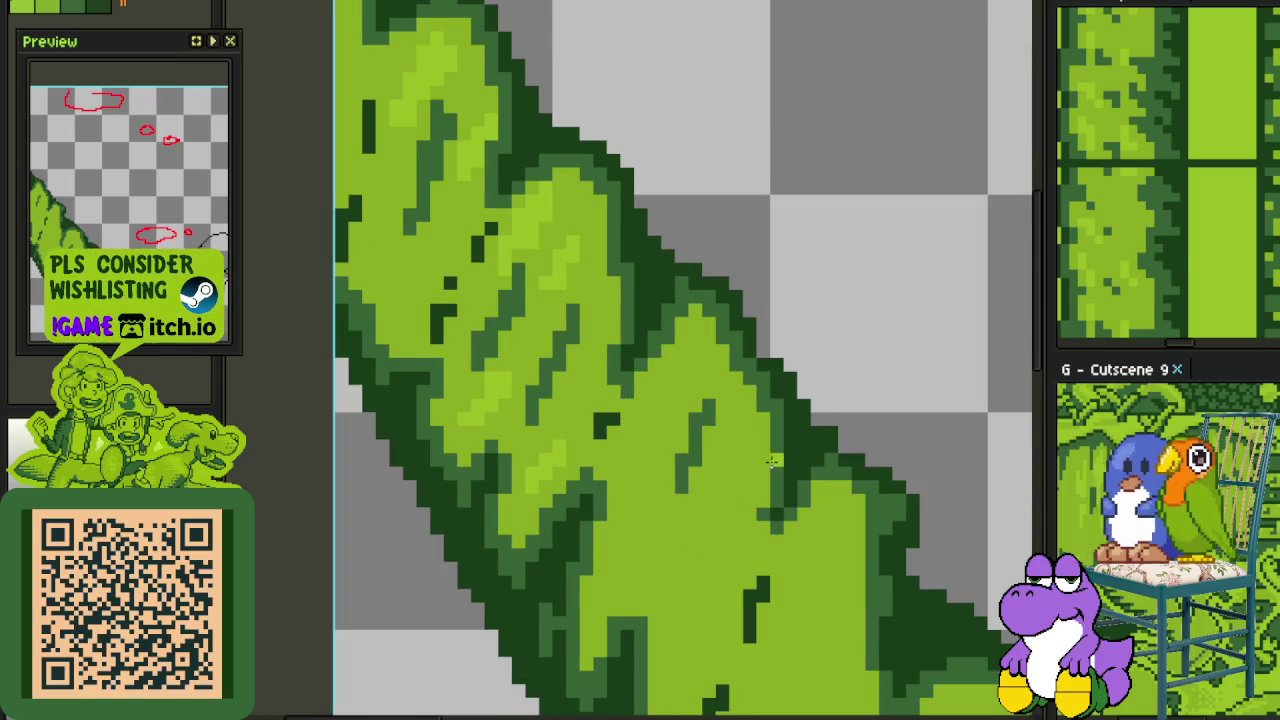
{"action": "scroll", "coordinate": [773, 461], "scroll_direction": "down", "scroll_amount": 1}
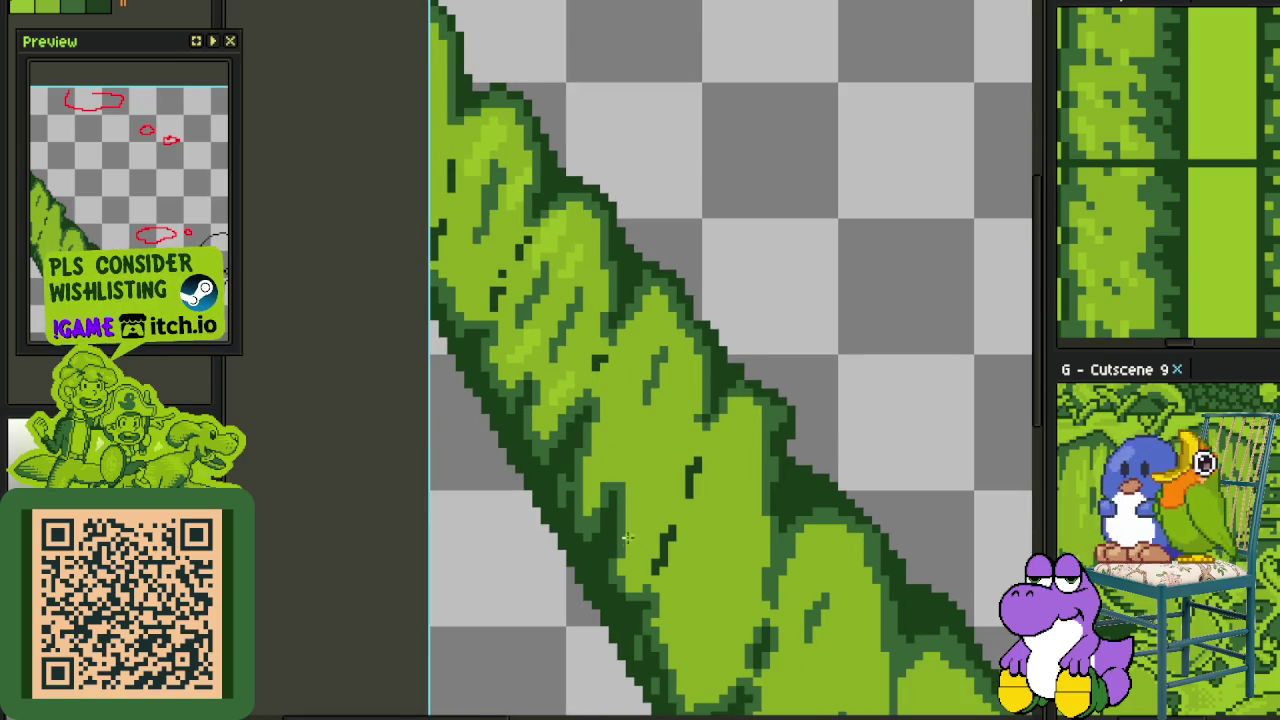
{"action": "scroll", "coordinate": [627, 538], "scroll_direction": "up", "scroll_amount": 1}
{"action": "scroll", "coordinate": [640, 526], "scroll_direction": "up", "scroll_amount": 3}
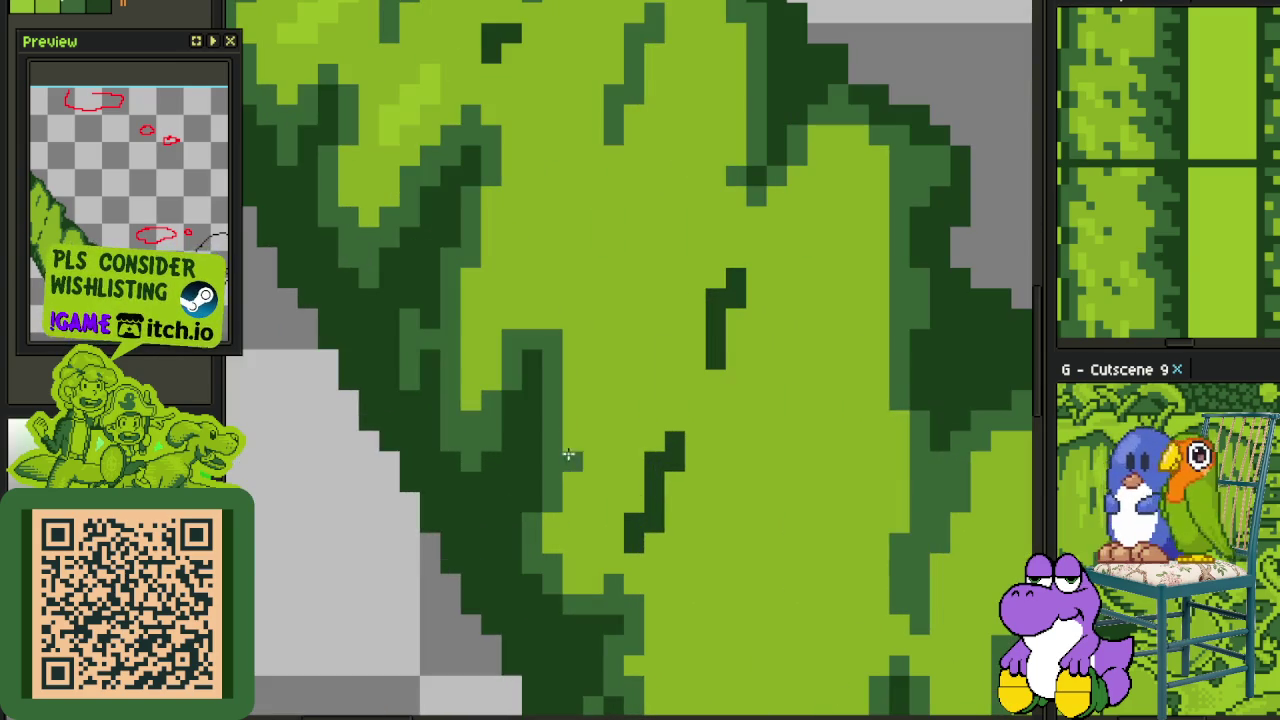
{"action": "left_click_drag", "start_coordinate": [598, 449], "coordinate": [623, 468]}
{"action": "mouse_move", "coordinate": [673, 571]}
{"action": "left_mouse_down"}
{"action": "mouse_move", "coordinate": [560, 253]}
{"action": "mouse_move", "coordinate": [577, 357]}
{"action": "mouse_move", "coordinate": [663, 289]}
{"action": "mouse_move", "coordinate": [642, 300]}
{"action": "mouse_move", "coordinate": [640, 240]}
{"action": "mouse_move", "coordinate": [679, 295]}
{"action": "left_mouse_up"}
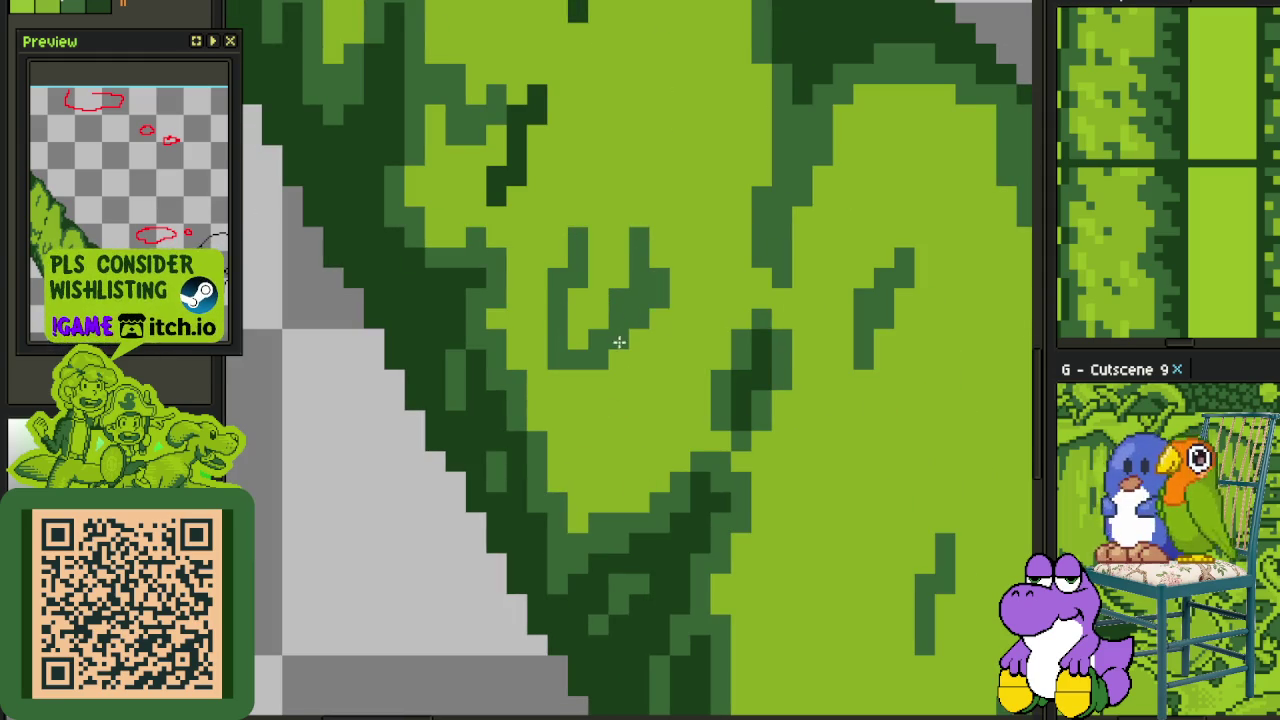
Draw a dark-green streak angled up to the right and save the artwork
{"action": "left_click_drag", "start_coordinate": [619, 342], "coordinate": [617, 388]}
{"action": "mouse_move", "coordinate": [655, 286]}
{"action": "left_mouse_down"}
{"action": "mouse_move", "coordinate": [608, 366]}
{"action": "mouse_move", "coordinate": [632, 367]}
{"action": "left_mouse_up"}
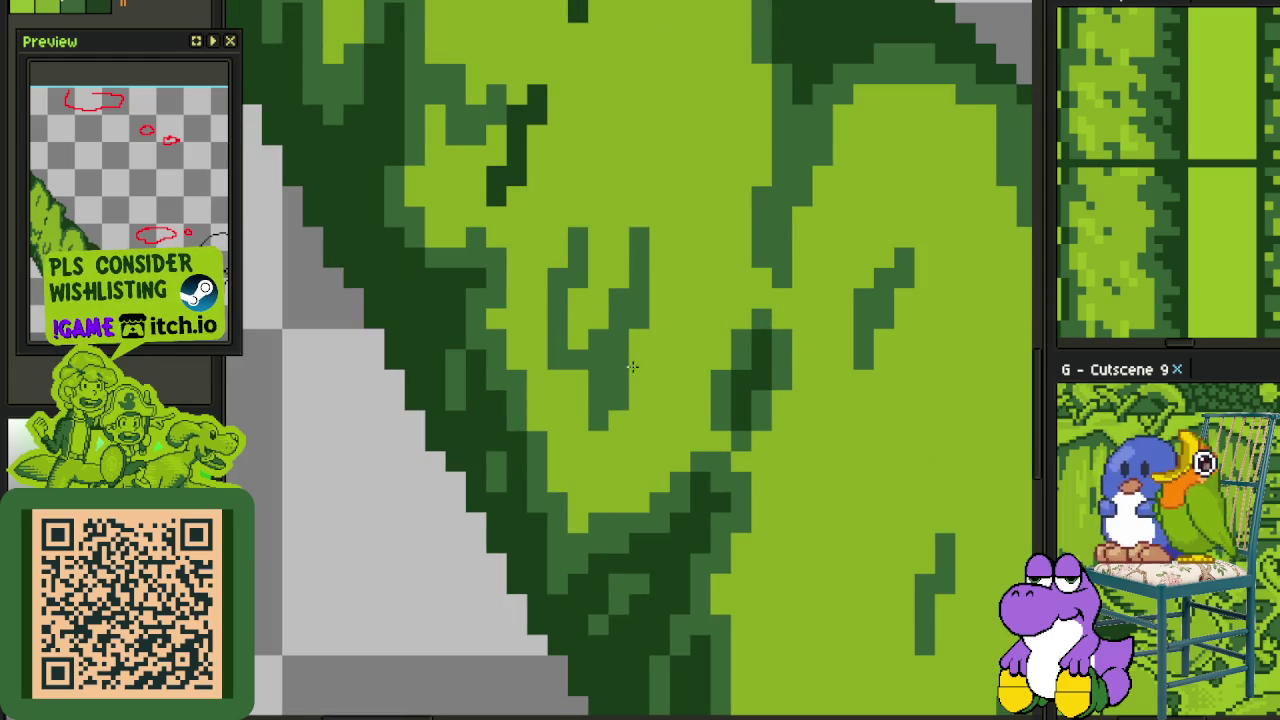
{"action": "left_click_drag", "start_coordinate": [611, 413], "coordinate": [678, 352]}
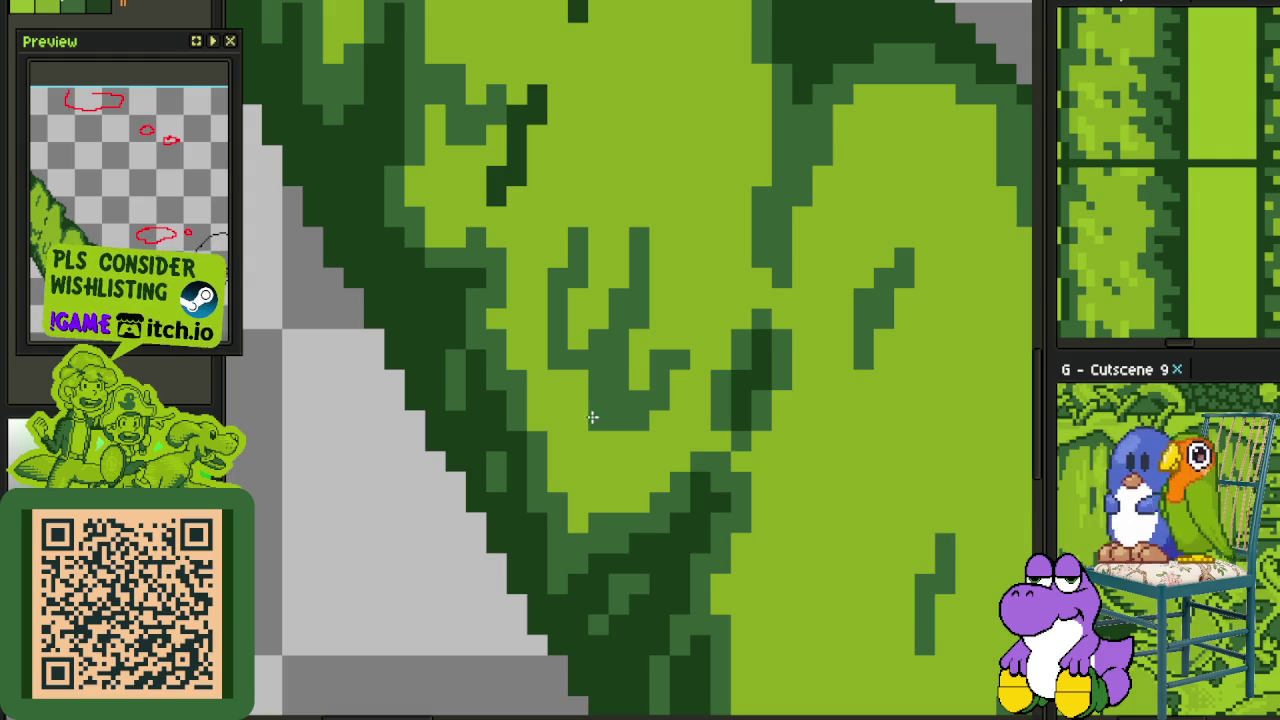
{"action": "scroll", "coordinate": [617, 385], "scroll_direction": "down", "scroll_amount": 3}
{"action": "scroll", "coordinate": [715, 262], "scroll_direction": "up", "scroll_amount": 2}
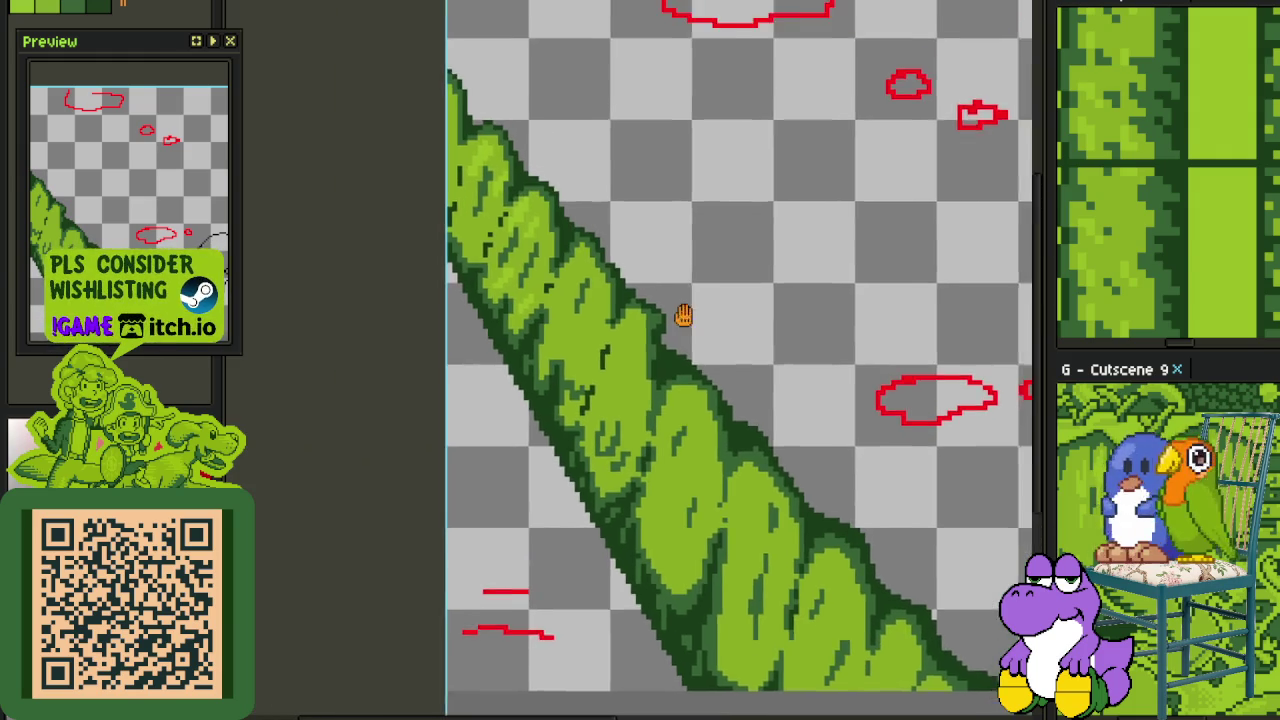
{"action": "scroll", "coordinate": [600, 330], "scroll_direction": "up", "scroll_amount": 3}
{"action": "key", "text": "ctrl+s"}
Paint diagonal light-green highlights along the trunk and save again
{"action": "scroll", "coordinate": [640, 300], "scroll_direction": "up", "scroll_amount": 1}
{"action": "mouse_move", "coordinate": [646, 218]}
{"action": "left_mouse_down"}
{"action": "mouse_move", "coordinate": [611, 289]}
{"action": "mouse_move", "coordinate": [630, 330]}
{"action": "mouse_move", "coordinate": [594, 380]}
{"action": "mouse_move", "coordinate": [650, 392]}
{"action": "mouse_move", "coordinate": [608, 403]}
{"action": "mouse_move", "coordinate": [623, 374]}
{"action": "mouse_move", "coordinate": [695, 348]}
{"action": "mouse_move", "coordinate": [731, 243]}
{"action": "left_mouse_up"}
{"action": "scroll", "coordinate": [729, 278], "scroll_direction": "down", "scroll_amount": 1}
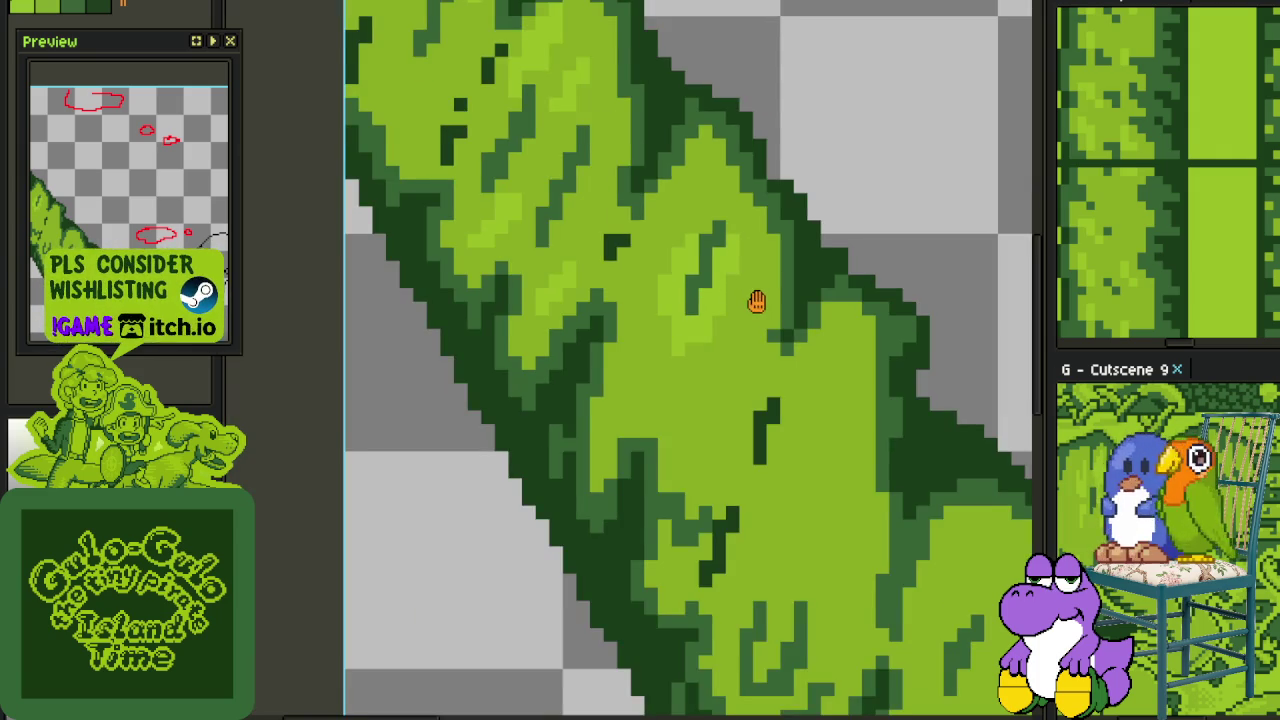
{"action": "left_click_drag", "start_coordinate": [757, 302], "coordinate": [698, 382]}
{"action": "scroll", "coordinate": [596, 485], "scroll_direction": "up", "scroll_amount": 1}
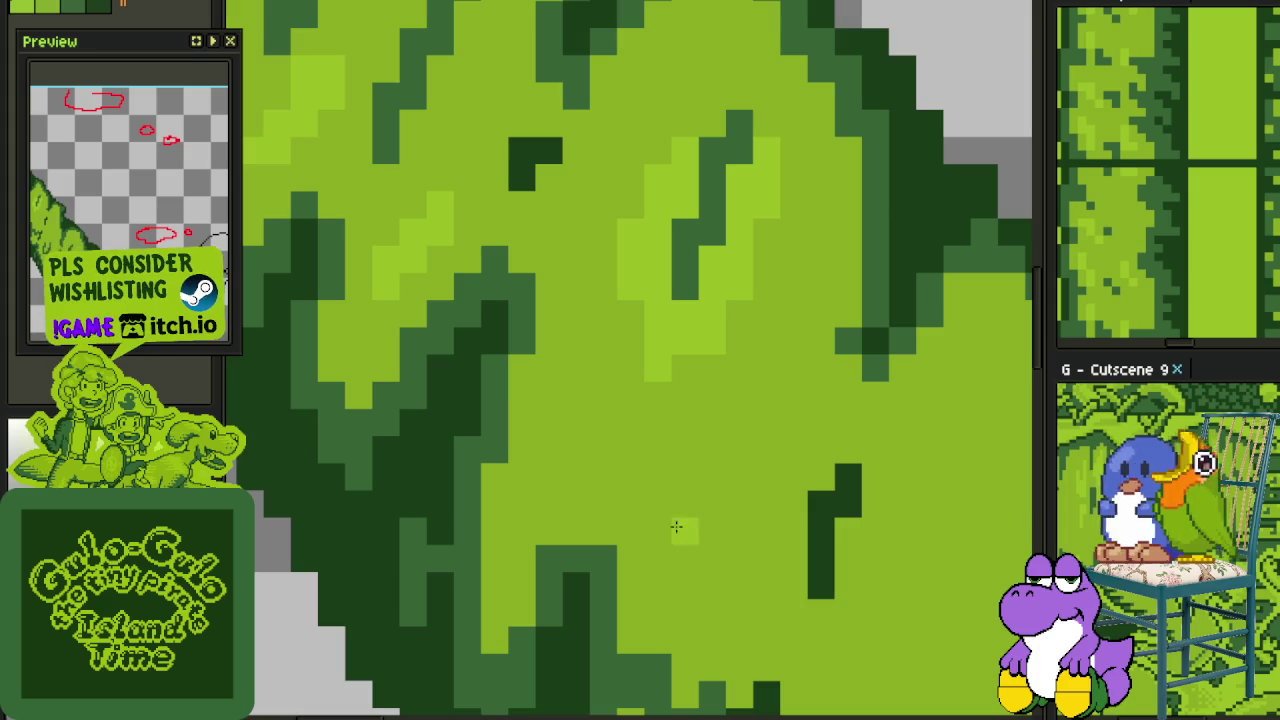
{"action": "left_click_drag", "start_coordinate": [669, 522], "coordinate": [740, 425]}
{"action": "scroll", "coordinate": [740, 425], "scroll_direction": "down", "scroll_amount": 2}
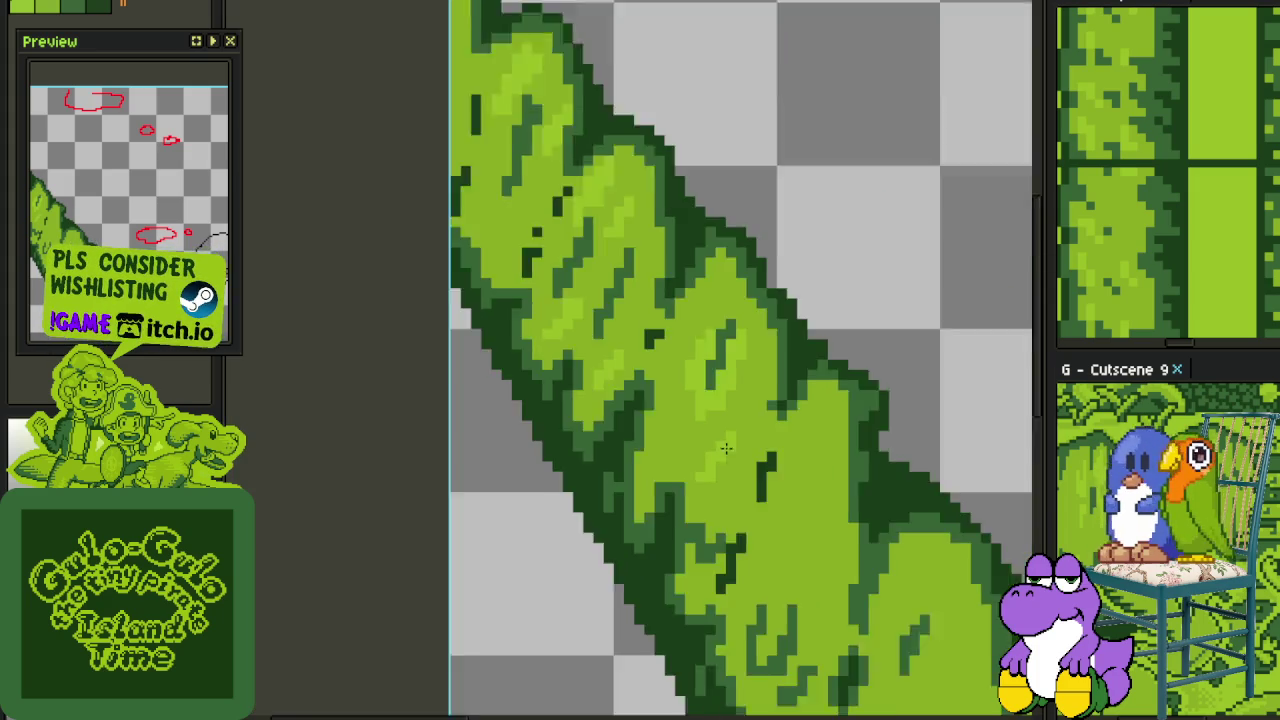
{"action": "scroll", "coordinate": [700, 390], "scroll_direction": "down", "scroll_amount": 1}
{"action": "scroll", "coordinate": [683, 372], "scroll_direction": "down", "scroll_amount": 2}
{"action": "key", "text": "ctrl+s"}
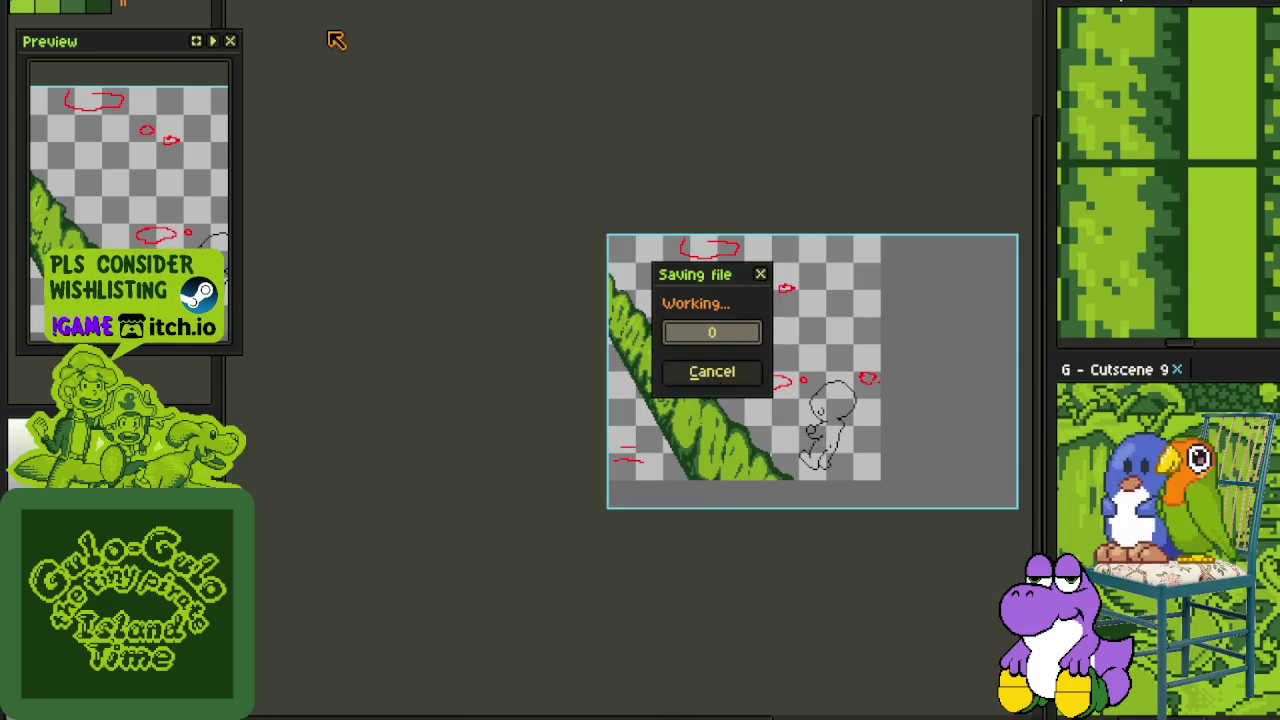
{"action": "left_click", "coordinate": [100, 2]}
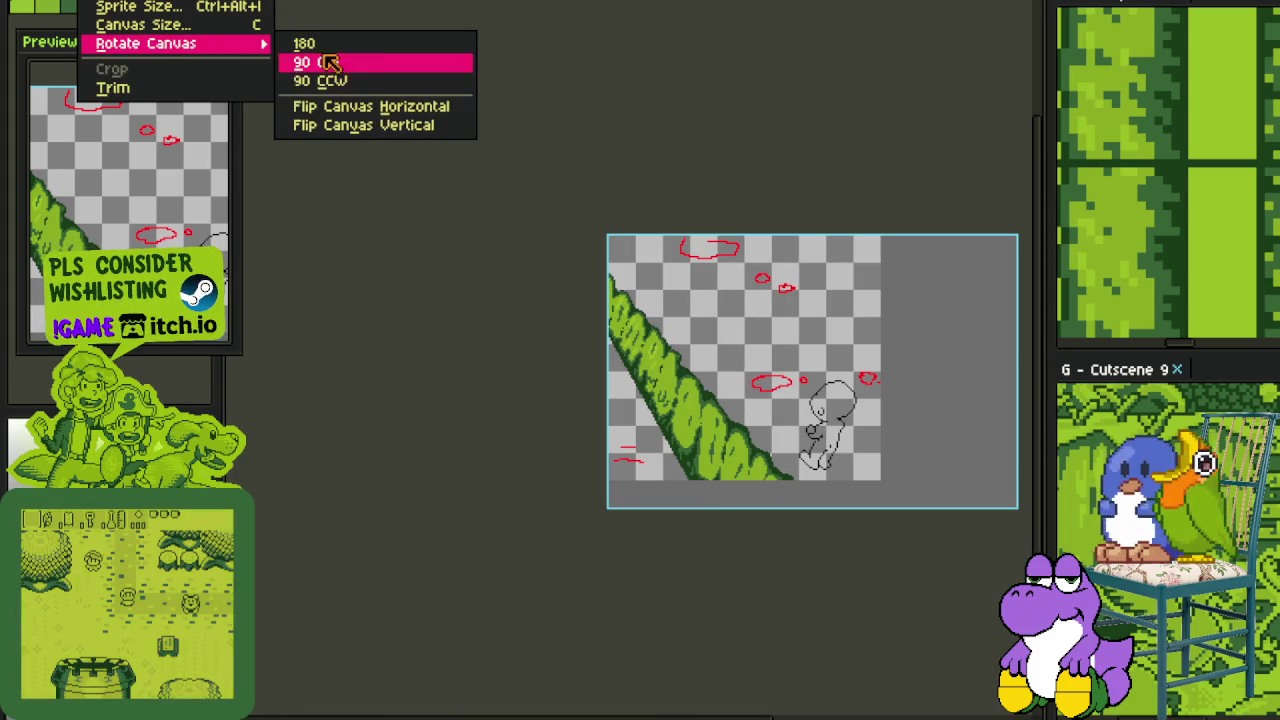
Flip the whole canvas horizontally and bring the flipped vine back into view
{"action": "left_click", "coordinate": [405, 106]}
{"action": "left_click_drag", "start_coordinate": [808, 405], "coordinate": [497, 405]}
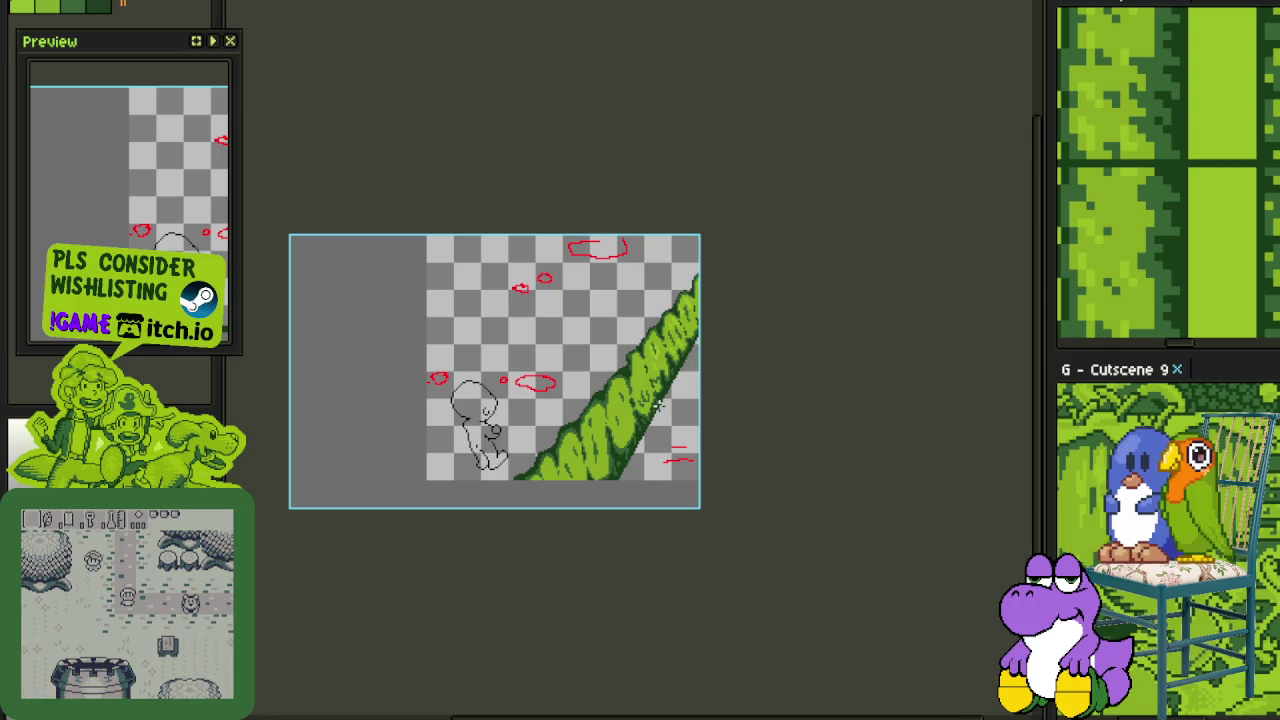
{"action": "scroll", "coordinate": [497, 400], "scroll_direction": "up", "scroll_amount": 1}
{"action": "scroll", "coordinate": [498, 390], "scroll_direction": "up", "scroll_amount": 2}
{"action": "scroll", "coordinate": [498, 380], "scroll_direction": "left", "scroll_amount": 5}
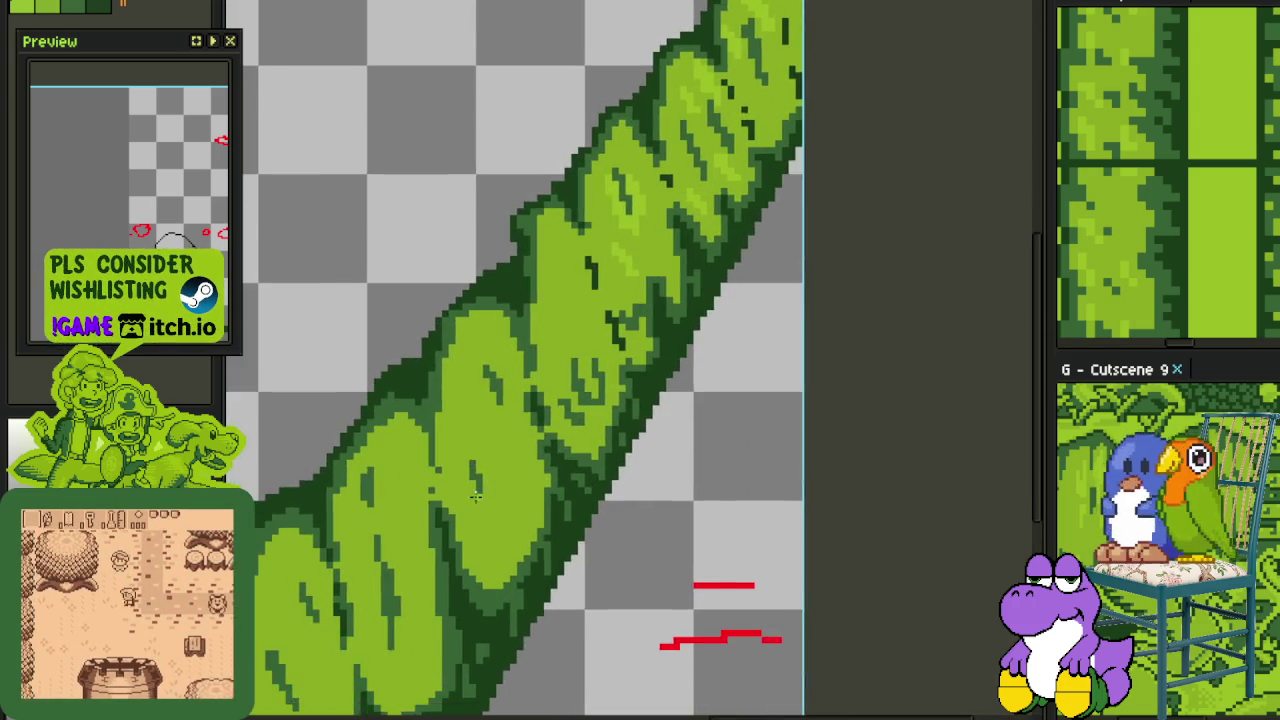
{"action": "scroll", "coordinate": [474, 551], "scroll_direction": "down", "scroll_amount": 5}
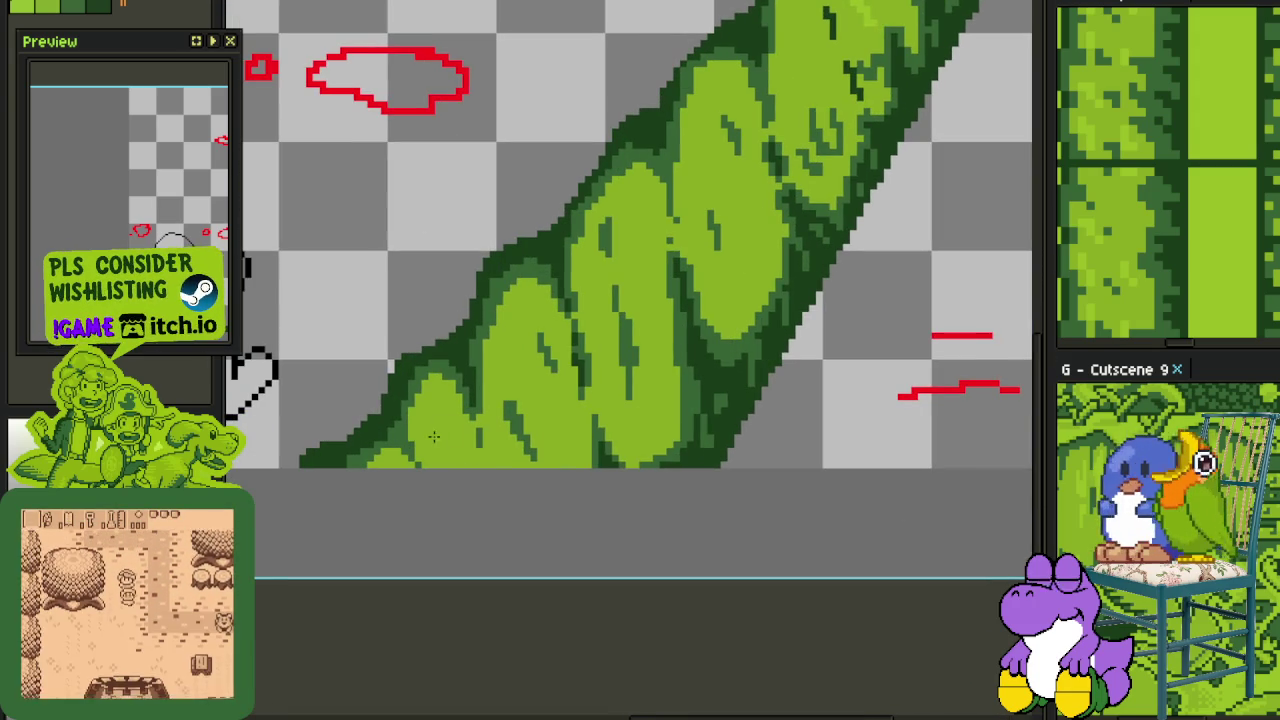
{"action": "scroll", "coordinate": [535, 418], "scroll_direction": "up", "scroll_amount": 3}
{"action": "scroll", "coordinate": [470, 415], "scroll_direction": "up", "scroll_amount": 2}
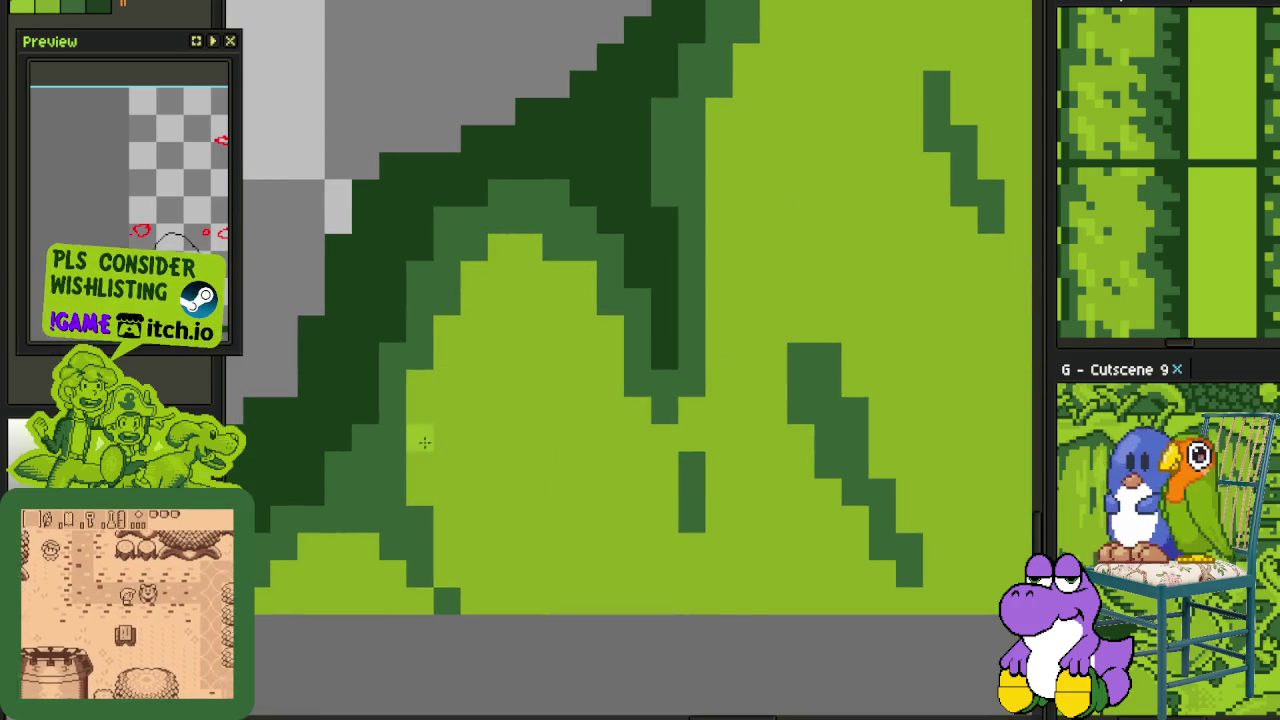
Paint a broad light-green diagonal band inside the vine, touch up one darker-green pixel, and save
{"action": "left_click_drag", "start_coordinate": [447, 357], "coordinate": [610, 575]}
{"action": "mouse_move", "coordinate": [537, 443]}
{"action": "left_mouse_down"}
{"action": "mouse_move", "coordinate": [480, 391]}
{"action": "mouse_move", "coordinate": [445, 415]}
{"action": "mouse_move", "coordinate": [590, 580]}
{"action": "mouse_move", "coordinate": [602, 505]}
{"action": "mouse_move", "coordinate": [570, 380]}
{"action": "mouse_move", "coordinate": [665, 545]}
{"action": "mouse_move", "coordinate": [619, 567]}
{"action": "mouse_move", "coordinate": [608, 523]}
{"action": "mouse_move", "coordinate": [632, 531]}
{"action": "left_mouse_up"}
{"action": "left_click_drag", "start_coordinate": [537, 395], "coordinate": [560, 368]}
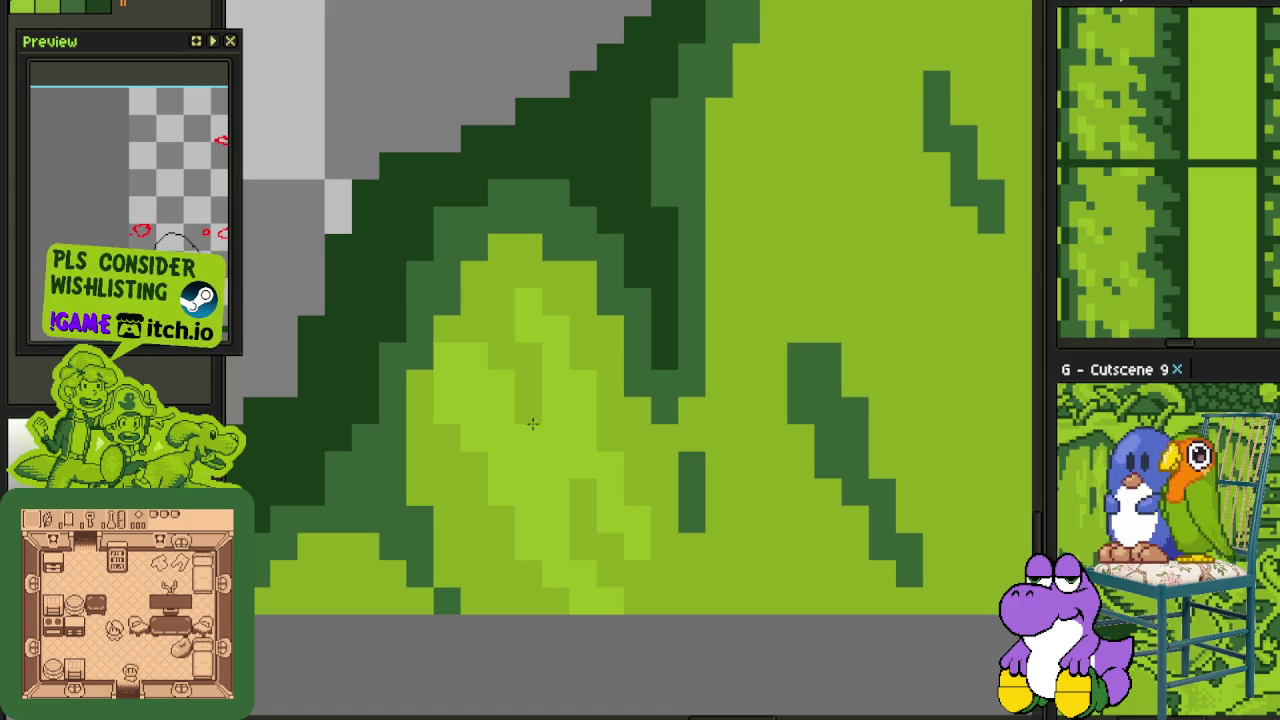
{"action": "scroll", "coordinate": [528, 423], "scroll_direction": "down", "scroll_amount": 3}
{"action": "key", "text": "ctrl+s"}
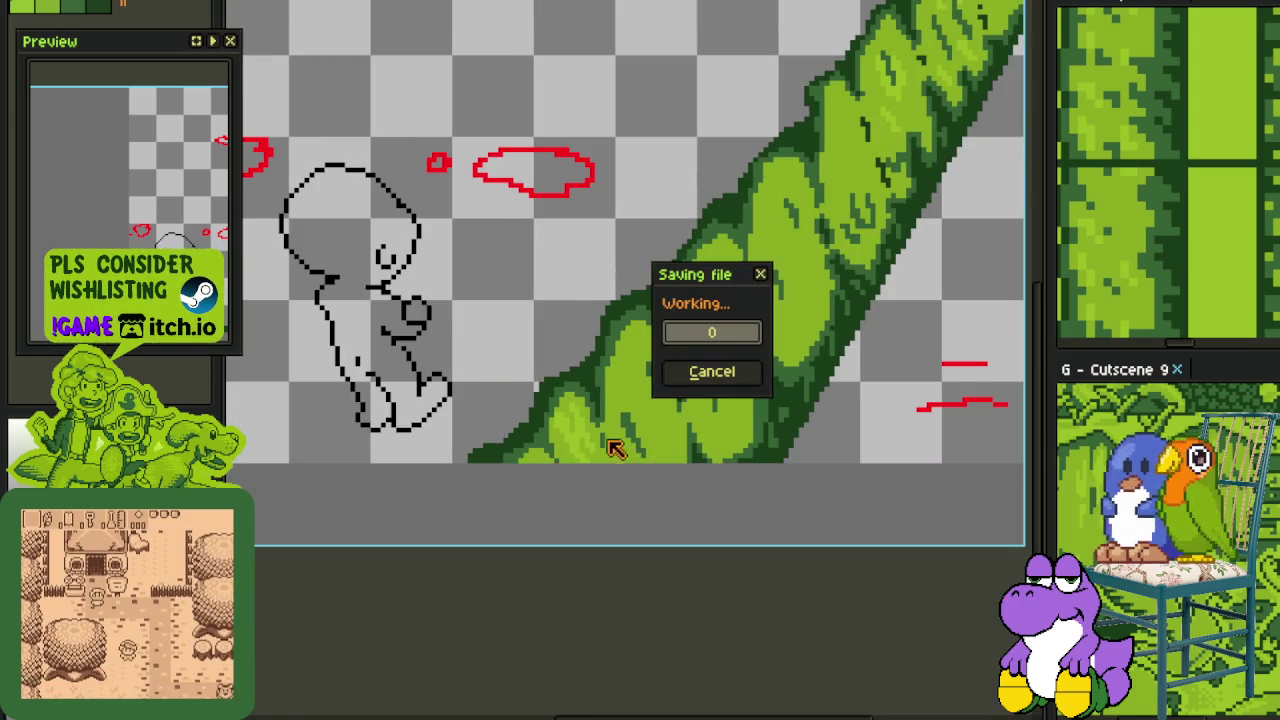
Add a diagonal lighter-green highlight on the vine and save the sprite
{"action": "scroll", "coordinate": [608, 443], "scroll_direction": "up", "scroll_amount": 3}
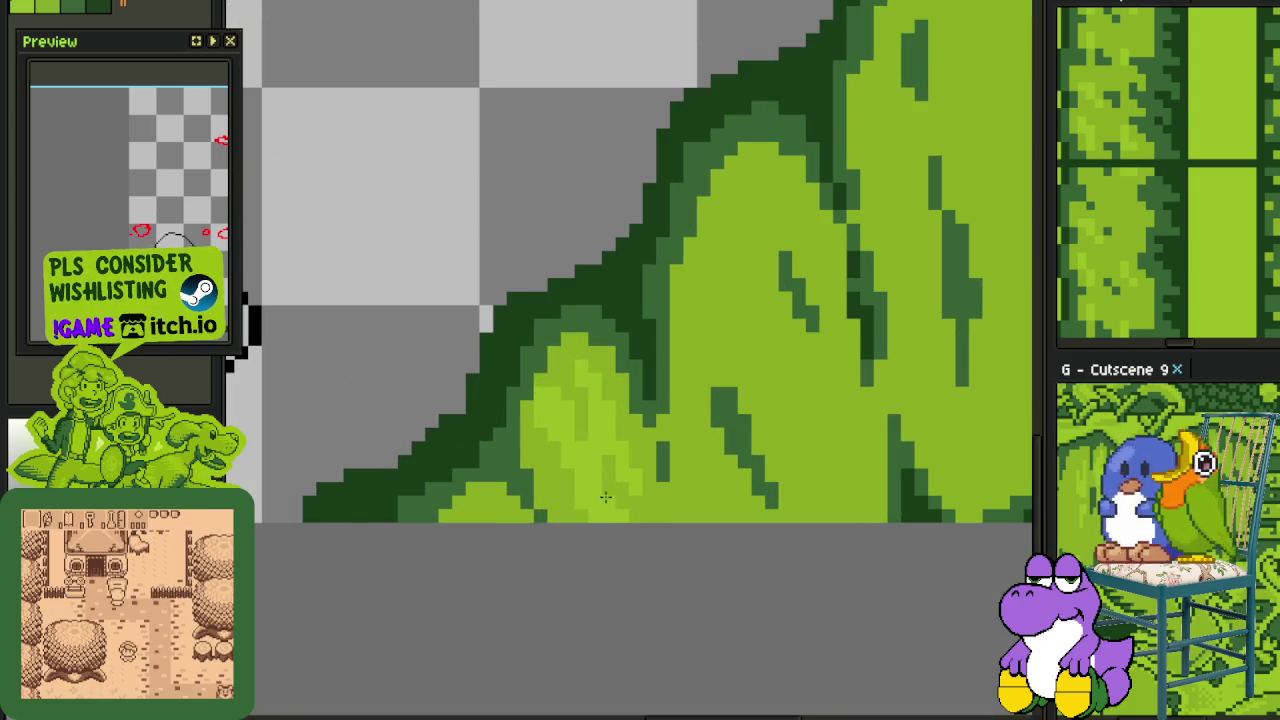
{"action": "scroll", "coordinate": [605, 497], "scroll_direction": "down", "scroll_amount": 2}
{"action": "scroll", "coordinate": [543, 495], "scroll_direction": "up", "scroll_amount": 1}
{"action": "key", "text": "ctrl+s"}
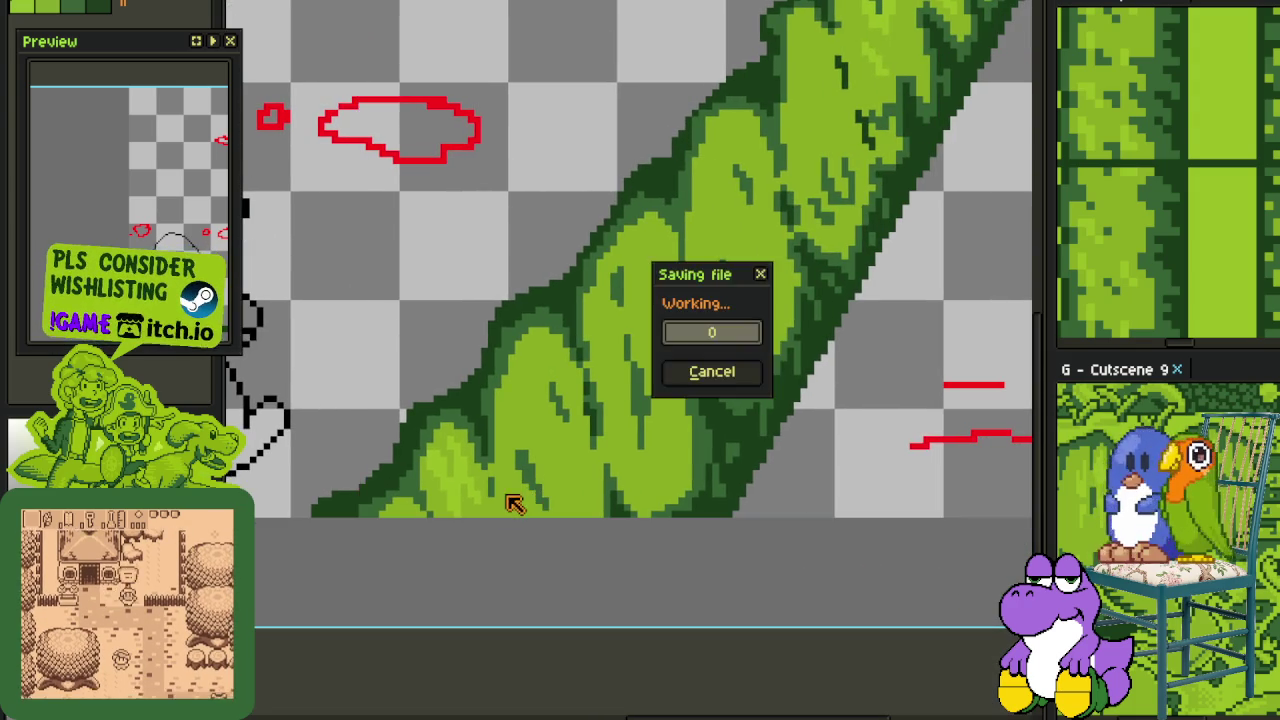
{"action": "scroll", "coordinate": [534, 466], "scroll_direction": "up", "scroll_amount": 2}
{"action": "scroll", "coordinate": [580, 450], "scroll_direction": "up", "scroll_amount": 1}
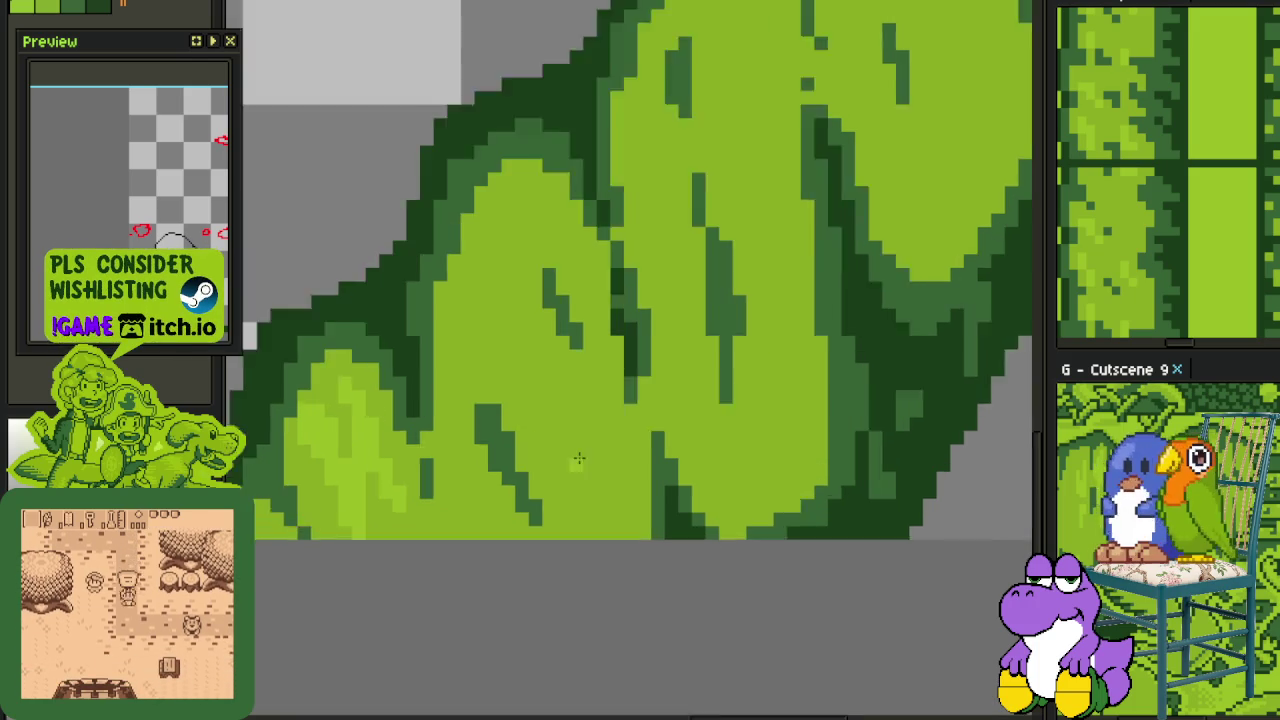
{"action": "scroll", "coordinate": [571, 460], "scroll_direction": "up", "scroll_amount": 1}
{"action": "scroll", "coordinate": [585, 500], "scroll_direction": "up", "scroll_amount": 1}
{"action": "left_click_drag", "start_coordinate": [588, 530], "coordinate": [634, 590]}
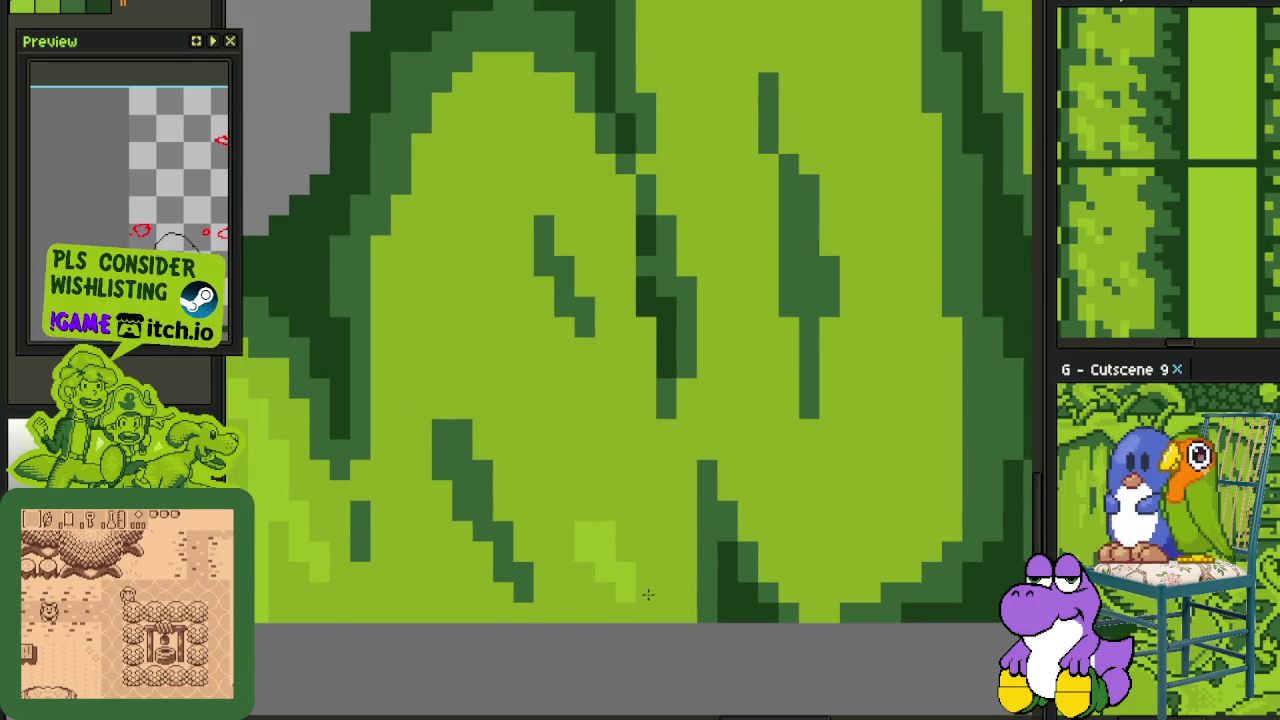
{"action": "key", "text": "ctrl+s"}
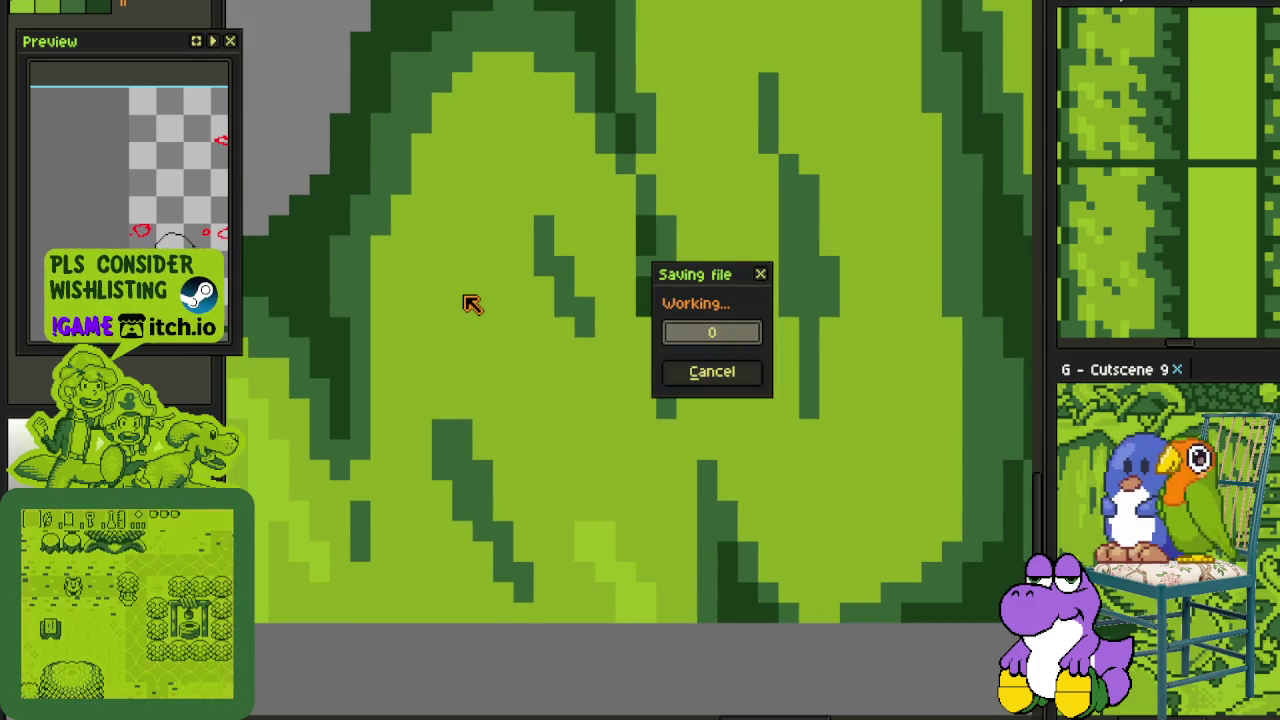
Paint lighter-green pixels and strokes across the leaf, then save
{"action": "scroll", "coordinate": [480, 330], "scroll_direction": "up", "scroll_amount": 3}
{"action": "left_click_drag", "start_coordinate": [492, 418], "coordinate": [500, 436]}
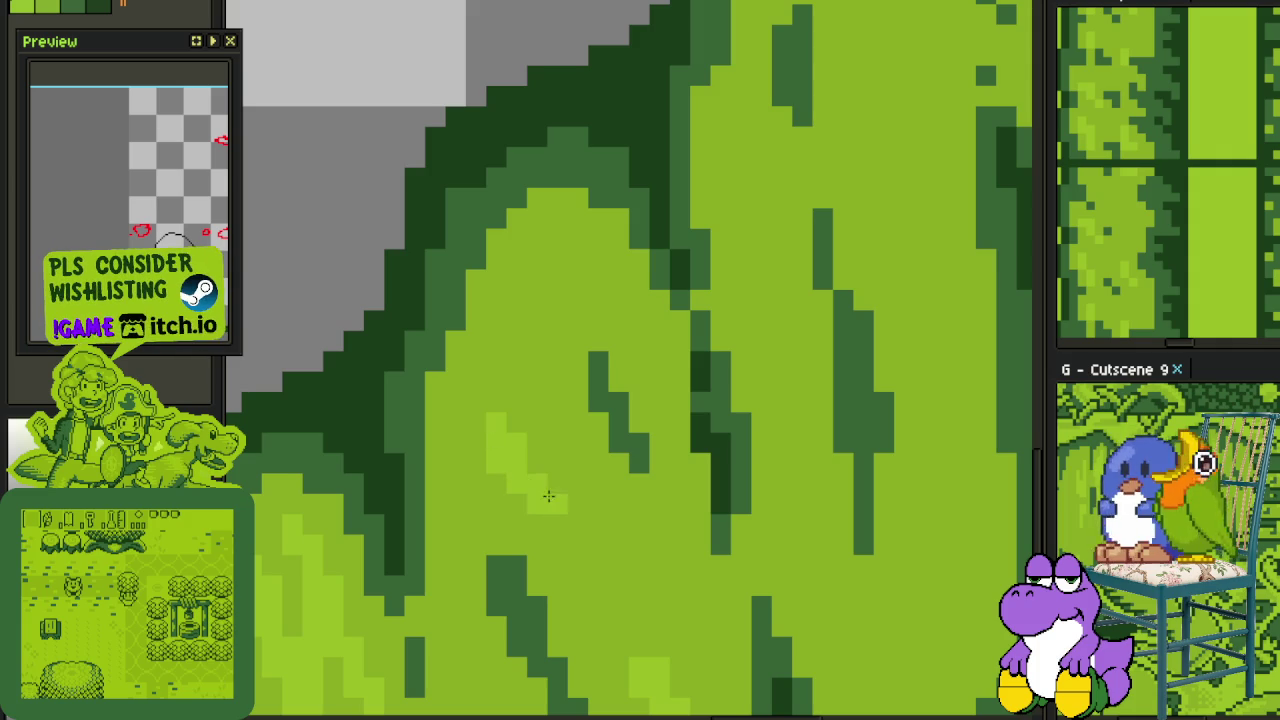
{"action": "left_click_drag", "start_coordinate": [548, 496], "coordinate": [540, 358]}
{"action": "left_click_drag", "start_coordinate": [572, 436], "coordinate": [604, 490]}
{"action": "scroll", "coordinate": [607, 400], "scroll_direction": "down", "scroll_amount": 3}
{"action": "key", "text": "ctrl+s"}
Extend the leaf highlight with more lighter-green pixels and save again
{"action": "scroll", "coordinate": [600, 420], "scroll_direction": "up", "scroll_amount": 3}
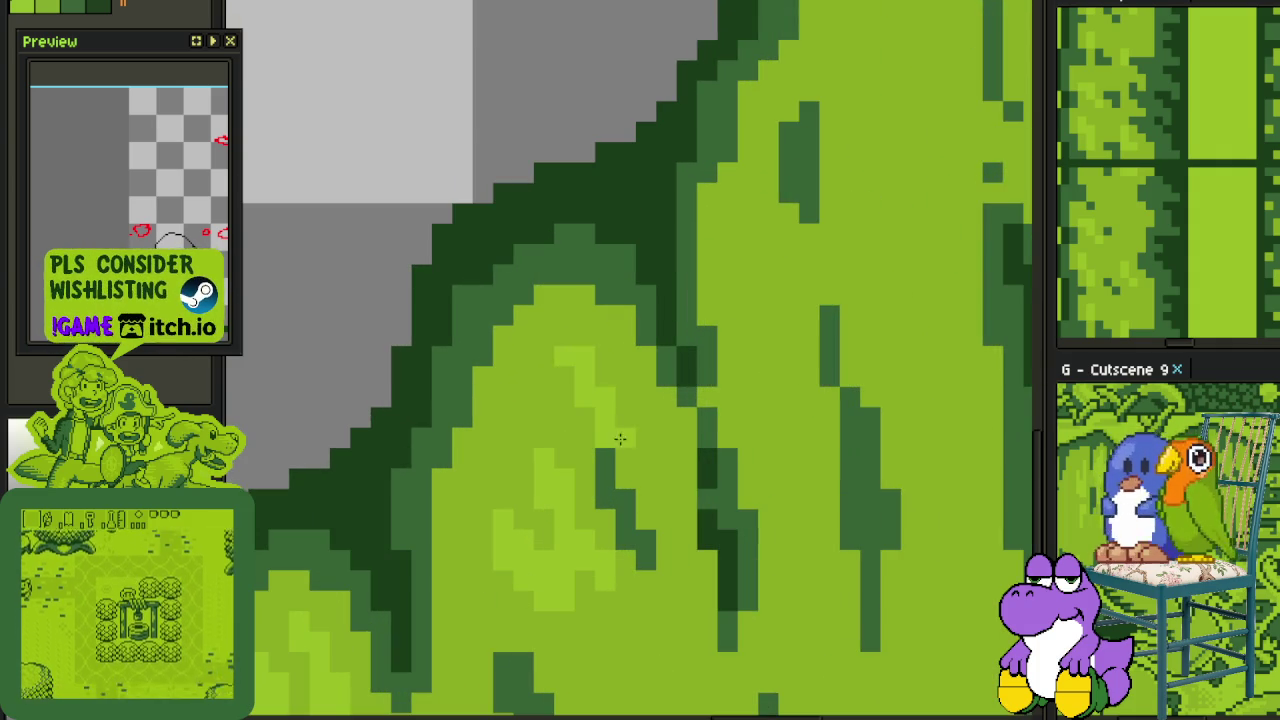
{"action": "left_click_drag", "start_coordinate": [634, 418], "coordinate": [654, 460]}
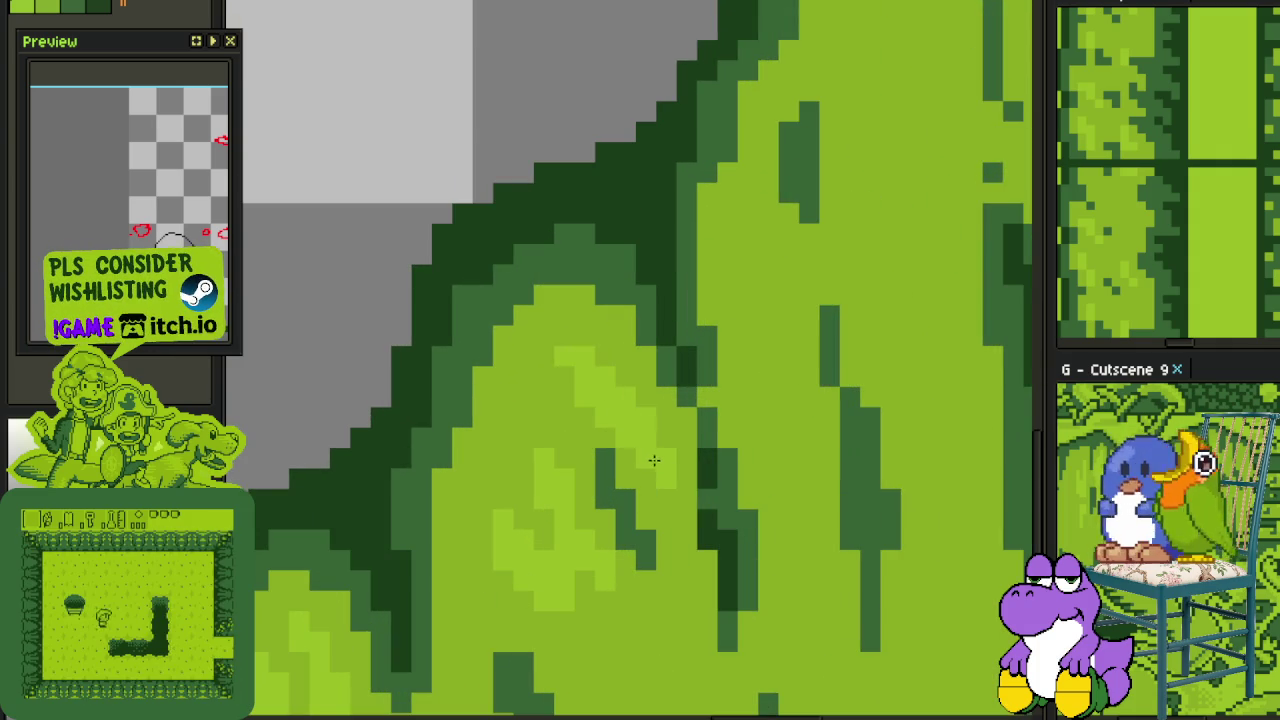
{"action": "scroll", "coordinate": [573, 350], "scroll_direction": "down", "scroll_amount": 5}
{"action": "key", "text": "ctrl+s"}
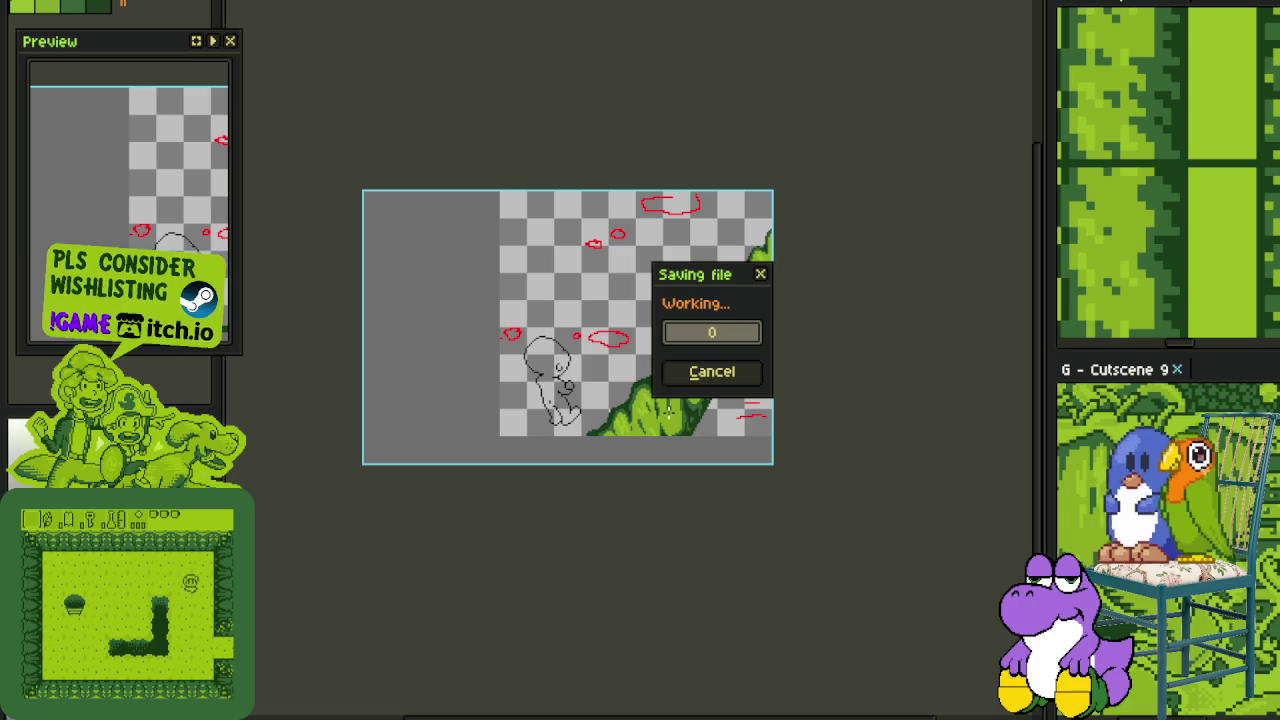
{"action": "scroll", "coordinate": [668, 413], "scroll_direction": "up", "scroll_amount": 3}
{"action": "scroll", "coordinate": [658, 400], "scroll_direction": "up", "scroll_amount": 2}
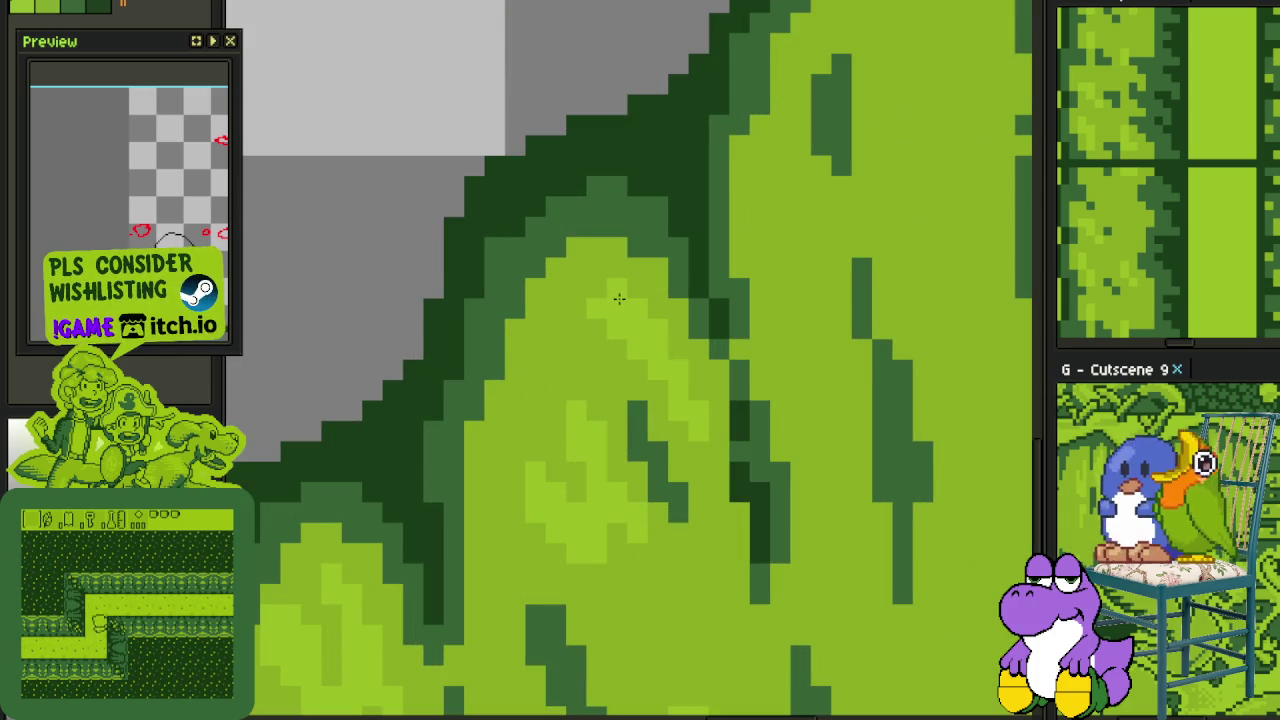
{"action": "scroll", "coordinate": [596, 295], "scroll_direction": "down", "scroll_amount": 3}
{"action": "scroll", "coordinate": [594, 421], "scroll_direction": "down", "scroll_amount": 2}
{"action": "key", "text": "ctrl+s"}
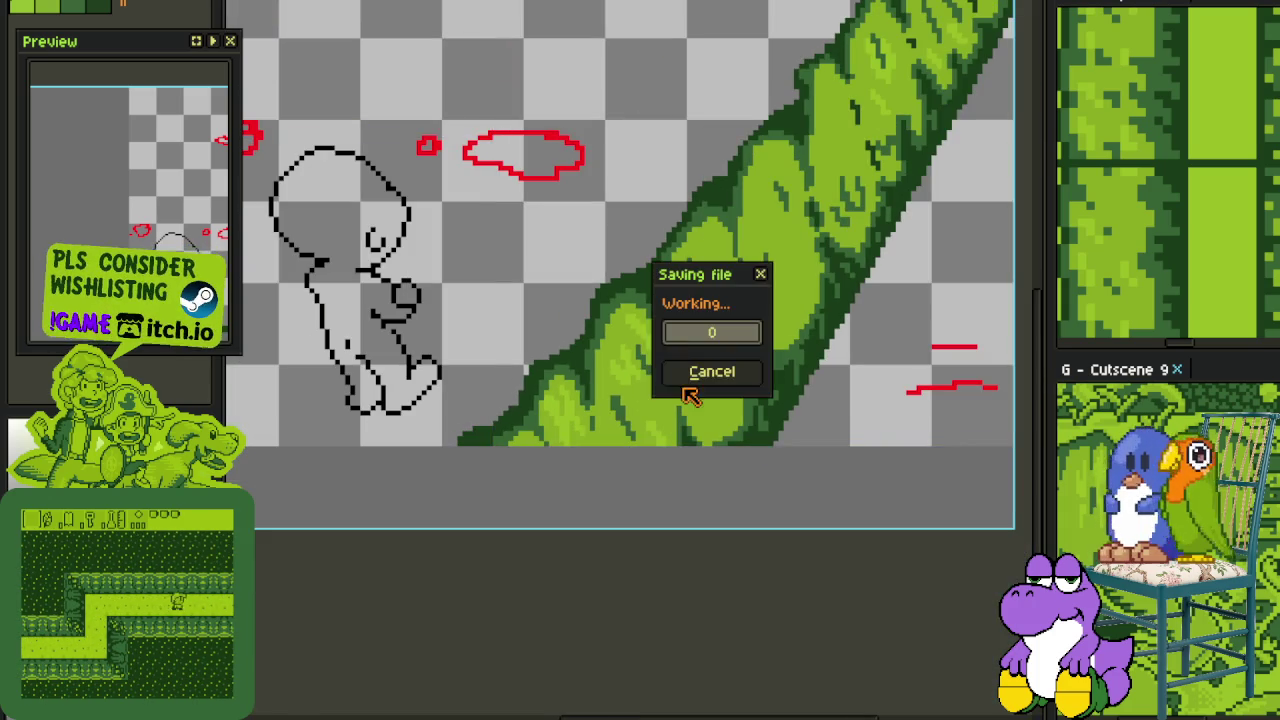
Save, then add a short streak of dark-green shading pixels on the leaf
{"action": "scroll", "coordinate": [594, 421], "scroll_direction": "up", "scroll_amount": 2}
{"action": "scroll", "coordinate": [570, 405], "scroll_direction": "up", "scroll_amount": 2}
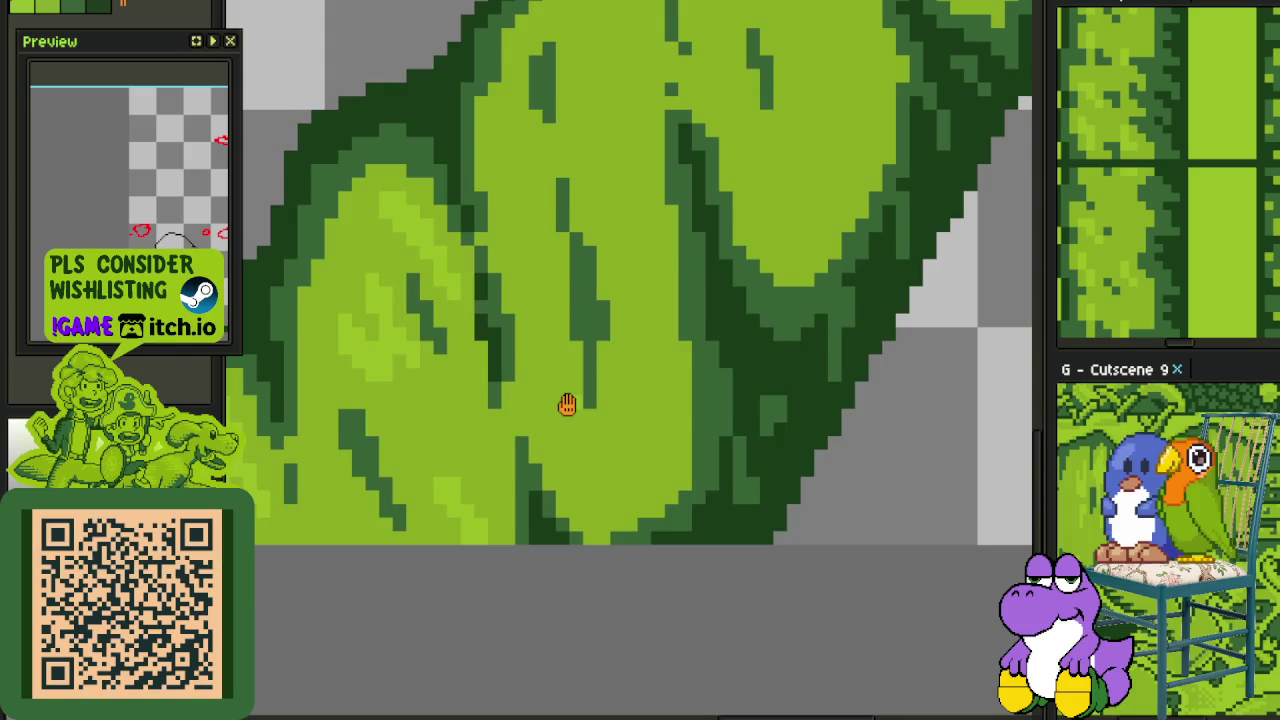
{"action": "scroll", "coordinate": [566, 400], "scroll_direction": "up", "scroll_amount": 1}
{"action": "key", "text": "ctrl+s"}
{"action": "scroll", "coordinate": [583, 479], "scroll_direction": "up", "scroll_amount": 1}
{"action": "scroll", "coordinate": [560, 470], "scroll_direction": "up", "scroll_amount": 1}
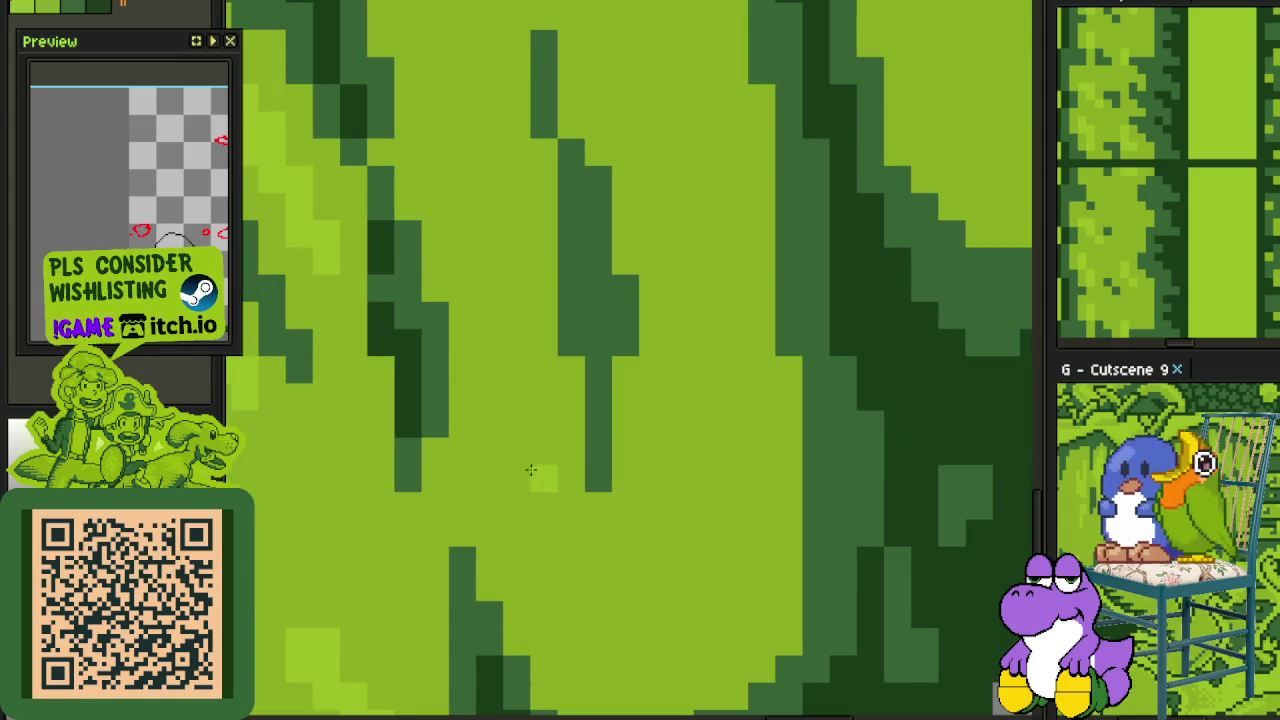
{"action": "scroll", "coordinate": [580, 485], "scroll_direction": "down", "scroll_amount": 5}
{"action": "scroll", "coordinate": [598, 490], "scroll_direction": "up", "scroll_amount": 4}
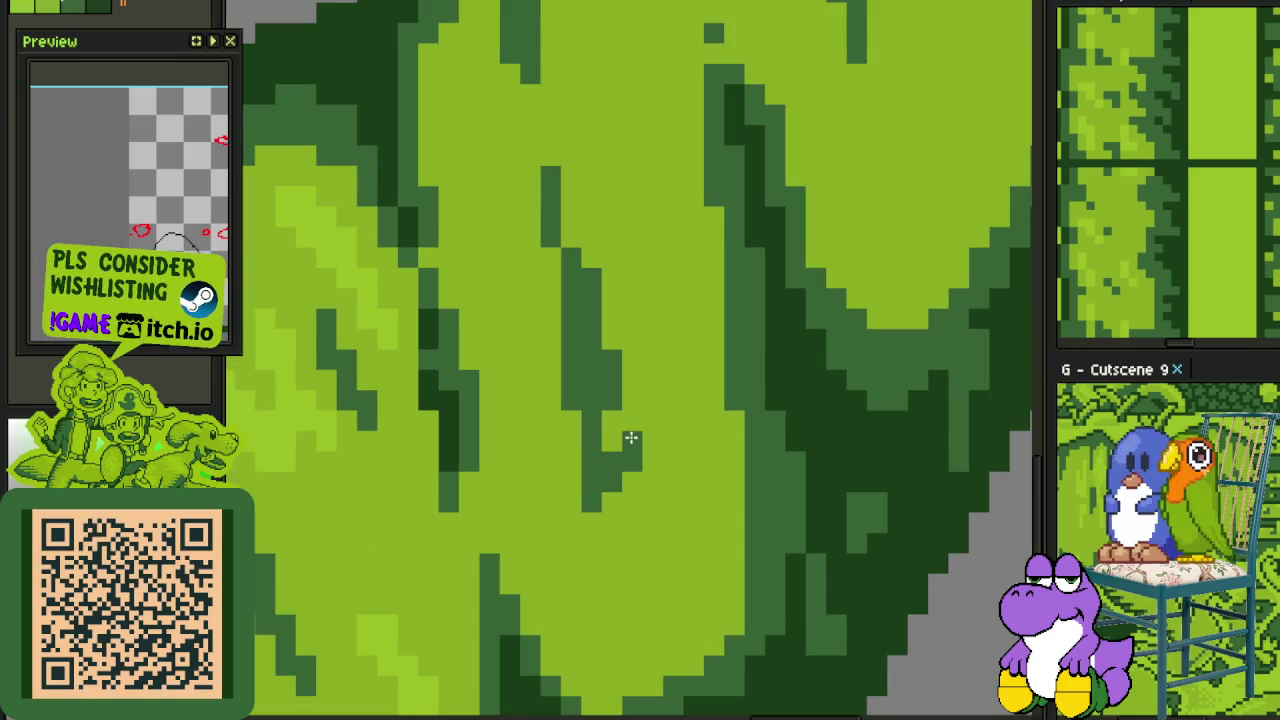
{"action": "left_click_drag", "start_coordinate": [656, 424], "coordinate": [695, 462]}
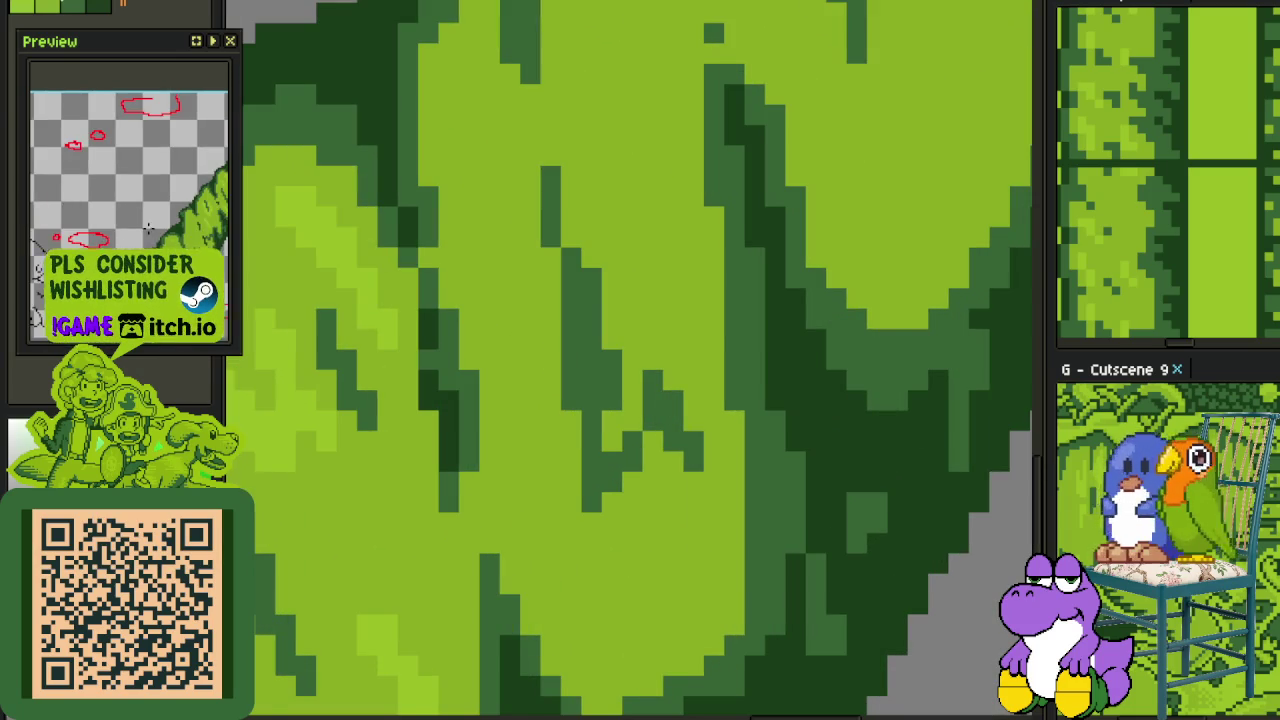
{"action": "scroll", "coordinate": [284, 302], "scroll_direction": "down", "scroll_amount": 2}
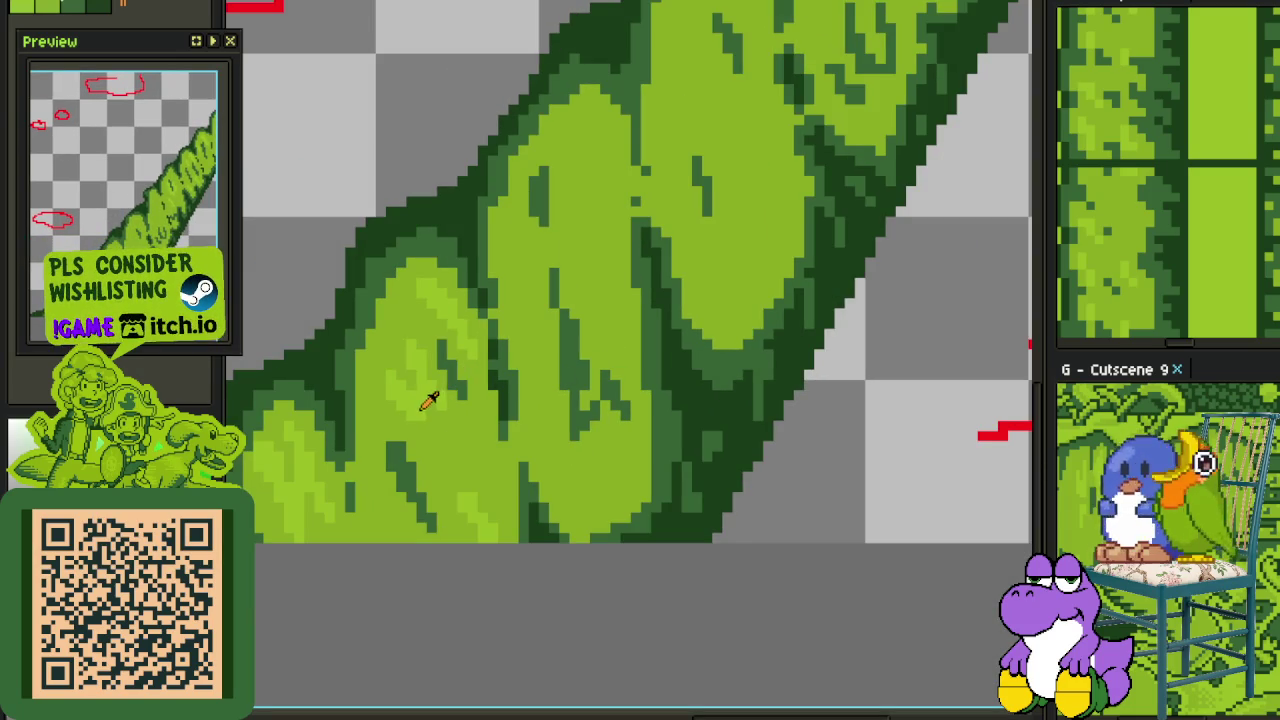
Paint a light-green vertical highlight bar on another leaf
{"action": "scroll", "coordinate": [576, 430], "scroll_direction": "up", "scroll_amount": 3}
{"action": "scroll", "coordinate": [480, 475], "scroll_direction": "up", "scroll_amount": 1}
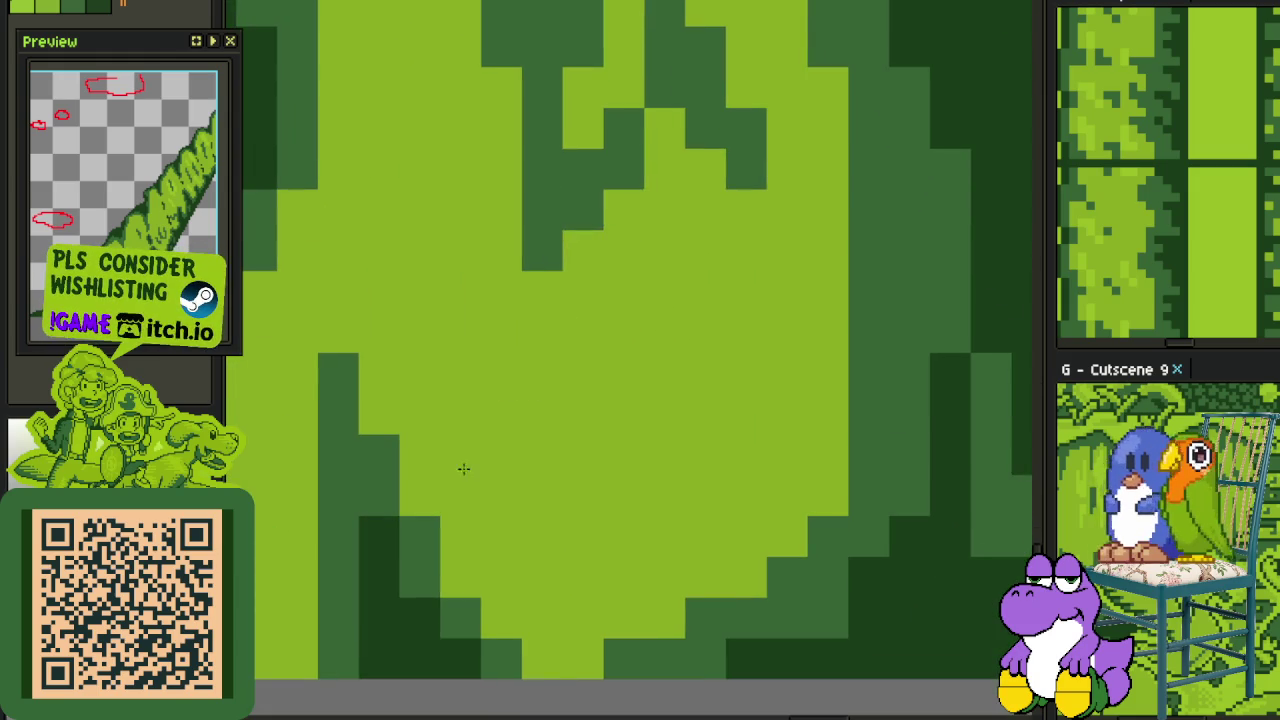
{"action": "left_click_drag", "start_coordinate": [541, 536], "coordinate": [541, 445]}
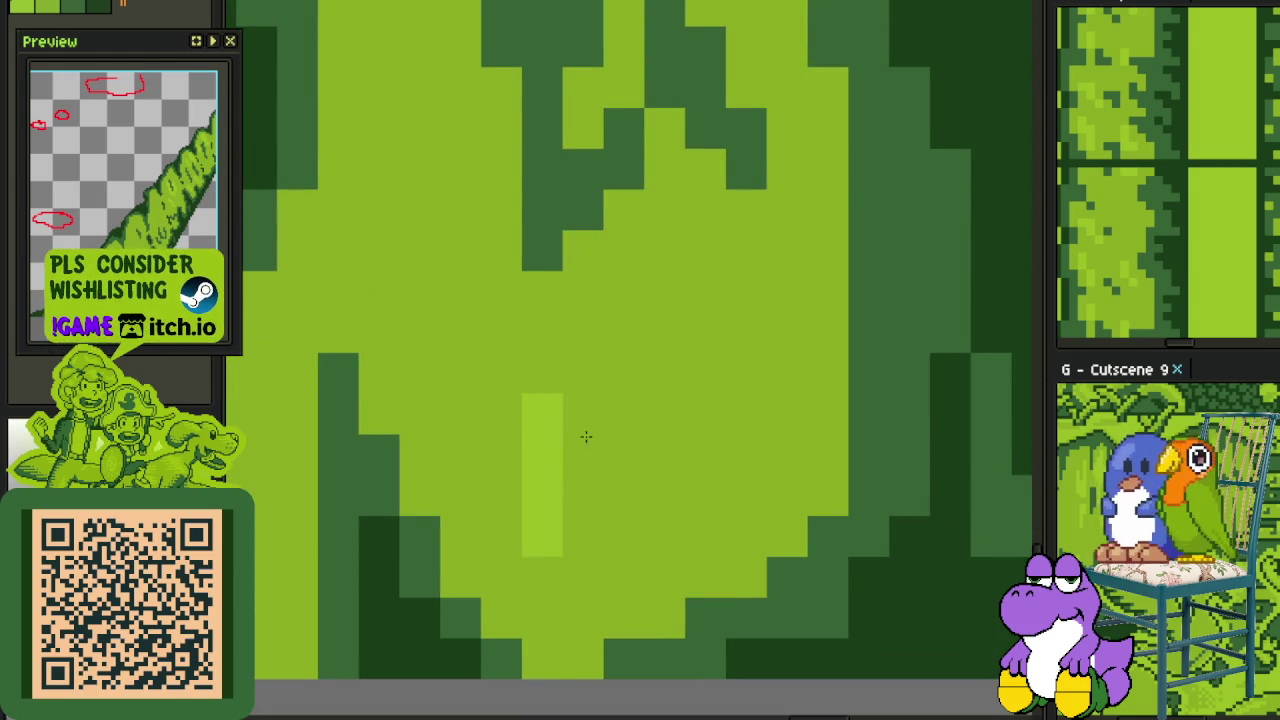
Add light-green single pixels and short vertical bars on the leaf
{"action": "left_click", "coordinate": [541, 373]}
{"action": "left_click_drag", "start_coordinate": [622, 414], "coordinate": [617, 549]}
{"action": "left_click", "coordinate": [624, 332]}
{"action": "left_click_drag", "start_coordinate": [706, 250], "coordinate": [692, 302]}
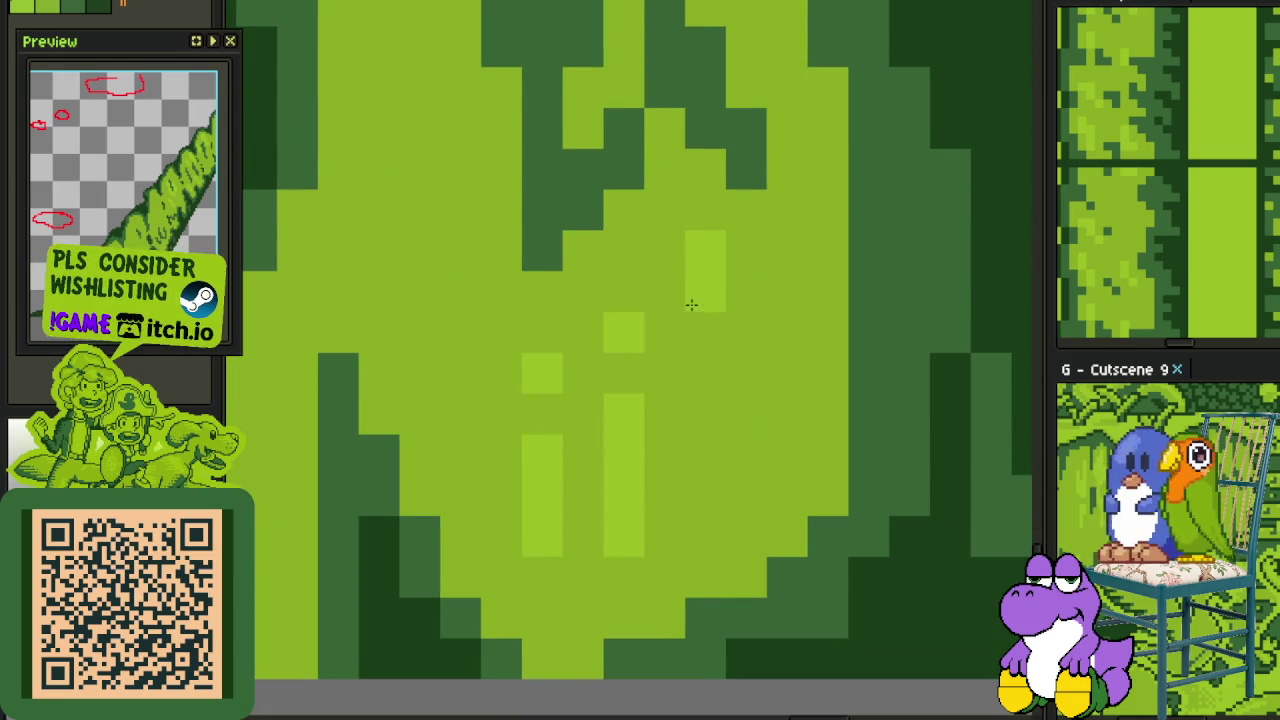
Select a rectangle around the light pixels, then deselect it
{"action": "scroll", "coordinate": [691, 457], "scroll_direction": "down", "scroll_amount": 5}
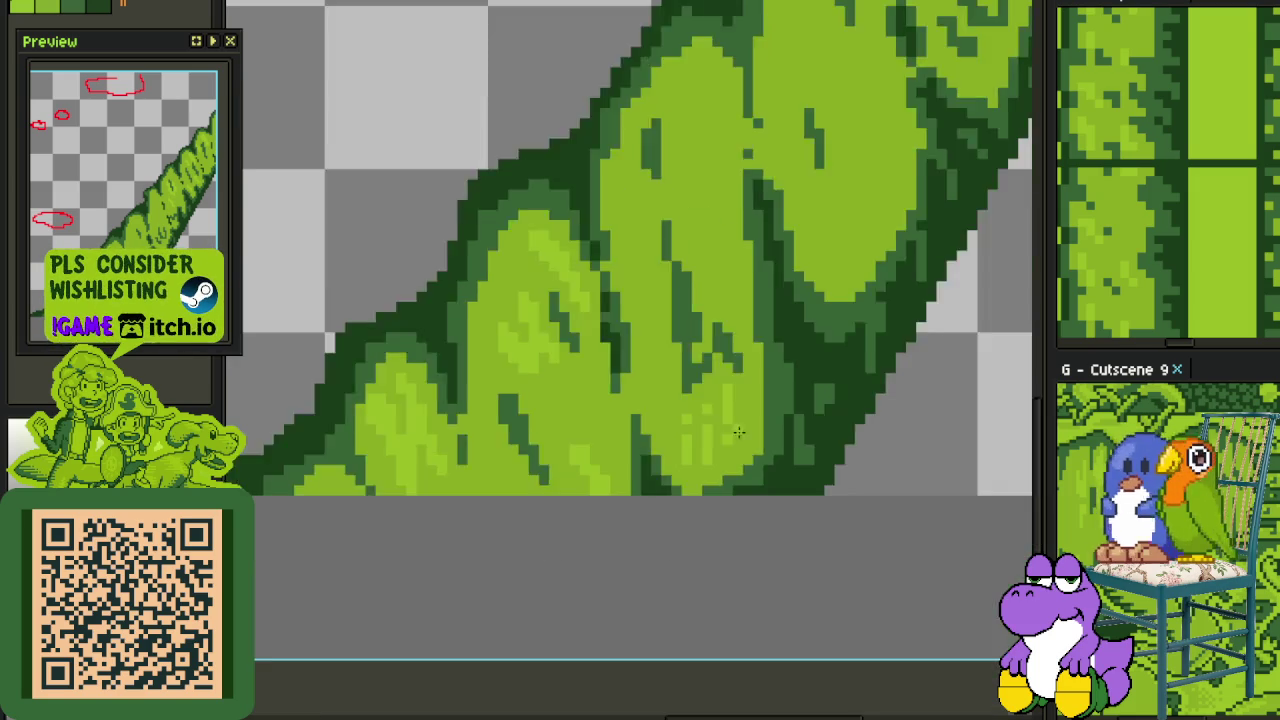
{"action": "scroll", "coordinate": [782, 405], "scroll_direction": "down", "scroll_amount": 2}
{"action": "scroll", "coordinate": [809, 380], "scroll_direction": "down", "scroll_amount": 2}
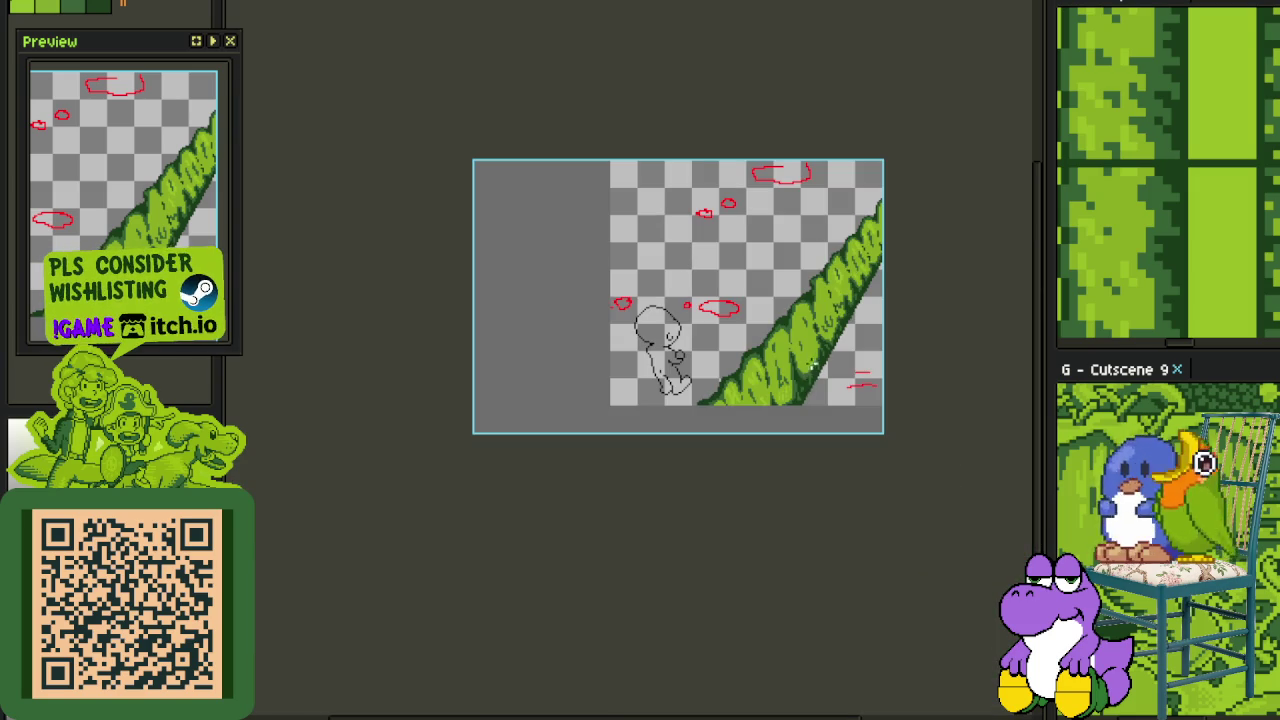
{"action": "left_click_drag", "start_coordinate": [804, 365], "coordinate": [765, 405]}
{"action": "scroll", "coordinate": [743, 463], "scroll_direction": "up", "scroll_amount": 3}
{"action": "scroll", "coordinate": [573, 468], "scroll_direction": "up", "scroll_amount": 5}
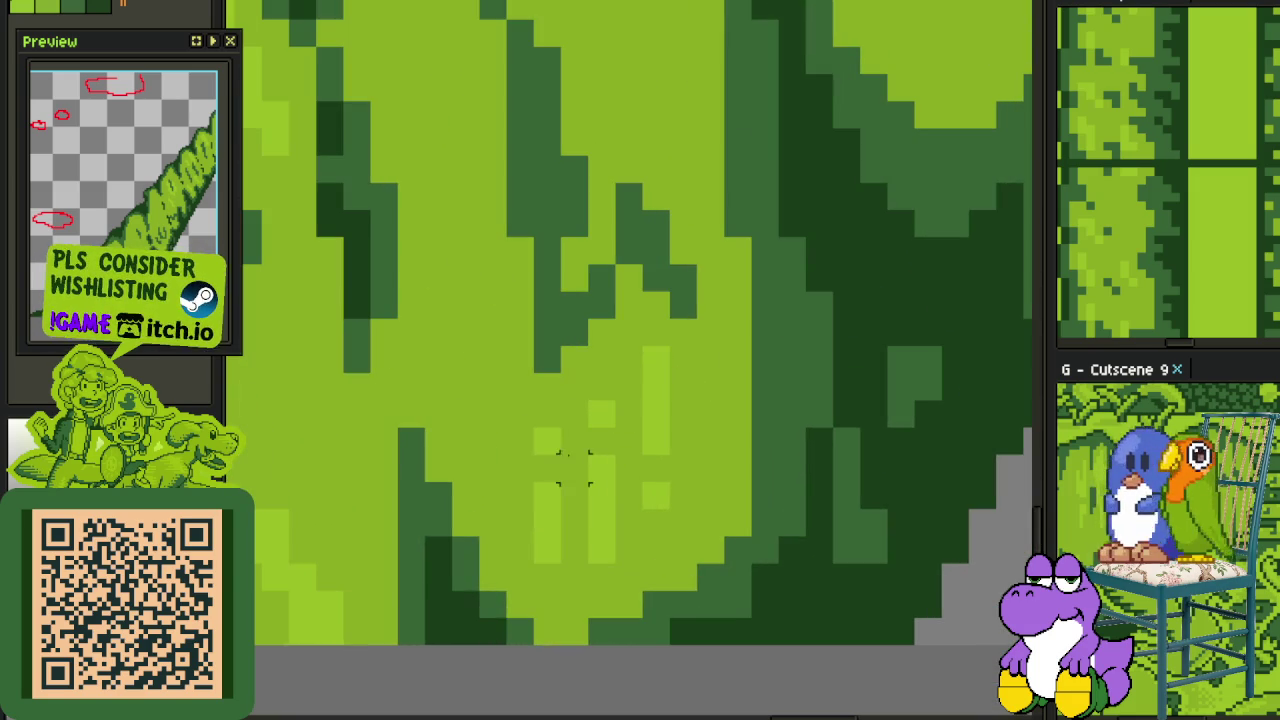
{"action": "left_click_drag", "start_coordinate": [547, 495], "coordinate": [694, 349]}
{"action": "key", "text": "ctrl+d"}
Select a small rectangle of vine pixels and save the sprite
{"action": "scroll", "coordinate": [683, 485], "scroll_direction": "down", "scroll_amount": 5}
{"action": "scroll", "coordinate": [683, 485], "scroll_direction": "down", "scroll_amount": 3}
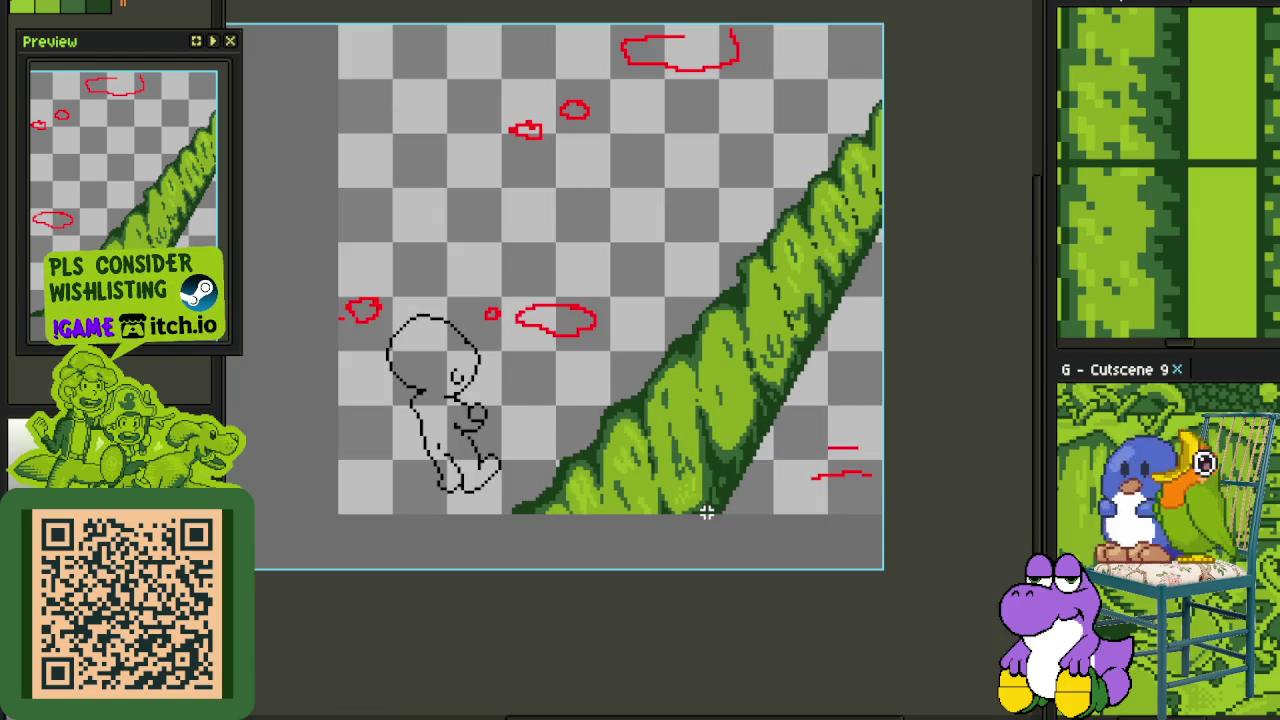
{"action": "scroll", "coordinate": [706, 512], "scroll_direction": "down", "scroll_amount": 2}
{"action": "scroll", "coordinate": [703, 484], "scroll_direction": "up", "scroll_amount": 5}
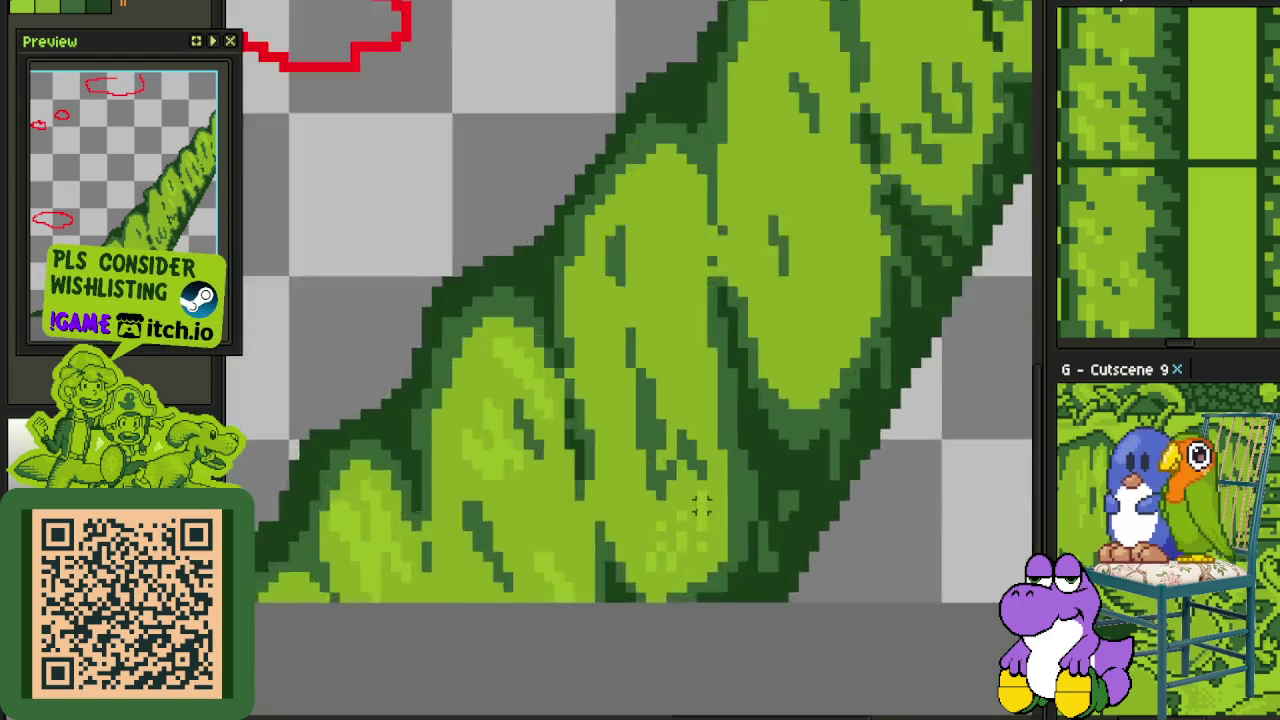
{"action": "scroll", "coordinate": [703, 484], "scroll_direction": "up", "scroll_amount": 2}
{"action": "left_click_drag", "start_coordinate": [693, 515], "coordinate": [763, 467]}
{"action": "scroll", "coordinate": [809, 418], "scroll_direction": "down", "scroll_amount": 3}
{"action": "key", "text": "ctrl+s"}
Move along the vine and paint a widened diagonal lighter-green highlight on the leaf
{"action": "scroll", "coordinate": [765, 432], "scroll_direction": "up", "scroll_amount": 2}
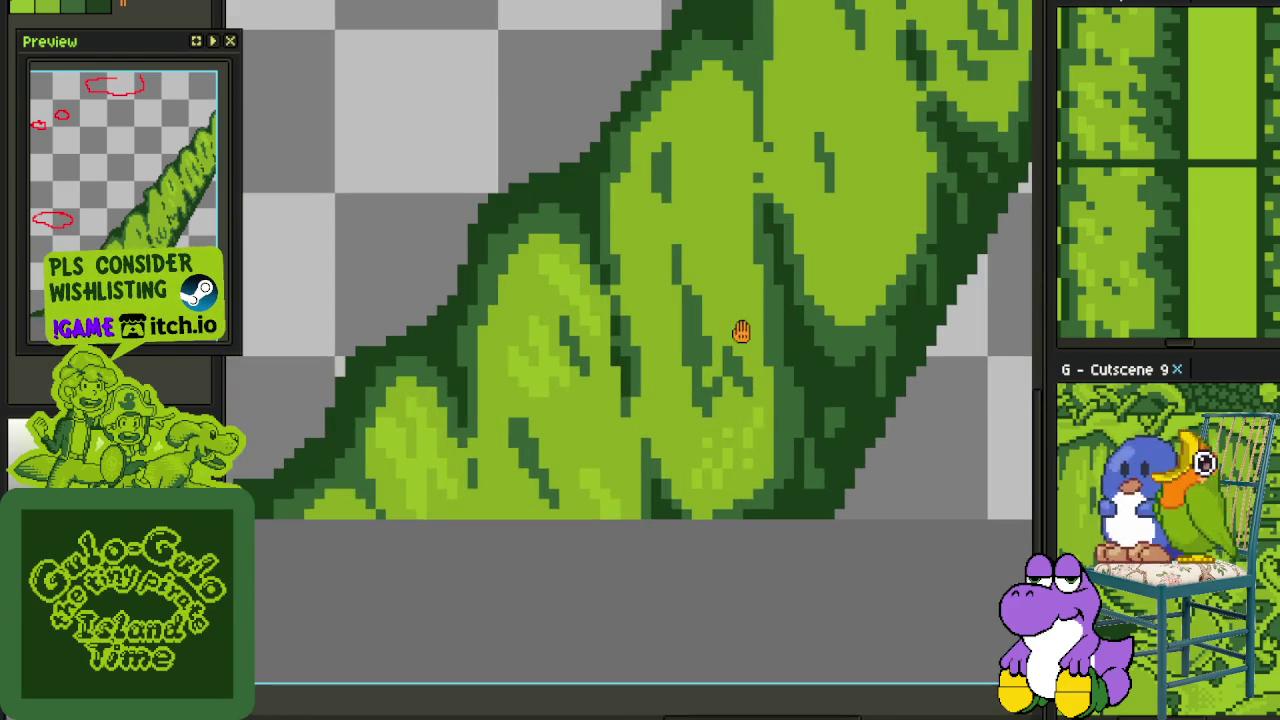
{"action": "left_click_drag", "start_coordinate": [740, 332], "coordinate": [713, 579]}
{"action": "left_click_drag", "start_coordinate": [665, 390], "coordinate": [586, 408]}
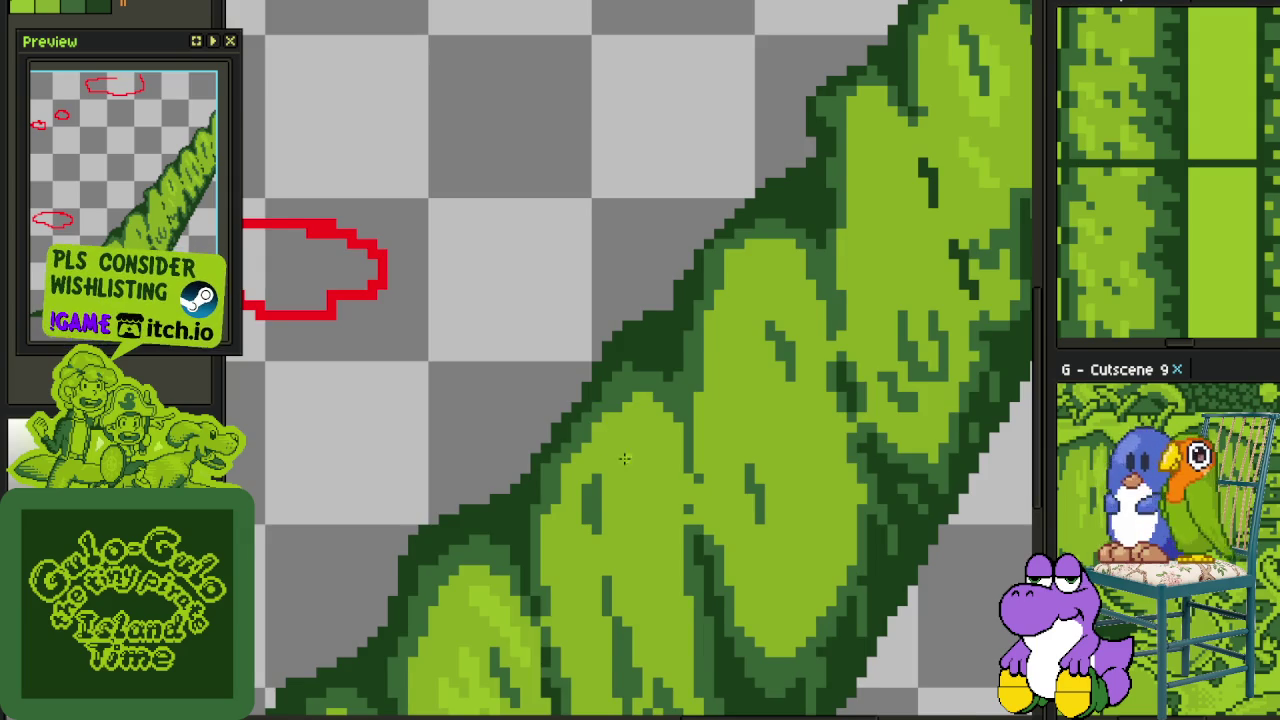
{"action": "scroll", "coordinate": [624, 458], "scroll_direction": "down", "scroll_amount": 1}
{"action": "scroll", "coordinate": [646, 386], "scroll_direction": "up", "scroll_amount": 1}
{"action": "scroll", "coordinate": [610, 365], "scroll_direction": "up", "scroll_amount": 1}
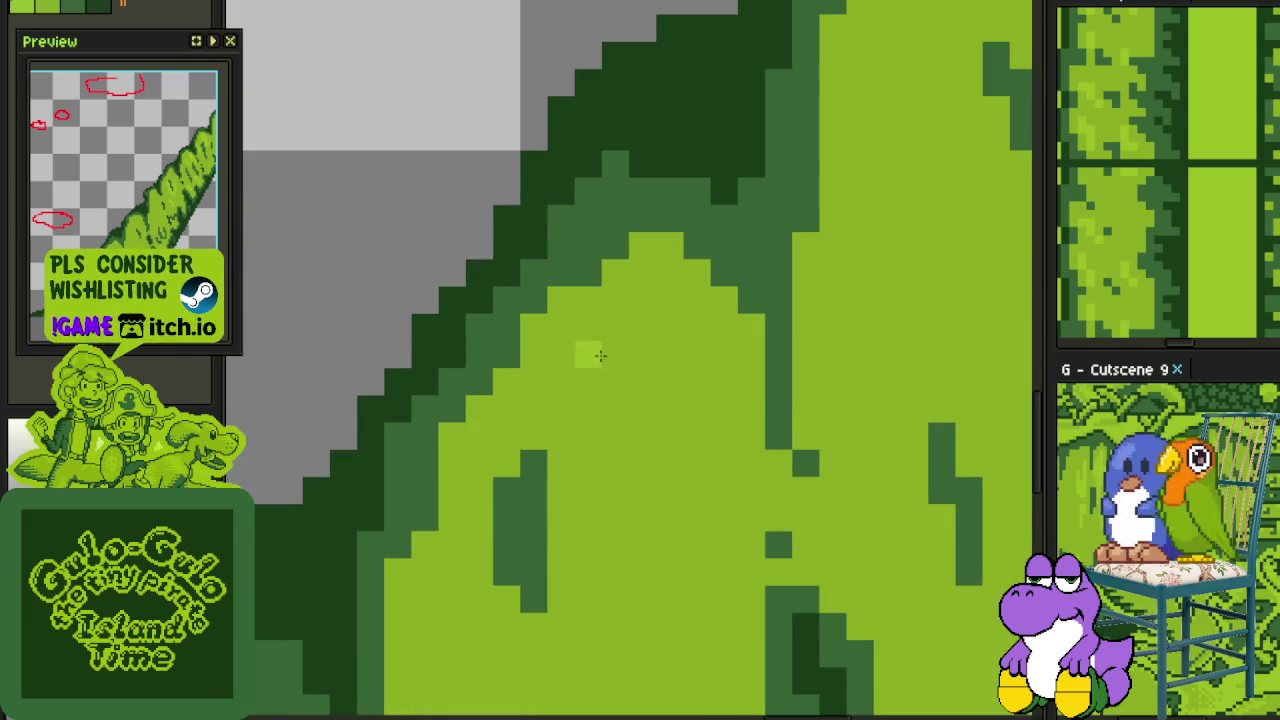
{"action": "mouse_move", "coordinate": [557, 350]}
{"action": "left_mouse_down"}
{"action": "mouse_move", "coordinate": [643, 518]}
{"action": "mouse_move", "coordinate": [618, 450]}
{"action": "mouse_move", "coordinate": [665, 428]}
{"action": "left_mouse_up"}
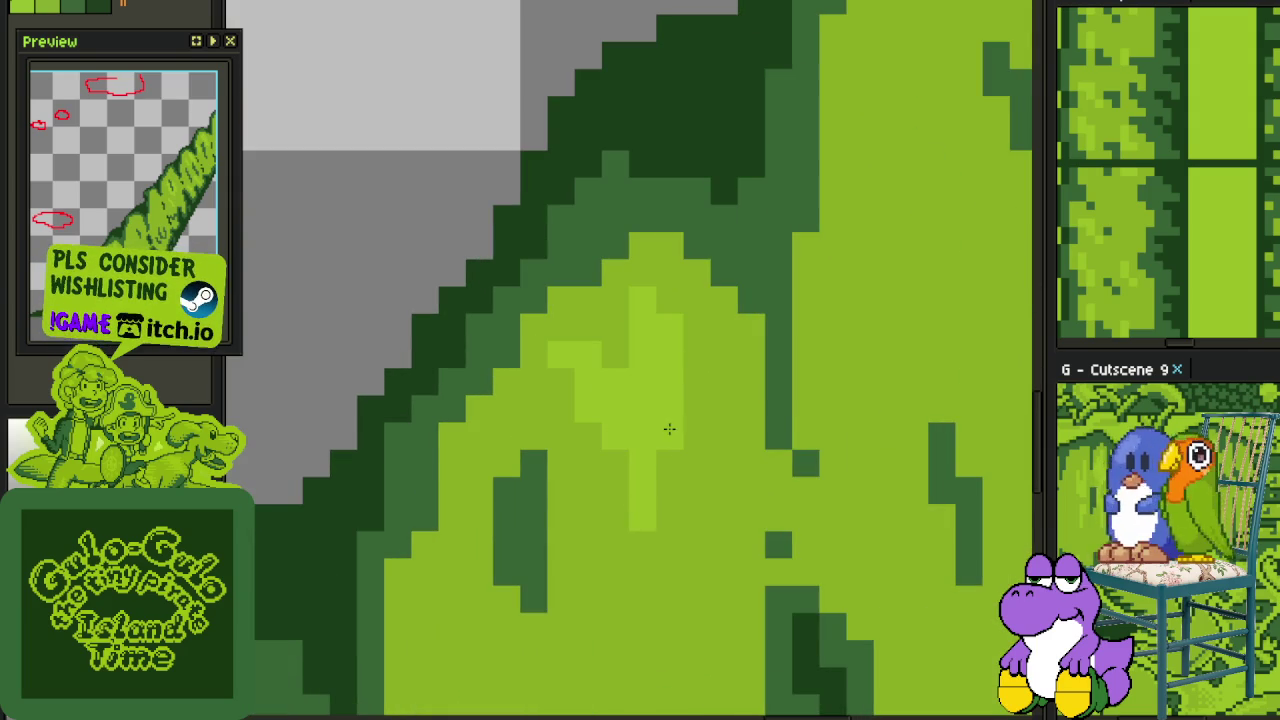
{"action": "left_click_drag", "start_coordinate": [697, 326], "coordinate": [719, 309]}
{"action": "mouse_move", "coordinate": [640, 332]}
{"action": "left_mouse_down"}
{"action": "mouse_move", "coordinate": [562, 328]}
{"action": "mouse_move", "coordinate": [587, 303]}
{"action": "left_mouse_up"}
Paint light-green vertical and dashed strips on the leaf, undoing one attempt
{"action": "scroll", "coordinate": [685, 350], "scroll_direction": "down", "scroll_amount": 2}
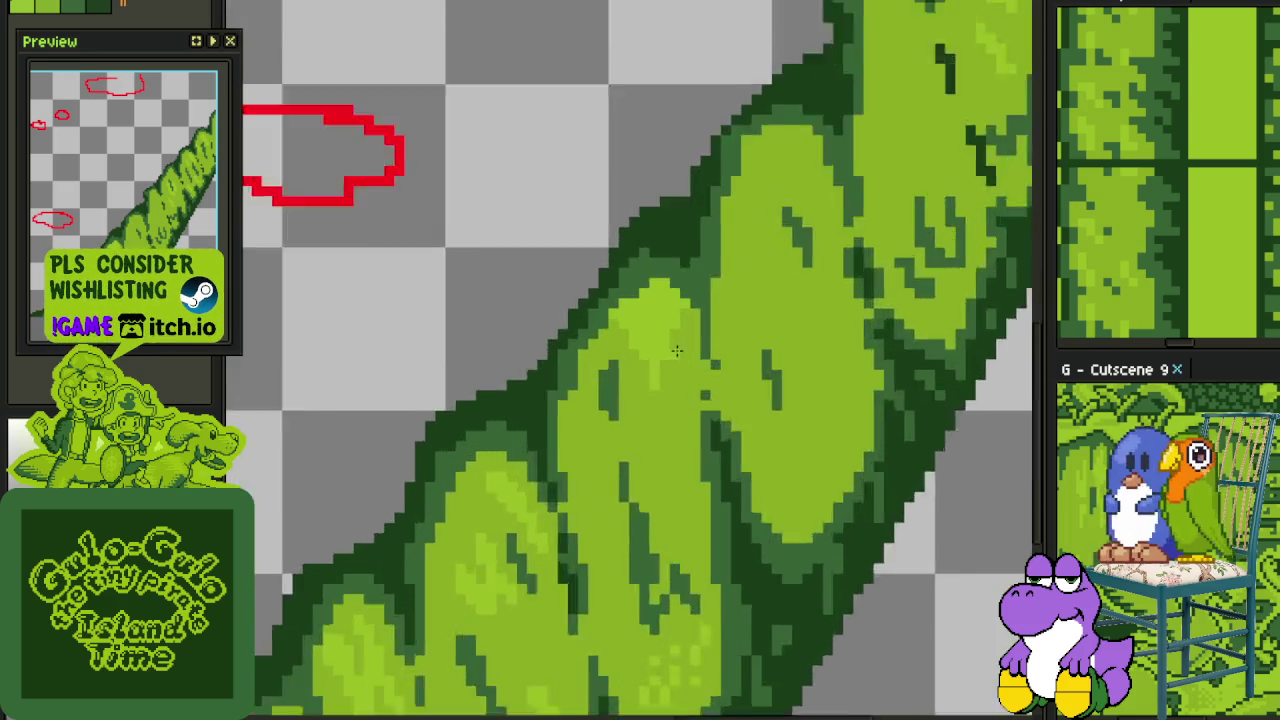
{"action": "scroll", "coordinate": [690, 362], "scroll_direction": "up", "scroll_amount": 3}
{"action": "left_click_drag", "start_coordinate": [668, 548], "coordinate": [668, 616]}
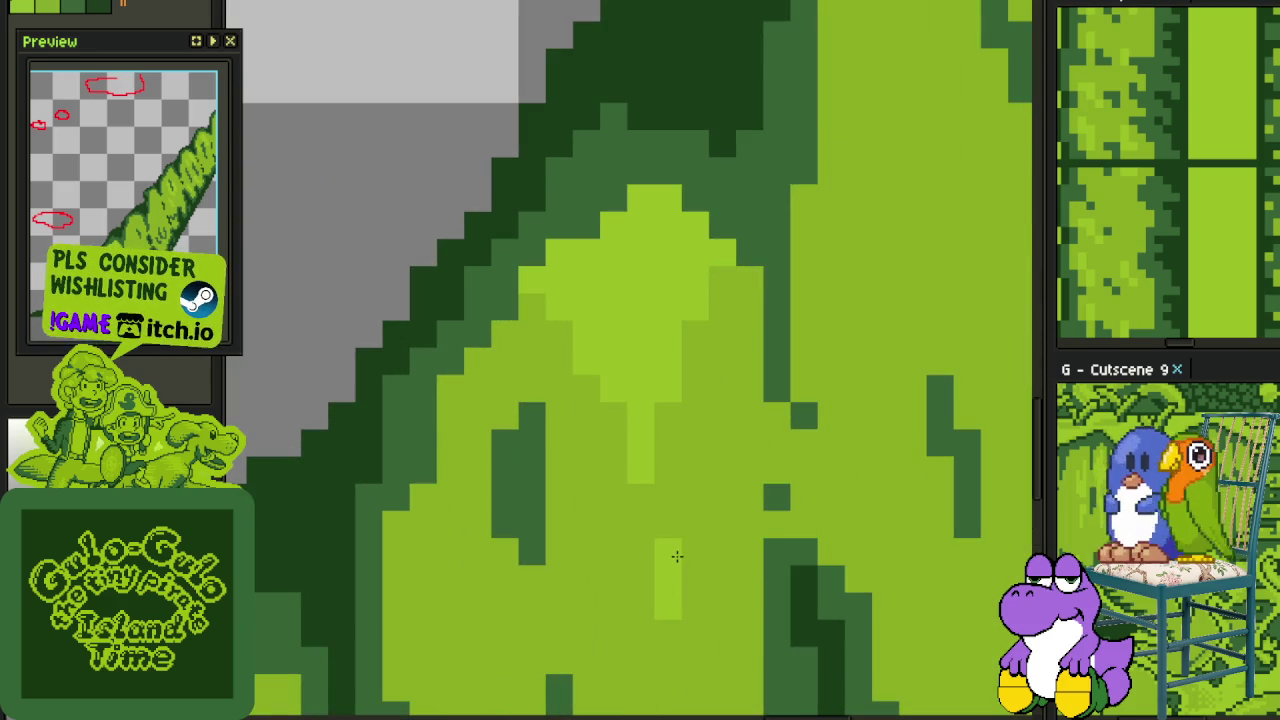
{"action": "left_click", "coordinate": [668, 498]}
{"action": "left_click_drag", "start_coordinate": [720, 578], "coordinate": [647, 363]}
{"action": "left_click_drag", "start_coordinate": [636, 456], "coordinate": [650, 640]}
{"action": "key", "text": "ctrl+z"}
{"action": "left_click", "coordinate": [640, 528]}
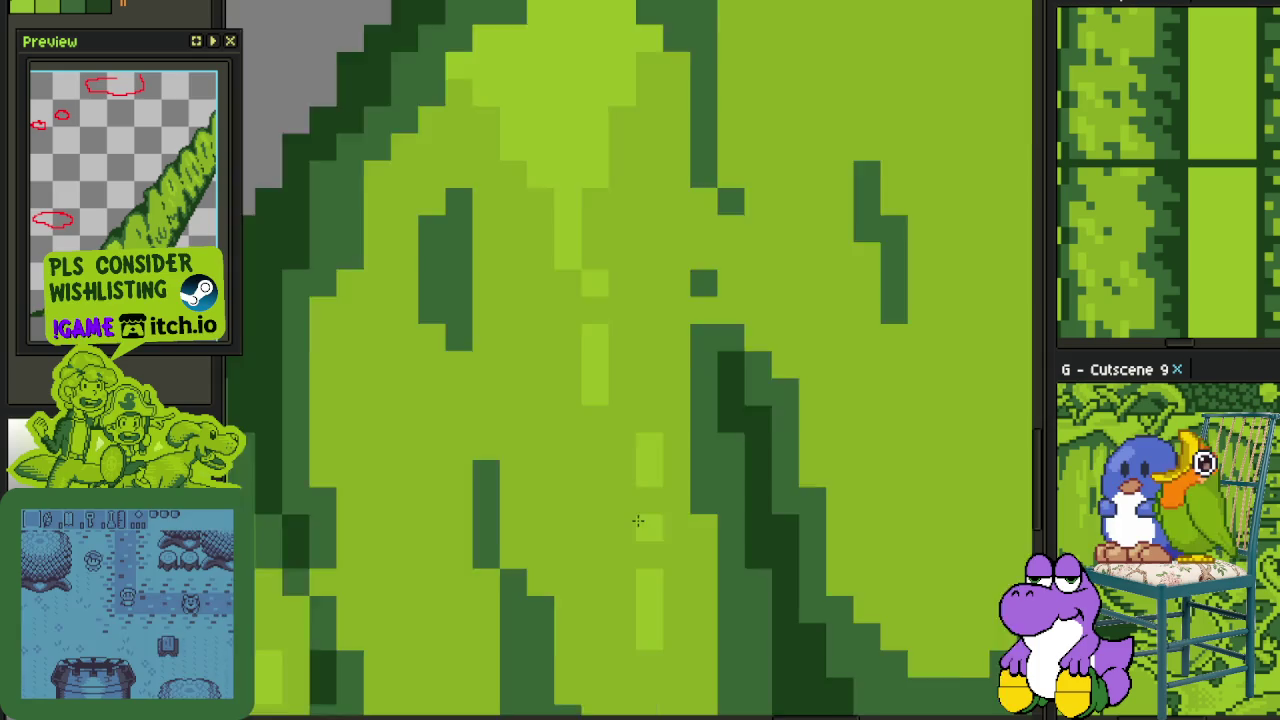
{"action": "scroll", "coordinate": [638, 521], "scroll_direction": "down", "scroll_amount": 3}
{"action": "scroll", "coordinate": [600, 450], "scroll_direction": "up", "scroll_amount": 3}
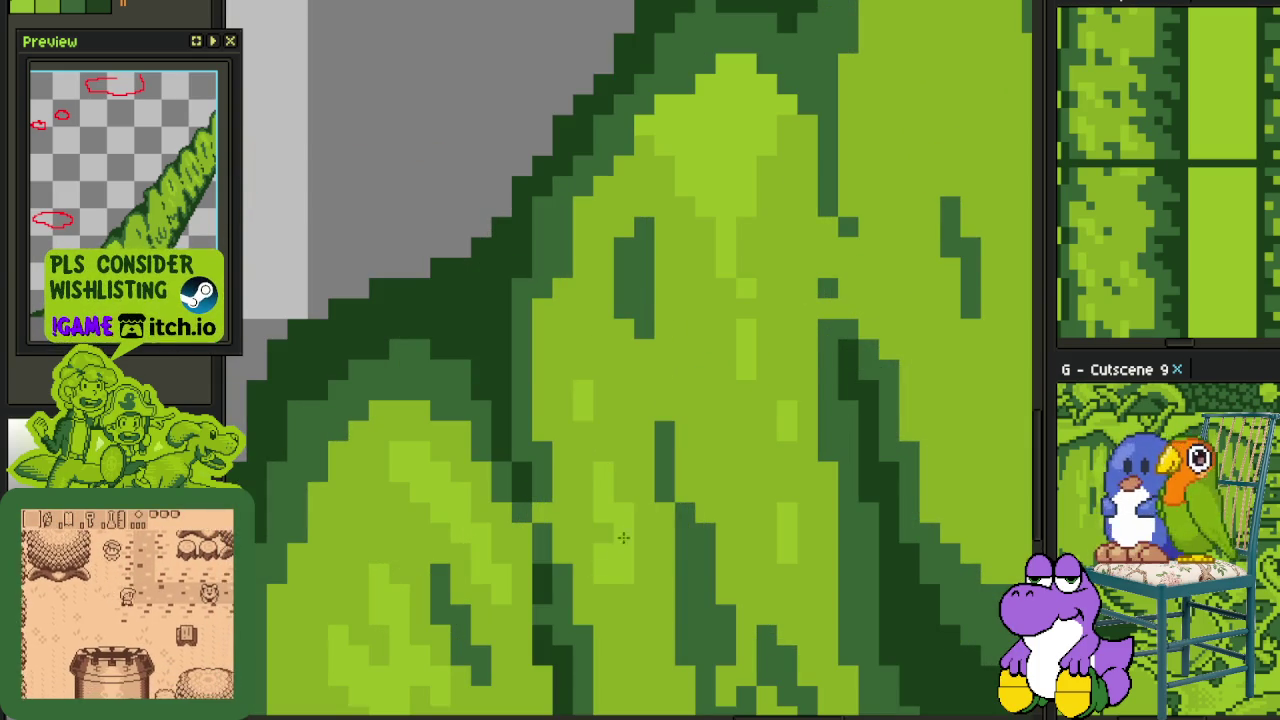
Add more light-green highlights on the leaf and save
{"action": "scroll", "coordinate": [607, 470], "scroll_direction": "down", "scroll_amount": 3}
{"action": "left_click_drag", "start_coordinate": [635, 573], "coordinate": [623, 508]}
{"action": "scroll", "coordinate": [623, 508], "scroll_direction": "down", "scroll_amount": 2}
{"action": "scroll", "coordinate": [580, 480], "scroll_direction": "up", "scroll_amount": 2}
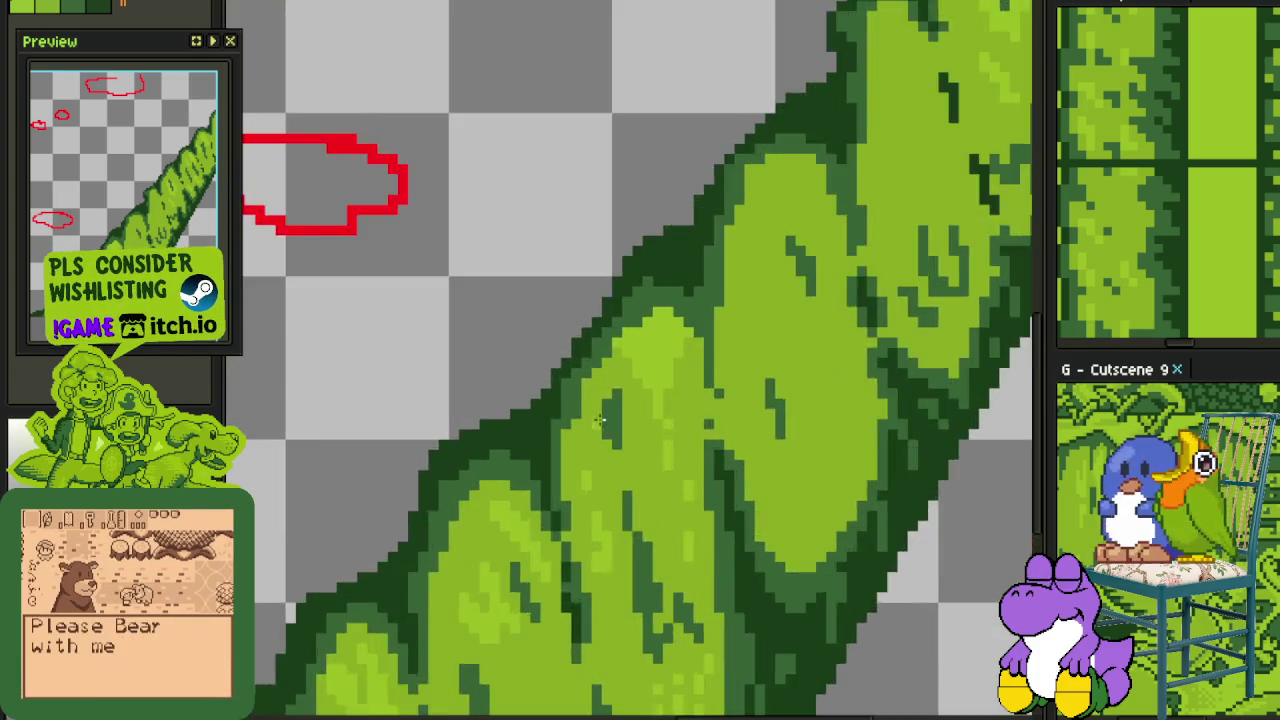
{"action": "scroll", "coordinate": [550, 465], "scroll_direction": "up", "scroll_amount": 2}
{"action": "scroll", "coordinate": [531, 458], "scroll_direction": "up", "scroll_amount": 1}
{"action": "left_click_drag", "start_coordinate": [573, 453], "coordinate": [583, 391]}
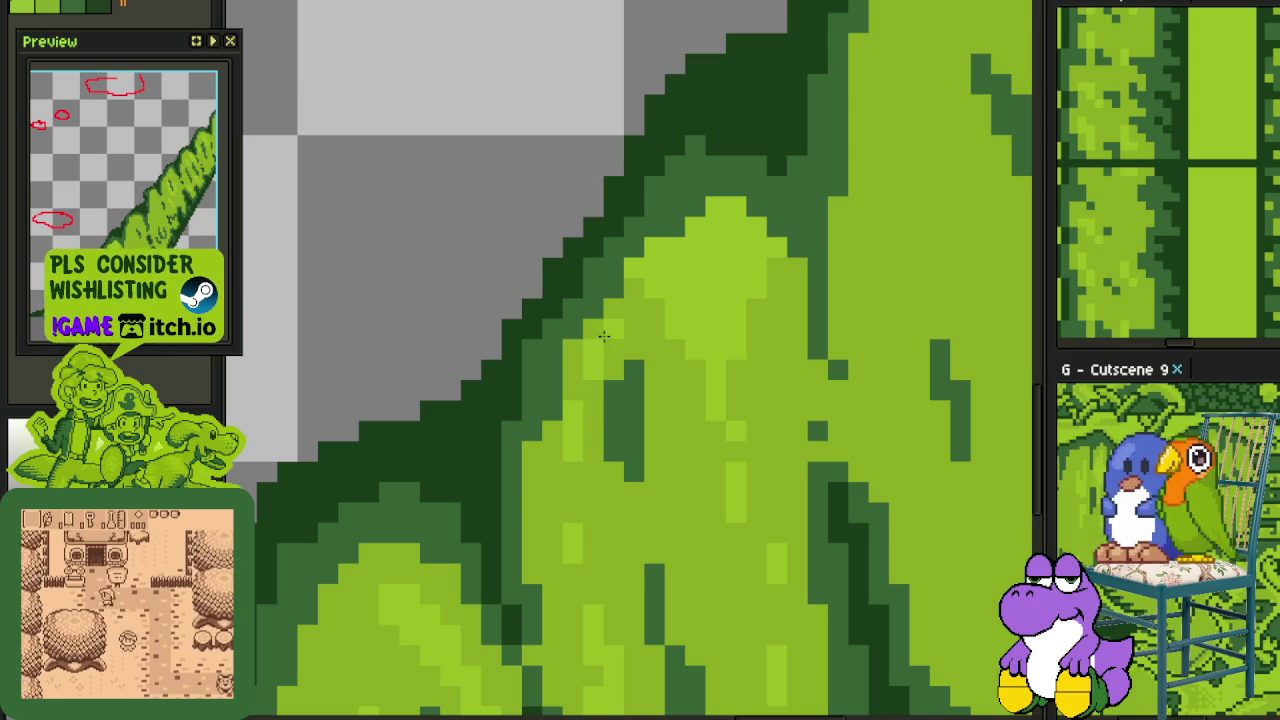
{"action": "scroll", "coordinate": [604, 336], "scroll_direction": "down", "scroll_amount": 2}
{"action": "scroll", "coordinate": [604, 336], "scroll_direction": "down", "scroll_amount": 3}
{"action": "scroll", "coordinate": [700, 355], "scroll_direction": "down", "scroll_amount": 1}
{"action": "scroll", "coordinate": [730, 363], "scroll_direction": "up", "scroll_amount": 1}
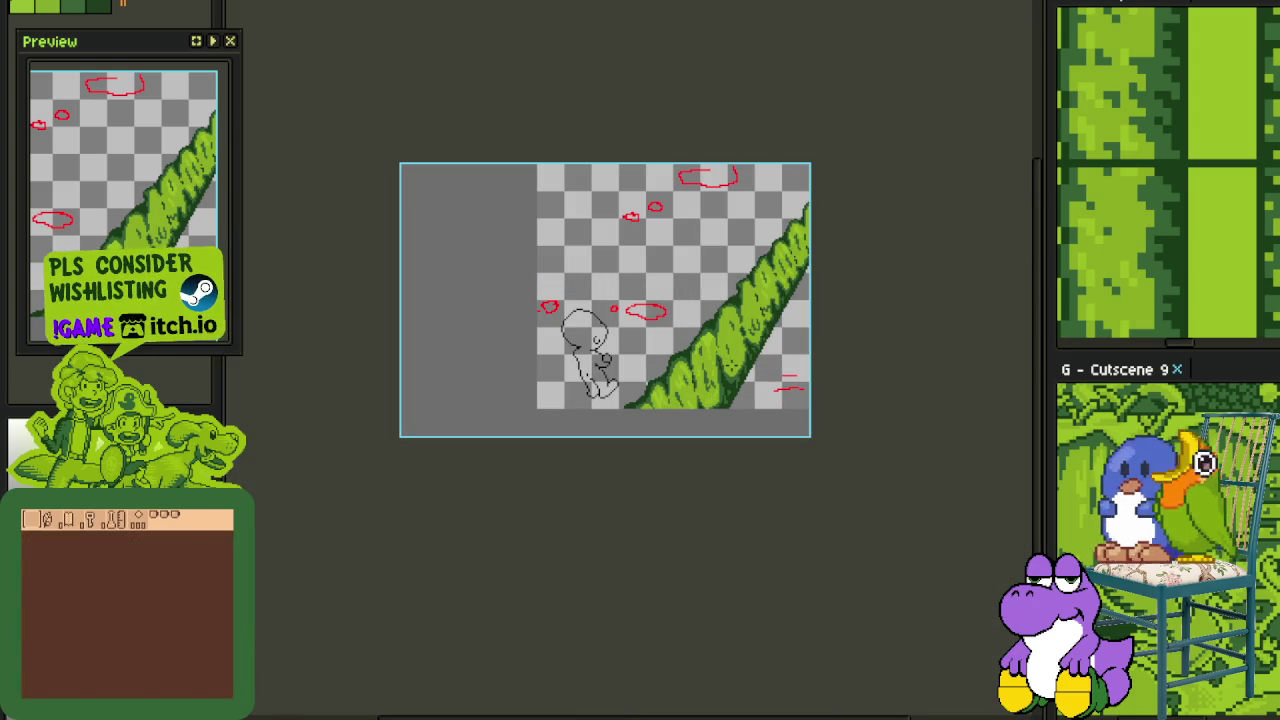
{"action": "key", "text": "ctrl+s"}
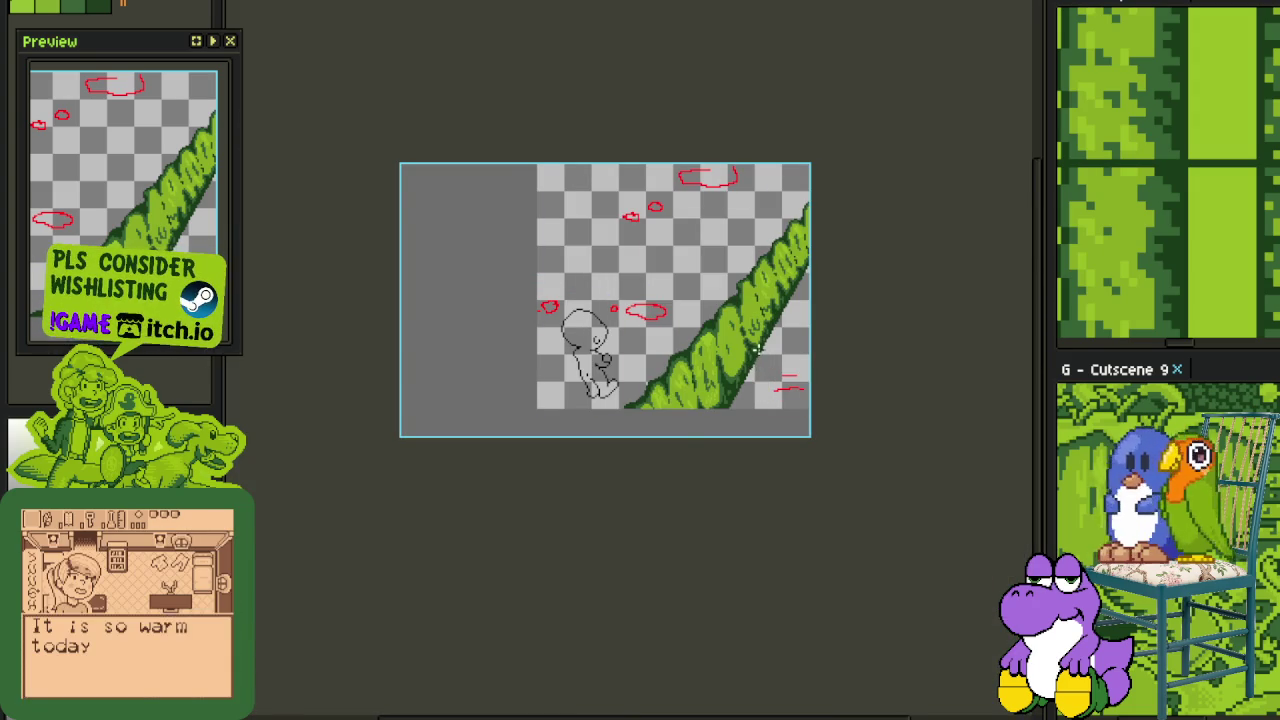
Repaint the leaf's dark right edge light green, then add a dark-green outline along it
{"action": "scroll", "coordinate": [760, 348], "scroll_direction": "up", "scroll_amount": 1}
{"action": "left_click_drag", "start_coordinate": [722, 320], "coordinate": [692, 378]}
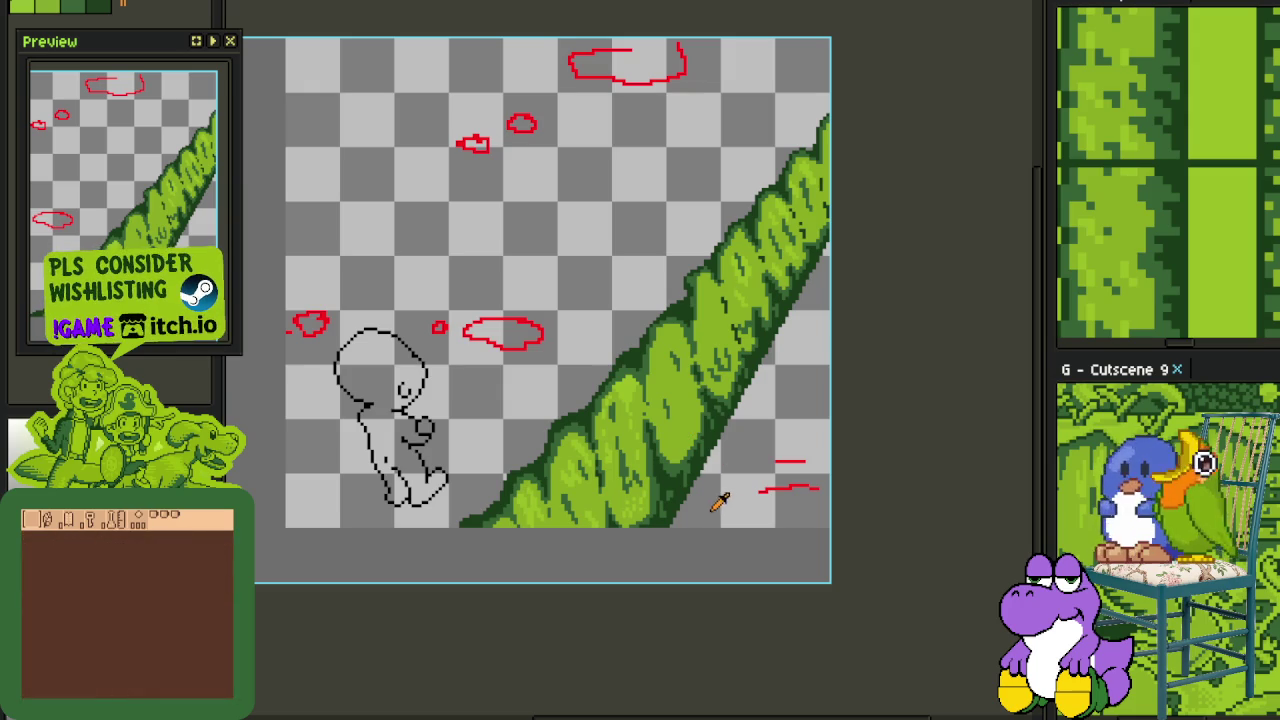
{"action": "key", "text": "ctrl+s"}
{"action": "scroll", "coordinate": [687, 410], "scroll_direction": "up", "scroll_amount": 1}
{"action": "scroll", "coordinate": [700, 440], "scroll_direction": "up", "scroll_amount": 1}
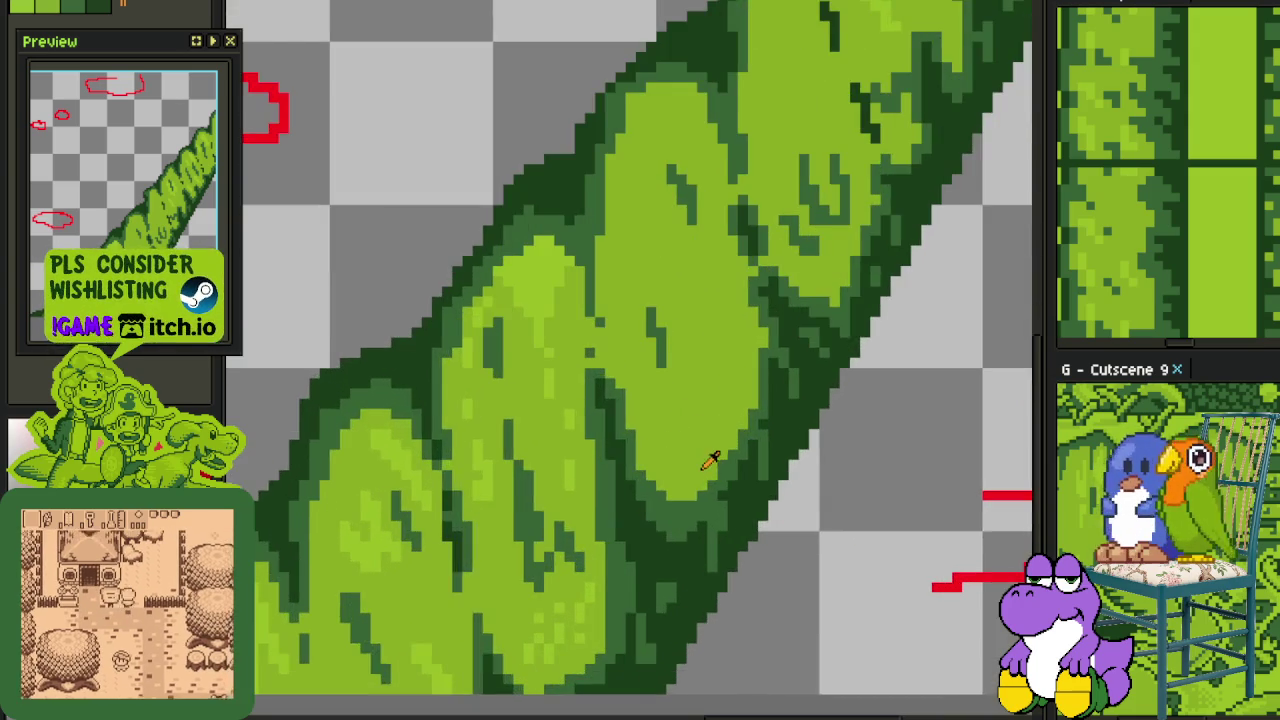
{"action": "left_click_drag", "start_coordinate": [710, 460], "coordinate": [674, 429]}
{"action": "scroll", "coordinate": [718, 354], "scroll_direction": "up", "scroll_amount": 1}
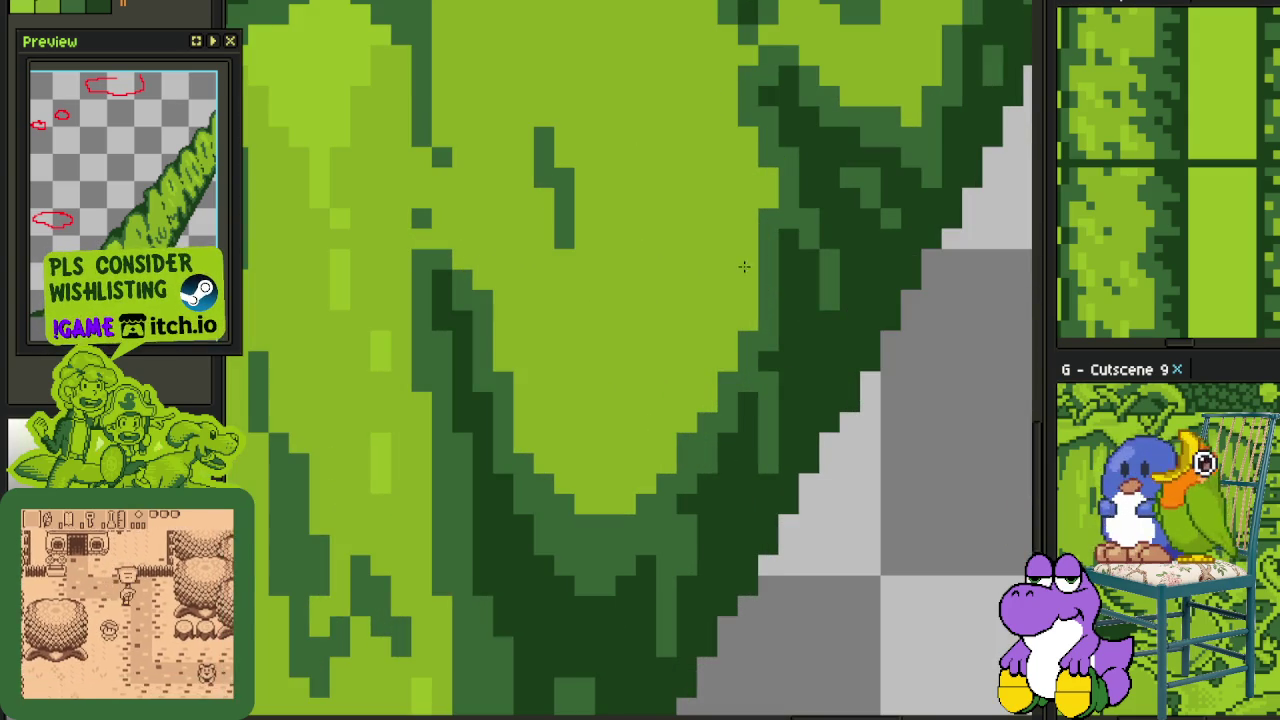
{"action": "mouse_move", "coordinate": [727, 376]}
{"action": "left_mouse_down"}
{"action": "mouse_move", "coordinate": [727, 410]}
{"action": "mouse_move", "coordinate": [688, 470]}
{"action": "left_mouse_up"}
{"action": "left_click_drag", "start_coordinate": [749, 352], "coordinate": [749, 370]}
{"action": "left_click_drag", "start_coordinate": [763, 250], "coordinate": [768, 388]}
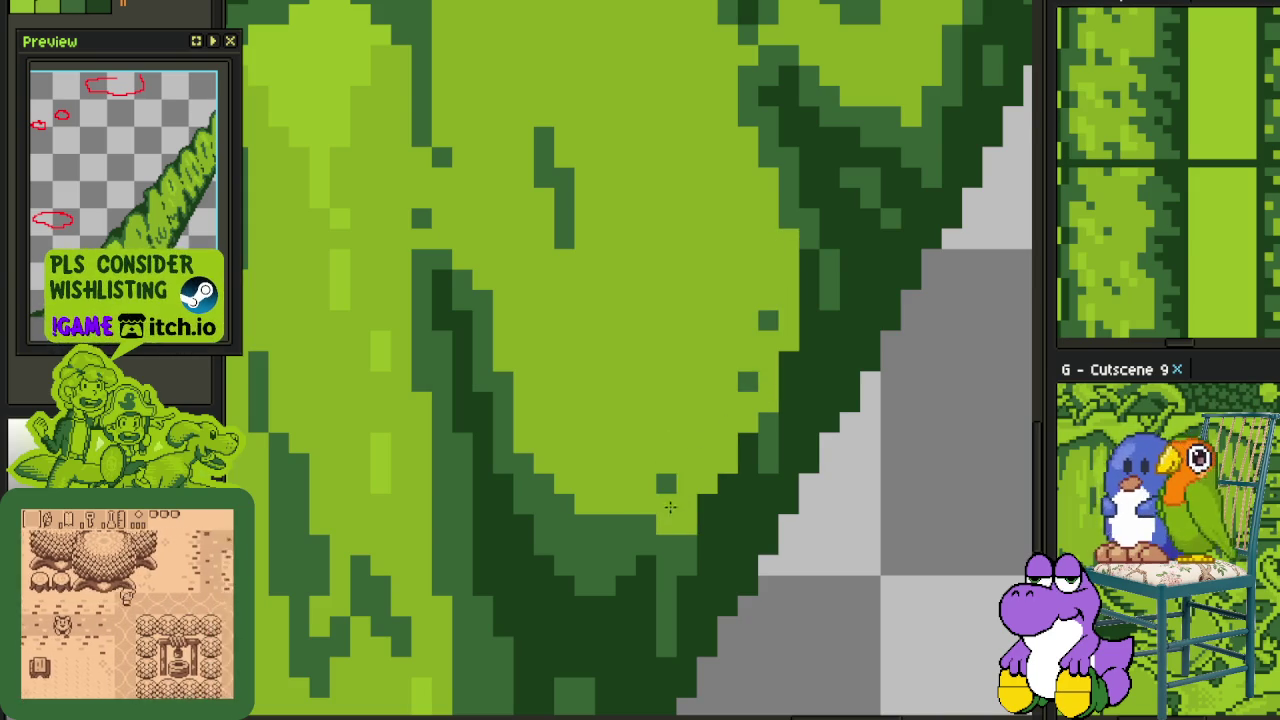
{"action": "mouse_move", "coordinate": [748, 443]}
{"action": "left_mouse_down"}
{"action": "mouse_move", "coordinate": [705, 505]}
{"action": "mouse_move", "coordinate": [740, 395]}
{"action": "left_mouse_up"}
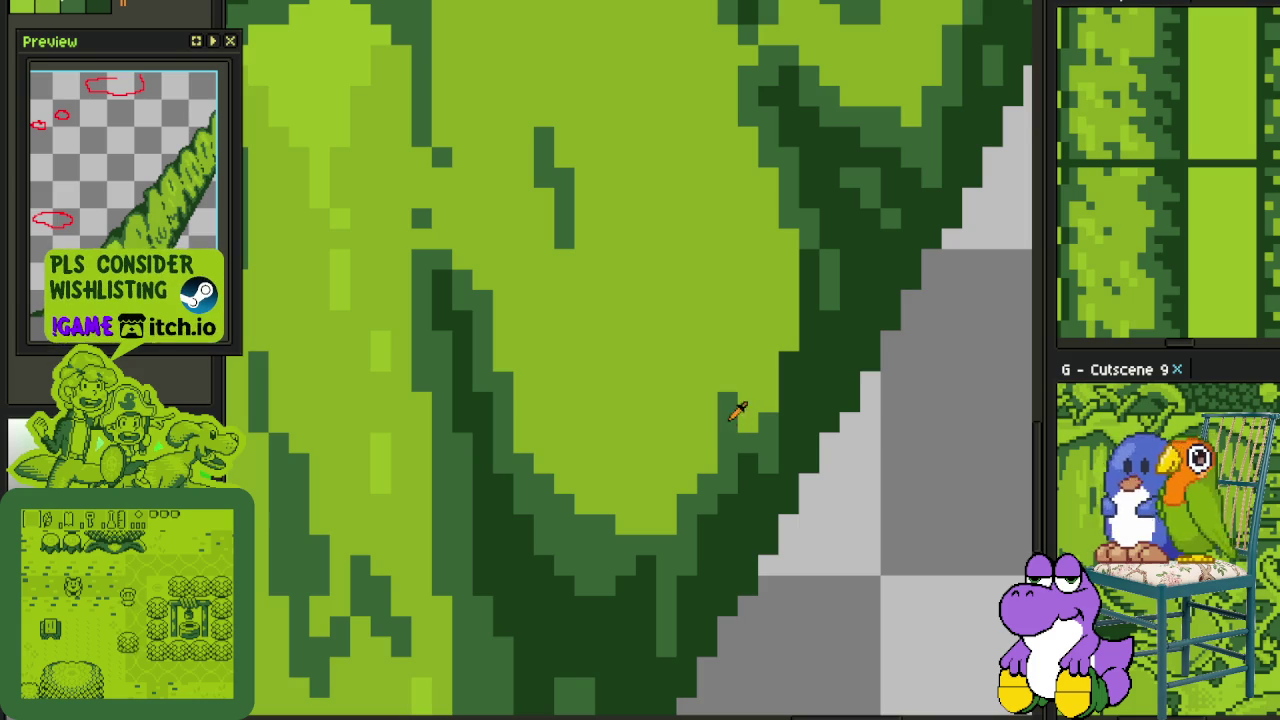
{"action": "left_click_drag", "start_coordinate": [768, 428], "coordinate": [767, 314]}
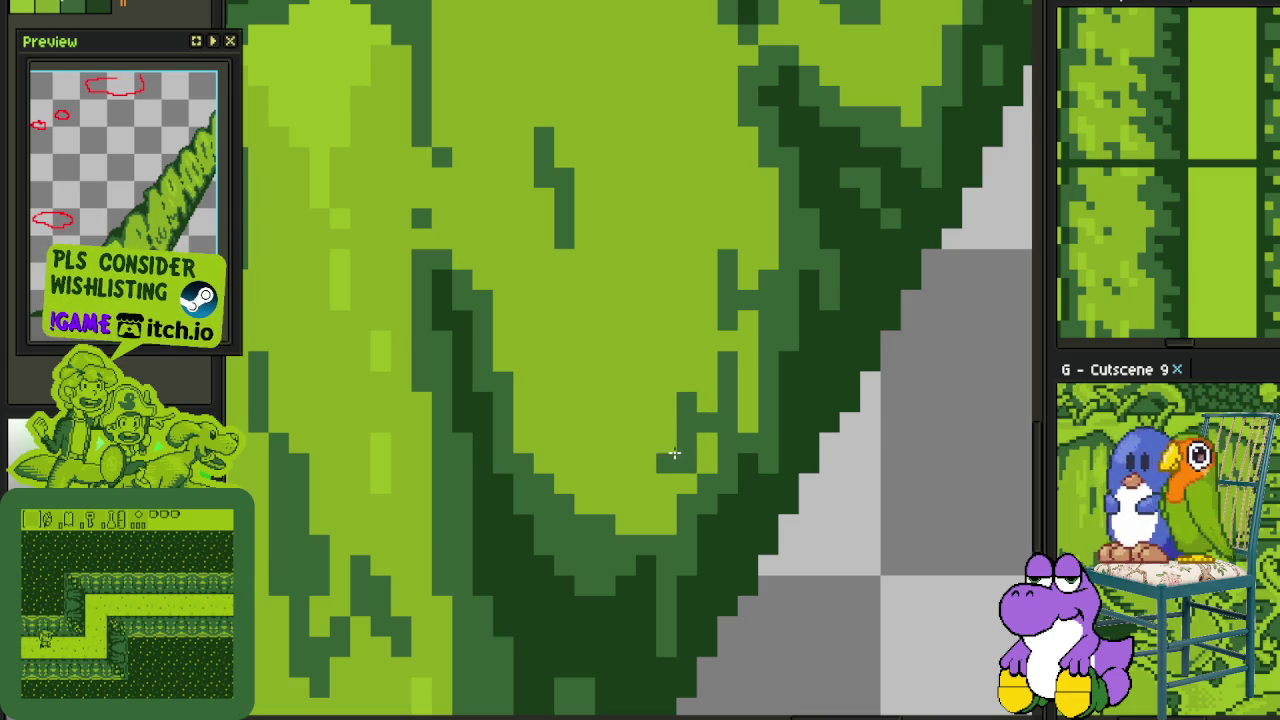
Zoom in on the vine's leaves and save the sprite
{"action": "scroll", "coordinate": [647, 424], "scroll_direction": "down", "scroll_amount": 4}
{"action": "scroll", "coordinate": [799, 461], "scroll_direction": "down", "scroll_amount": 3}
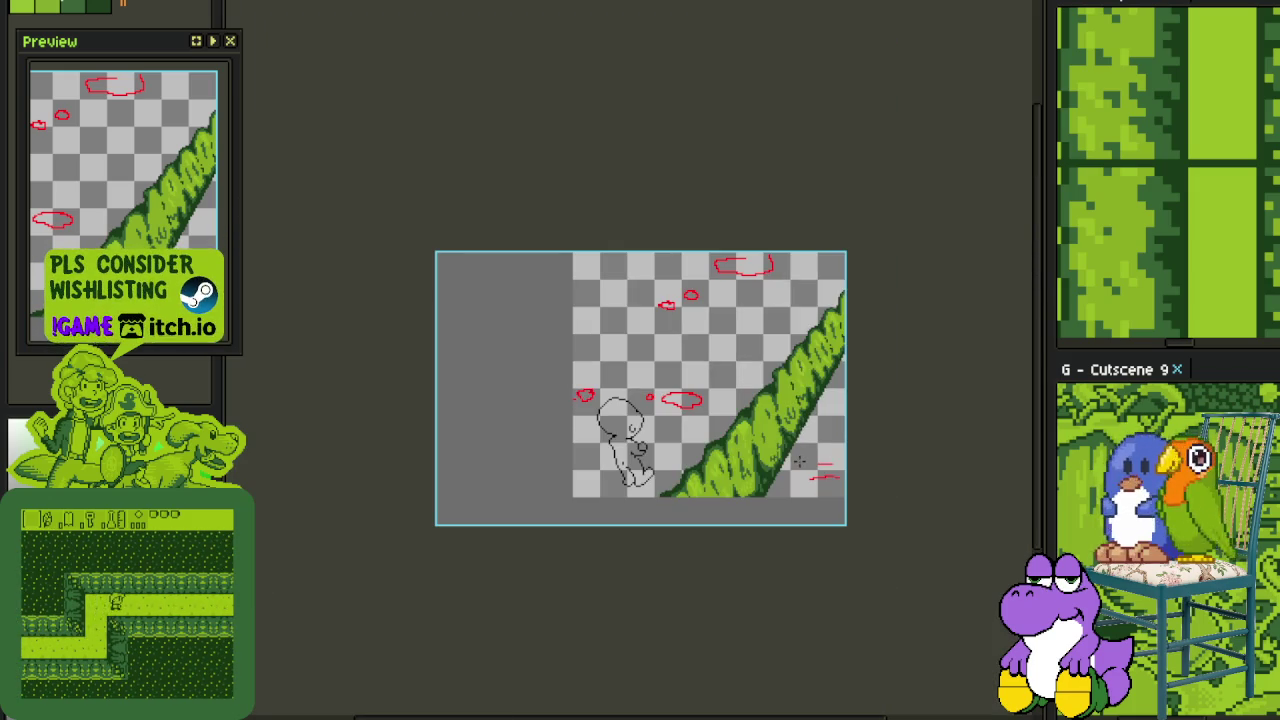
{"action": "scroll", "coordinate": [799, 461], "scroll_direction": "up", "scroll_amount": 4}
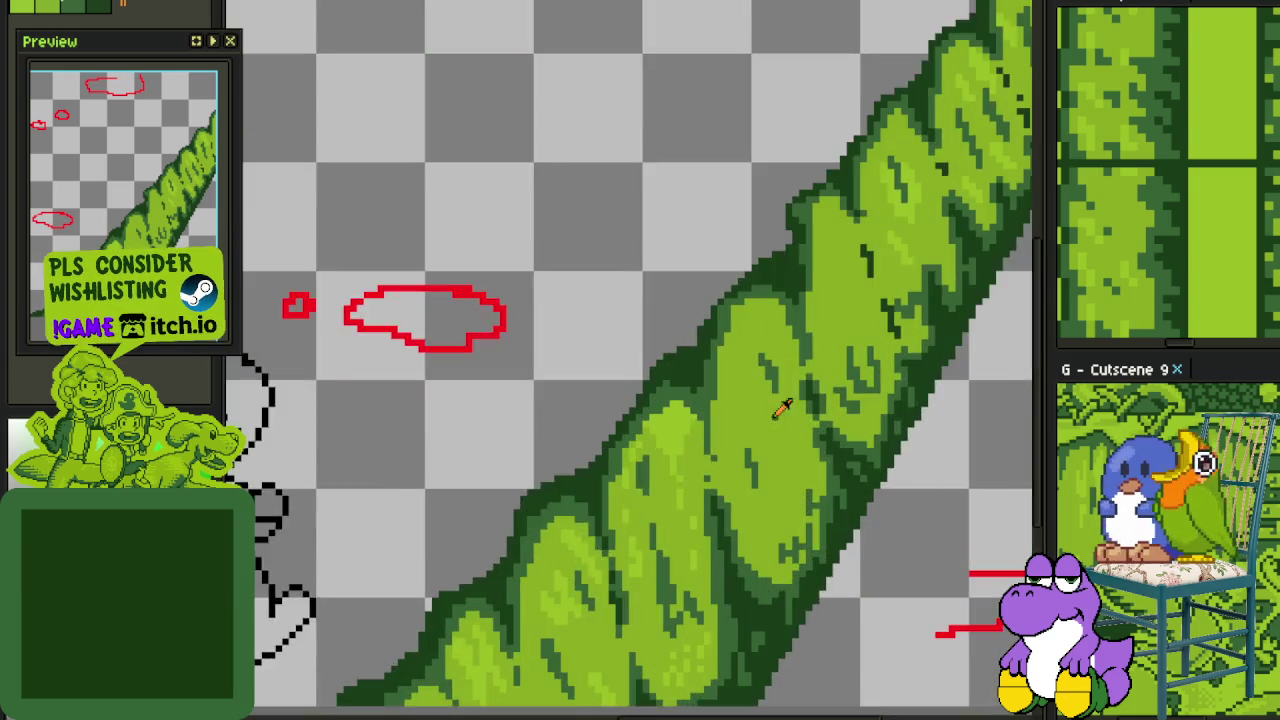
{"action": "scroll", "coordinate": [785, 420], "scroll_direction": "up", "scroll_amount": 1}
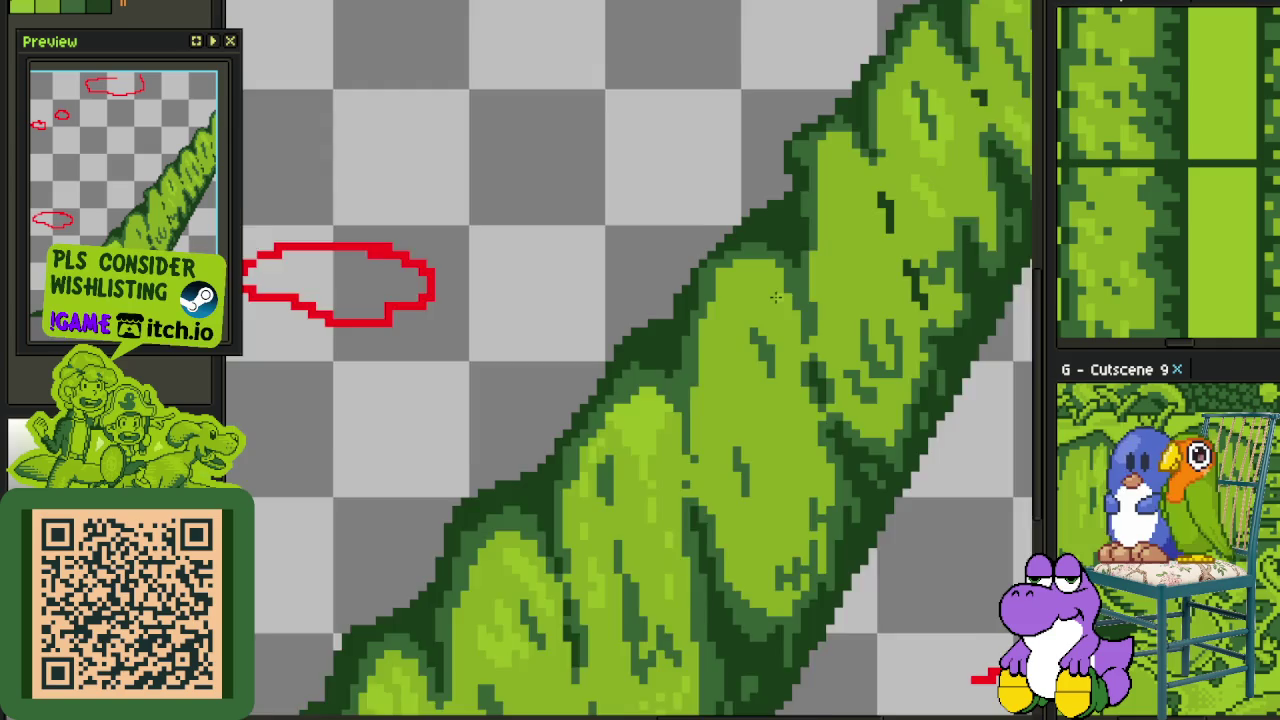
{"action": "scroll", "coordinate": [775, 297], "scroll_direction": "up", "scroll_amount": 1}
{"action": "key", "text": "ctrl+s"}
Paint a light-green patch and highlight stripes on the leaf
{"action": "scroll", "coordinate": [691, 349], "scroll_direction": "up", "scroll_amount": 1}
{"action": "mouse_move", "coordinate": [641, 332]}
{"action": "left_mouse_down"}
{"action": "mouse_move", "coordinate": [683, 430]}
{"action": "mouse_move", "coordinate": [660, 265]}
{"action": "mouse_move", "coordinate": [680, 235]}
{"action": "mouse_move", "coordinate": [710, 388]}
{"action": "left_mouse_up"}
{"action": "mouse_move", "coordinate": [865, 399]}
{"action": "left_mouse_down"}
{"action": "mouse_move", "coordinate": [808, 310]}
{"action": "mouse_move", "coordinate": [760, 366]}
{"action": "mouse_move", "coordinate": [766, 430]}
{"action": "left_mouse_up"}
{"action": "mouse_move", "coordinate": [740, 318]}
{"action": "left_mouse_down"}
{"action": "mouse_move", "coordinate": [740, 350]}
{"action": "mouse_move", "coordinate": [731, 320]}
{"action": "mouse_move", "coordinate": [682, 320]}
{"action": "mouse_move", "coordinate": [658, 360]}
{"action": "mouse_move", "coordinate": [688, 425]}
{"action": "mouse_move", "coordinate": [709, 375]}
{"action": "left_mouse_up"}
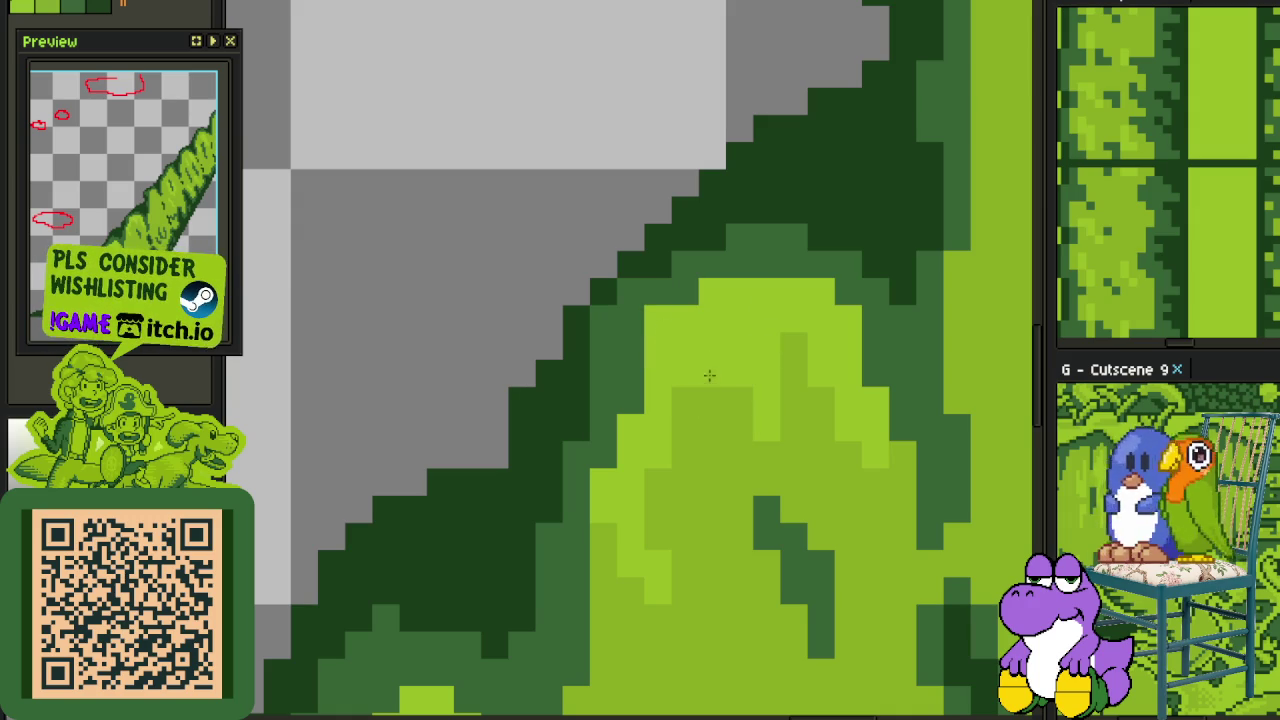
{"action": "scroll", "coordinate": [706, 383], "scroll_direction": "down", "scroll_amount": 3}
{"action": "scroll", "coordinate": [706, 383], "scroll_direction": "down", "scroll_amount": 2}
{"action": "scroll", "coordinate": [666, 443], "scroll_direction": "up", "scroll_amount": 4}
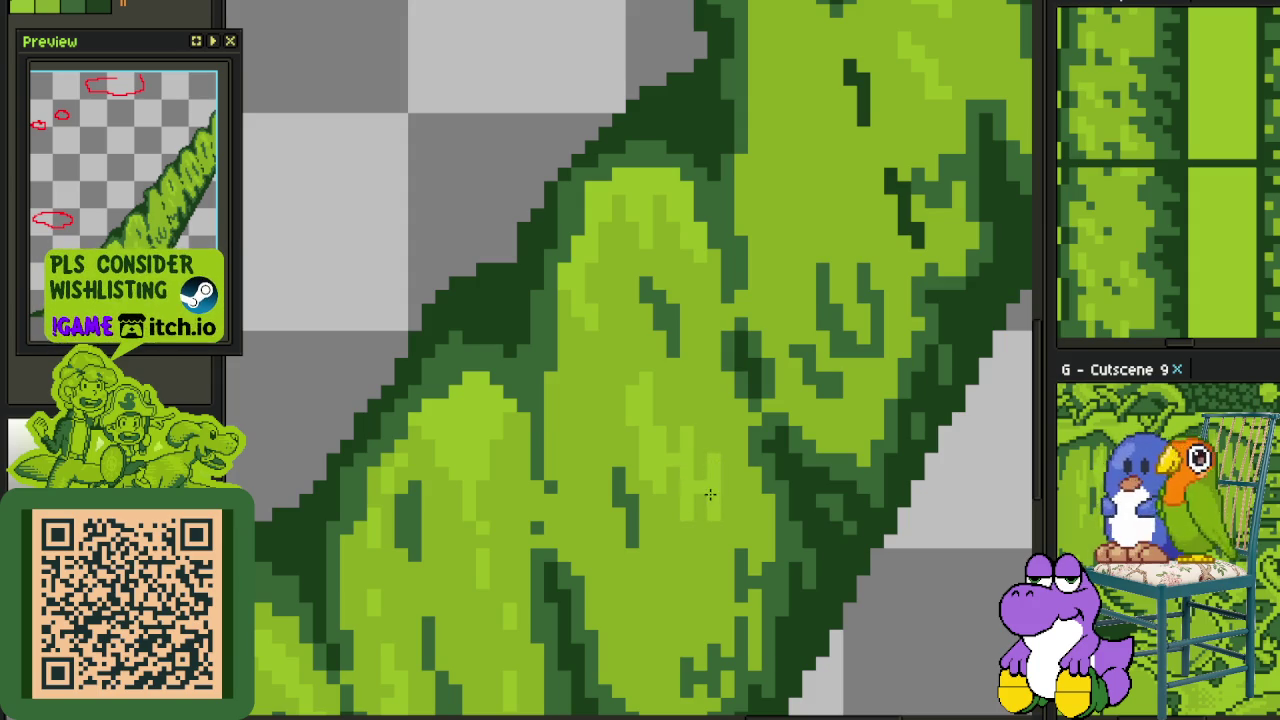
Draw a darker green stroke down the leaf and lighten a few pixels
{"action": "scroll", "coordinate": [710, 494], "scroll_direction": "down", "scroll_amount": 2}
{"action": "scroll", "coordinate": [726, 427], "scroll_direction": "up", "scroll_amount": 1}
{"action": "scroll", "coordinate": [752, 405], "scroll_direction": "up", "scroll_amount": 3}
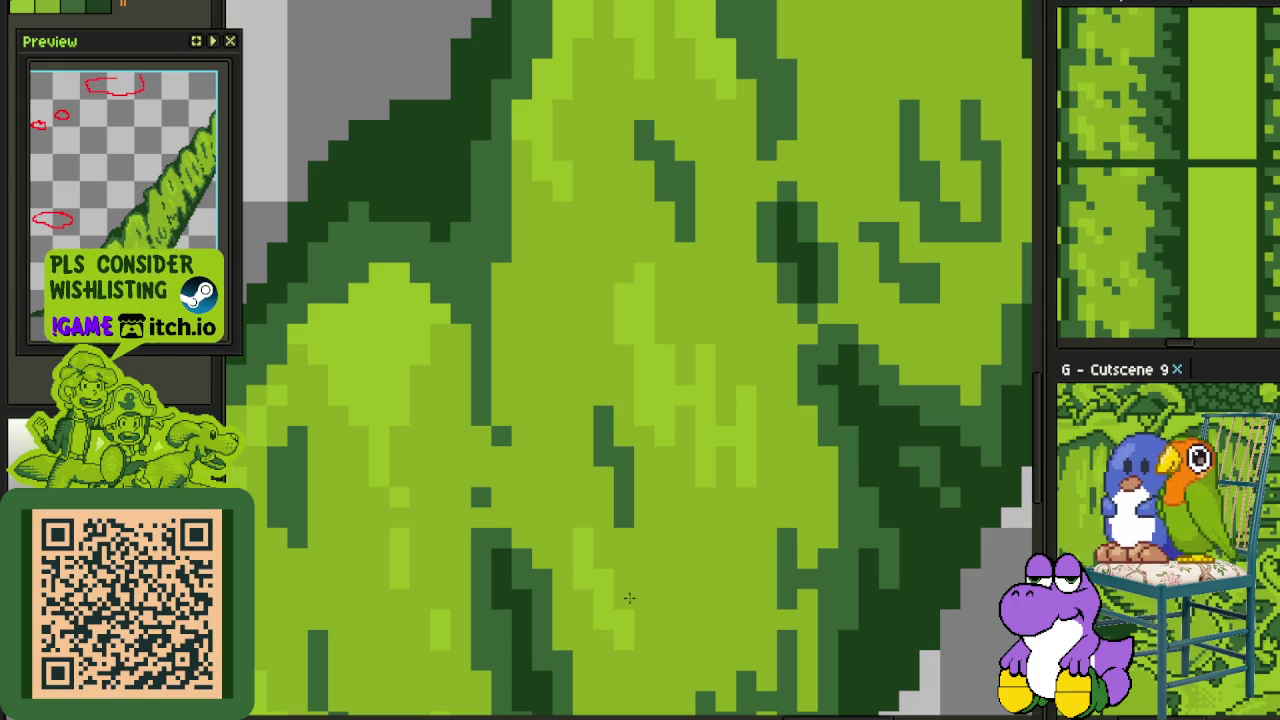
{"action": "scroll", "coordinate": [646, 605], "scroll_direction": "down", "scroll_amount": 3}
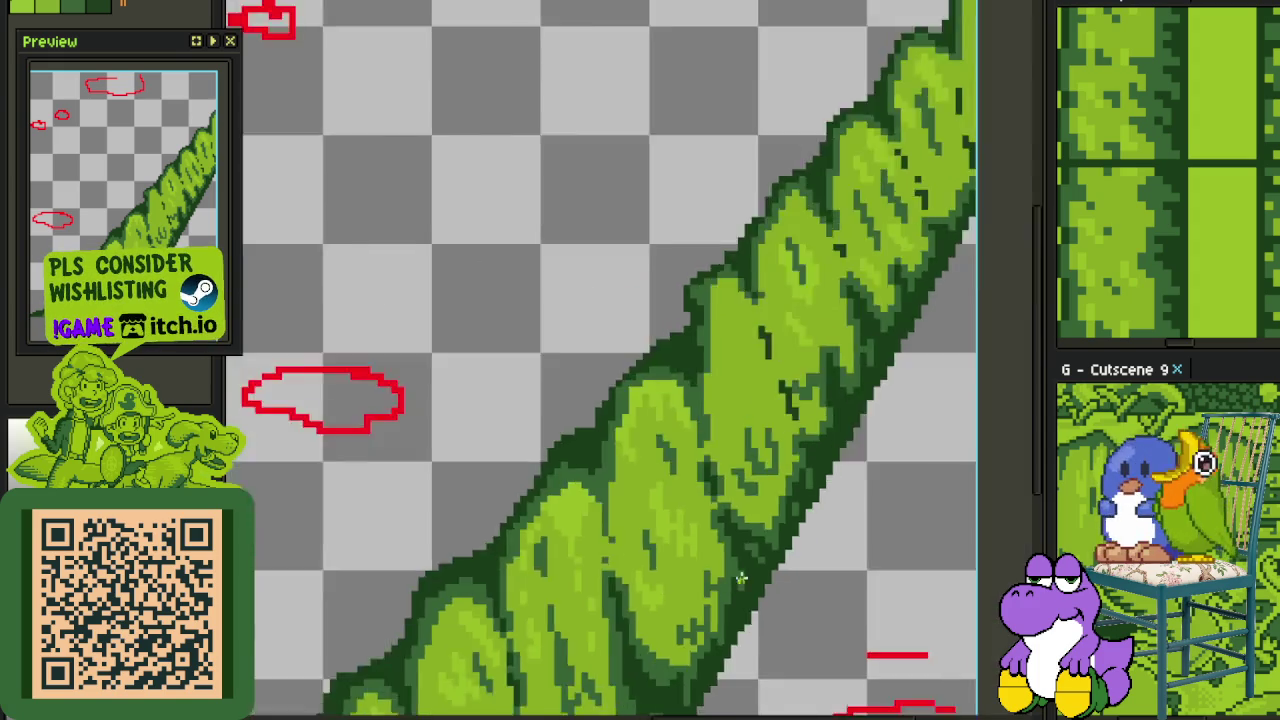
{"action": "scroll", "coordinate": [740, 590], "scroll_direction": "down", "scroll_amount": 3}
{"action": "scroll", "coordinate": [740, 590], "scroll_direction": "up", "scroll_amount": 1}
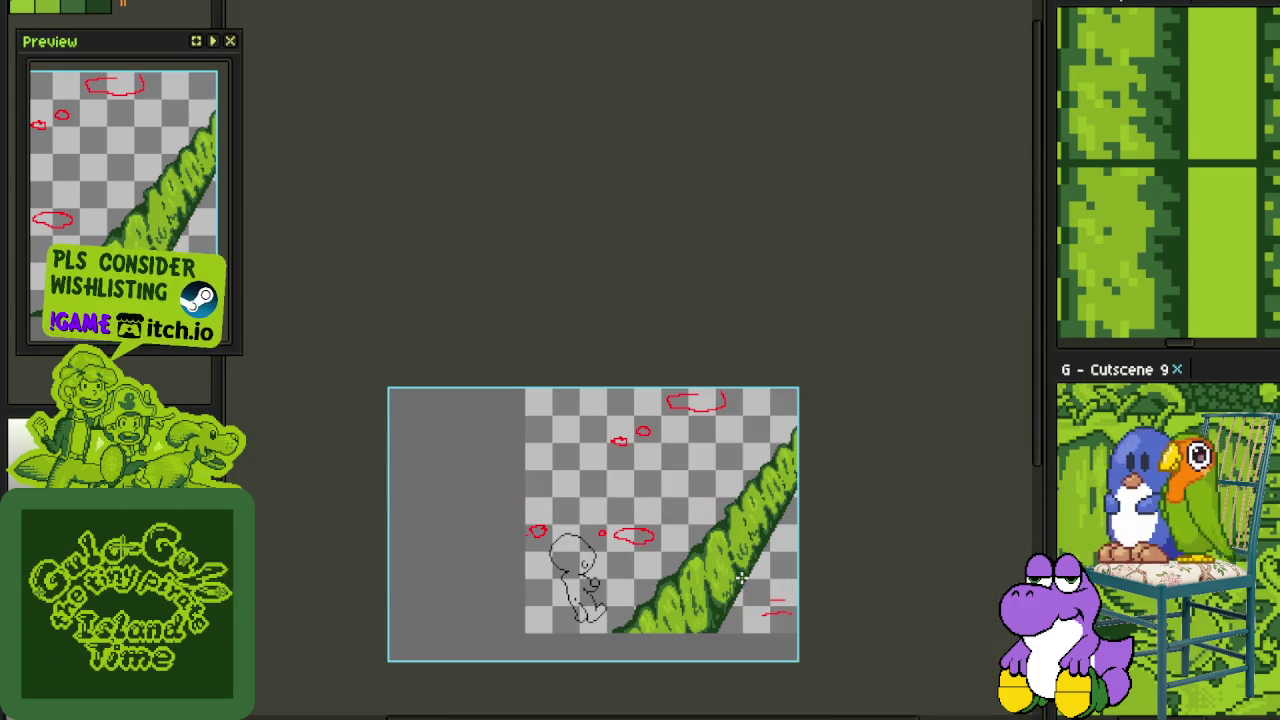
{"action": "scroll", "coordinate": [735, 592], "scroll_direction": "up", "scroll_amount": 1}
{"action": "scroll", "coordinate": [726, 580], "scroll_direction": "up", "scroll_amount": 1}
{"action": "scroll", "coordinate": [724, 578], "scroll_direction": "up", "scroll_amount": 1}
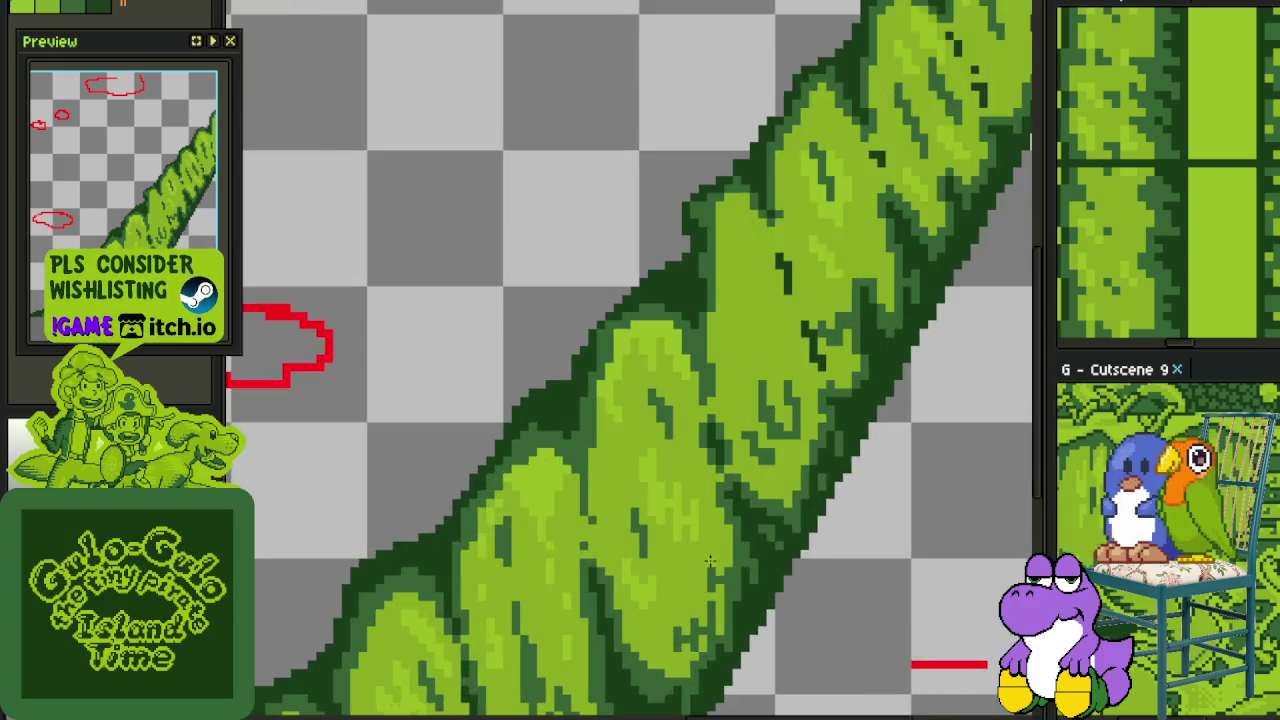
{"action": "scroll", "coordinate": [700, 530], "scroll_direction": "up", "scroll_amount": 1}
{"action": "scroll", "coordinate": [676, 517], "scroll_direction": "up", "scroll_amount": 1}
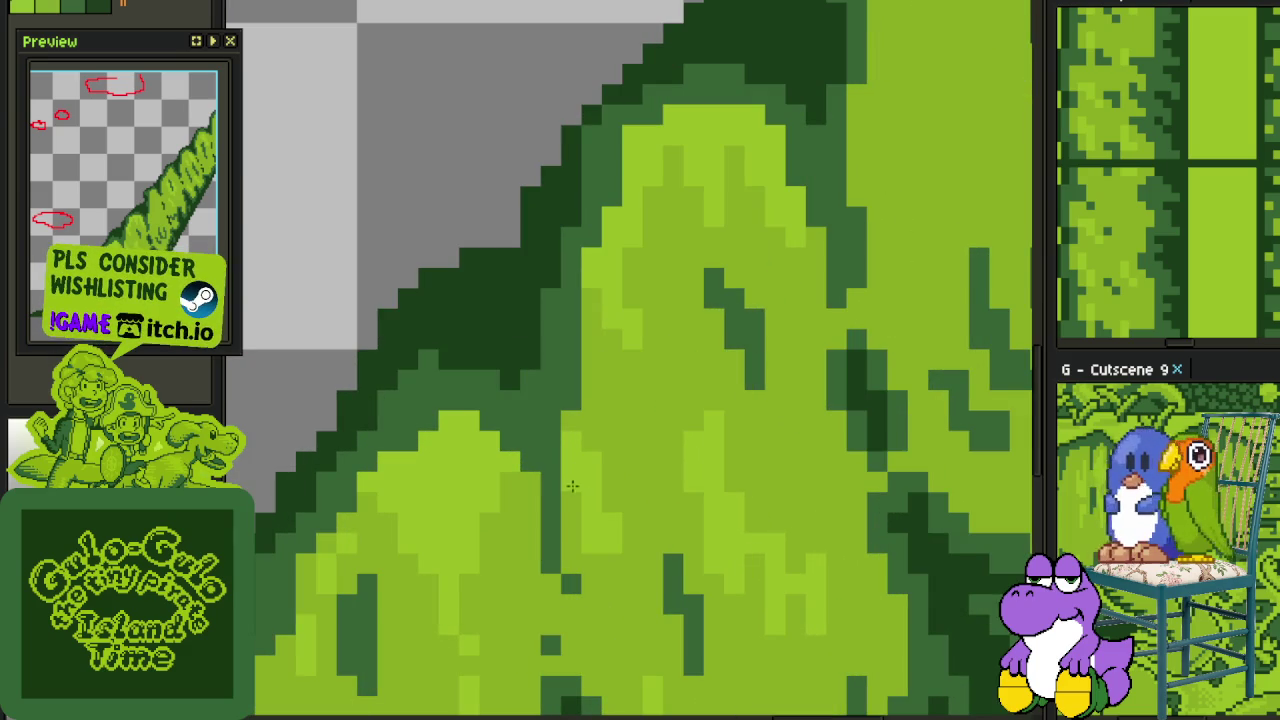
{"action": "left_click_drag", "start_coordinate": [572, 426], "coordinate": [596, 544]}
{"action": "mouse_move", "coordinate": [582, 480]}
{"action": "left_mouse_down"}
{"action": "mouse_move", "coordinate": [570, 430]}
{"action": "mouse_move", "coordinate": [556, 432]}
{"action": "left_mouse_up"}
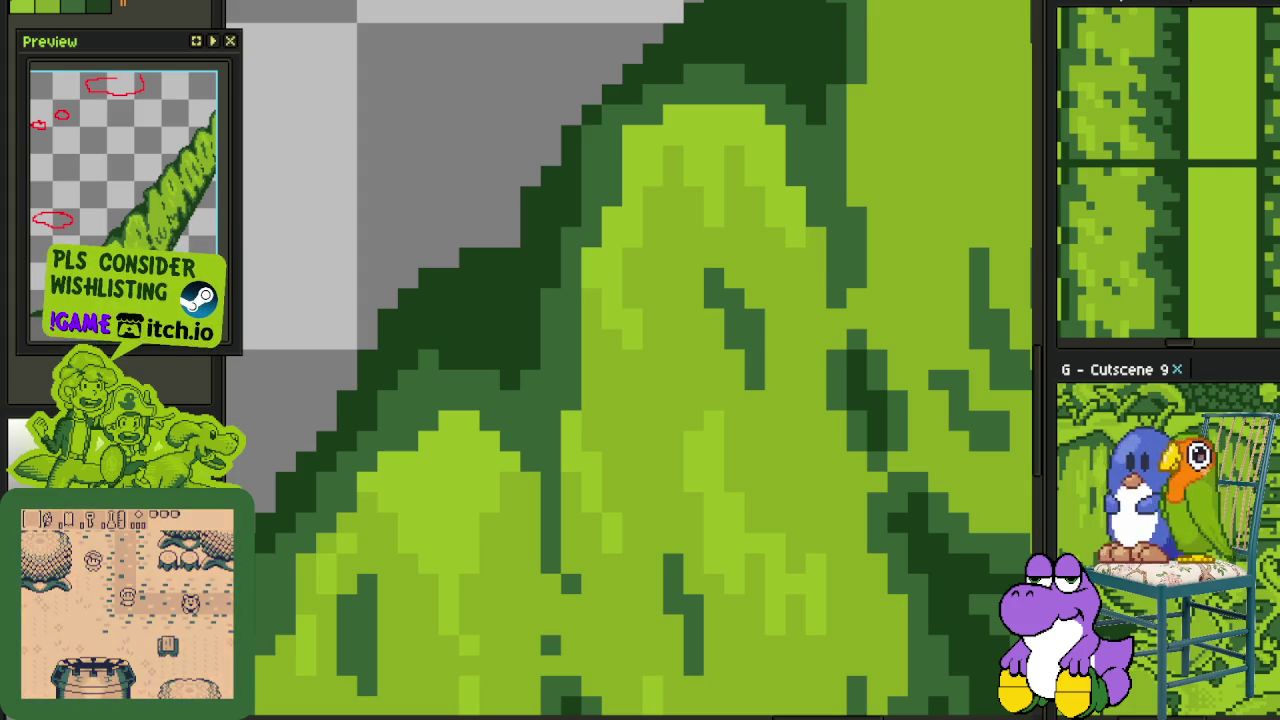
{"action": "scroll", "coordinate": [634, 360], "scroll_direction": "down", "scroll_amount": 5}
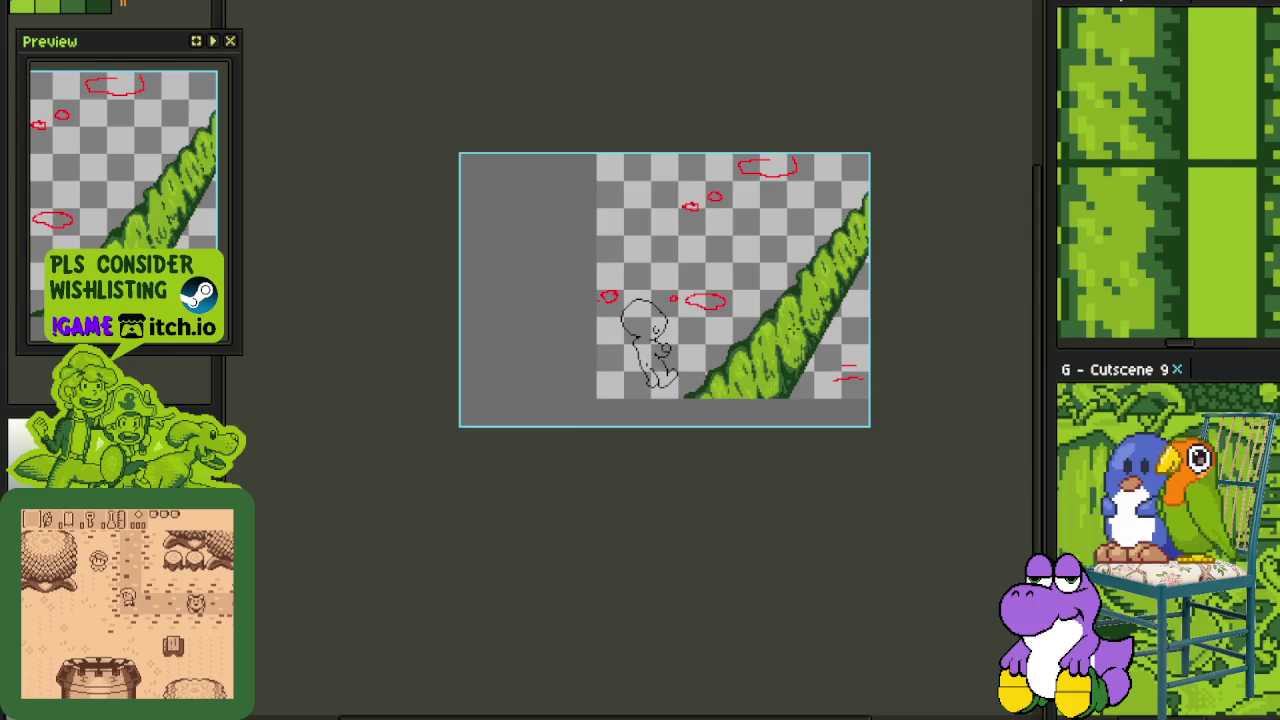
Save the sprite while zooming around the vine
{"action": "scroll", "coordinate": [795, 325], "scroll_direction": "up", "scroll_amount": 2}
{"action": "key", "text": "ctrl+s"}
{"action": "scroll", "coordinate": [811, 306], "scroll_direction": "up", "scroll_amount": 2}
{"action": "scroll", "coordinate": [796, 306], "scroll_direction": "up", "scroll_amount": 2}
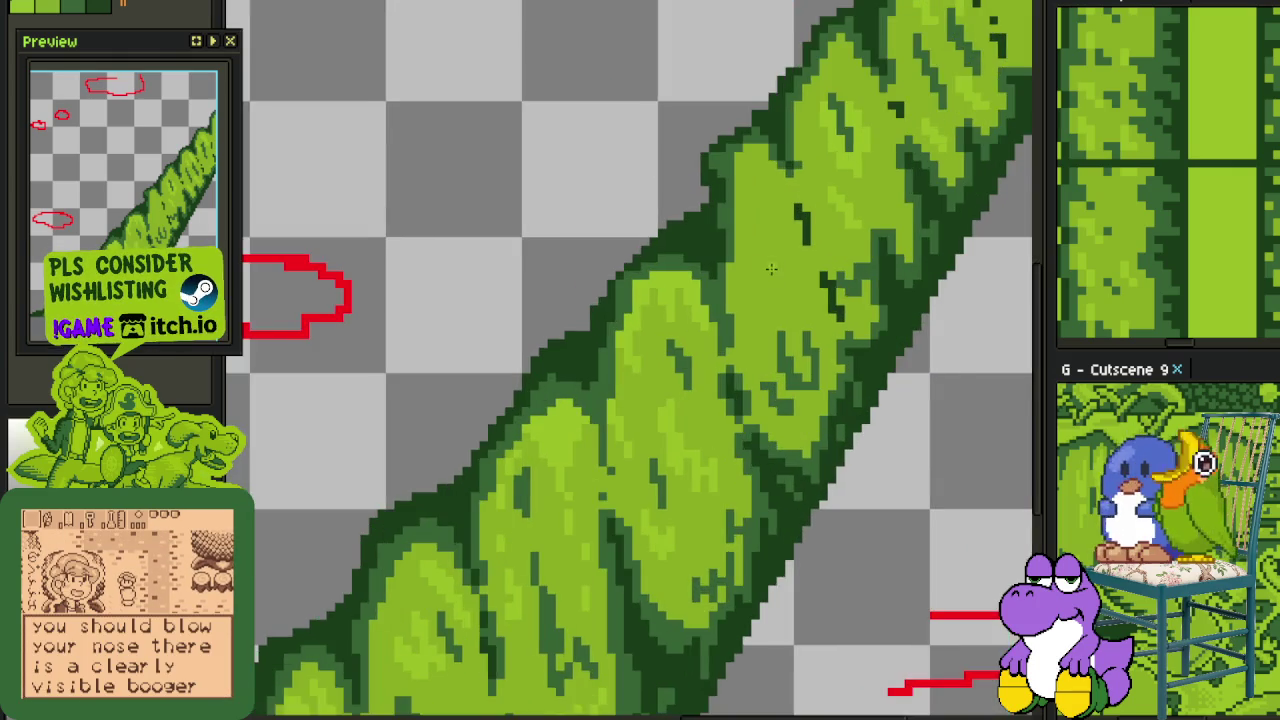
{"action": "scroll", "coordinate": [771, 268], "scroll_direction": "down", "scroll_amount": 1}
{"action": "key", "text": "ctrl+s"}
Shift the view up the vine and paint light-green pixels onto the vine and bush
{"action": "scroll", "coordinate": [727, 362], "scroll_direction": "down", "scroll_amount": 2}
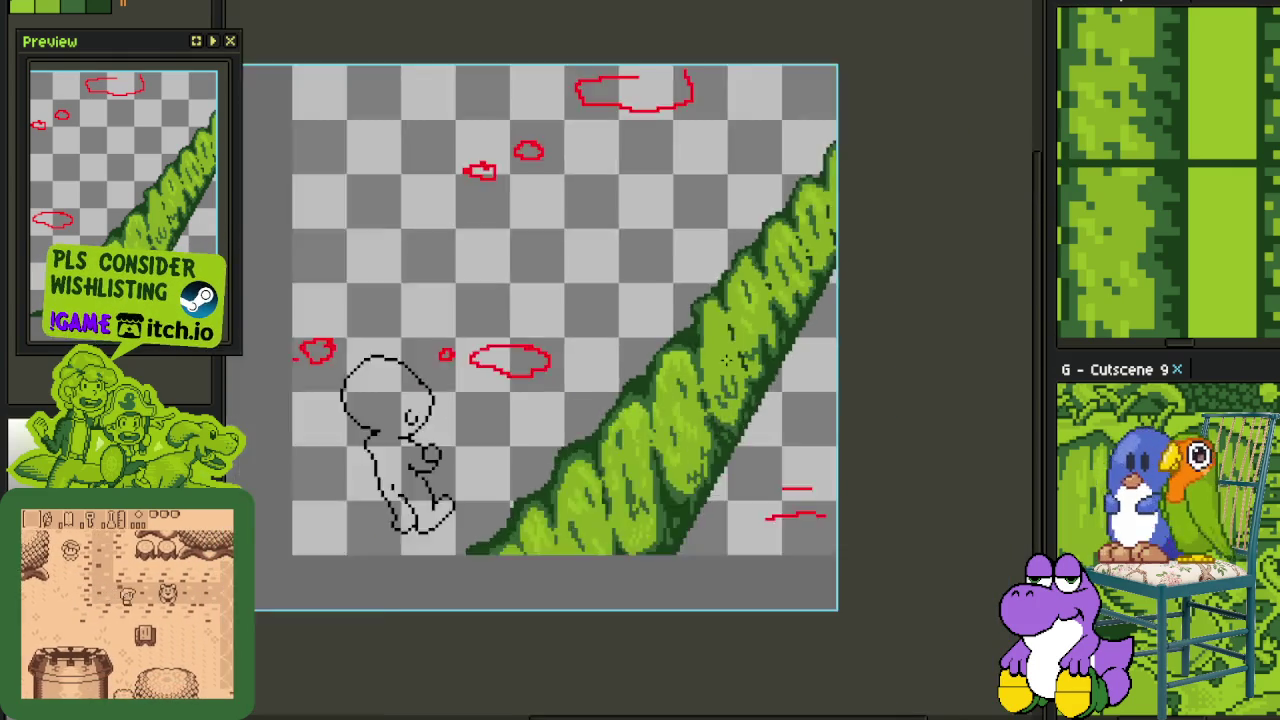
{"action": "scroll", "coordinate": [727, 360], "scroll_direction": "down", "scroll_amount": 2}
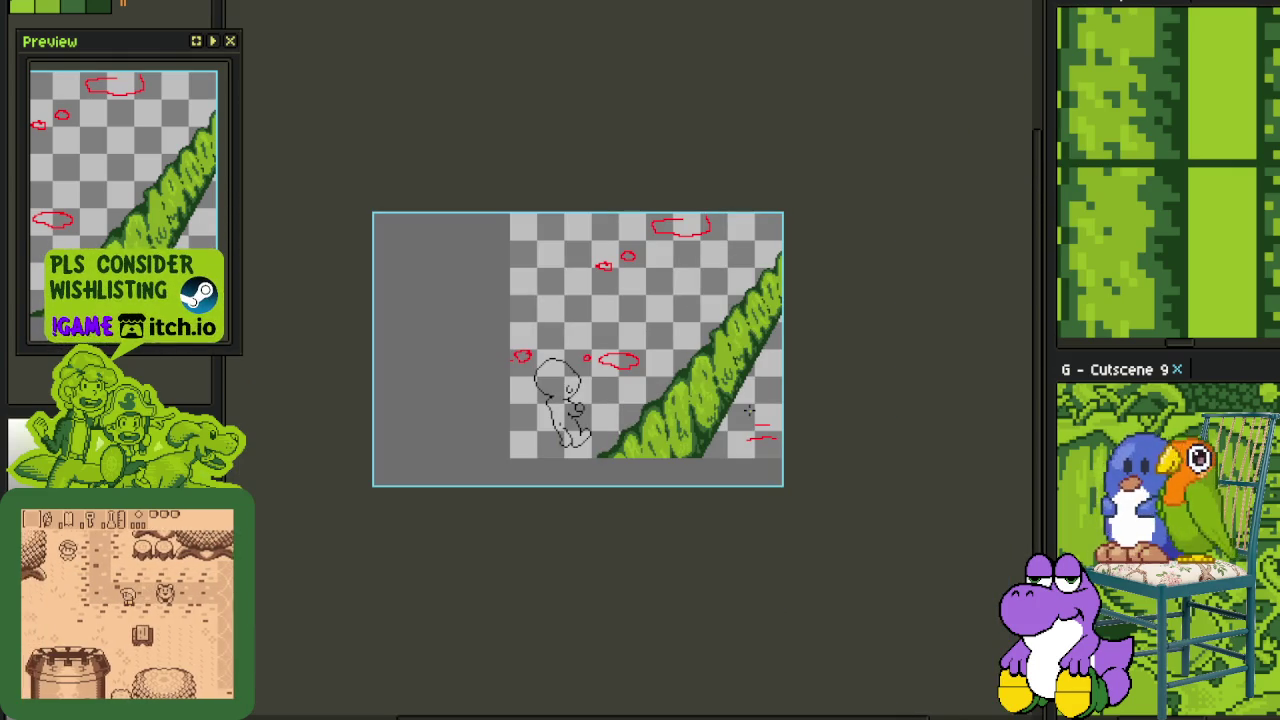
{"action": "scroll", "coordinate": [752, 407], "scroll_direction": "down", "scroll_amount": 1}
{"action": "scroll", "coordinate": [794, 366], "scroll_direction": "up", "scroll_amount": 1}
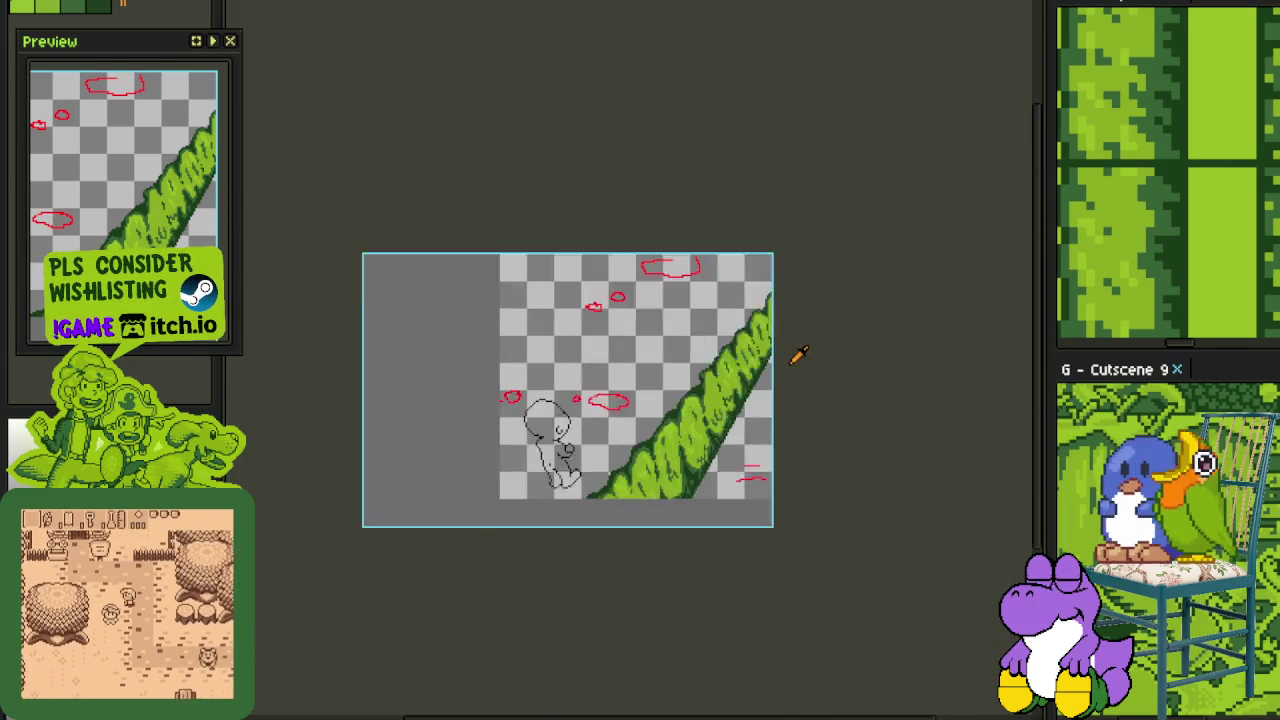
{"action": "scroll", "coordinate": [797, 357], "scroll_direction": "up", "scroll_amount": 1}
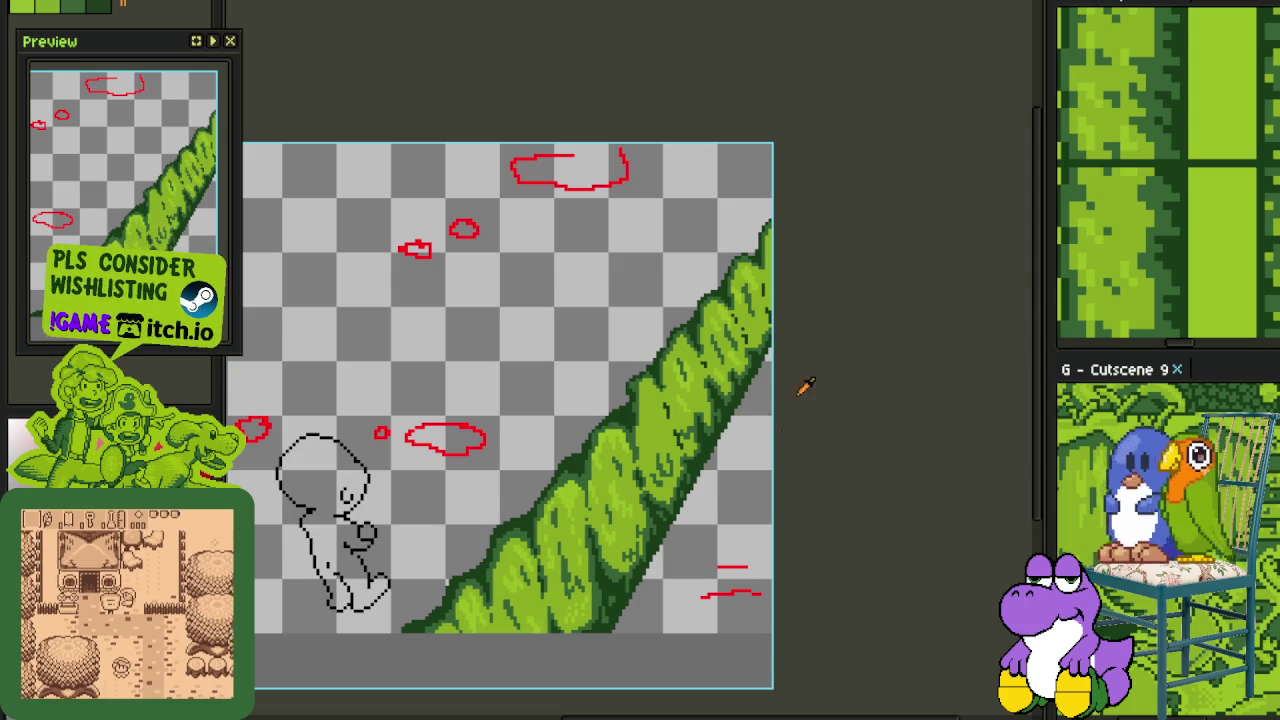
{"action": "scroll", "coordinate": [697, 497], "scroll_direction": "up", "scroll_amount": 2}
{"action": "scroll", "coordinate": [735, 316], "scroll_direction": "down", "scroll_amount": 2}
{"action": "scroll", "coordinate": [722, 320], "scroll_direction": "up", "scroll_amount": 2}
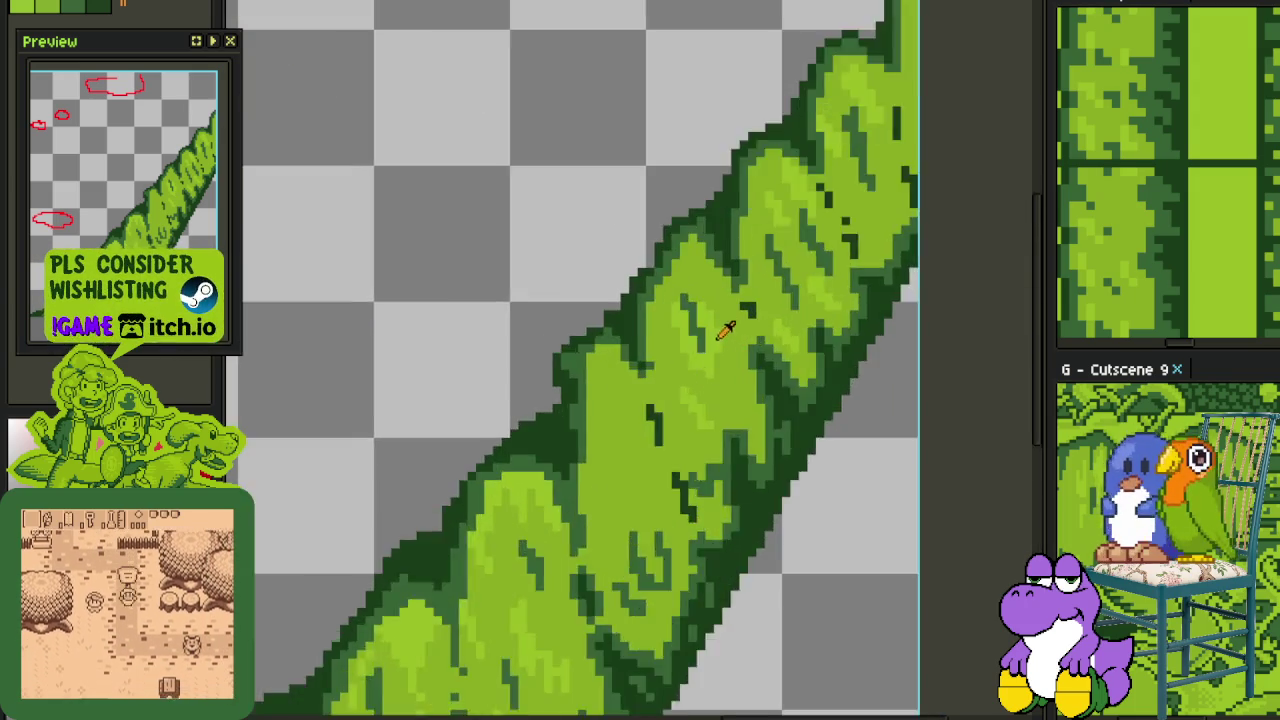
{"action": "scroll", "coordinate": [583, 457], "scroll_direction": "up", "scroll_amount": 2}
{"action": "left_click_drag", "start_coordinate": [523, 549], "coordinate": [514, 343]}
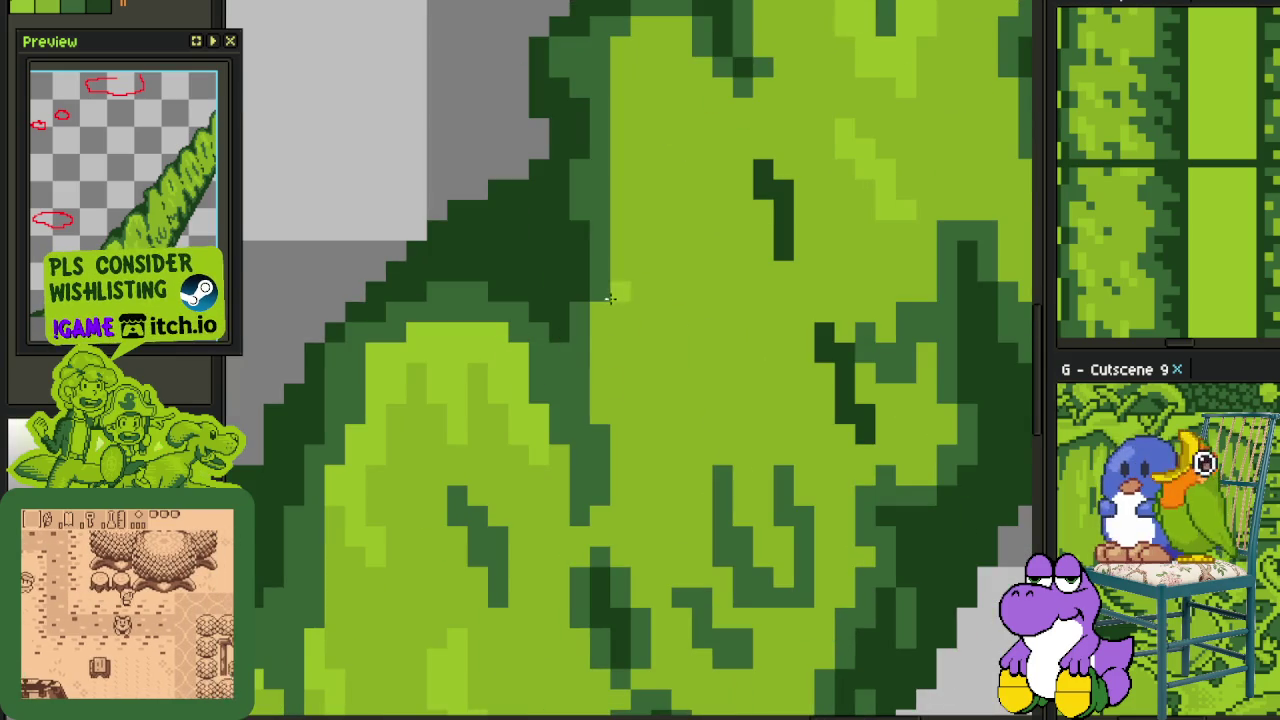
{"action": "mouse_move", "coordinate": [608, 318]}
{"action": "left_mouse_down"}
{"action": "mouse_move", "coordinate": [620, 409]}
{"action": "mouse_move", "coordinate": [585, 378]}
{"action": "mouse_move", "coordinate": [604, 315]}
{"action": "left_mouse_up"}
{"action": "mouse_move", "coordinate": [612, 490]}
{"action": "left_mouse_down"}
{"action": "mouse_move", "coordinate": [700, 320]}
{"action": "mouse_move", "coordinate": [688, 370]}
{"action": "left_mouse_up"}
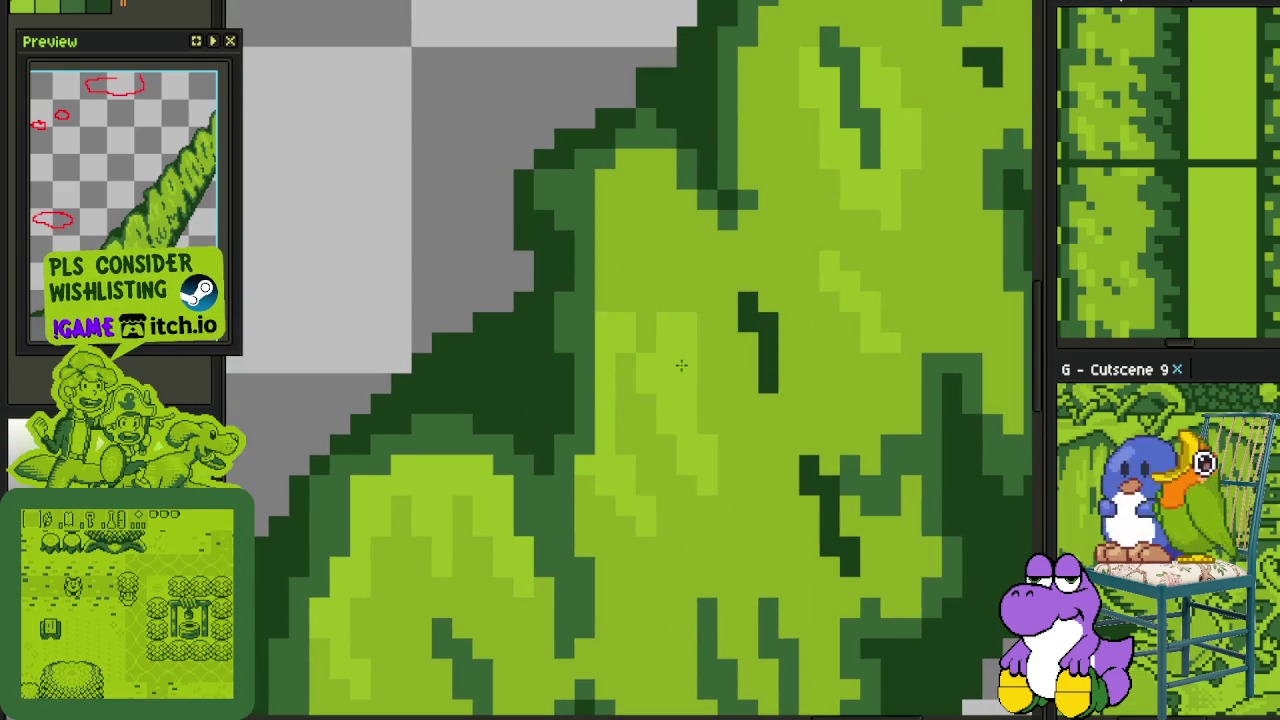
Add more light-green highlight strokes across other parts of the bush
{"action": "scroll", "coordinate": [707, 421], "scroll_direction": "down", "scroll_amount": 2}
{"action": "scroll", "coordinate": [707, 421], "scroll_direction": "up", "scroll_amount": 2}
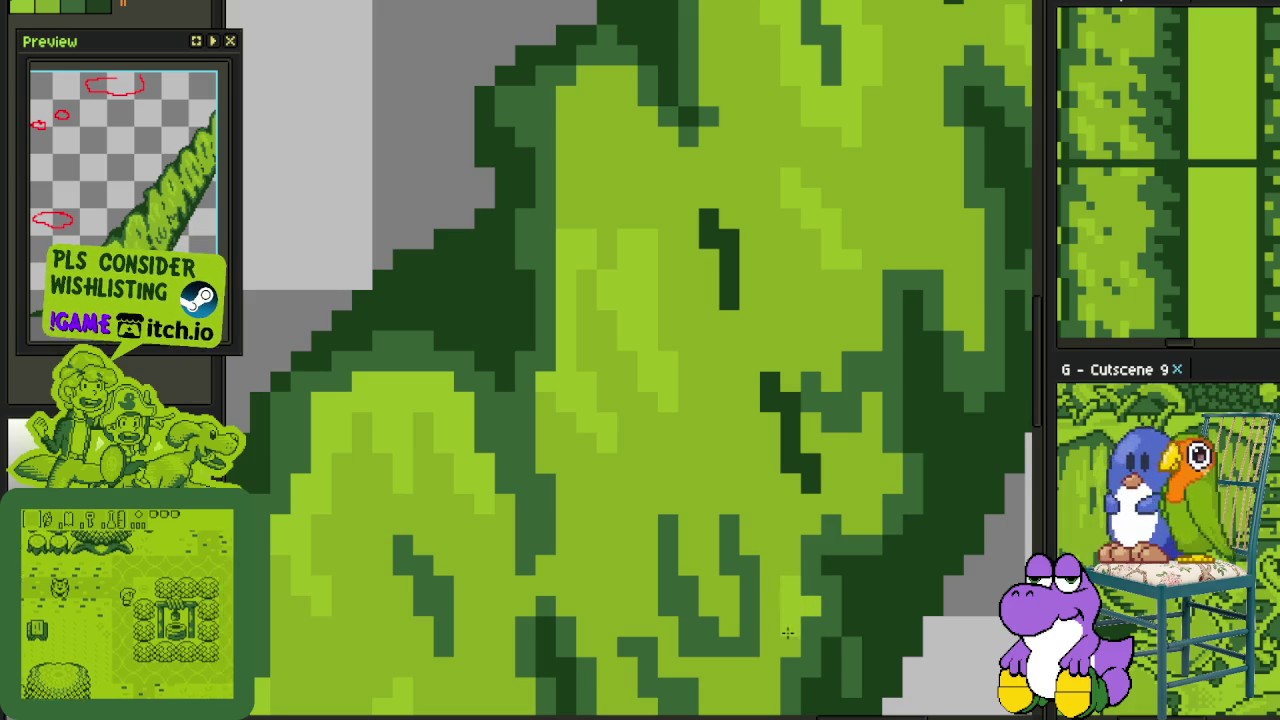
{"action": "left_click_drag", "start_coordinate": [778, 522], "coordinate": [732, 424]}
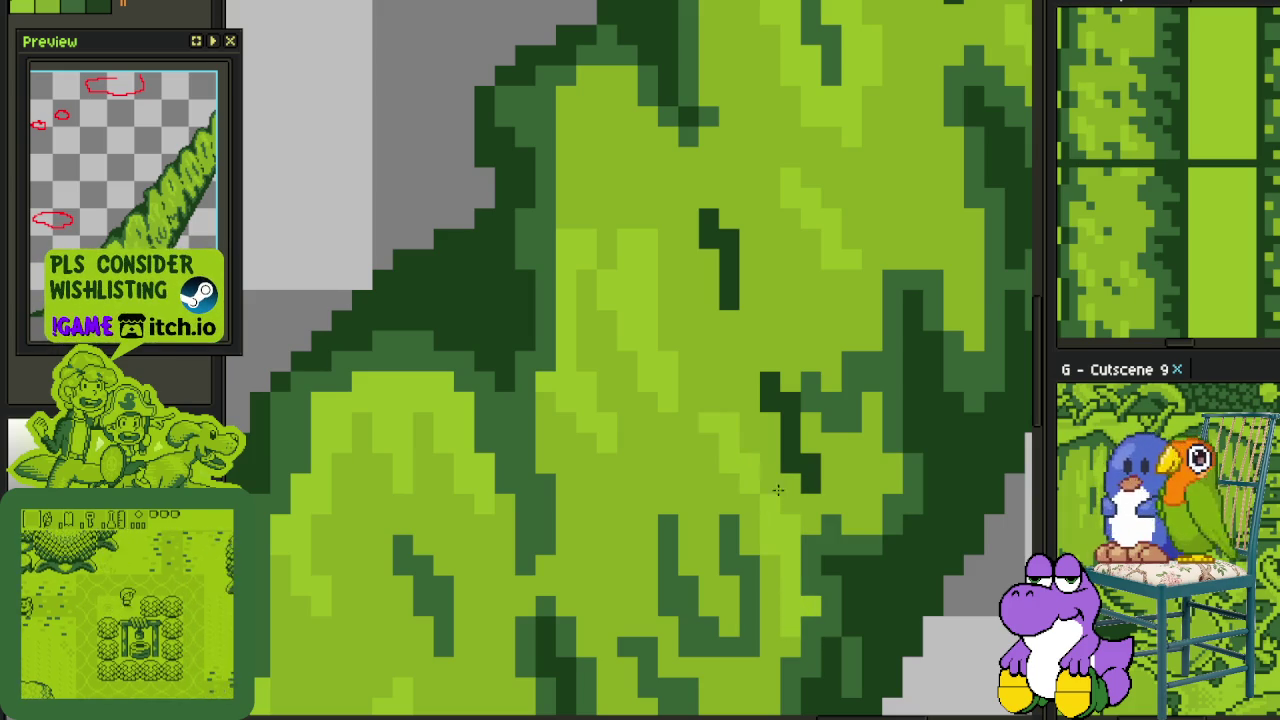
{"action": "left_click_drag", "start_coordinate": [680, 310], "coordinate": [694, 470]}
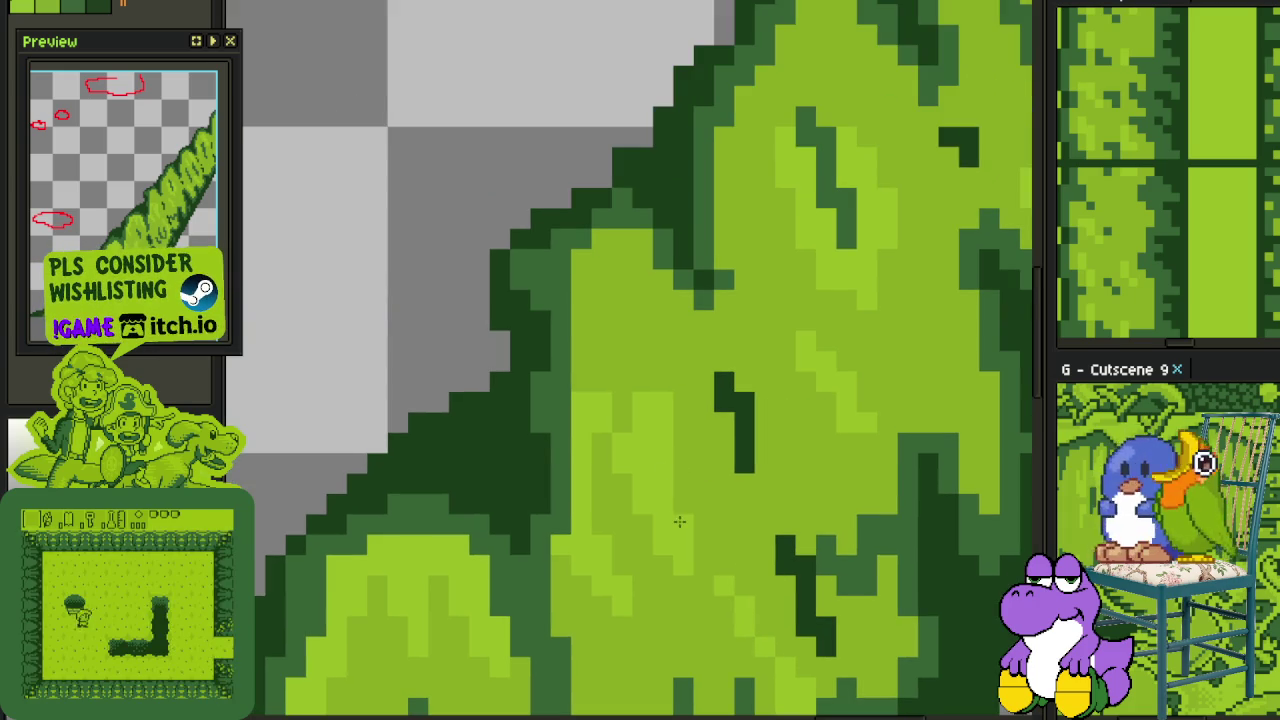
{"action": "mouse_move", "coordinate": [602, 288]}
{"action": "left_mouse_down"}
{"action": "mouse_move", "coordinate": [602, 264]}
{"action": "mouse_move", "coordinate": [640, 236]}
{"action": "mouse_move", "coordinate": [630, 363]}
{"action": "left_mouse_up"}
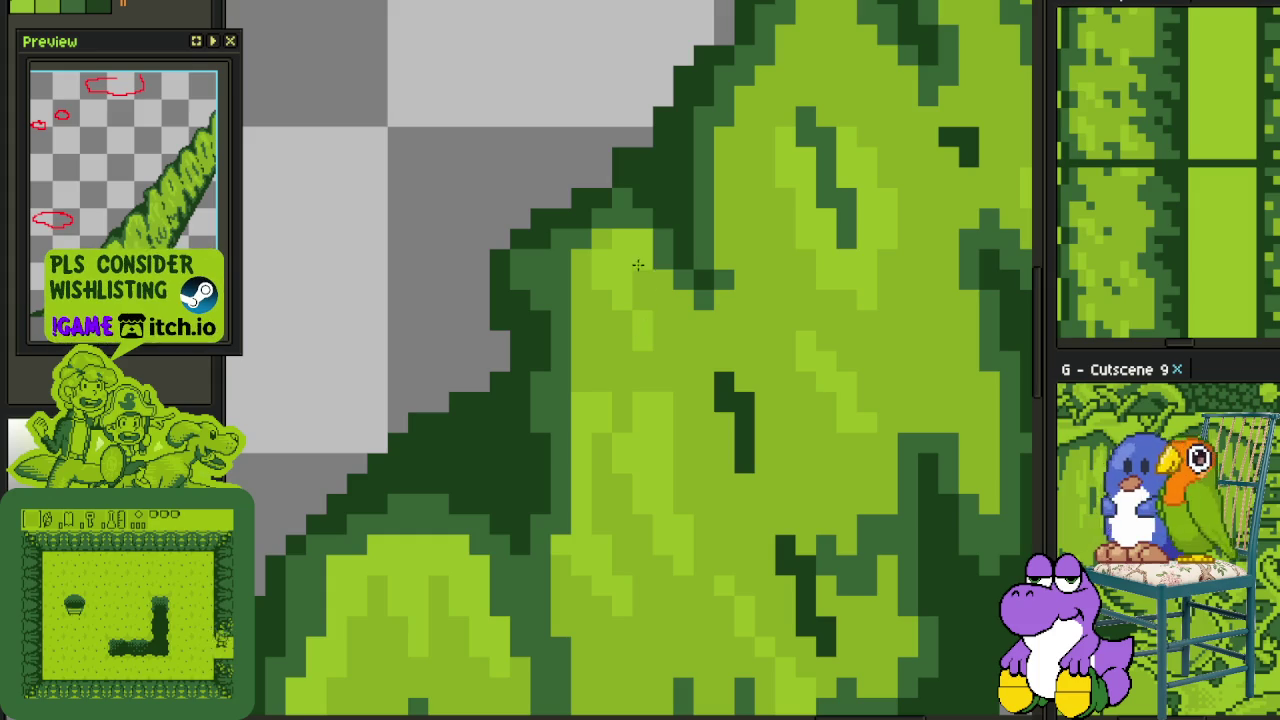
{"action": "mouse_move", "coordinate": [599, 245]}
{"action": "left_mouse_down"}
{"action": "mouse_move", "coordinate": [582, 325]}
{"action": "mouse_move", "coordinate": [642, 280]}
{"action": "mouse_move", "coordinate": [668, 295]}
{"action": "left_mouse_up"}
{"action": "scroll", "coordinate": [645, 290], "scroll_direction": "down", "scroll_amount": 1}
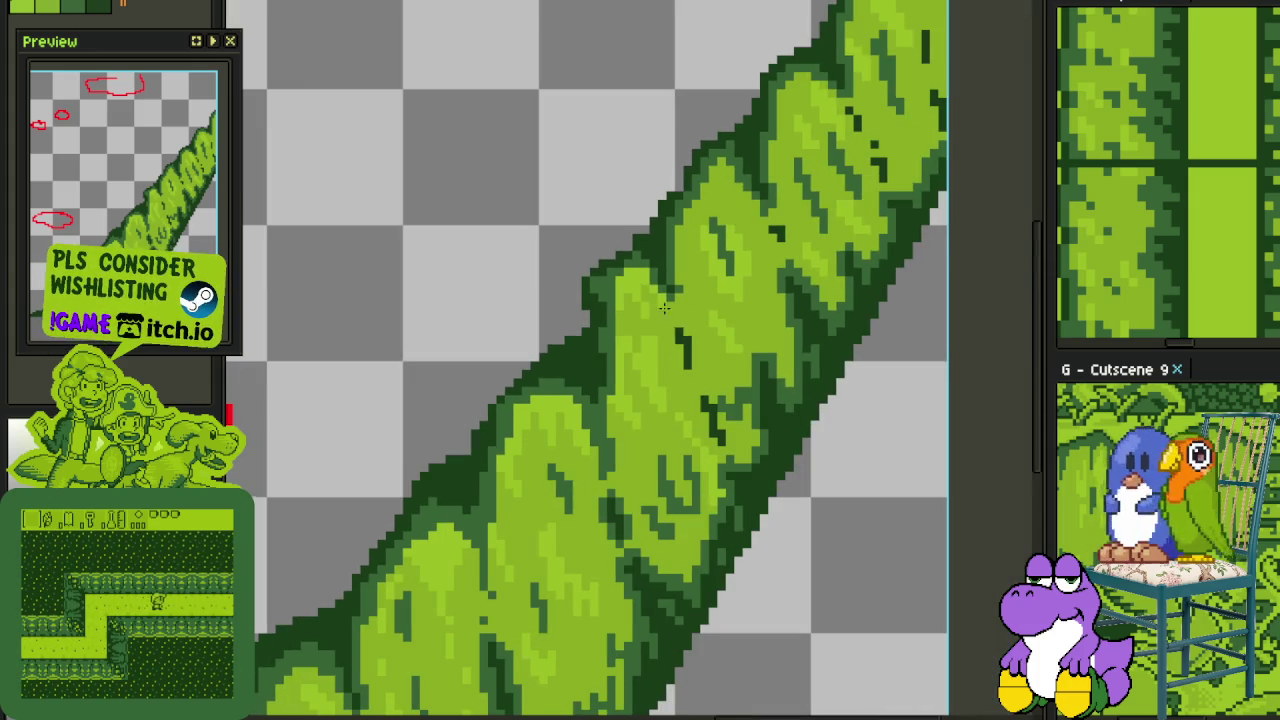
Save, then repaint dark-green streaks along a leaf in light green
{"action": "key", "text": "ctrl+s"}
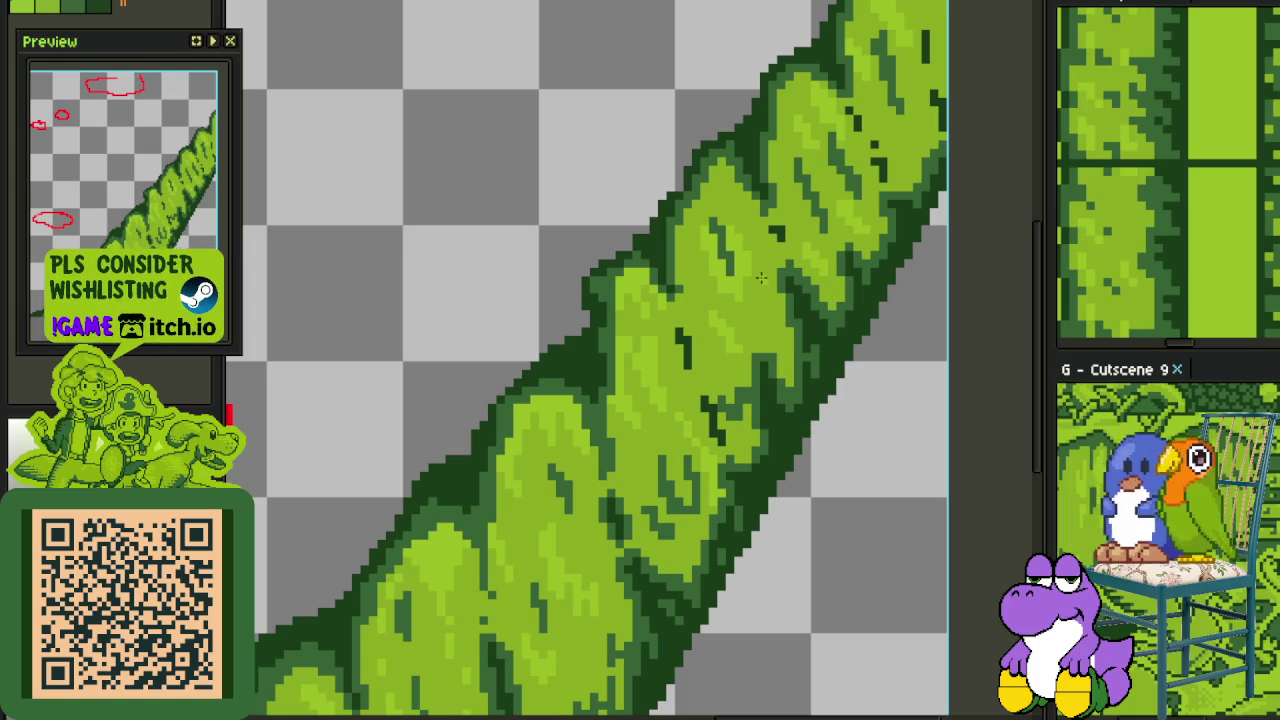
{"action": "left_click_drag", "start_coordinate": [760, 278], "coordinate": [556, 364]}
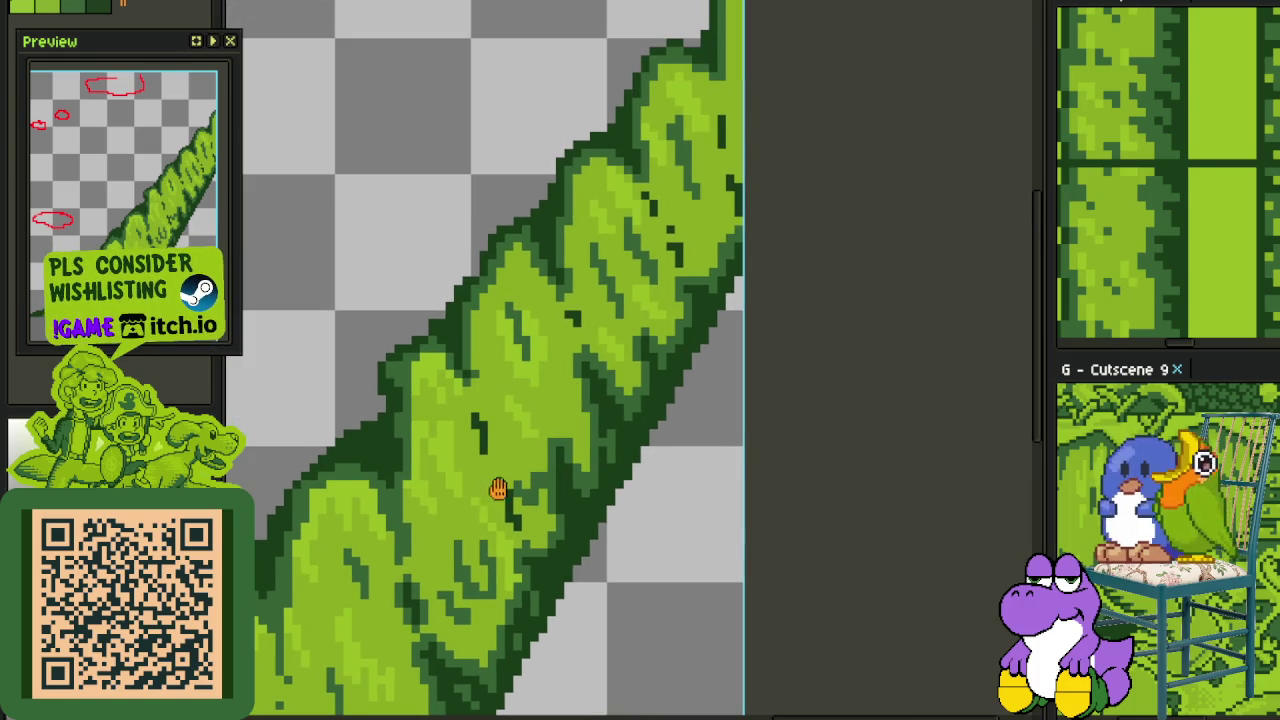
{"action": "scroll", "coordinate": [498, 488], "scroll_direction": "up", "scroll_amount": 1}
{"action": "scroll", "coordinate": [490, 469], "scroll_direction": "up", "scroll_amount": 2}
{"action": "left_click_drag", "start_coordinate": [500, 450], "coordinate": [476, 311]}
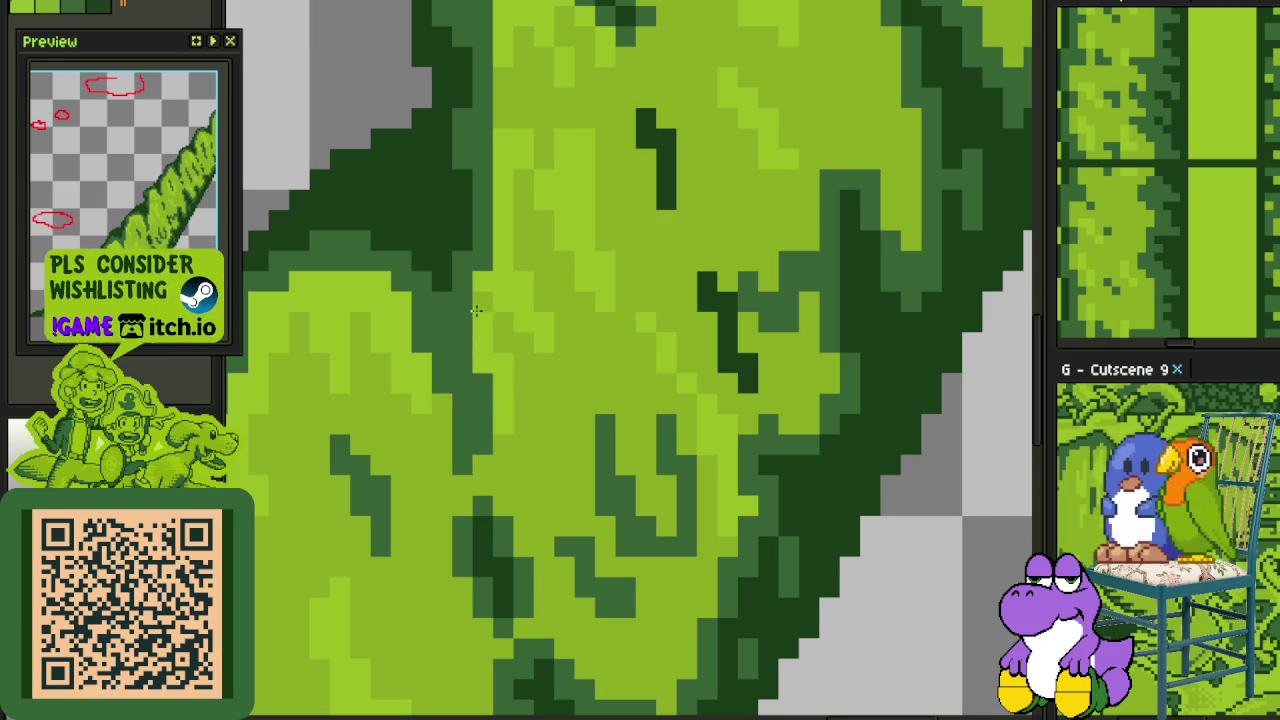
{"action": "scroll", "coordinate": [476, 311], "scroll_direction": "down", "scroll_amount": 3}
{"action": "scroll", "coordinate": [540, 455], "scroll_direction": "down", "scroll_amount": 1}
{"action": "scroll", "coordinate": [517, 448], "scroll_direction": "up", "scroll_amount": 4}
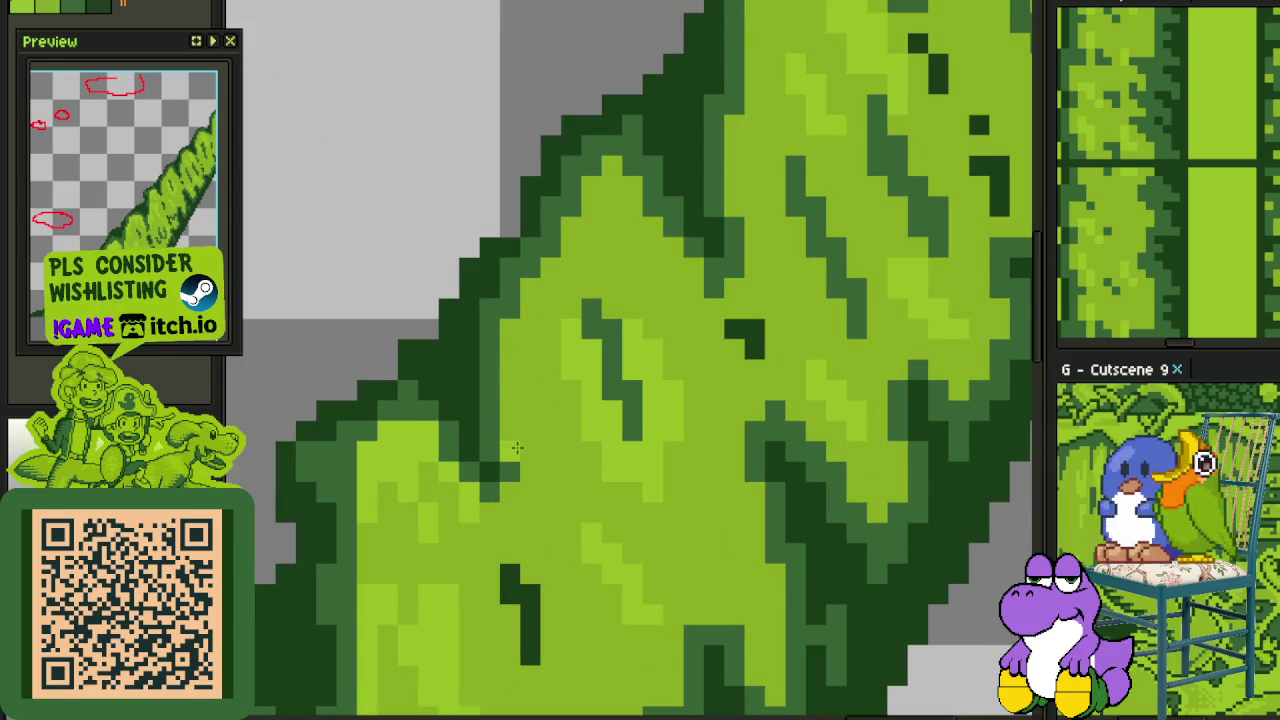
{"action": "left_click_drag", "start_coordinate": [517, 448], "coordinate": [508, 376]}
{"action": "mouse_move", "coordinate": [512, 447]}
{"action": "left_mouse_down"}
{"action": "mouse_move", "coordinate": [510, 340]}
{"action": "mouse_move", "coordinate": [537, 376]}
{"action": "left_mouse_up"}
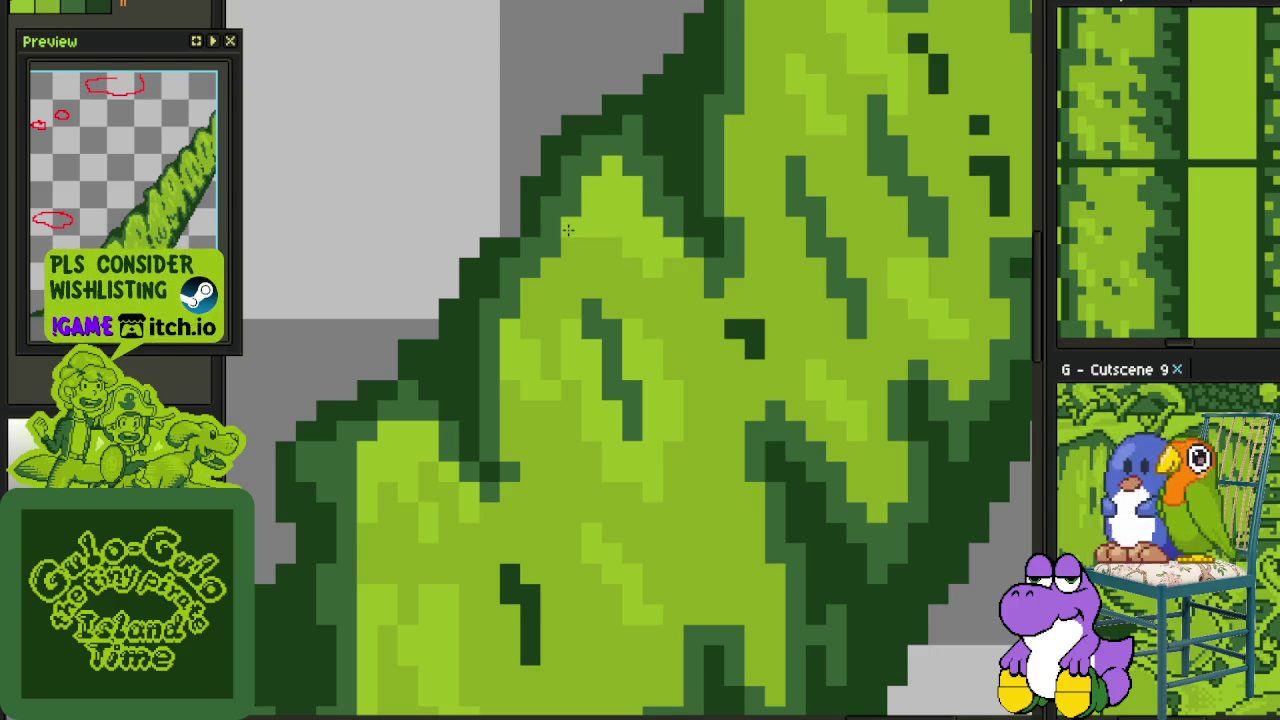
Save again and add more light-green pixels to the leaf
{"action": "scroll", "coordinate": [591, 253], "scroll_direction": "down", "scroll_amount": 4}
{"action": "scroll", "coordinate": [612, 332], "scroll_direction": "up", "scroll_amount": 1}
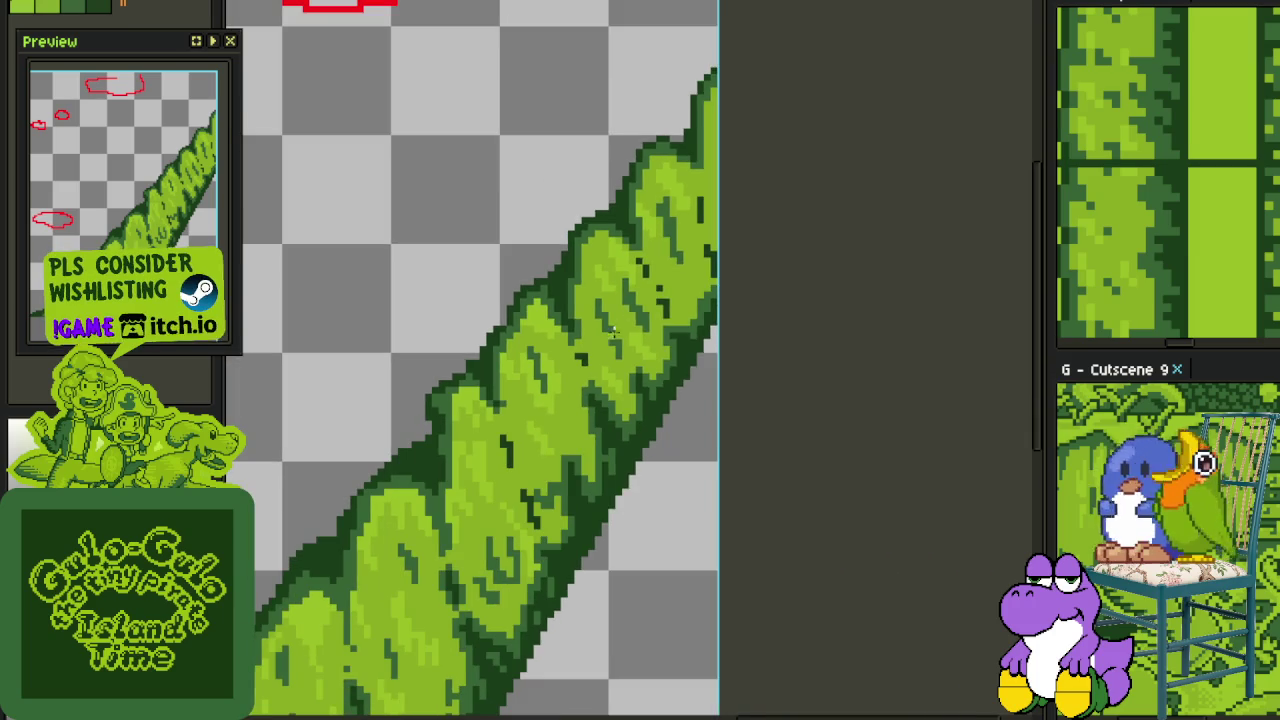
{"action": "key", "text": "ctrl+s"}
{"action": "scroll", "coordinate": [578, 291], "scroll_direction": "up", "scroll_amount": 2}
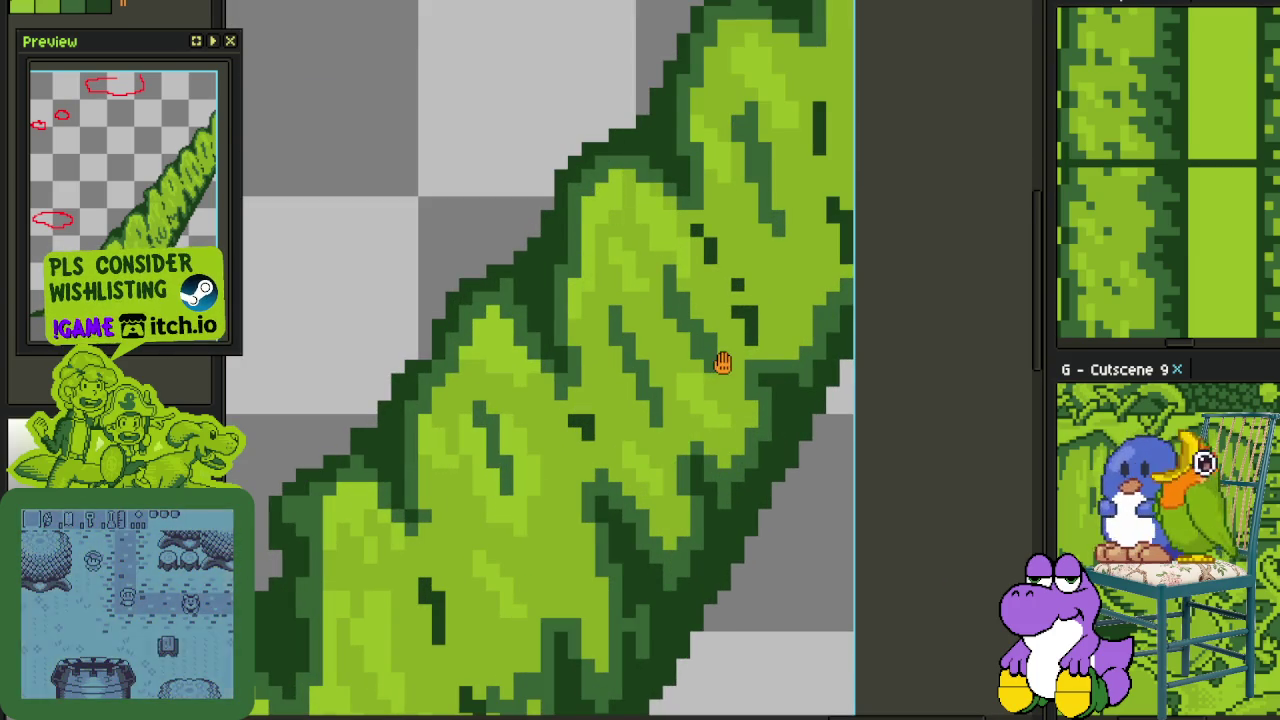
{"action": "scroll", "coordinate": [720, 365], "scroll_direction": "up", "scroll_amount": 1}
{"action": "scroll", "coordinate": [709, 423], "scroll_direction": "up", "scroll_amount": 1}
{"action": "left_click_drag", "start_coordinate": [720, 517], "coordinate": [720, 490]}
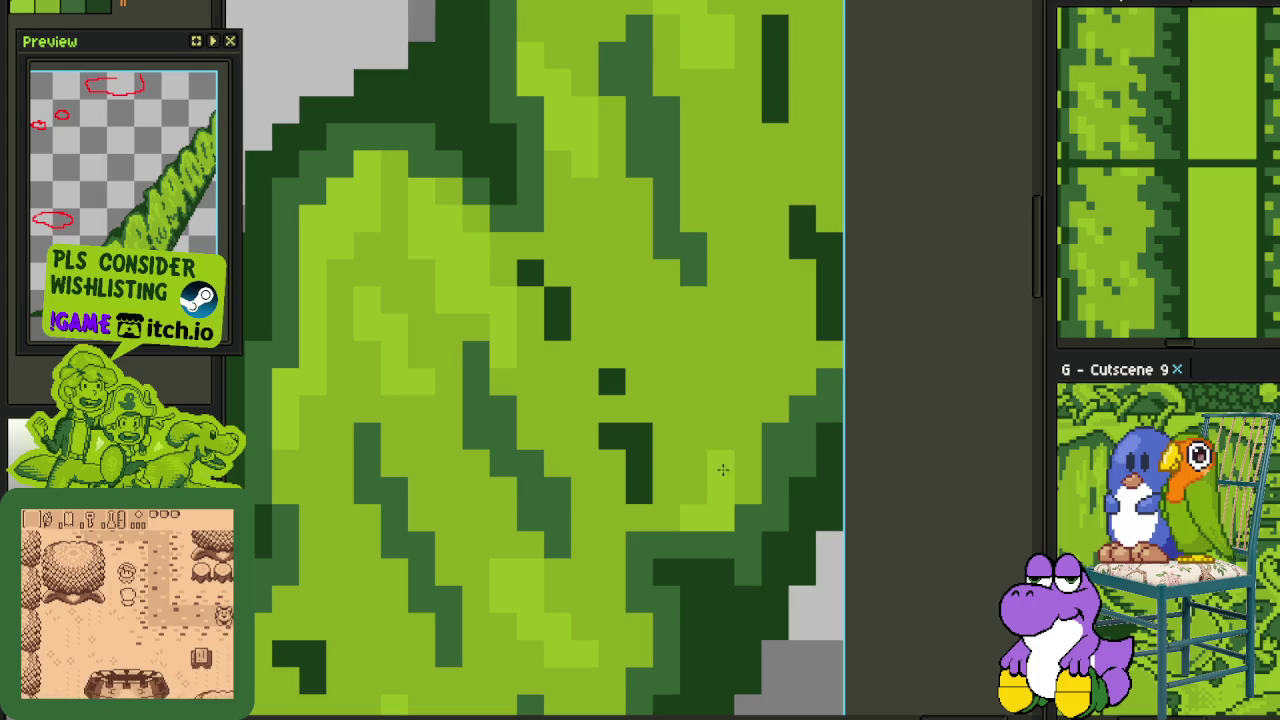
{"action": "left_click_drag", "start_coordinate": [693, 418], "coordinate": [760, 400]}
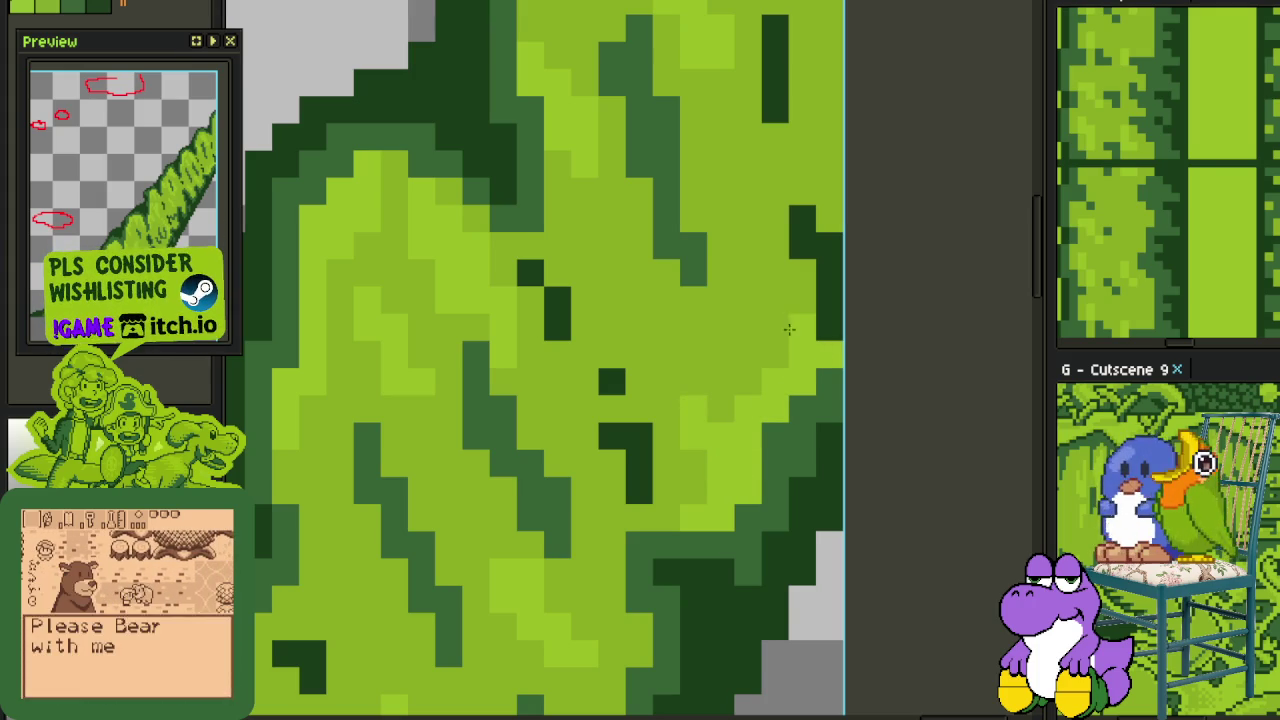
Lighten pixels up the leaf's right edge and save the sprite
{"action": "scroll", "coordinate": [780, 315], "scroll_direction": "down", "scroll_amount": 3}
{"action": "scroll", "coordinate": [722, 338], "scroll_direction": "up", "scroll_amount": 1}
{"action": "scroll", "coordinate": [722, 338], "scroll_direction": "up", "scroll_amount": 1}
{"action": "mouse_move", "coordinate": [744, 428]}
{"action": "left_mouse_down"}
{"action": "mouse_move", "coordinate": [739, 186]}
{"action": "mouse_move", "coordinate": [770, 90]}
{"action": "left_mouse_up"}
{"action": "scroll", "coordinate": [845, 197], "scroll_direction": "down", "scroll_amount": 2}
{"action": "scroll", "coordinate": [845, 197], "scroll_direction": "down", "scroll_amount": 3}
{"action": "key", "text": "ctrl+s"}
{"action": "scroll", "coordinate": [587, 470], "scroll_direction": "down", "scroll_amount": 2}
Merge Layer 2 down into Char 1 from the layer context menu
{"action": "left_click_drag", "start_coordinate": [587, 470], "coordinate": [674, 432]}
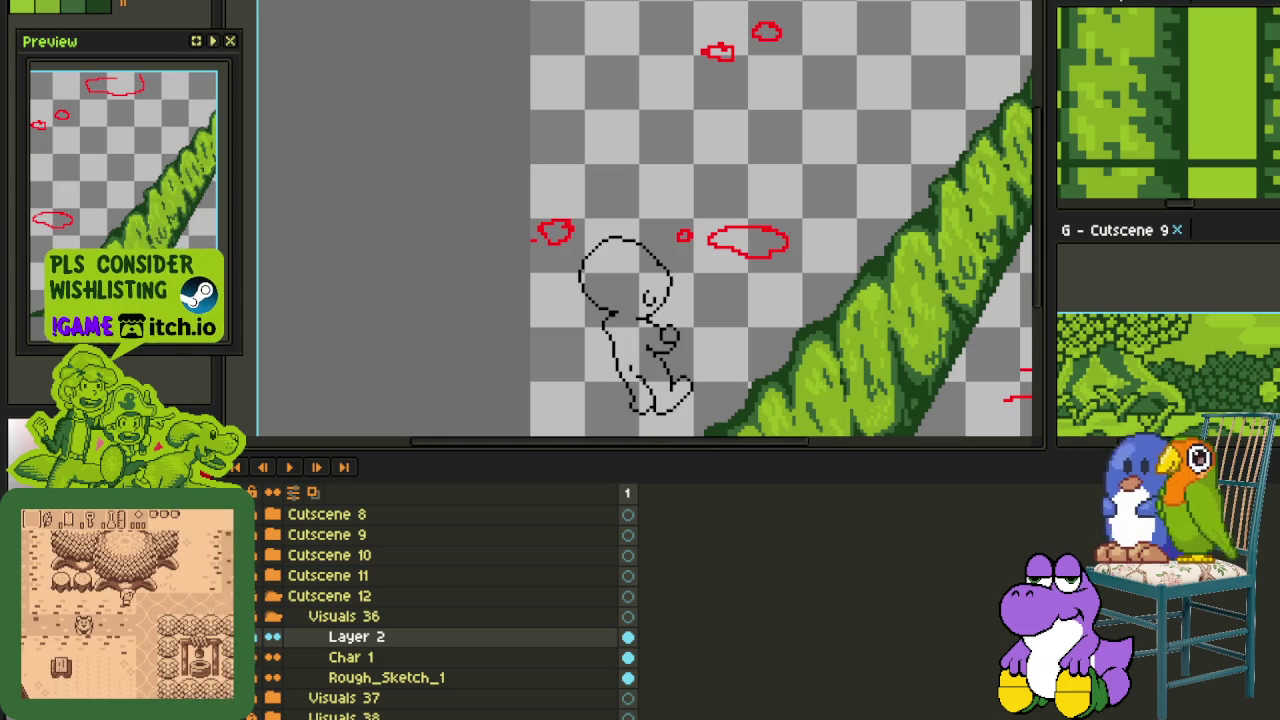
{"action": "right_click", "coordinate": [345, 657]}
{"action": "left_click", "coordinate": [400, 700]}
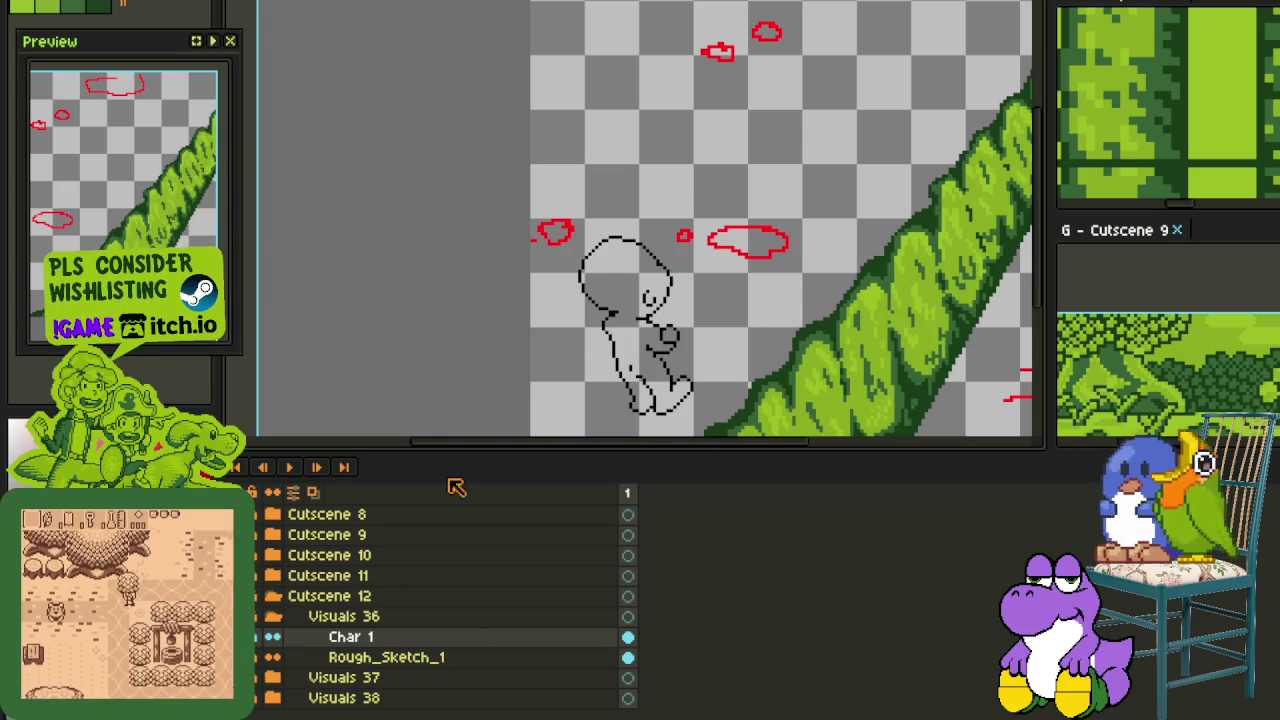
{"action": "scroll", "coordinate": [596, 338], "scroll_direction": "down", "scroll_amount": 3}
{"action": "scroll", "coordinate": [596, 338], "scroll_direction": "up", "scroll_amount": 2}
{"action": "right_click", "coordinate": [400, 657]}
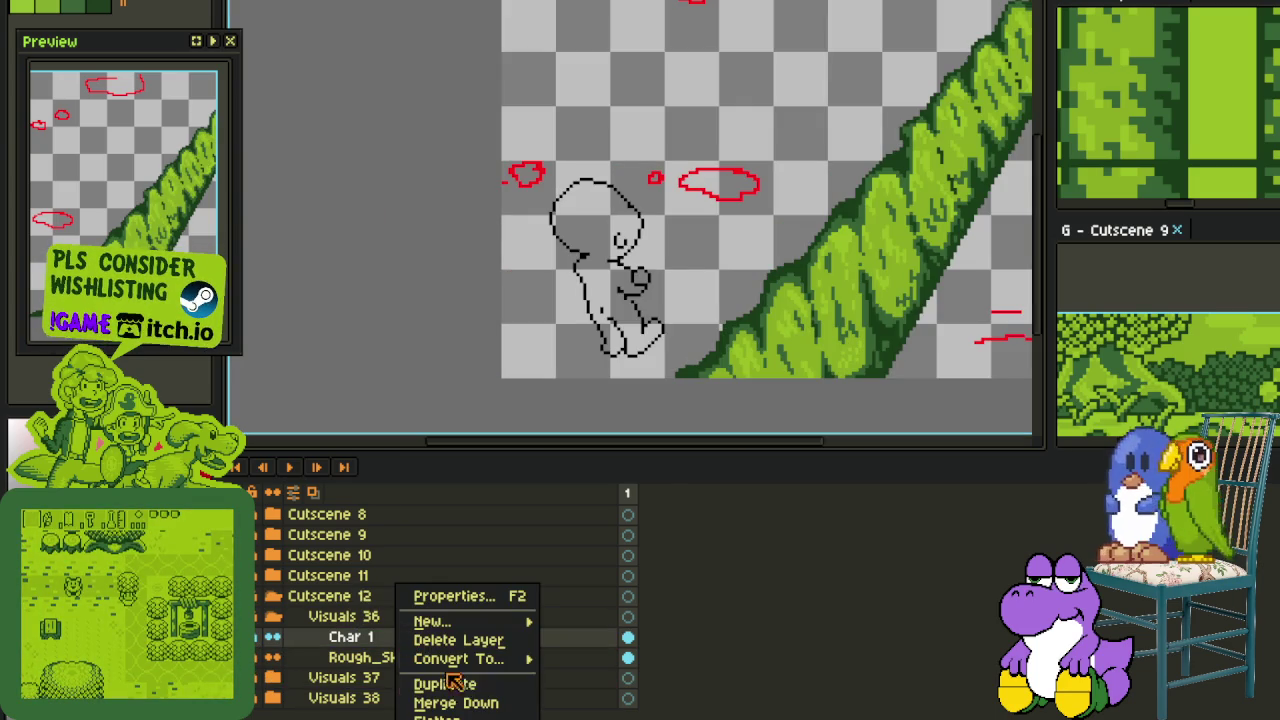
Duplicate Char 1 and replace the black sketch pixels with mask on the copy
{"action": "left_click", "coordinate": [445, 685]}
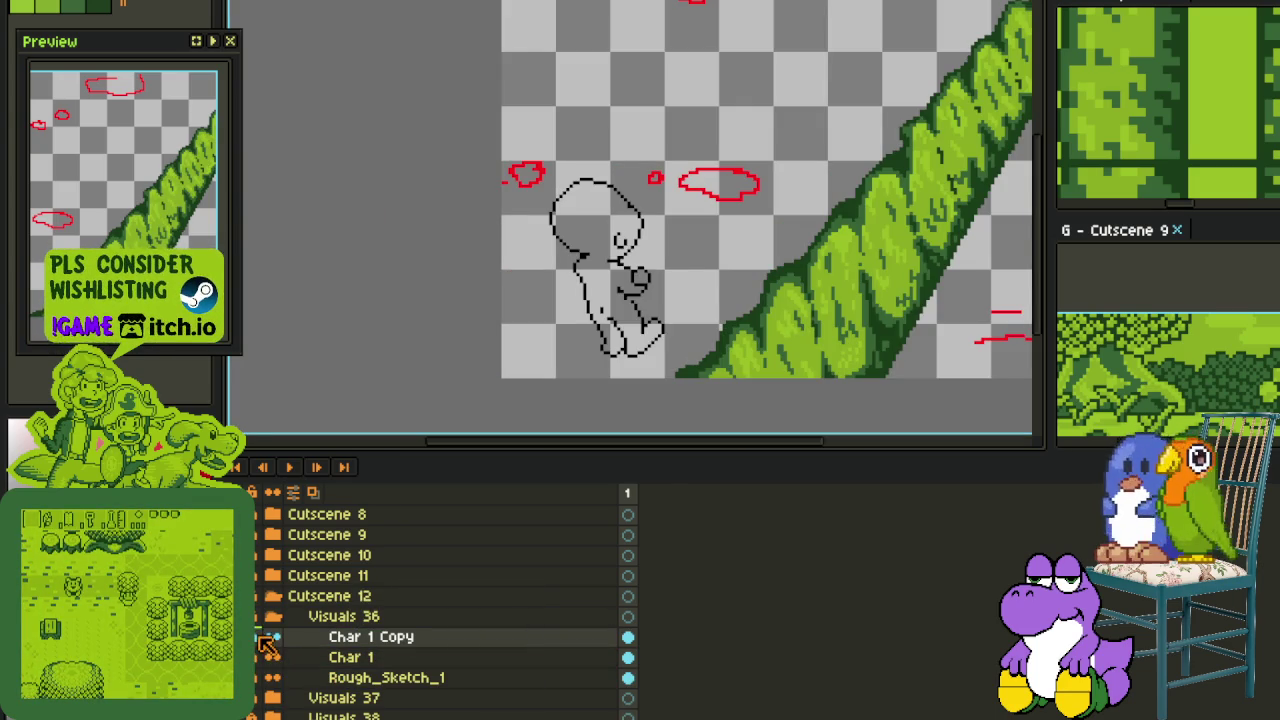
{"action": "scroll", "coordinate": [661, 361], "scroll_direction": "up", "scroll_amount": 2}
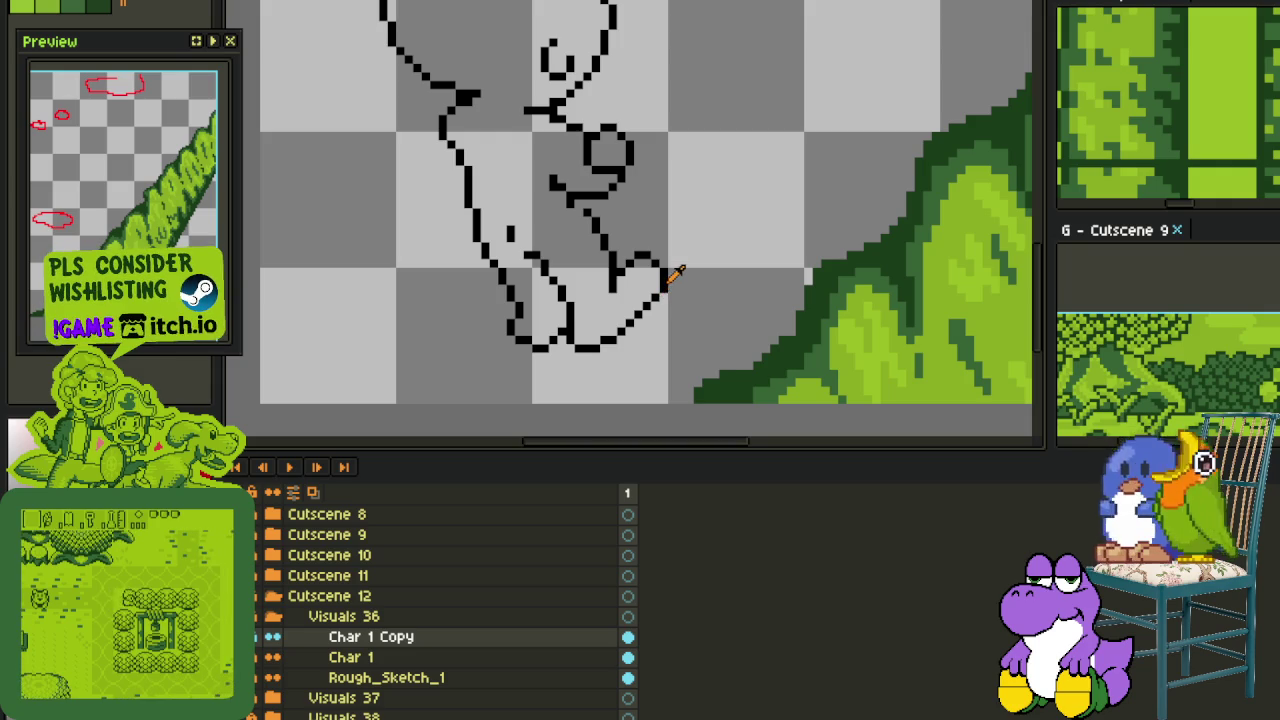
{"action": "key", "text": "shift+r"}
{"action": "left_click", "coordinate": [580, 551]}
{"action": "scroll", "coordinate": [646, 323], "scroll_direction": "down", "scroll_amount": 2}
{"action": "scroll", "coordinate": [688, 318], "scroll_direction": "up", "scroll_amount": 1}
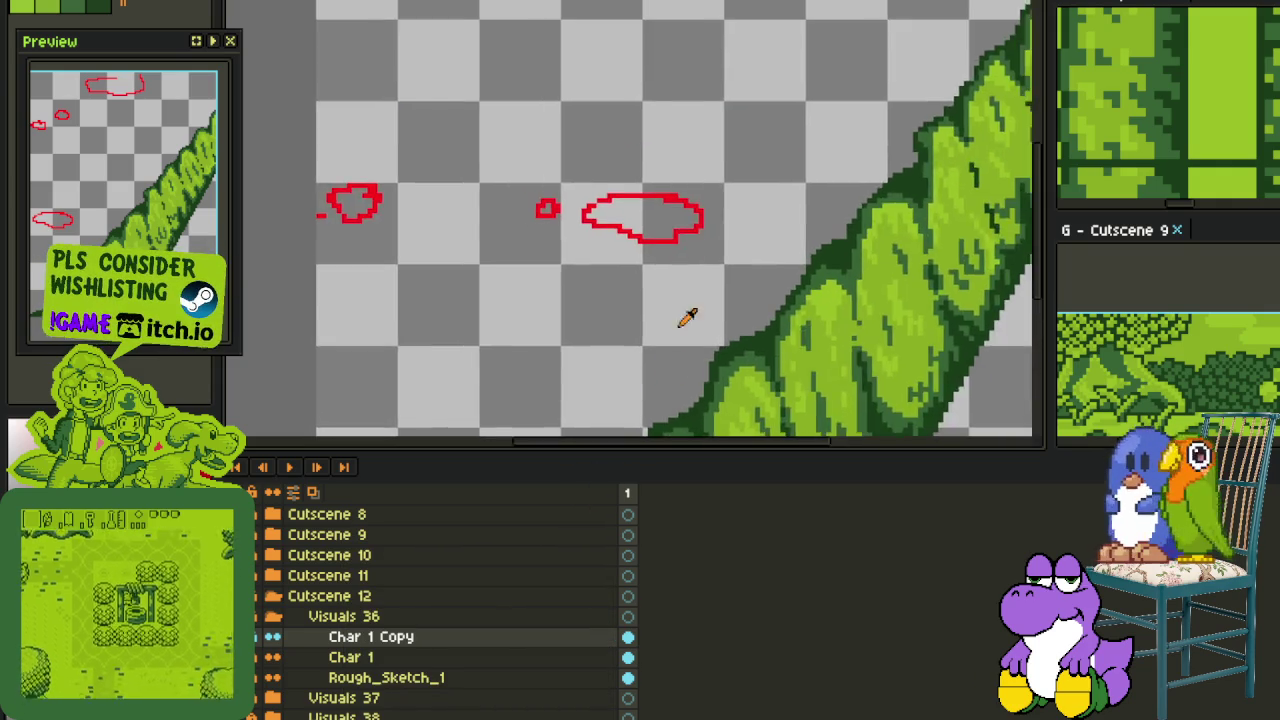
{"action": "scroll", "coordinate": [688, 318], "scroll_direction": "up", "scroll_amount": 1}
Replace the #FF0000 red marks with mask on the copy layer
{"action": "key", "text": "shift+r"}
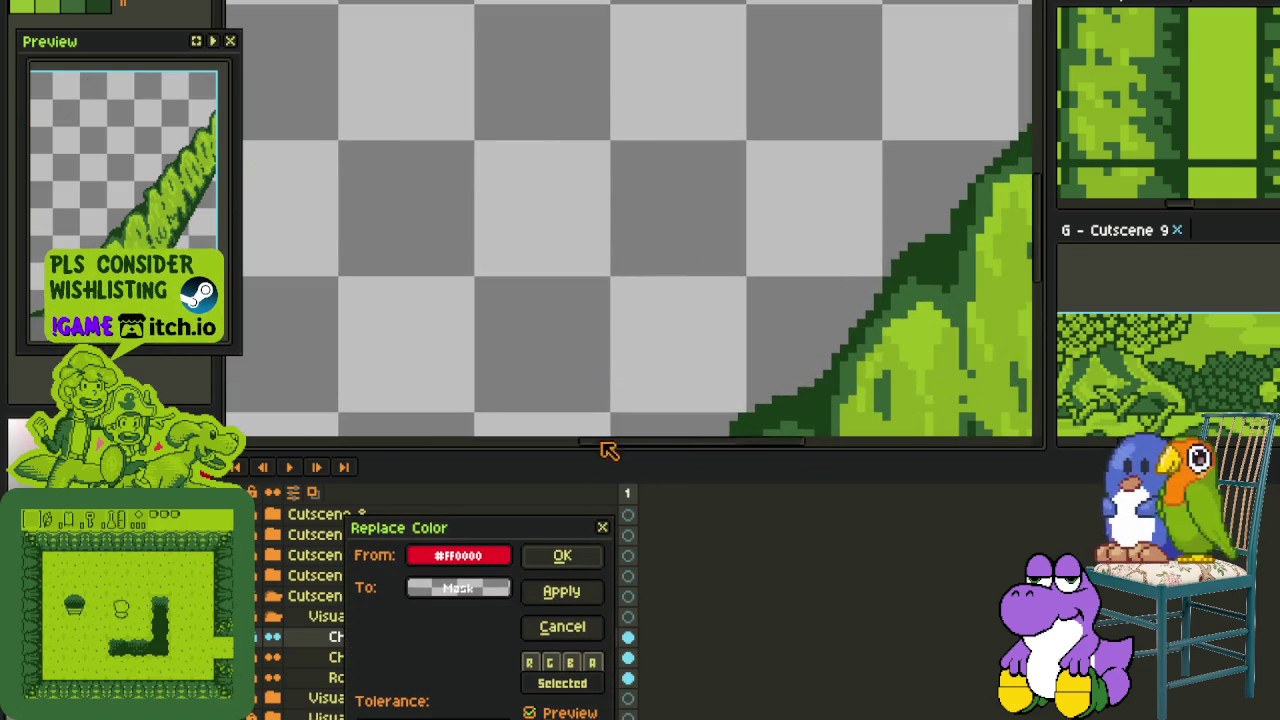
{"action": "scroll", "coordinate": [615, 343], "scroll_direction": "down", "scroll_amount": 3}
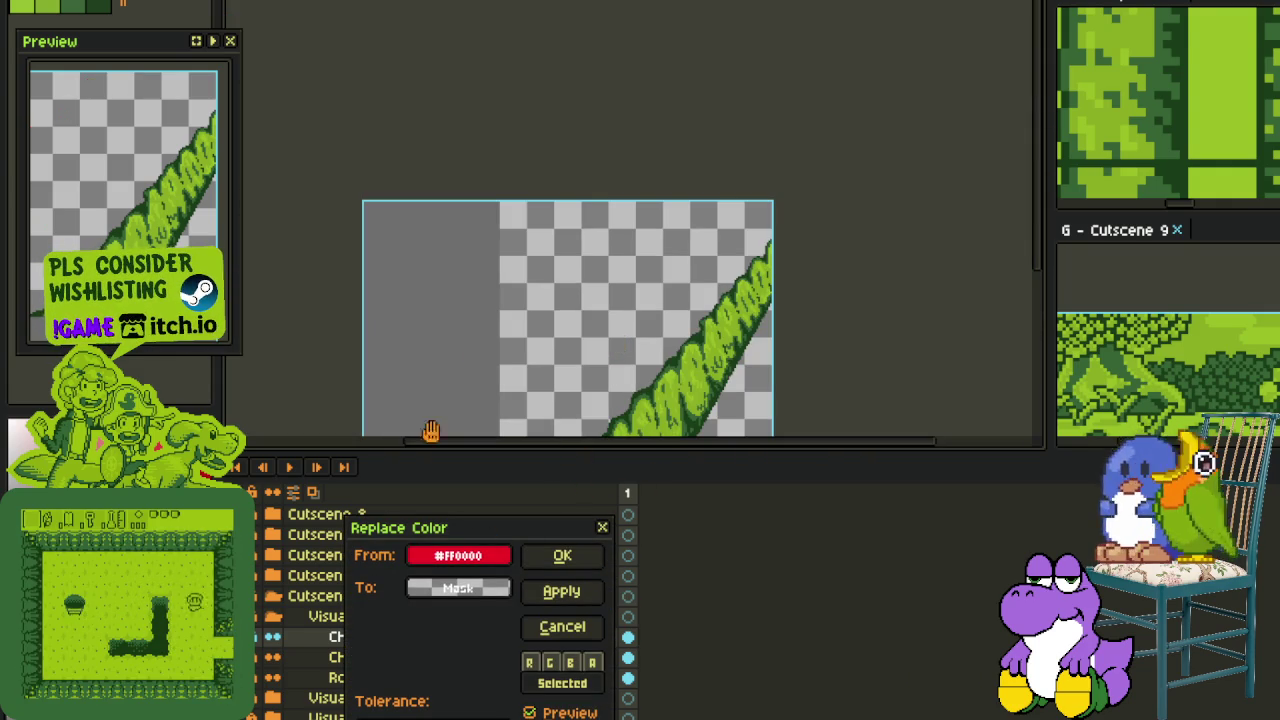
{"action": "left_click", "coordinate": [562, 555]}
{"action": "left_click_drag", "start_coordinate": [597, 374], "coordinate": [610, 194]}
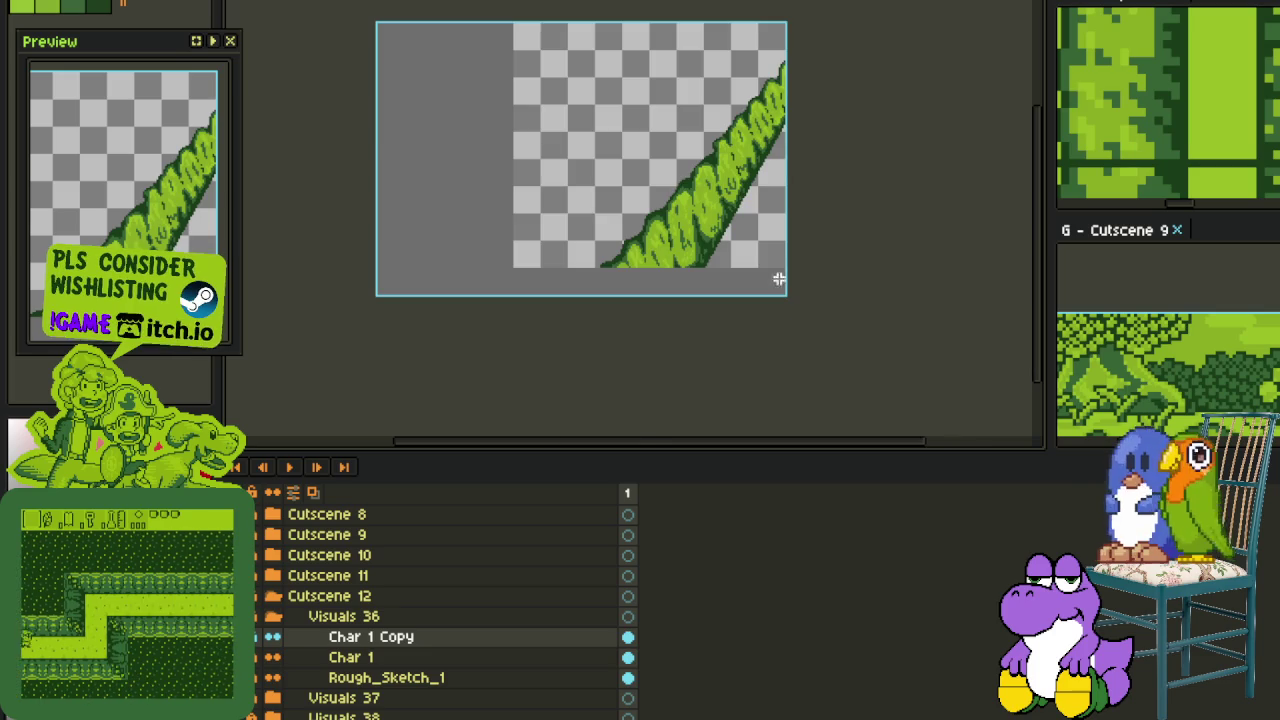
{"action": "scroll", "coordinate": [779, 279], "scroll_direction": "up", "scroll_amount": 2}
{"action": "scroll", "coordinate": [793, 253], "scroll_direction": "down", "scroll_amount": 2}
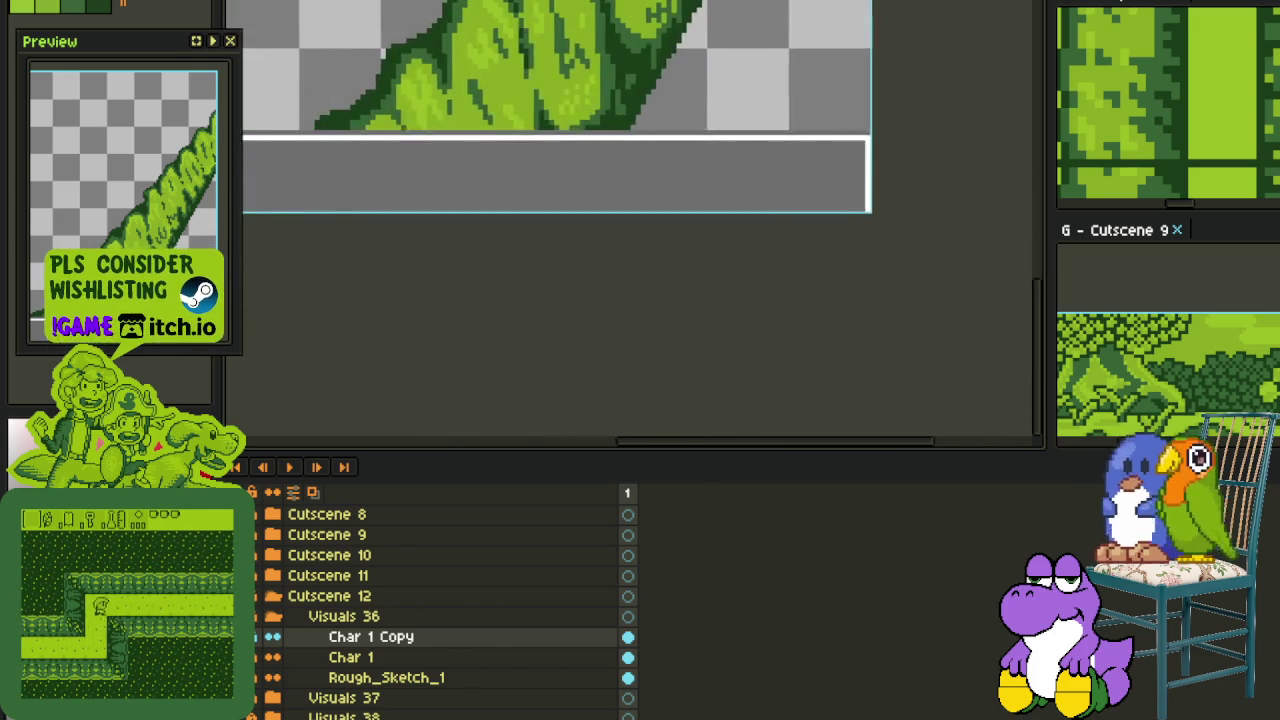
{"action": "scroll", "coordinate": [760, 180], "scroll_direction": "left", "scroll_amount": 3}
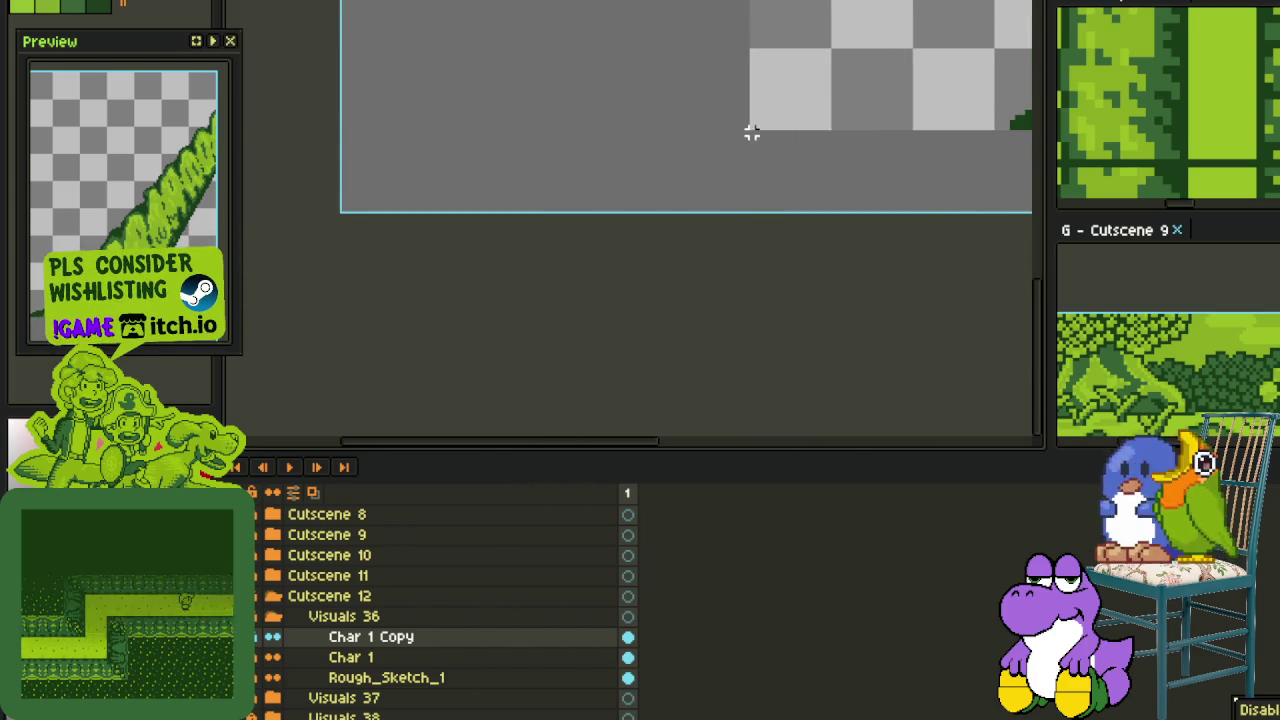
{"action": "scroll", "coordinate": [751, 131], "scroll_direction": "down", "scroll_amount": 2}
{"action": "scroll", "coordinate": [655, 347], "scroll_direction": "right", "scroll_amount": 5}
{"action": "scroll", "coordinate": [655, 347], "scroll_direction": "up", "scroll_amount": 1}
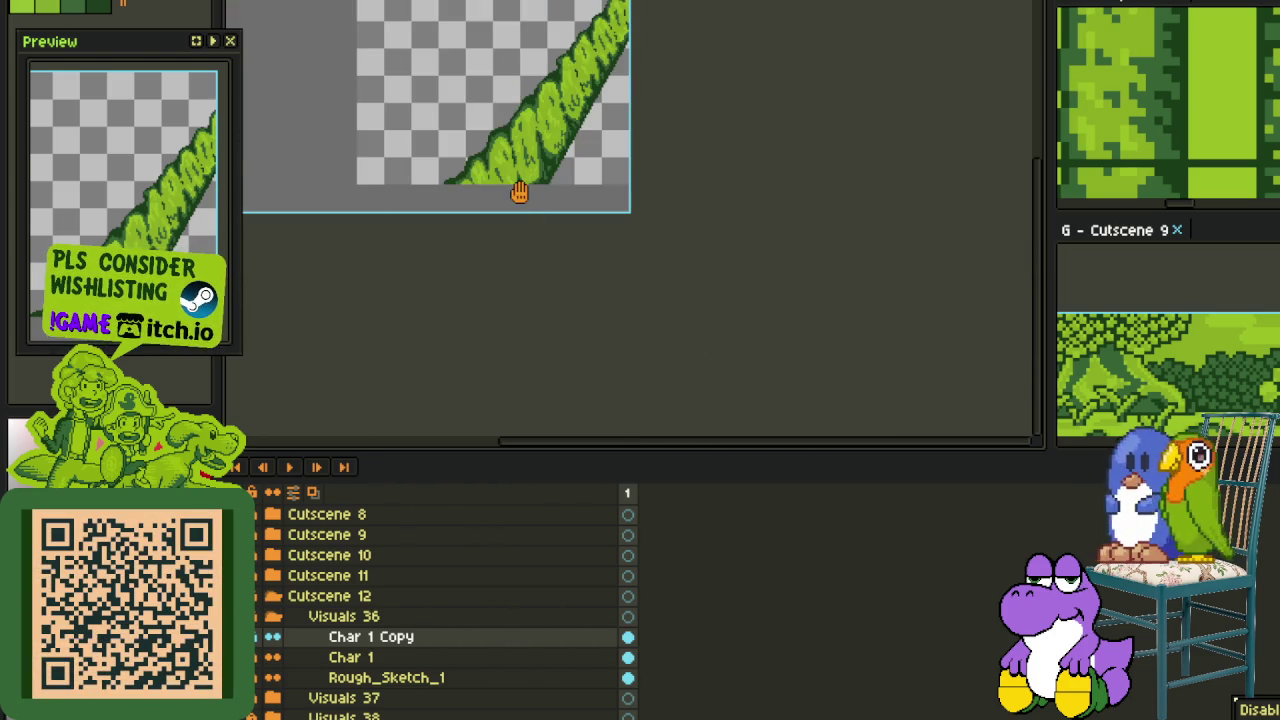
{"action": "scroll", "coordinate": [433, 308], "scroll_direction": "up", "scroll_amount": 2}
{"action": "scroll", "coordinate": [362, 291], "scroll_direction": "down", "scroll_amount": 3}
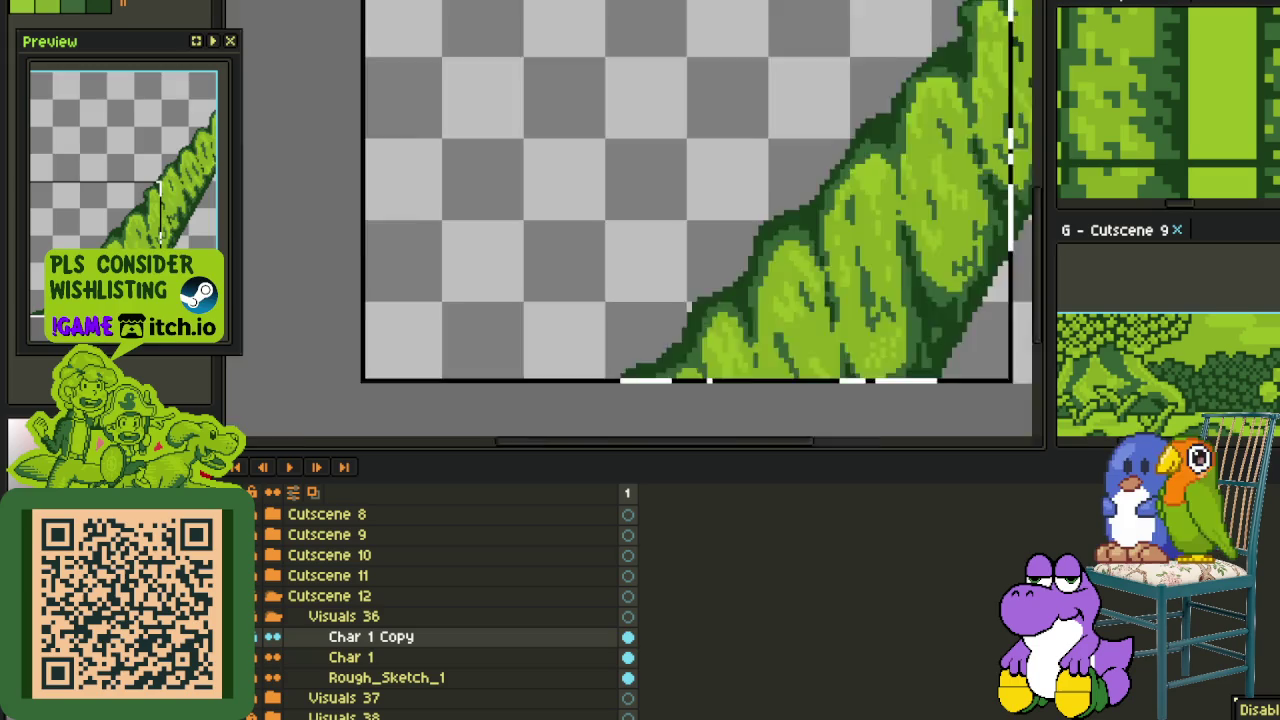
Cut the vine, paste it back in place, and switch to GIMP
{"action": "key", "text": "Delete"}
{"action": "key", "text": "ctrl+v"}
{"action": "key", "text": "Return"}
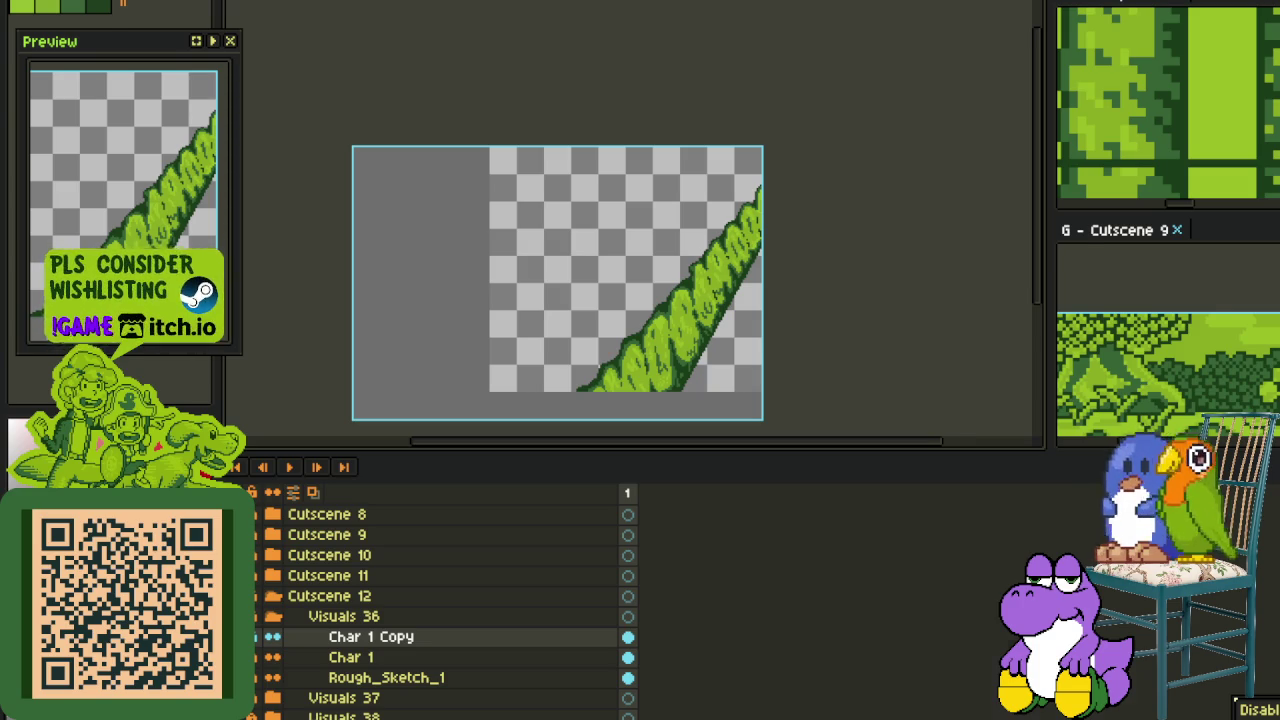
{"action": "key", "text": "alt+Tab"}
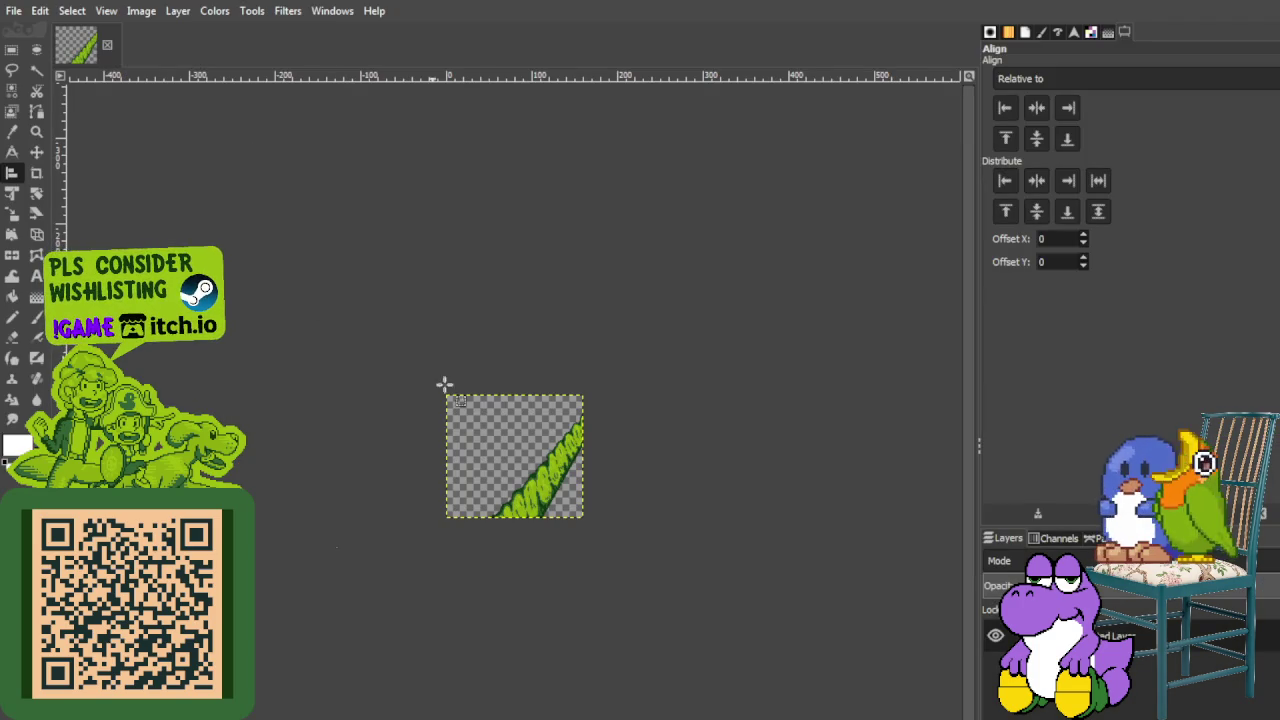
Scale the pasted vine layer up slightly to about 111×124 pixels
{"action": "scroll", "coordinate": [520, 429], "scroll_direction": "up", "scroll_amount": 1}
{"action": "scroll", "coordinate": [520, 429], "scroll_direction": "up", "scroll_amount": 2}
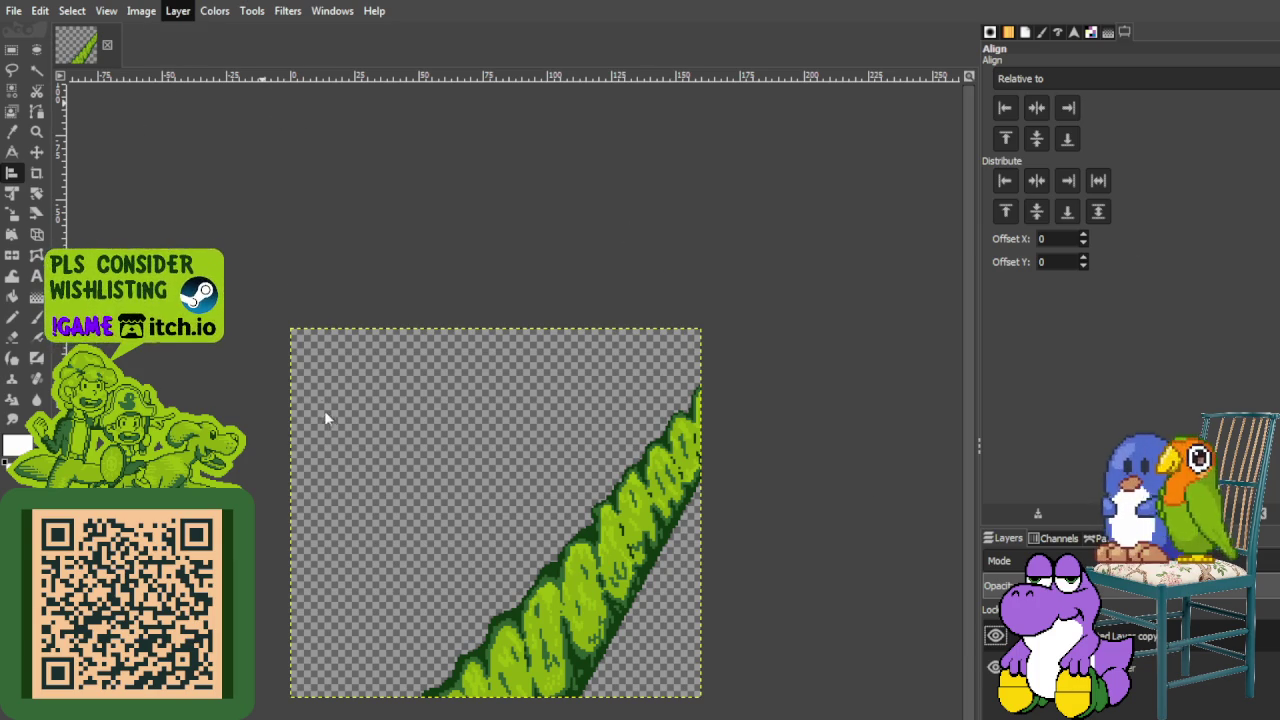
{"action": "key", "text": "Page_Up"}
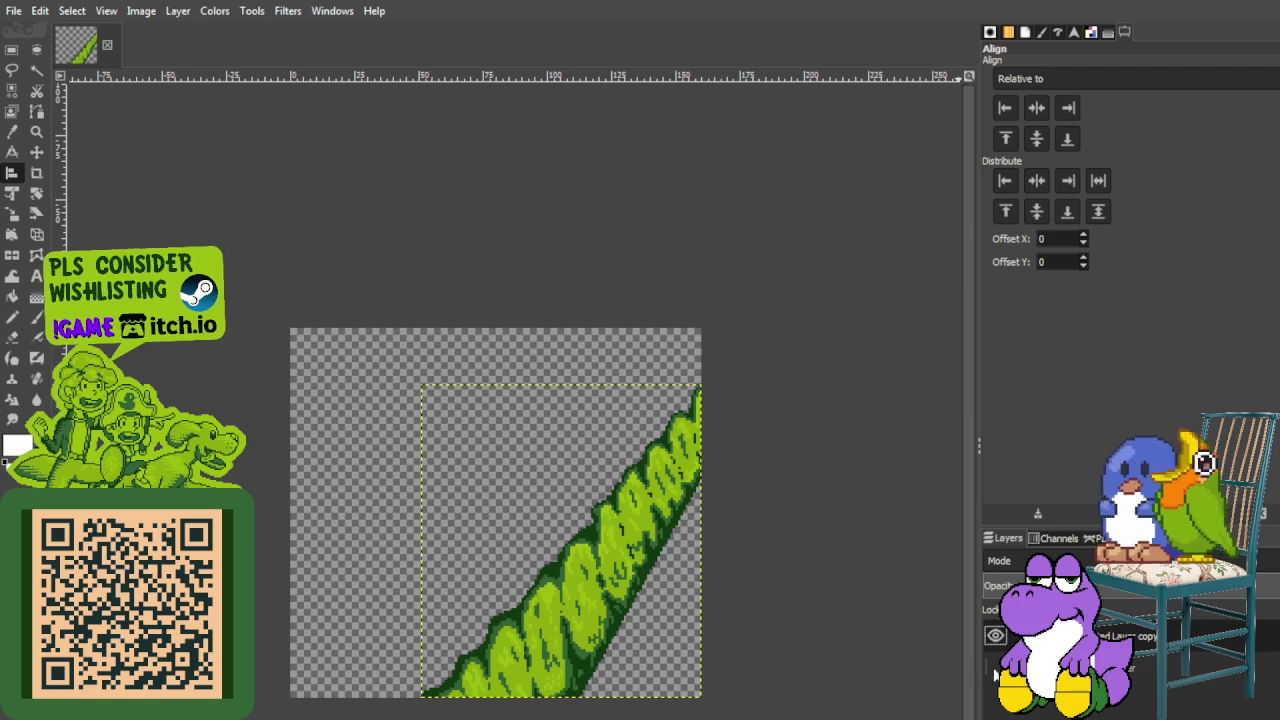
{"action": "left_click", "coordinate": [13, 215]}
{"action": "left_click", "coordinate": [622, 505]}
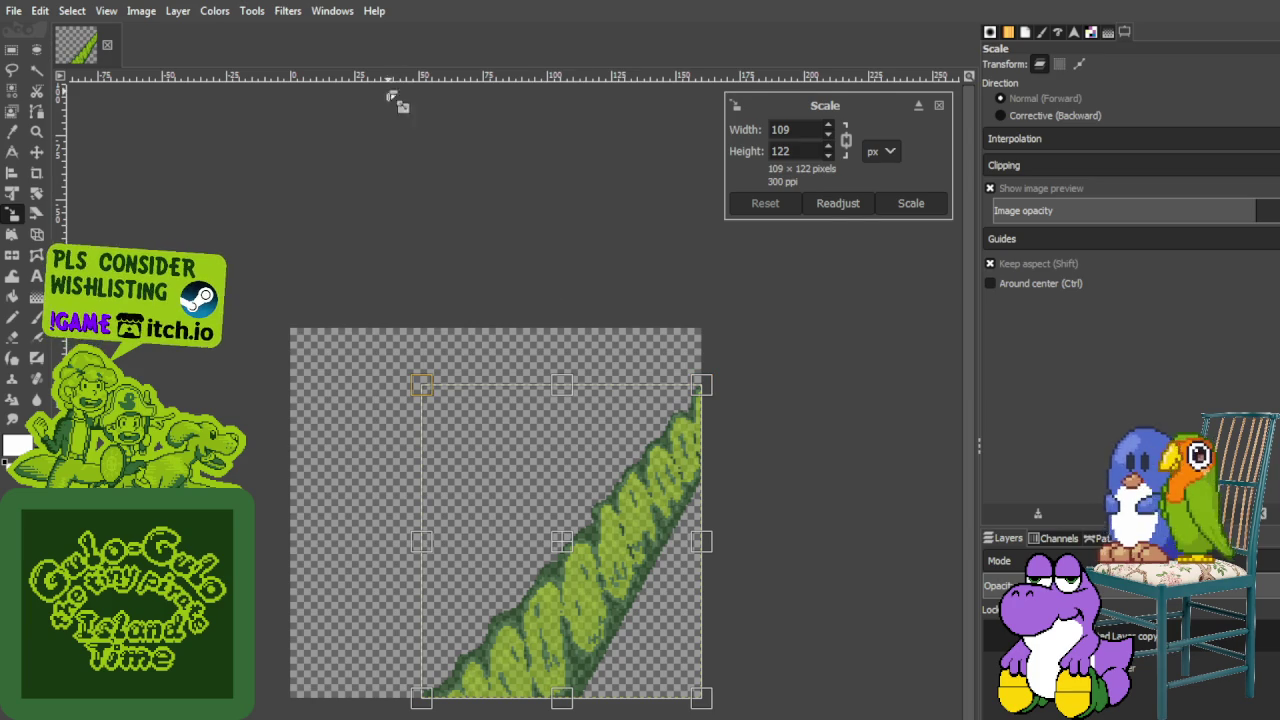
{"action": "left_click_drag", "start_coordinate": [425, 692], "coordinate": [420, 698]}
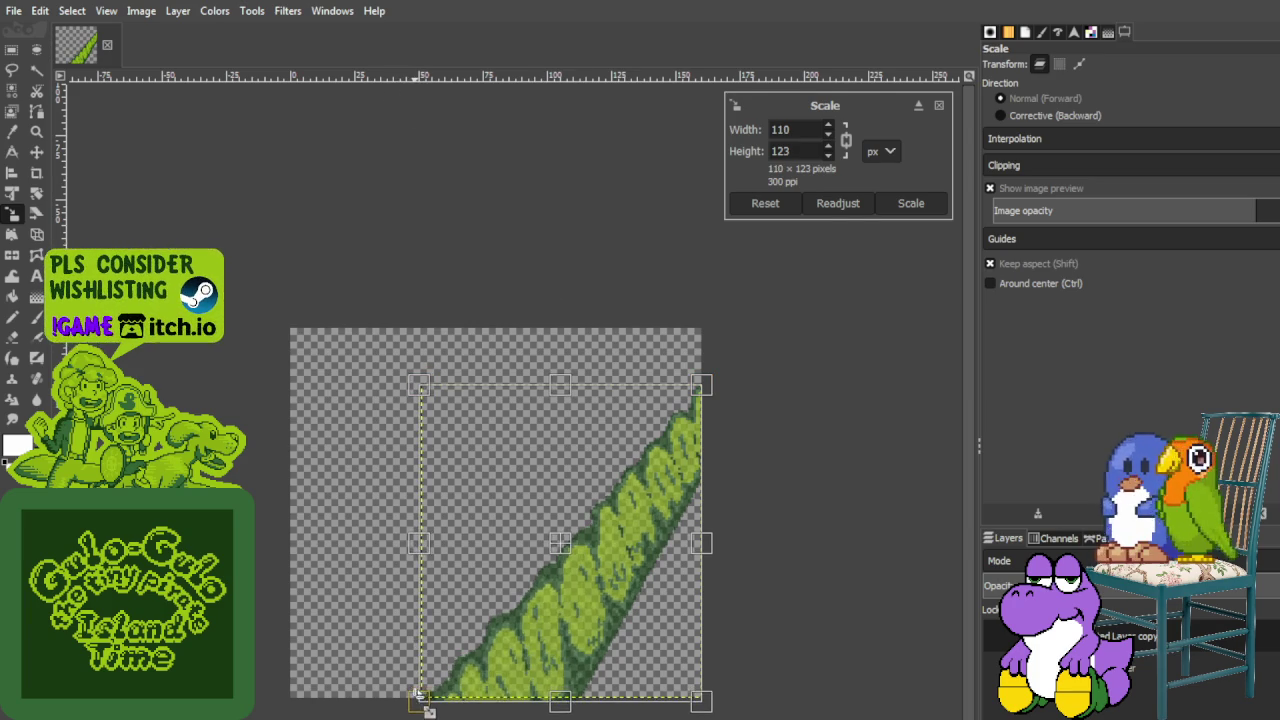
{"action": "left_click", "coordinate": [940, 106]}
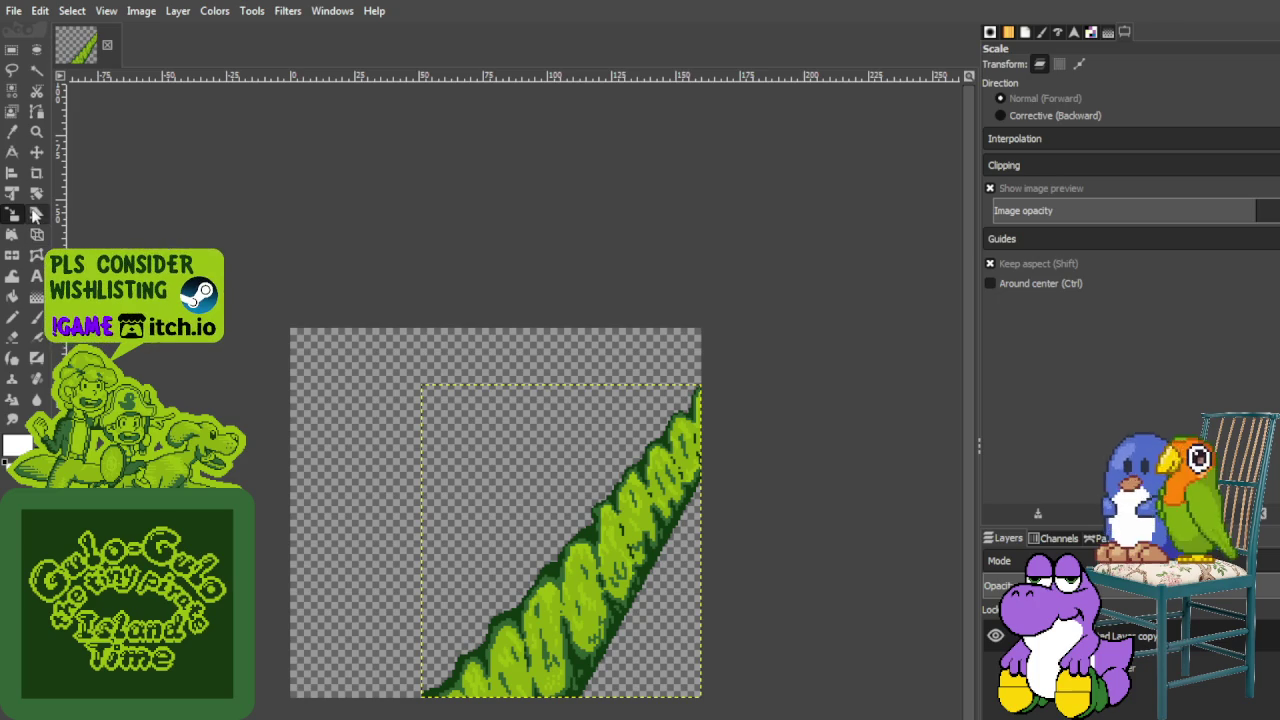
{"action": "left_click", "coordinate": [12, 193]}
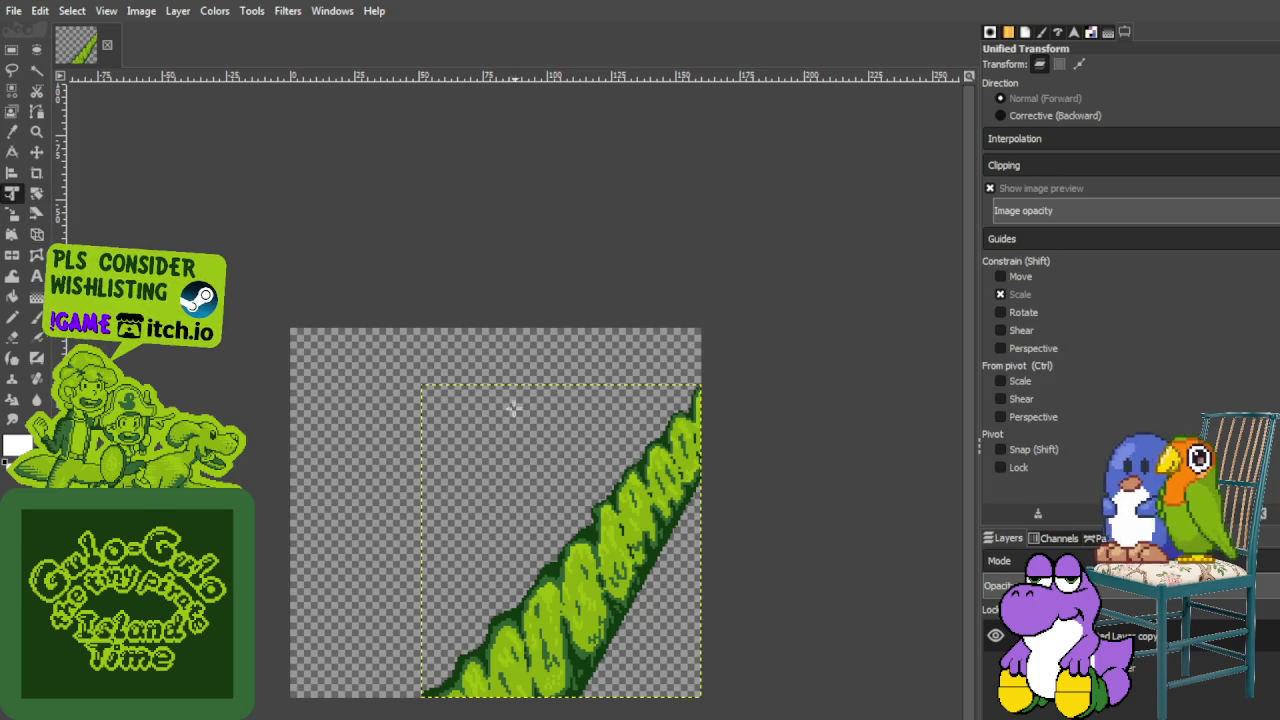
Warp the vine's corners and top edge into a narrow strip tapering toward the top right
{"action": "left_click", "coordinate": [425, 388]}
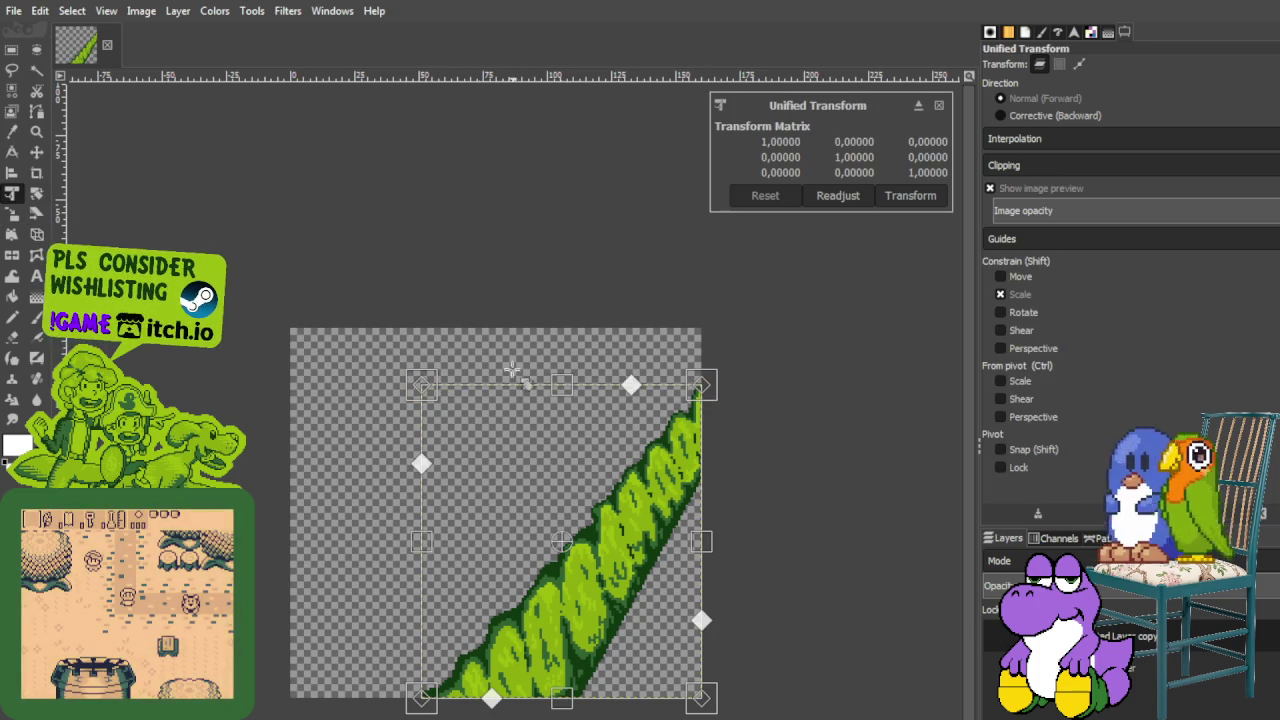
{"action": "left_click_drag", "start_coordinate": [421, 385], "coordinate": [537, 461]}
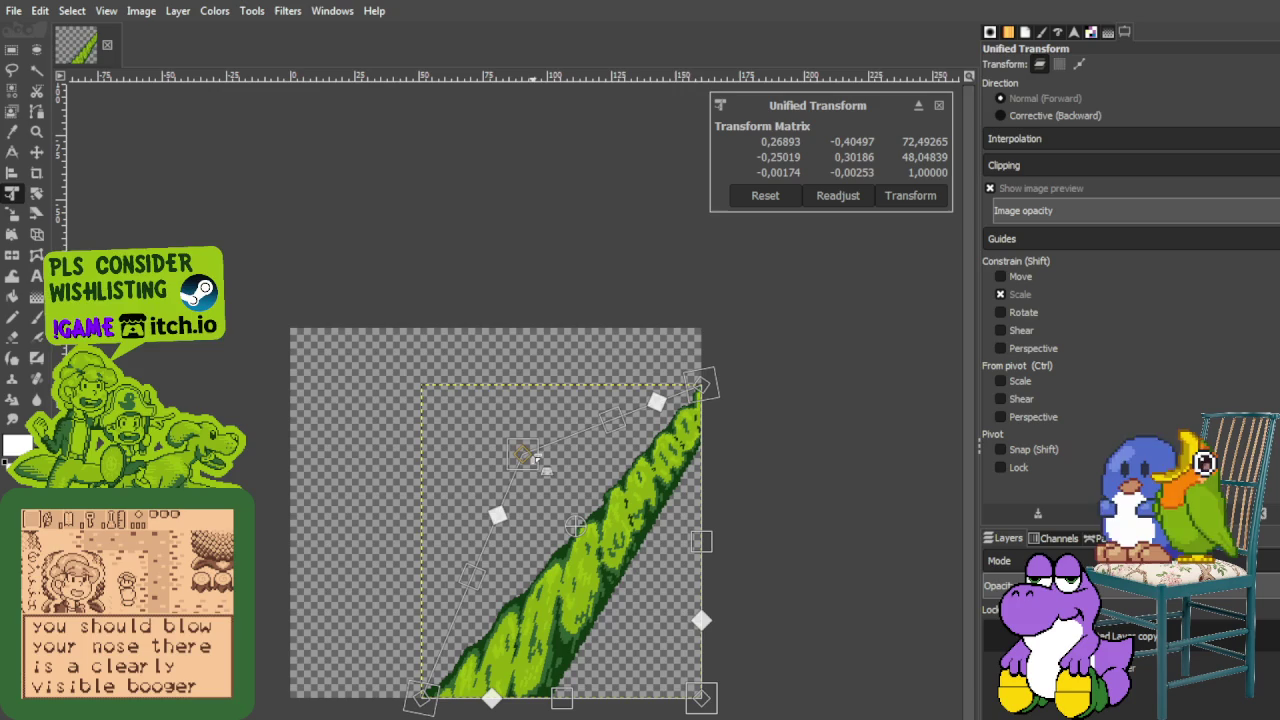
{"action": "left_click_drag", "start_coordinate": [701, 697], "coordinate": [669, 710]}
{"action": "left_click_drag", "start_coordinate": [703, 395], "coordinate": [717, 374]}
{"action": "left_click_drag", "start_coordinate": [540, 448], "coordinate": [534, 451]}
{"action": "left_click_drag", "start_coordinate": [670, 386], "coordinate": [682, 447]}
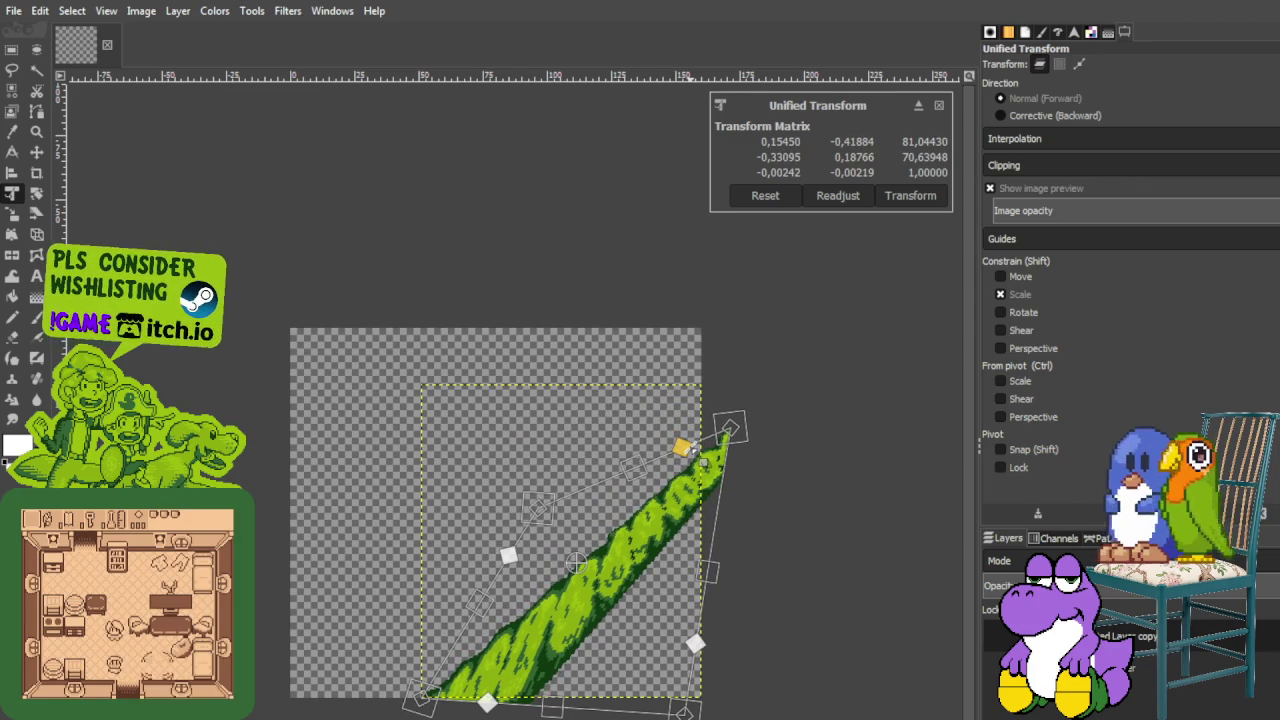
{"action": "scroll", "coordinate": [760, 598], "scroll_direction": "down", "scroll_amount": 4}
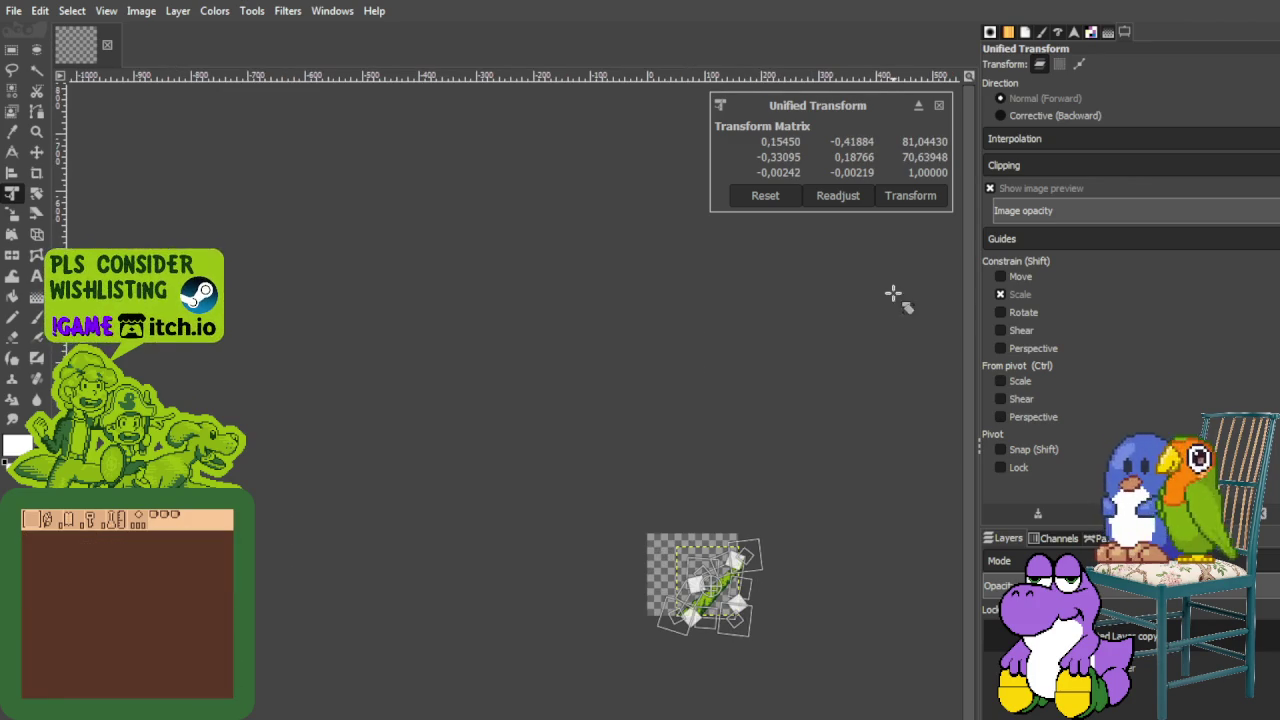
{"action": "left_click", "coordinate": [914, 201]}
{"action": "scroll", "coordinate": [797, 523], "scroll_direction": "up", "scroll_amount": 2}
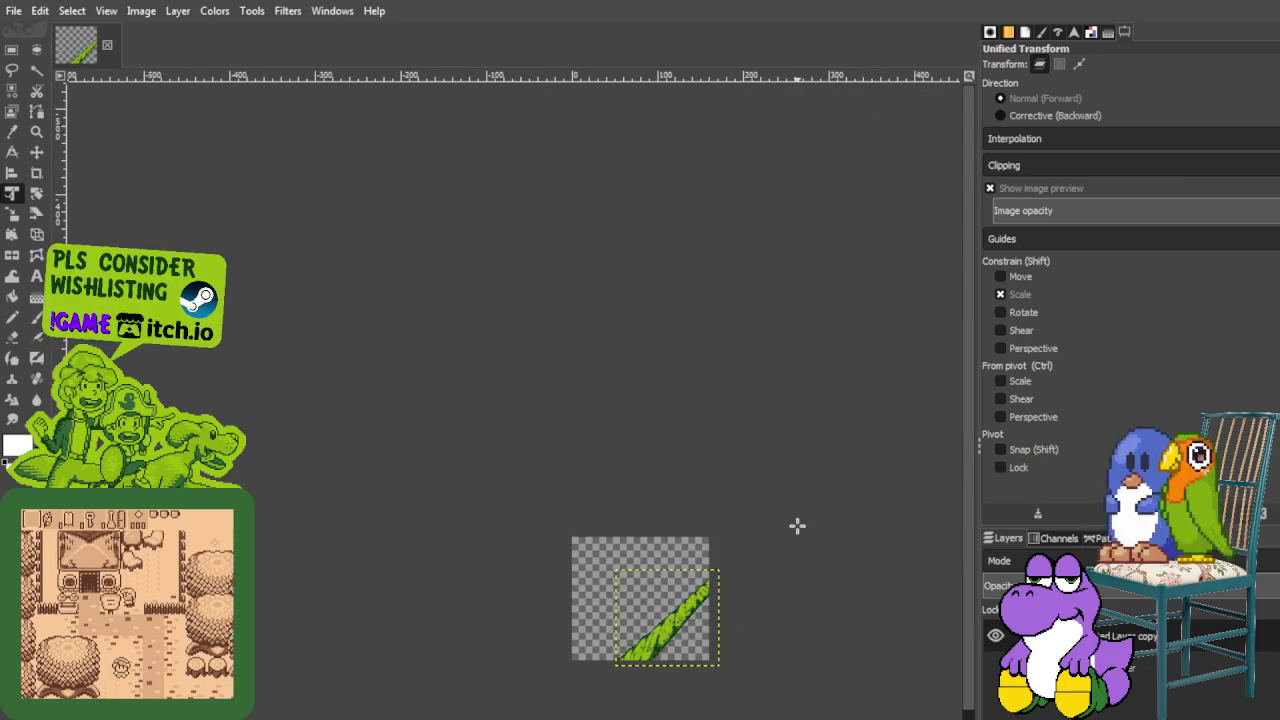
{"action": "scroll", "coordinate": [697, 600], "scroll_direction": "up", "scroll_amount": 3}
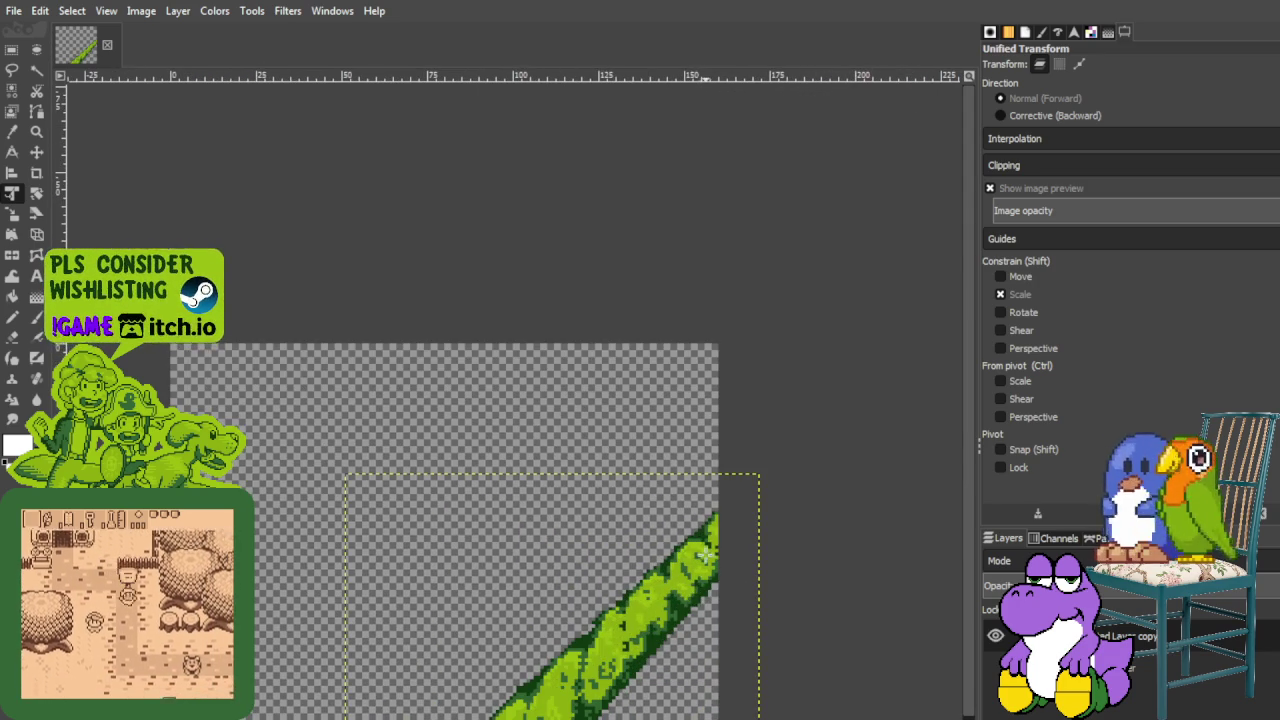
{"action": "scroll", "coordinate": [697, 568], "scroll_direction": "down", "scroll_amount": 2}
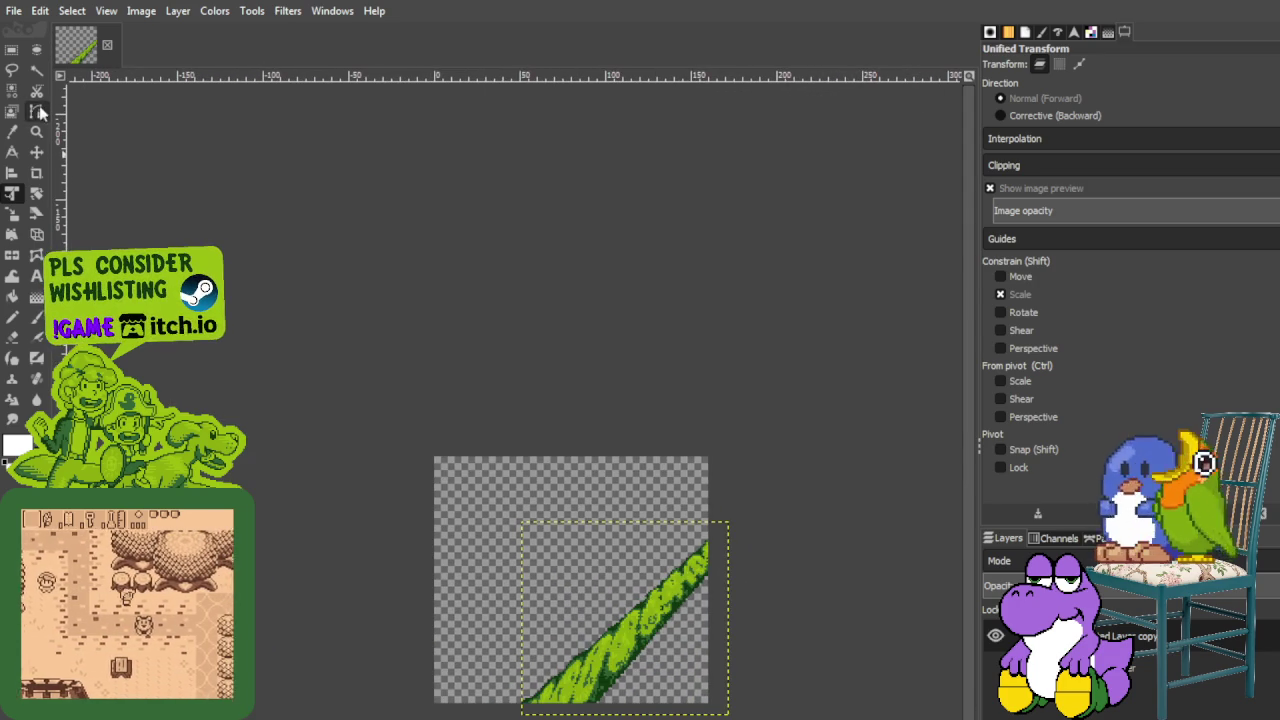
Align the vine layer's bottom with the bottom of the image
{"action": "left_click", "coordinate": [12, 173]}
{"action": "left_click", "coordinate": [531, 620]}
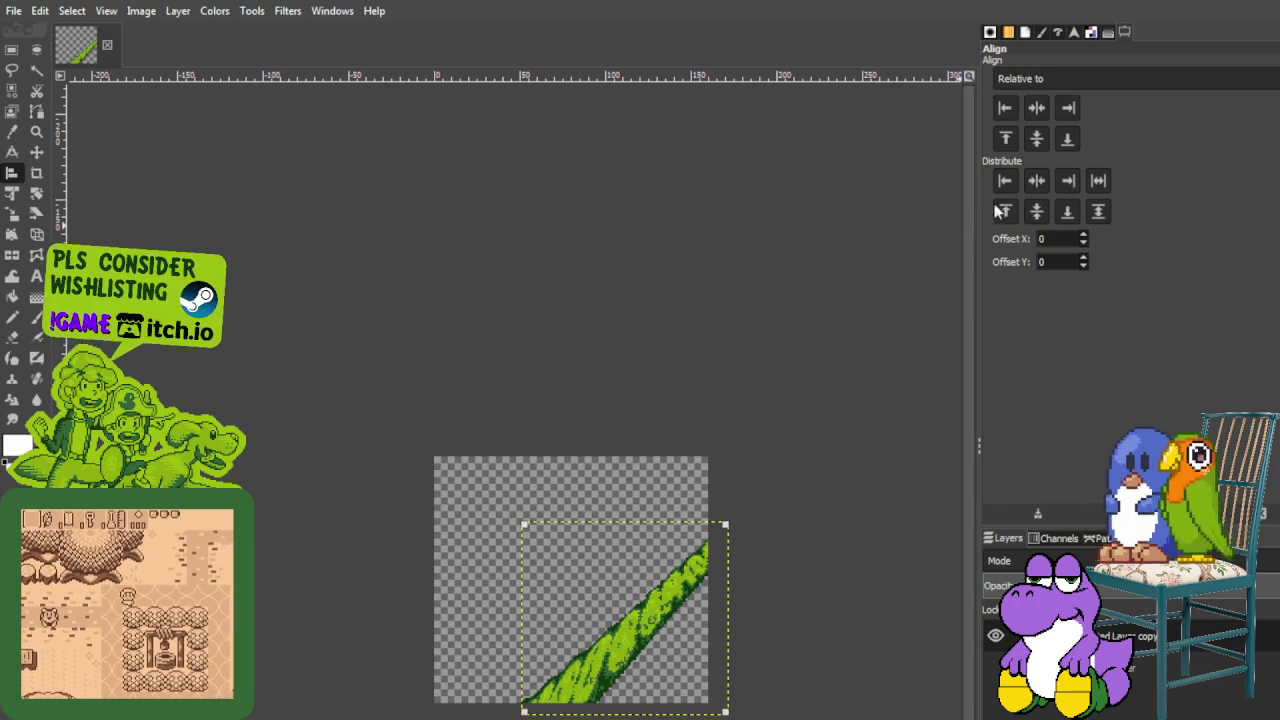
{"action": "left_click", "coordinate": [1066, 140]}
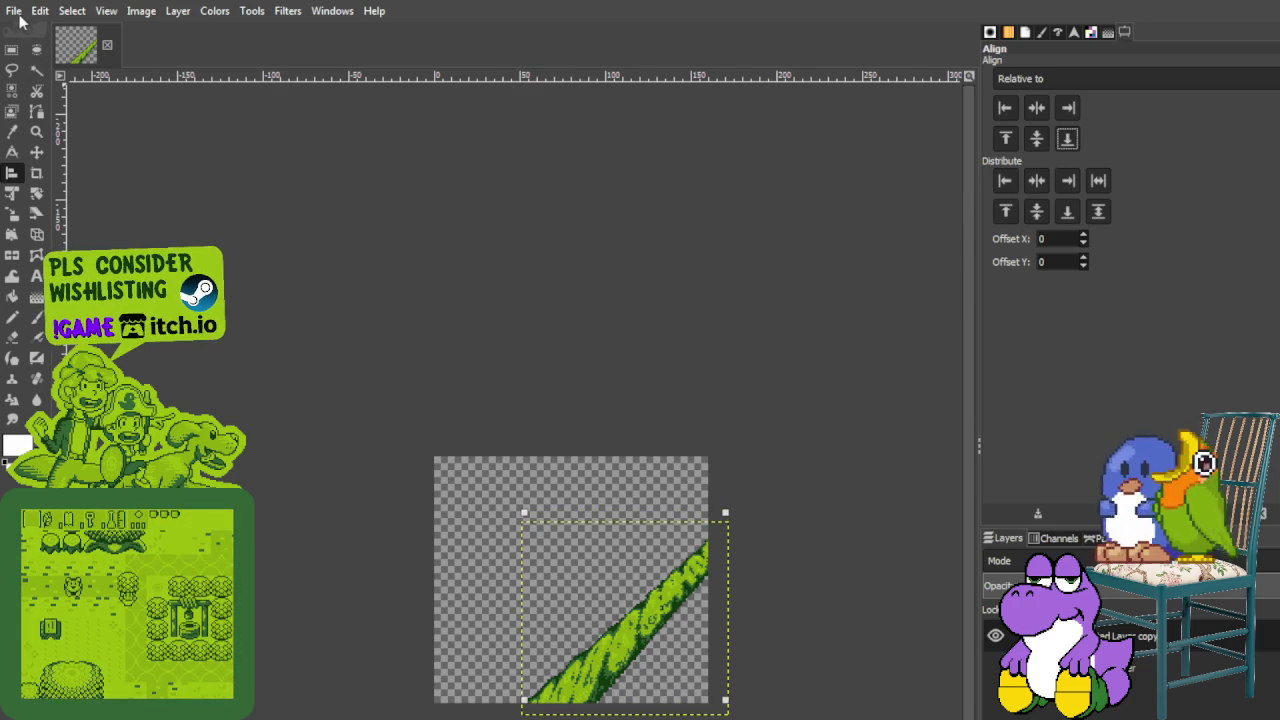
Expand the vine layer to the full image size and clear the selection
{"action": "left_click", "coordinate": [12, 69]}
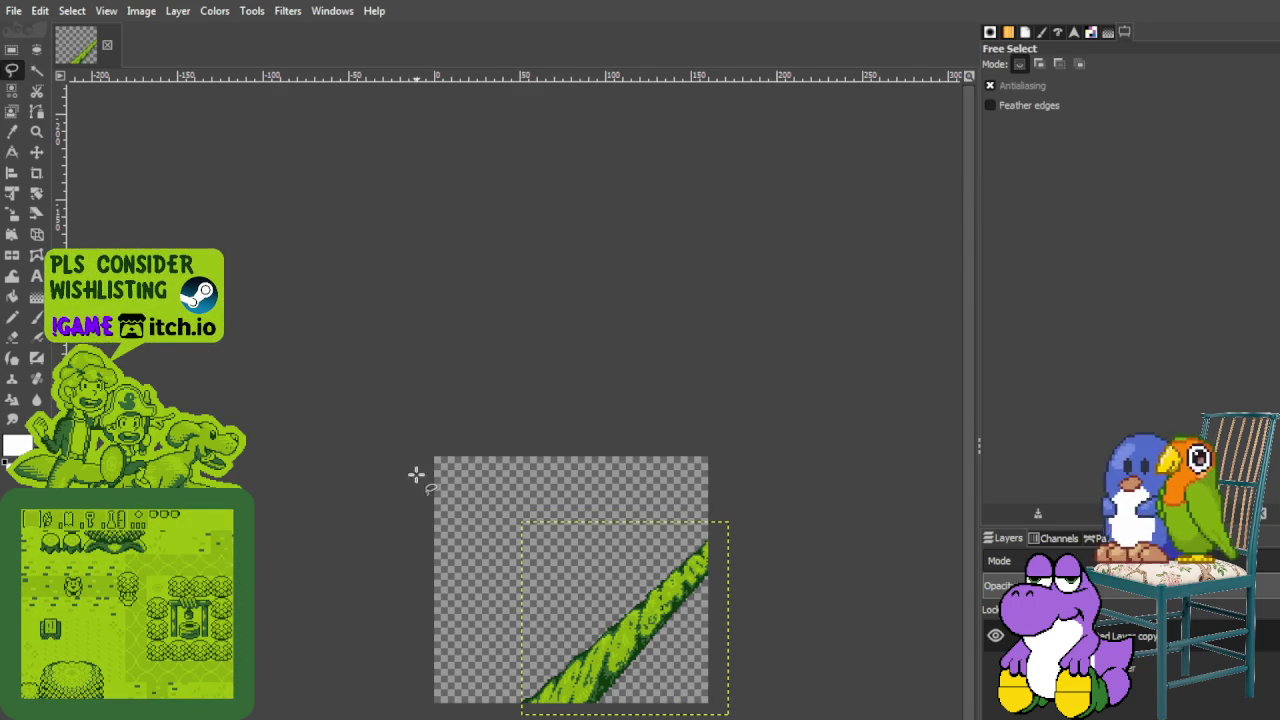
{"action": "left_click", "coordinate": [171, 11]}
{"action": "left_click", "coordinate": [289, 277]}
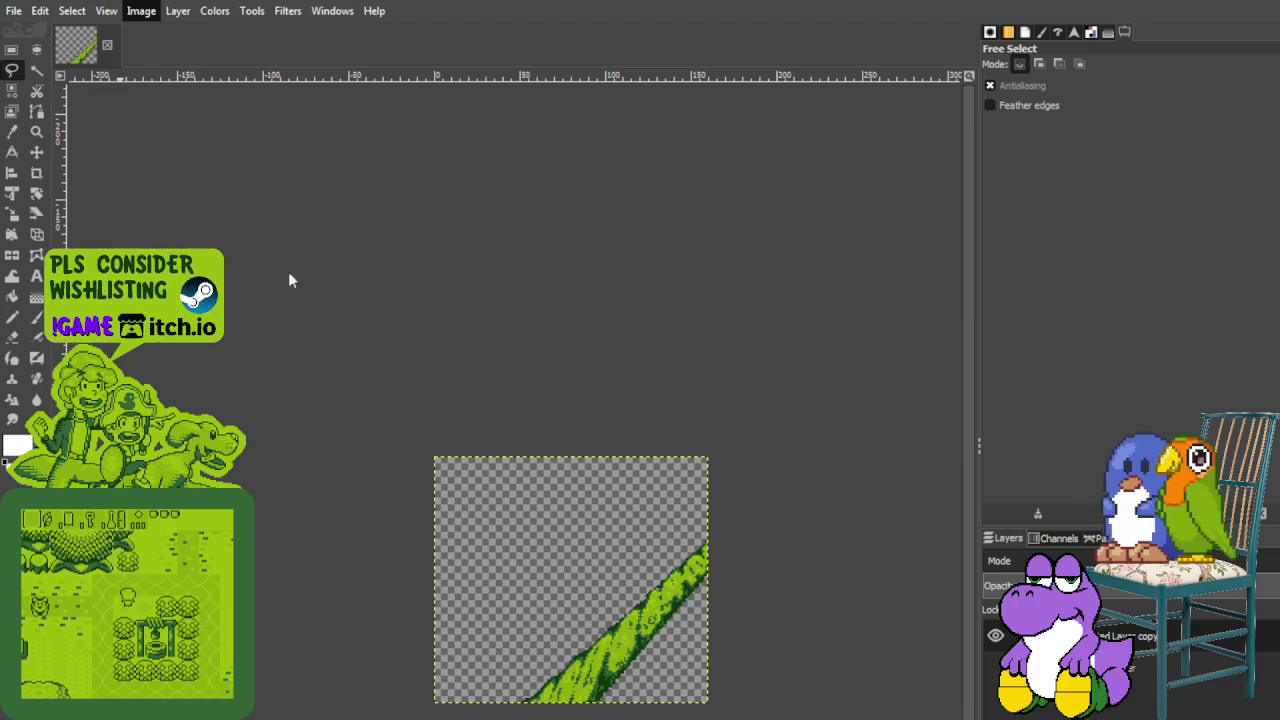
{"action": "left_click", "coordinate": [11, 49]}
{"action": "left_click_drag", "start_coordinate": [368, 420], "coordinate": [874, 715]}
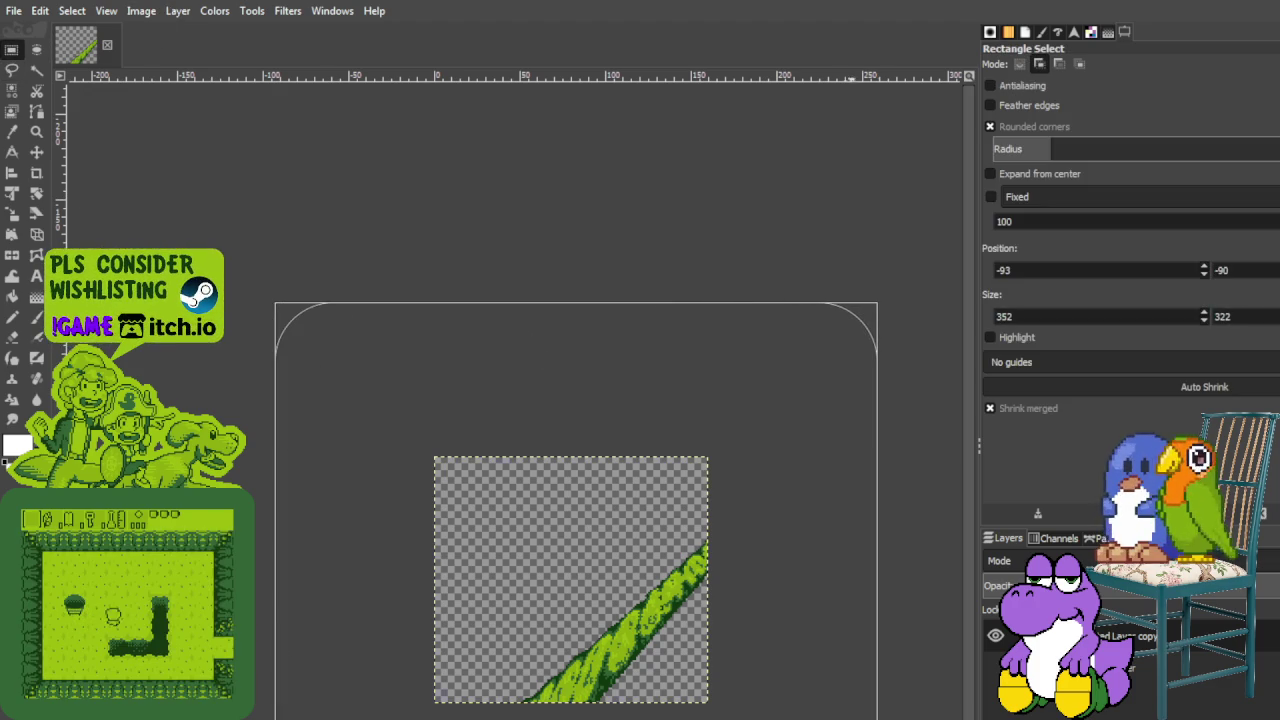
{"action": "left_click", "coordinate": [680, 189]}
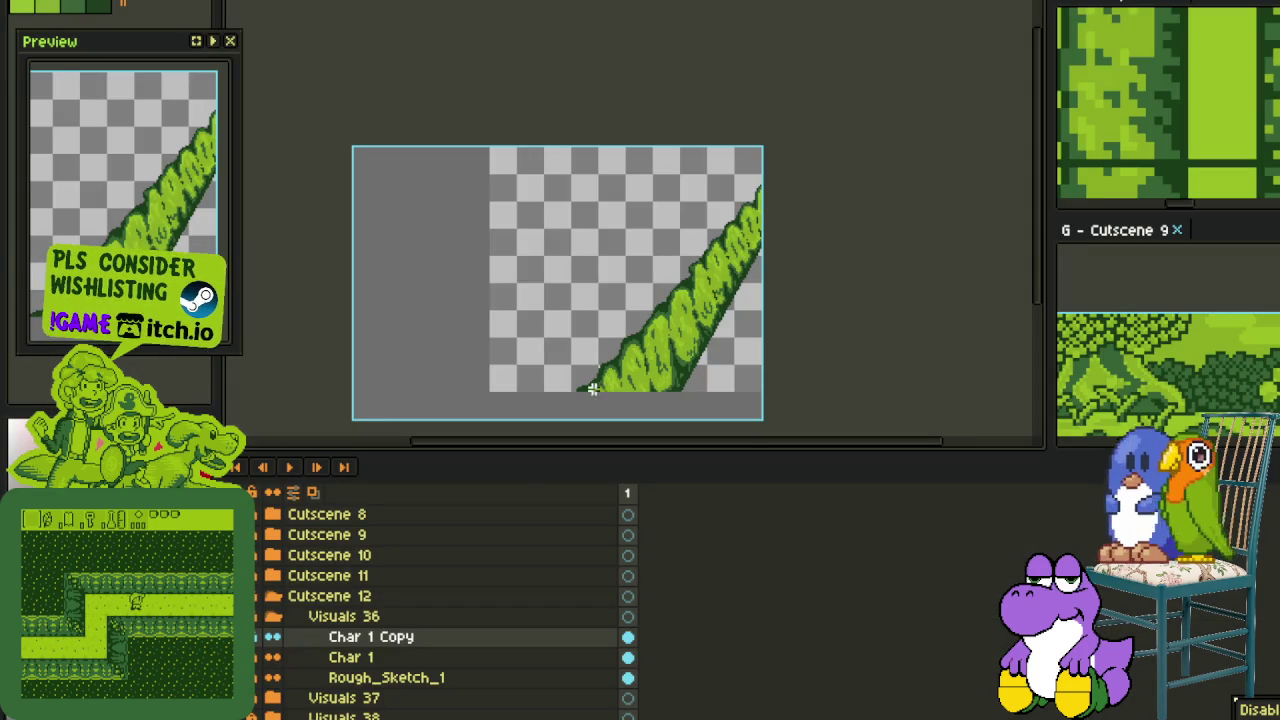
Clear the old vine from Char 1 Copy and paste the warped green strip at the canvas's lower right
{"action": "left_click", "coordinate": [627, 636]}
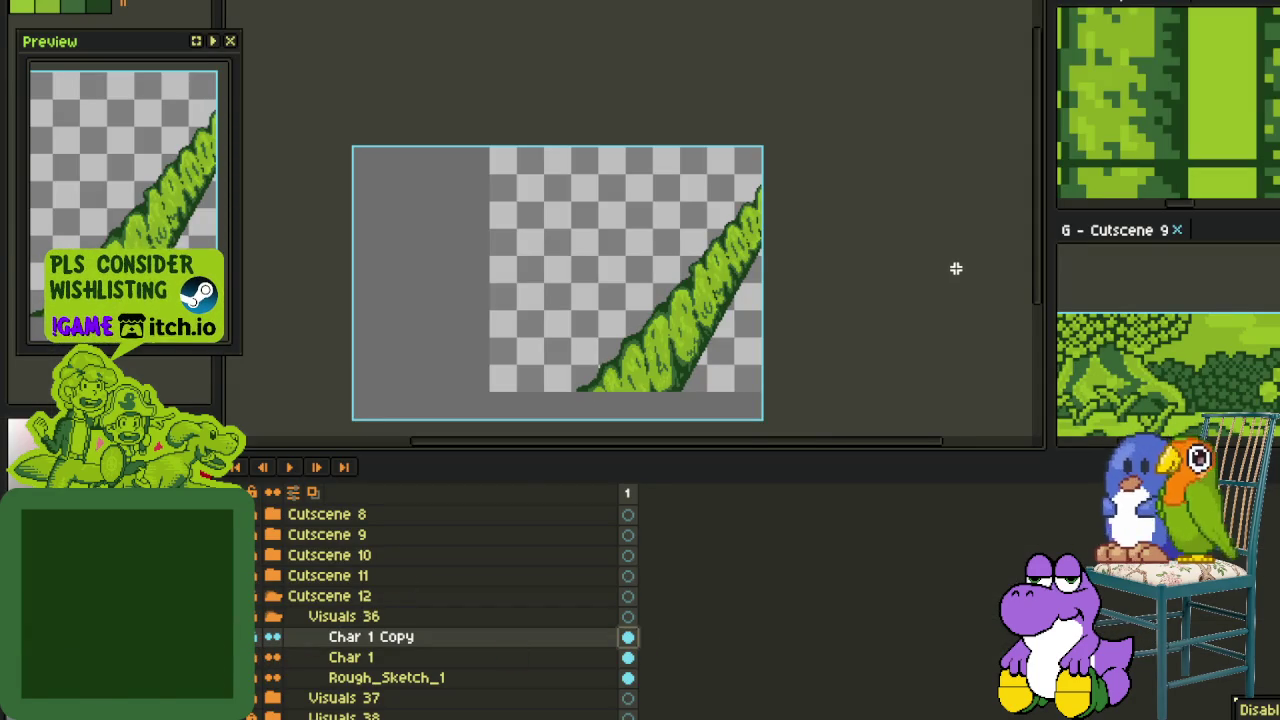
{"action": "key", "text": "Delete"}
{"action": "key", "text": "ctrl+v"}
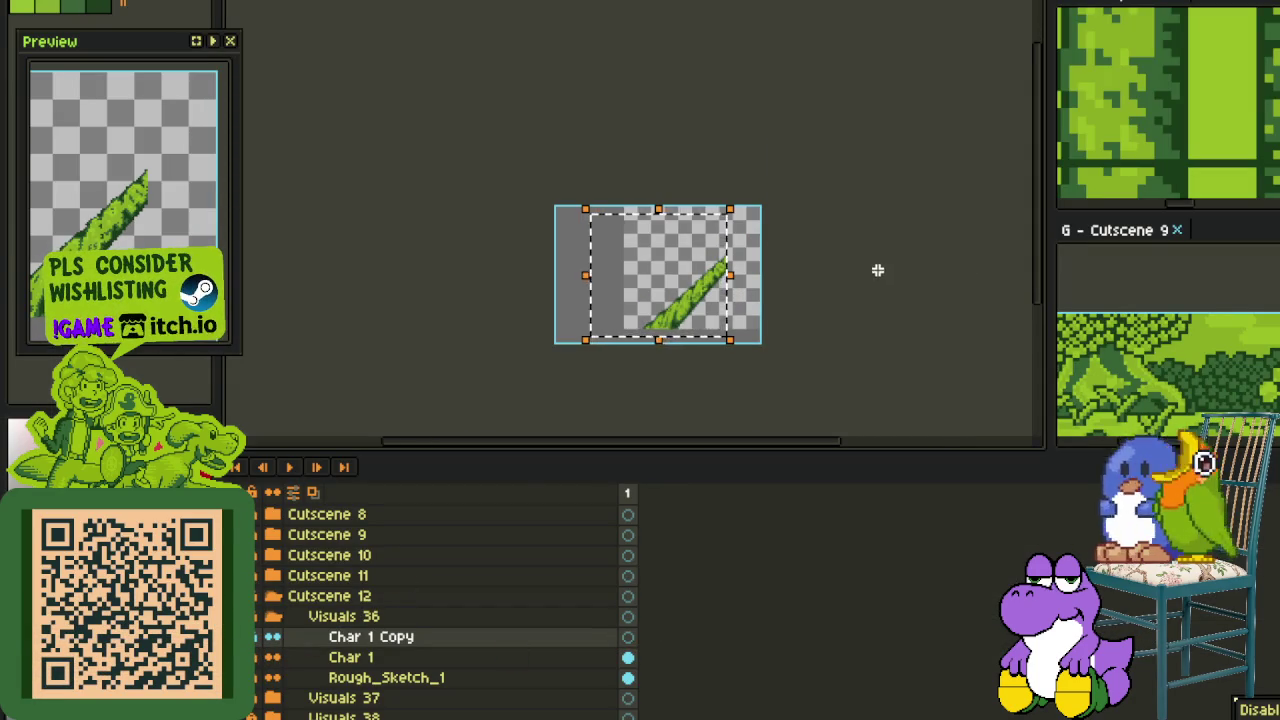
{"action": "scroll", "coordinate": [757, 268], "scroll_direction": "up", "scroll_amount": 1}
{"action": "left_click_drag", "start_coordinate": [609, 343], "coordinate": [680, 332]}
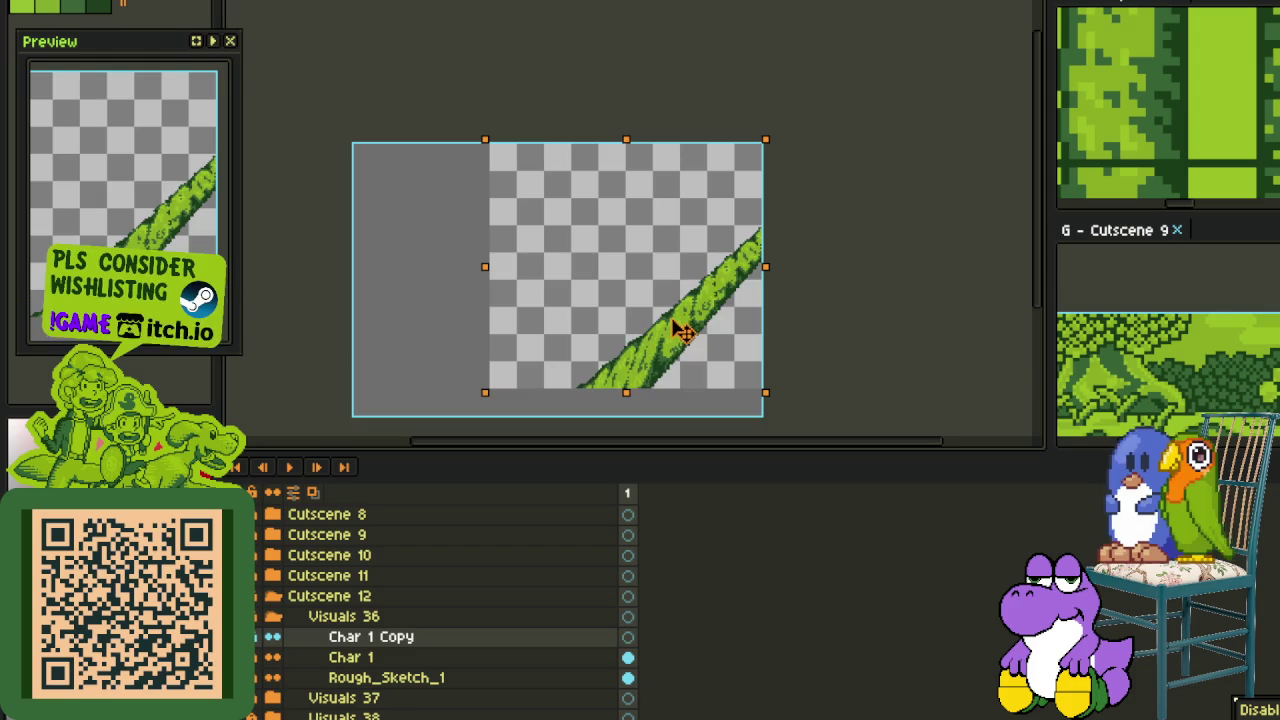
{"action": "left_click", "coordinate": [886, 292]}
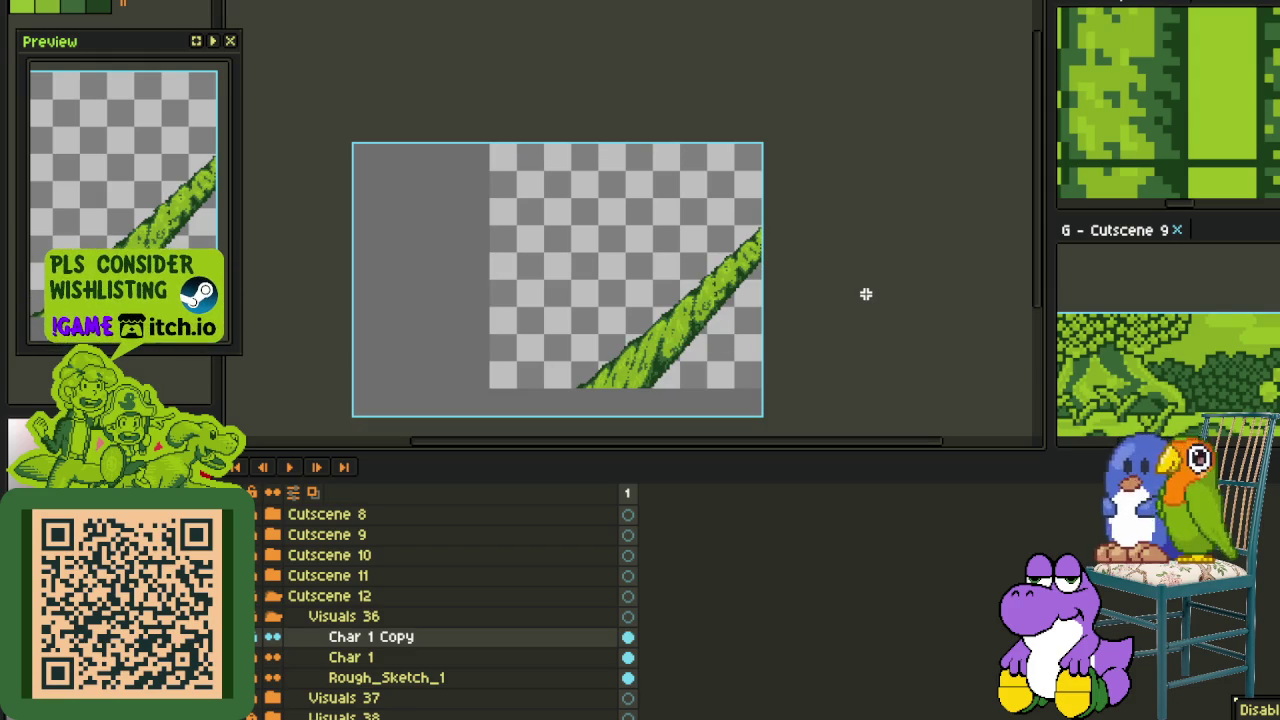
{"action": "scroll", "coordinate": [866, 294], "scroll_direction": "down", "scroll_amount": 1}
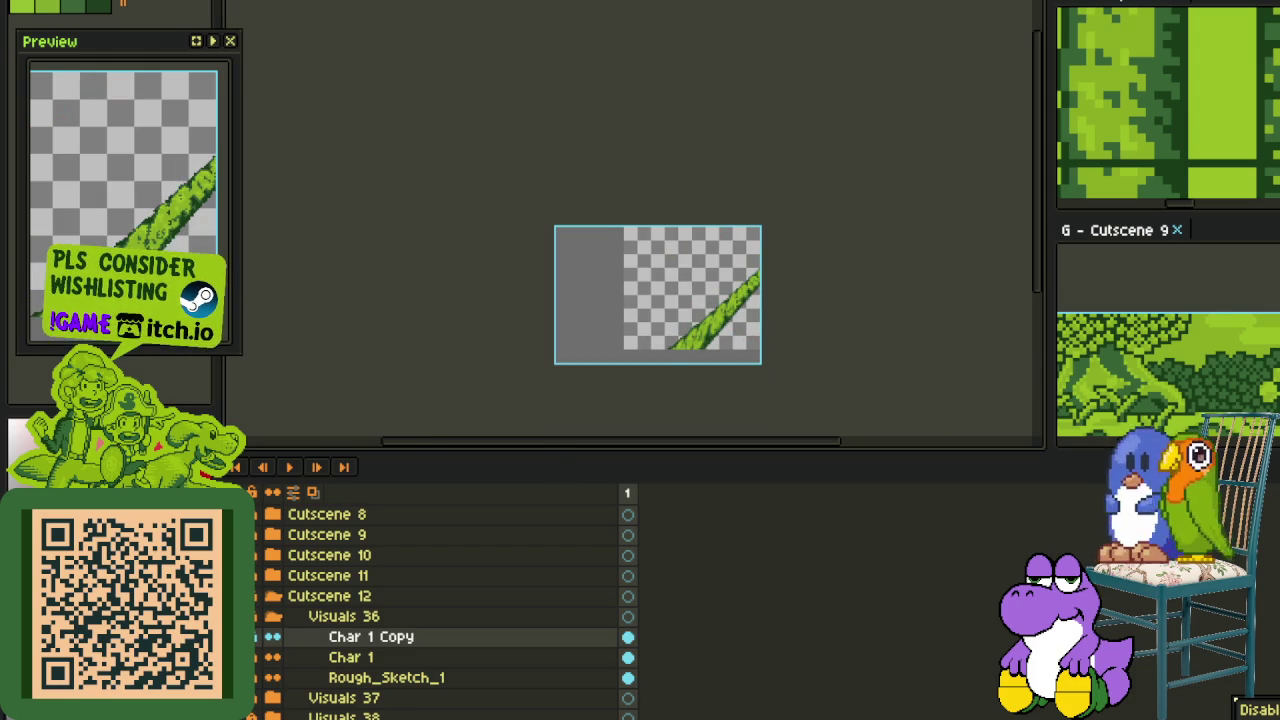
Rename layer Char 1 to 'Version 1' and Char 1 Copy to 'Version 2'
{"action": "double_click", "coordinate": [385, 657]}
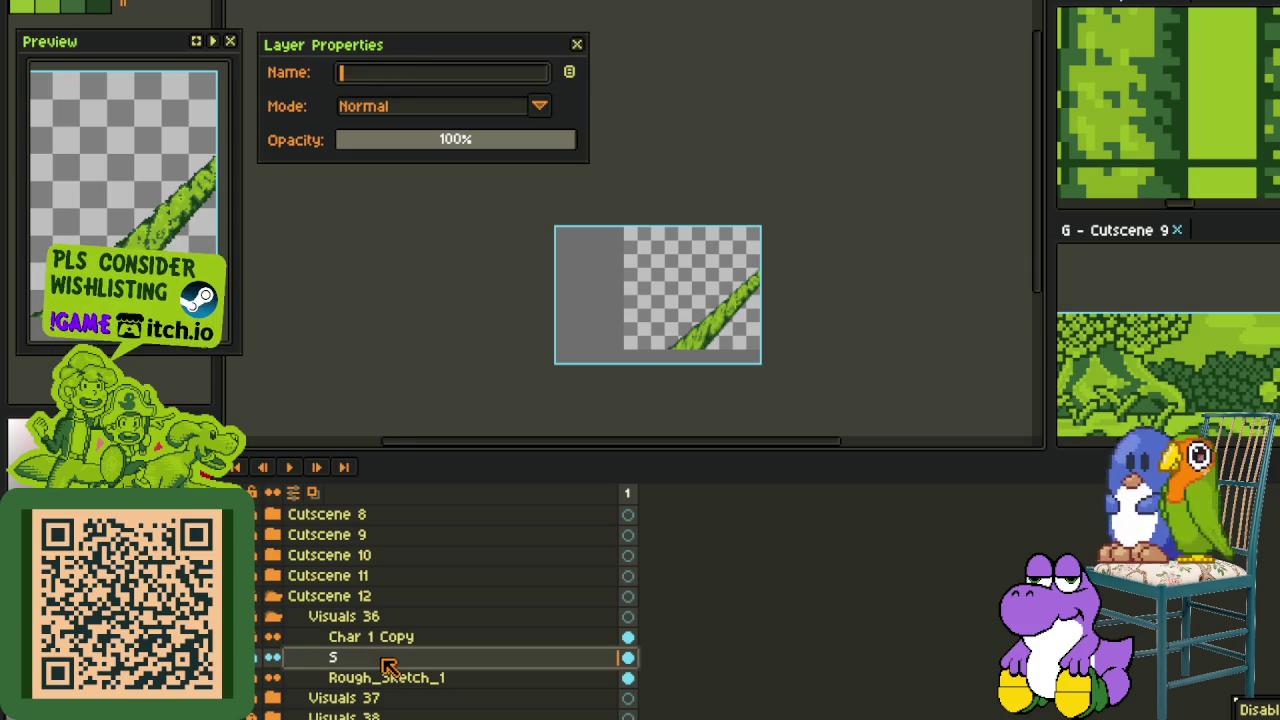
{"action": "type", "text": "Version 1"}
{"action": "key", "text": "Return"}
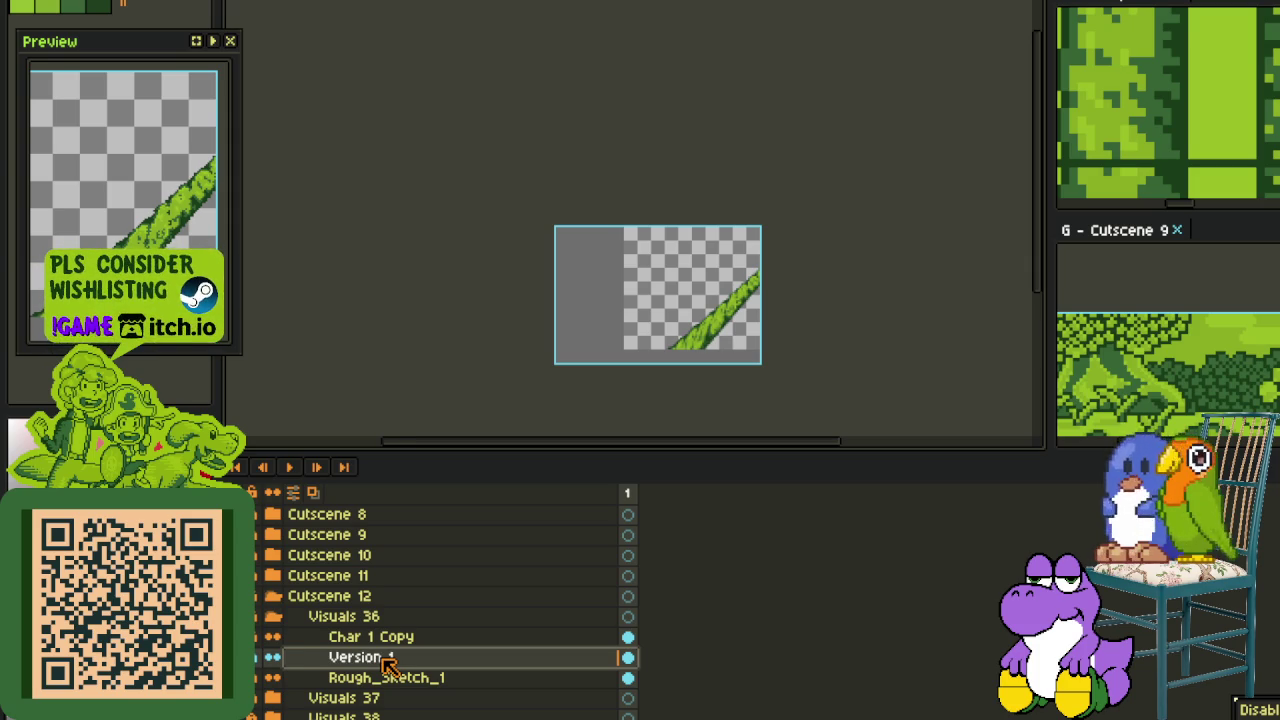
{"action": "double_click", "coordinate": [395, 640]}
{"action": "type", "text": "Vers"}
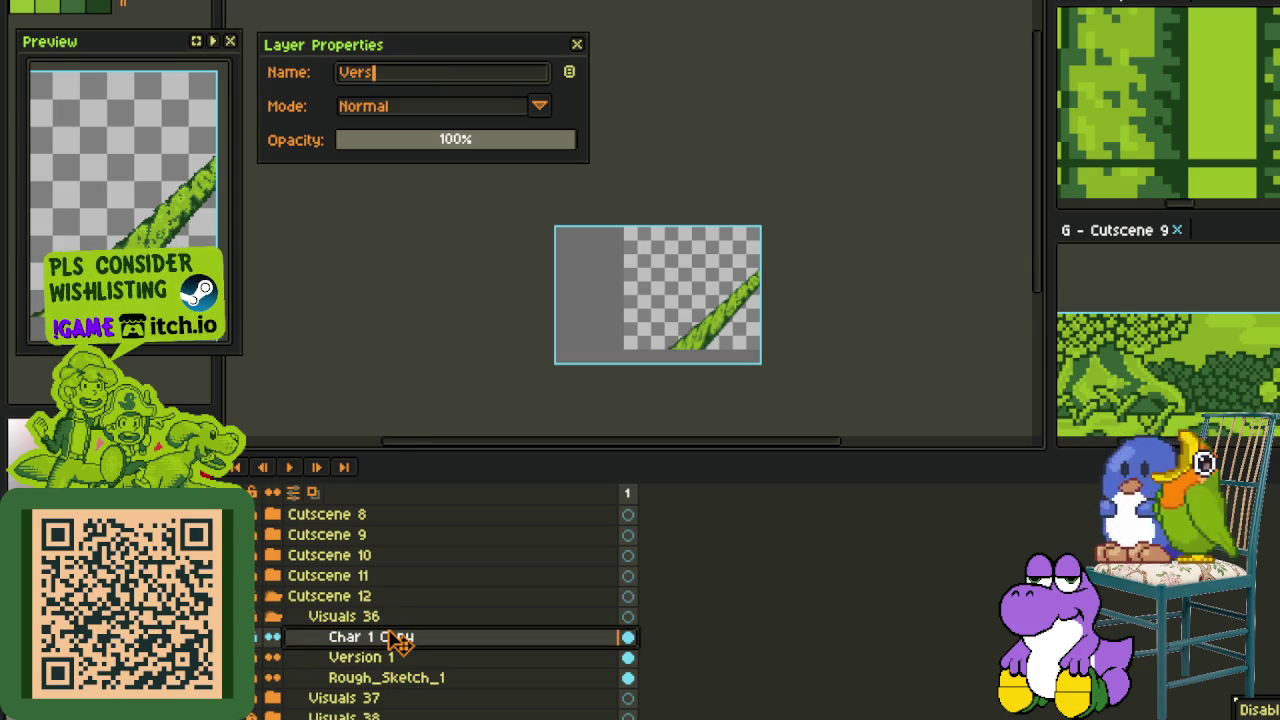
{"action": "key", "text": "Return"}
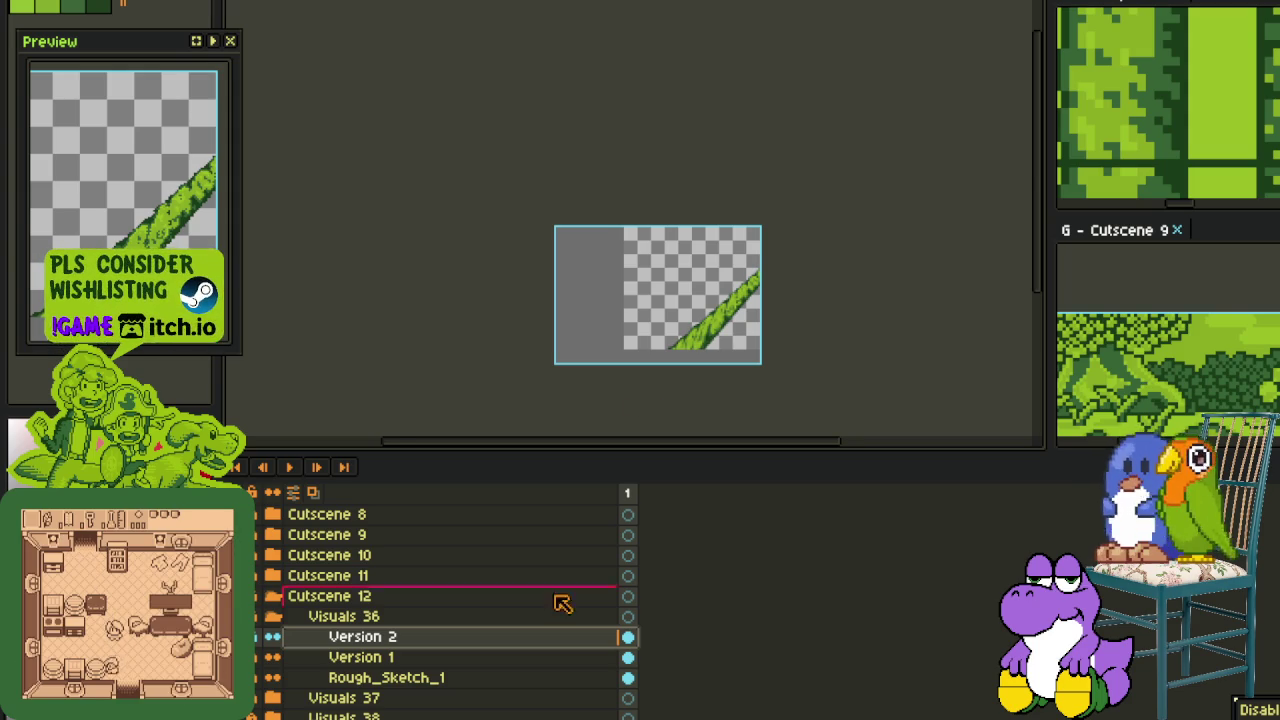
Bring the vine's lower part into view and add a new empty layer above Version 2
{"action": "key", "text": "Tab"}
{"action": "scroll", "coordinate": [701, 404], "scroll_direction": "up", "scroll_amount": 4}
{"action": "left_click_drag", "start_coordinate": [650, 400], "coordinate": [389, 594]}
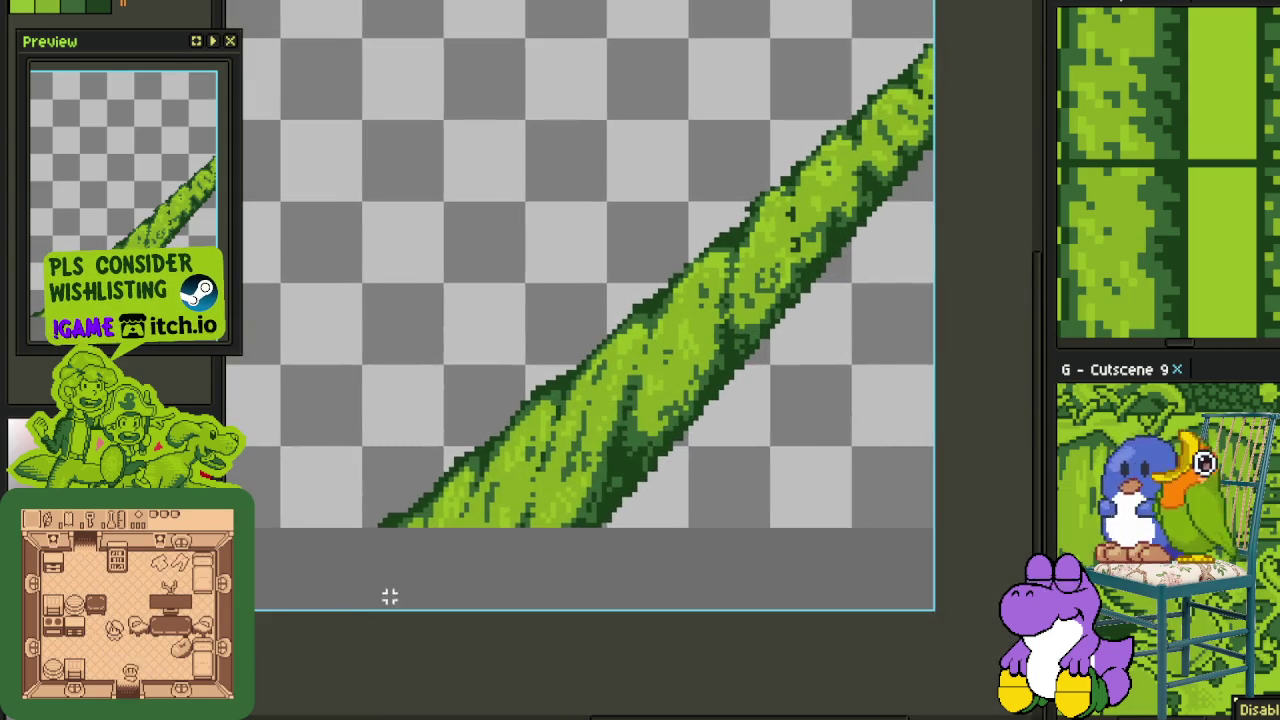
{"action": "key", "text": "Tab"}
{"action": "right_click", "coordinate": [340, 648]}
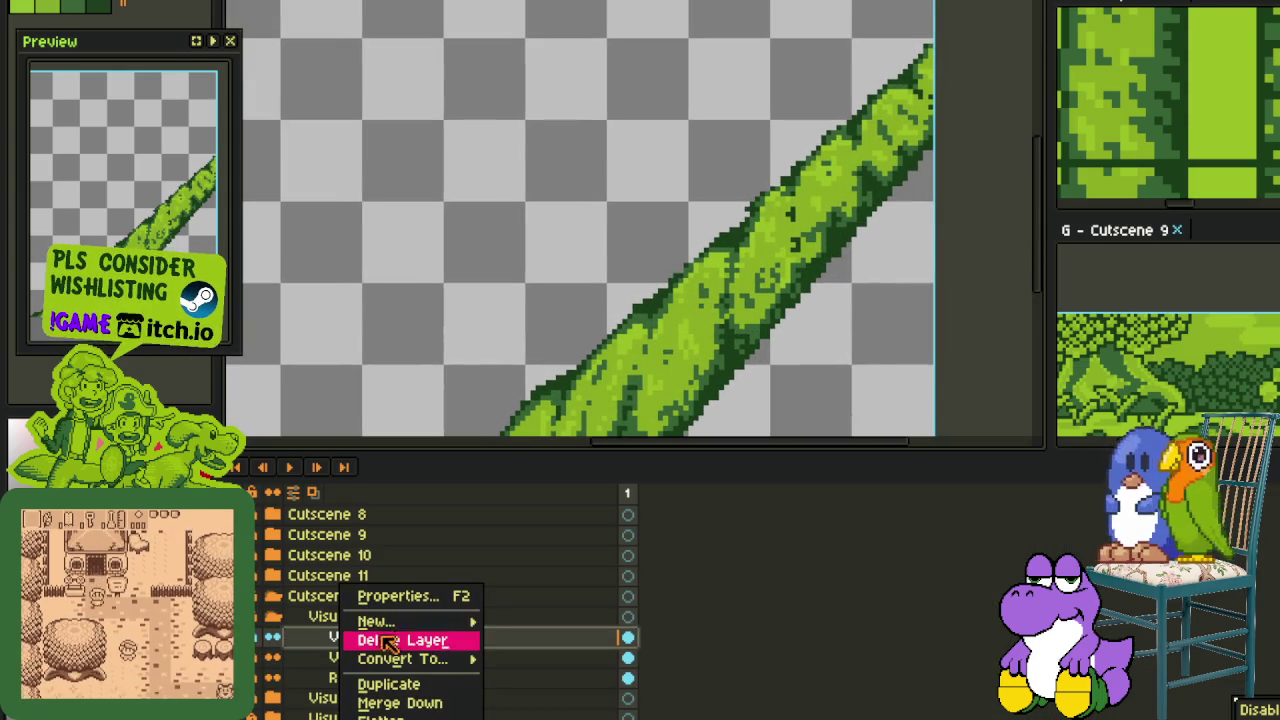
{"action": "left_click", "coordinate": [600, 615]}
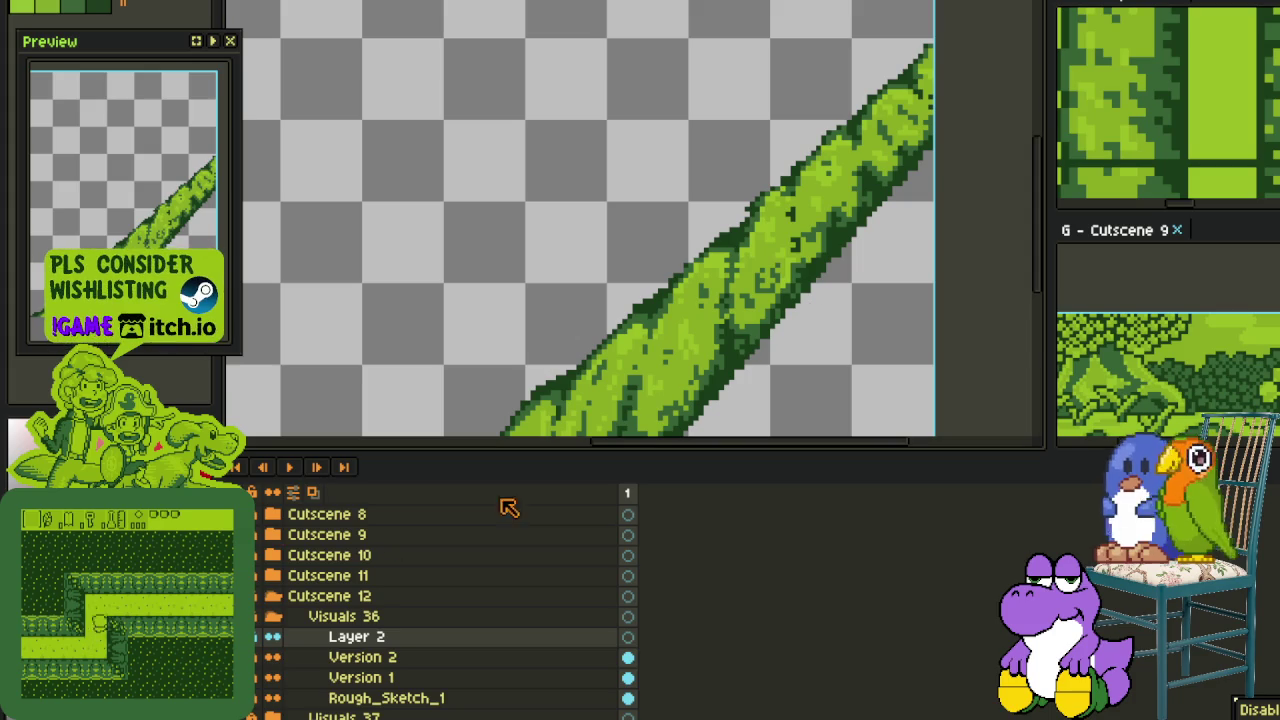
Zoom in and paint the first red pixels on the vine's upper edge, plus a dark-green pixel beside them
{"action": "key", "text": "Tab"}
{"action": "scroll", "coordinate": [511, 447], "scroll_direction": "up", "scroll_amount": 1}
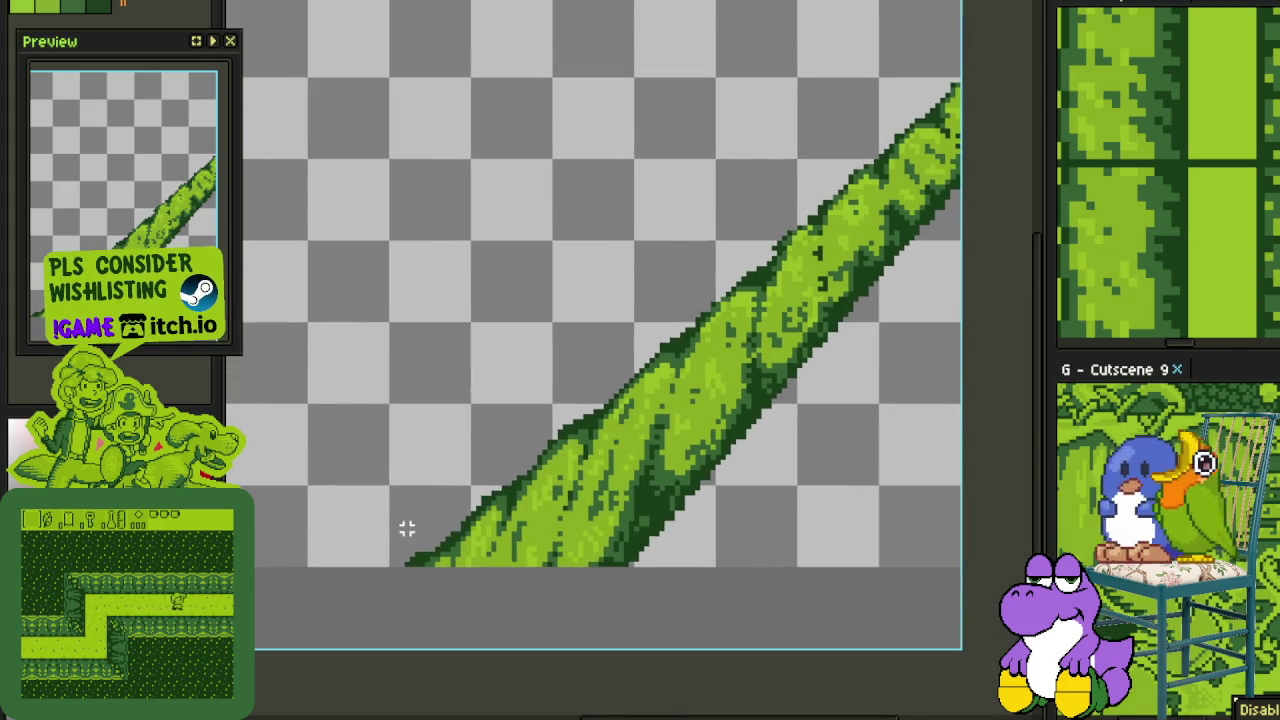
{"action": "scroll", "coordinate": [414, 528], "scroll_direction": "up", "scroll_amount": 1}
{"action": "scroll", "coordinate": [418, 565], "scroll_direction": "up", "scroll_amount": 1}
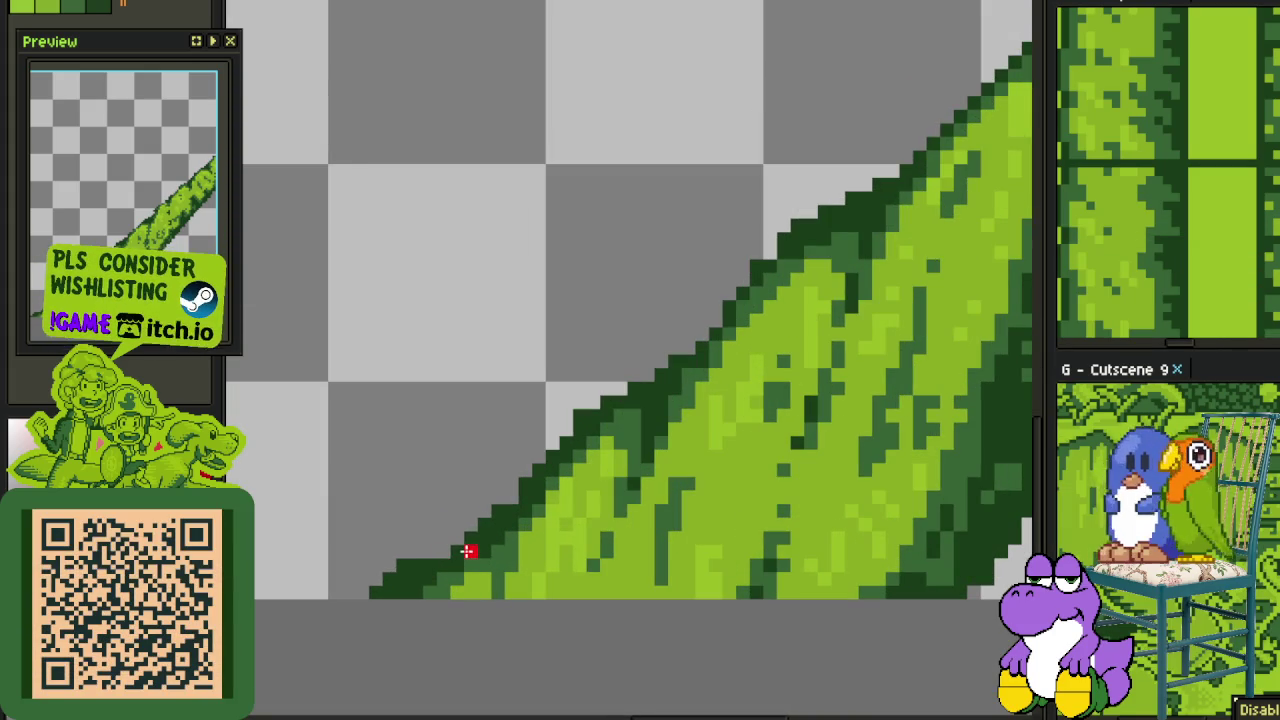
{"action": "left_click", "coordinate": [467, 547], "text": "shift"}
{"action": "scroll", "coordinate": [498, 498], "scroll_direction": "up", "scroll_amount": 1}
{"action": "scroll", "coordinate": [540, 485], "scroll_direction": "down", "scroll_amount": 2}
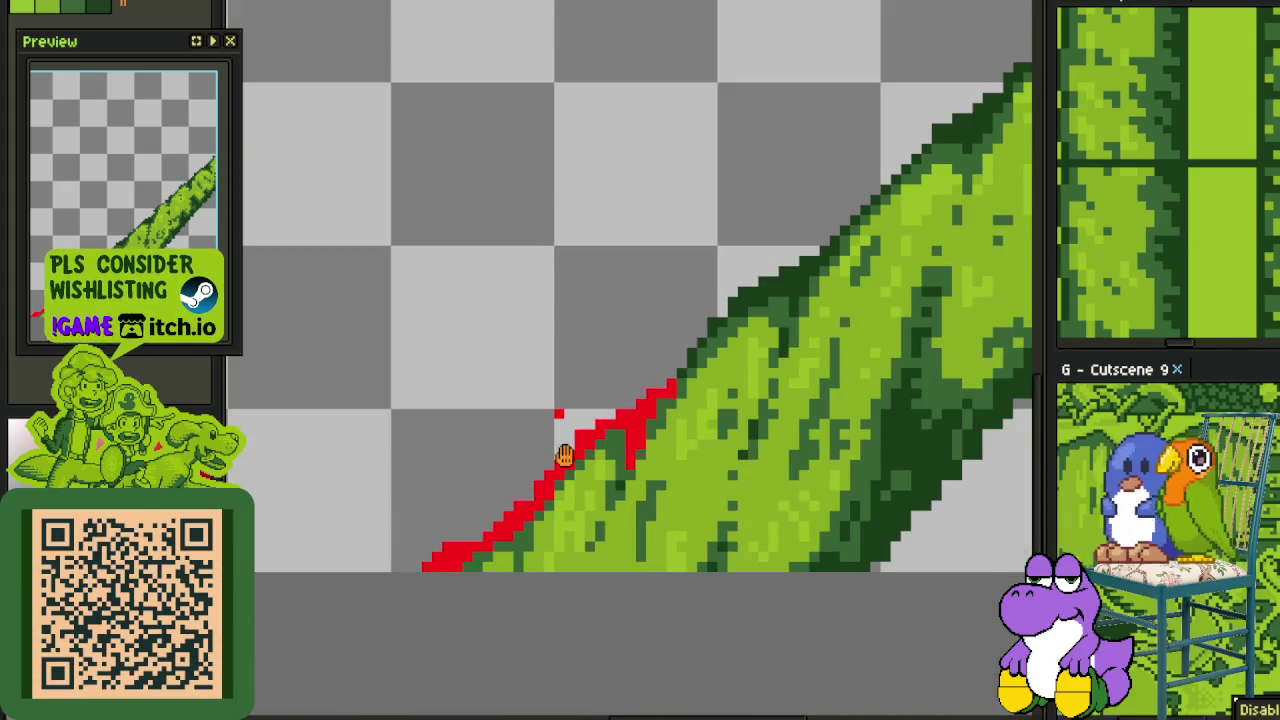
{"action": "scroll", "coordinate": [470, 535], "scroll_direction": "up", "scroll_amount": 3}
{"action": "left_click", "coordinate": [414, 557]}
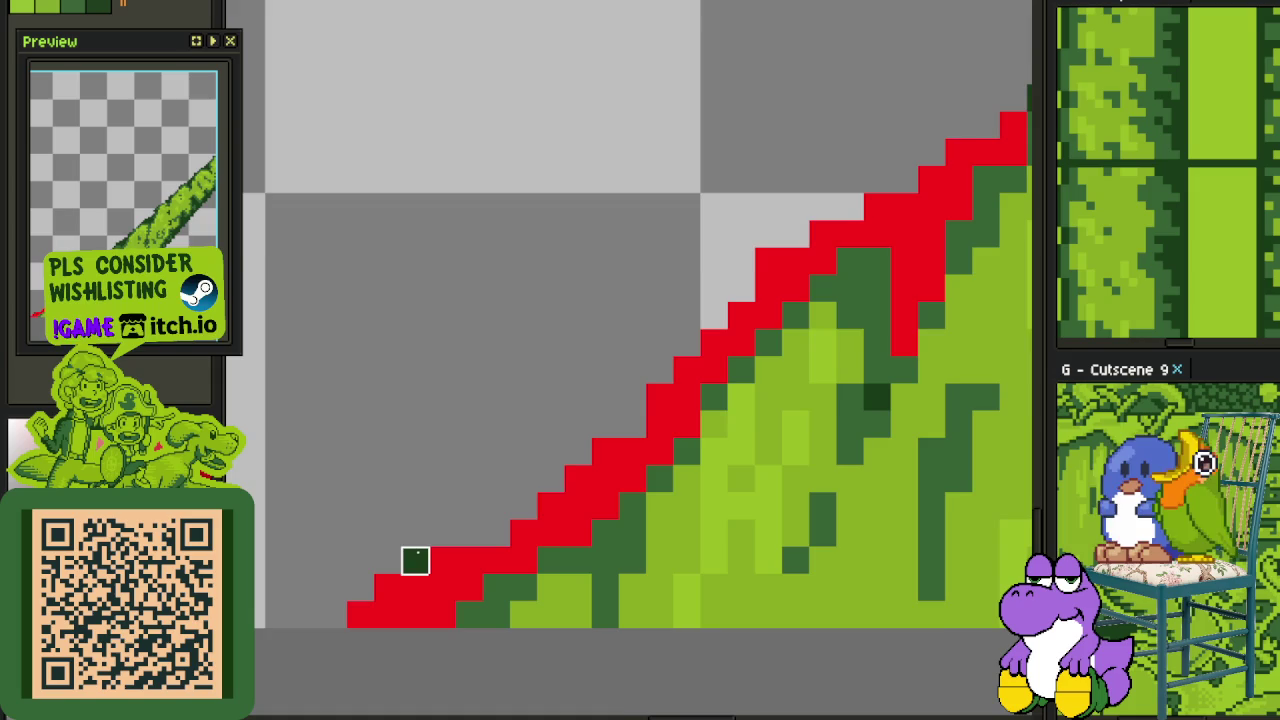
{"action": "scroll", "coordinate": [546, 508], "scroll_direction": "down", "scroll_amount": 1}
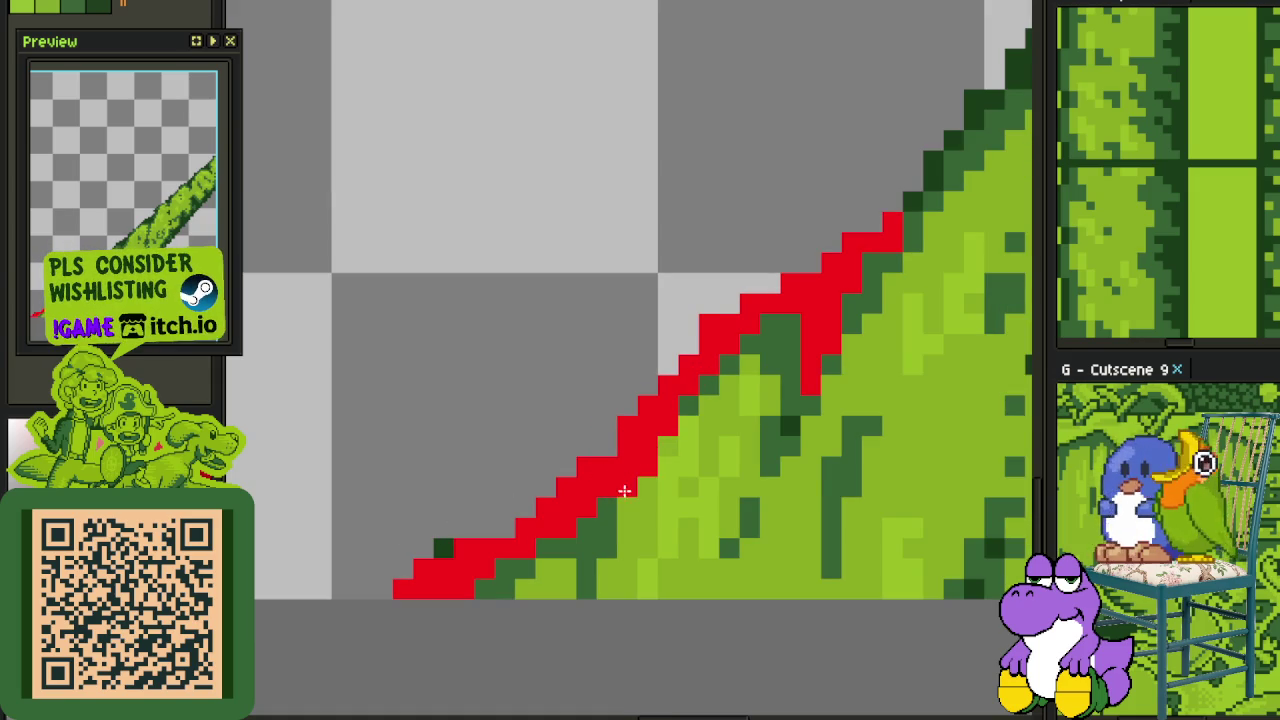
{"action": "scroll", "coordinate": [624, 490], "scroll_direction": "down", "scroll_amount": 2}
{"action": "scroll", "coordinate": [676, 467], "scroll_direction": "up", "scroll_amount": 1}
{"action": "scroll", "coordinate": [660, 440], "scroll_direction": "up", "scroll_amount": 1}
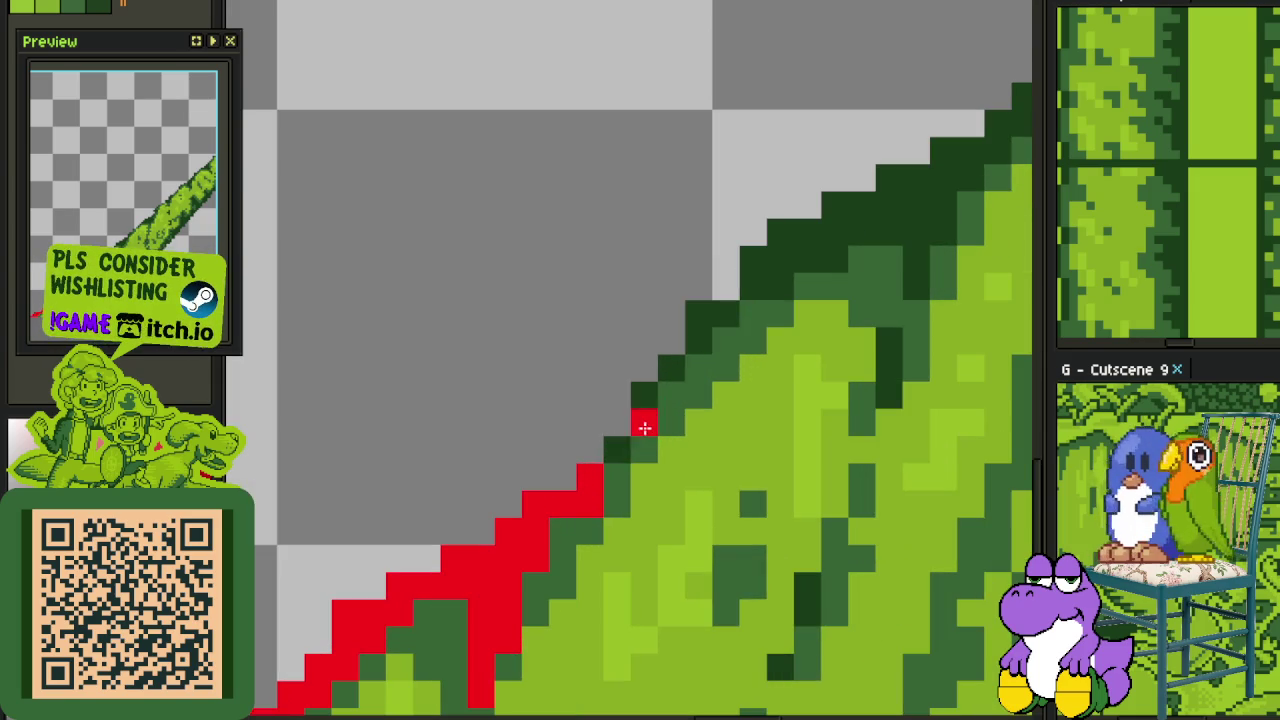
Extend the red outline diagonally up the vine edge pixel by pixel
{"action": "left_click", "coordinate": [601, 451]}
{"action": "left_click", "coordinate": [618, 422]}
{"action": "left_click", "coordinate": [644, 394]}
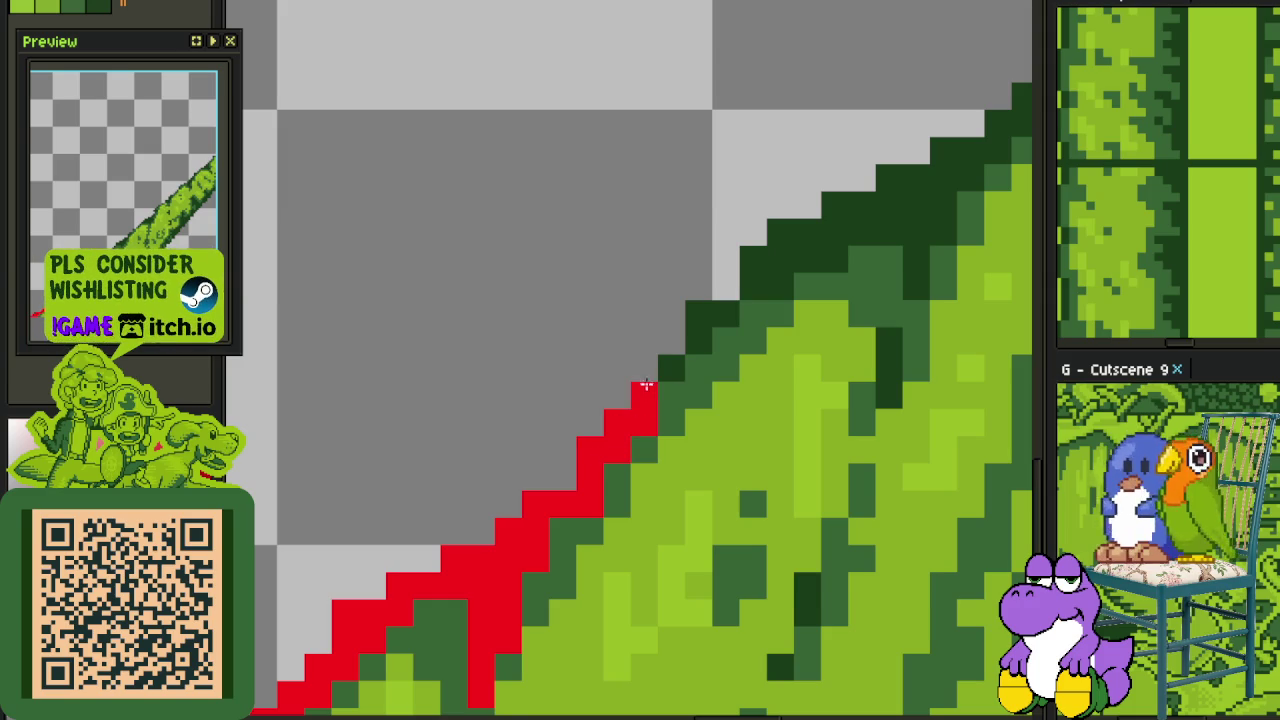
{"action": "left_click", "coordinate": [644, 368]}
{"action": "left_click", "coordinate": [672, 368]}
{"action": "left_click", "coordinate": [672, 341]}
{"action": "left_click", "coordinate": [672, 314]}
{"action": "left_click", "coordinate": [725, 314]}
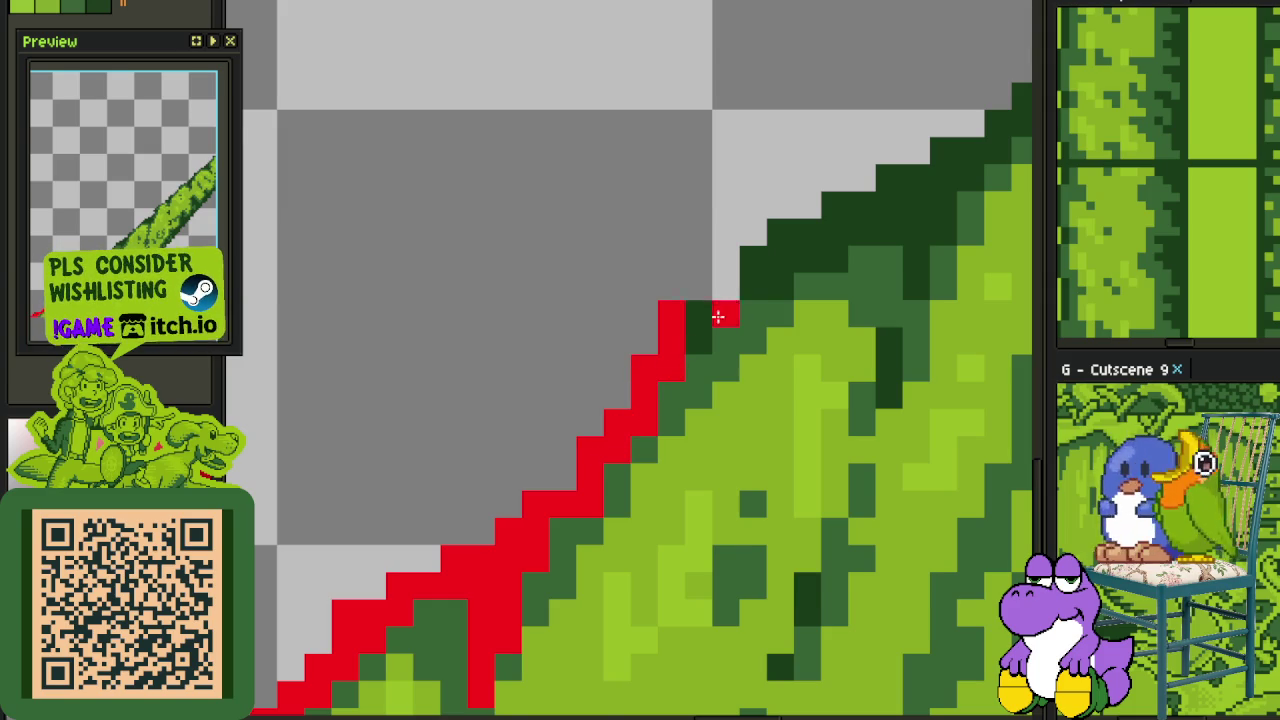
{"action": "left_click_drag", "start_coordinate": [723, 314], "coordinate": [581, 393]}
Paint a long red staircase band higher along the edge and touch up its pixels
{"action": "left_click", "coordinate": [594, 364]}
{"action": "left_click", "coordinate": [621, 337]}
{"action": "left_click_drag", "start_coordinate": [761, 294], "coordinate": [628, 374]}
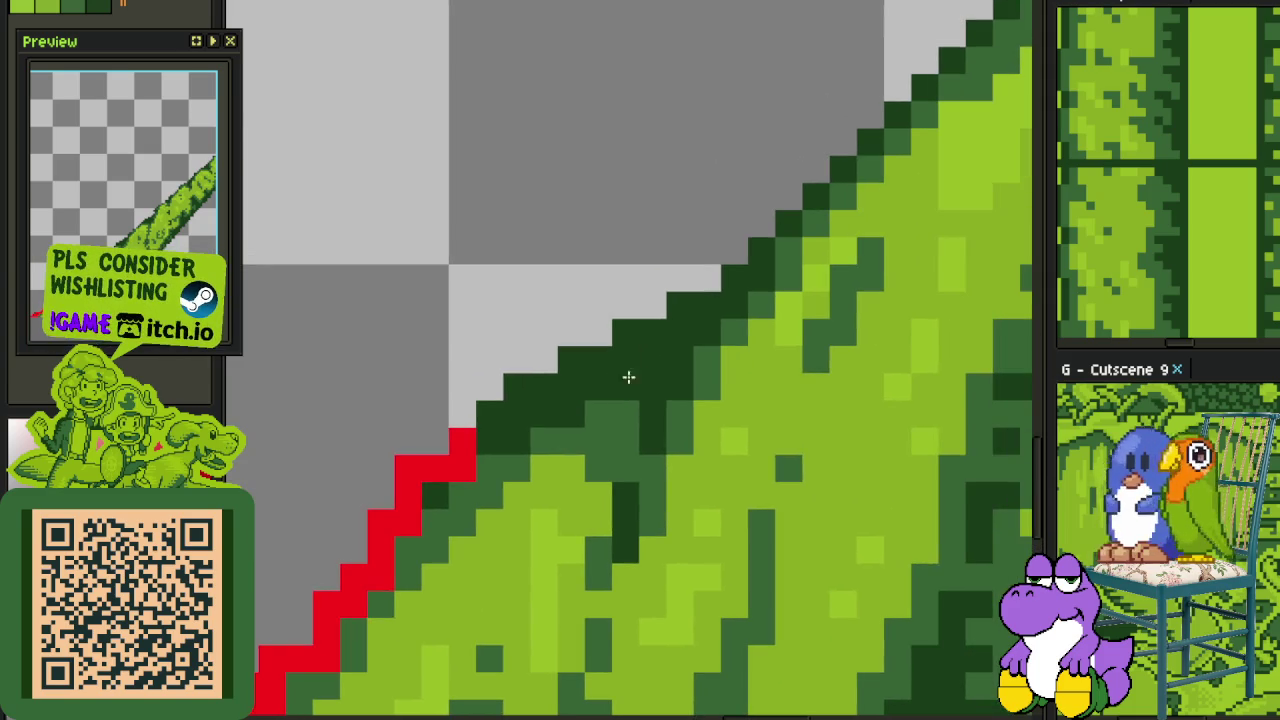
{"action": "key", "text": "ctrl+y"}
{"action": "scroll", "coordinate": [631, 364], "scroll_direction": "down", "scroll_amount": 2}
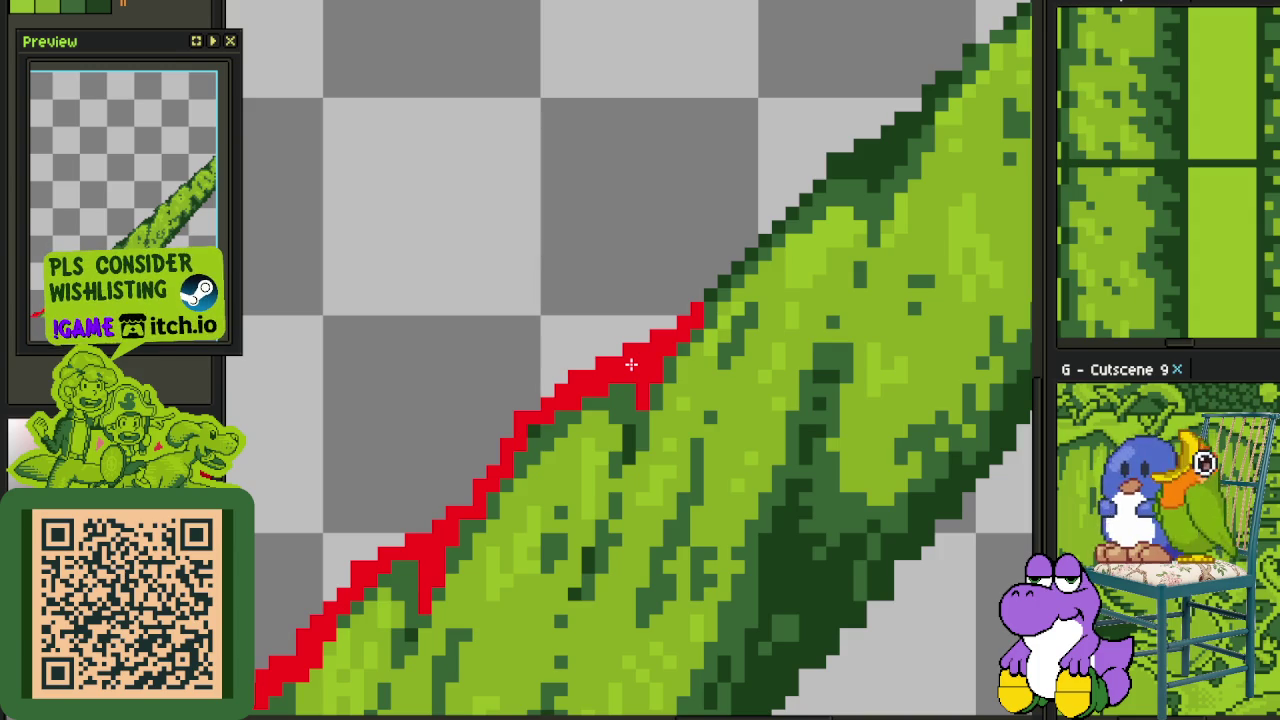
{"action": "scroll", "coordinate": [560, 406], "scroll_direction": "up", "scroll_amount": 2}
{"action": "left_click", "coordinate": [514, 410]}
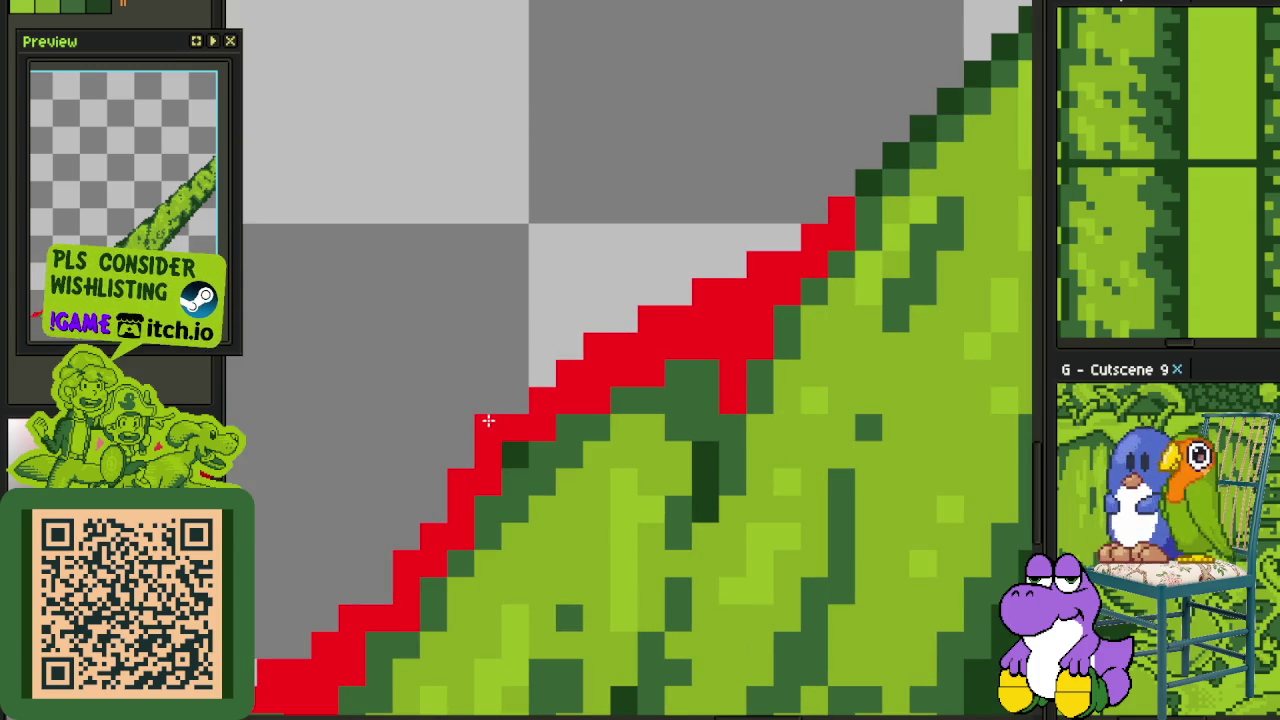
{"action": "left_click", "coordinate": [486, 423]}
{"action": "left_click", "coordinate": [506, 444]}
{"action": "scroll", "coordinate": [640, 330], "scroll_direction": "down", "scroll_amount": 2}
Undo the upper red band and repaint red pixels up the staircase edge
{"action": "key", "text": "ctrl+z"}
{"action": "scroll", "coordinate": [606, 428], "scroll_direction": "up", "scroll_amount": 1}
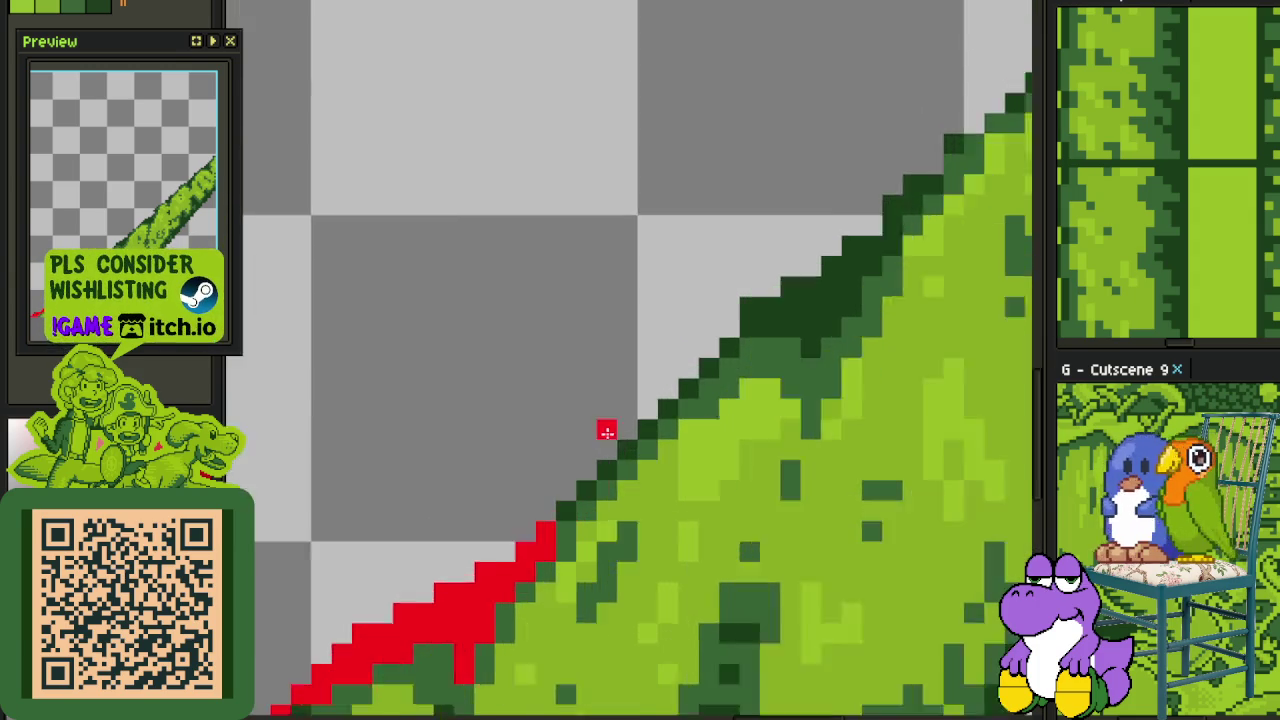
{"action": "scroll", "coordinate": [590, 460], "scroll_direction": "up", "scroll_amount": 1}
{"action": "left_click", "coordinate": [552, 524]}
{"action": "mouse_move", "coordinate": [552, 524]}
{"action": "left_mouse_down"}
{"action": "mouse_move", "coordinate": [663, 369]}
{"action": "mouse_move", "coordinate": [720, 367]}
{"action": "left_mouse_up"}
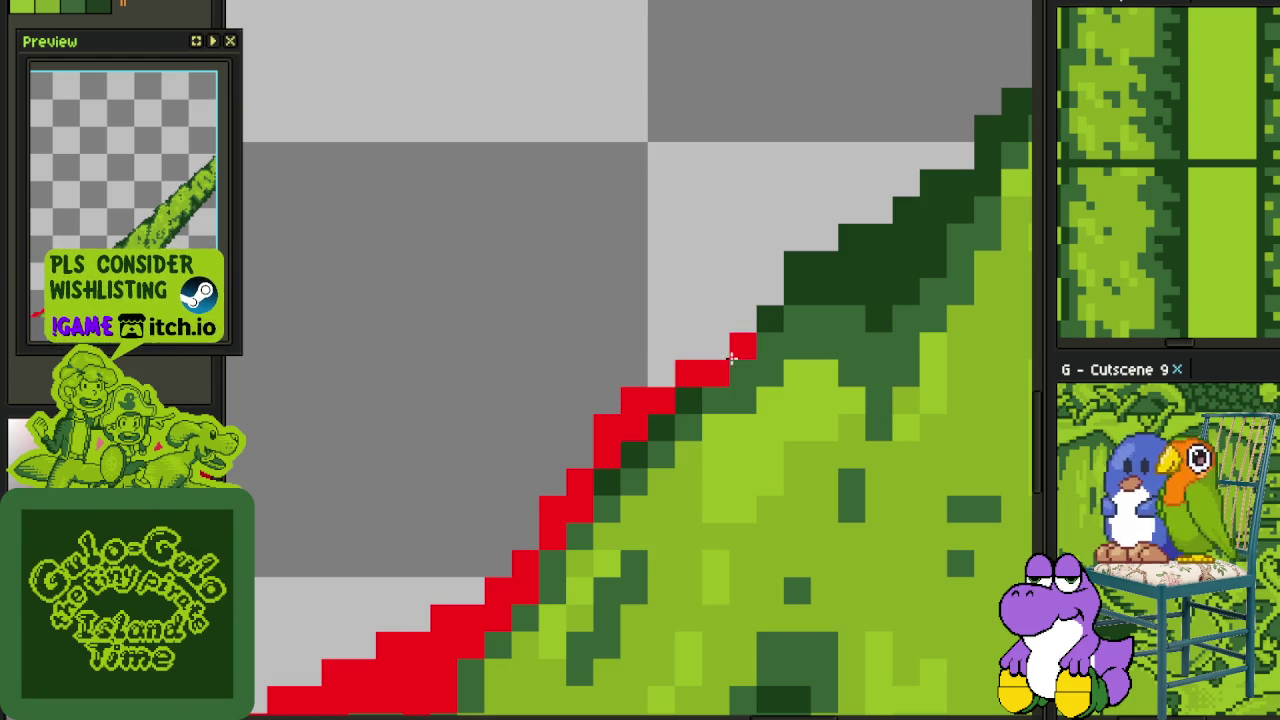
{"action": "left_click_drag", "start_coordinate": [731, 357], "coordinate": [661, 487]}
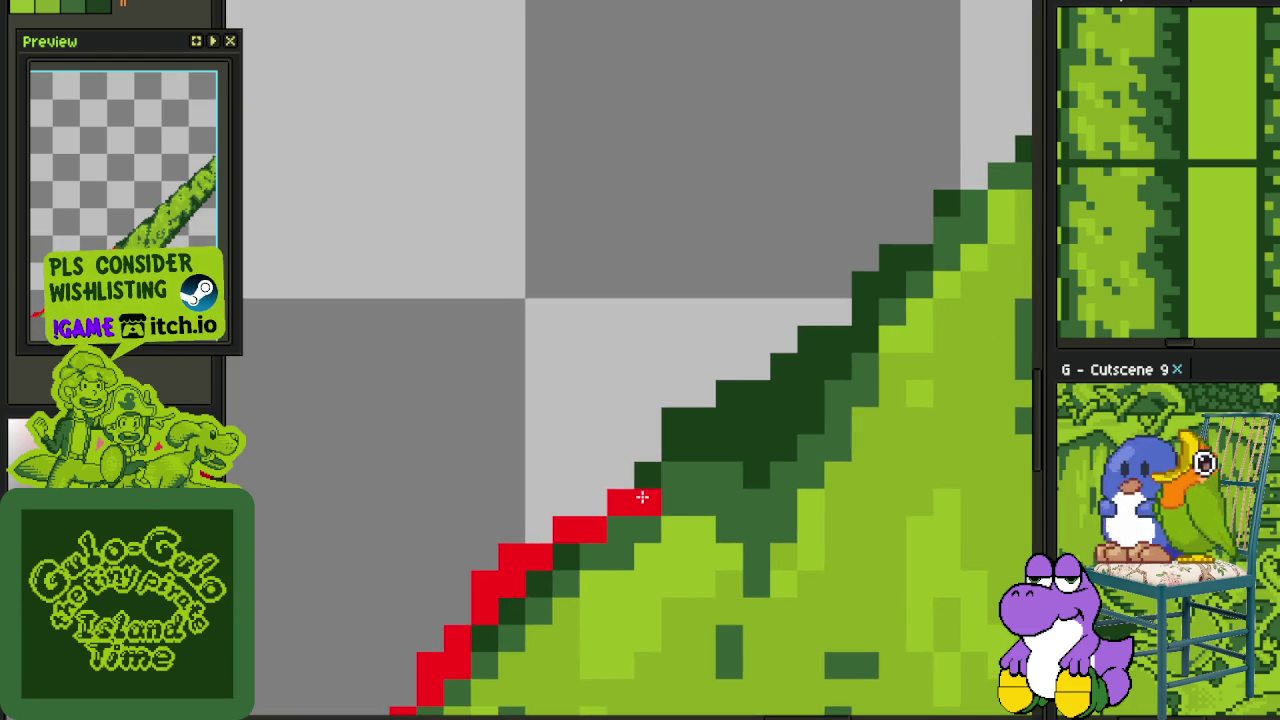
Zoom out and back in, then paint red pixels further up the edge
{"action": "scroll", "coordinate": [680, 435], "scroll_direction": "down", "scroll_amount": 1}
{"action": "scroll", "coordinate": [680, 435], "scroll_direction": "down", "scroll_amount": 3}
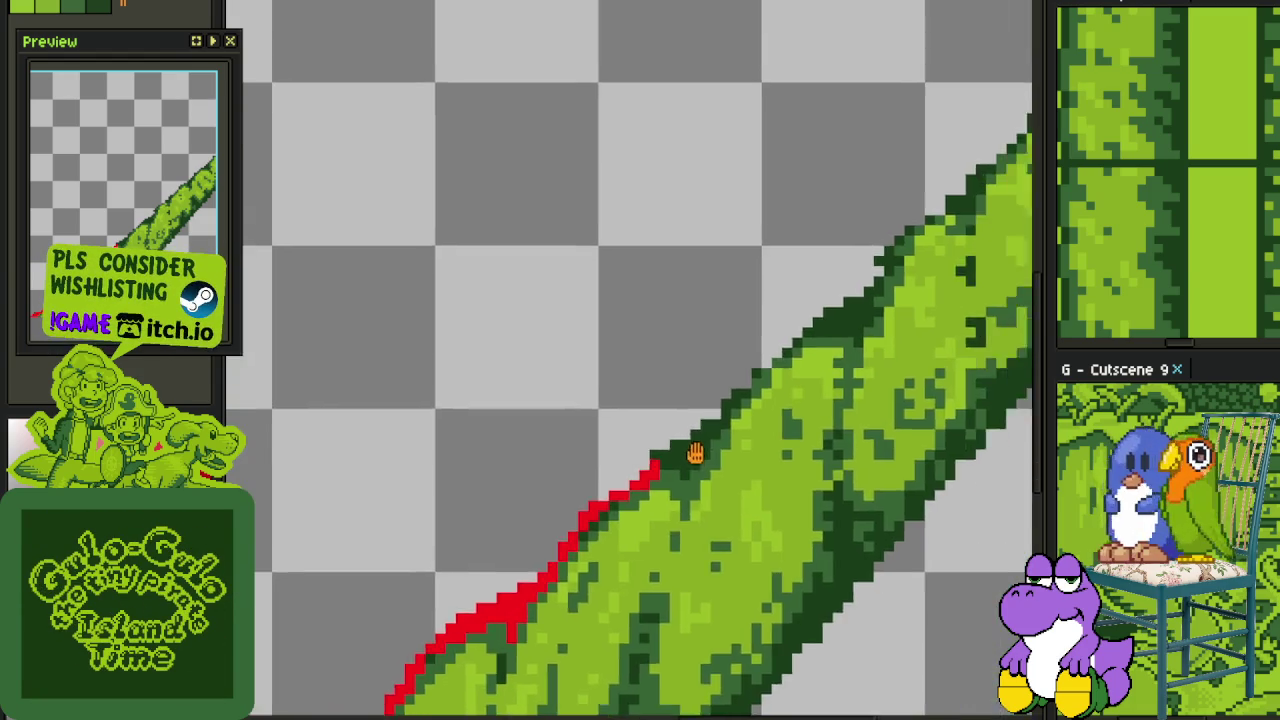
{"action": "scroll", "coordinate": [685, 436], "scroll_direction": "down", "scroll_amount": 2}
{"action": "scroll", "coordinate": [690, 437], "scroll_direction": "down", "scroll_amount": 2}
{"action": "scroll", "coordinate": [687, 389], "scroll_direction": "up", "scroll_amount": 2}
{"action": "scroll", "coordinate": [623, 477], "scroll_direction": "up", "scroll_amount": 1}
{"action": "scroll", "coordinate": [643, 466], "scroll_direction": "up", "scroll_amount": 1}
{"action": "scroll", "coordinate": [649, 456], "scroll_direction": "up", "scroll_amount": 1}
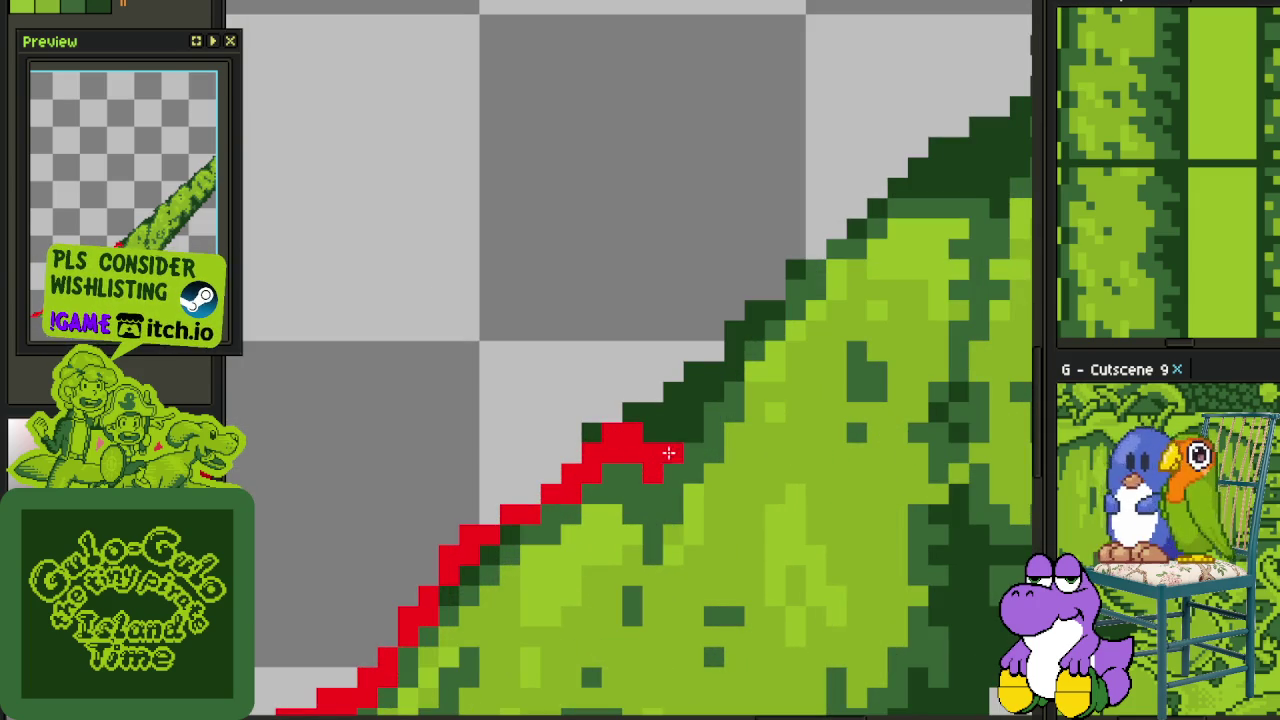
{"action": "mouse_move", "coordinate": [703, 388]}
{"action": "left_mouse_down"}
{"action": "mouse_move", "coordinate": [712, 354]}
{"action": "mouse_move", "coordinate": [753, 313]}
{"action": "mouse_move", "coordinate": [708, 414]}
{"action": "left_mouse_up"}
{"action": "scroll", "coordinate": [740, 370], "scroll_direction": "down", "scroll_amount": 1}
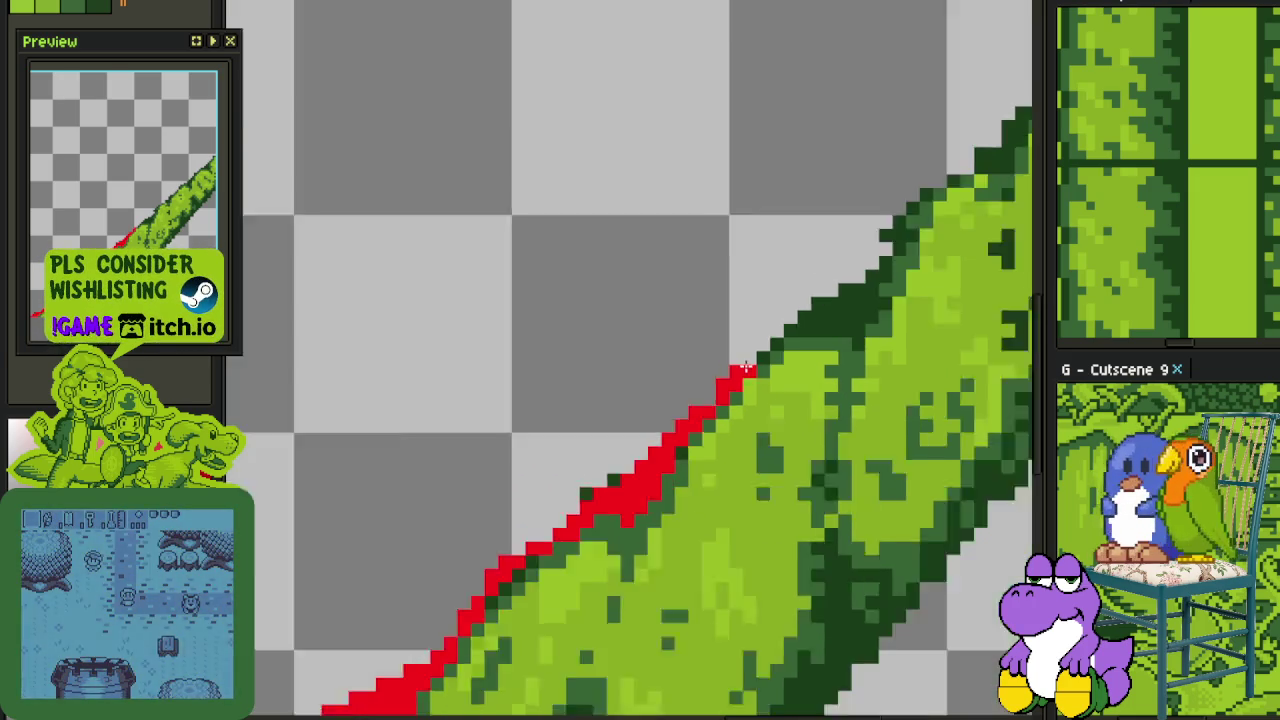
{"action": "scroll", "coordinate": [745, 368], "scroll_direction": "down", "scroll_amount": 3}
{"action": "scroll", "coordinate": [757, 371], "scroll_direction": "down", "scroll_amount": 2}
{"action": "scroll", "coordinate": [771, 357], "scroll_direction": "up", "scroll_amount": 5}
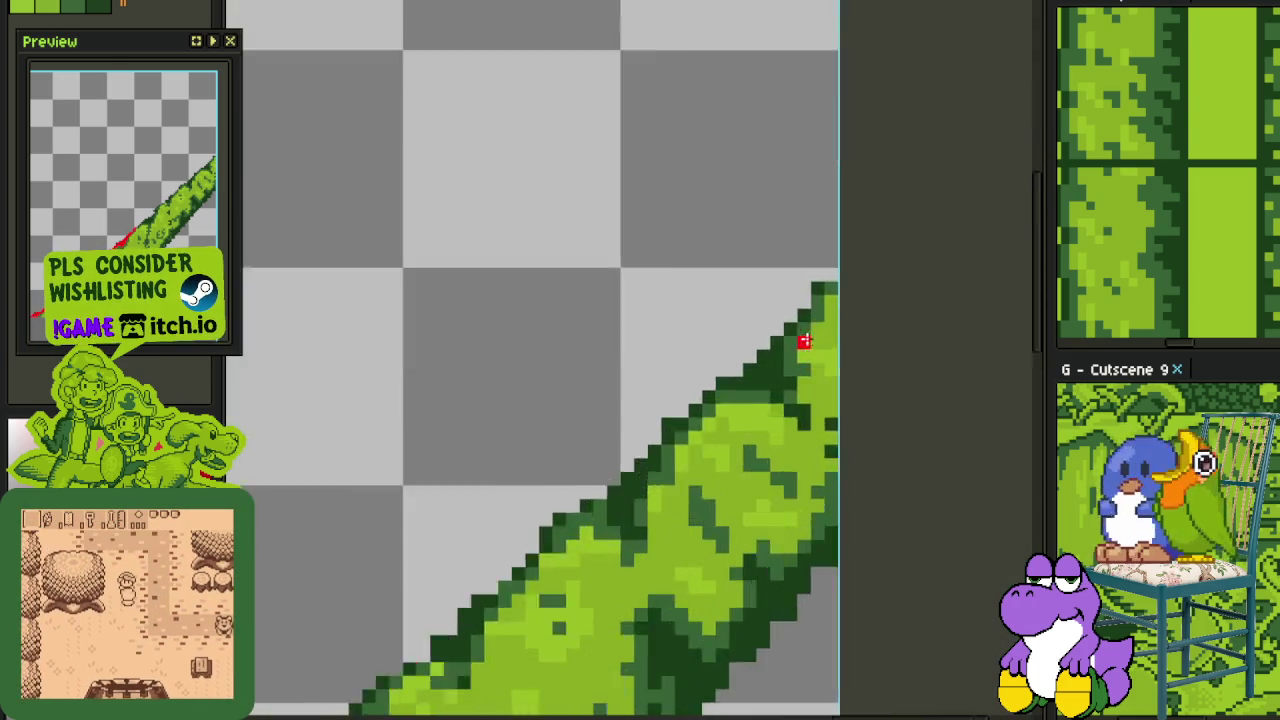
Step red pixels down-left along the diagonal edge and add a short red column inside the vine
{"action": "scroll", "coordinate": [804, 341], "scroll_direction": "up", "scroll_amount": 2}
{"action": "left_click", "coordinate": [845, 227]}
{"action": "left_click", "coordinate": [818, 280]}
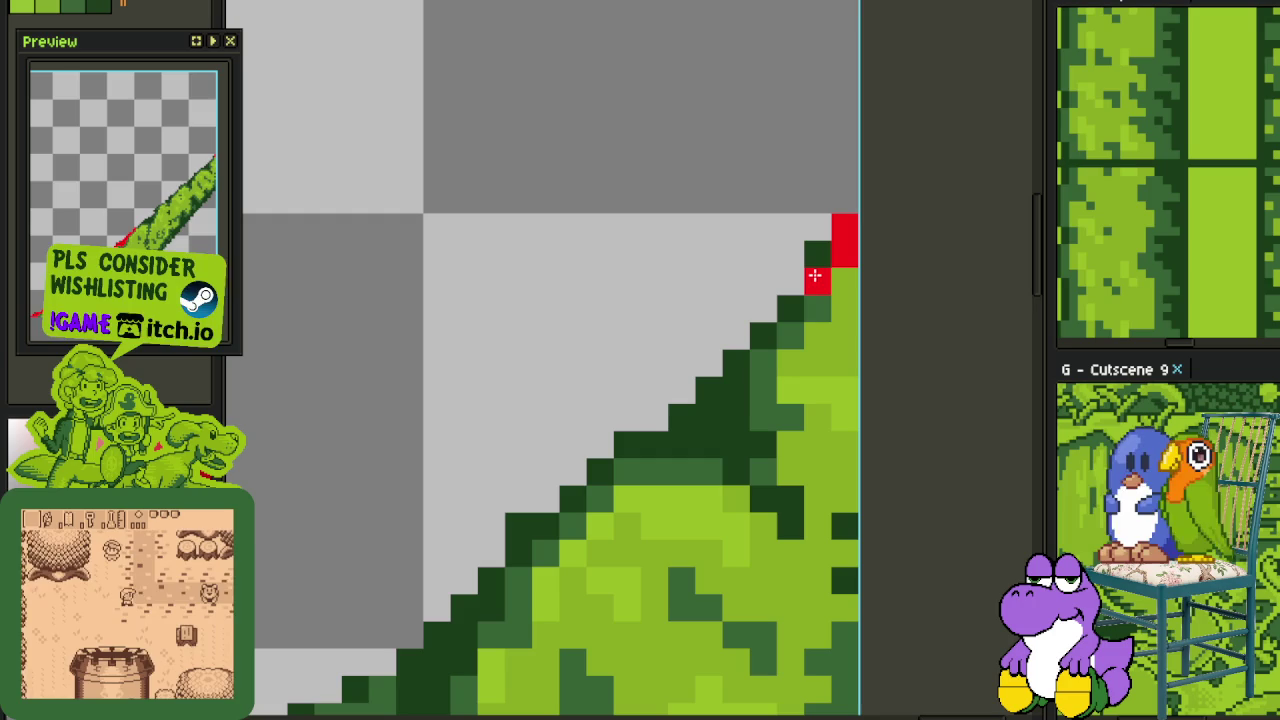
{"action": "left_click", "coordinate": [818, 253]}
{"action": "left_click", "coordinate": [791, 307]}
{"action": "left_click", "coordinate": [774, 327]}
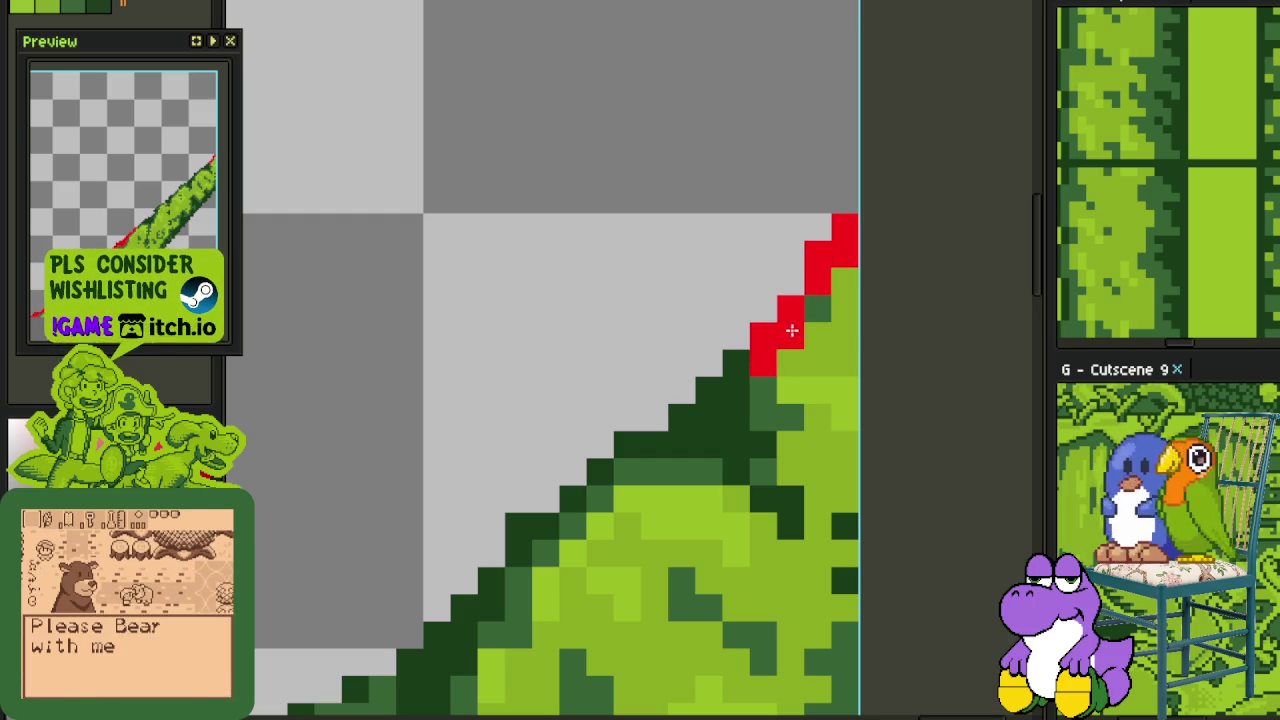
{"action": "left_click", "coordinate": [764, 362]}
{"action": "left_click", "coordinate": [737, 362]}
{"action": "mouse_move", "coordinate": [737, 389]}
{"action": "left_mouse_down"}
{"action": "mouse_move", "coordinate": [733, 458]}
{"action": "mouse_move", "coordinate": [755, 470]}
{"action": "left_mouse_up"}
Adjust the zoom and paint a red run up the diagonal edge
{"action": "scroll", "coordinate": [733, 458], "scroll_direction": "down", "scroll_amount": 2}
{"action": "scroll", "coordinate": [771, 523], "scroll_direction": "up", "scroll_amount": 1}
{"action": "scroll", "coordinate": [755, 440], "scroll_direction": "up", "scroll_amount": 1}
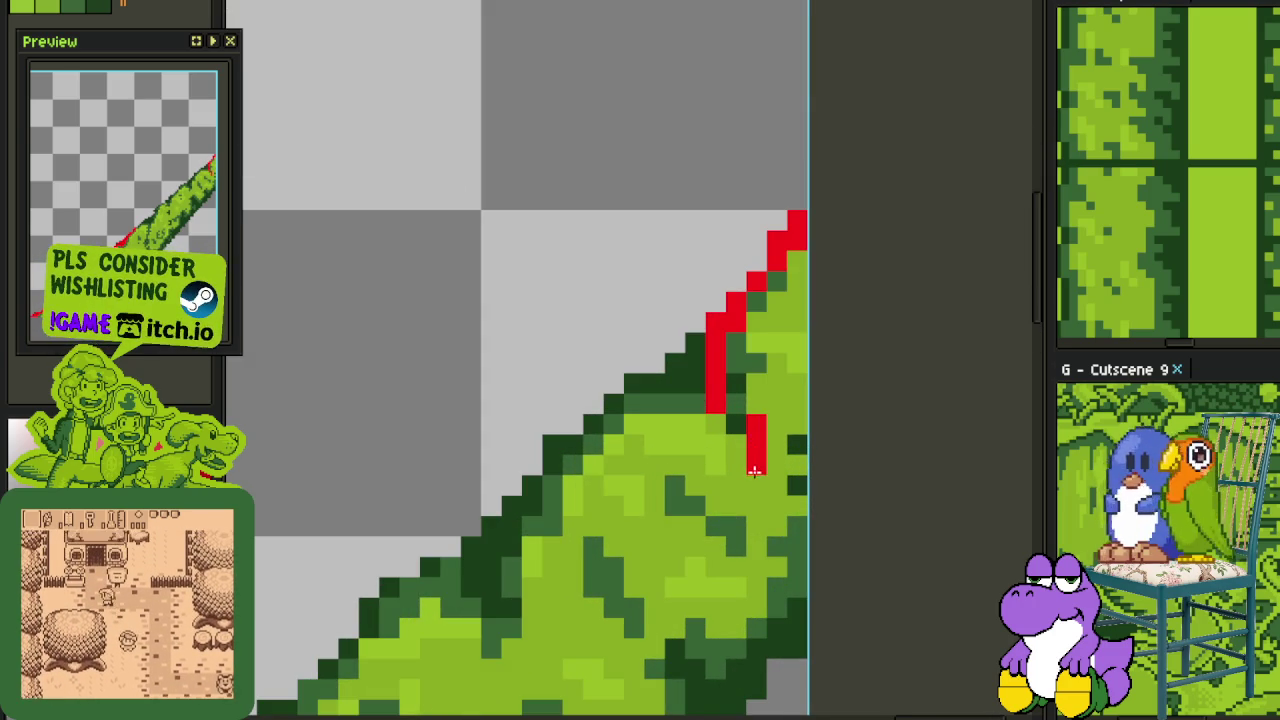
{"action": "scroll", "coordinate": [774, 500], "scroll_direction": "down", "scroll_amount": 2}
{"action": "scroll", "coordinate": [842, 390], "scroll_direction": "up", "scroll_amount": 1}
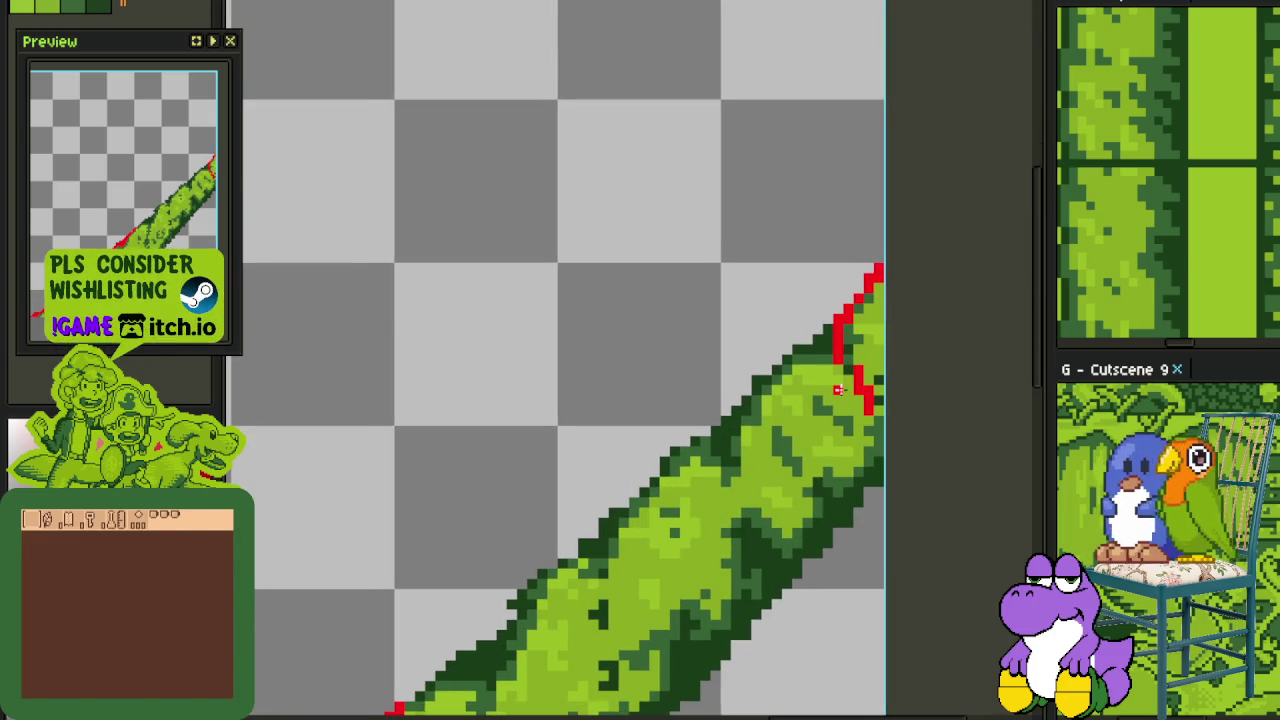
{"action": "scroll", "coordinate": [651, 531], "scroll_direction": "down", "scroll_amount": 1}
{"action": "scroll", "coordinate": [651, 531], "scroll_direction": "down", "scroll_amount": 1}
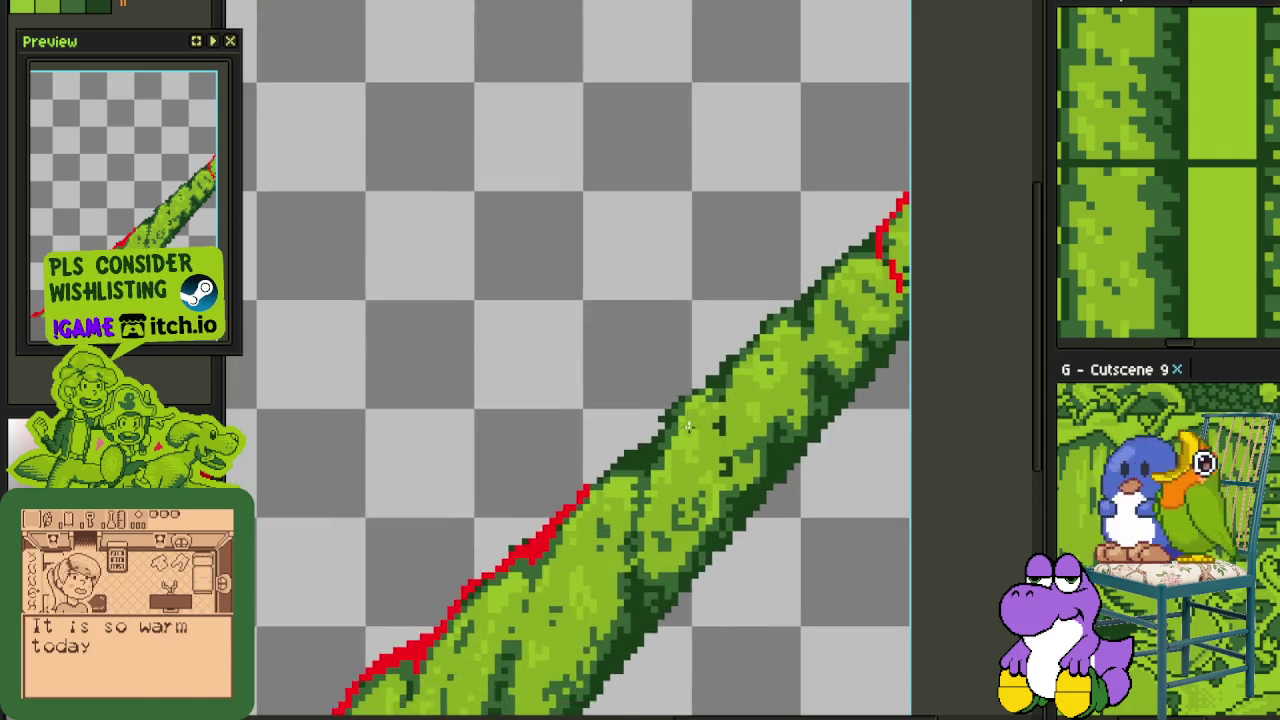
{"action": "scroll", "coordinate": [509, 517], "scroll_direction": "up", "scroll_amount": 2}
{"action": "scroll", "coordinate": [471, 563], "scroll_direction": "up", "scroll_amount": 1}
{"action": "mouse_move", "coordinate": [471, 563]}
{"action": "left_mouse_down"}
{"action": "mouse_move", "coordinate": [503, 551]}
{"action": "mouse_move", "coordinate": [649, 409]}
{"action": "mouse_move", "coordinate": [841, 314]}
{"action": "mouse_move", "coordinate": [791, 451]}
{"action": "left_mouse_up"}
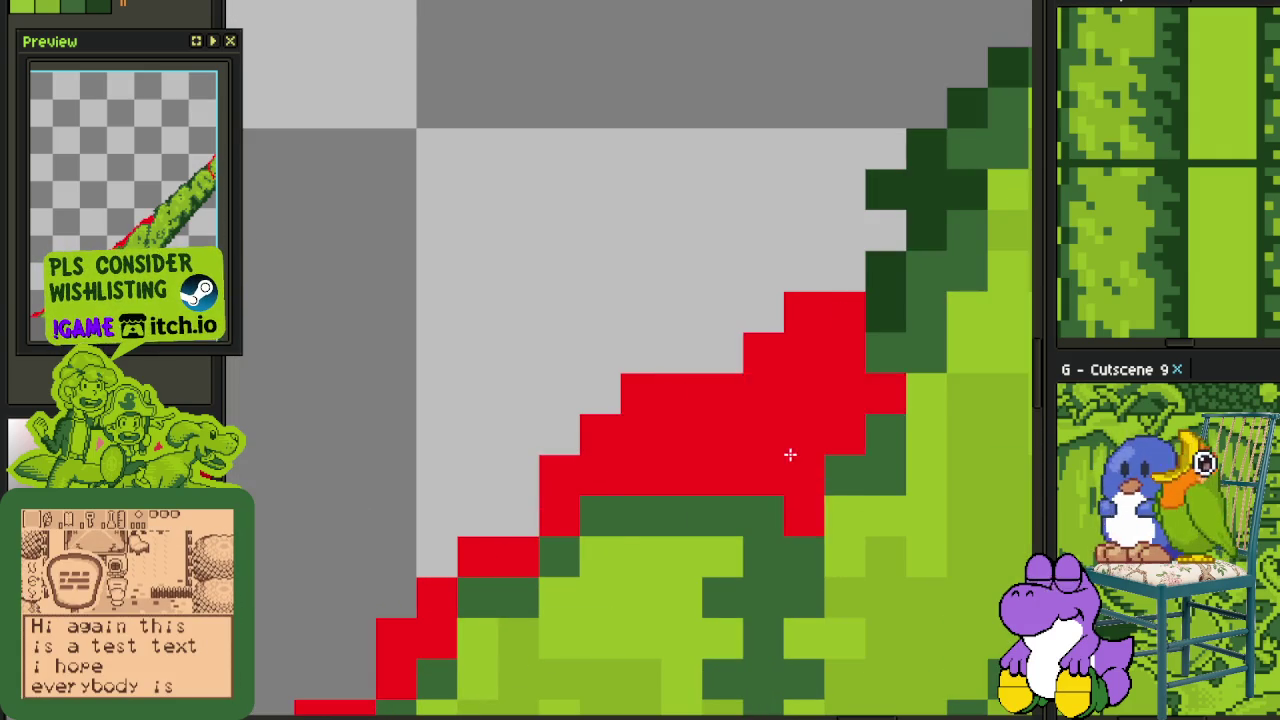
Fix a misplaced red pixel, paint red up the edge column, and erase a stray pixel to green
{"action": "scroll", "coordinate": [791, 451], "scroll_direction": "down", "scroll_amount": 2}
{"action": "scroll", "coordinate": [760, 471], "scroll_direction": "up", "scroll_amount": 2}
{"action": "key", "text": "ctrl+z"}
{"action": "left_click", "coordinate": [757, 449]}
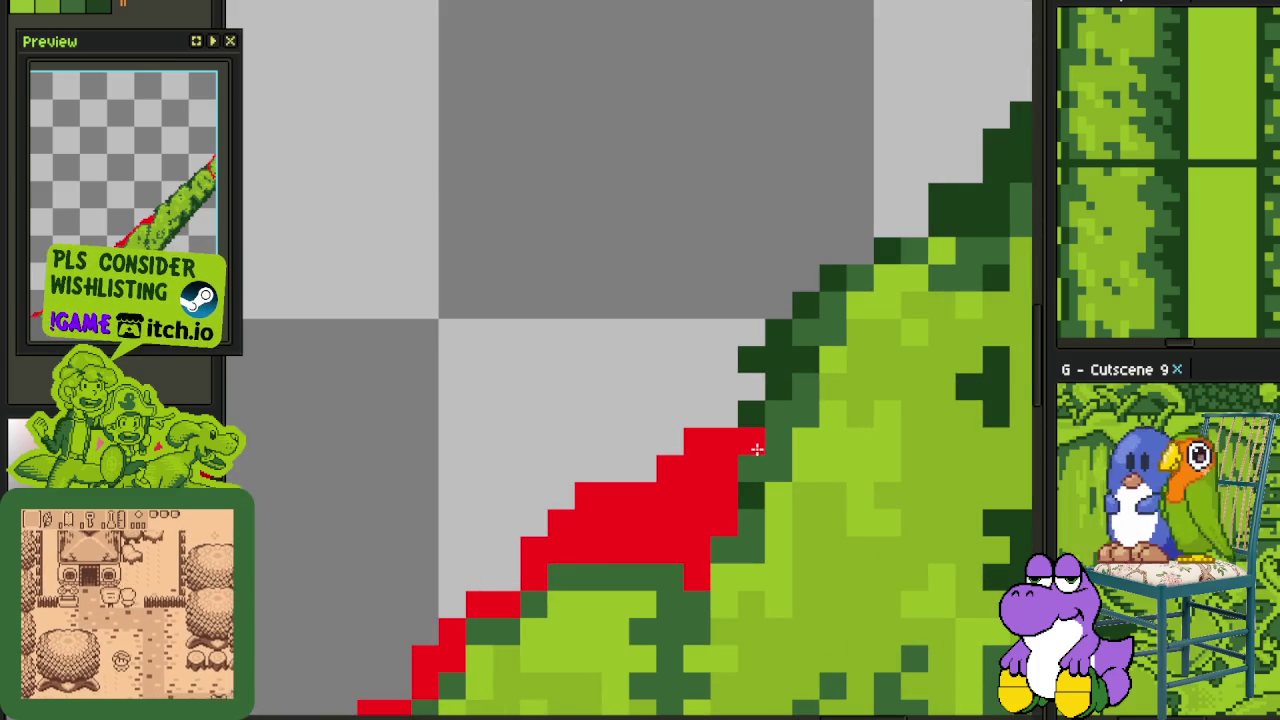
{"action": "mouse_move", "coordinate": [776, 383]}
{"action": "left_mouse_down"}
{"action": "mouse_move", "coordinate": [787, 338]}
{"action": "mouse_move", "coordinate": [700, 449]}
{"action": "mouse_move", "coordinate": [705, 430]}
{"action": "mouse_move", "coordinate": [793, 398]}
{"action": "mouse_move", "coordinate": [691, 493]}
{"action": "mouse_move", "coordinate": [727, 452]}
{"action": "left_mouse_up"}
{"action": "scroll", "coordinate": [705, 465], "scroll_direction": "down", "scroll_amount": 3}
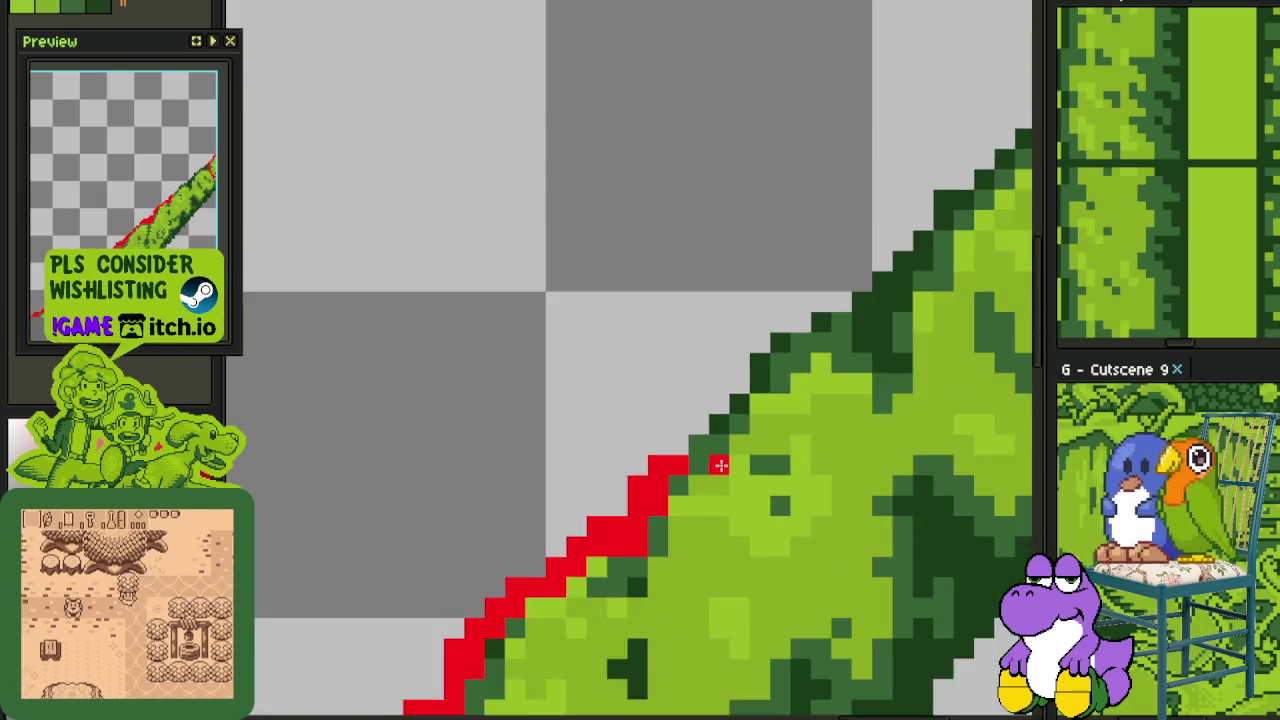
{"action": "scroll", "coordinate": [740, 445], "scroll_direction": "down", "scroll_amount": 2}
{"action": "scroll", "coordinate": [740, 445], "scroll_direction": "up", "scroll_amount": 5}
{"action": "mouse_move", "coordinate": [666, 486]}
{"action": "left_mouse_down"}
{"action": "mouse_move", "coordinate": [729, 423]}
{"action": "mouse_move", "coordinate": [766, 343]}
{"action": "left_mouse_up"}
{"action": "right_click", "coordinate": [754, 409]}
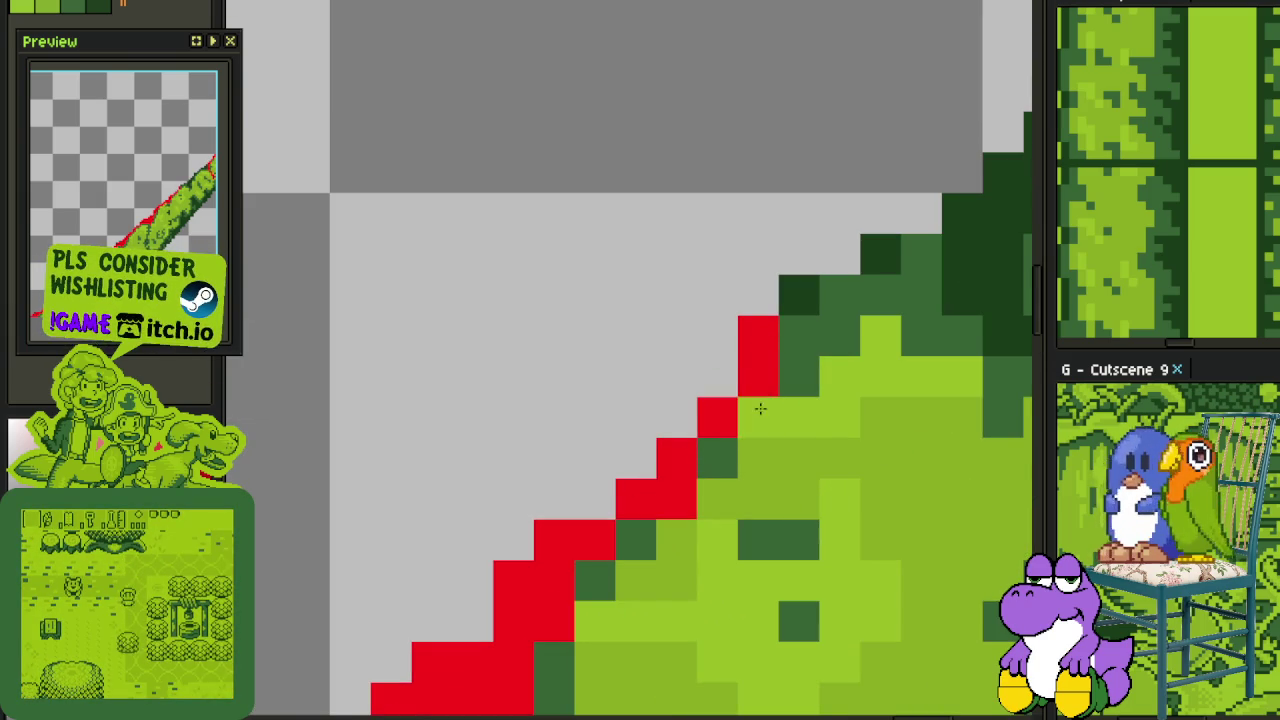
{"action": "left_click", "coordinate": [803, 320]}
Carry the red outline to the vine's top-right tip, reddening leftover dark-green edge pixels
{"action": "mouse_move", "coordinate": [862, 280]}
{"action": "left_mouse_down"}
{"action": "mouse_move", "coordinate": [640, 414]}
{"action": "mouse_move", "coordinate": [677, 414]}
{"action": "mouse_move", "coordinate": [760, 502]}
{"action": "left_mouse_up"}
{"action": "scroll", "coordinate": [766, 486], "scroll_direction": "down", "scroll_amount": 3}
{"action": "scroll", "coordinate": [766, 486], "scroll_direction": "up", "scroll_amount": 1}
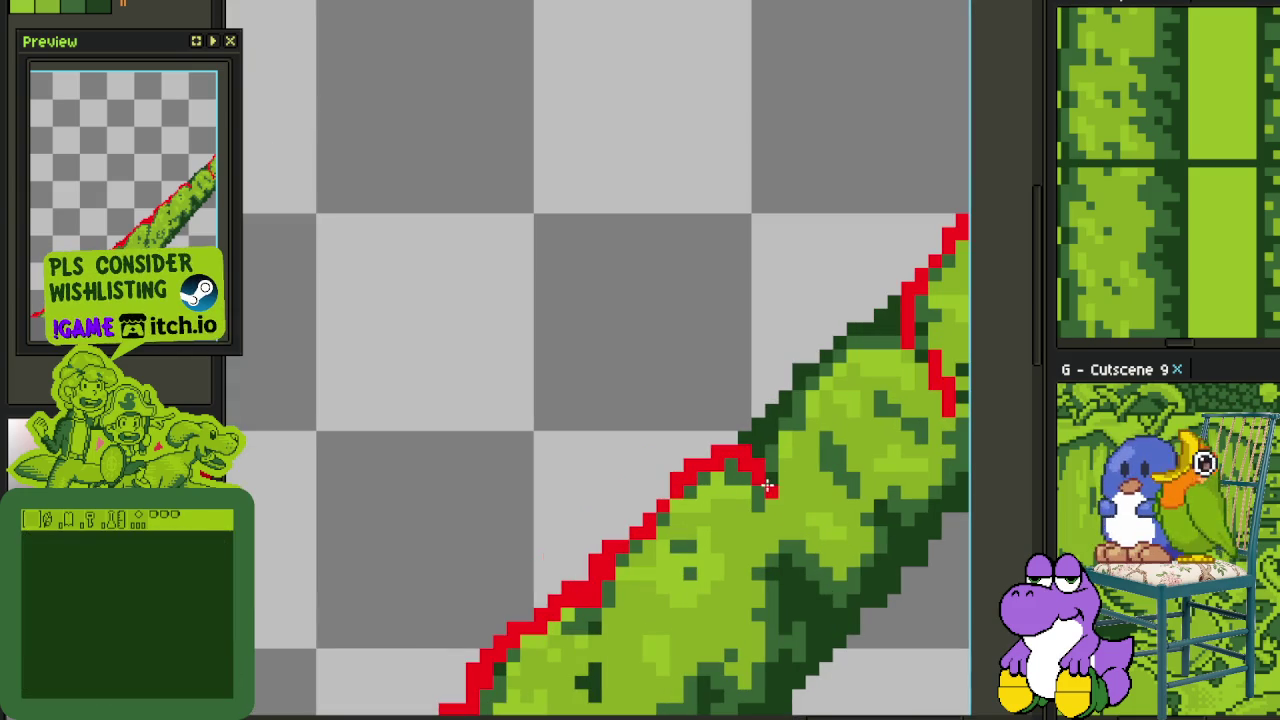
{"action": "scroll", "coordinate": [777, 436], "scroll_direction": "up", "scroll_amount": 1}
{"action": "scroll", "coordinate": [777, 436], "scroll_direction": "up", "scroll_amount": 1}
{"action": "mouse_move", "coordinate": [723, 466]}
{"action": "left_mouse_down"}
{"action": "mouse_move", "coordinate": [714, 423]}
{"action": "mouse_move", "coordinate": [820, 306]}
{"action": "mouse_move", "coordinate": [836, 266]}
{"action": "mouse_move", "coordinate": [866, 317]}
{"action": "mouse_move", "coordinate": [729, 420]}
{"action": "mouse_move", "coordinate": [866, 294]}
{"action": "mouse_move", "coordinate": [978, 257]}
{"action": "mouse_move", "coordinate": [930, 248]}
{"action": "left_mouse_up"}
{"action": "left_click", "coordinate": [735, 412]}
{"action": "left_click", "coordinate": [970, 208]}
{"action": "scroll", "coordinate": [796, 431], "scroll_direction": "down", "scroll_amount": 2}
{"action": "scroll", "coordinate": [796, 431], "scroll_direction": "down", "scroll_amount": 2}
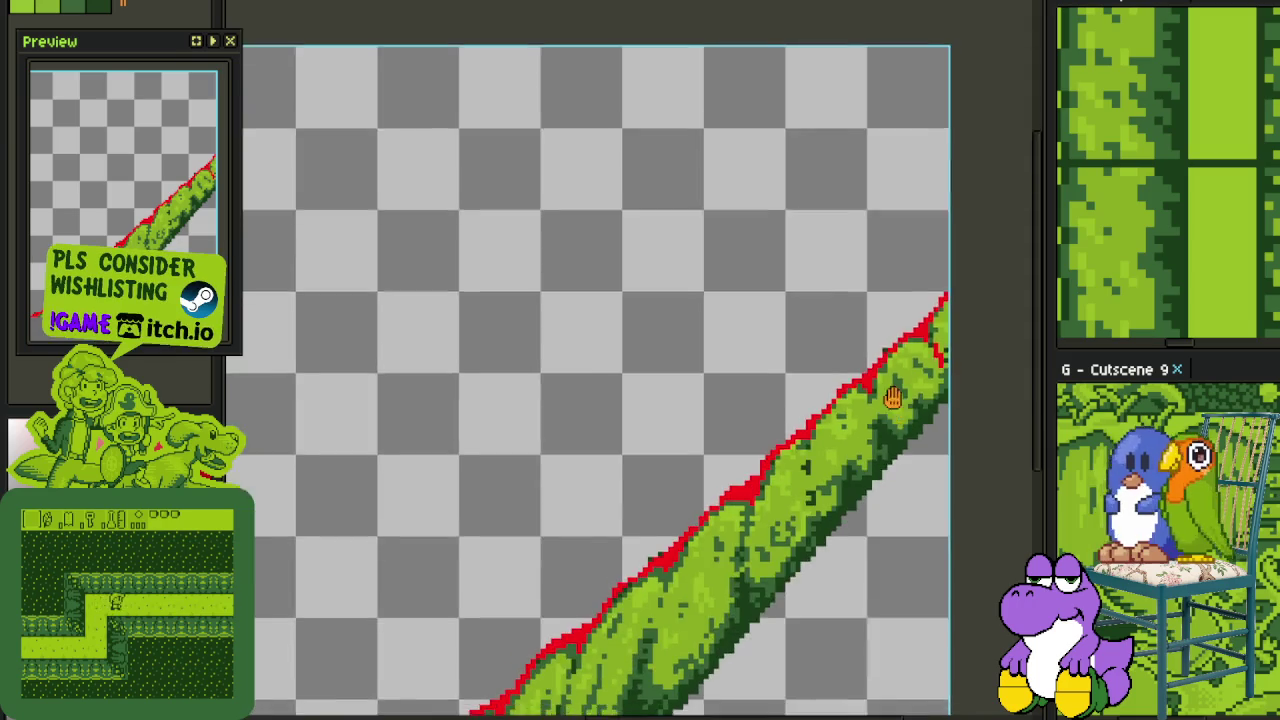
{"action": "scroll", "coordinate": [796, 431], "scroll_direction": "down", "scroll_amount": 2}
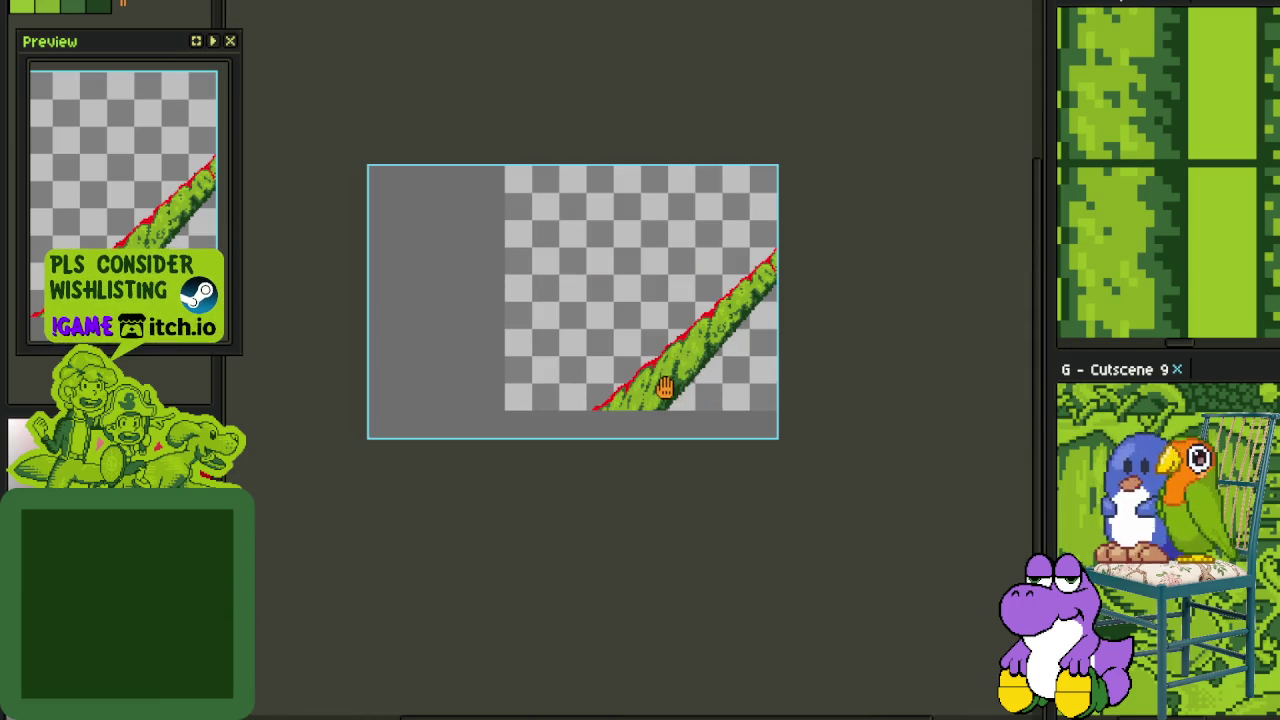
Draw a red line along the vine's dark-green underside edge and fill the enclosed patch red
{"action": "scroll", "coordinate": [686, 394], "scroll_direction": "up", "scroll_amount": 2}
{"action": "scroll", "coordinate": [749, 291], "scroll_direction": "up", "scroll_amount": 1}
{"action": "scroll", "coordinate": [749, 337], "scroll_direction": "up", "scroll_amount": 1}
{"action": "scroll", "coordinate": [731, 217], "scroll_direction": "up", "scroll_amount": 2}
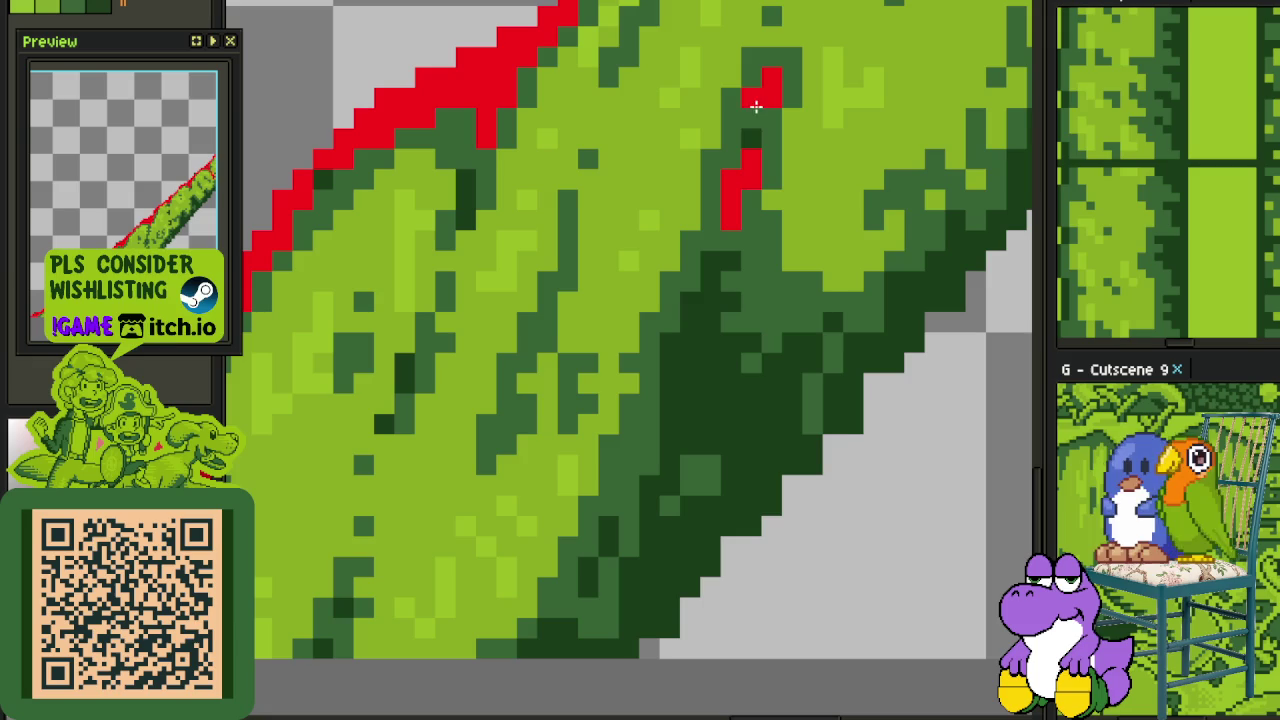
{"action": "left_click_drag", "start_coordinate": [689, 443], "coordinate": [733, 344]}
{"action": "mouse_move", "coordinate": [747, 189]}
{"action": "left_mouse_down"}
{"action": "mouse_move", "coordinate": [737, 277]}
{"action": "mouse_move", "coordinate": [667, 493]}
{"action": "left_mouse_up"}
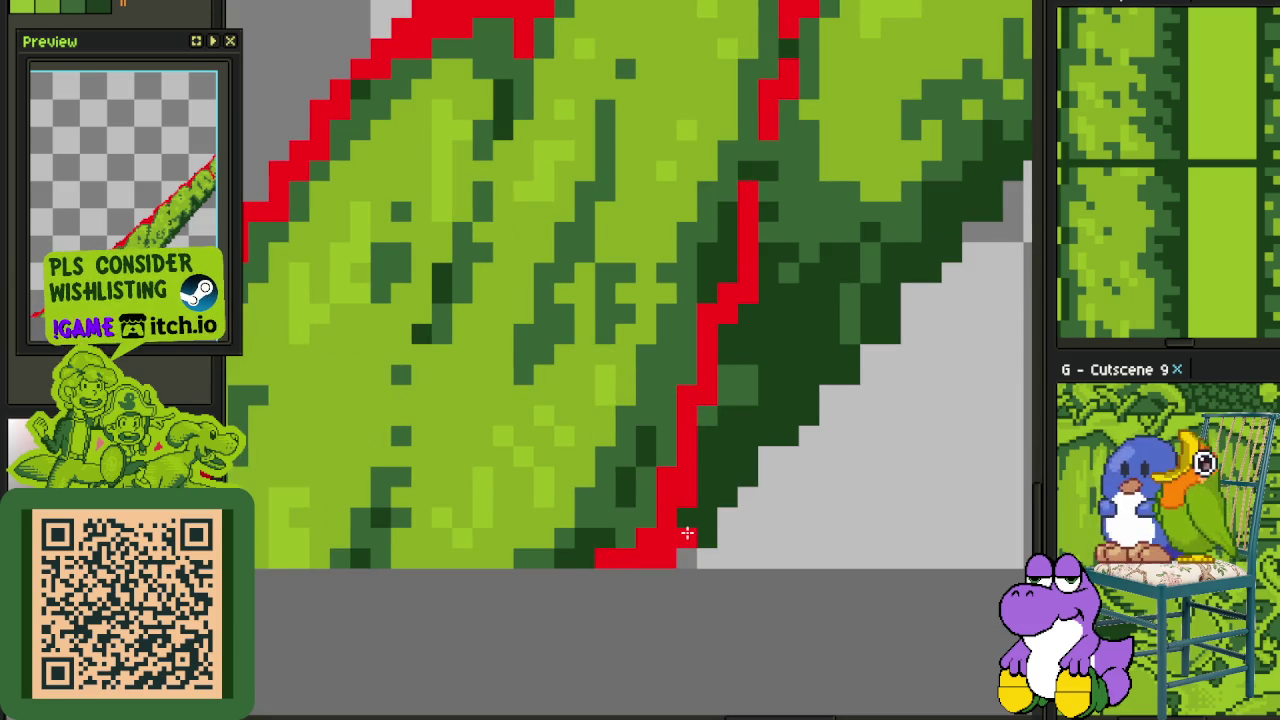
{"action": "mouse_move", "coordinate": [748, 476]}
{"action": "left_mouse_down"}
{"action": "mouse_move", "coordinate": [808, 394]}
{"action": "mouse_move", "coordinate": [824, 330]}
{"action": "left_mouse_up"}
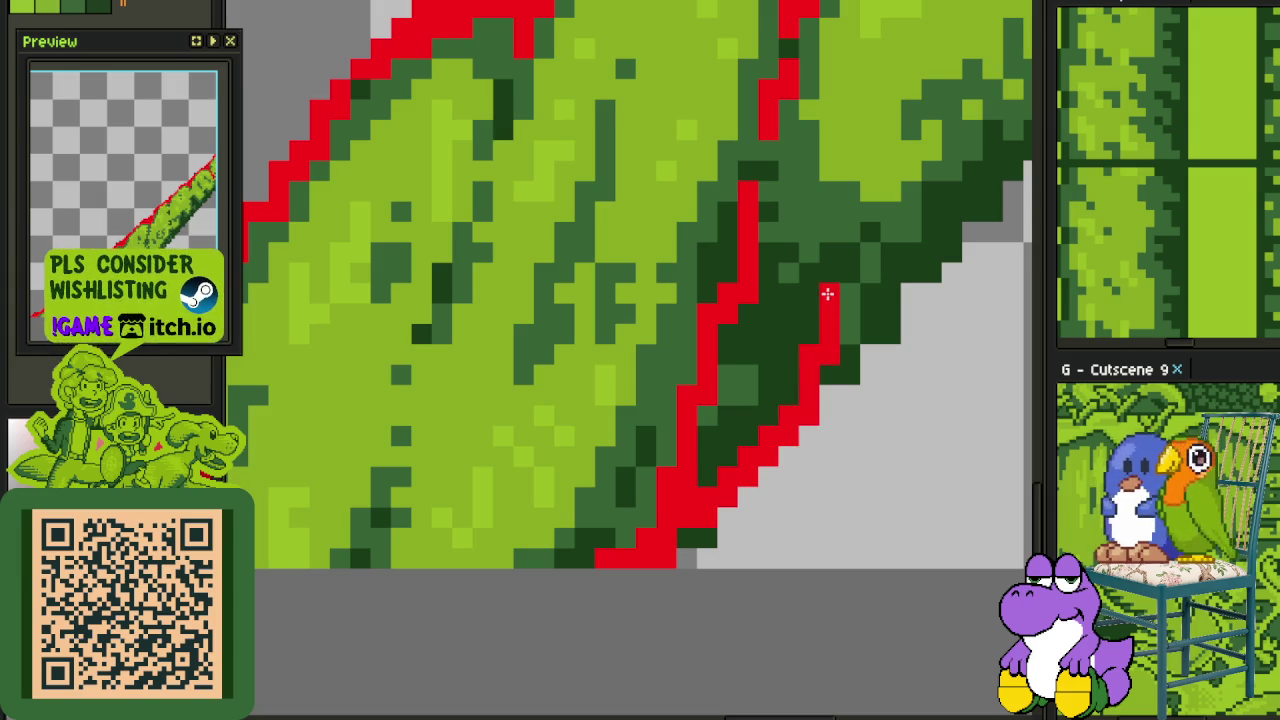
{"action": "left_click_drag", "start_coordinate": [762, 262], "coordinate": [843, 311]}
{"action": "left_click", "coordinate": [751, 371]}
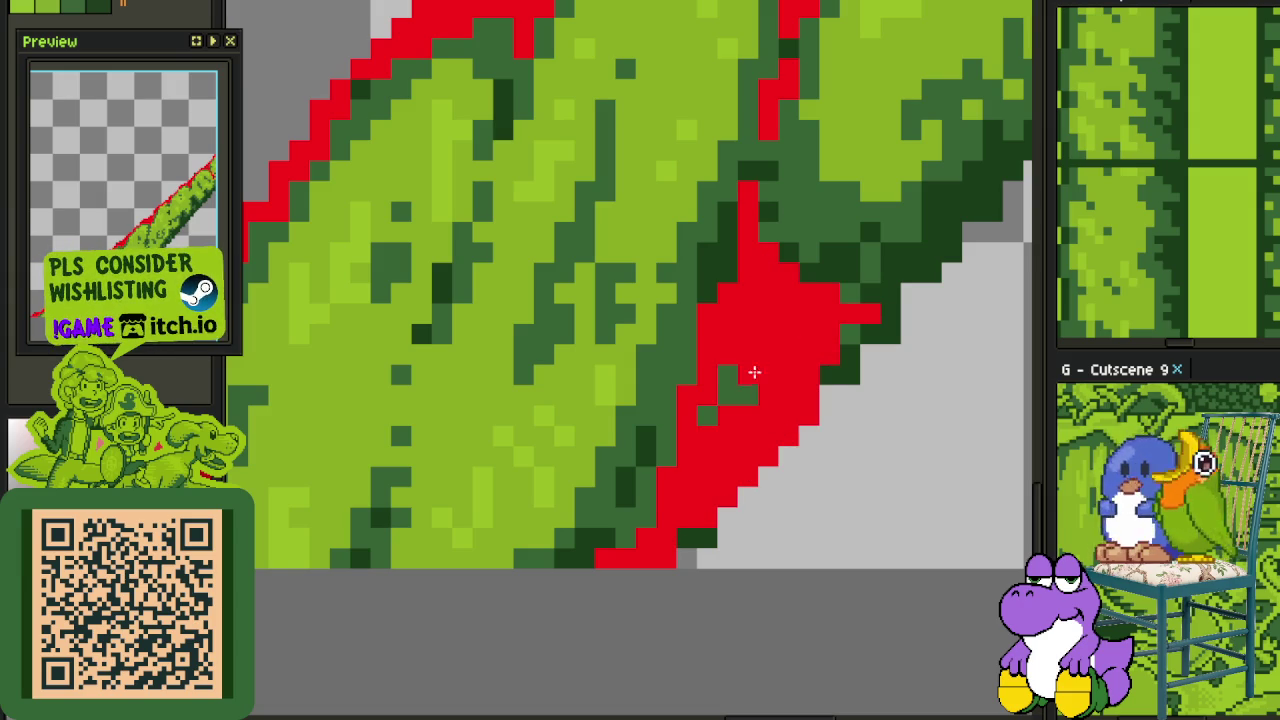
{"action": "key", "text": "ctrl+z"}
{"action": "key", "text": "ctrl+z"}
{"action": "key", "text": "ctrl+z"}
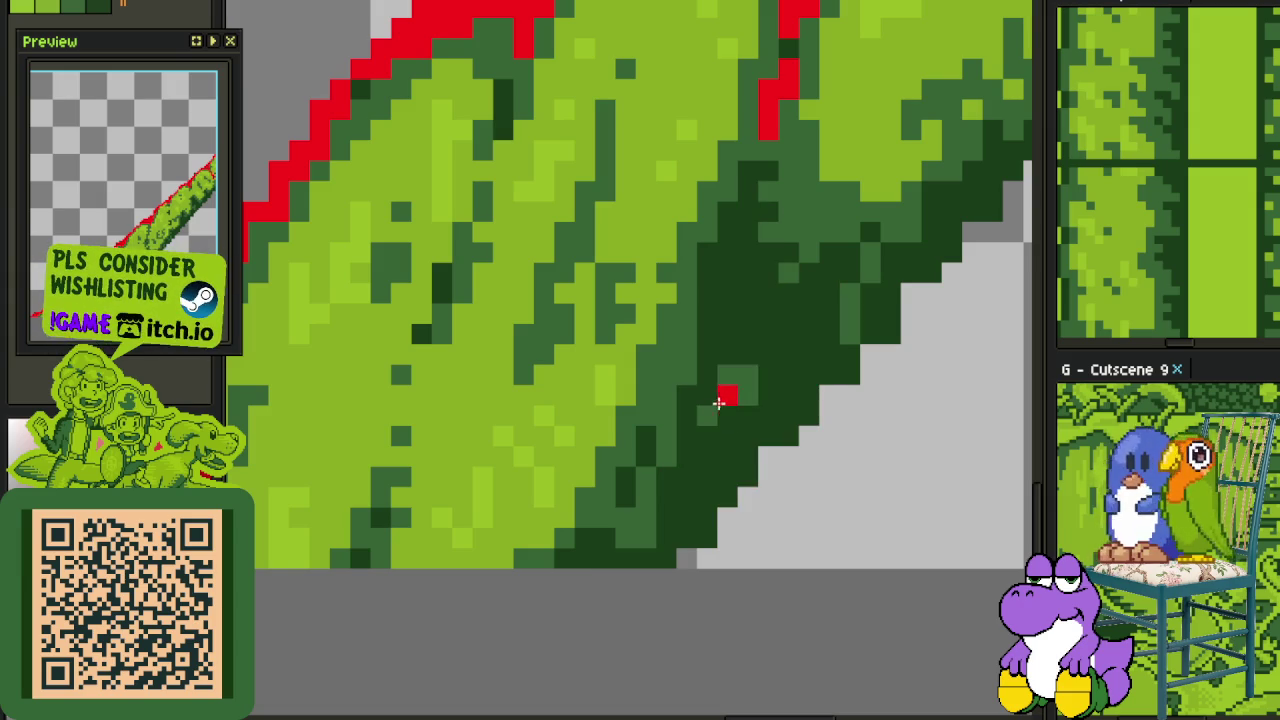
{"action": "key", "text": "ctrl+y"}
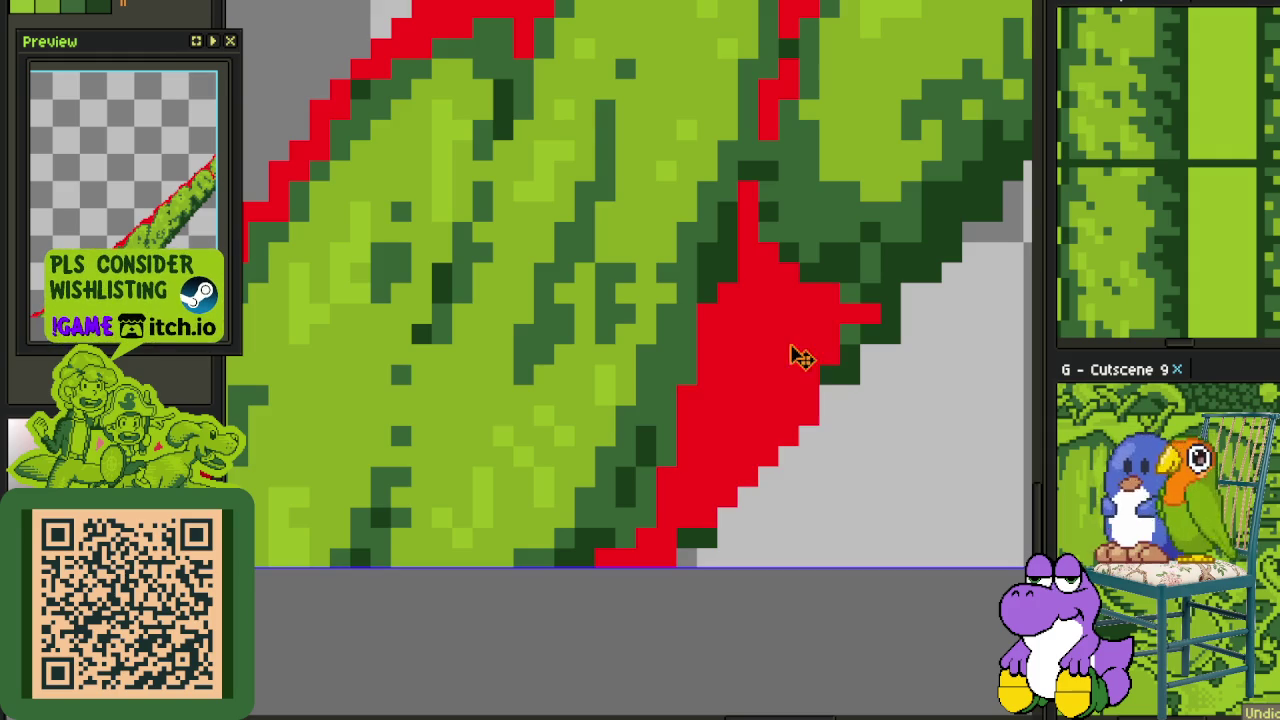
Paint red over more dark-green edge pixels and extend the red marking along the edge
{"action": "scroll", "coordinate": [829, 323], "scroll_direction": "down", "scroll_amount": 3}
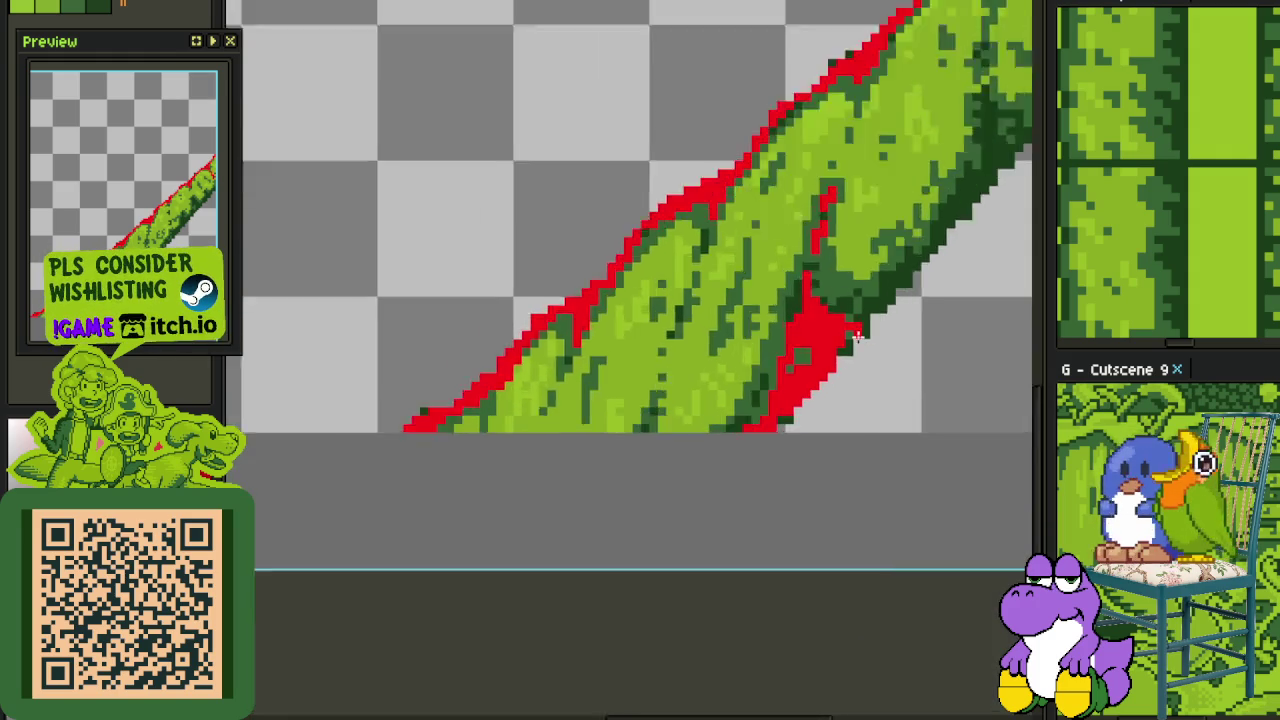
{"action": "scroll", "coordinate": [837, 309], "scroll_direction": "up", "scroll_amount": 4}
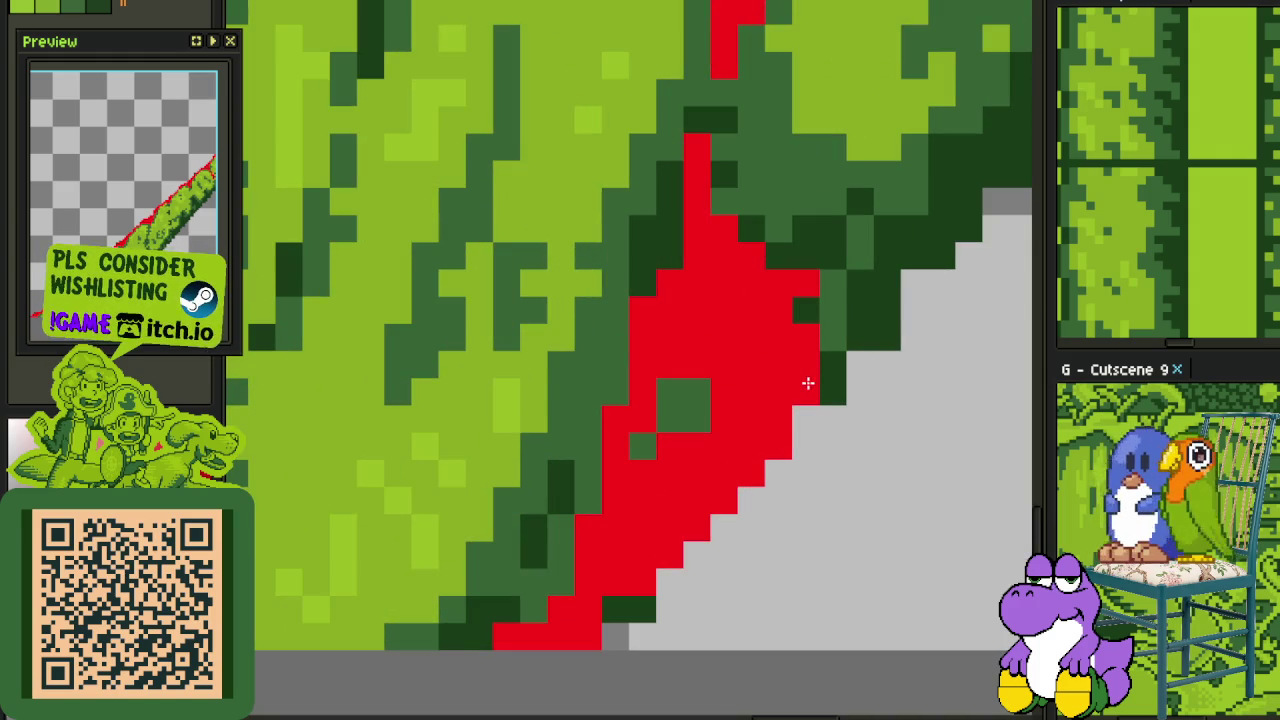
{"action": "scroll", "coordinate": [864, 337], "scroll_direction": "up", "scroll_amount": 1}
{"action": "mouse_move", "coordinate": [851, 343]}
{"action": "left_mouse_down"}
{"action": "mouse_move", "coordinate": [906, 234]}
{"action": "mouse_move", "coordinate": [880, 248]}
{"action": "mouse_move", "coordinate": [817, 194]}
{"action": "mouse_move", "coordinate": [757, 200]}
{"action": "mouse_move", "coordinate": [814, 168]}
{"action": "mouse_move", "coordinate": [837, 126]}
{"action": "mouse_move", "coordinate": [920, 123]}
{"action": "left_mouse_up"}
{"action": "scroll", "coordinate": [754, 349], "scroll_direction": "down", "scroll_amount": 3}
{"action": "left_click_drag", "start_coordinate": [754, 435], "coordinate": [754, 349]}
{"action": "scroll", "coordinate": [754, 349], "scroll_direction": "down", "scroll_amount": 3}
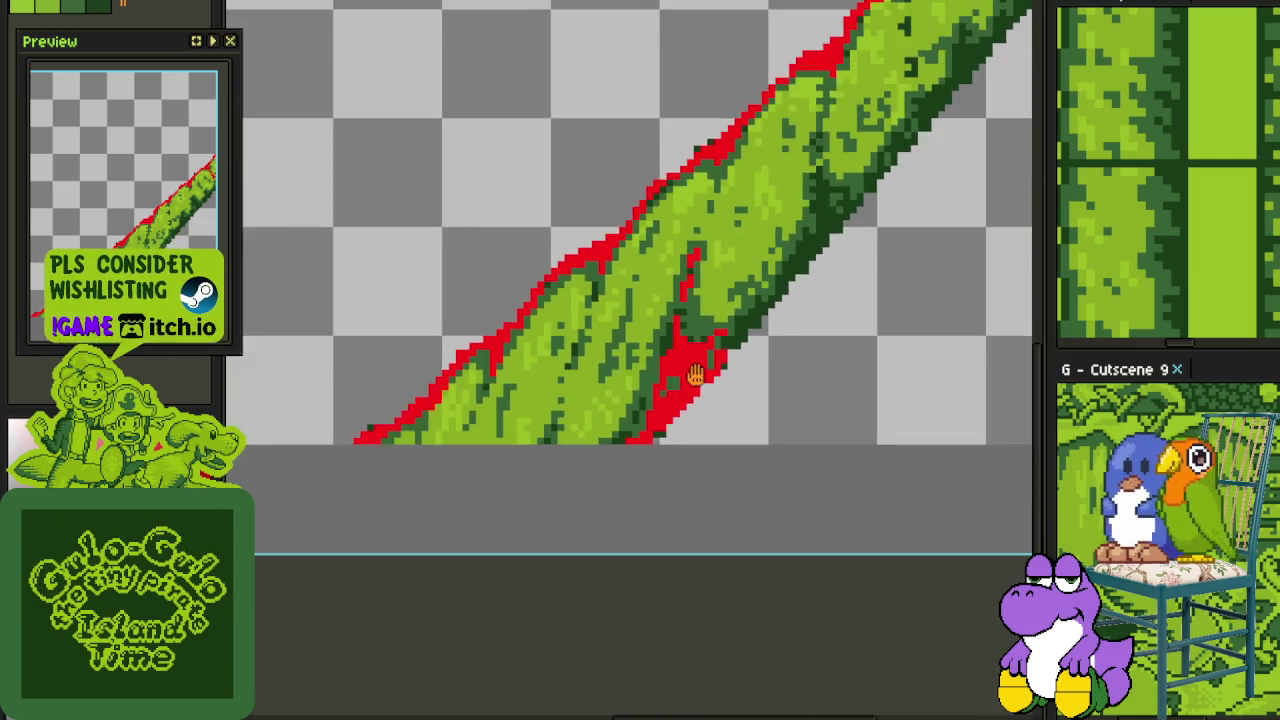
{"action": "scroll", "coordinate": [640, 460], "scroll_direction": "down", "scroll_amount": 2}
{"action": "scroll", "coordinate": [590, 531], "scroll_direction": "down", "scroll_amount": 2}
{"action": "scroll", "coordinate": [575, 540], "scroll_direction": "up", "scroll_amount": 3}
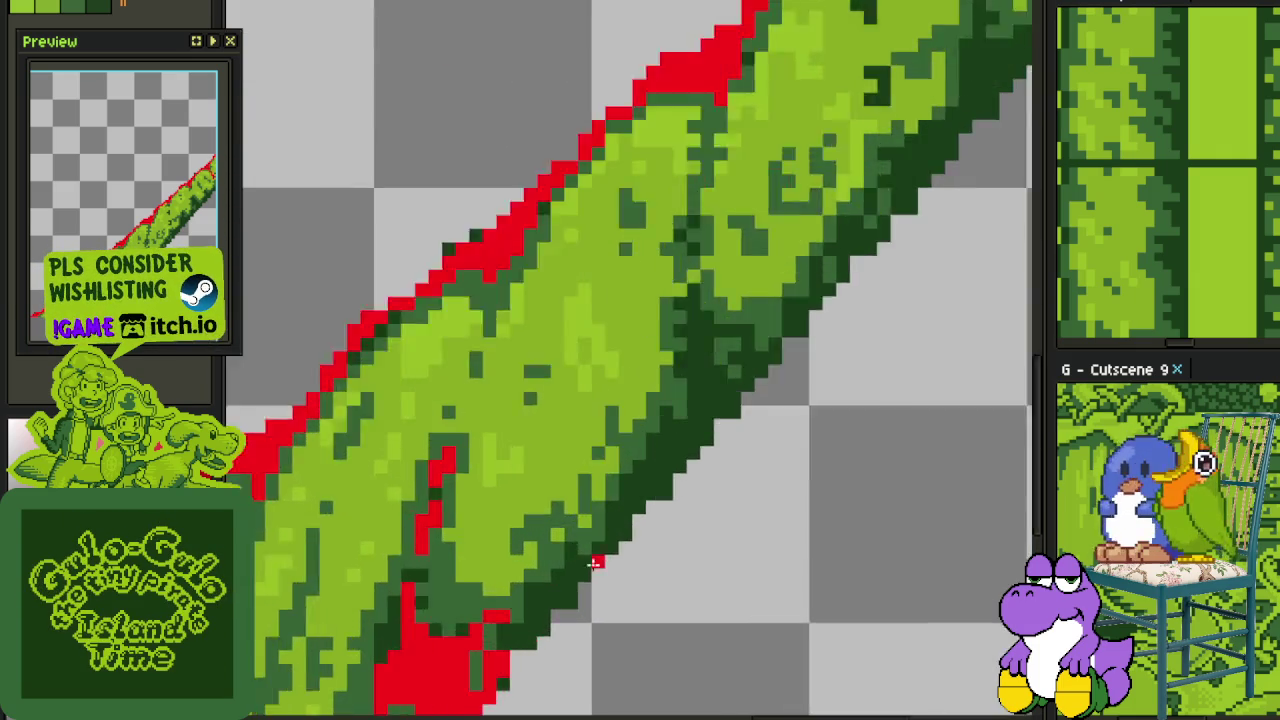
{"action": "scroll", "coordinate": [500, 643], "scroll_direction": "up", "scroll_amount": 2}
Paint a red line up the vine's underside, covering a stretch of dark-green edge
{"action": "mouse_move", "coordinate": [531, 674]}
{"action": "left_mouse_down"}
{"action": "mouse_move", "coordinate": [503, 486]}
{"action": "mouse_move", "coordinate": [540, 460]}
{"action": "mouse_move", "coordinate": [507, 468]}
{"action": "mouse_move", "coordinate": [558, 460]}
{"action": "left_mouse_up"}
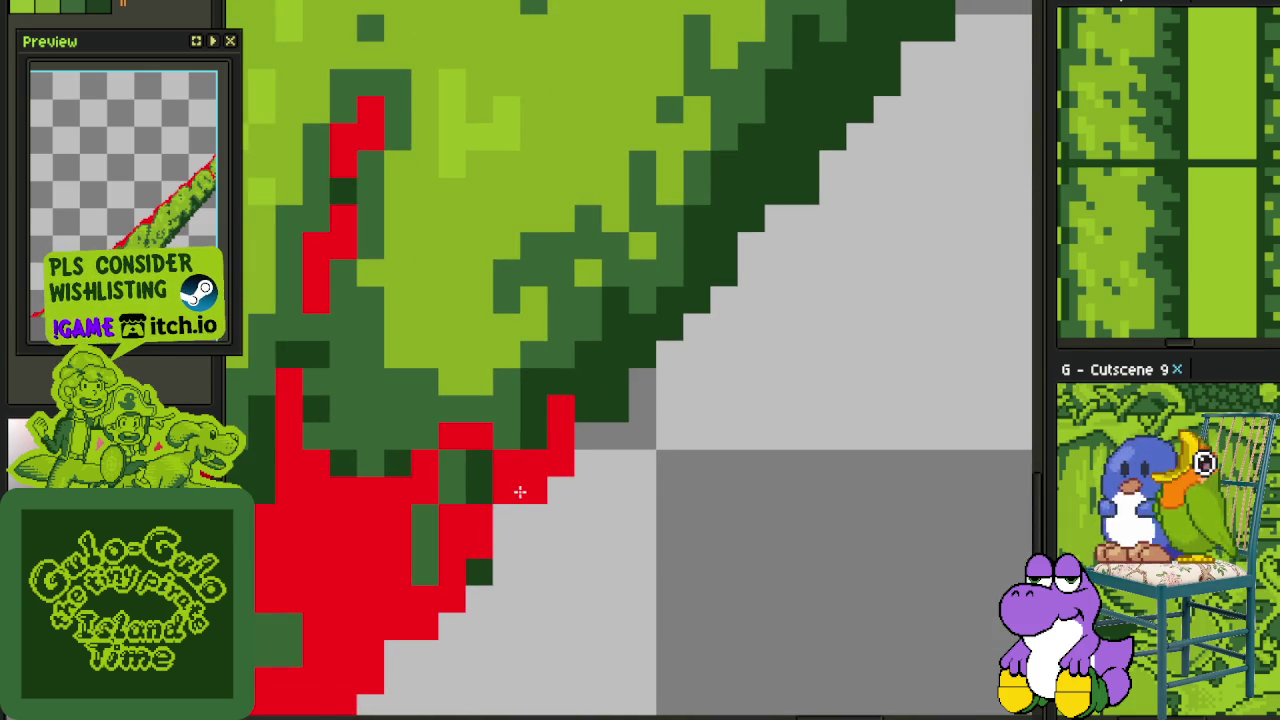
{"action": "mouse_move", "coordinate": [501, 495]}
{"action": "left_mouse_down"}
{"action": "mouse_move", "coordinate": [550, 388]}
{"action": "mouse_move", "coordinate": [609, 349]}
{"action": "mouse_move", "coordinate": [622, 380]}
{"action": "mouse_move", "coordinate": [616, 336]}
{"action": "mouse_move", "coordinate": [637, 337]}
{"action": "mouse_move", "coordinate": [673, 293]}
{"action": "mouse_move", "coordinate": [666, 380]}
{"action": "mouse_move", "coordinate": [603, 399]}
{"action": "mouse_move", "coordinate": [640, 346]}
{"action": "mouse_move", "coordinate": [671, 340]}
{"action": "mouse_move", "coordinate": [677, 269]}
{"action": "mouse_move", "coordinate": [706, 237]}
{"action": "mouse_move", "coordinate": [725, 285]}
{"action": "left_mouse_up"}
{"action": "left_click", "coordinate": [647, 327]}
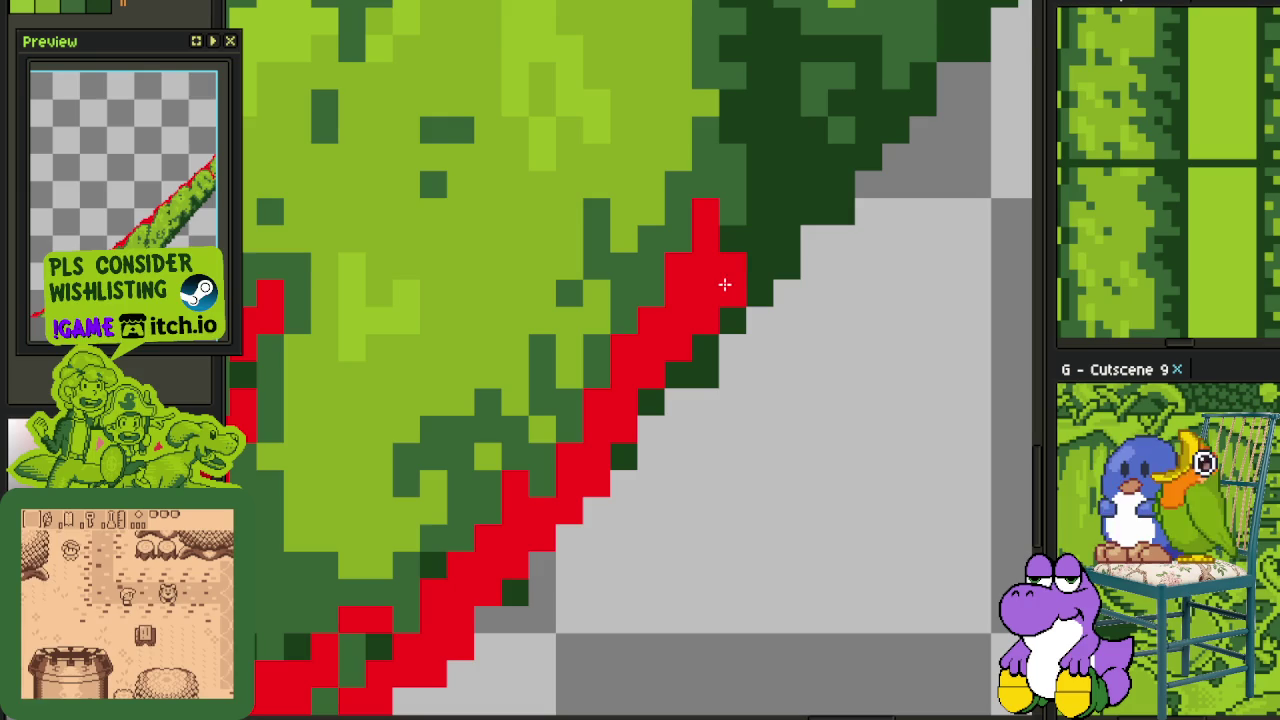
{"action": "left_click_drag", "start_coordinate": [800, 194], "coordinate": [589, 539]}
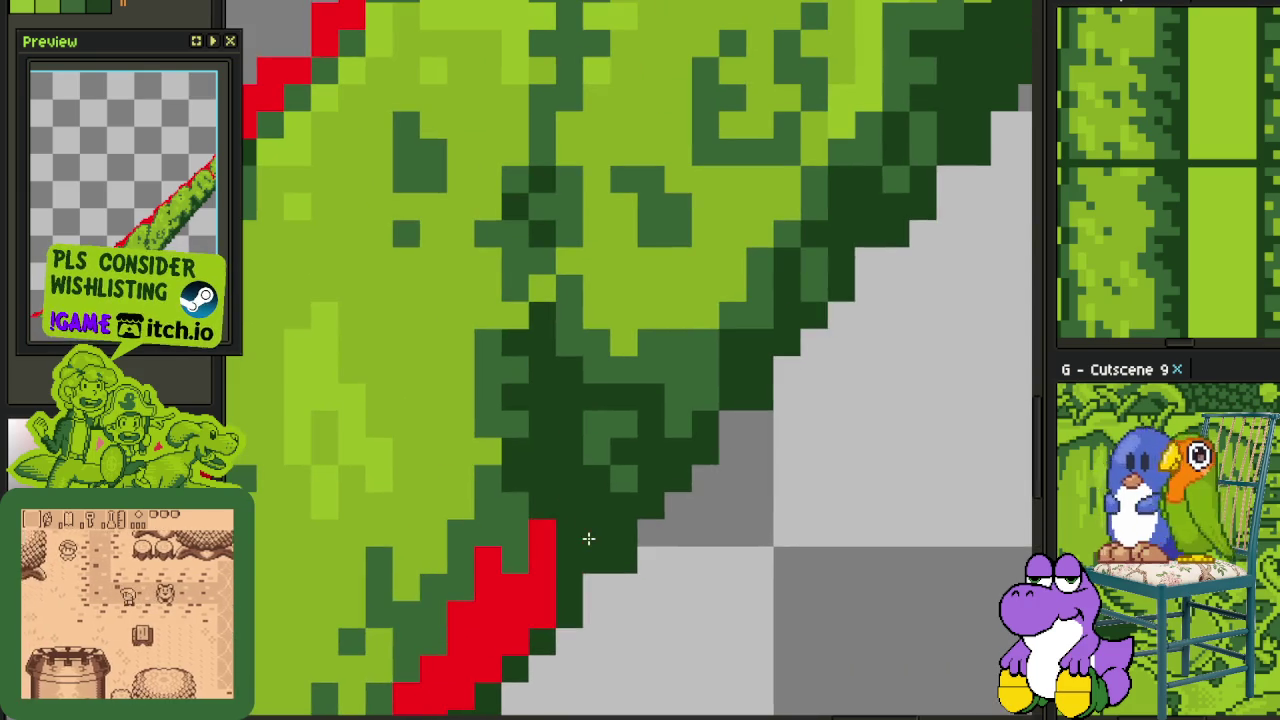
{"action": "left_click", "coordinate": [560, 497]}
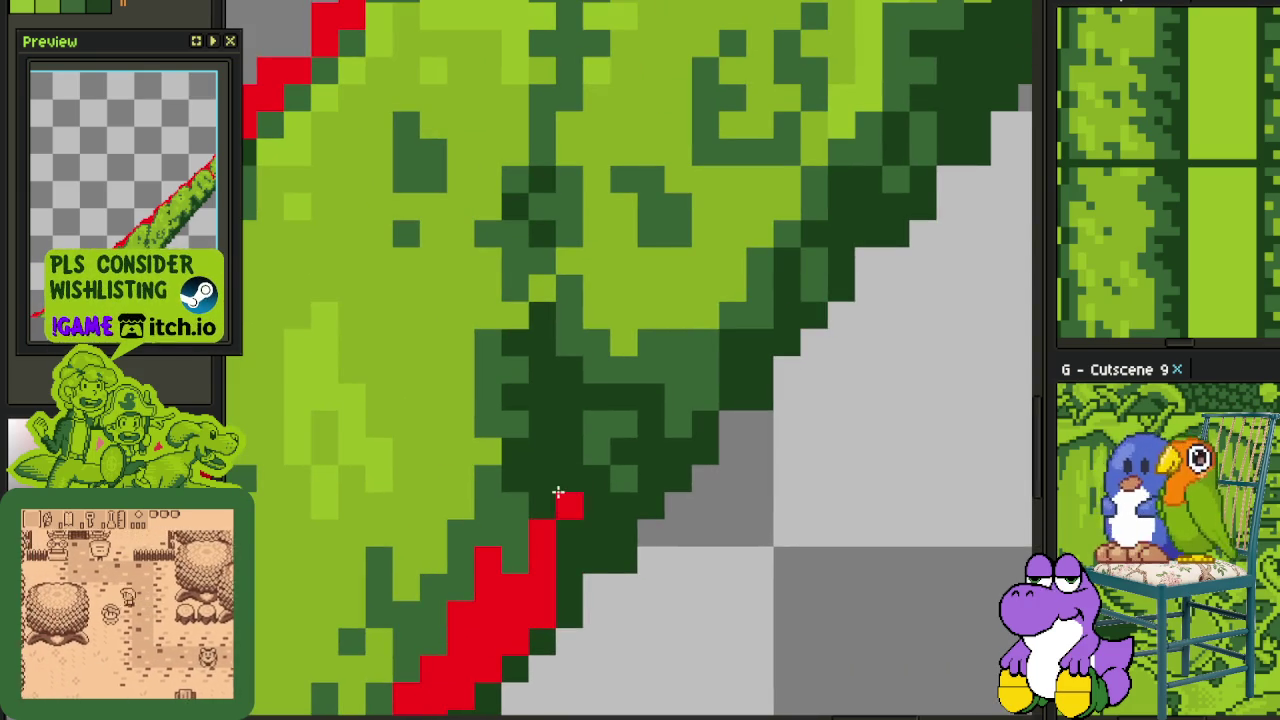
{"action": "left_click_drag", "start_coordinate": [558, 492], "coordinate": [650, 400]}
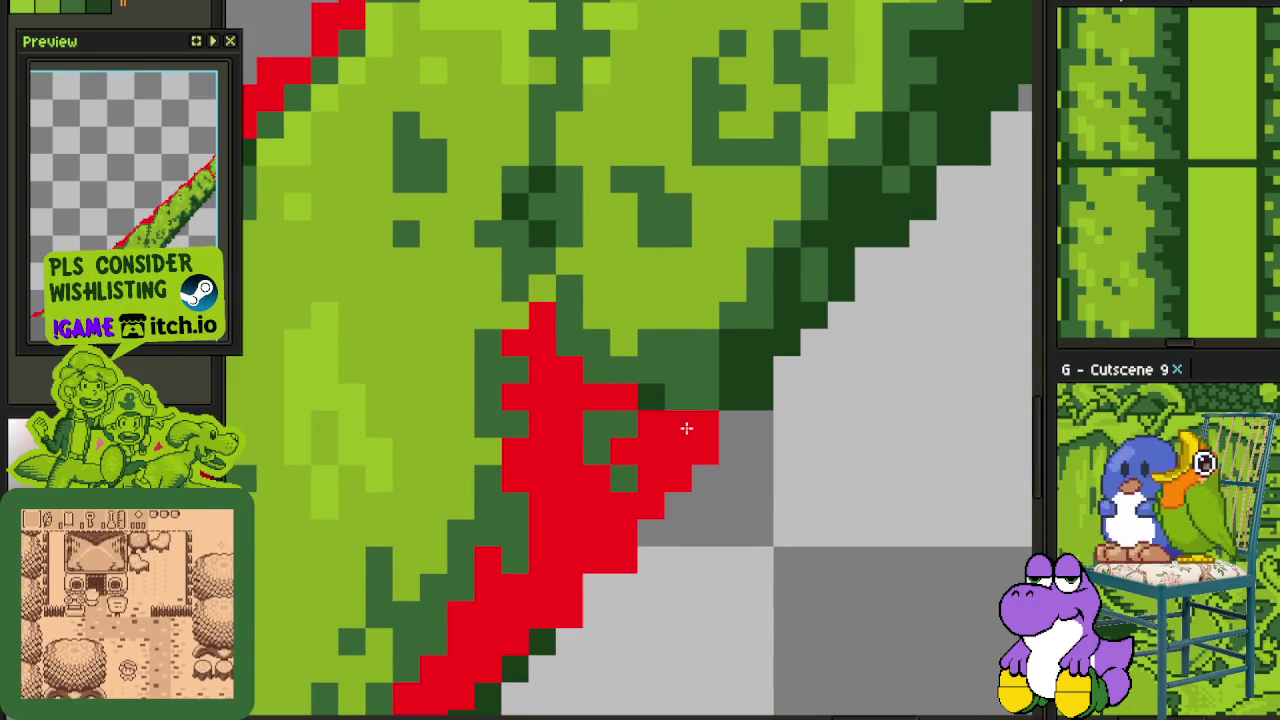
Add single red pixels beside the red edge and extend the marking up the vine
{"action": "scroll", "coordinate": [700, 460], "scroll_direction": "down", "scroll_amount": 1}
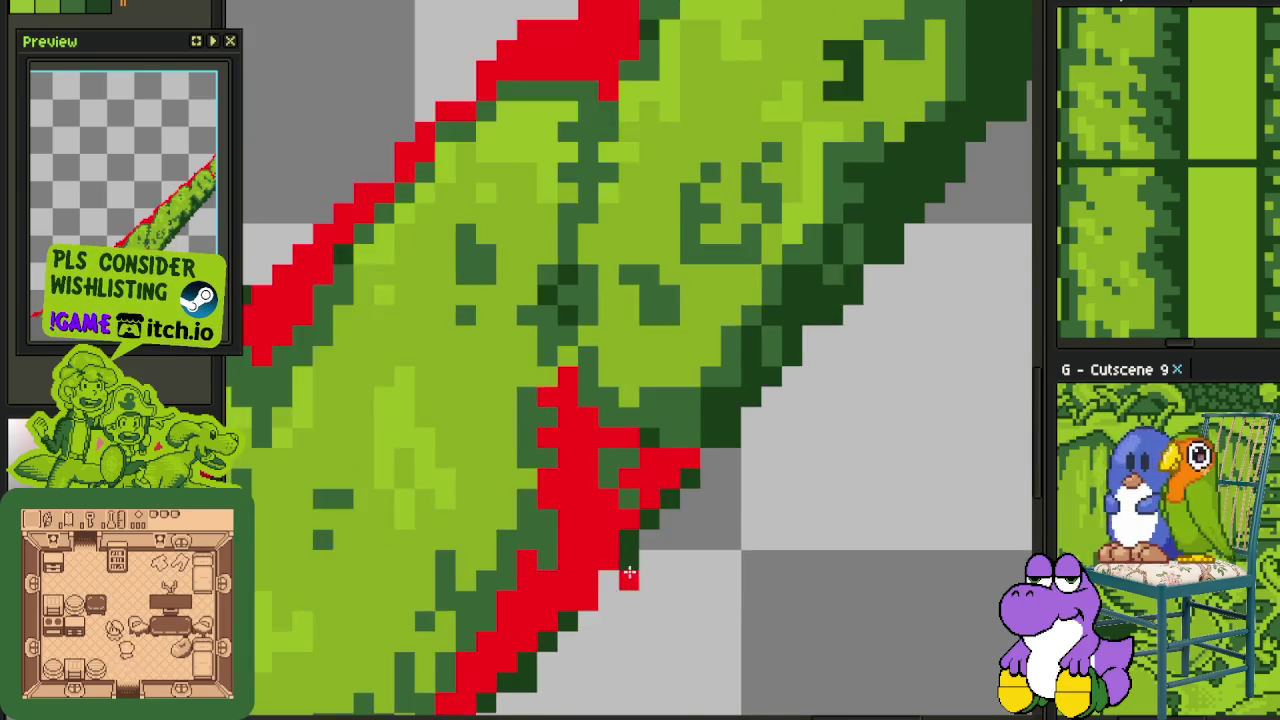
{"action": "scroll", "coordinate": [628, 560], "scroll_direction": "down", "scroll_amount": 1}
{"action": "scroll", "coordinate": [680, 550], "scroll_direction": "down", "scroll_amount": 1}
{"action": "scroll", "coordinate": [644, 434], "scroll_direction": "up", "scroll_amount": 2}
{"action": "left_click", "coordinate": [653, 358]}
{"action": "left_click_drag", "start_coordinate": [763, 296], "coordinate": [675, 434]}
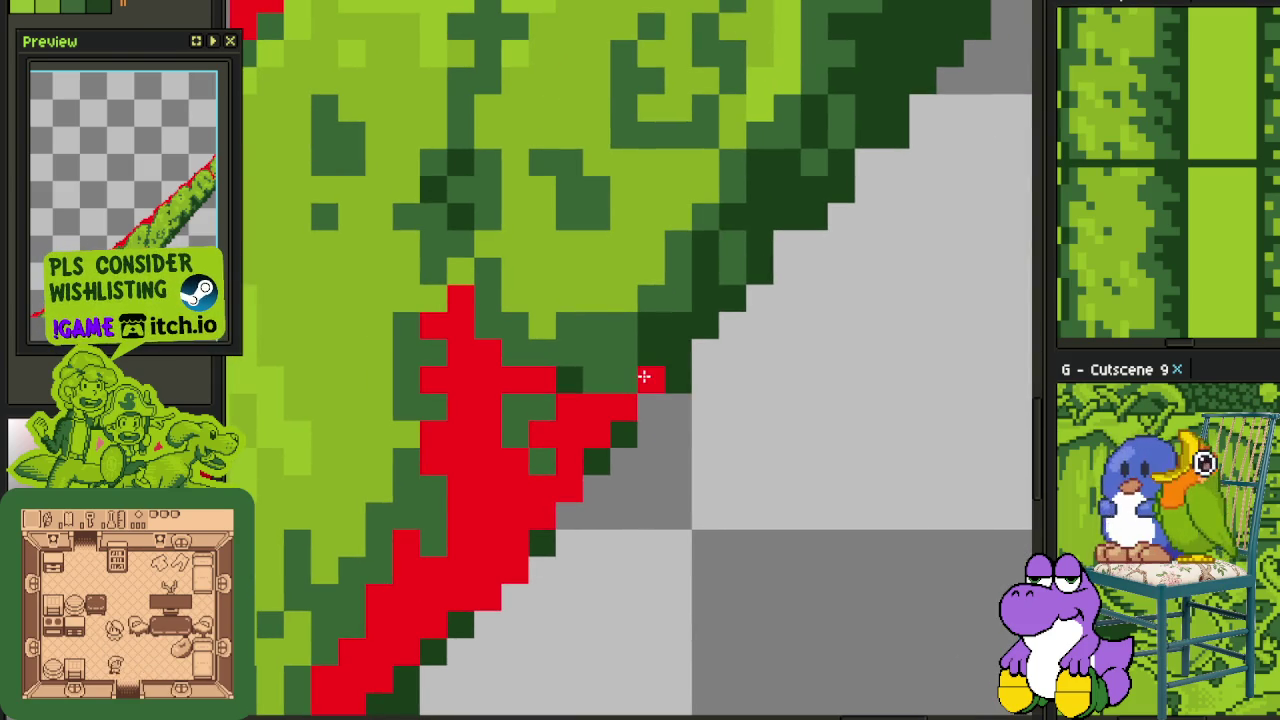
{"action": "left_click", "coordinate": [650, 352]}
{"action": "left_click", "coordinate": [666, 329]}
{"action": "mouse_move", "coordinate": [679, 328]}
{"action": "left_mouse_down"}
{"action": "mouse_move", "coordinate": [700, 269]}
{"action": "mouse_move", "coordinate": [714, 278]}
{"action": "left_mouse_up"}
Save the sprite
{"action": "scroll", "coordinate": [697, 297], "scroll_direction": "down", "scroll_amount": 3}
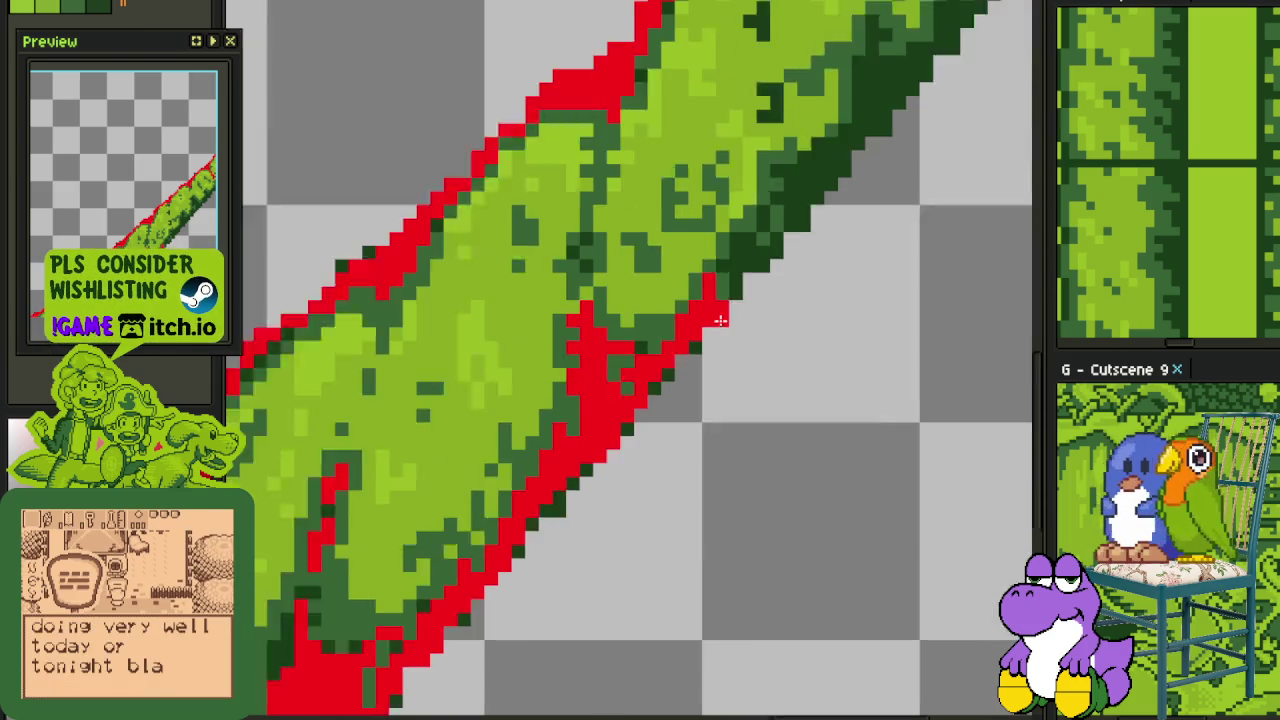
{"action": "key", "text": "ctrl+s"}
{"action": "scroll", "coordinate": [640, 260], "scroll_direction": "up", "scroll_amount": 3}
{"action": "scroll", "coordinate": [640, 260], "scroll_direction": "down", "scroll_amount": 3}
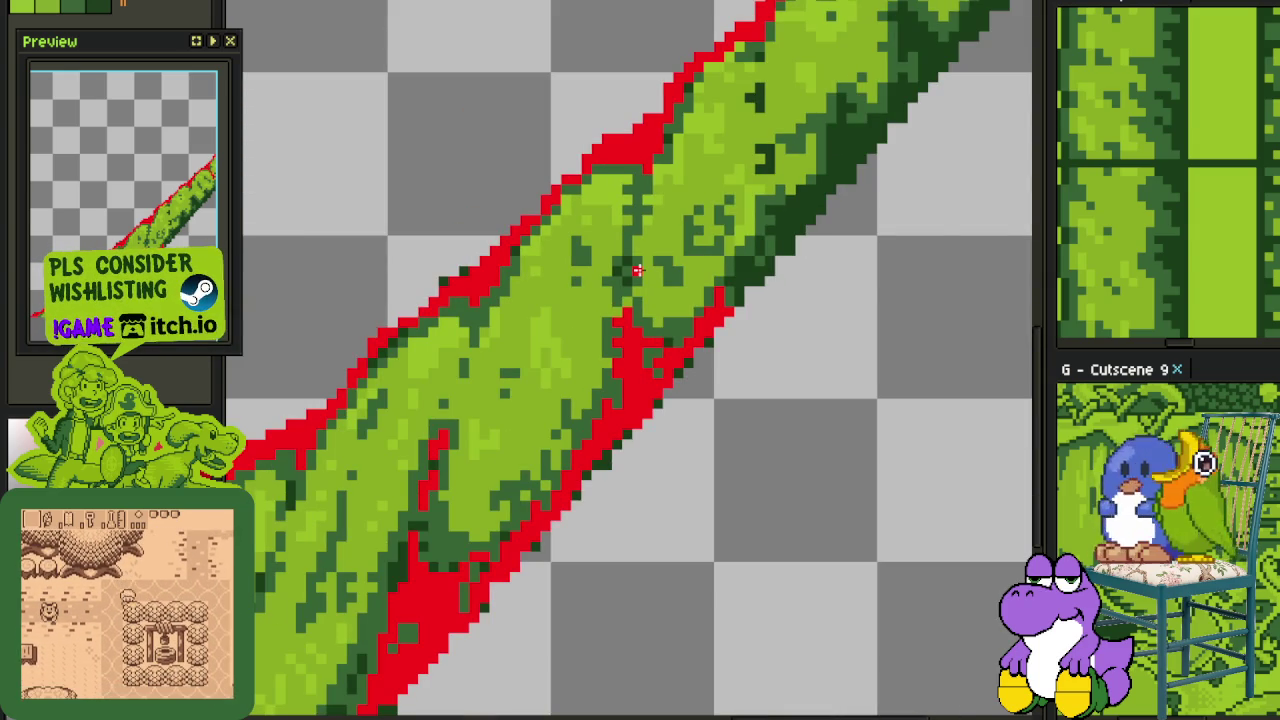
{"action": "scroll", "coordinate": [637, 270], "scroll_direction": "down", "scroll_amount": 5}
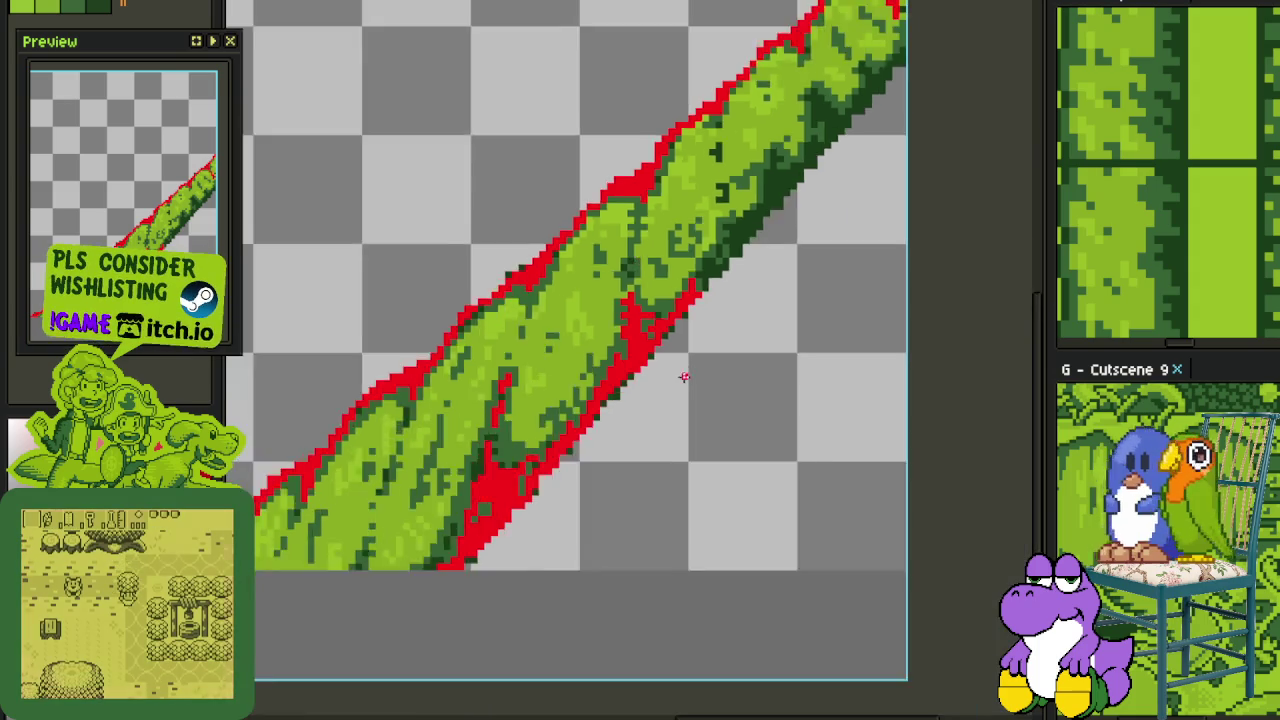
Repaint a column of the outline red and turn stray red pixels back to dark green
{"action": "key", "text": "Tab"}
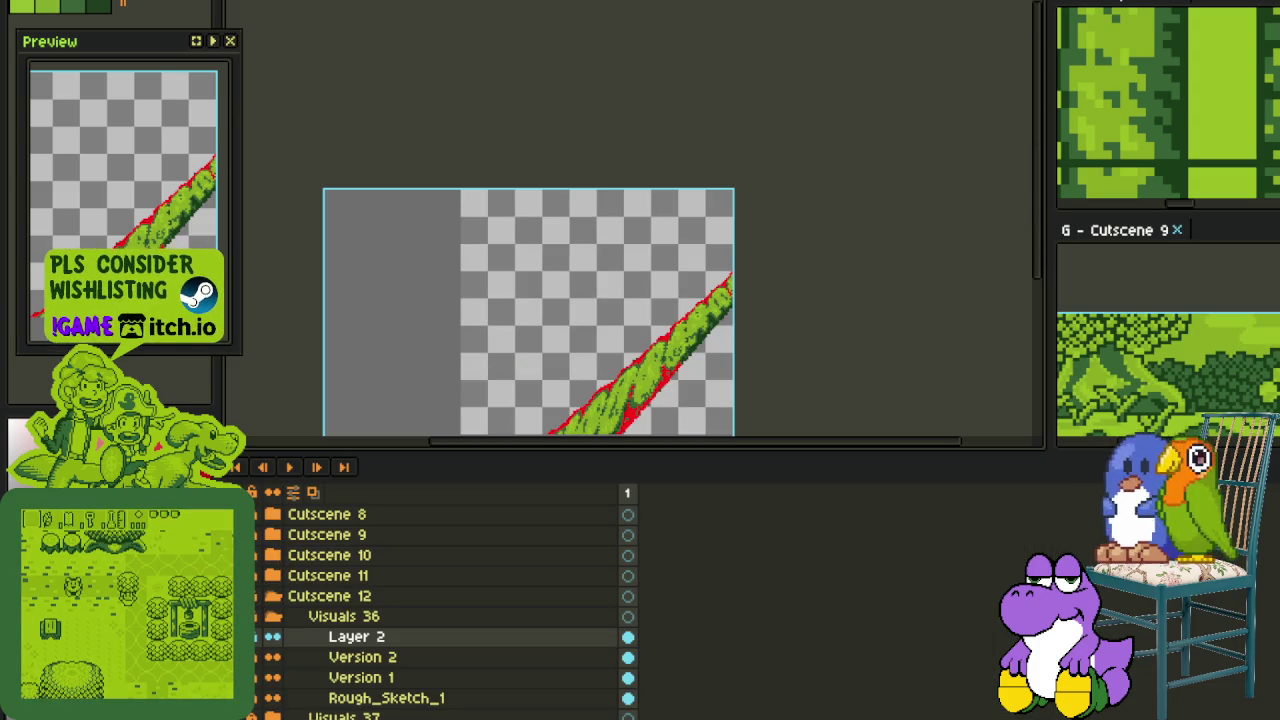
{"action": "key", "text": "Tab"}
{"action": "scroll", "coordinate": [545, 468], "scroll_direction": "up", "scroll_amount": 5}
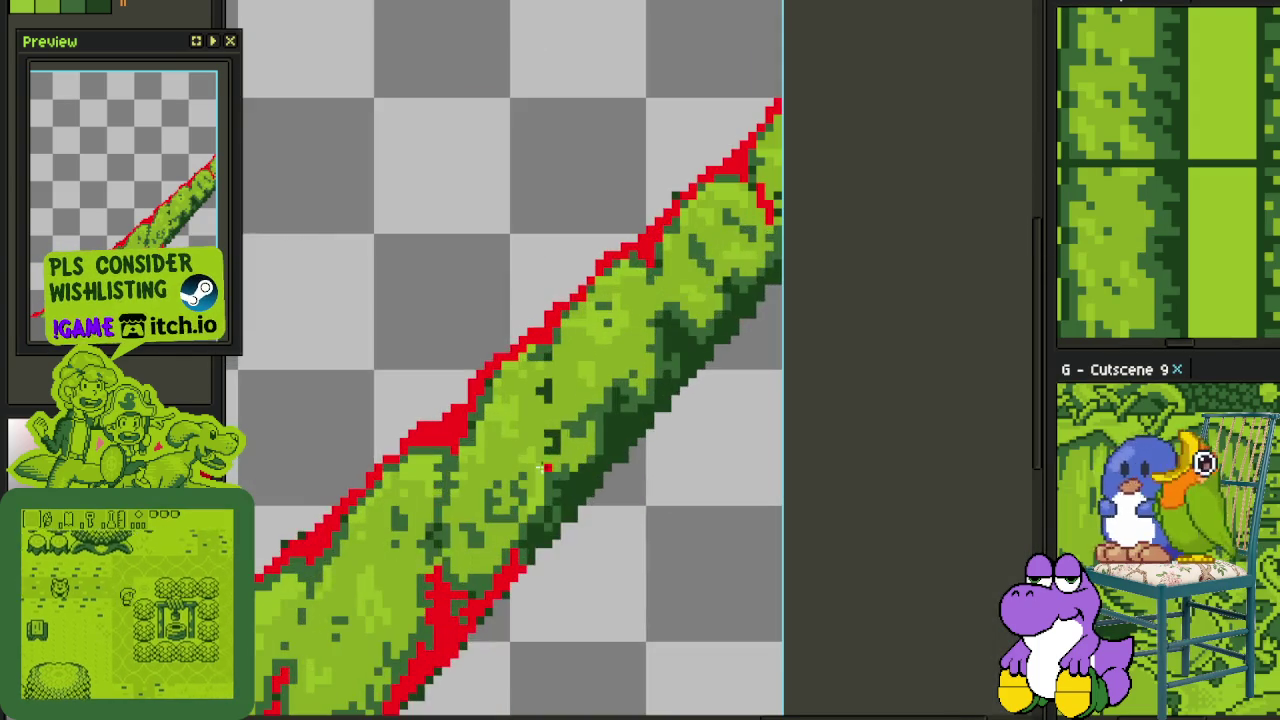
{"action": "scroll", "coordinate": [545, 468], "scroll_direction": "up", "scroll_amount": 1}
{"action": "scroll", "coordinate": [530, 478], "scroll_direction": "up", "scroll_amount": 2}
{"action": "scroll", "coordinate": [515, 488], "scroll_direction": "up", "scroll_amount": 2}
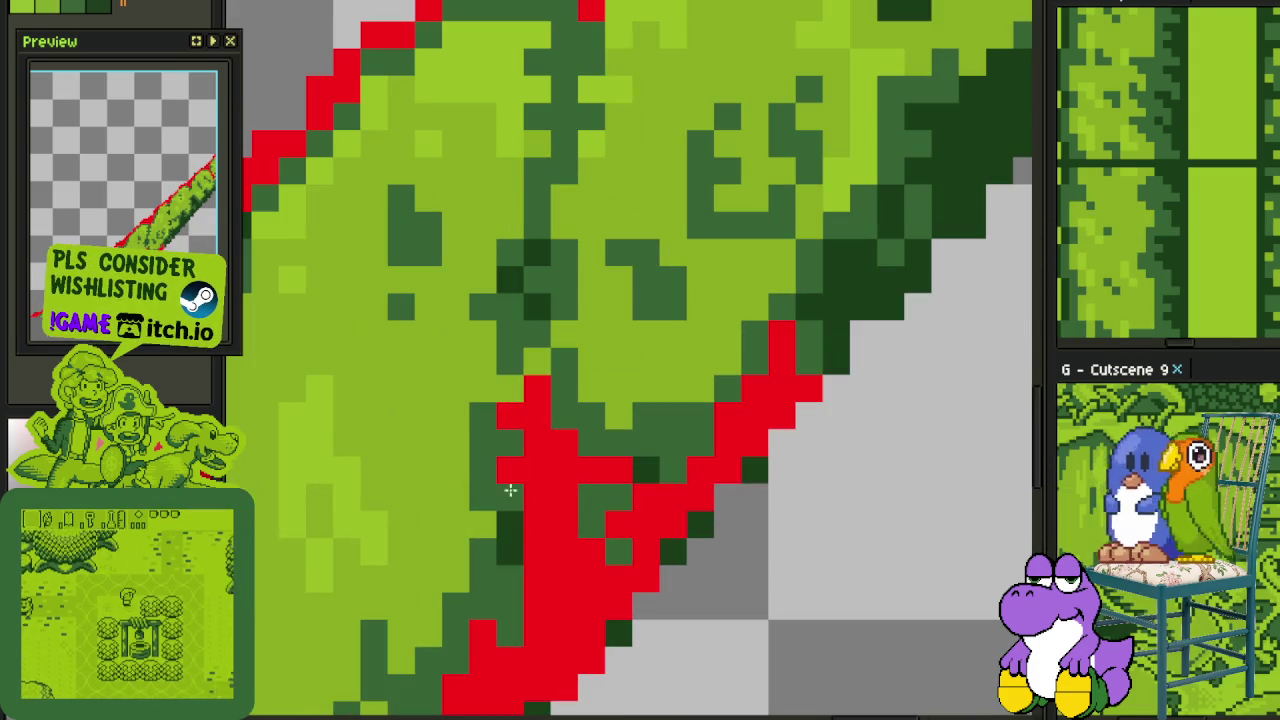
{"action": "left_click_drag", "start_coordinate": [486, 611], "coordinate": [510, 500]}
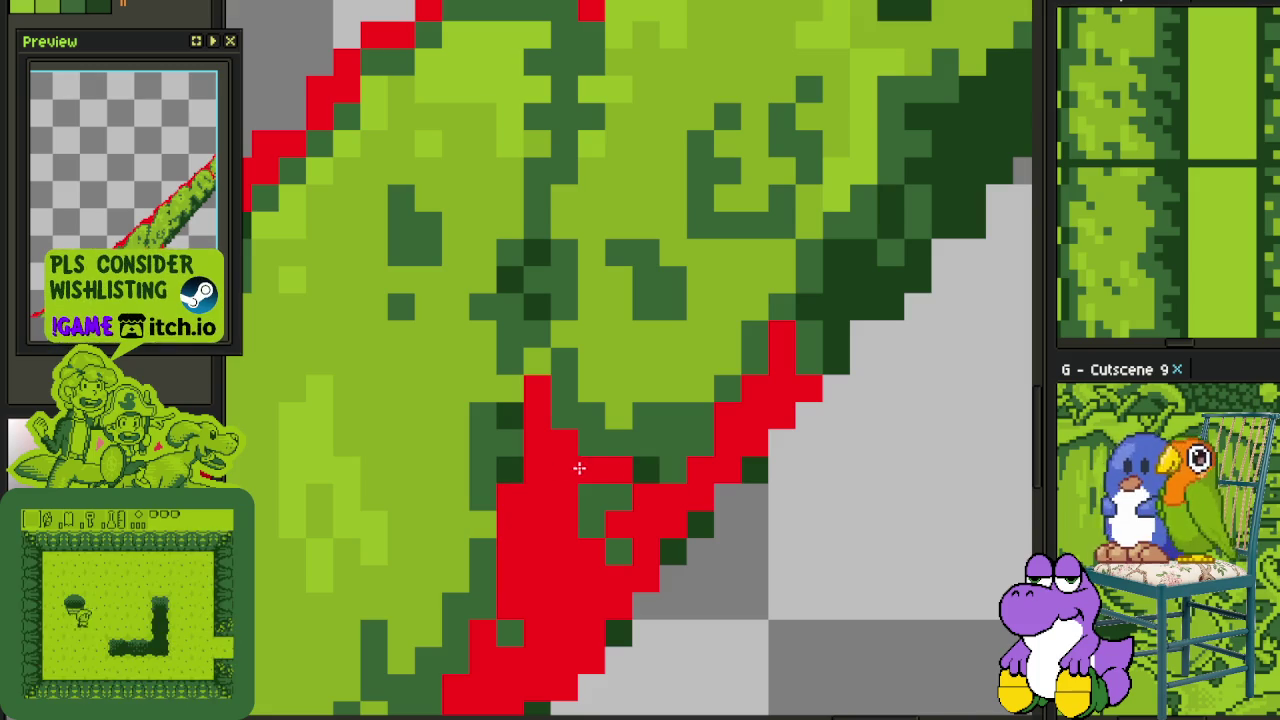
{"action": "left_click_drag", "start_coordinate": [579, 468], "coordinate": [627, 491]}
Paint red pixels along the vine's right edge
{"action": "scroll", "coordinate": [628, 495], "scroll_direction": "down", "scroll_amount": 3}
{"action": "scroll", "coordinate": [600, 440], "scroll_direction": "up", "scroll_amount": 1}
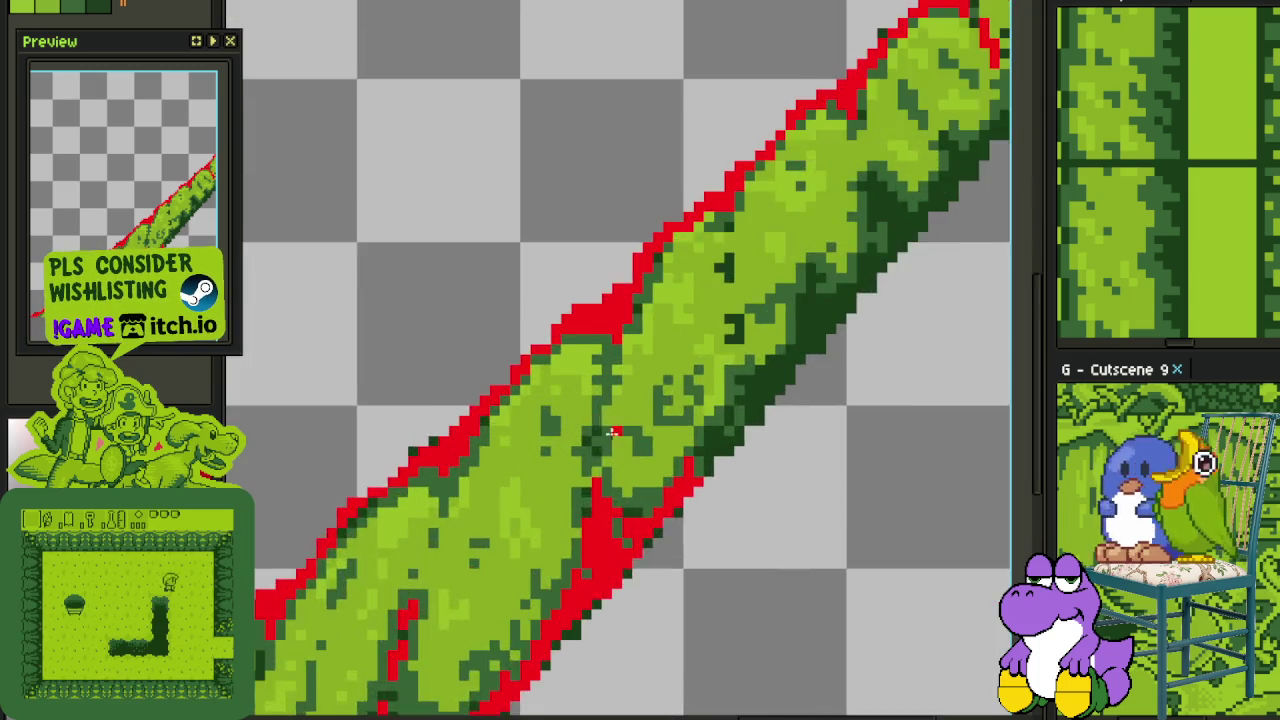
{"action": "scroll", "coordinate": [594, 423], "scroll_direction": "up", "scroll_amount": 2}
{"action": "scroll", "coordinate": [718, 414], "scroll_direction": "up", "scroll_amount": 1}
{"action": "scroll", "coordinate": [718, 414], "scroll_direction": "down", "scroll_amount": 1}
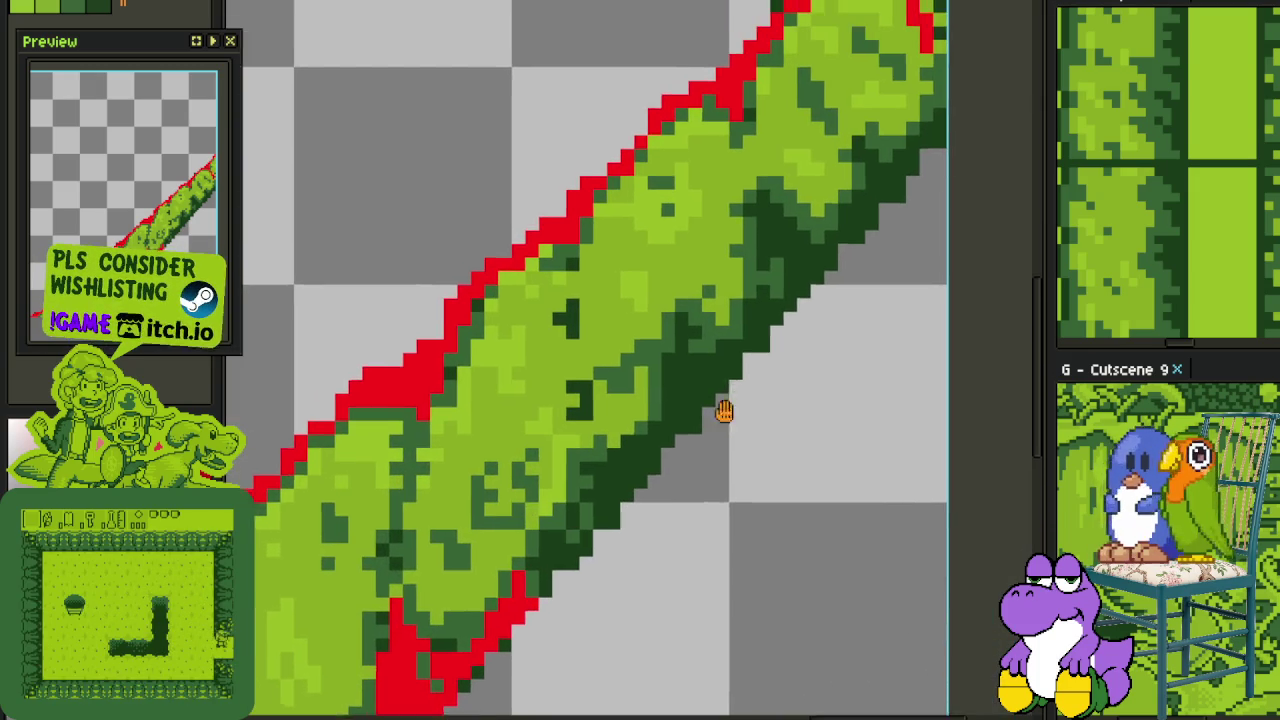
{"action": "scroll", "coordinate": [720, 409], "scroll_direction": "up", "scroll_amount": 1}
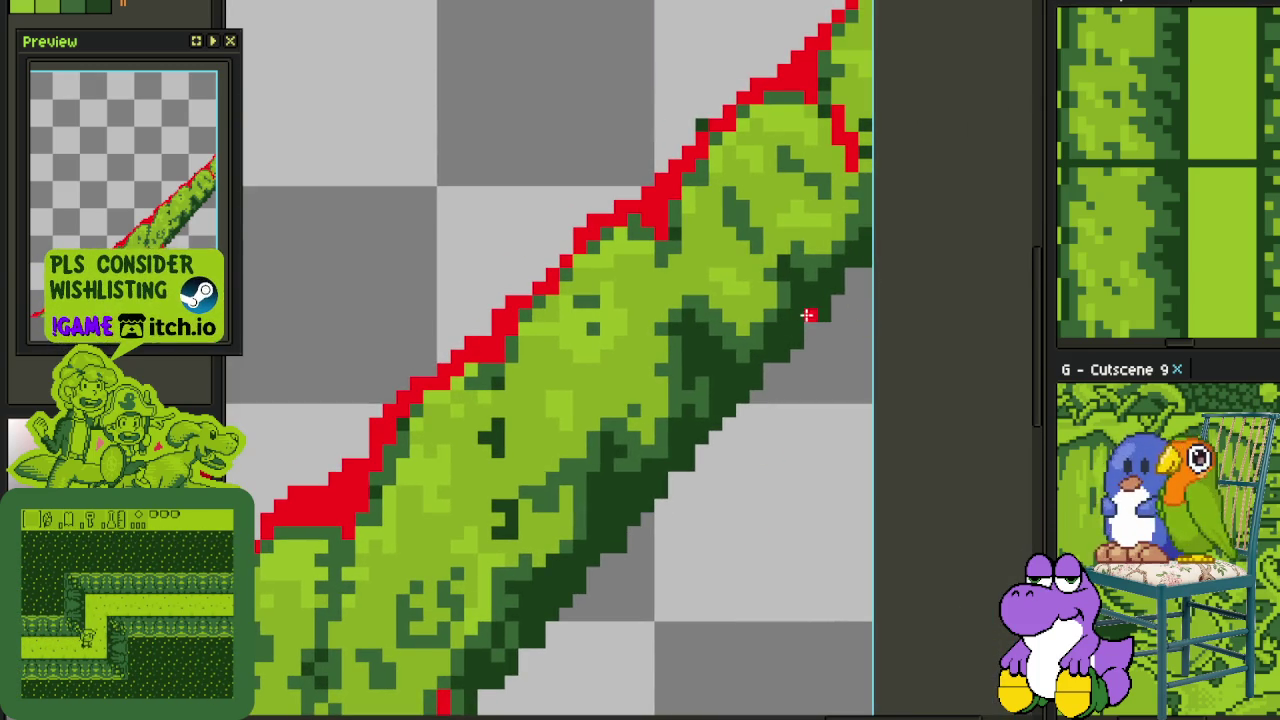
{"action": "scroll", "coordinate": [800, 310], "scroll_direction": "up", "scroll_amount": 1}
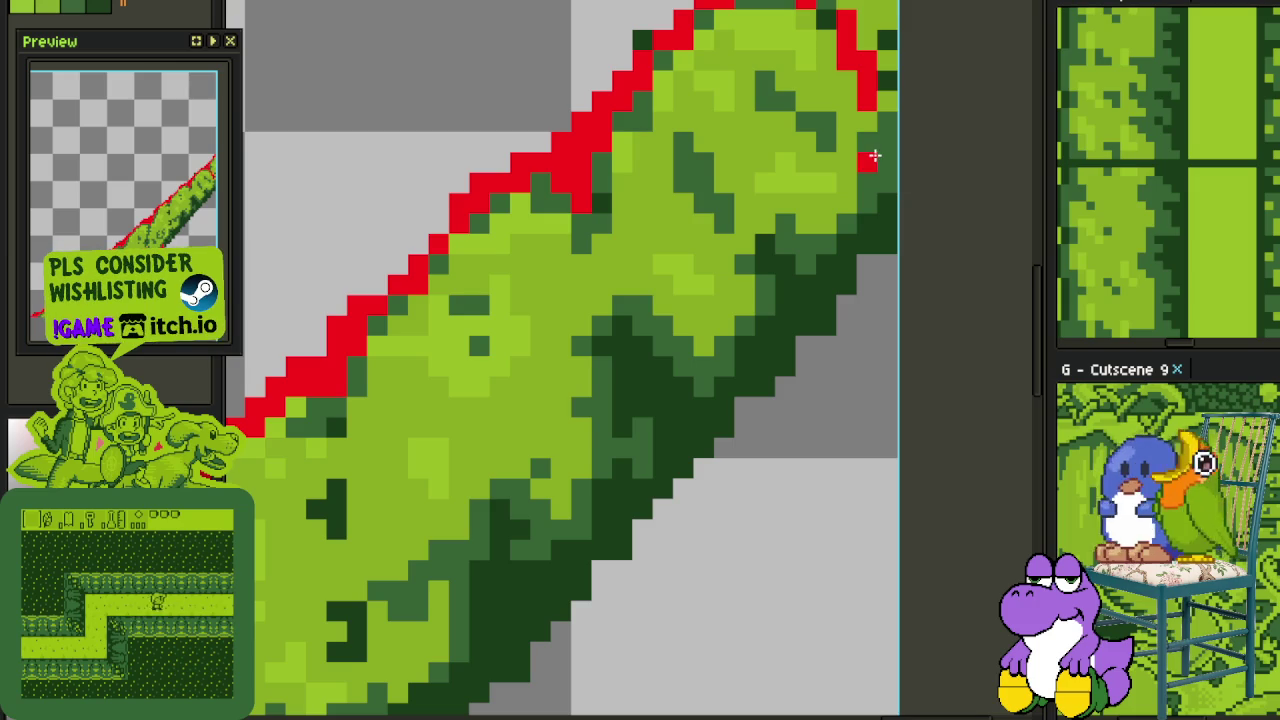
{"action": "left_click_drag", "start_coordinate": [884, 178], "coordinate": [886, 202]}
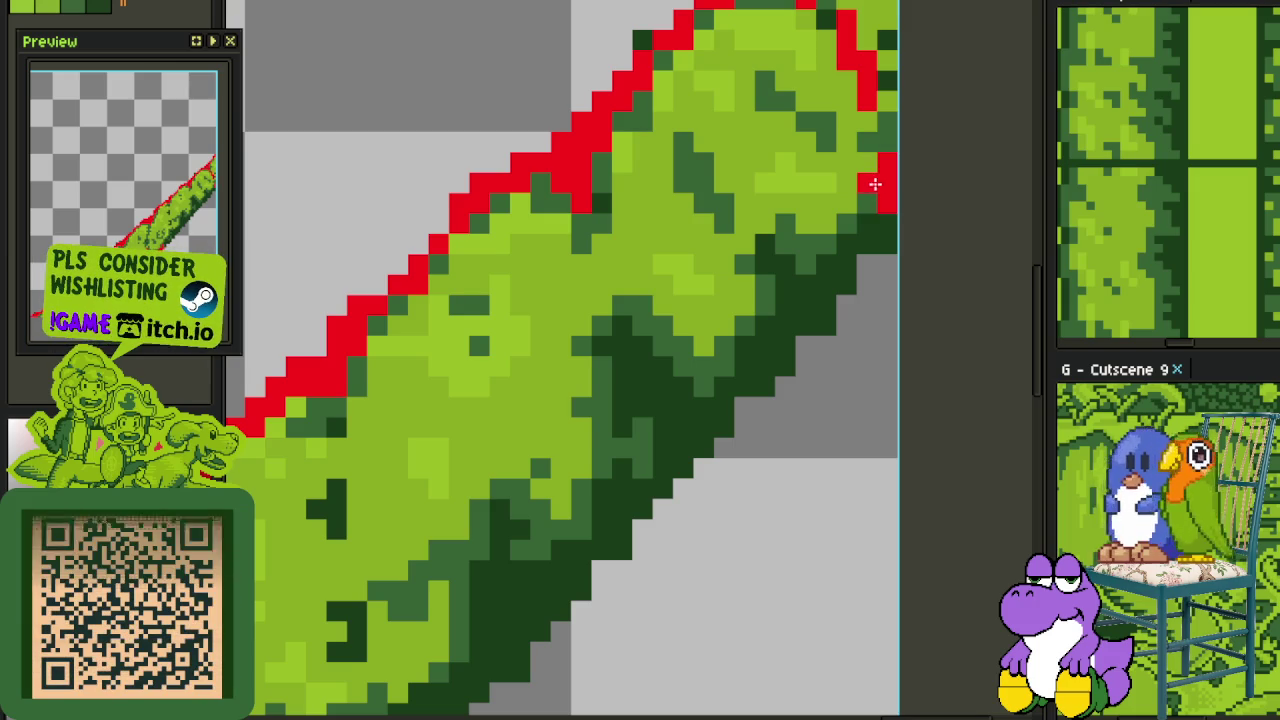
{"action": "left_click", "coordinate": [866, 217]}
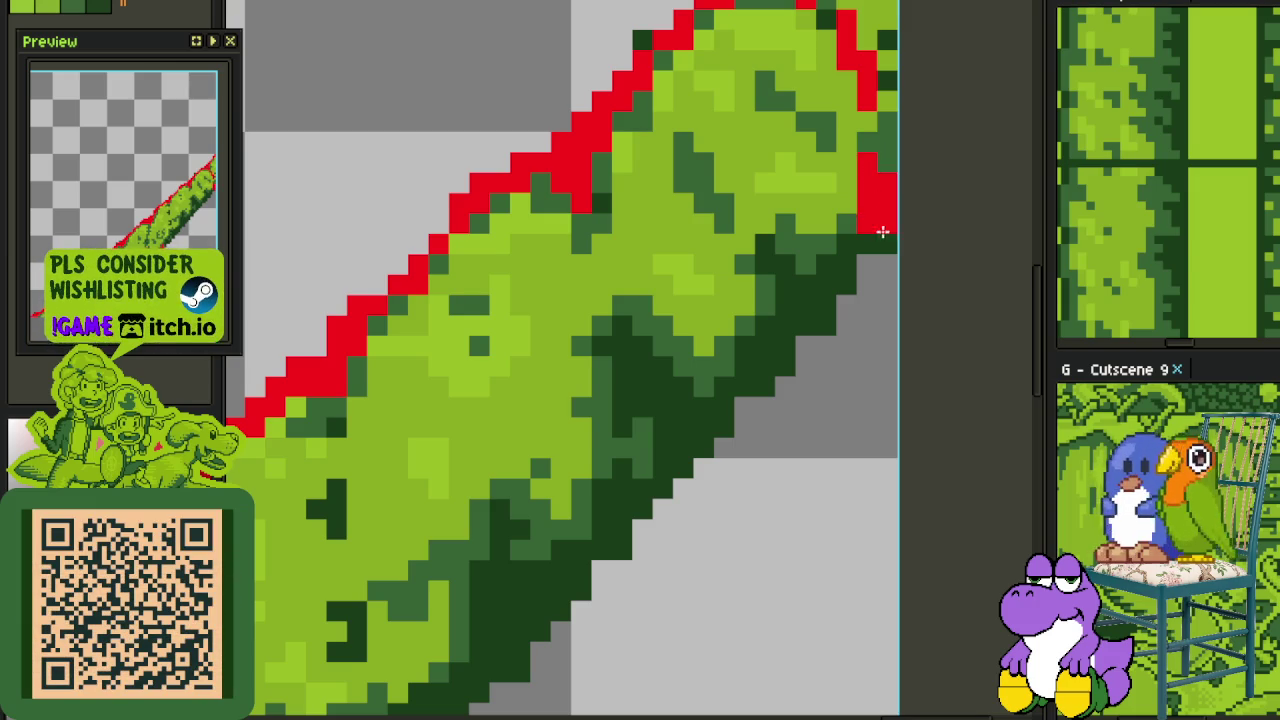
Trace red diagonally down the lower-right edge, connecting the red marks
{"action": "left_click_drag", "start_coordinate": [859, 238], "coordinate": [786, 322]}
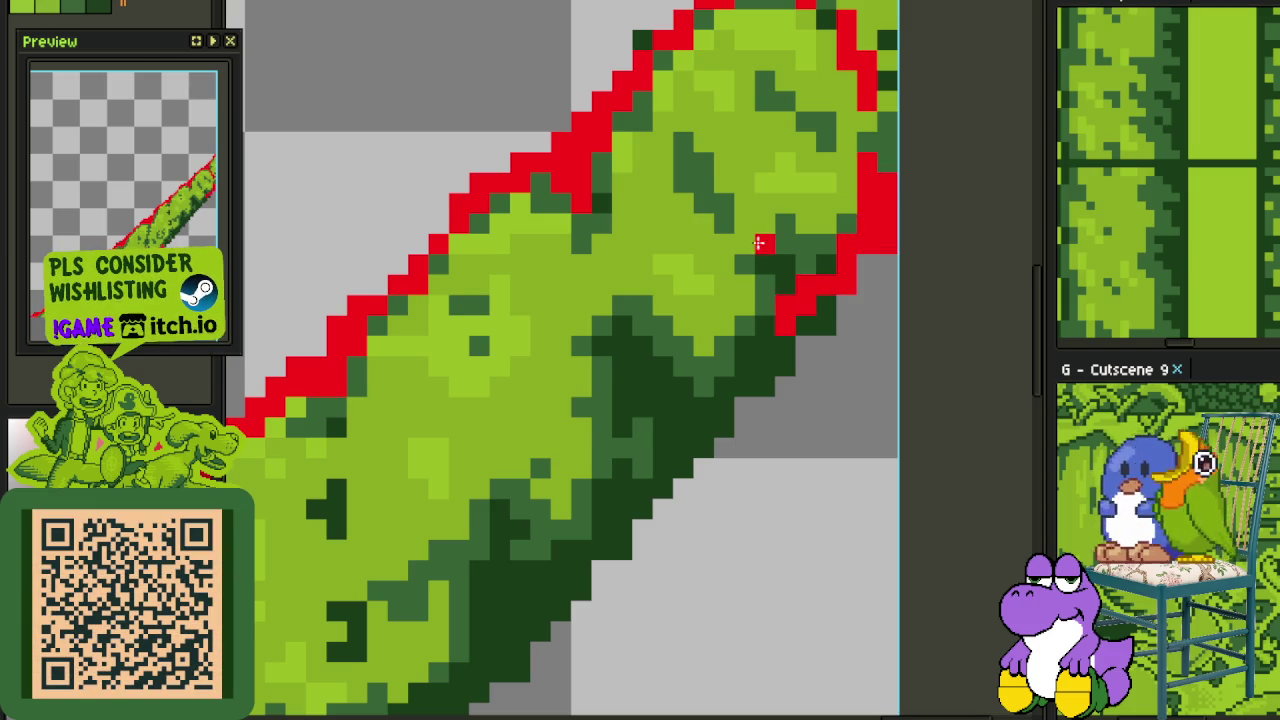
{"action": "left_click_drag", "start_coordinate": [766, 222], "coordinate": [758, 298]}
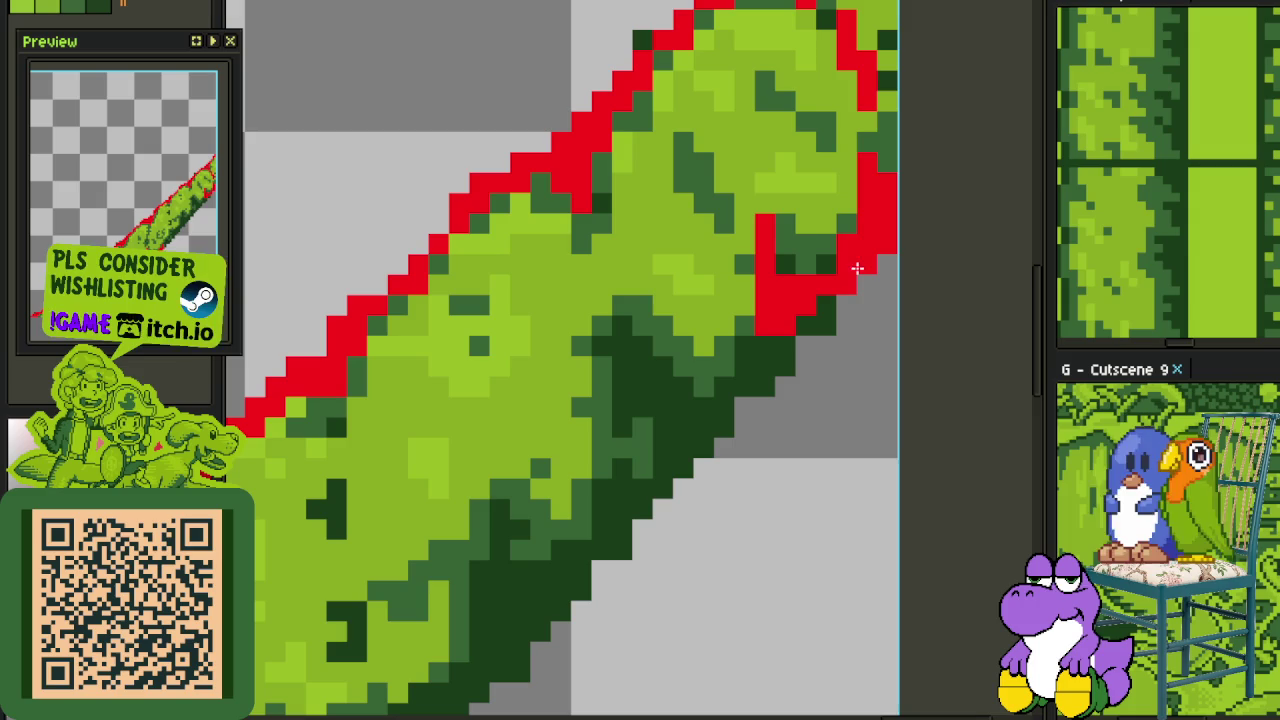
{"action": "left_click_drag", "start_coordinate": [764, 346], "coordinate": [684, 438]}
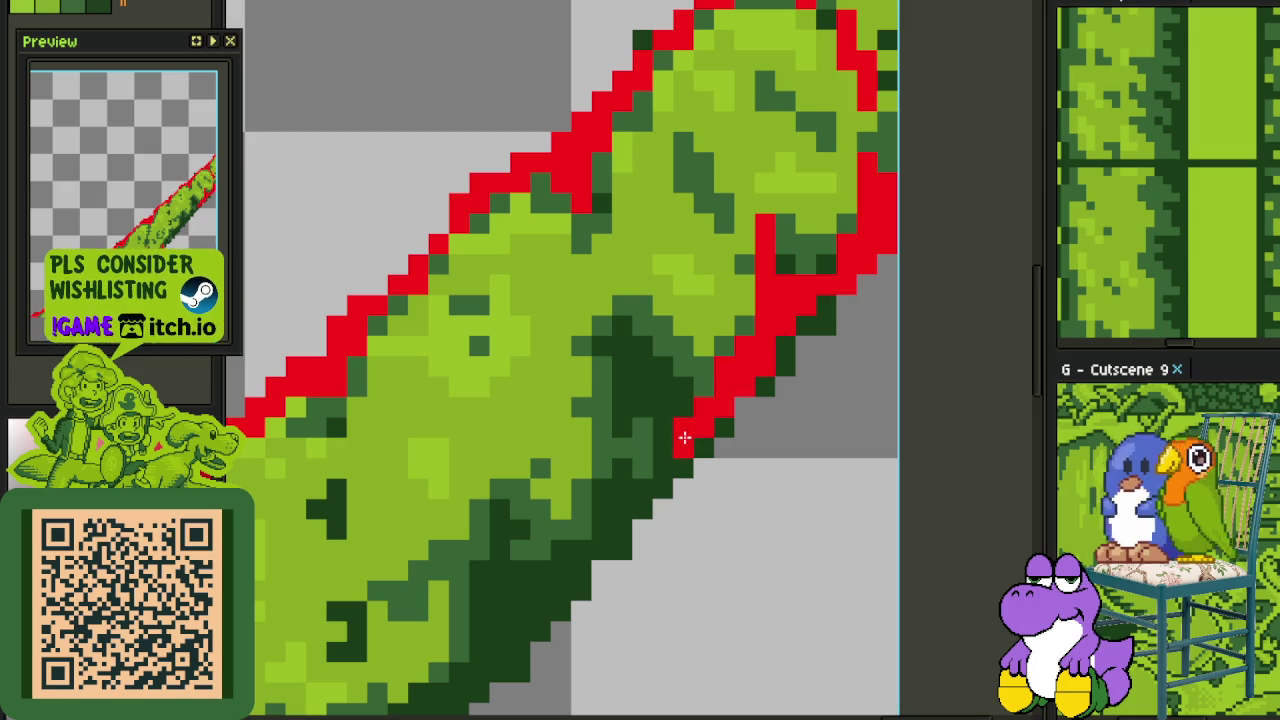
{"action": "left_click_drag", "start_coordinate": [624, 350], "coordinate": [684, 422]}
{"action": "mouse_move", "coordinate": [627, 390]}
{"action": "left_mouse_down"}
{"action": "mouse_move", "coordinate": [688, 496]}
{"action": "mouse_move", "coordinate": [644, 517]}
{"action": "mouse_move", "coordinate": [742, 397]}
{"action": "left_mouse_up"}
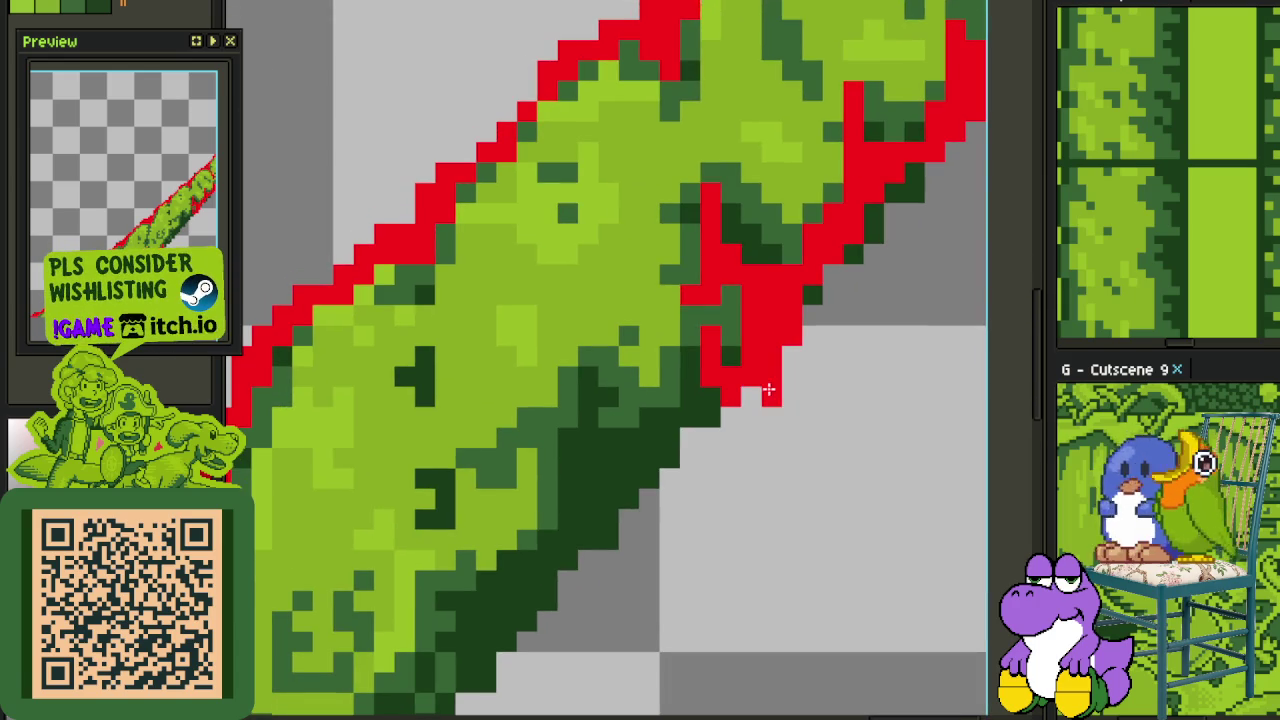
Paint a red line down the vine's edge and repaint stray red pixels dark green
{"action": "scroll", "coordinate": [714, 406], "scroll_direction": "down", "scroll_amount": 2}
{"action": "left_click", "coordinate": [671, 311]}
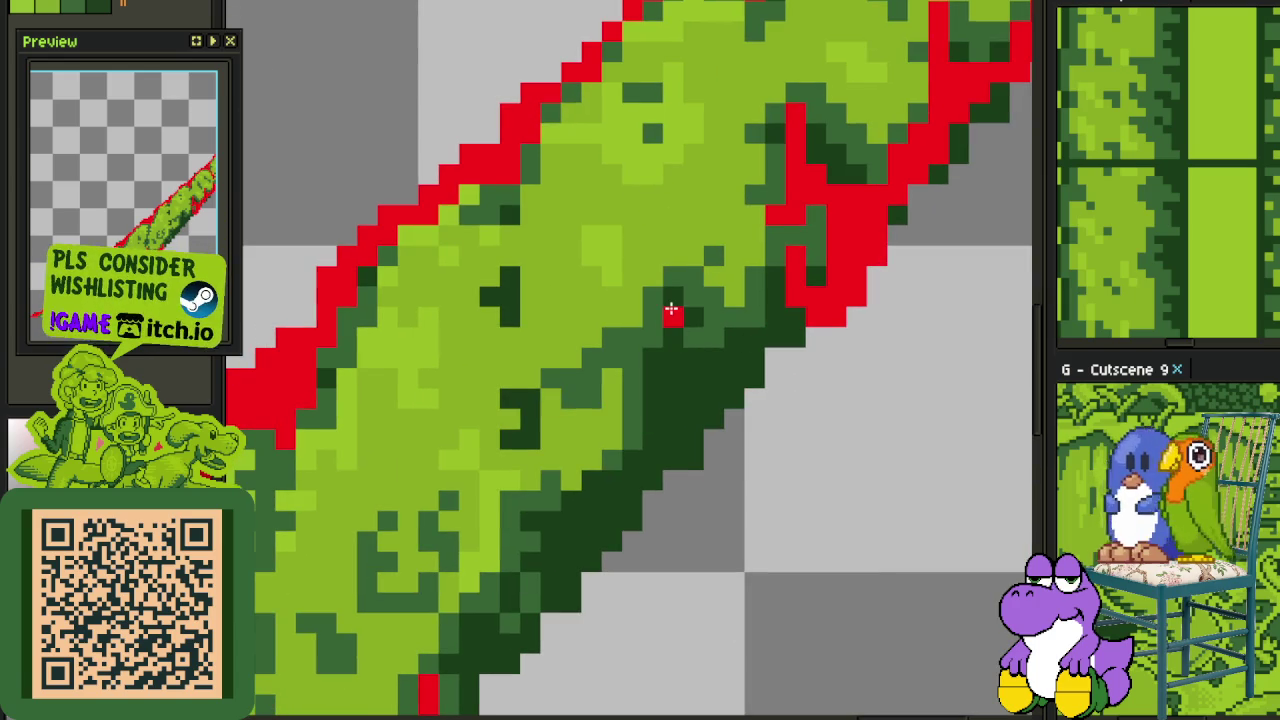
{"action": "mouse_move", "coordinate": [671, 311]}
{"action": "left_mouse_down"}
{"action": "mouse_move", "coordinate": [657, 380]}
{"action": "mouse_move", "coordinate": [759, 341]}
{"action": "mouse_move", "coordinate": [660, 445]}
{"action": "left_mouse_up"}
{"action": "scroll", "coordinate": [651, 457], "scroll_direction": "down", "scroll_amount": 2}
{"action": "scroll", "coordinate": [671, 374], "scroll_direction": "down", "scroll_amount": 1}
{"action": "scroll", "coordinate": [695, 298], "scroll_direction": "up", "scroll_amount": 3}
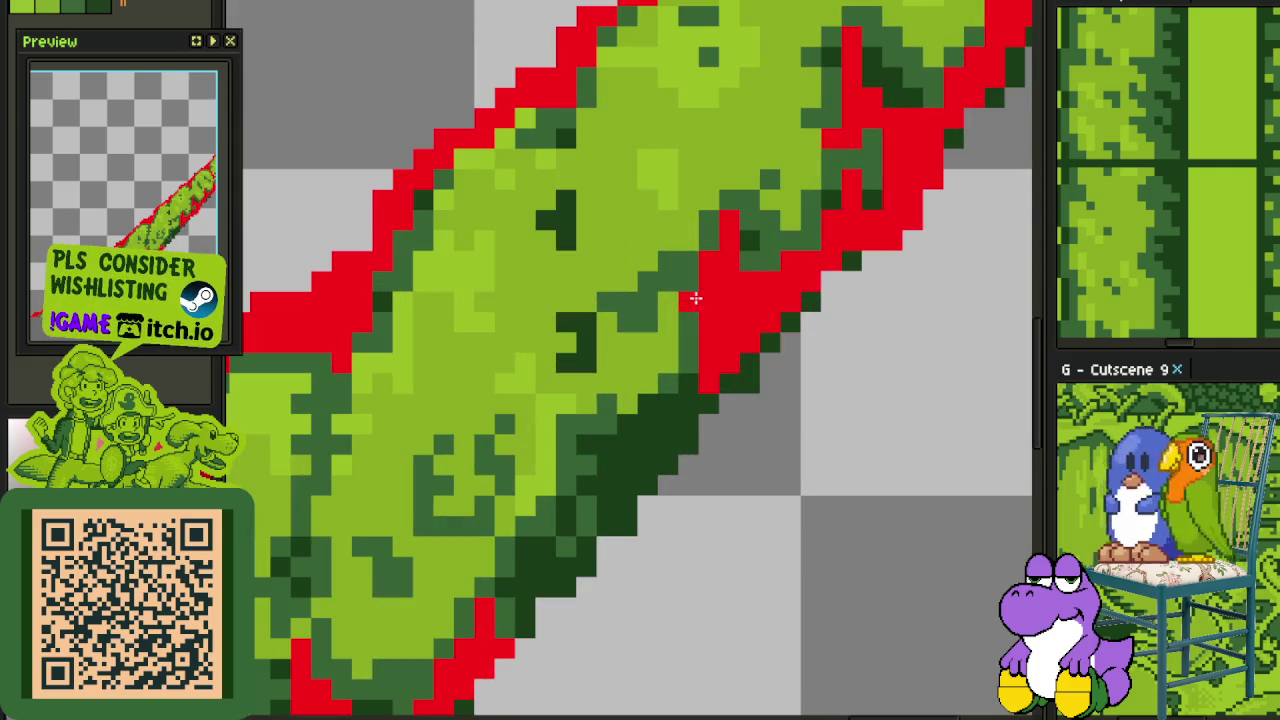
{"action": "left_click_drag", "start_coordinate": [704, 321], "coordinate": [688, 406]}
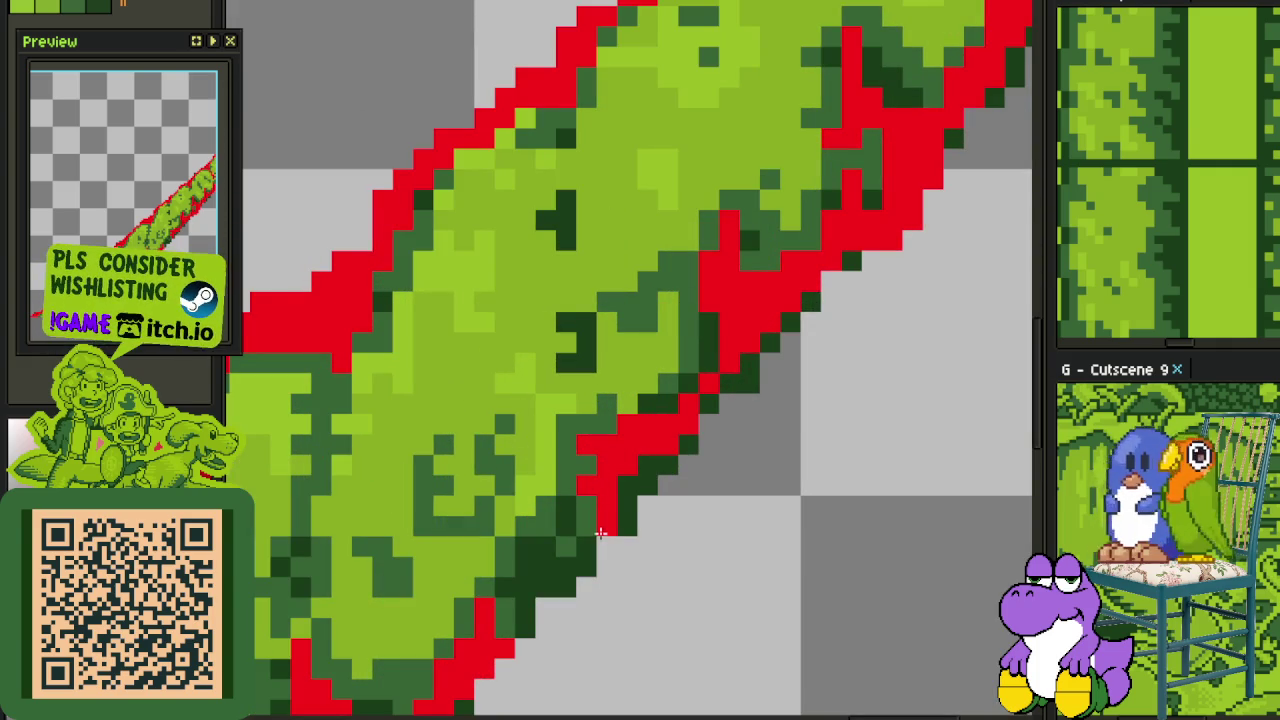
Recolour the remaining dark-green edge strip and individual edge pixels red
{"action": "scroll", "coordinate": [692, 361], "scroll_direction": "up", "scroll_amount": 1}
{"action": "left_click_drag", "start_coordinate": [692, 361], "coordinate": [639, 399]}
{"action": "mouse_move", "coordinate": [608, 353]}
{"action": "left_mouse_down"}
{"action": "mouse_move", "coordinate": [571, 429]}
{"action": "mouse_move", "coordinate": [571, 411]}
{"action": "mouse_move", "coordinate": [583, 463]}
{"action": "left_mouse_up"}
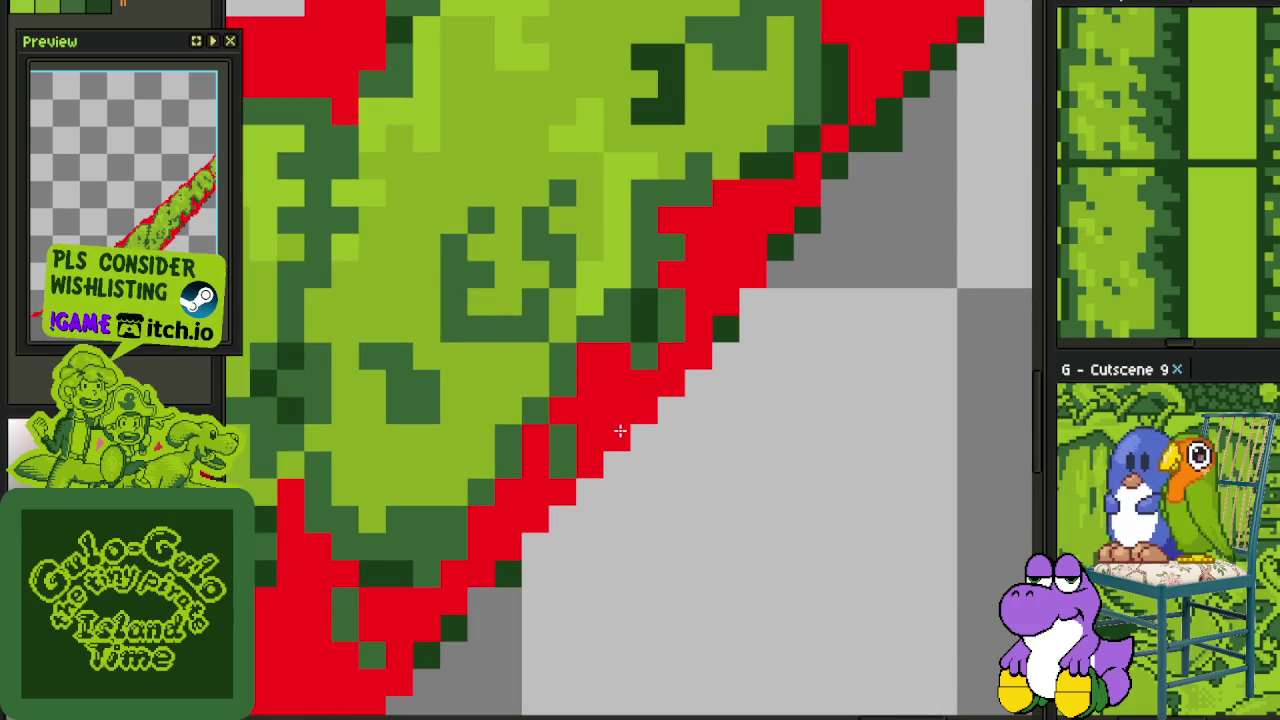
{"action": "left_click", "coordinate": [566, 383]}
{"action": "left_click", "coordinate": [647, 340]}
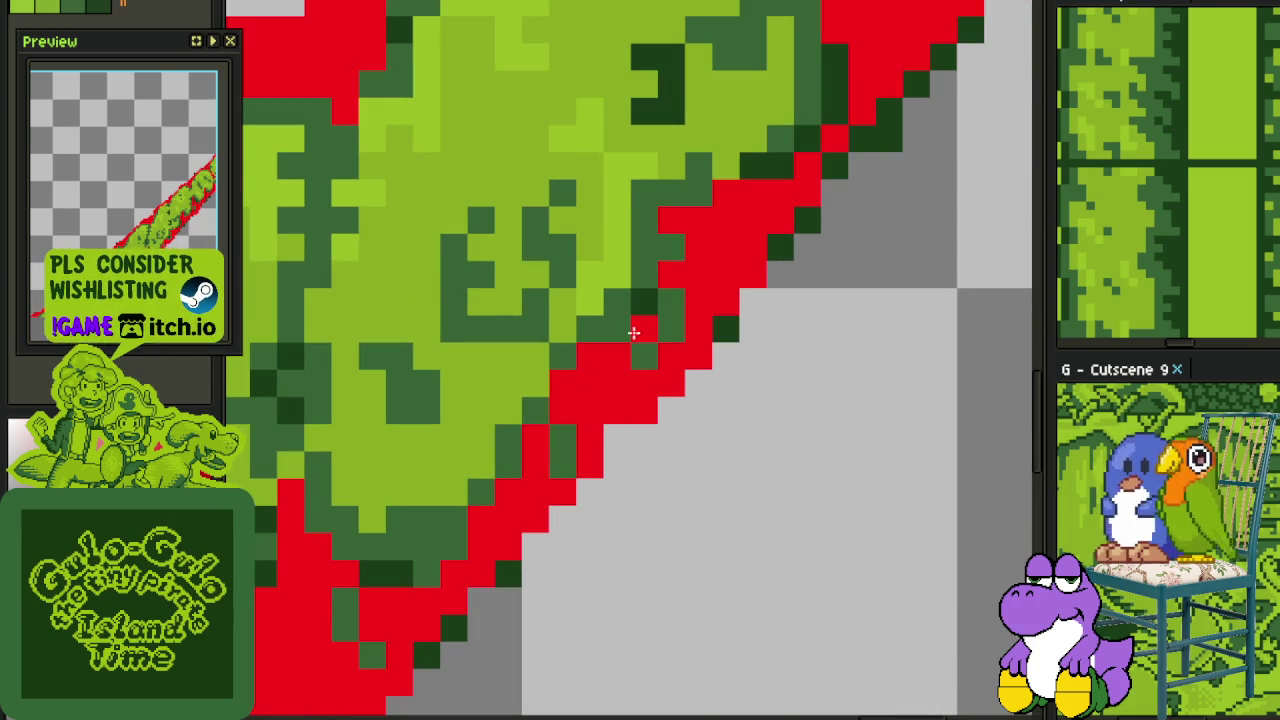
{"action": "scroll", "coordinate": [666, 346], "scroll_direction": "down", "scroll_amount": 5}
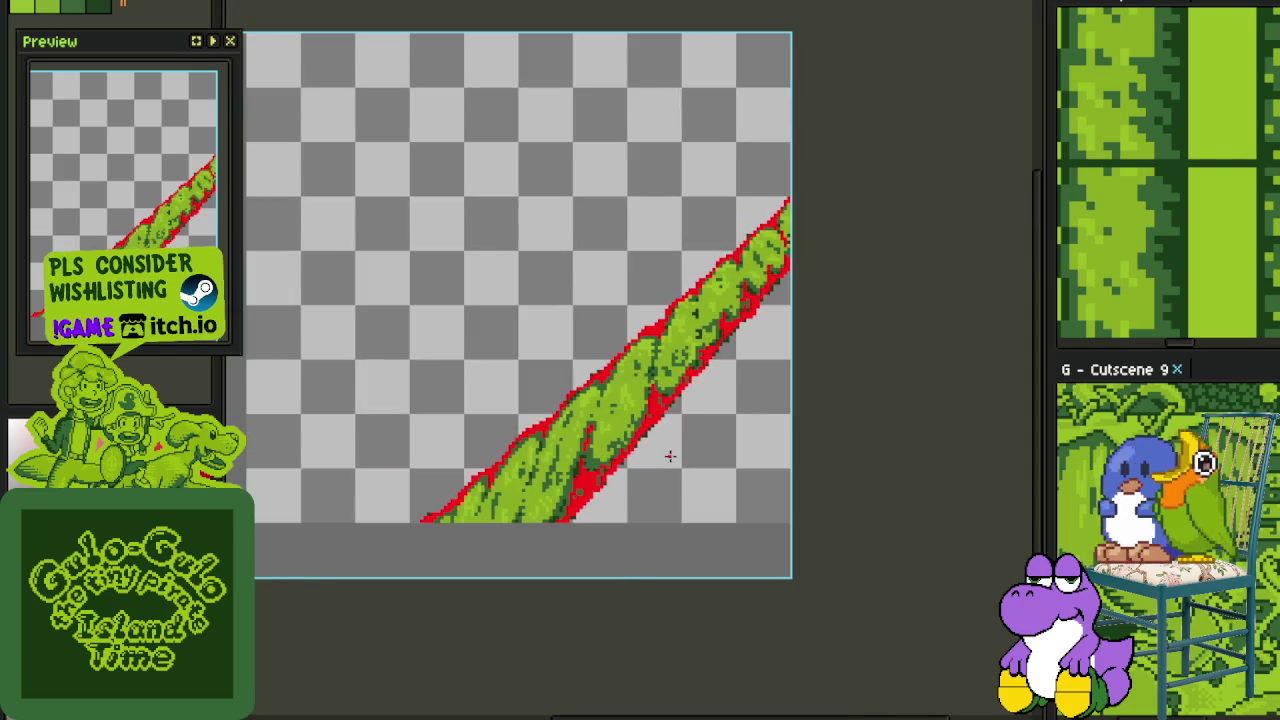
Select Layer 2 and hide the green vine layer in the timeline
{"action": "key", "text": "Tab"}
{"action": "left_click", "coordinate": [320, 632]}
{"action": "left_click", "coordinate": [623, 632]}
{"action": "key", "text": "Tab"}
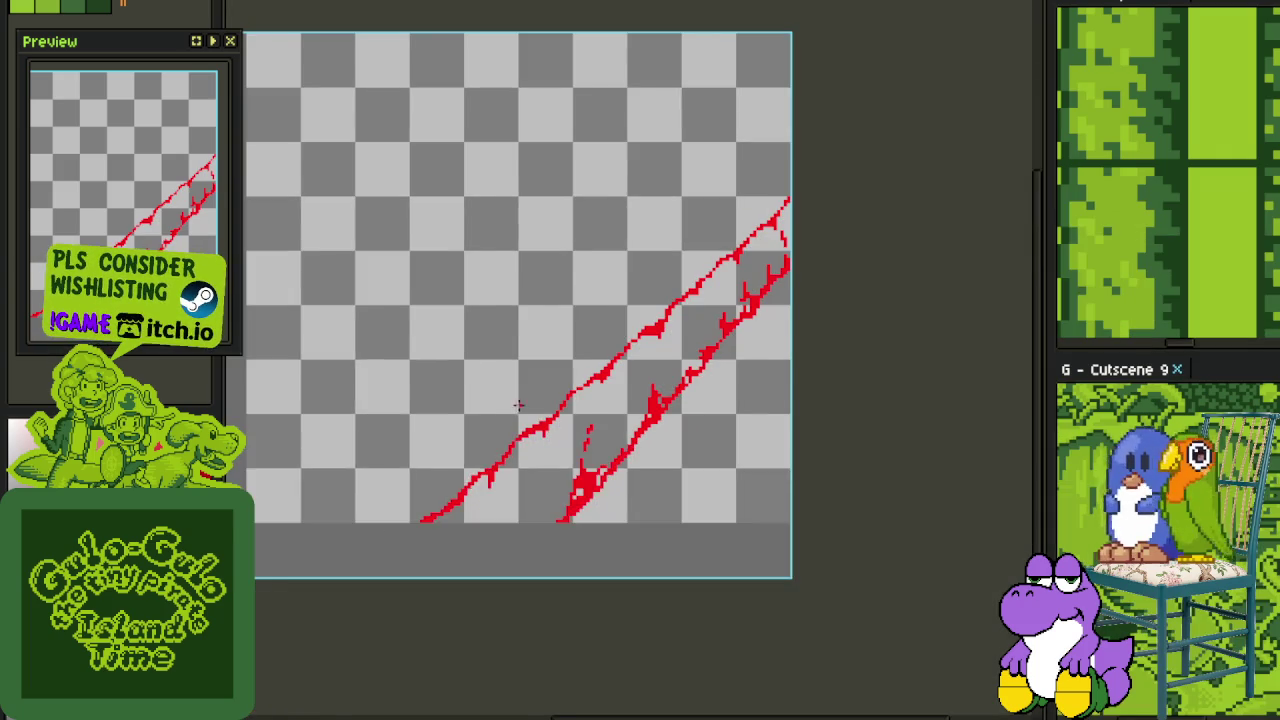
Flip the canvas horizontally via Sprite > Rotate Canvas > Flip Canvas Horizontal
{"action": "scroll", "coordinate": [518, 405], "scroll_direction": "down", "scroll_amount": 2}
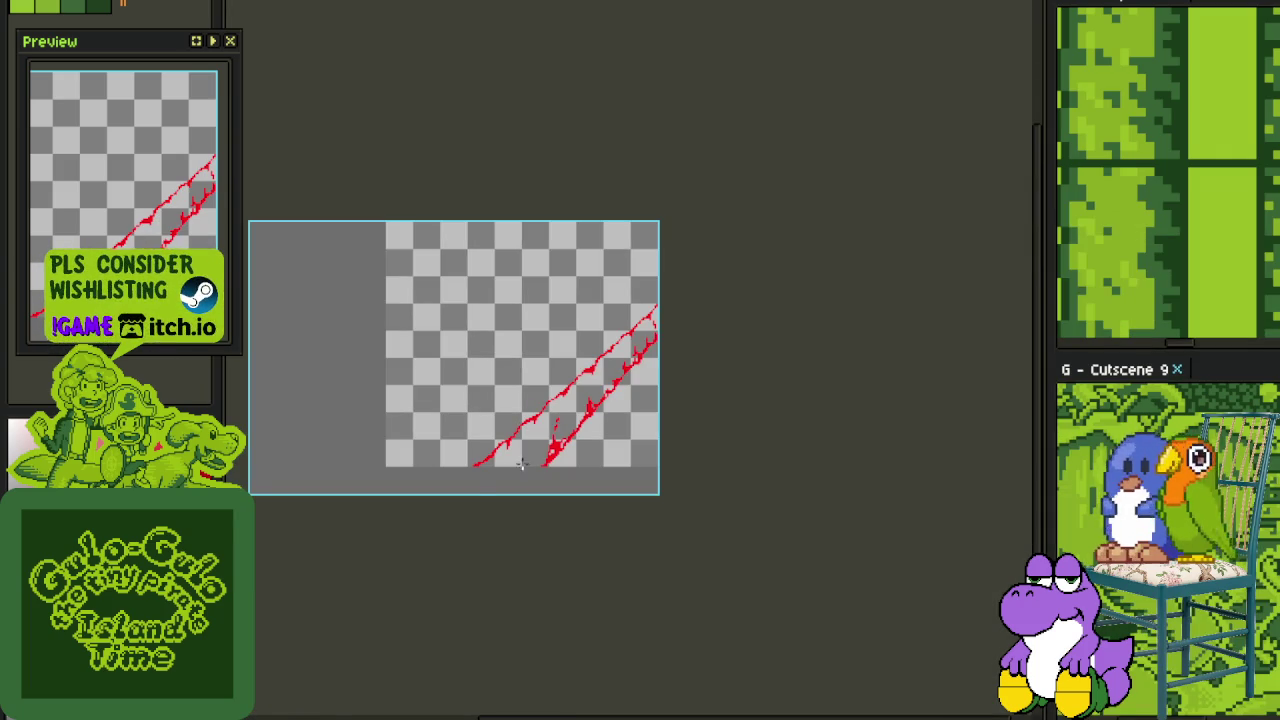
{"action": "scroll", "coordinate": [469, 525], "scroll_direction": "down", "scroll_amount": 2}
{"action": "key", "text": "alt+s"}
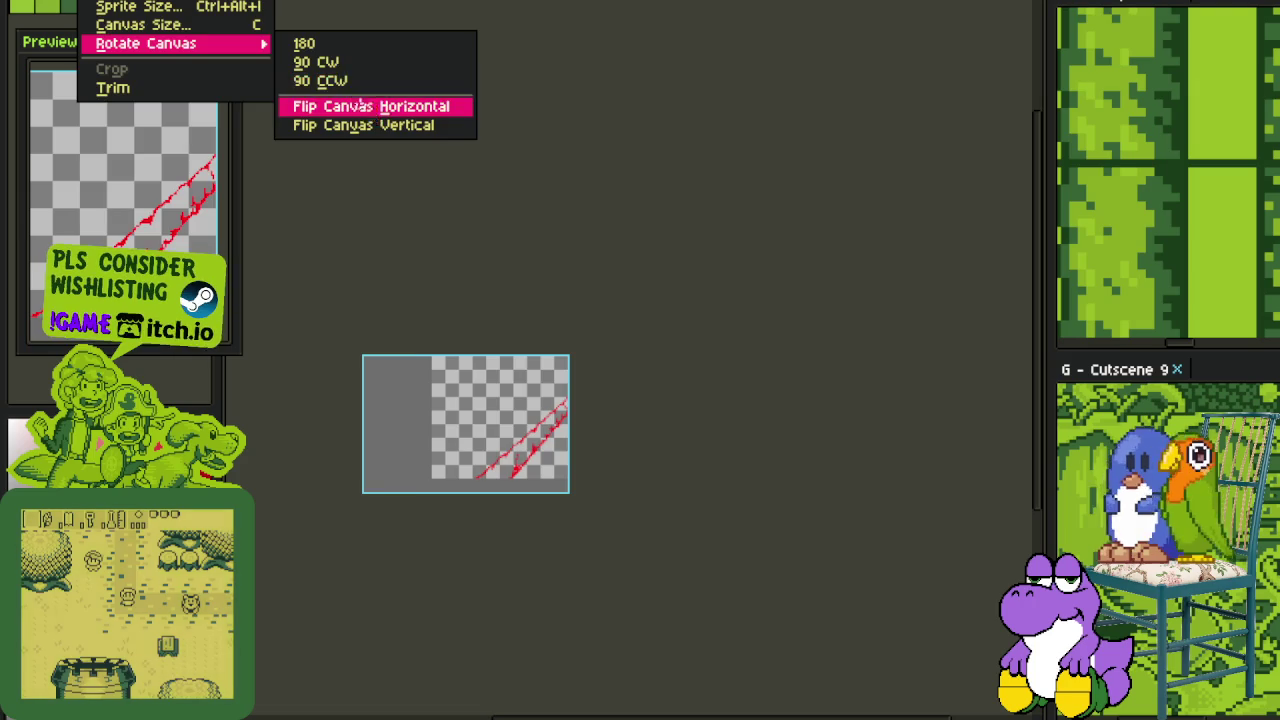
{"action": "left_click", "coordinate": [362, 106]}
{"action": "scroll", "coordinate": [341, 433], "scroll_direction": "up", "scroll_amount": 2}
{"action": "left_click_drag", "start_coordinate": [466, 357], "coordinate": [543, 357]}
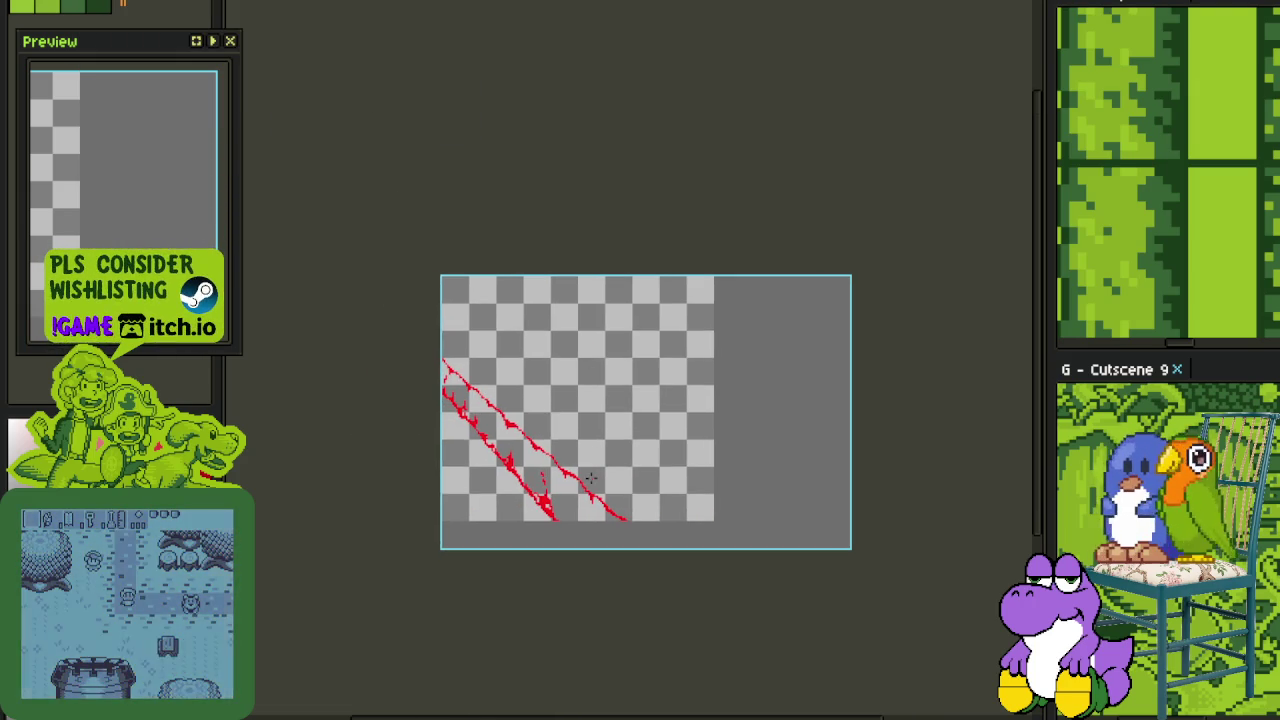
Save the file with Ctrl+S
{"action": "scroll", "coordinate": [540, 502], "scroll_direction": "up", "scroll_amount": 2}
{"action": "scroll", "coordinate": [545, 480], "scroll_direction": "up", "scroll_amount": 2}
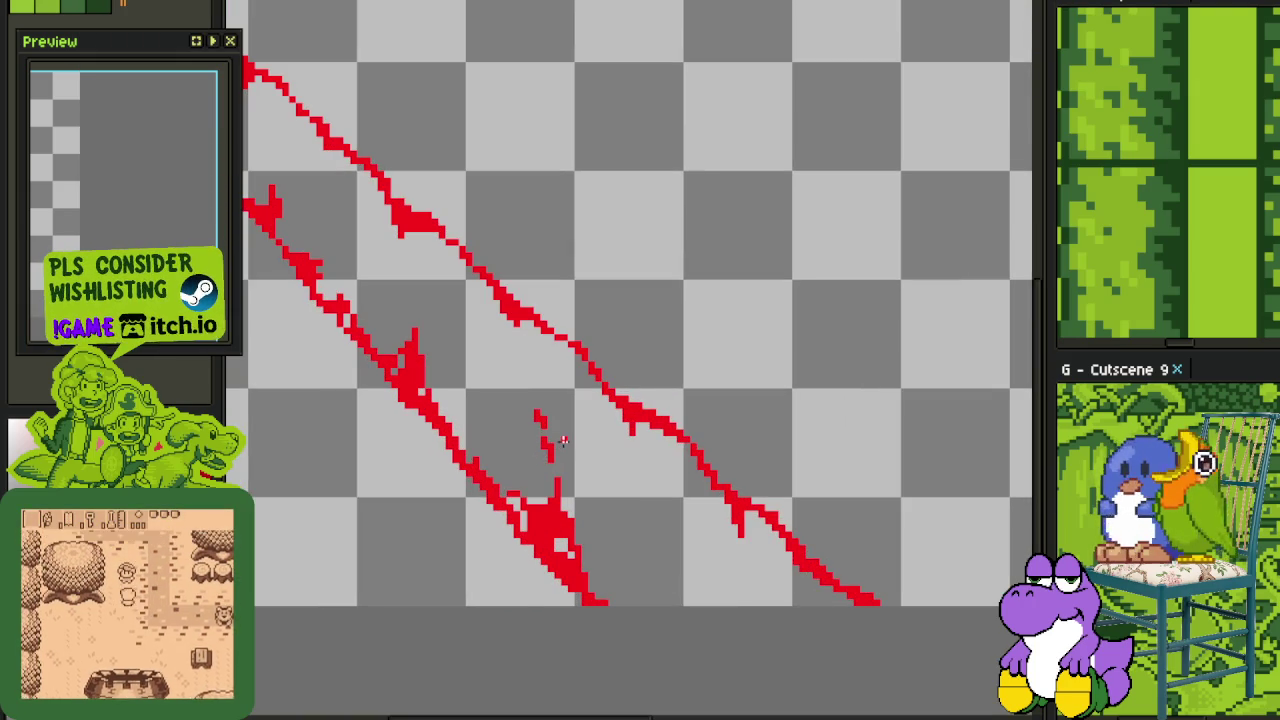
{"action": "key", "text": "ctrl+s"}
{"action": "left_click_drag", "start_coordinate": [595, 437], "coordinate": [580, 330]}
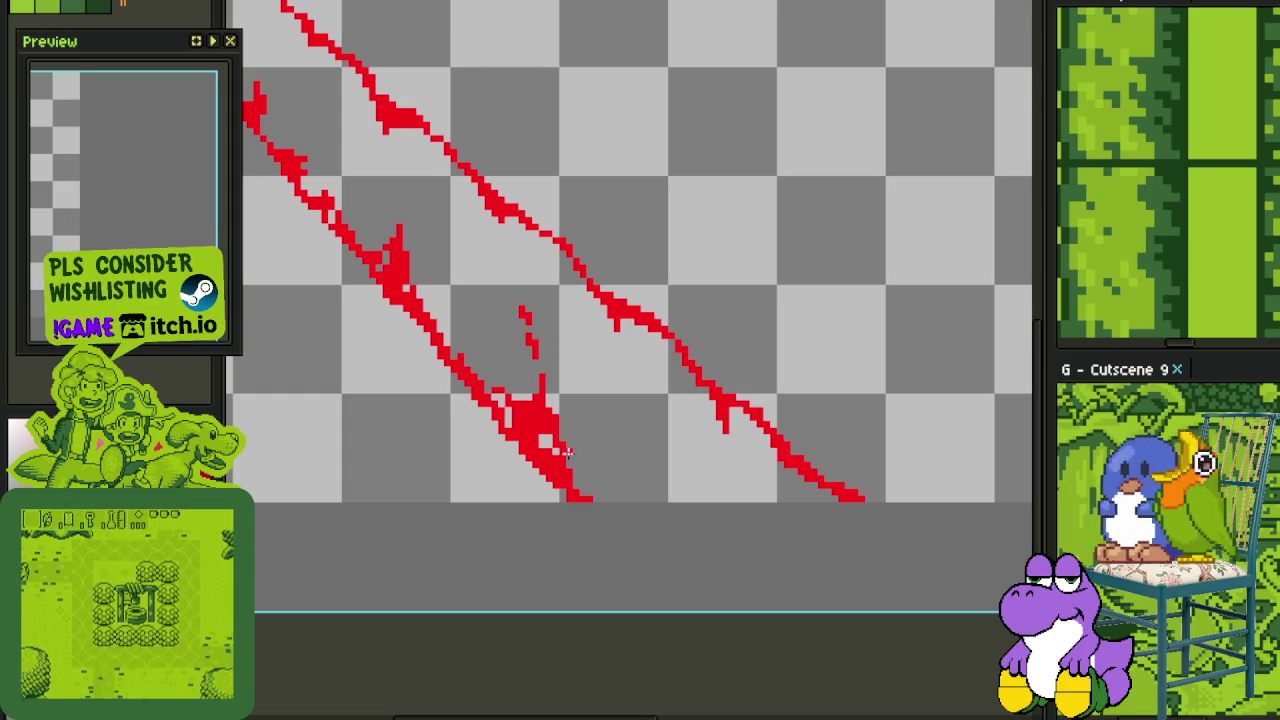
Erase the small stray red squiggle and stray pixels near the arrow tip
{"action": "left_click_drag", "start_coordinate": [572, 417], "coordinate": [617, 367]}
{"action": "scroll", "coordinate": [610, 300], "scroll_direction": "down", "scroll_amount": 1}
{"action": "scroll", "coordinate": [610, 298], "scroll_direction": "up", "scroll_amount": 1}
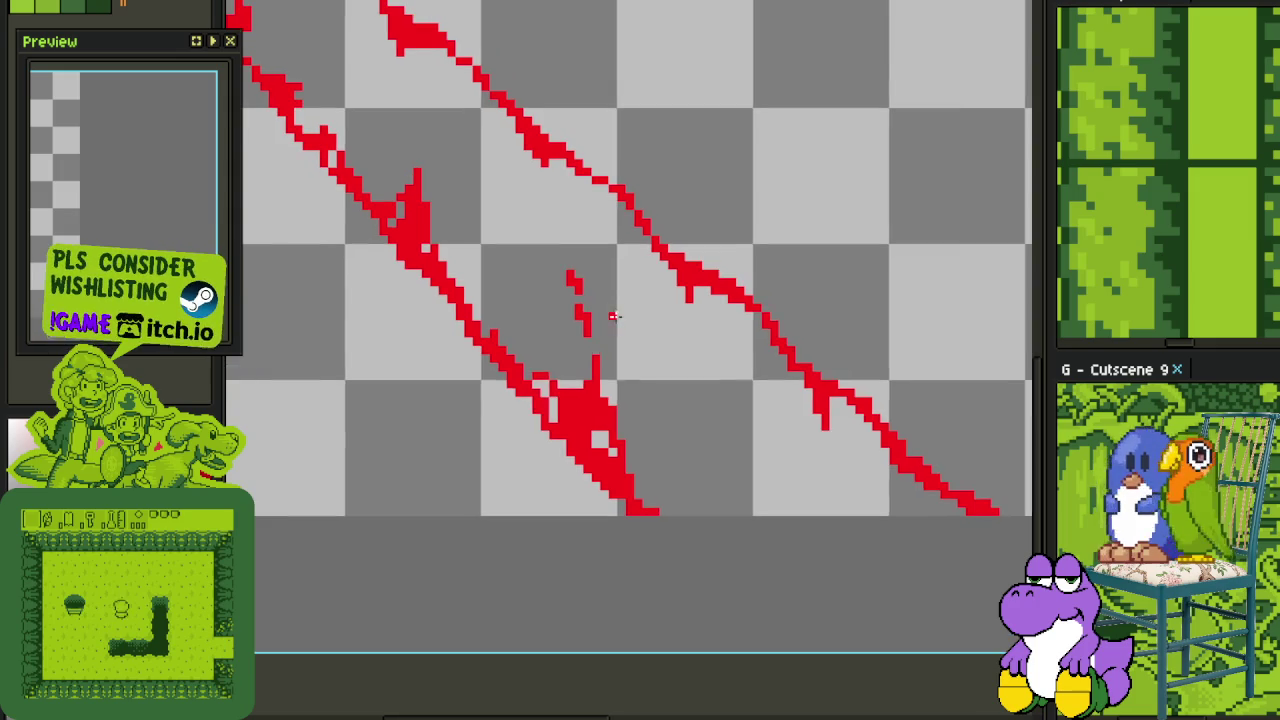
{"action": "scroll", "coordinate": [566, 288], "scroll_direction": "up", "scroll_amount": 1}
{"action": "scroll", "coordinate": [566, 288], "scroll_direction": "up", "scroll_amount": 1}
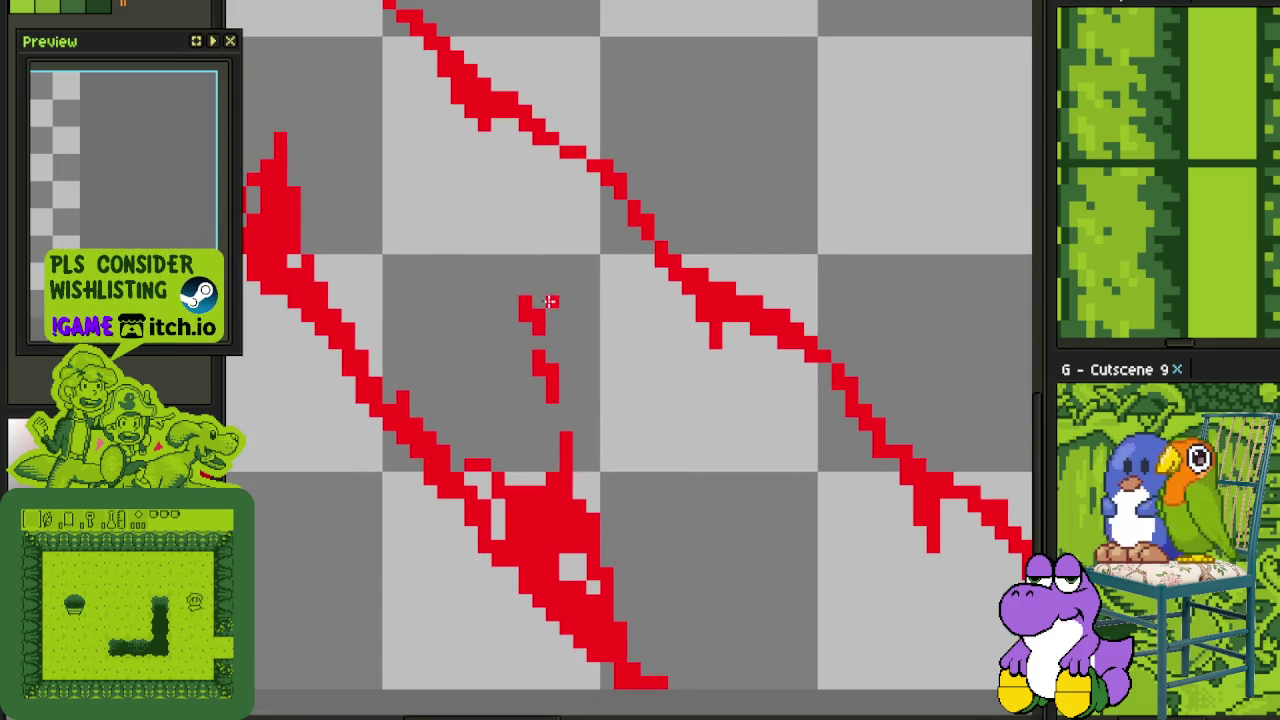
{"action": "mouse_move", "coordinate": [520, 295]}
{"action": "left_mouse_down"}
{"action": "mouse_move", "coordinate": [555, 400]}
{"action": "mouse_move", "coordinate": [543, 366]}
{"action": "mouse_move", "coordinate": [451, 457]}
{"action": "mouse_move", "coordinate": [557, 557]}
{"action": "mouse_move", "coordinate": [637, 518]}
{"action": "mouse_move", "coordinate": [571, 491]}
{"action": "mouse_move", "coordinate": [643, 560]}
{"action": "mouse_move", "coordinate": [638, 580]}
{"action": "left_mouse_up"}
{"action": "key", "text": "ctrl+d"}
{"action": "scroll", "coordinate": [517, 540], "scroll_direction": "up", "scroll_amount": 1}
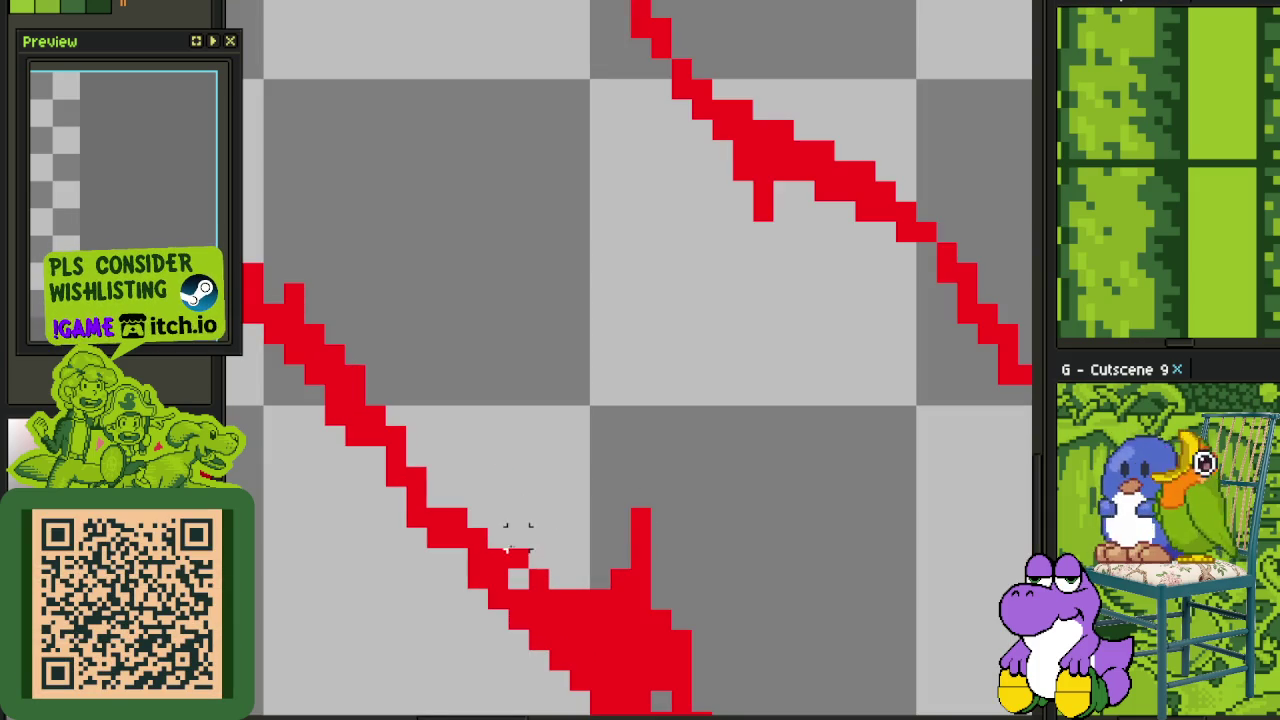
{"action": "left_click_drag", "start_coordinate": [518, 560], "coordinate": [533, 575]}
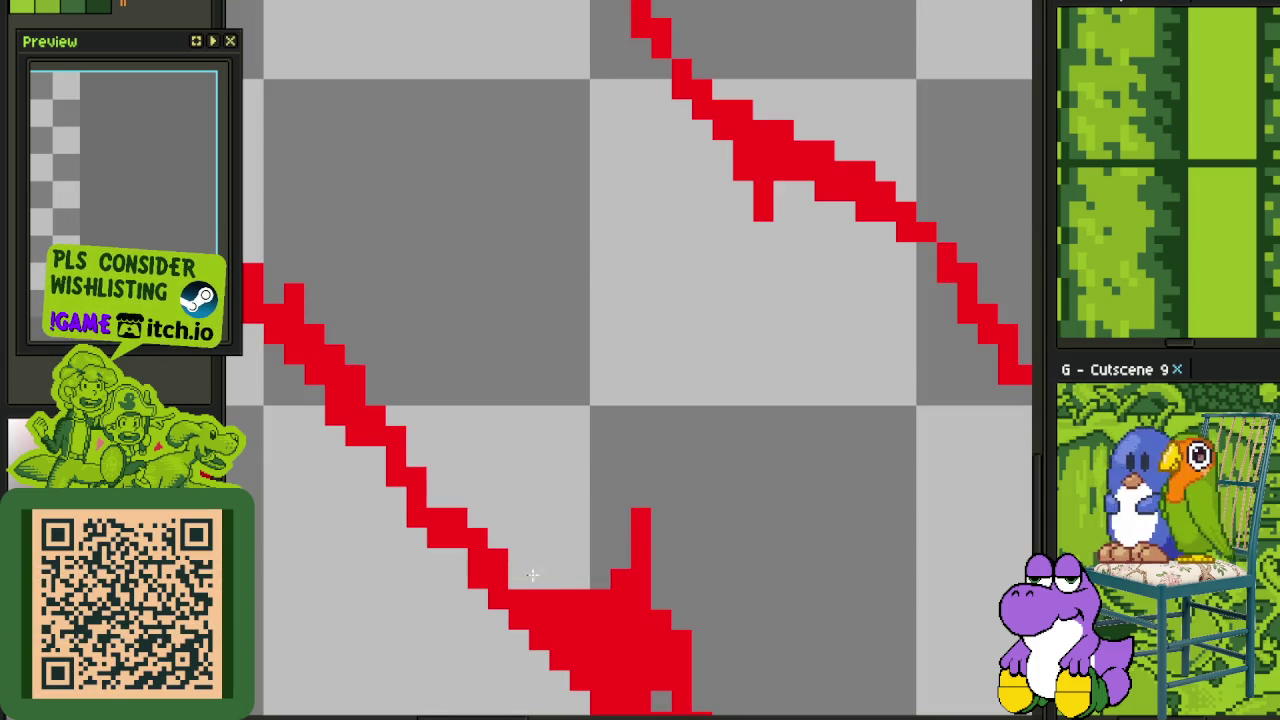
Draw a thick red spike below the upper diagonal, joined to the stroke
{"action": "mouse_move", "coordinate": [614, 648]}
{"action": "left_mouse_down"}
{"action": "mouse_move", "coordinate": [607, 490]}
{"action": "mouse_move", "coordinate": [669, 503]}
{"action": "left_mouse_up"}
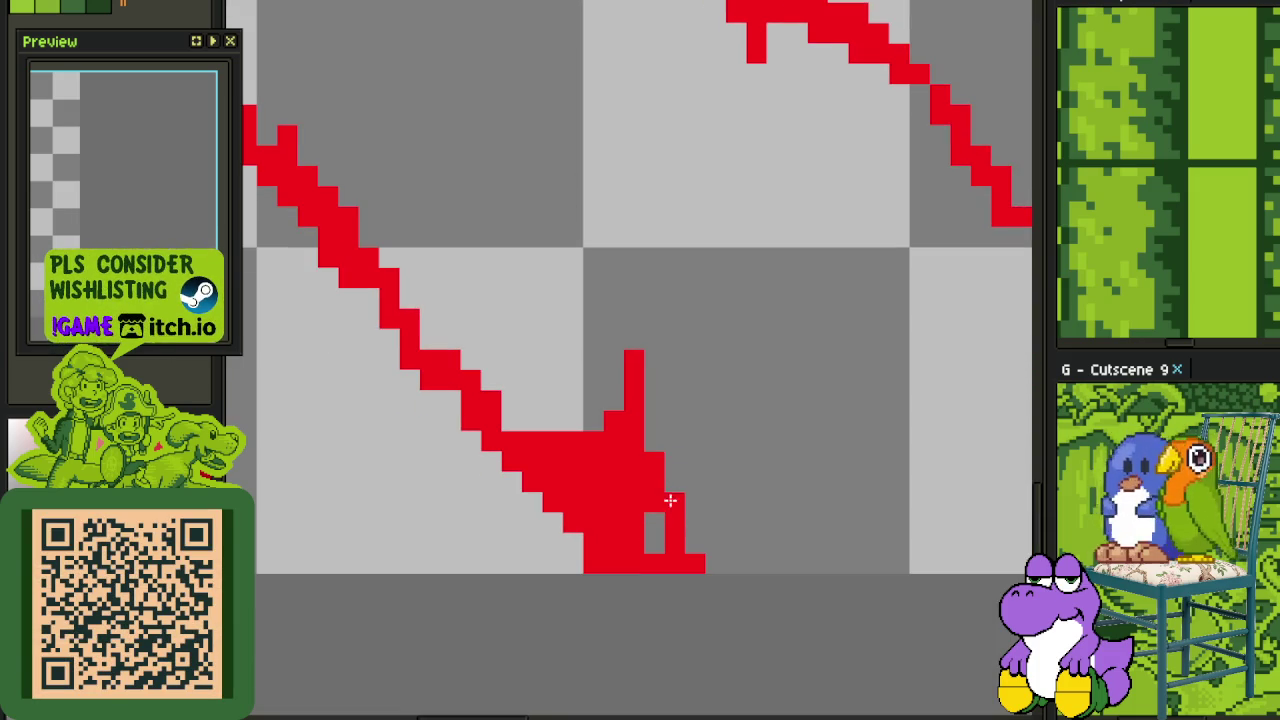
{"action": "scroll", "coordinate": [666, 520], "scroll_direction": "up", "scroll_amount": 3}
{"action": "scroll", "coordinate": [666, 520], "scroll_direction": "down", "scroll_amount": 2}
{"action": "scroll", "coordinate": [669, 423], "scroll_direction": "up", "scroll_amount": 1}
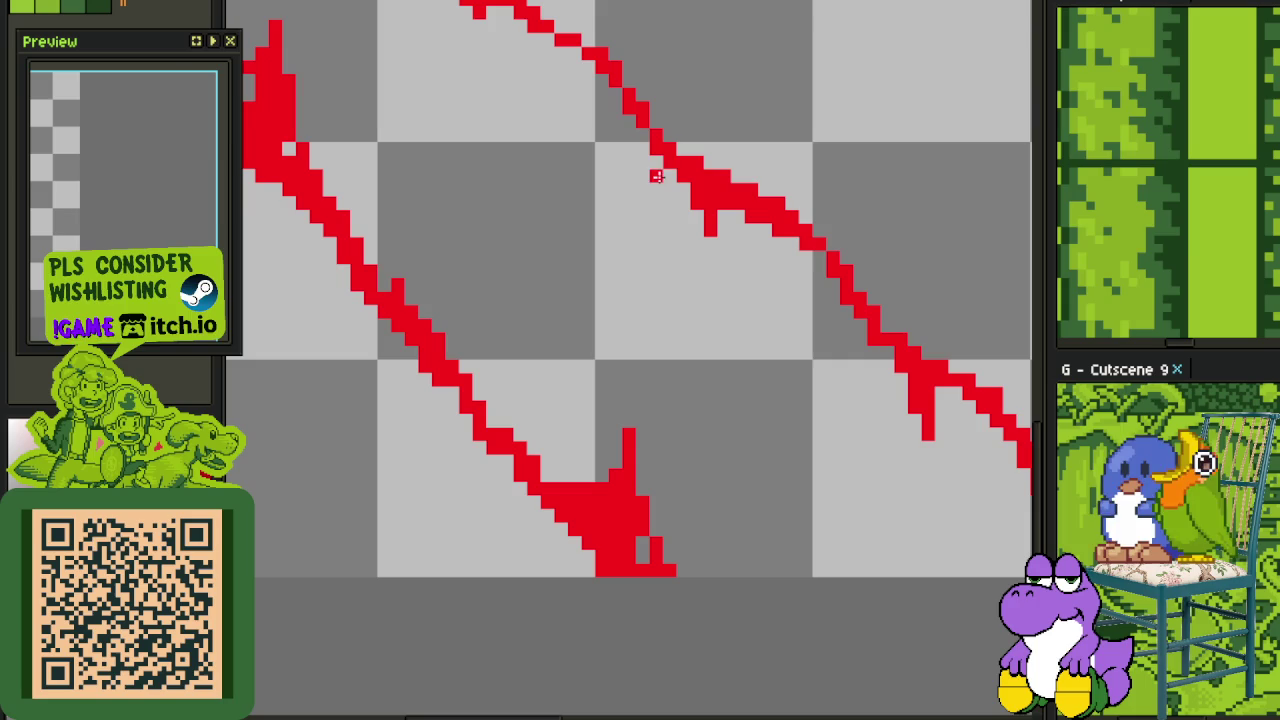
{"action": "left_click_drag", "start_coordinate": [657, 165], "coordinate": [657, 290]}
{"action": "left_click_drag", "start_coordinate": [670, 180], "coordinate": [699, 228]}
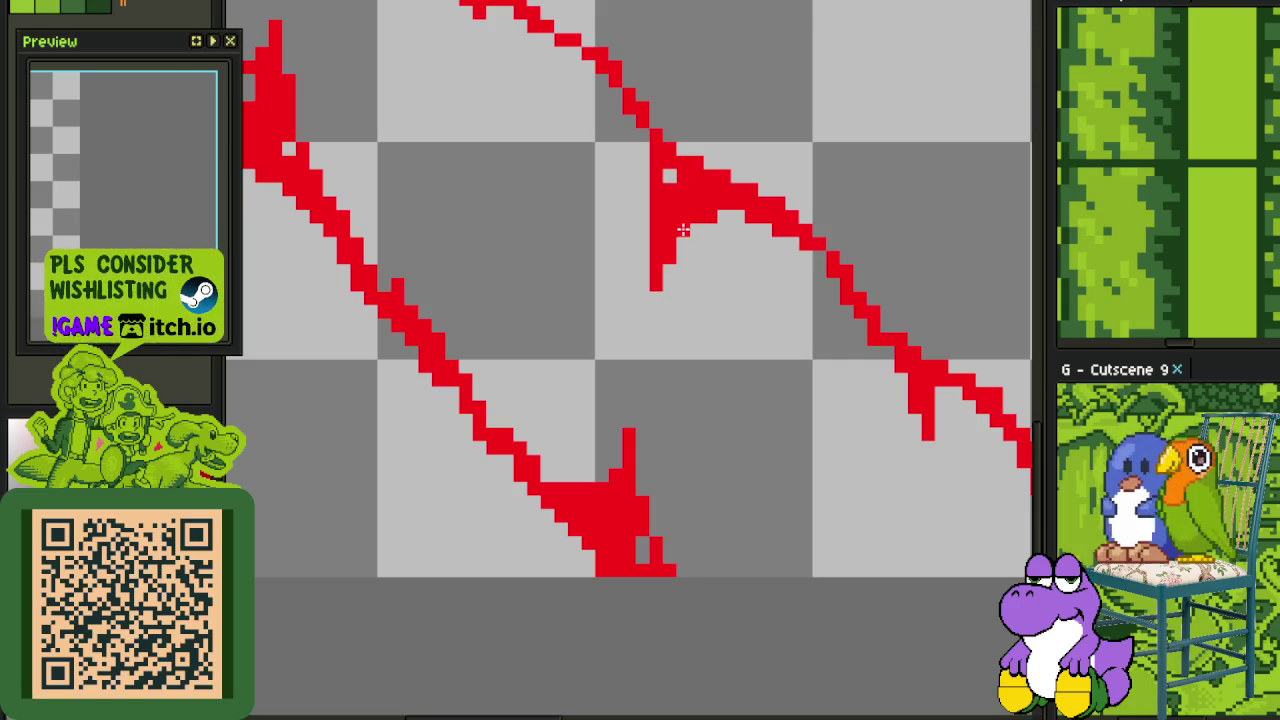
{"action": "left_click_drag", "start_coordinate": [637, 162], "coordinate": [637, 133]}
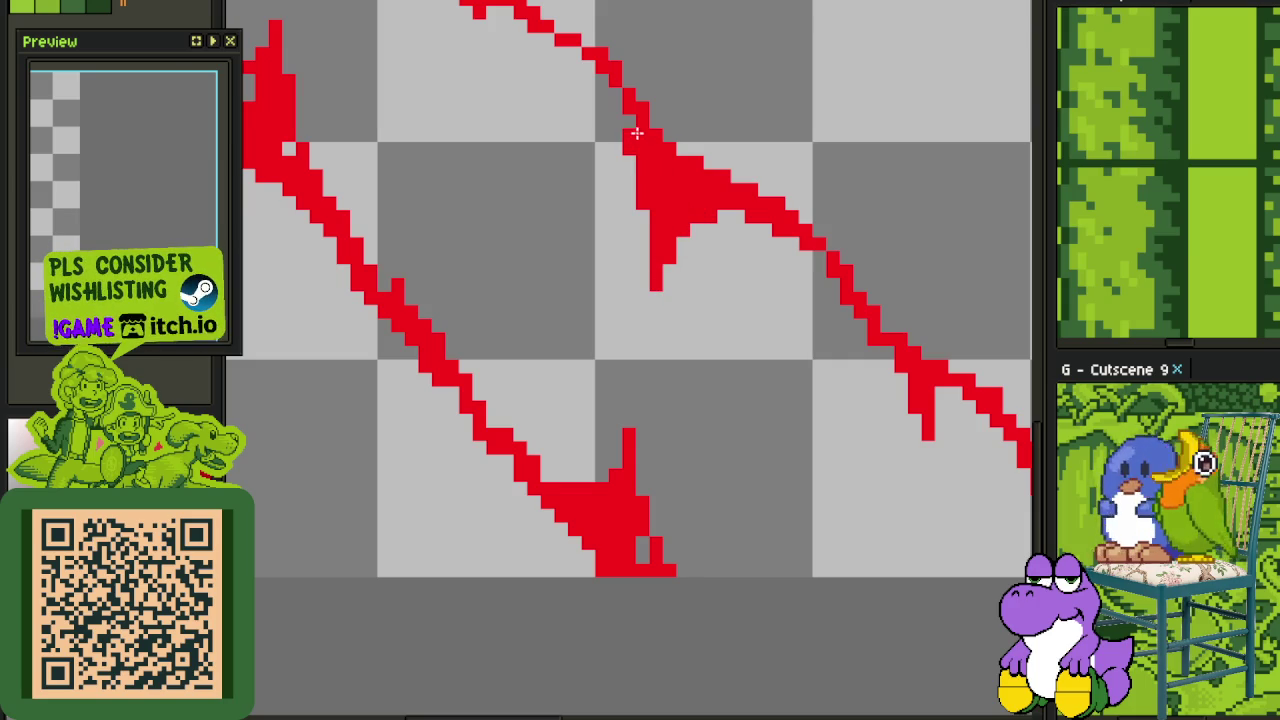
Add another red barb on the upper diagonal and erase a stray red pixel
{"action": "scroll", "coordinate": [660, 235], "scroll_direction": "down", "scroll_amount": 1}
{"action": "scroll", "coordinate": [737, 338], "scroll_direction": "down", "scroll_amount": 1}
{"action": "scroll", "coordinate": [742, 366], "scroll_direction": "down", "scroll_amount": 1}
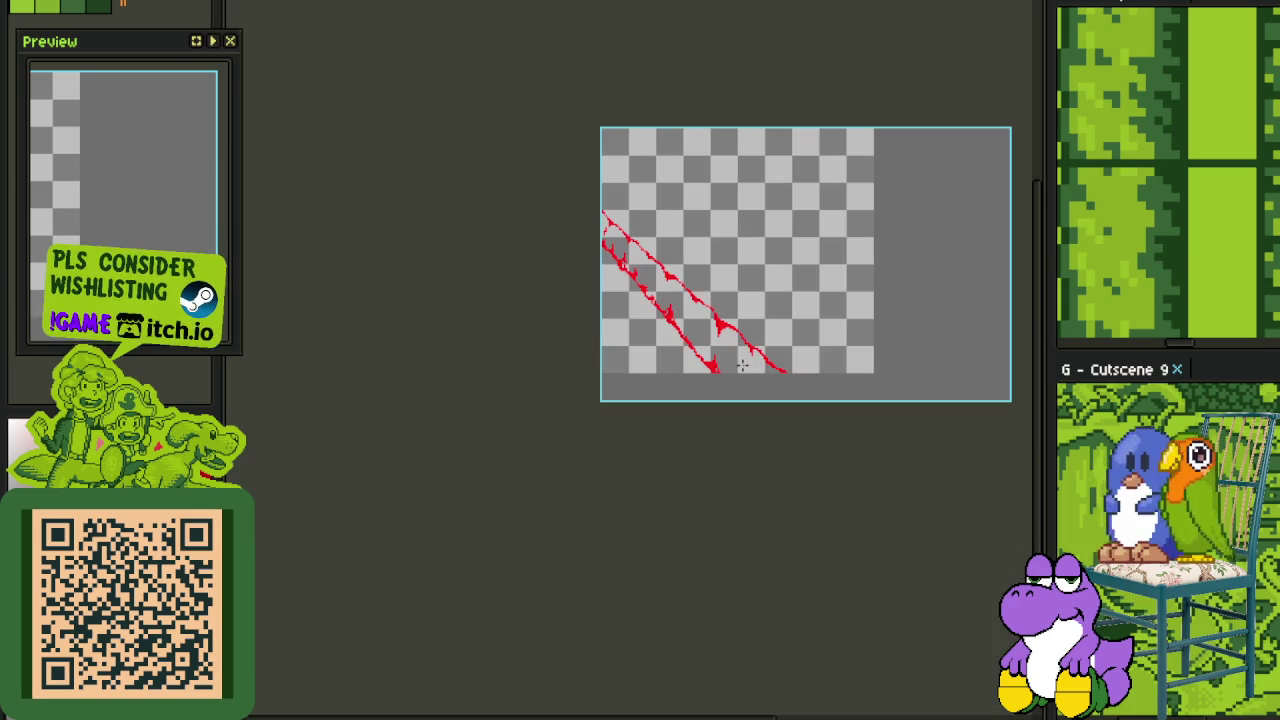
{"action": "scroll", "coordinate": [753, 355], "scroll_direction": "up", "scroll_amount": 2}
{"action": "scroll", "coordinate": [706, 347], "scroll_direction": "up", "scroll_amount": 1}
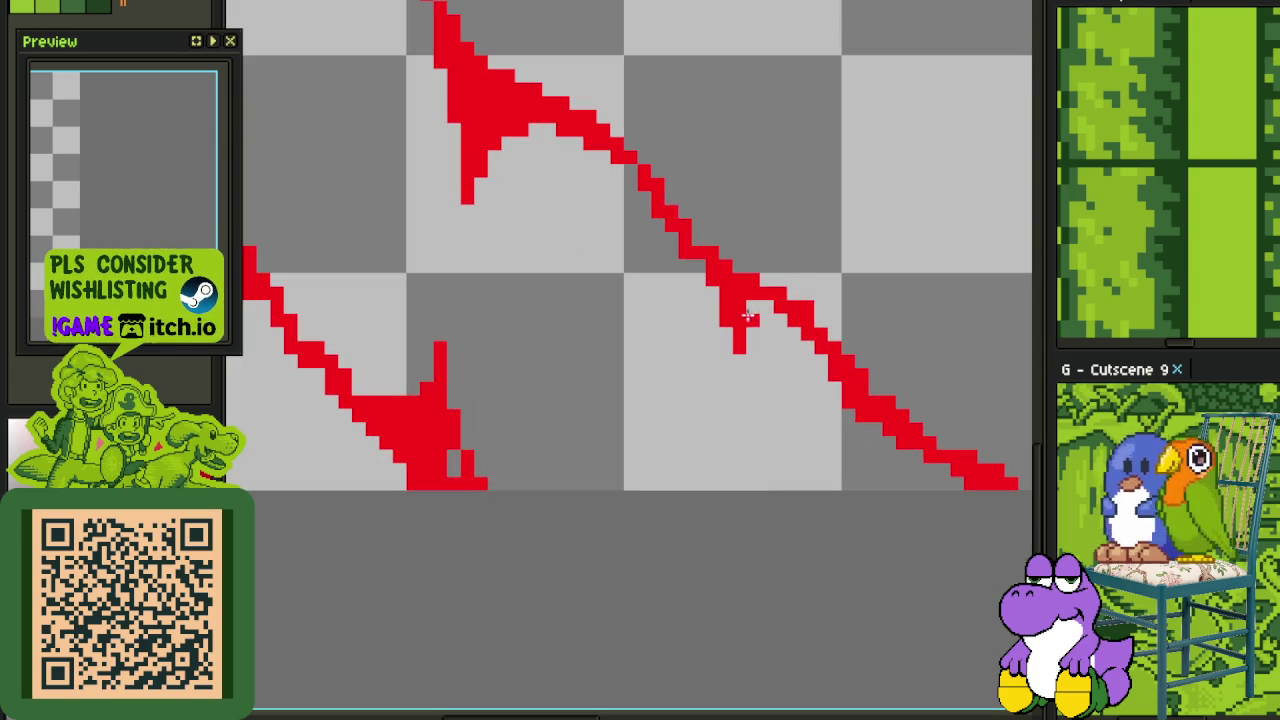
{"action": "mouse_move", "coordinate": [709, 291]}
{"action": "left_mouse_down"}
{"action": "mouse_move", "coordinate": [737, 337]}
{"action": "mouse_move", "coordinate": [695, 328]}
{"action": "left_mouse_up"}
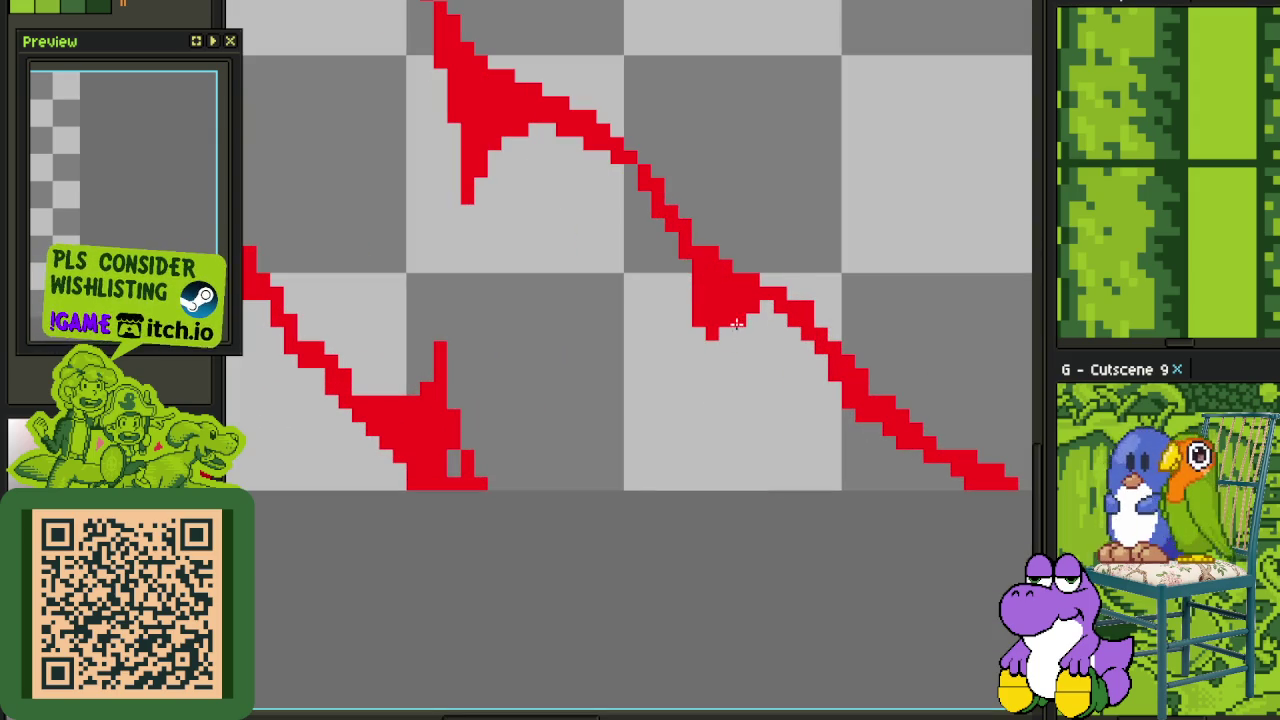
{"action": "scroll", "coordinate": [644, 468], "scroll_direction": "down", "scroll_amount": 1}
{"action": "scroll", "coordinate": [583, 434], "scroll_direction": "up", "scroll_amount": 1}
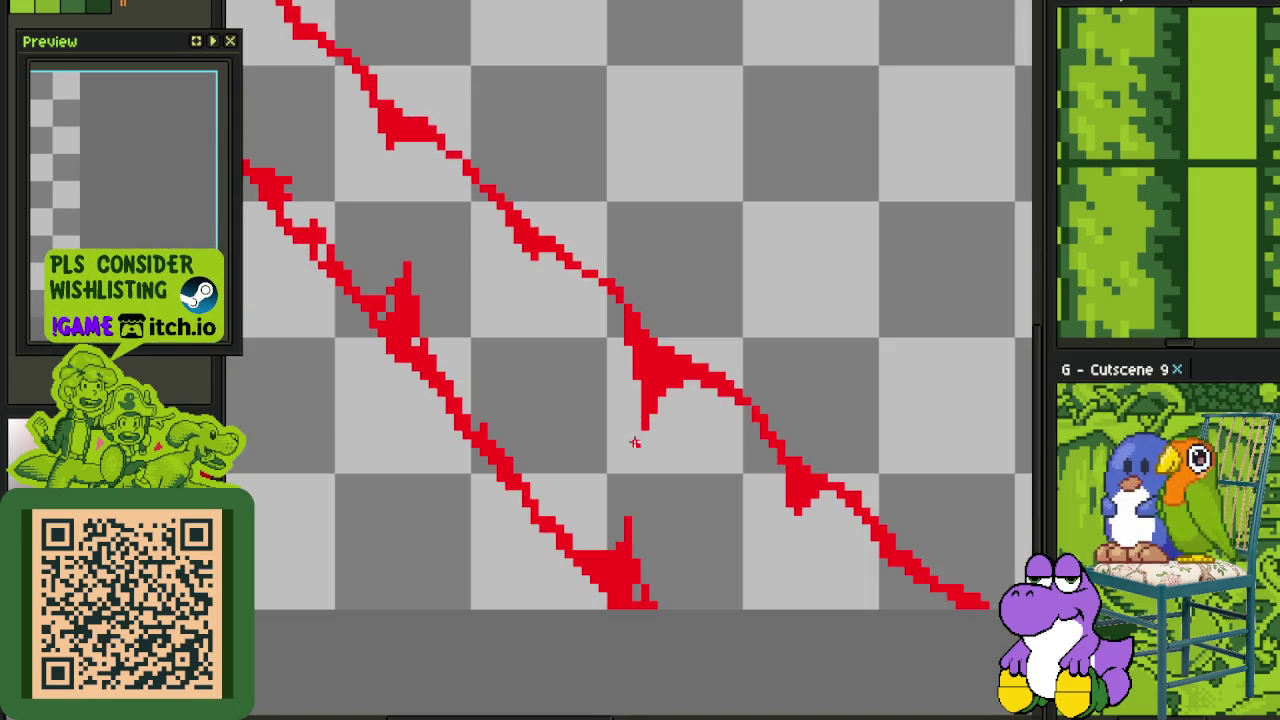
{"action": "scroll", "coordinate": [634, 434], "scroll_direction": "down", "scroll_amount": 1}
{"action": "scroll", "coordinate": [434, 331], "scroll_direction": "up", "scroll_amount": 2}
{"action": "right_click", "coordinate": [776, 373]}
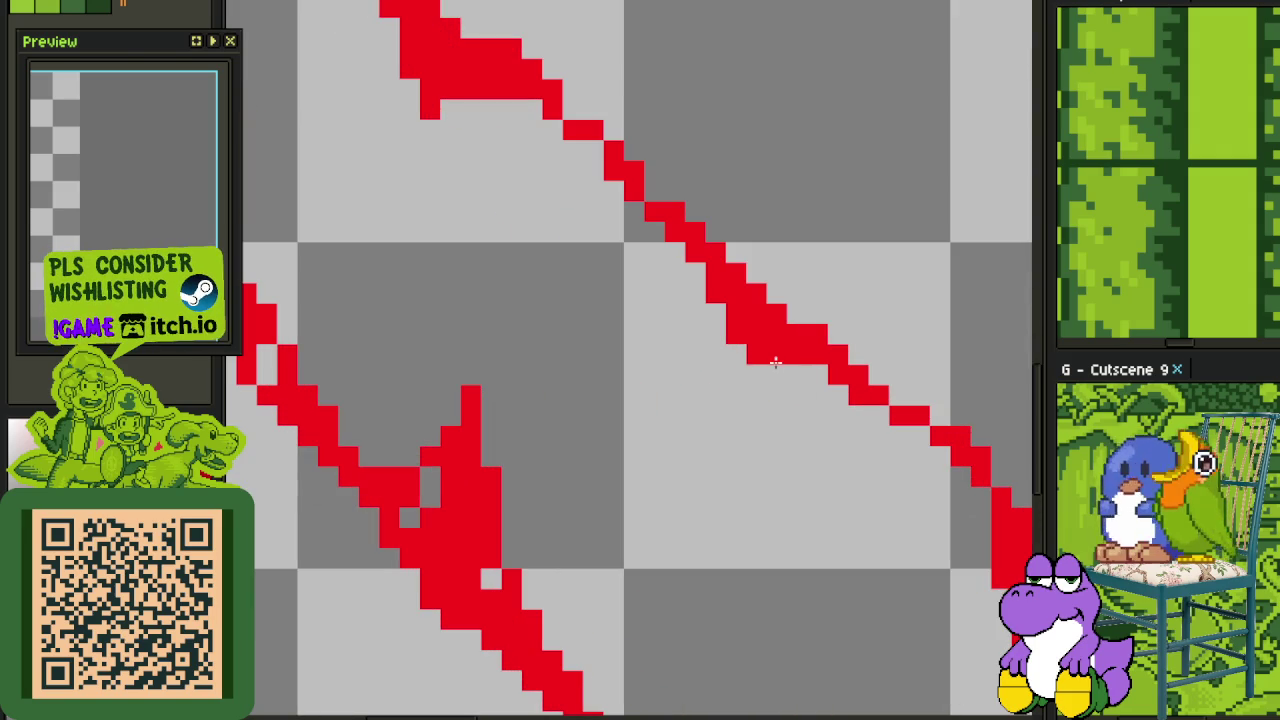
Lasso-select the top red blob and nudge it down-right
{"action": "scroll", "coordinate": [405, 150], "scroll_direction": "down", "scroll_amount": 1}
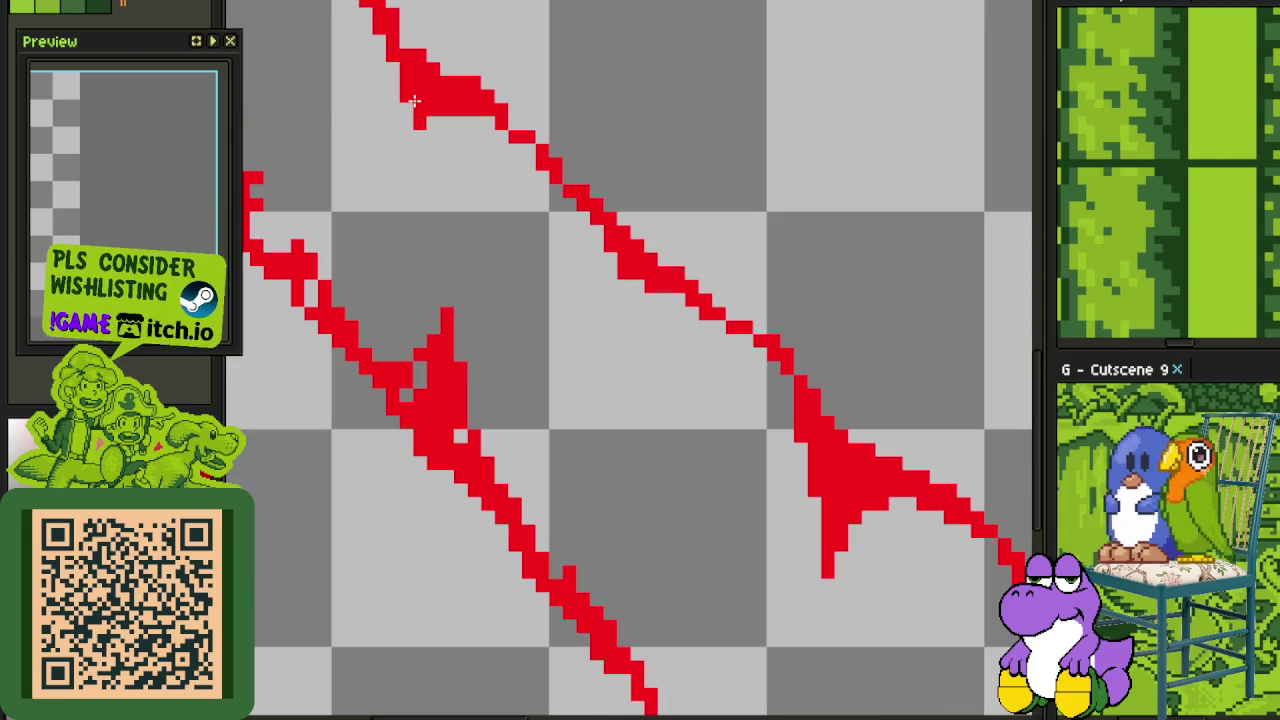
{"action": "key", "text": "q"}
{"action": "left_click_drag", "start_coordinate": [391, 71], "coordinate": [385, 68]}
{"action": "left_click_drag", "start_coordinate": [443, 113], "coordinate": [486, 134]}
{"action": "scroll", "coordinate": [563, 343], "scroll_direction": "down", "scroll_amount": 2}
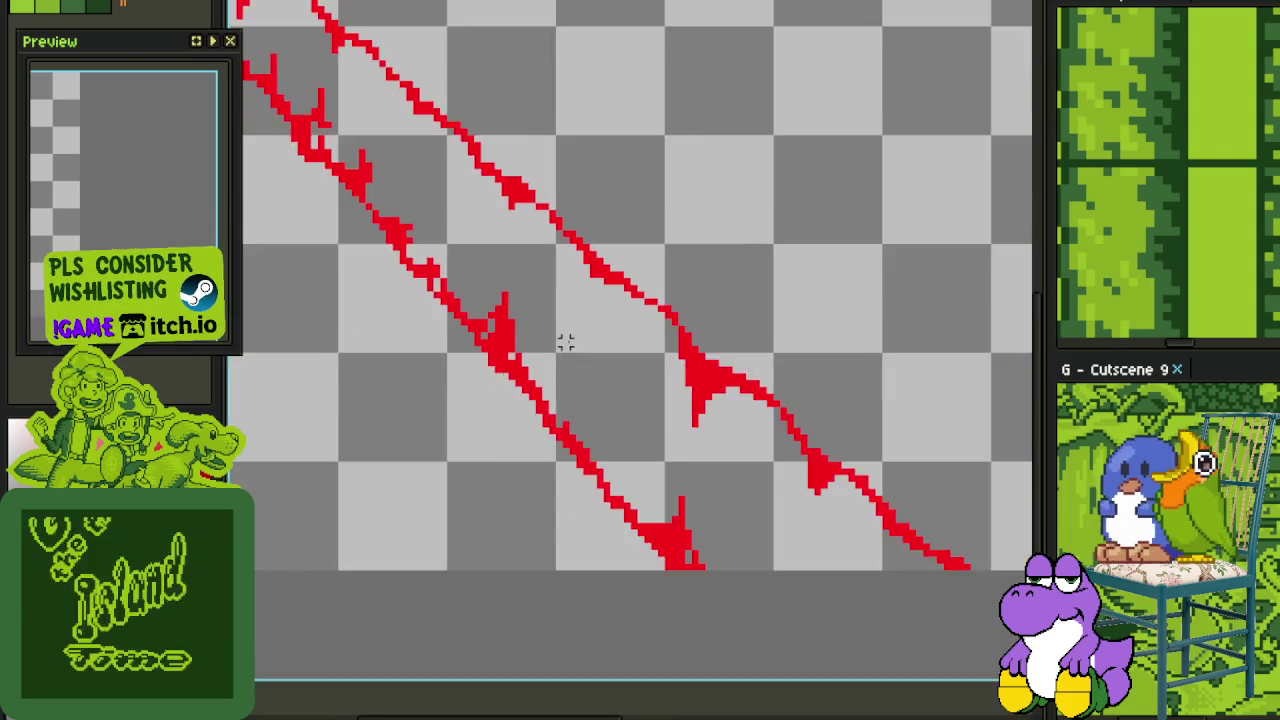
{"action": "scroll", "coordinate": [558, 330], "scroll_direction": "down", "scroll_amount": 1}
{"action": "scroll", "coordinate": [560, 335], "scroll_direction": "up", "scroll_amount": 2}
{"action": "scroll", "coordinate": [571, 377], "scroll_direction": "up", "scroll_amount": 1}
{"action": "scroll", "coordinate": [543, 263], "scroll_direction": "up", "scroll_amount": 1}
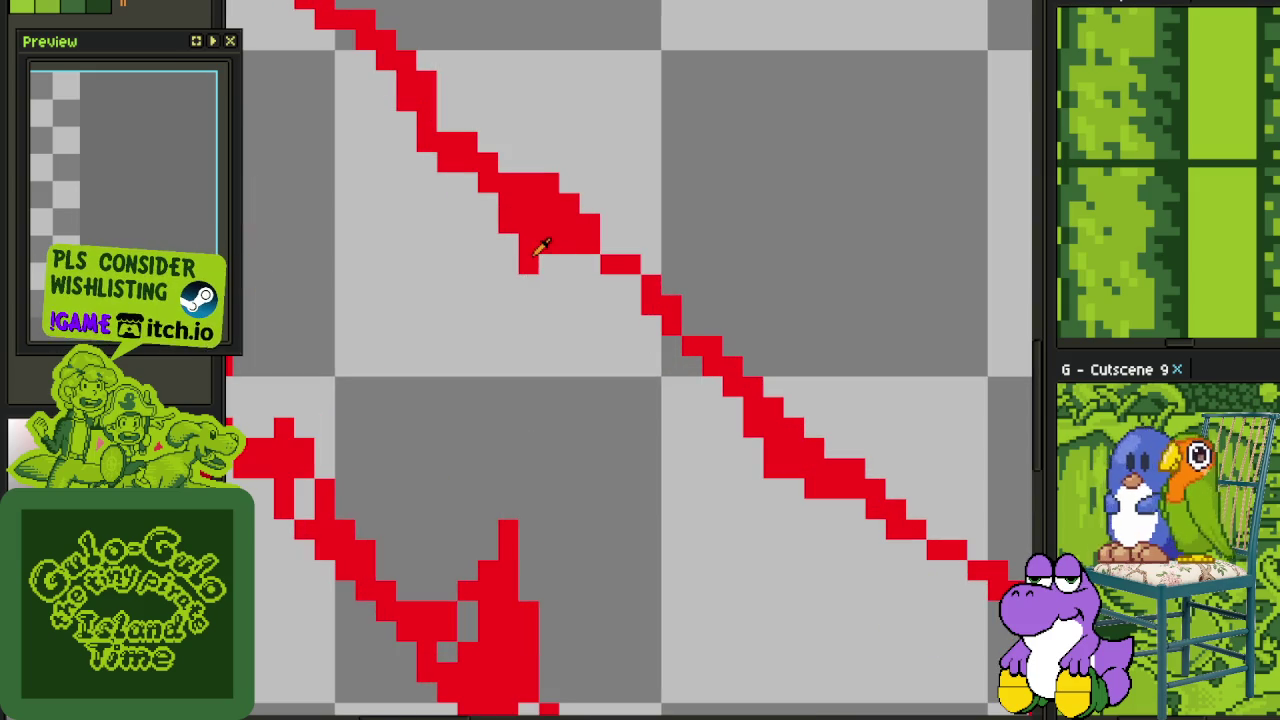